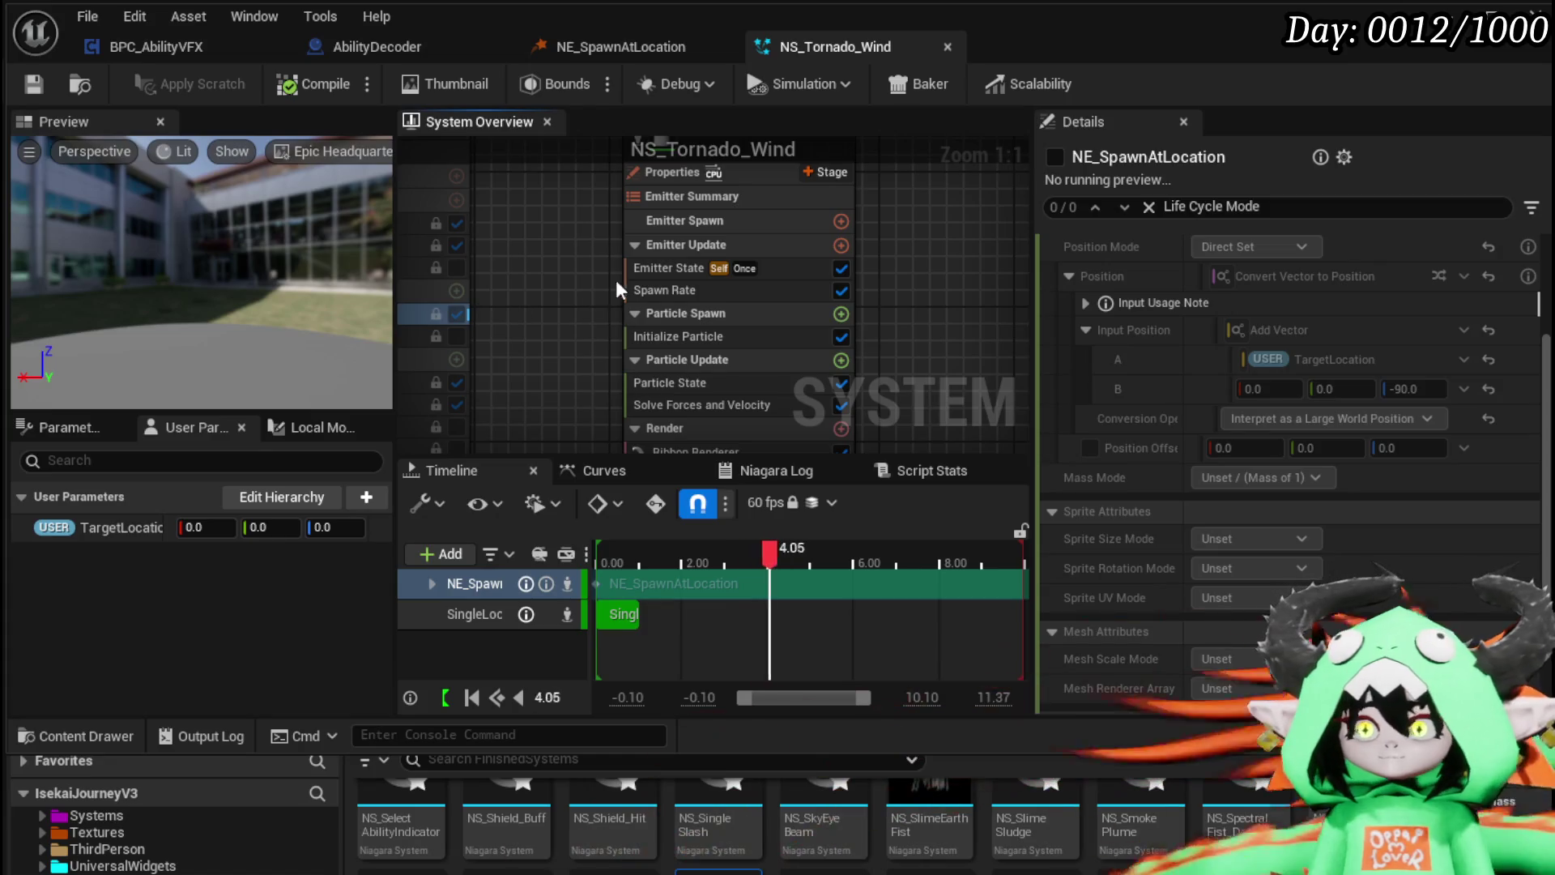
Step: Review Initialize Particle's Lifetime Mode and Lifetime Min, keeping the mode at Direct Set
left_click(665, 336)
scroll(1176, 270, "up", 3)
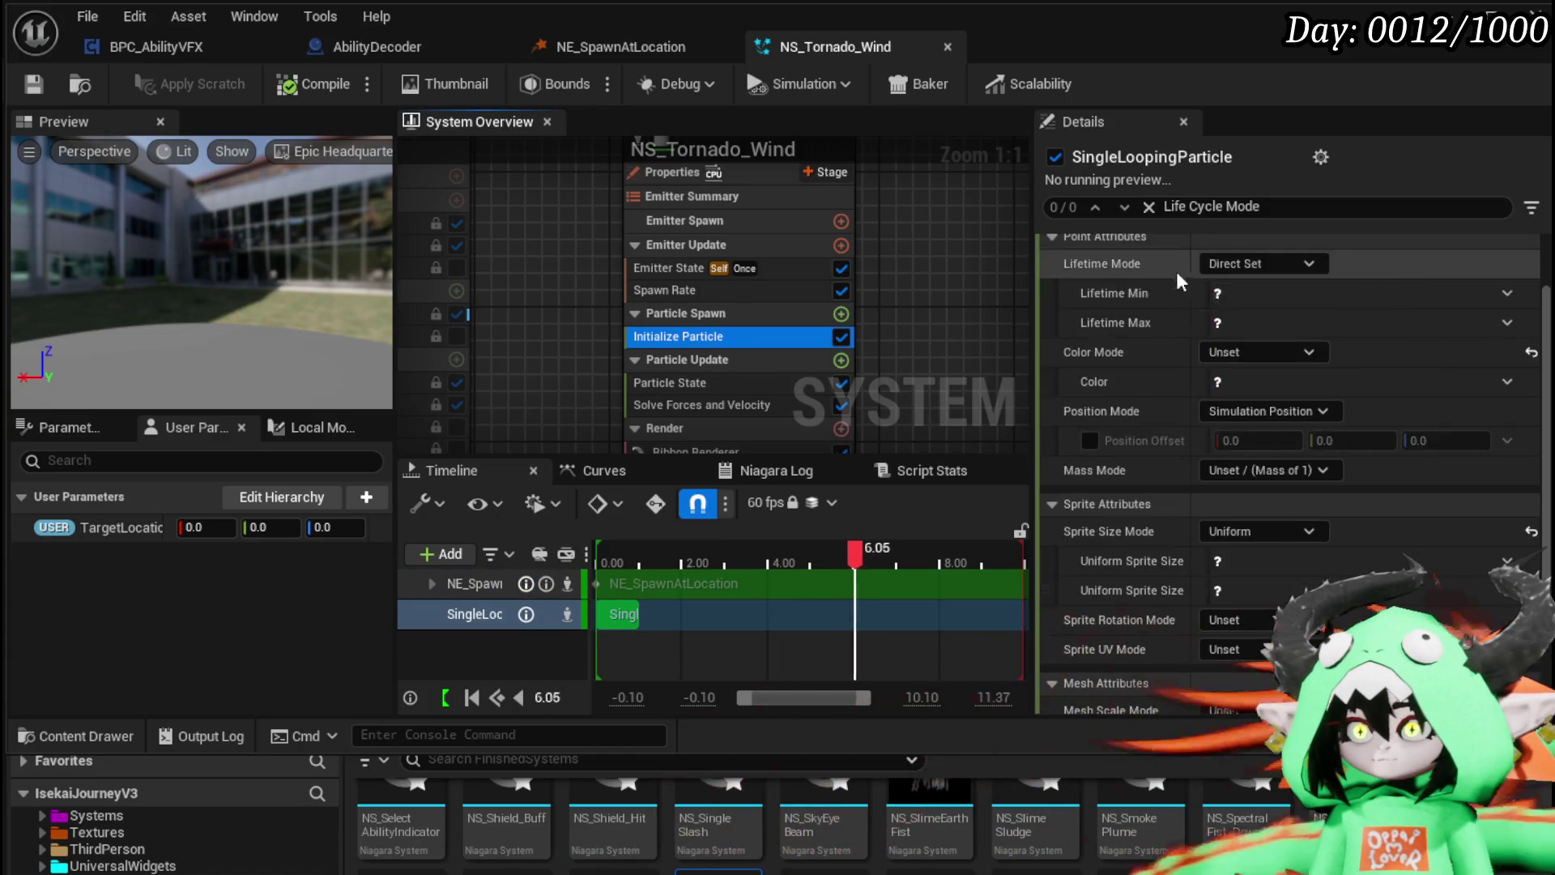
left_click(1286, 331)
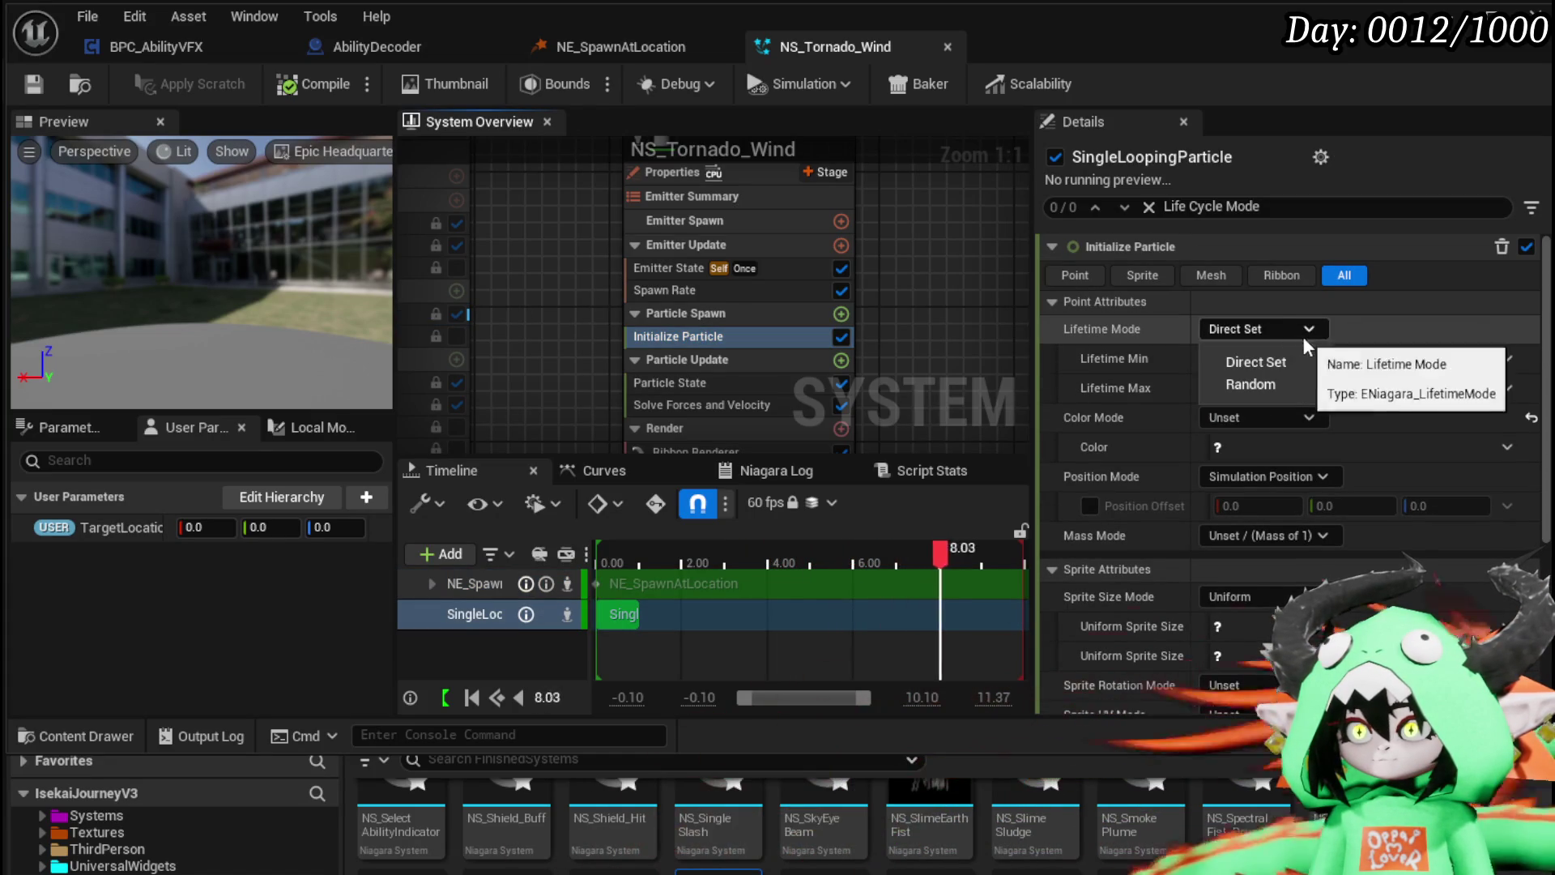
left_click(1276, 364)
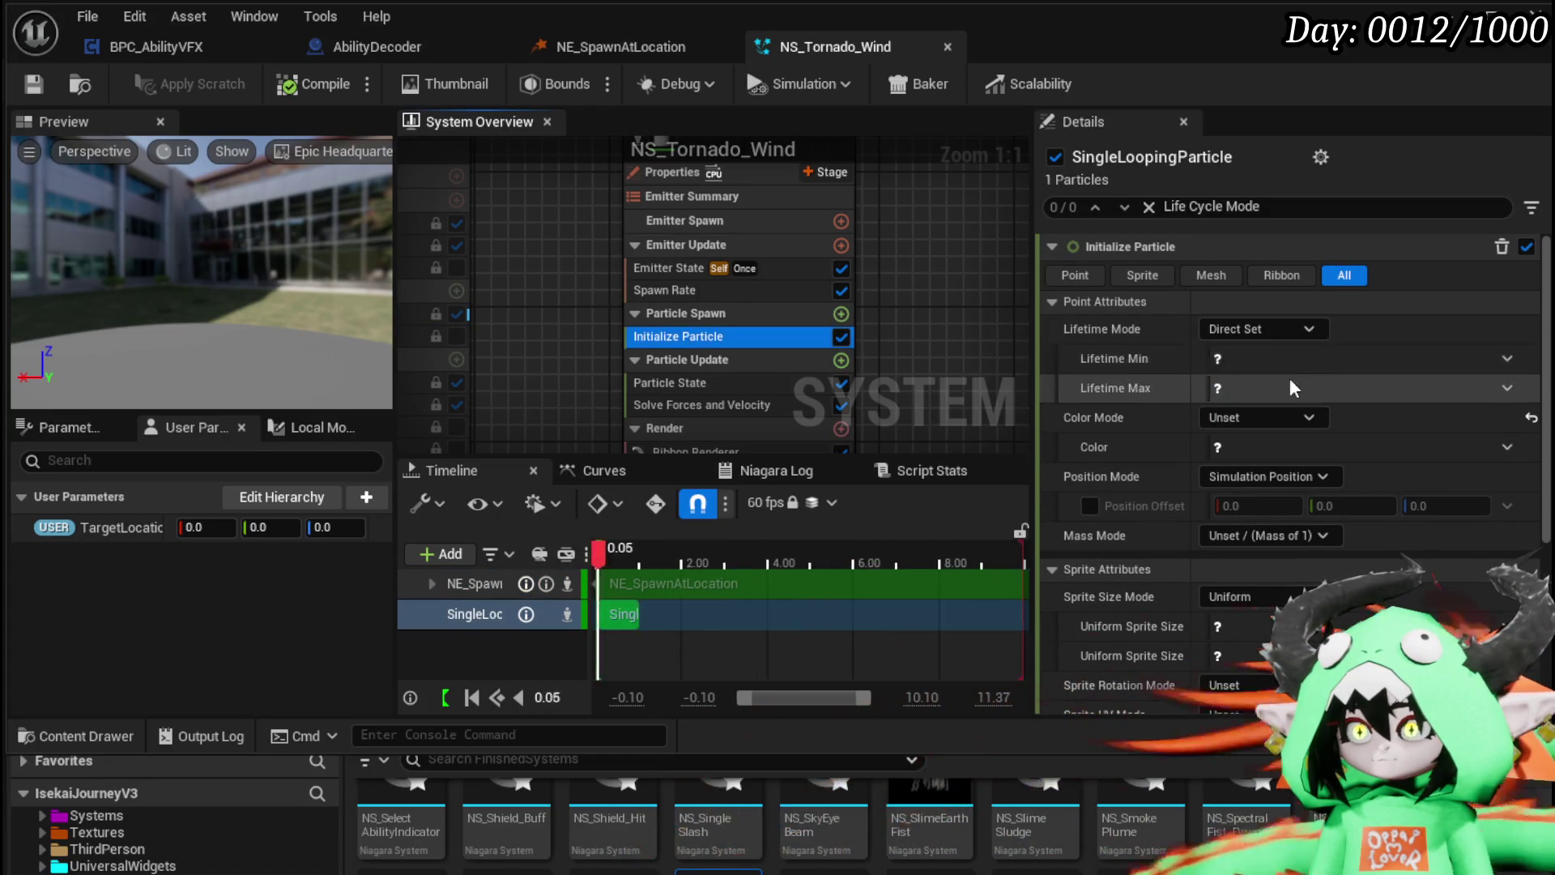
left_click(1507, 358)
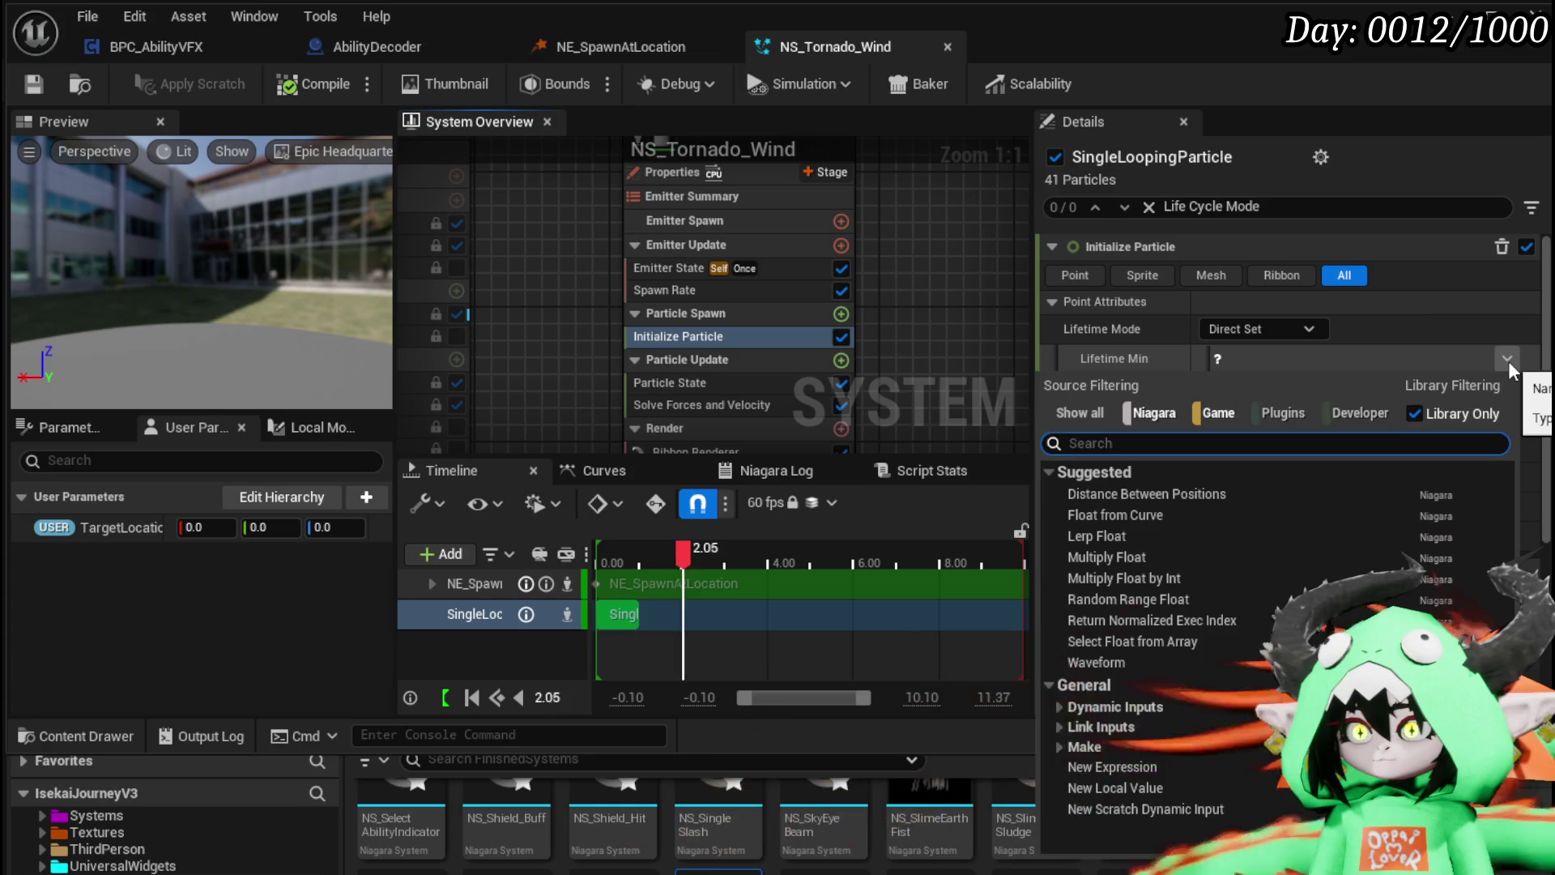
left_click(1508, 361)
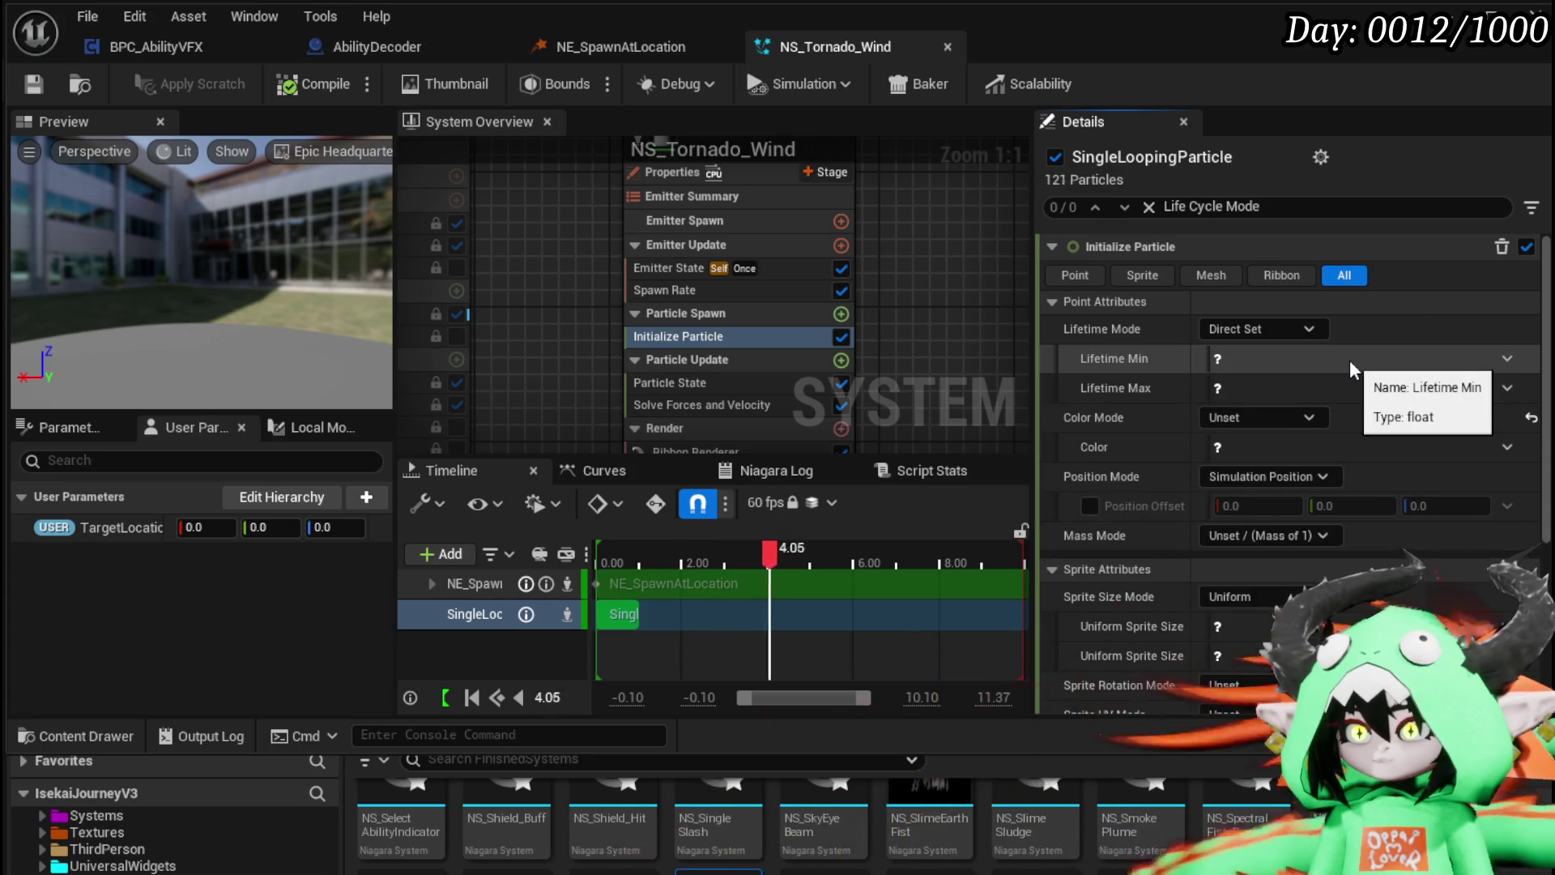
left_click(1288, 329)
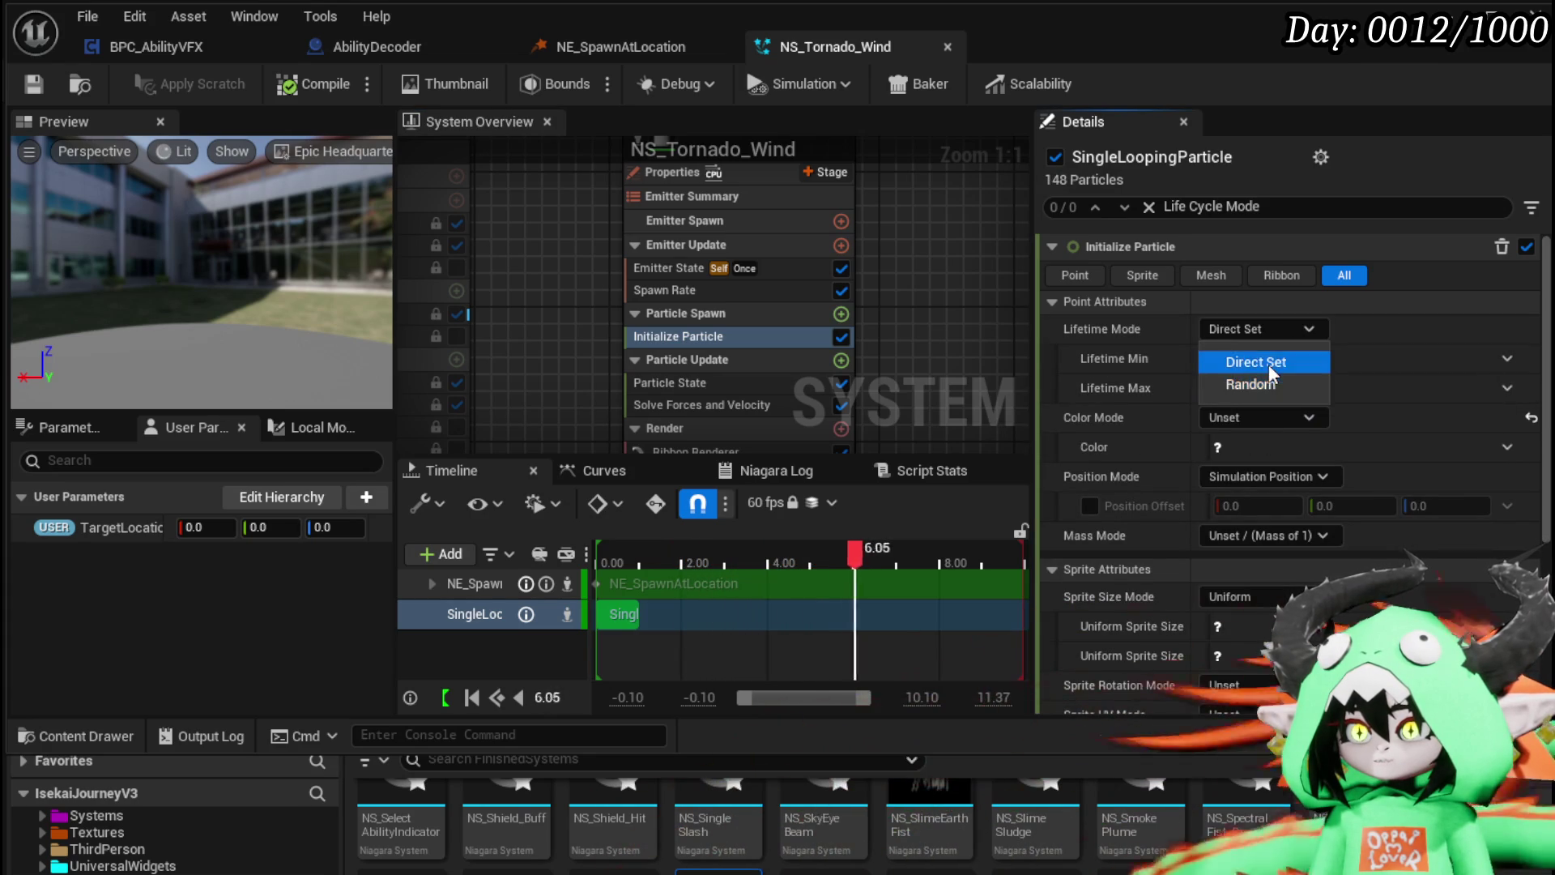
left_click(1269, 363)
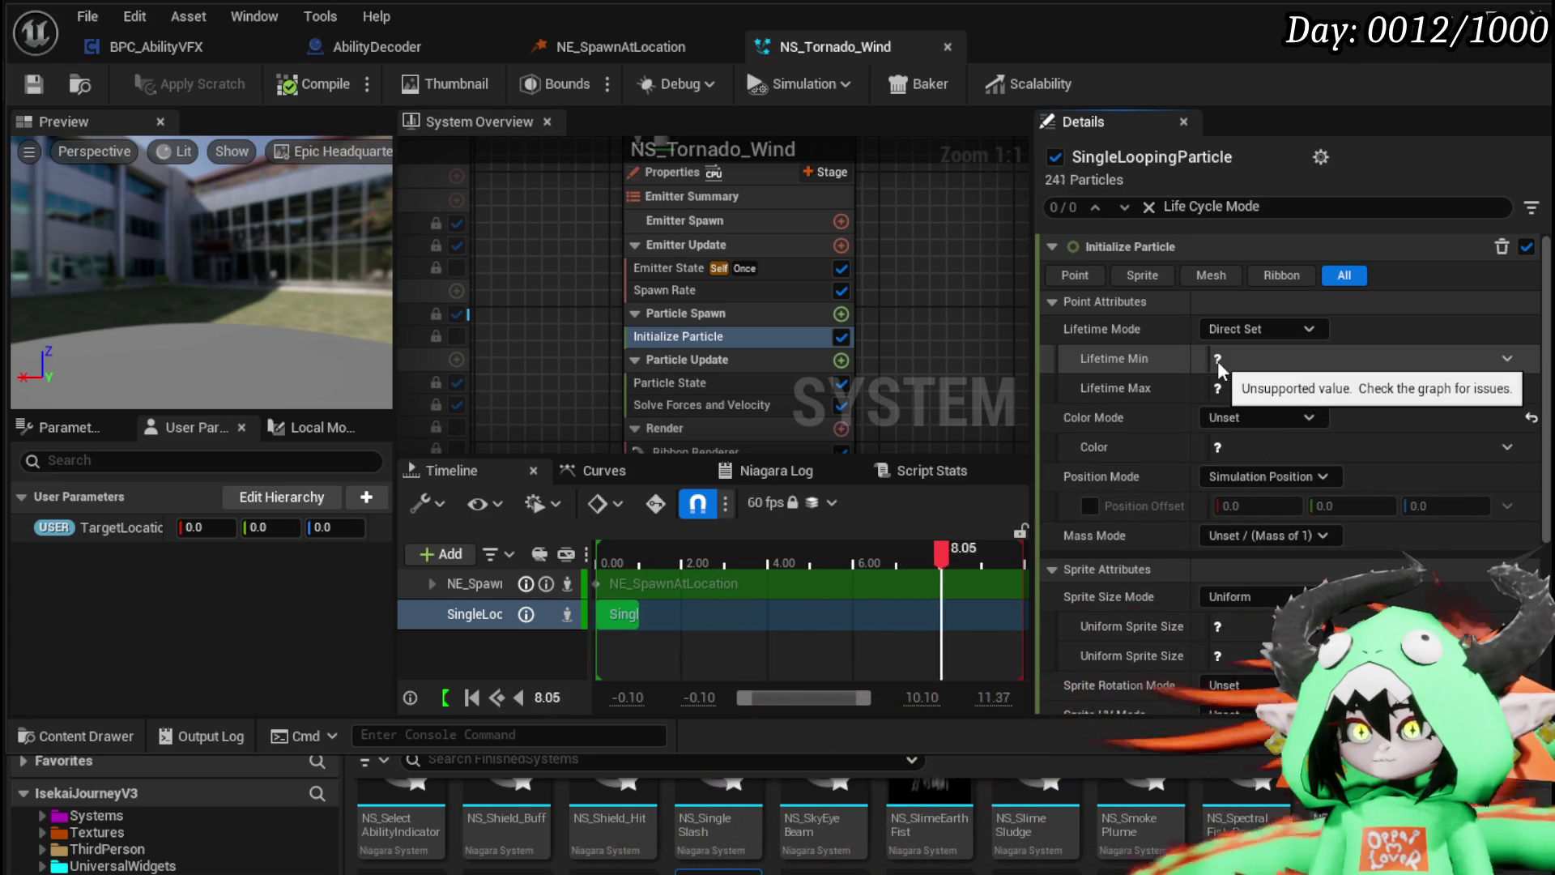
Step: Clear the stack search filter and bring up the Emitter State life cycle settings
left_click(1150, 207)
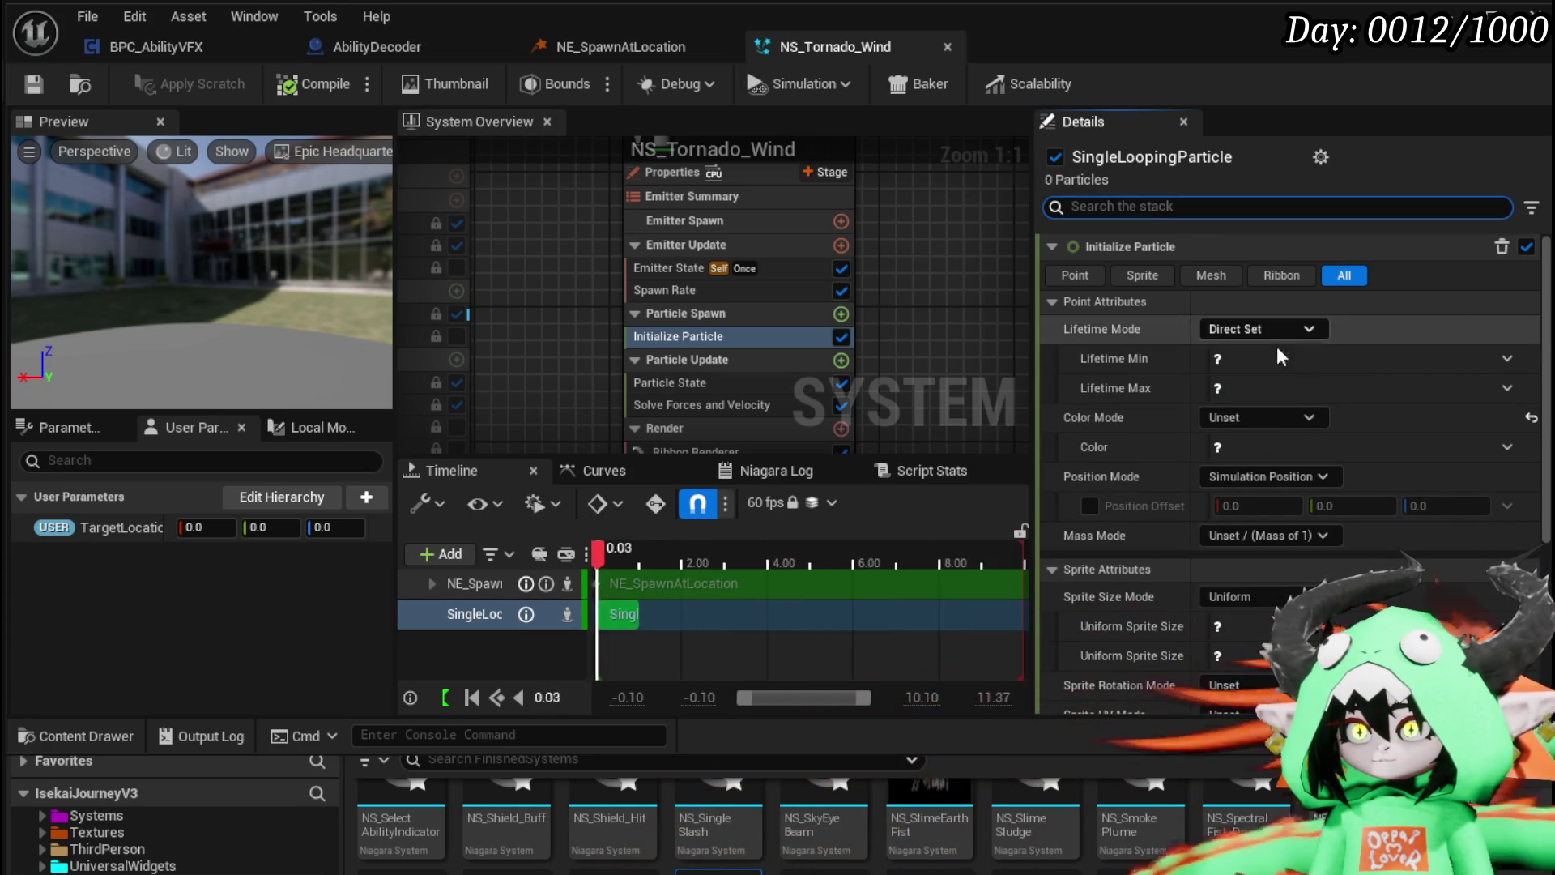
left_click(1239, 365)
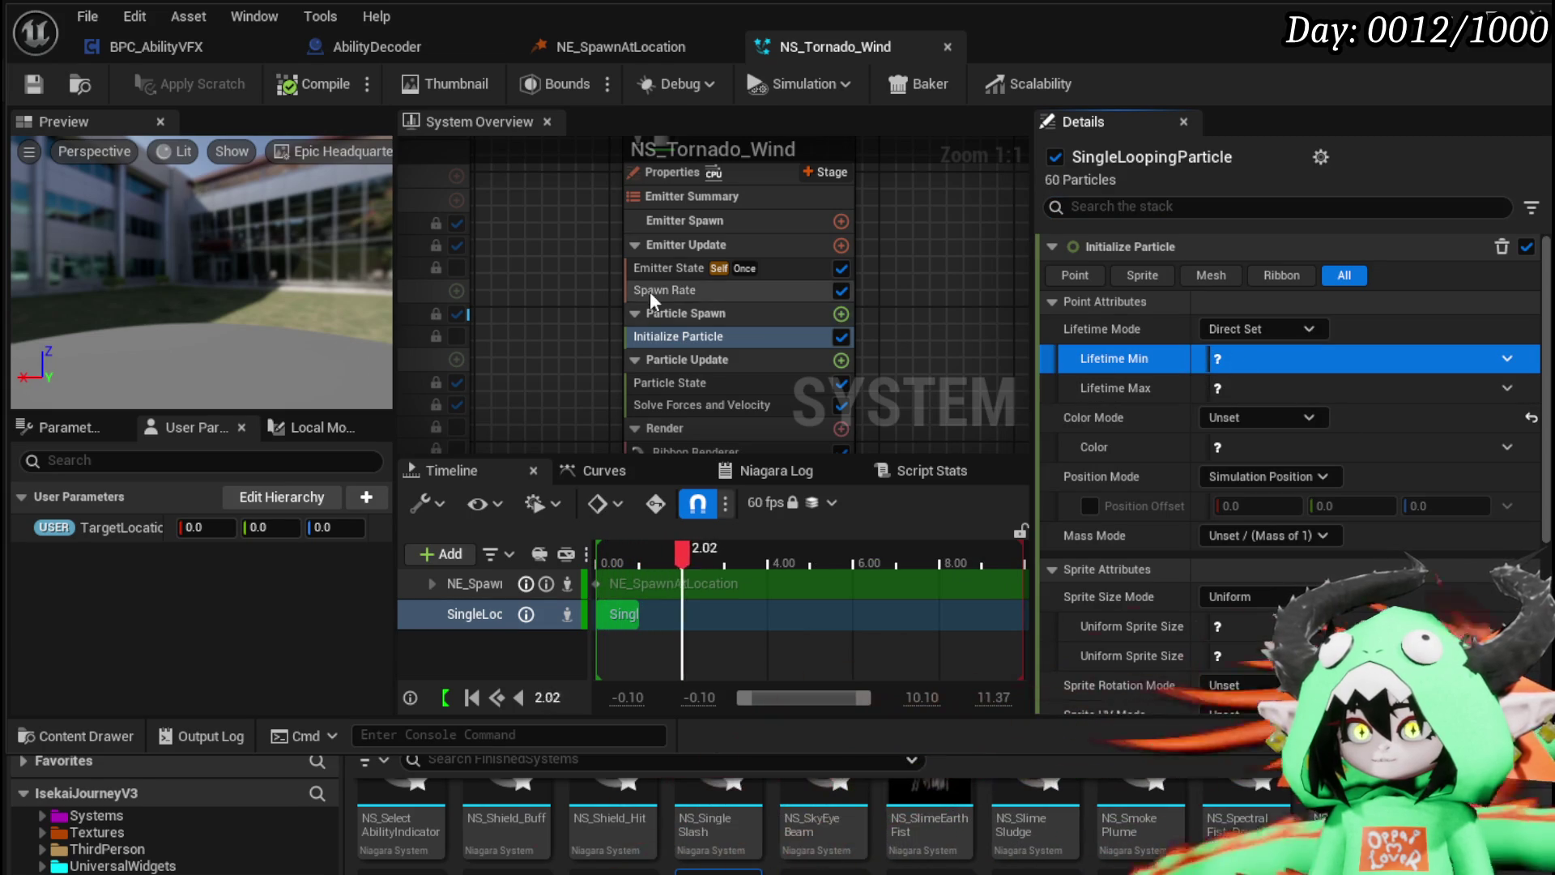
left_click(649, 289)
left_click(671, 270)
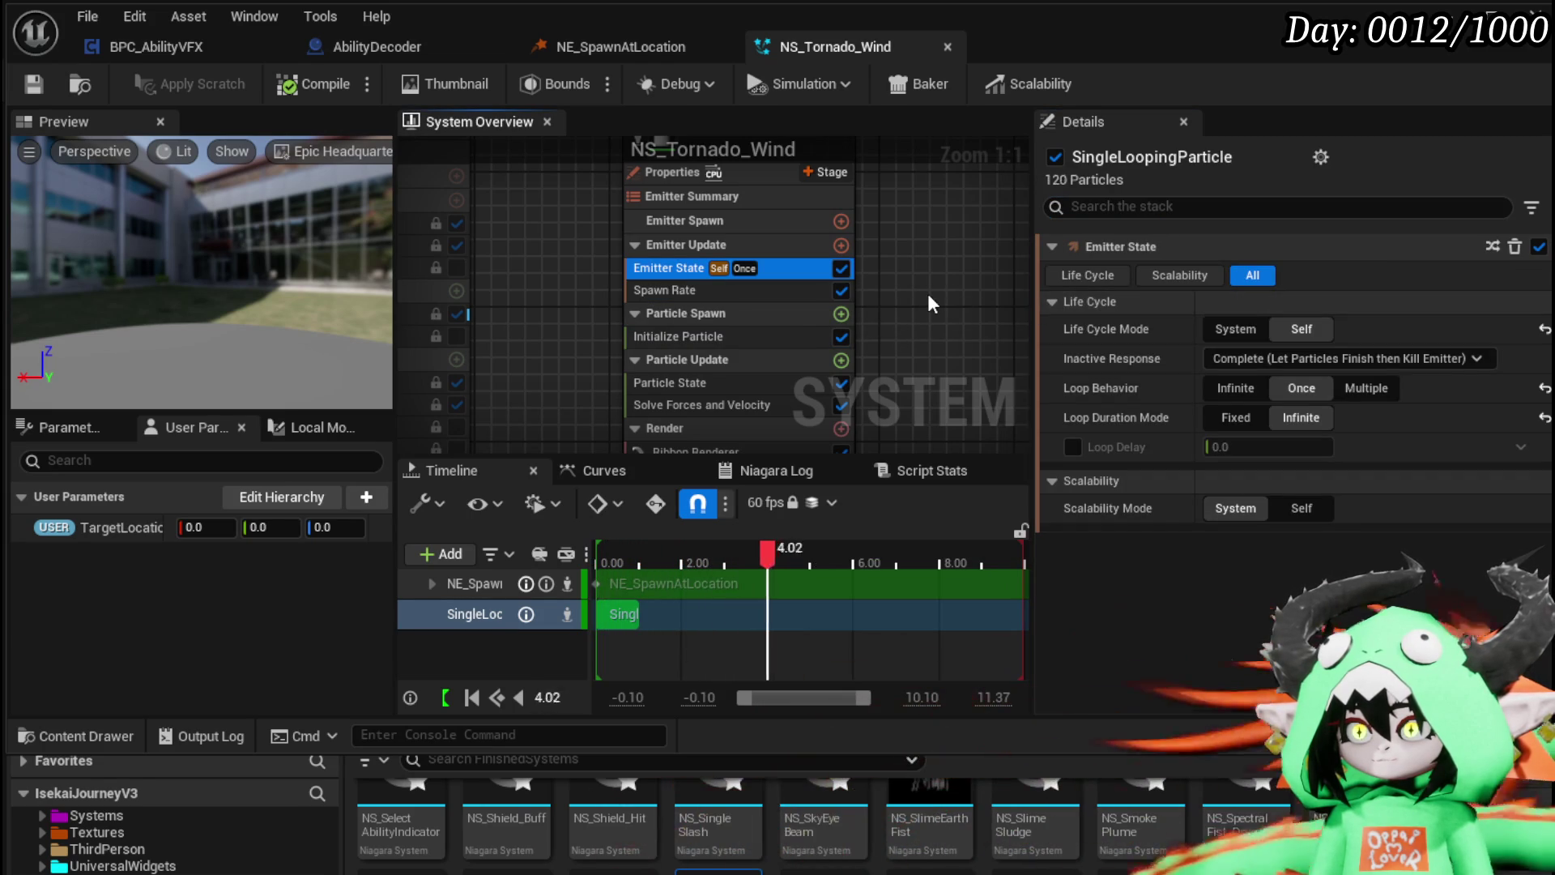
Step: Review the Ribbon Renderer and Spawn Rate settings, show Particle Spawn, and recompile the system
mouse_move(945, 332)
left_mouse_down()
mouse_move(896, 255)
mouse_move(915, 335)
mouse_move(820, 405)
left_mouse_up()
left_click(687, 301)
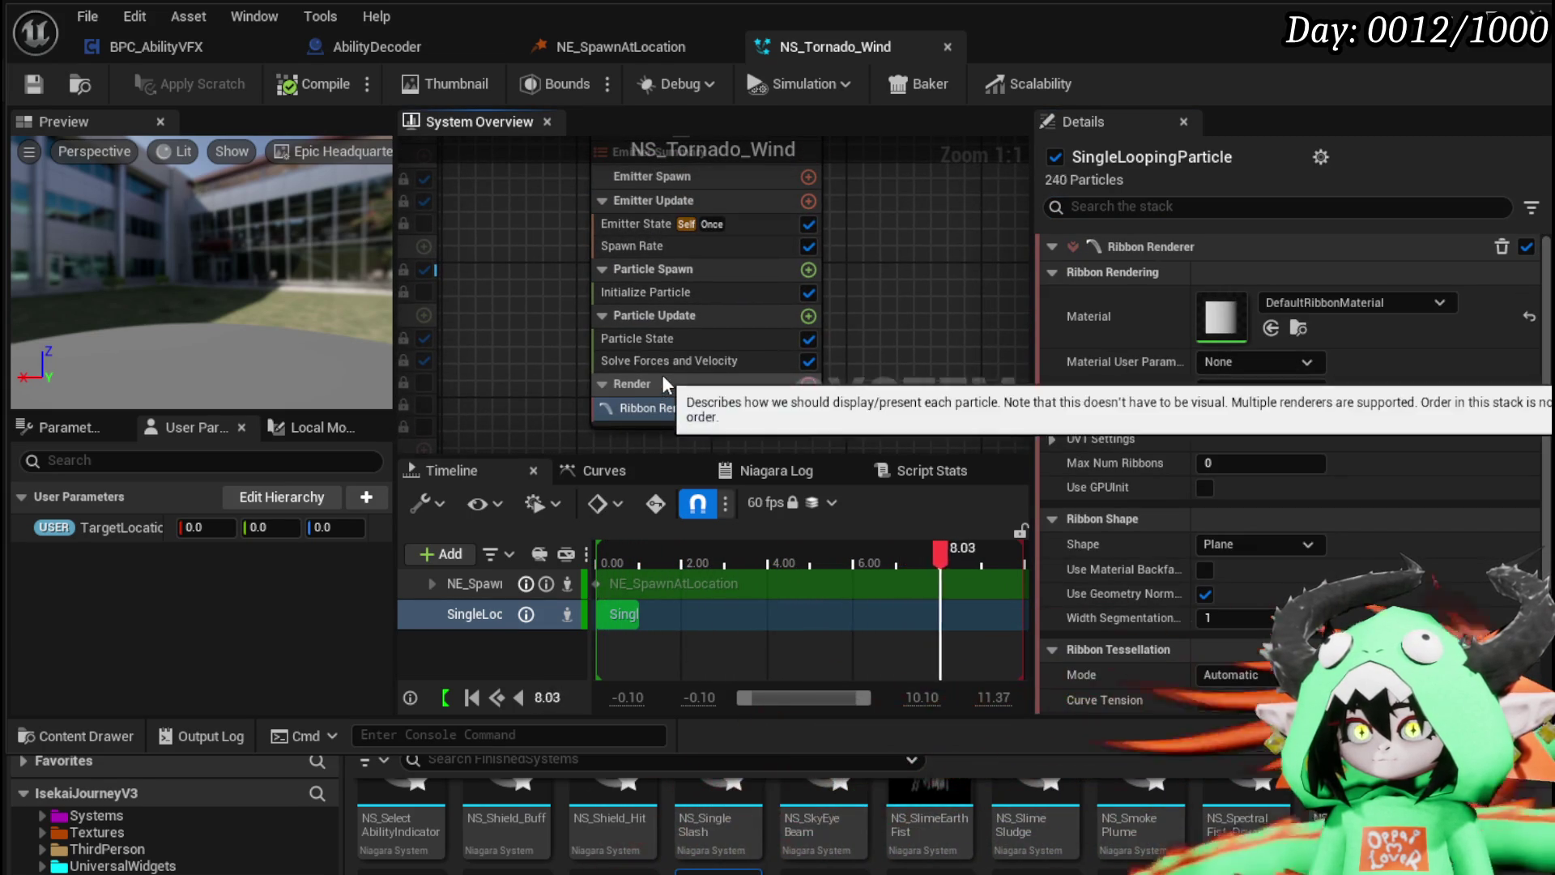
left_click_drag(756, 337, 760, 397)
left_click(705, 307)
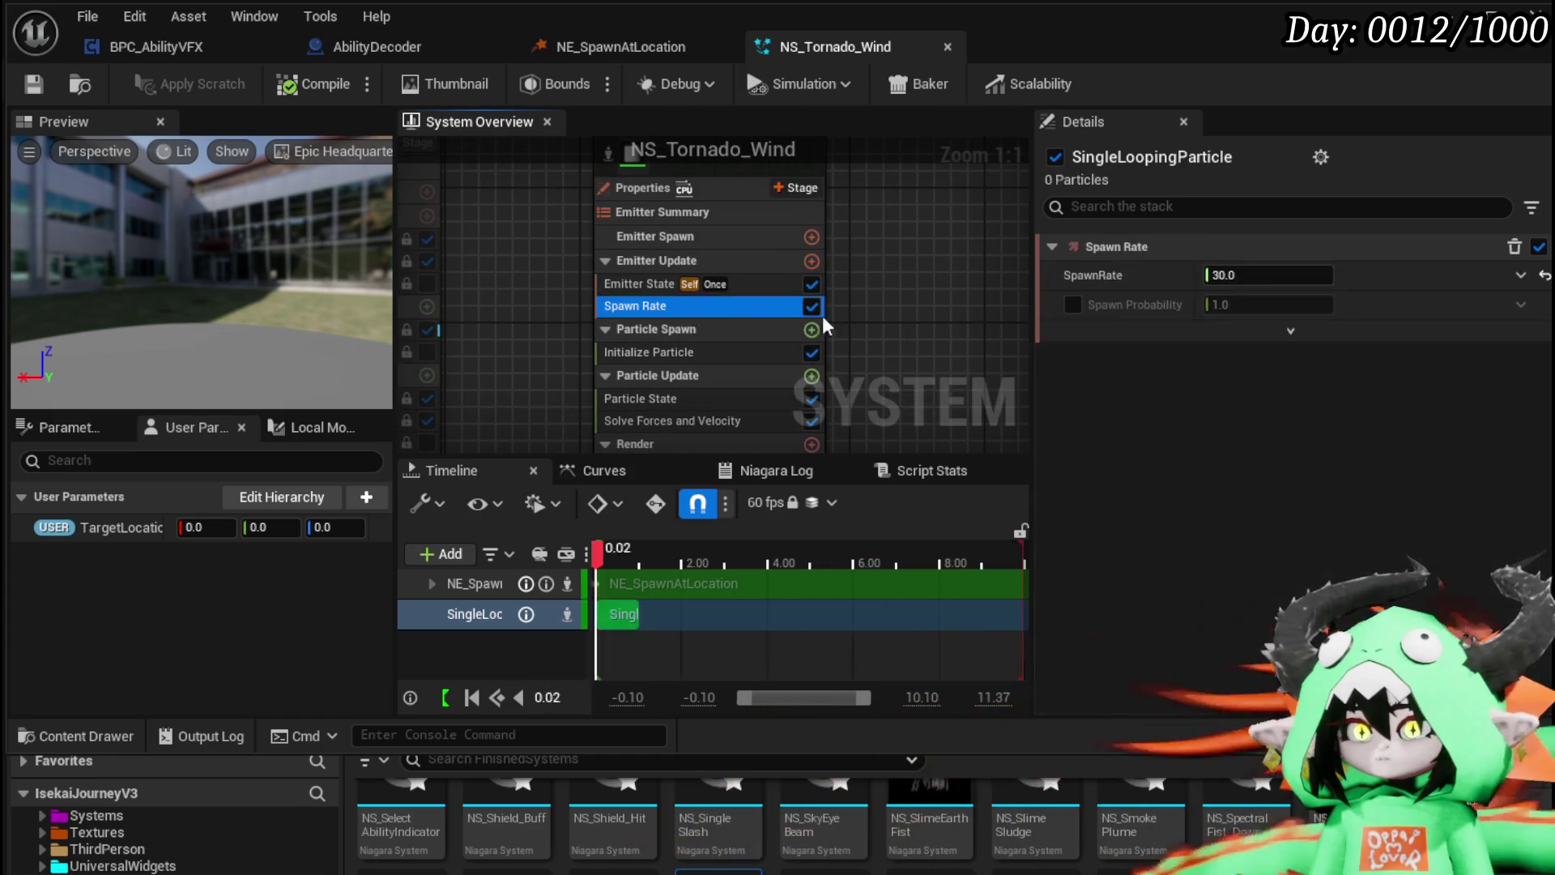
left_click(660, 336)
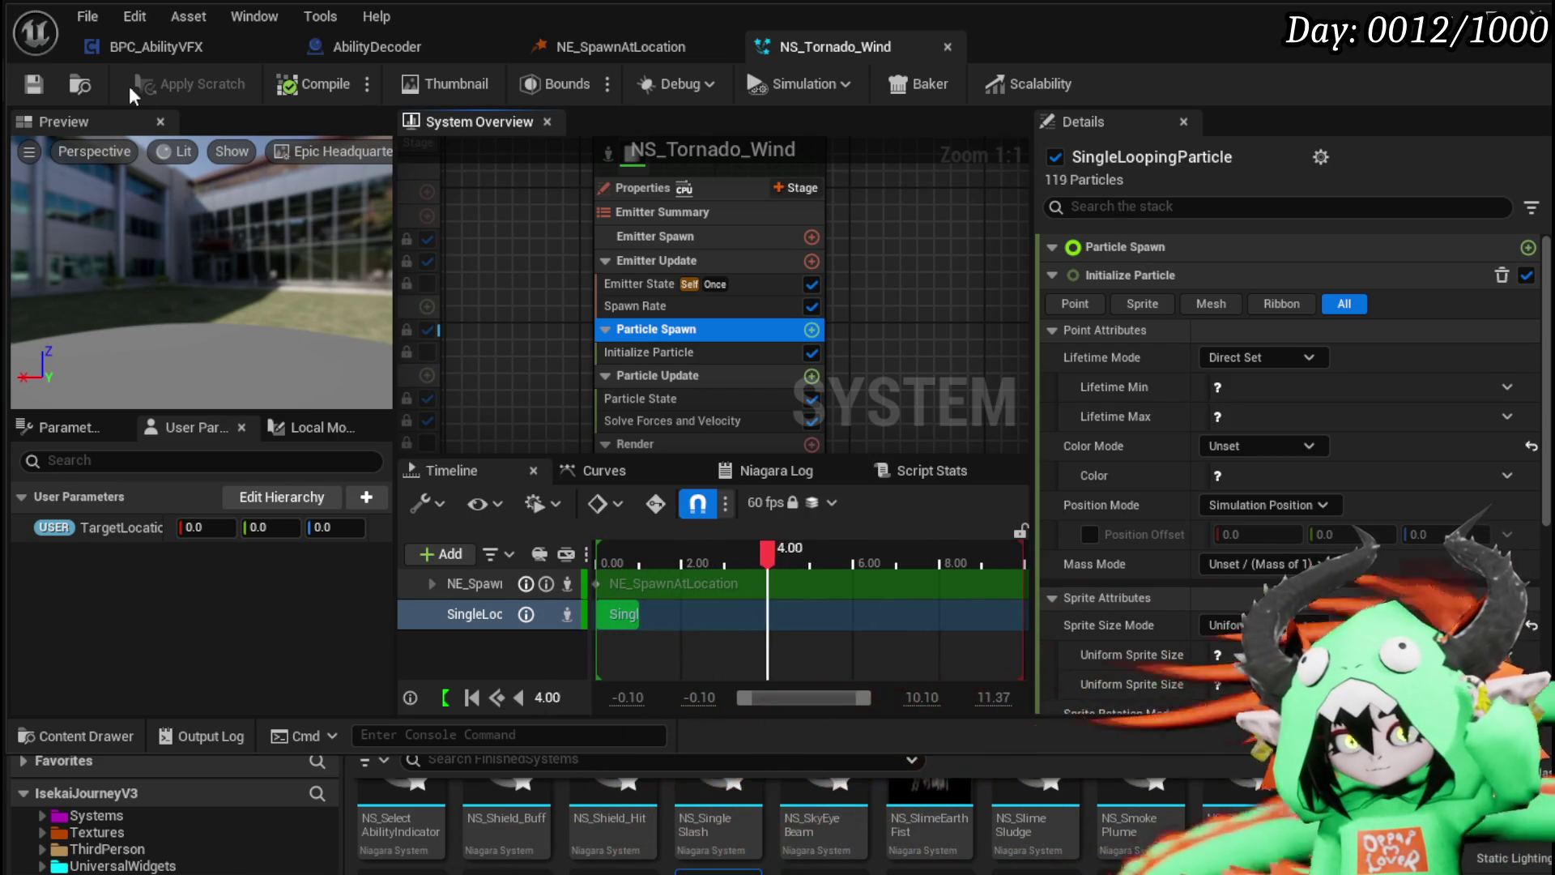
left_click(17, 85)
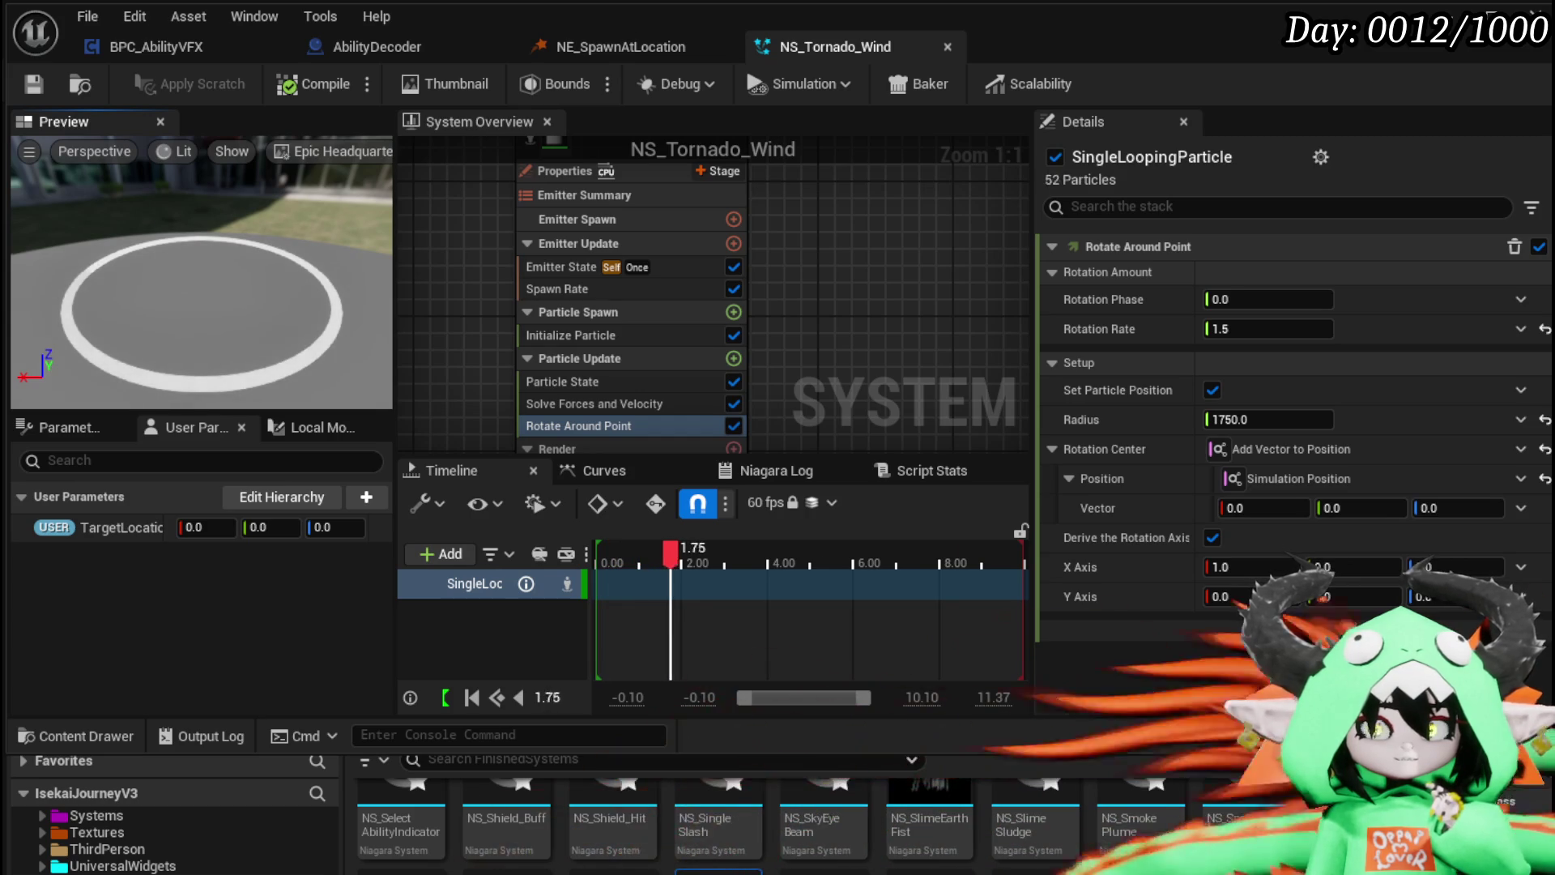
Step: Turn on Local Space in the emitter properties and save NS_Tornado_Wind
key("f")
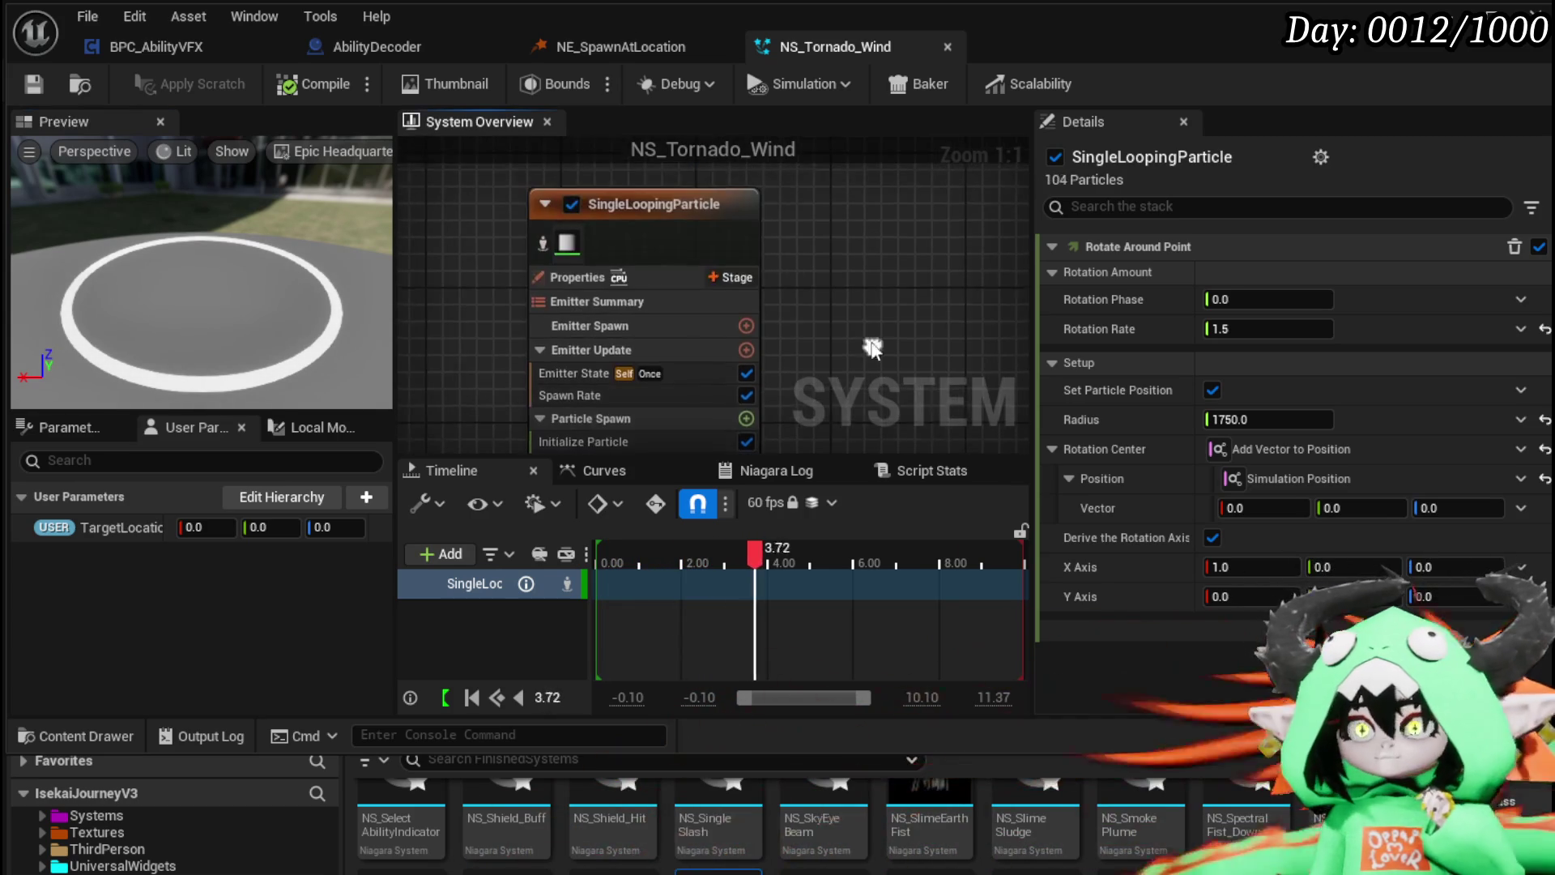
left_click(658, 276)
left_click(1209, 294)
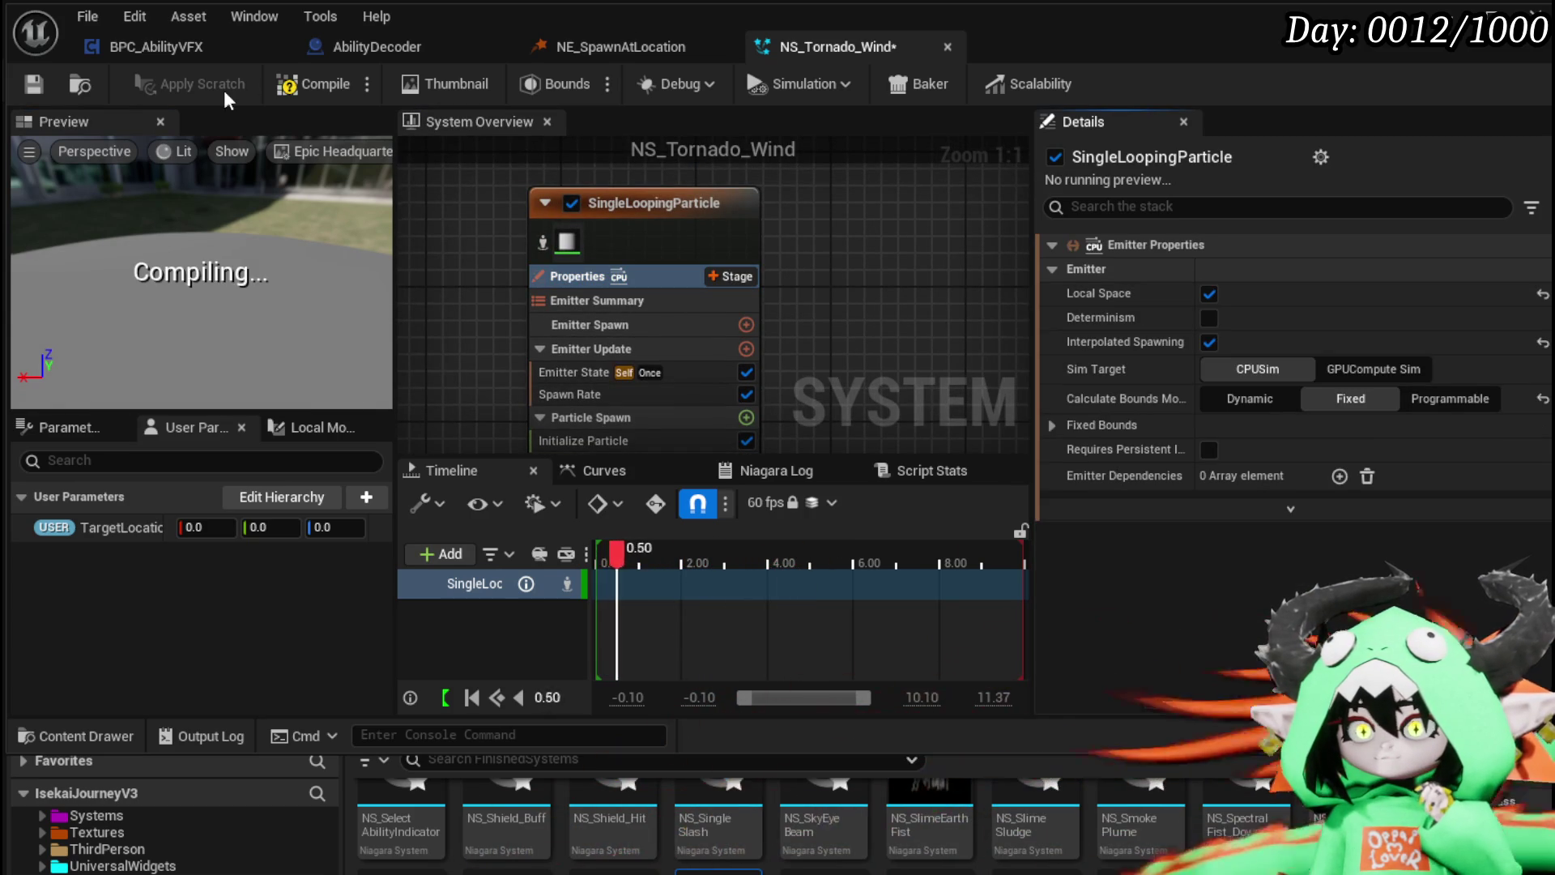
key("ctrl+s")
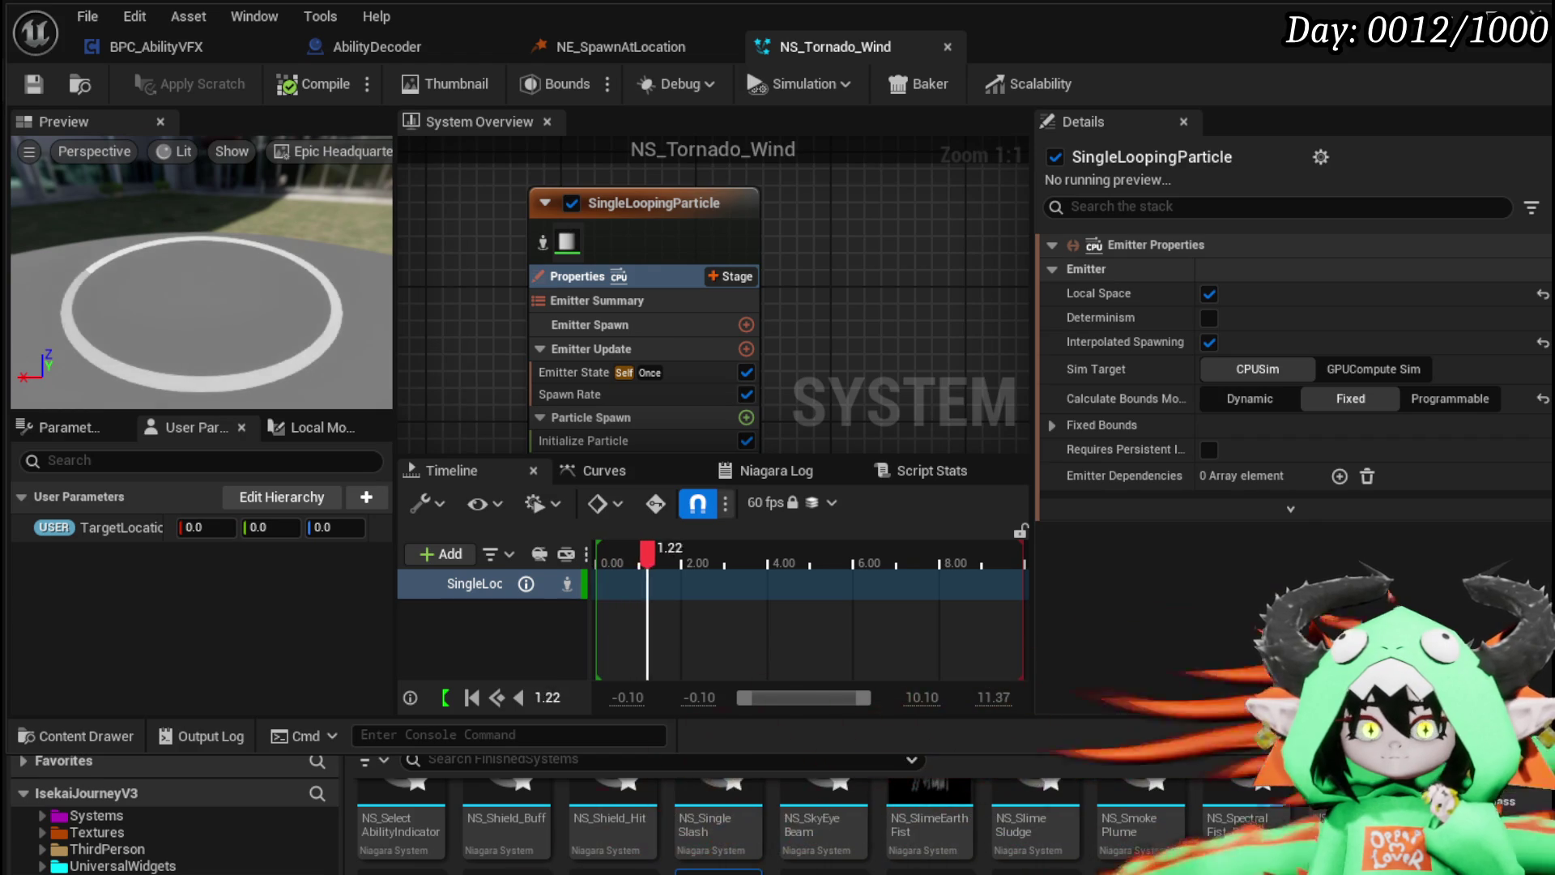
mouse_move(842, 397)
left_mouse_down()
mouse_move(869, 396)
mouse_move(888, 216)
left_mouse_up()
left_click(611, 353)
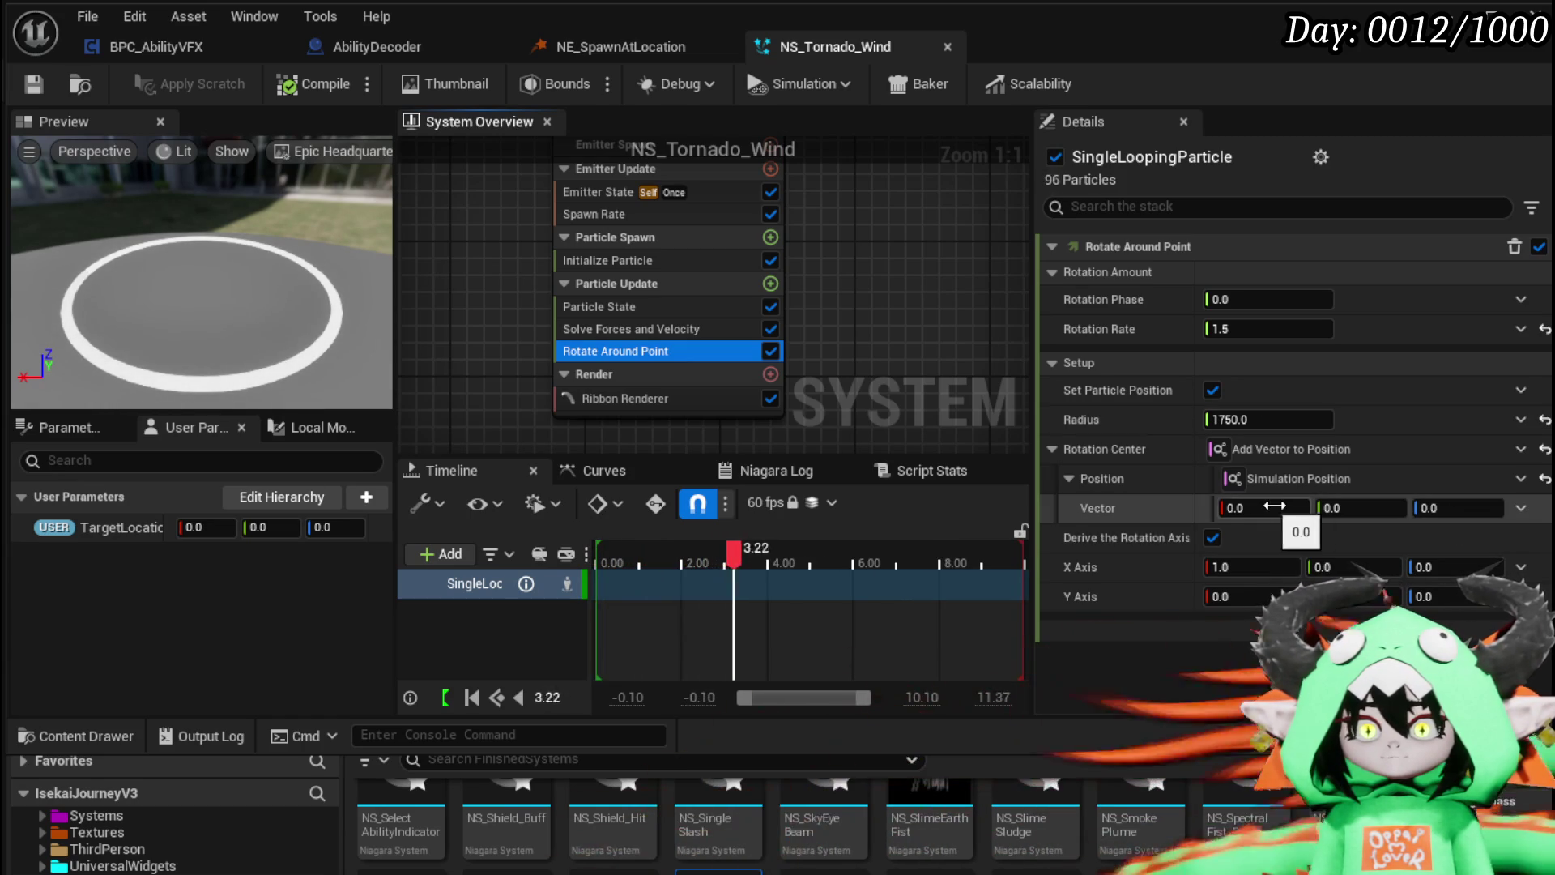
Step: Make the rotation center a Multiply Vector by Float with Vector (0, 0, 1) and a Float from Curve
left_click(1519, 510)
type("mul")
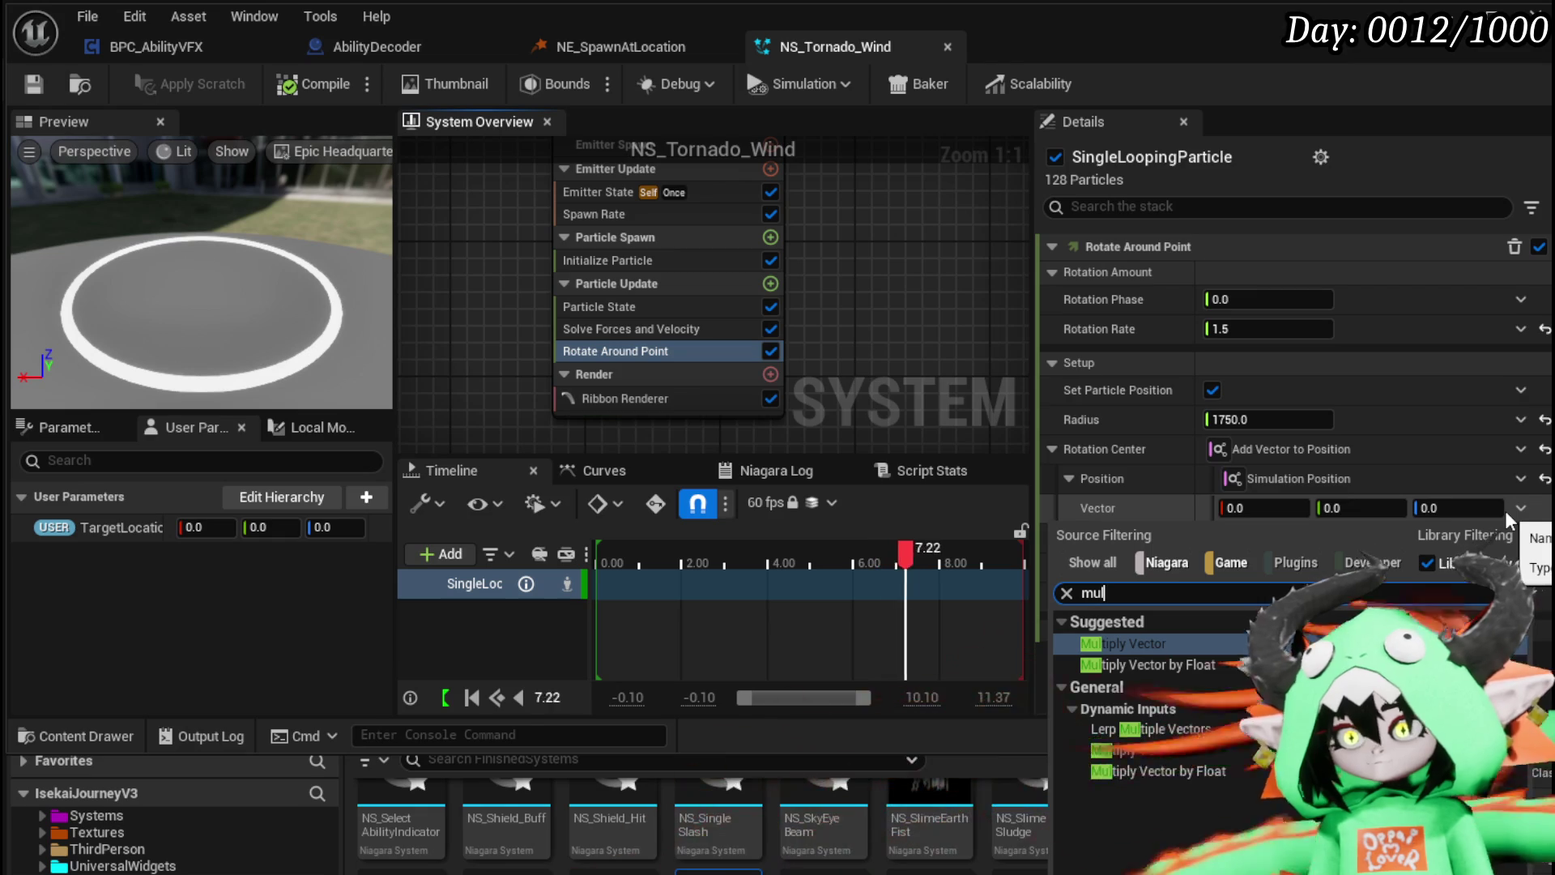
left_click(1189, 664)
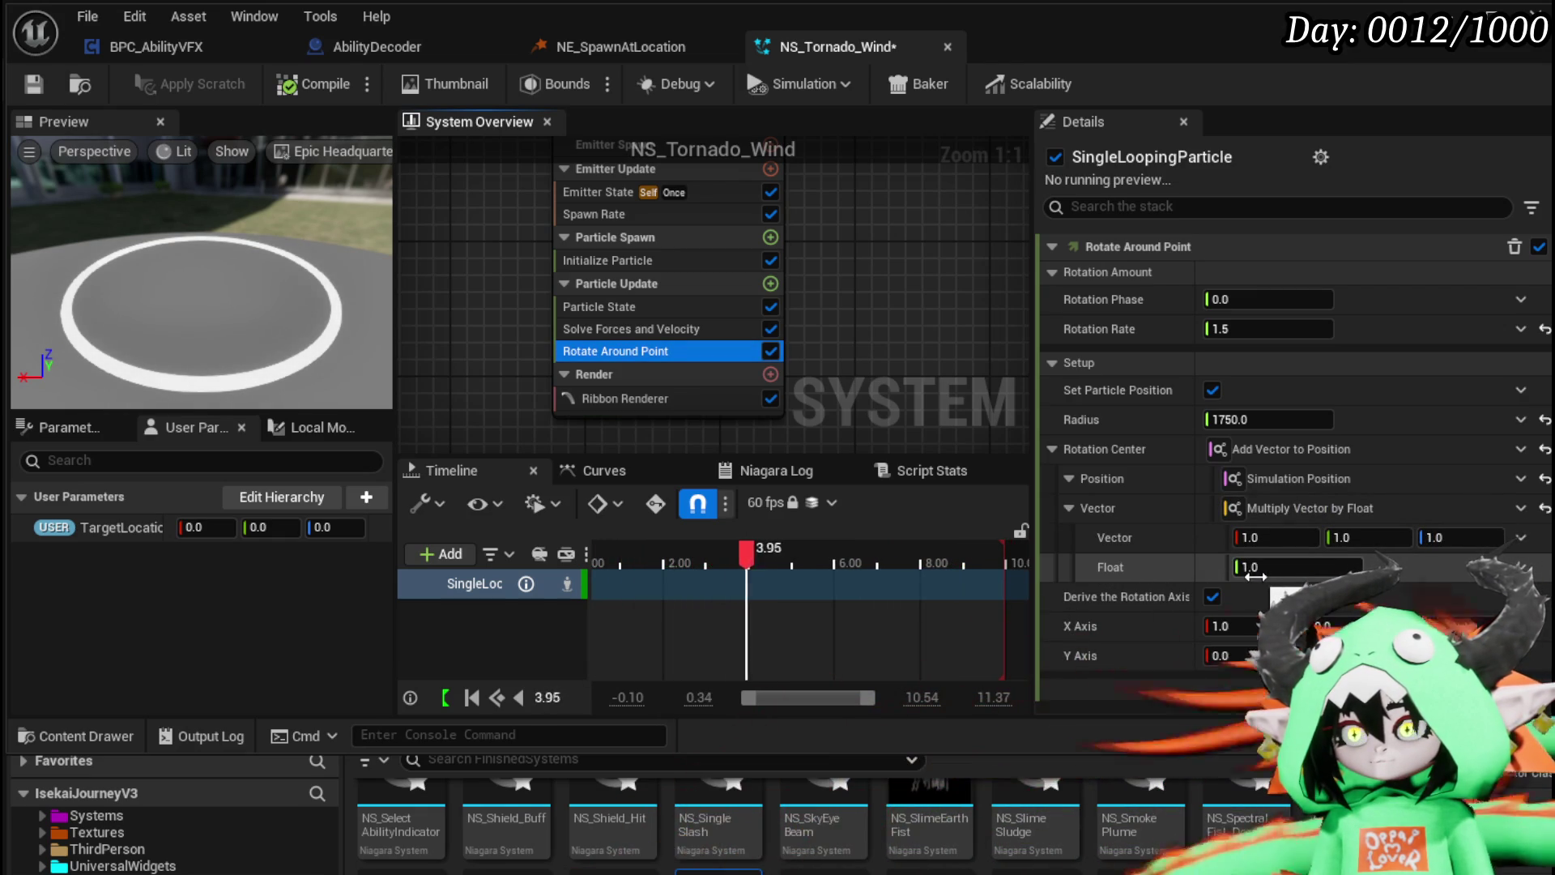
left_click(1278, 537)
type("0")
left_click(1372, 537)
type("0")
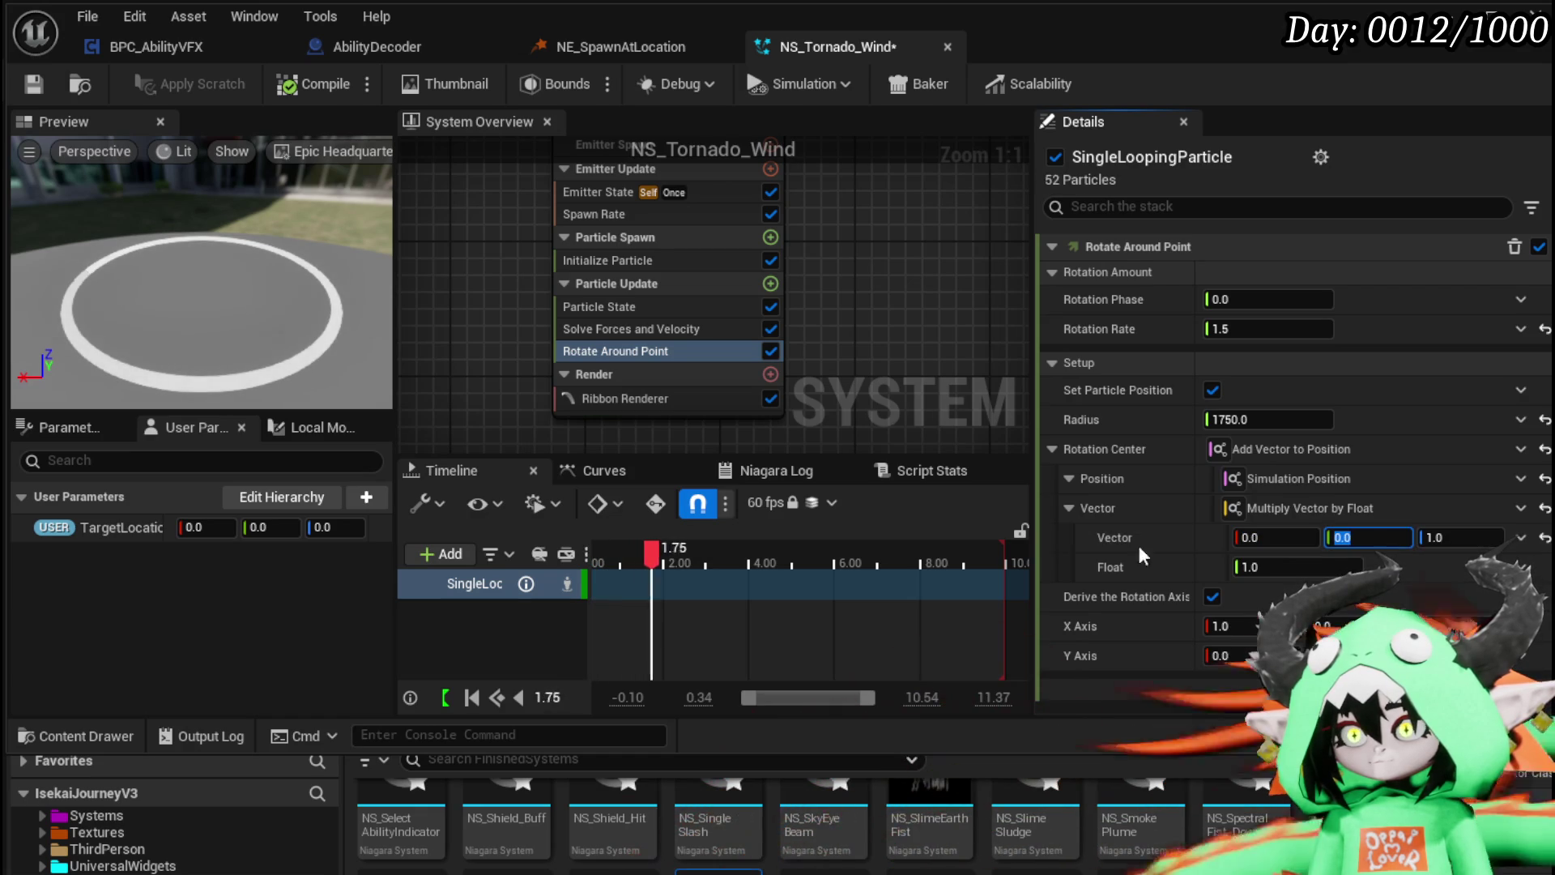
left_click(1521, 567)
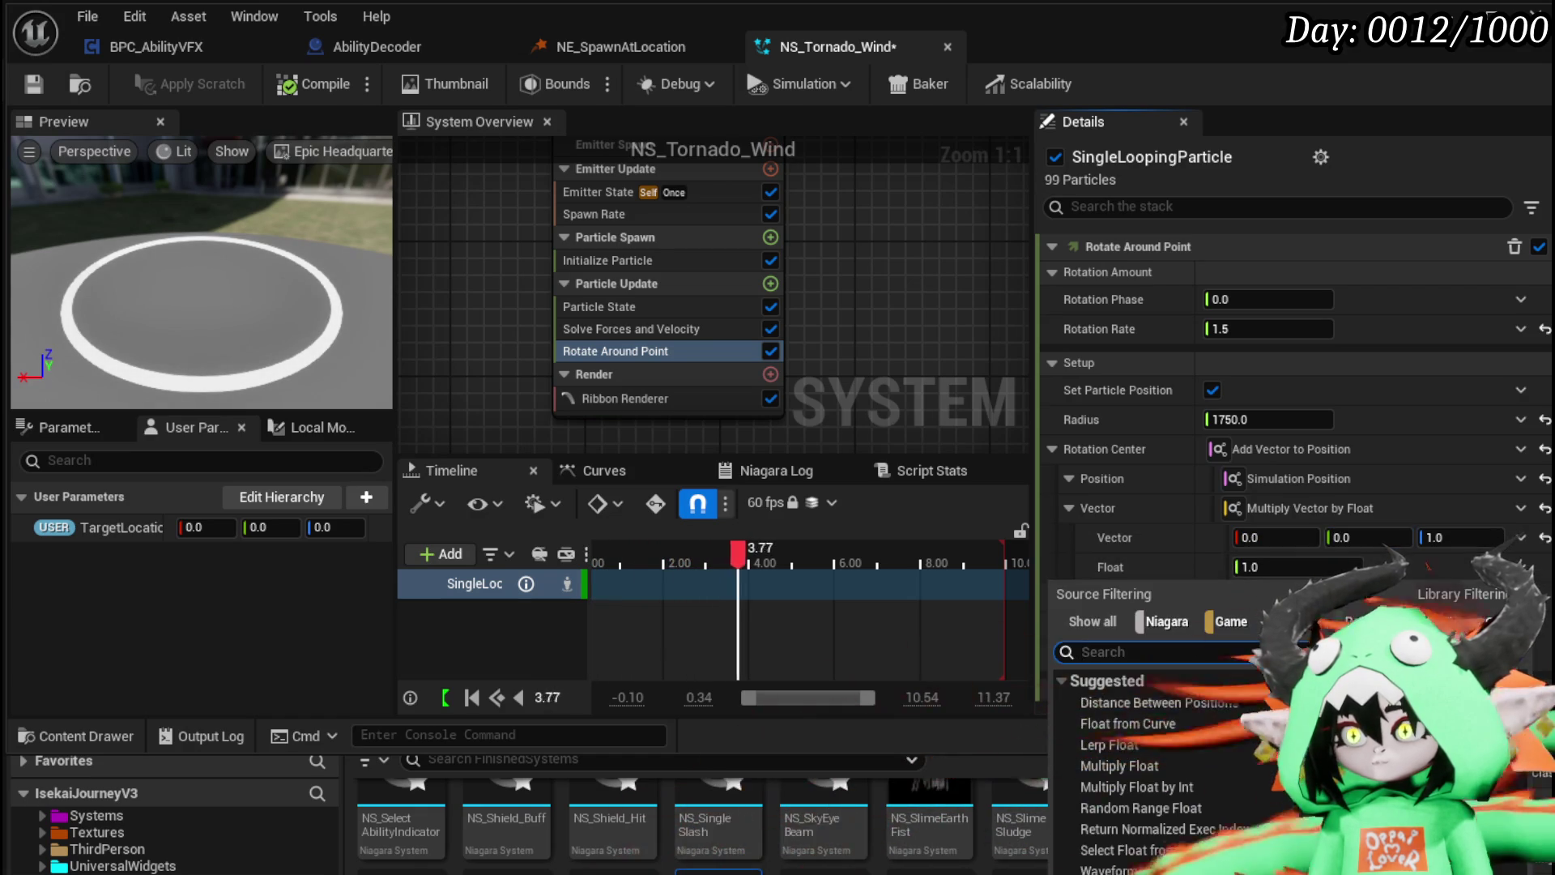
left_click(1093, 705)
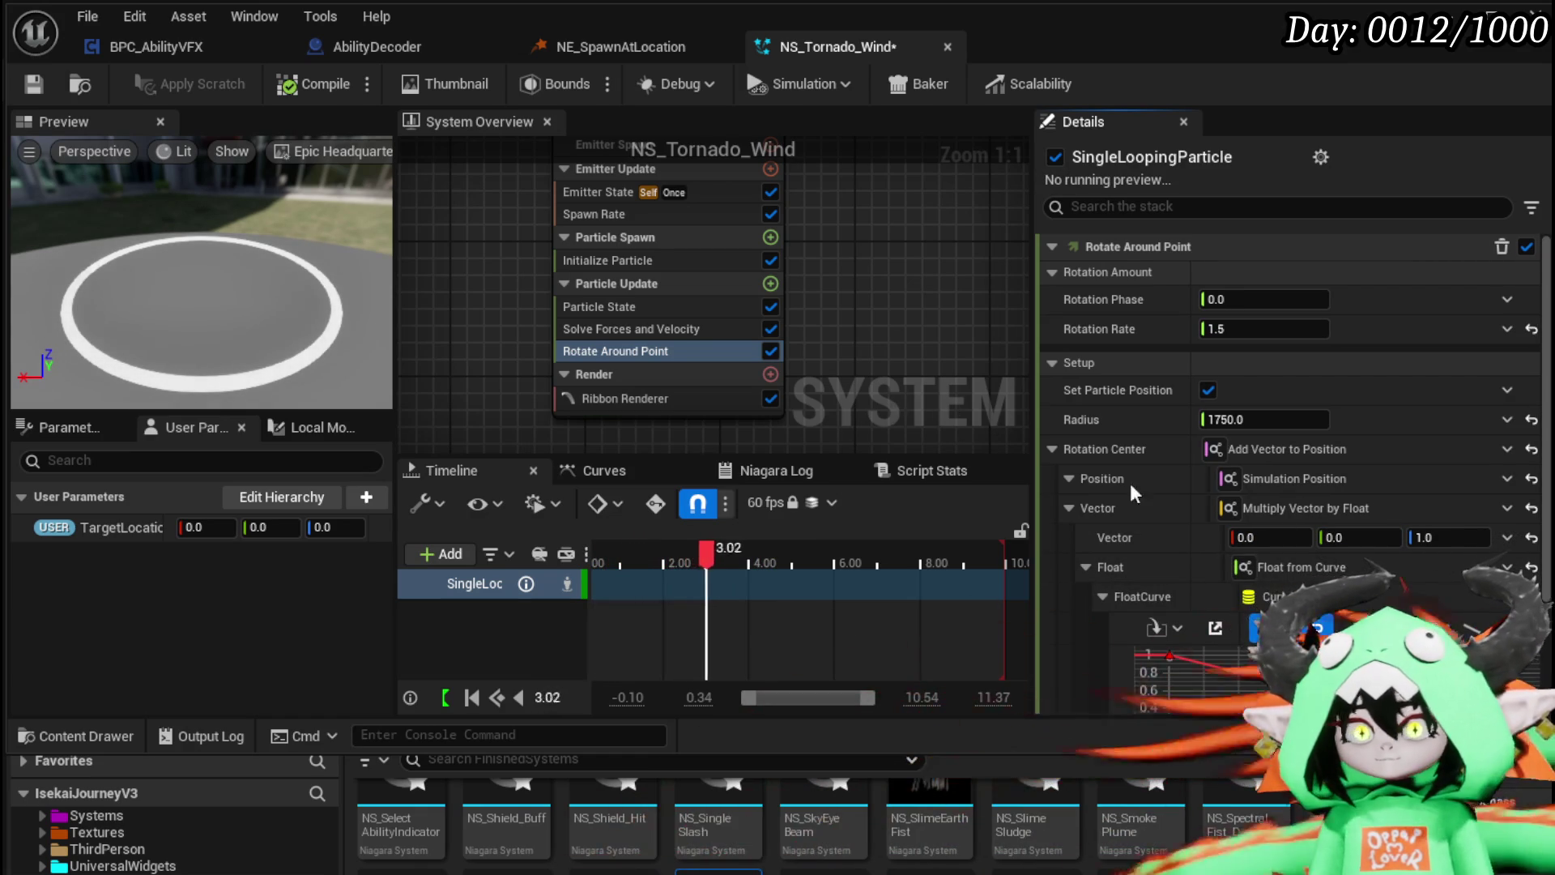
Step: Index the float curve by Emitter Age
scroll(1154, 536, "down", 5)
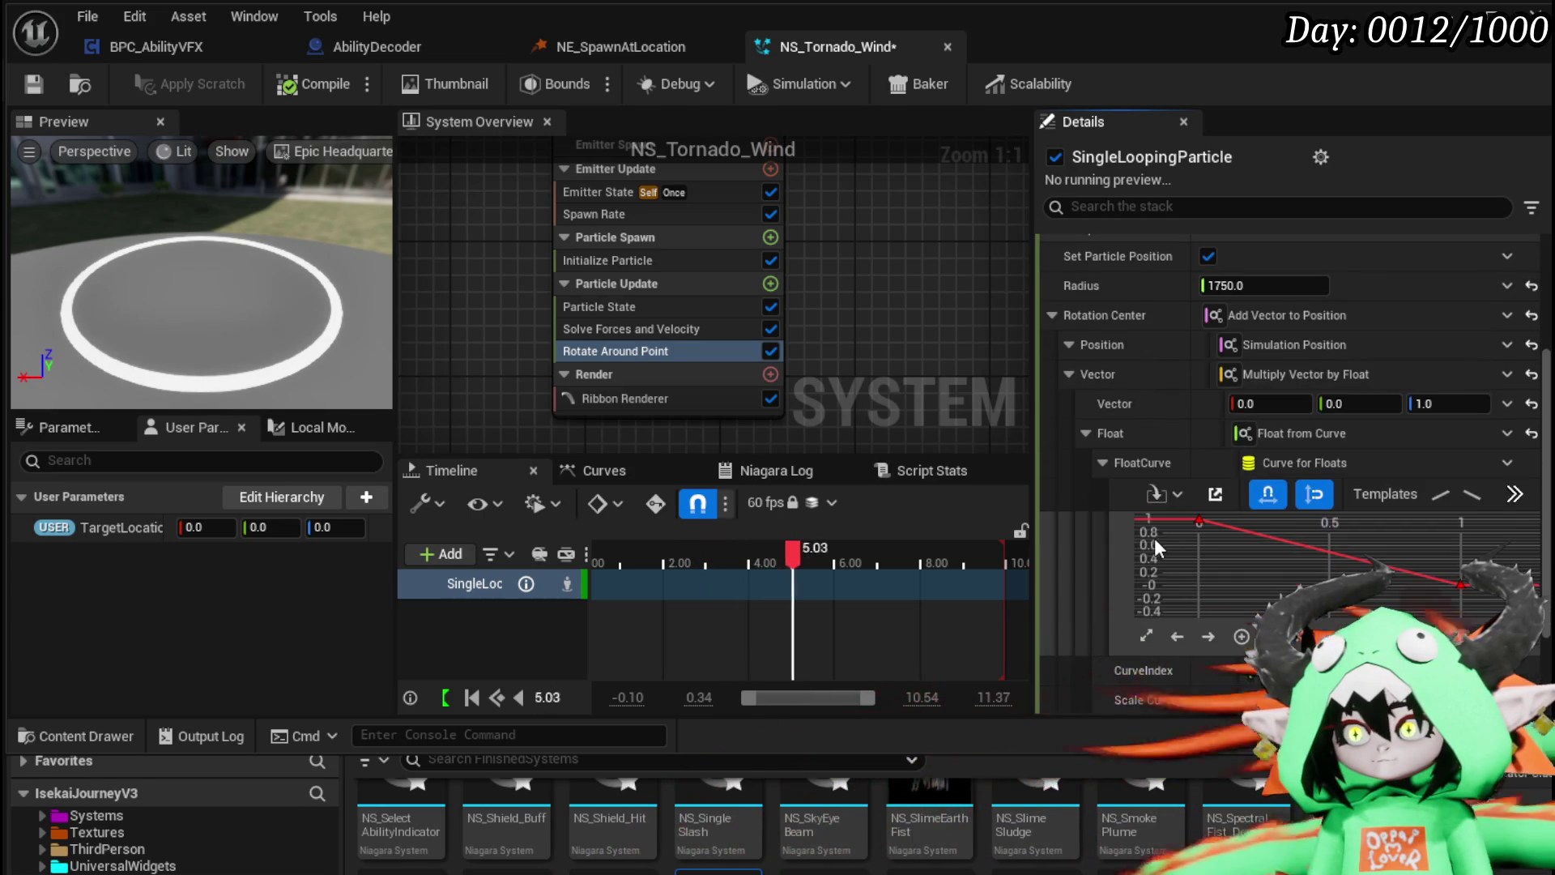
scroll(1089, 597, "down", 2)
left_click(1506, 568)
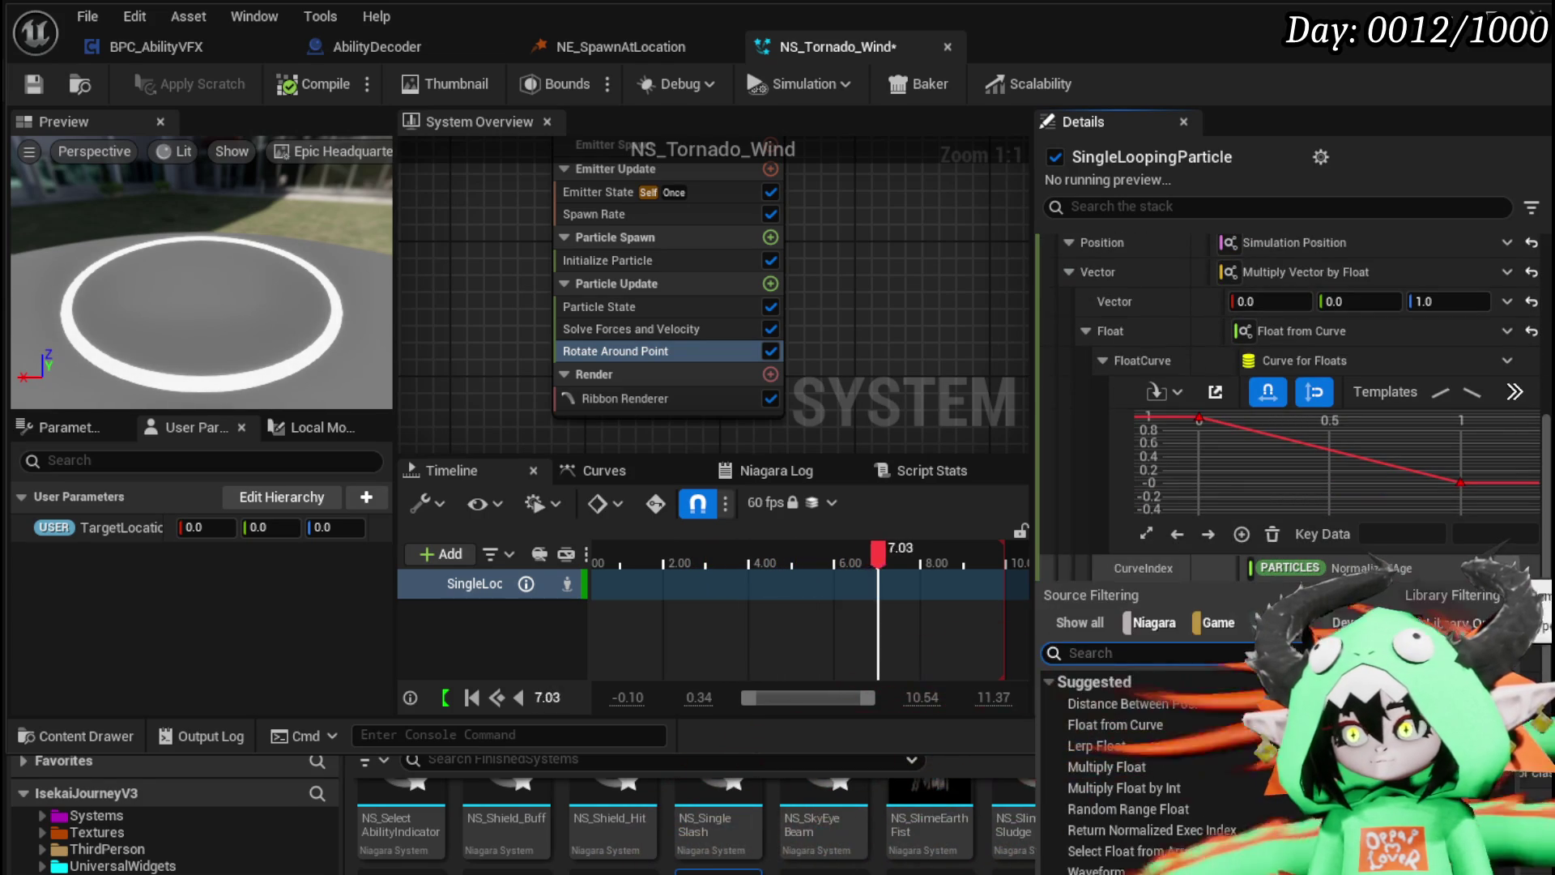
type("afage")
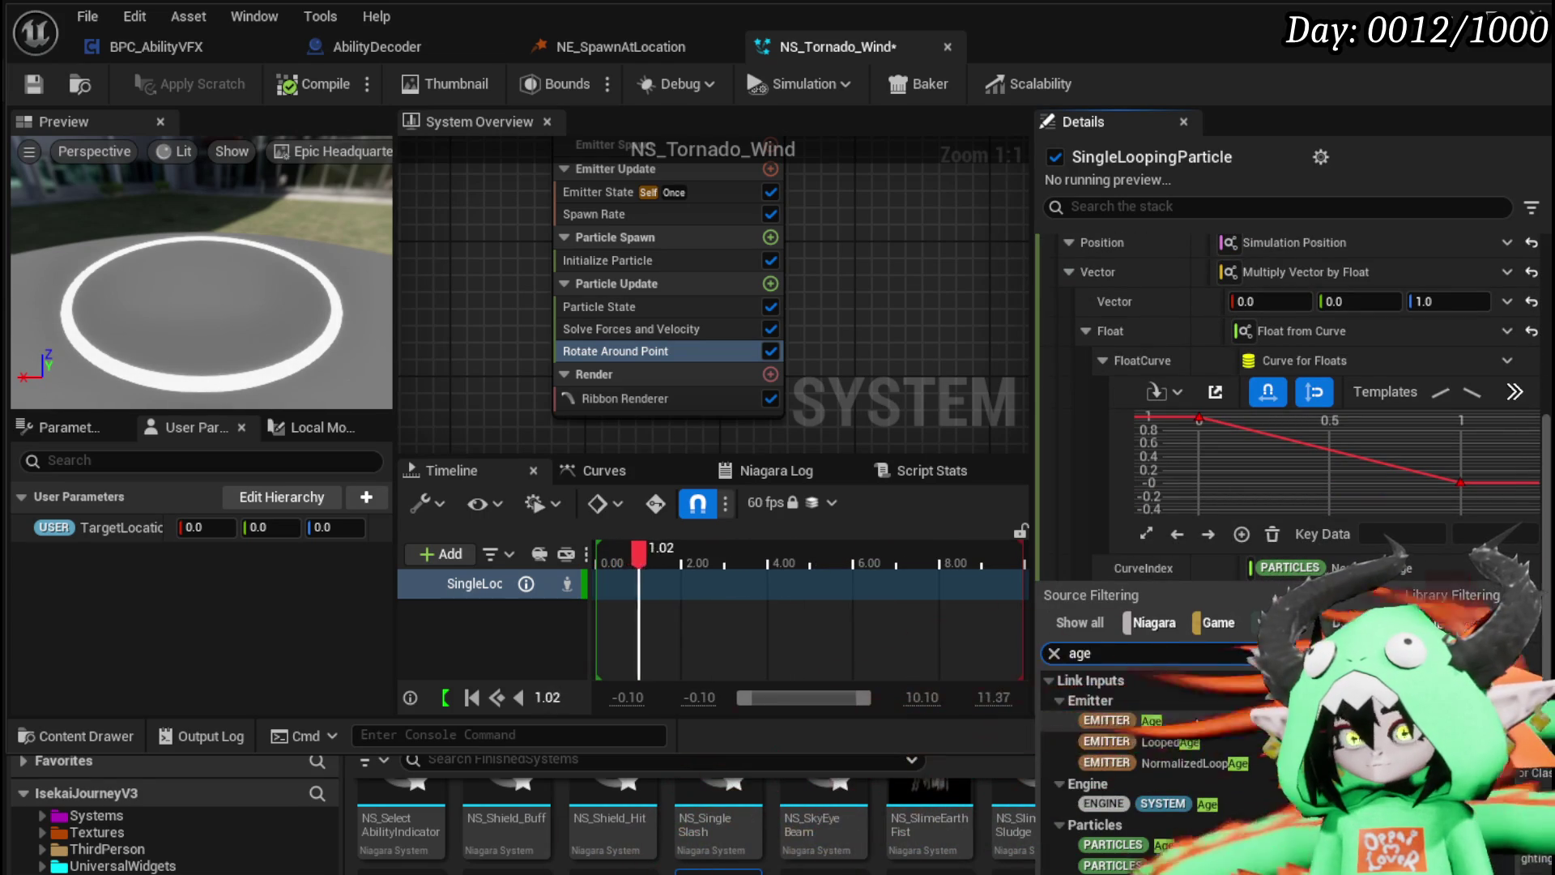
key("Return")
Step: Set the curve's first key value to 0 and last key value to 1, then save
left_click(1199, 419)
left_click(1496, 534)
type("0")
key("Return")
left_click(1461, 483)
left_click(1496, 534)
type("1")
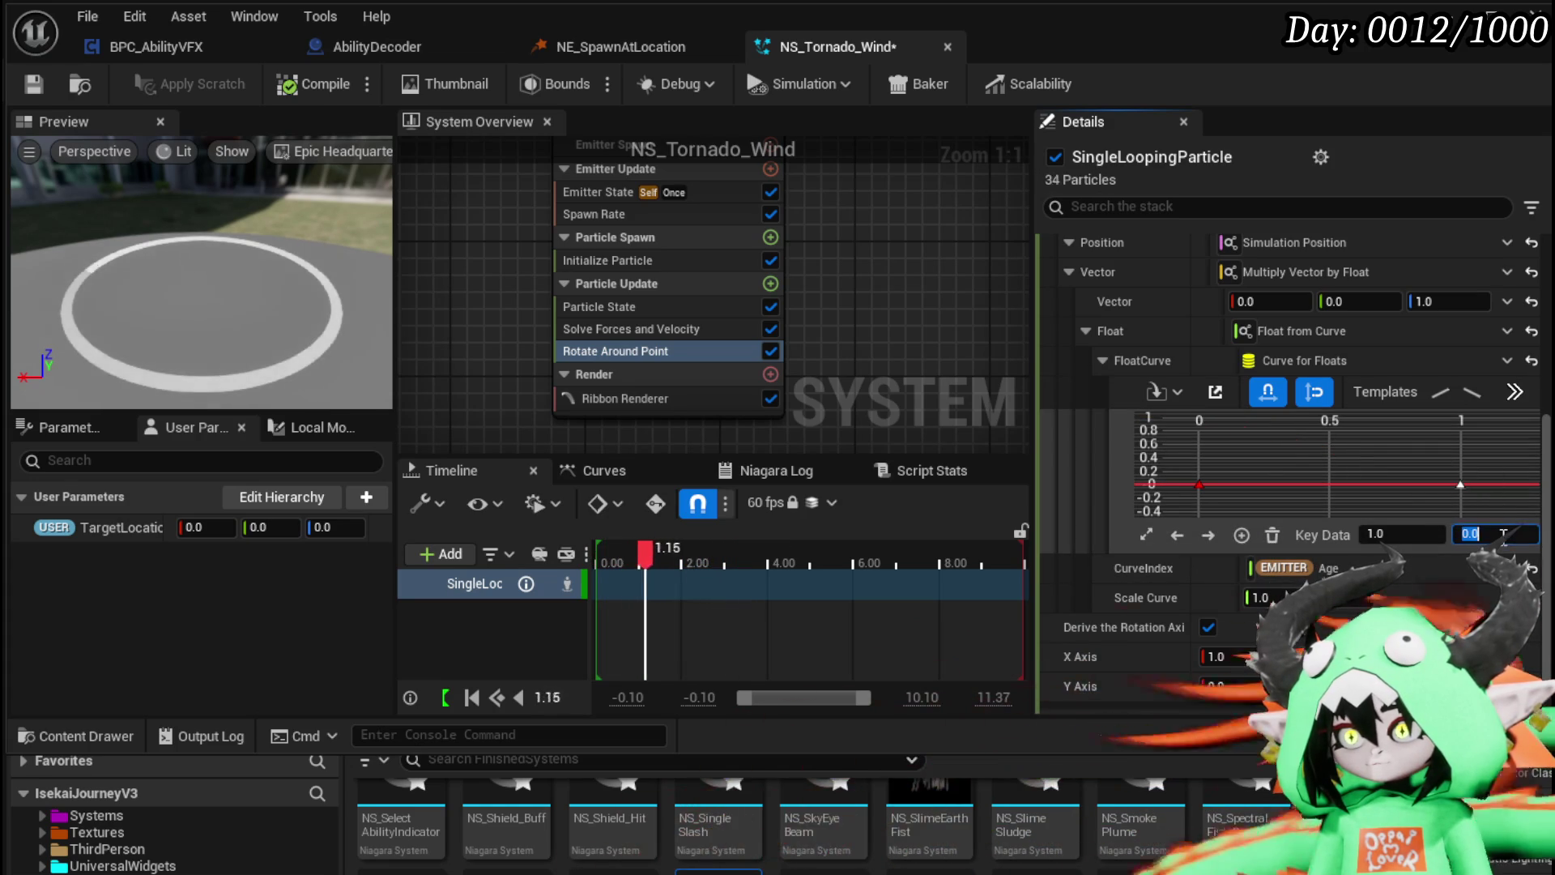
key("Return")
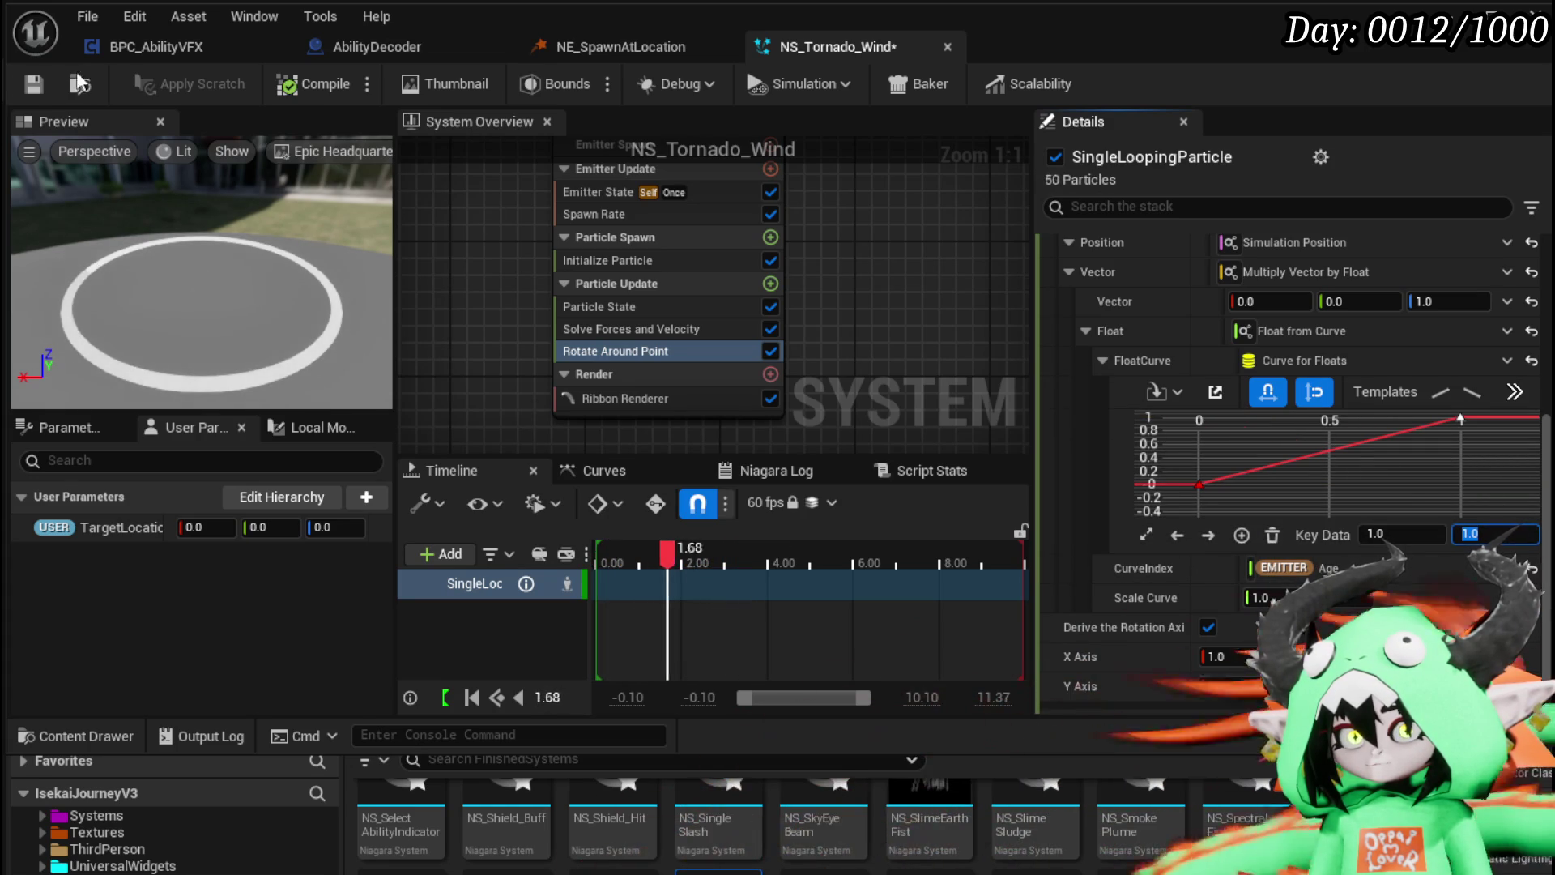
key("ctrl+s")
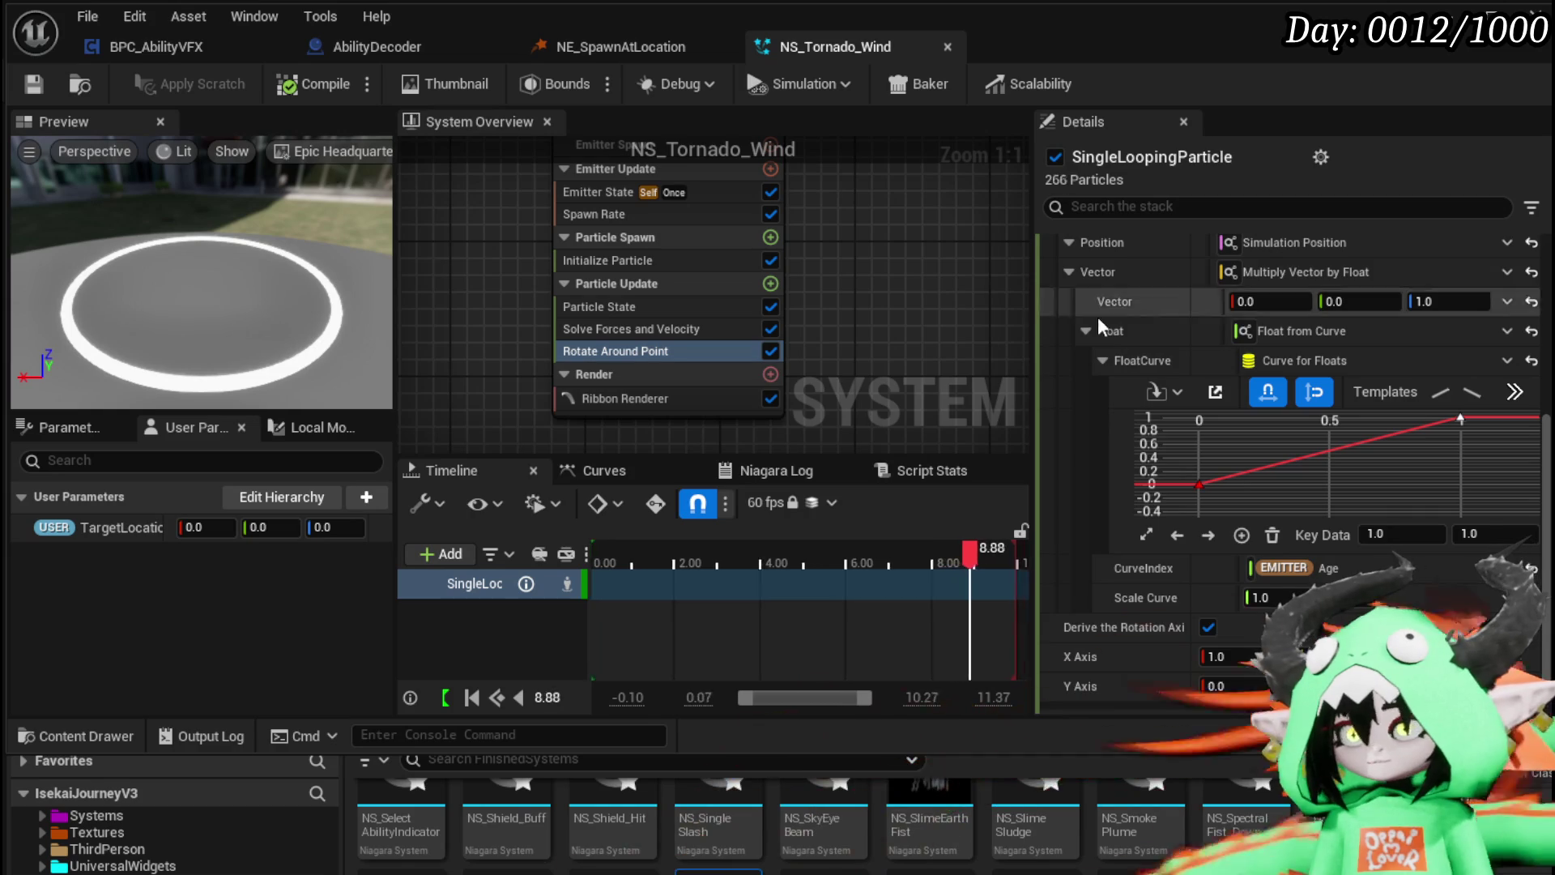
scroll(1150, 332, "up", 6)
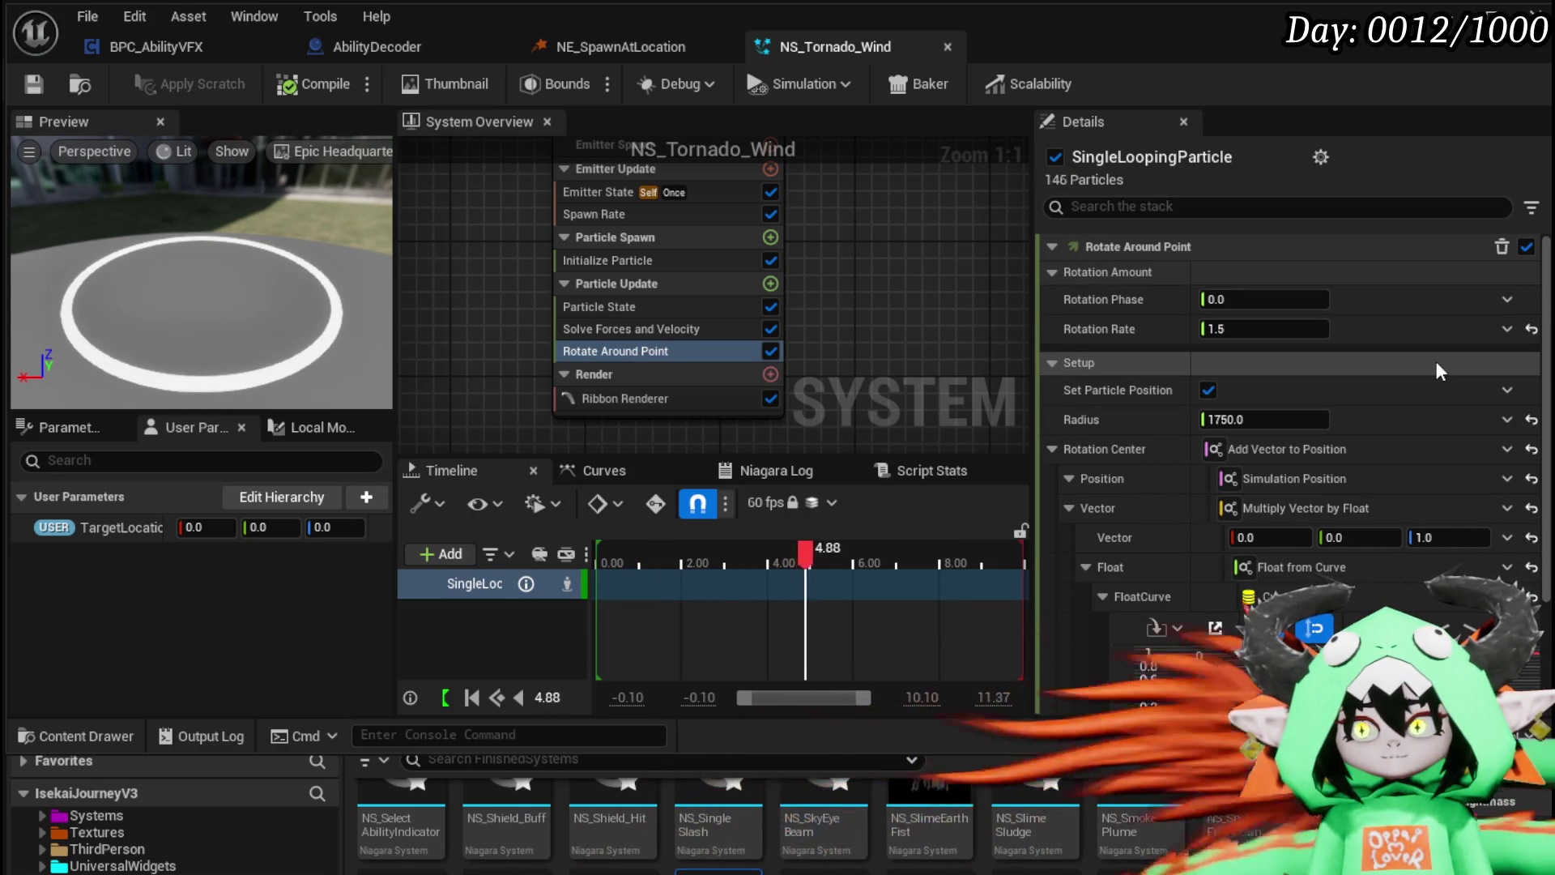
scroll(1436, 362, "down", 3)
scroll(1436, 361, "down", 2)
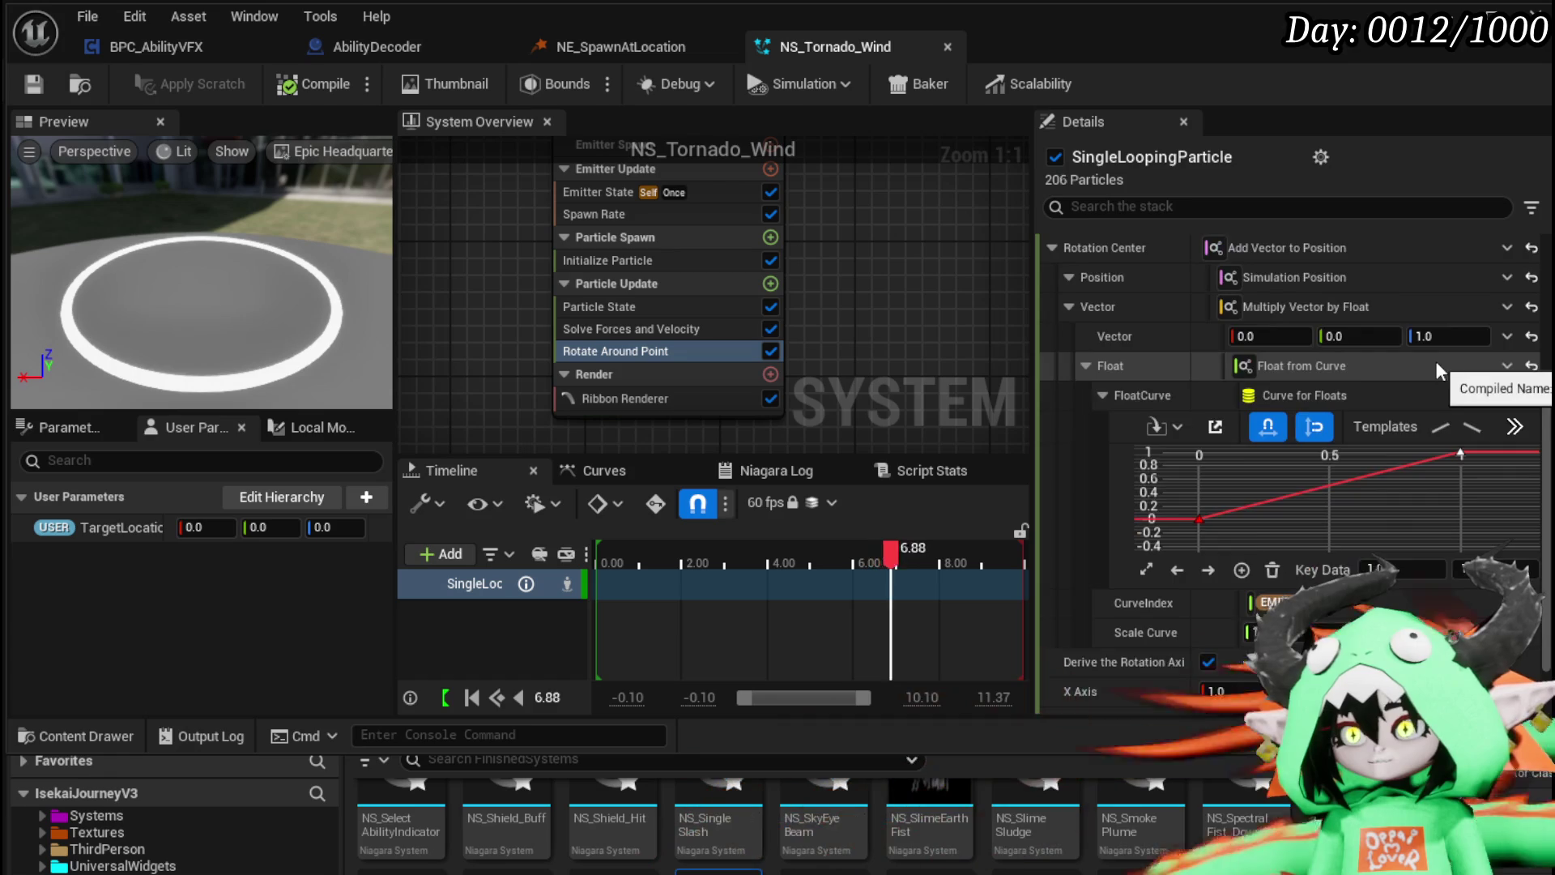
scroll(1436, 361, "down", 1)
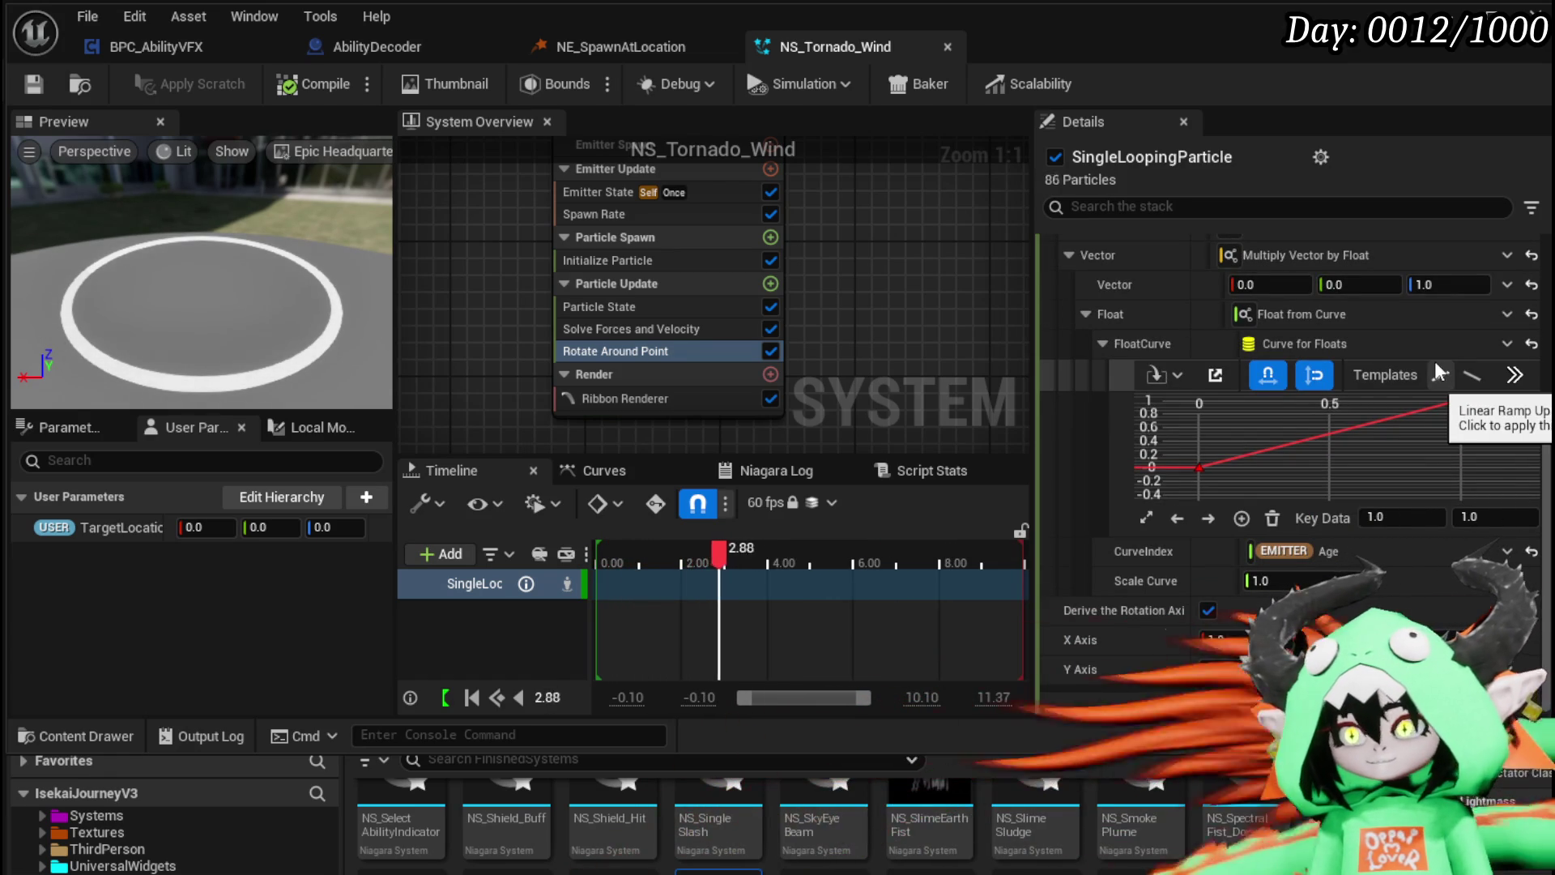
scroll(1435, 362, "up", 2)
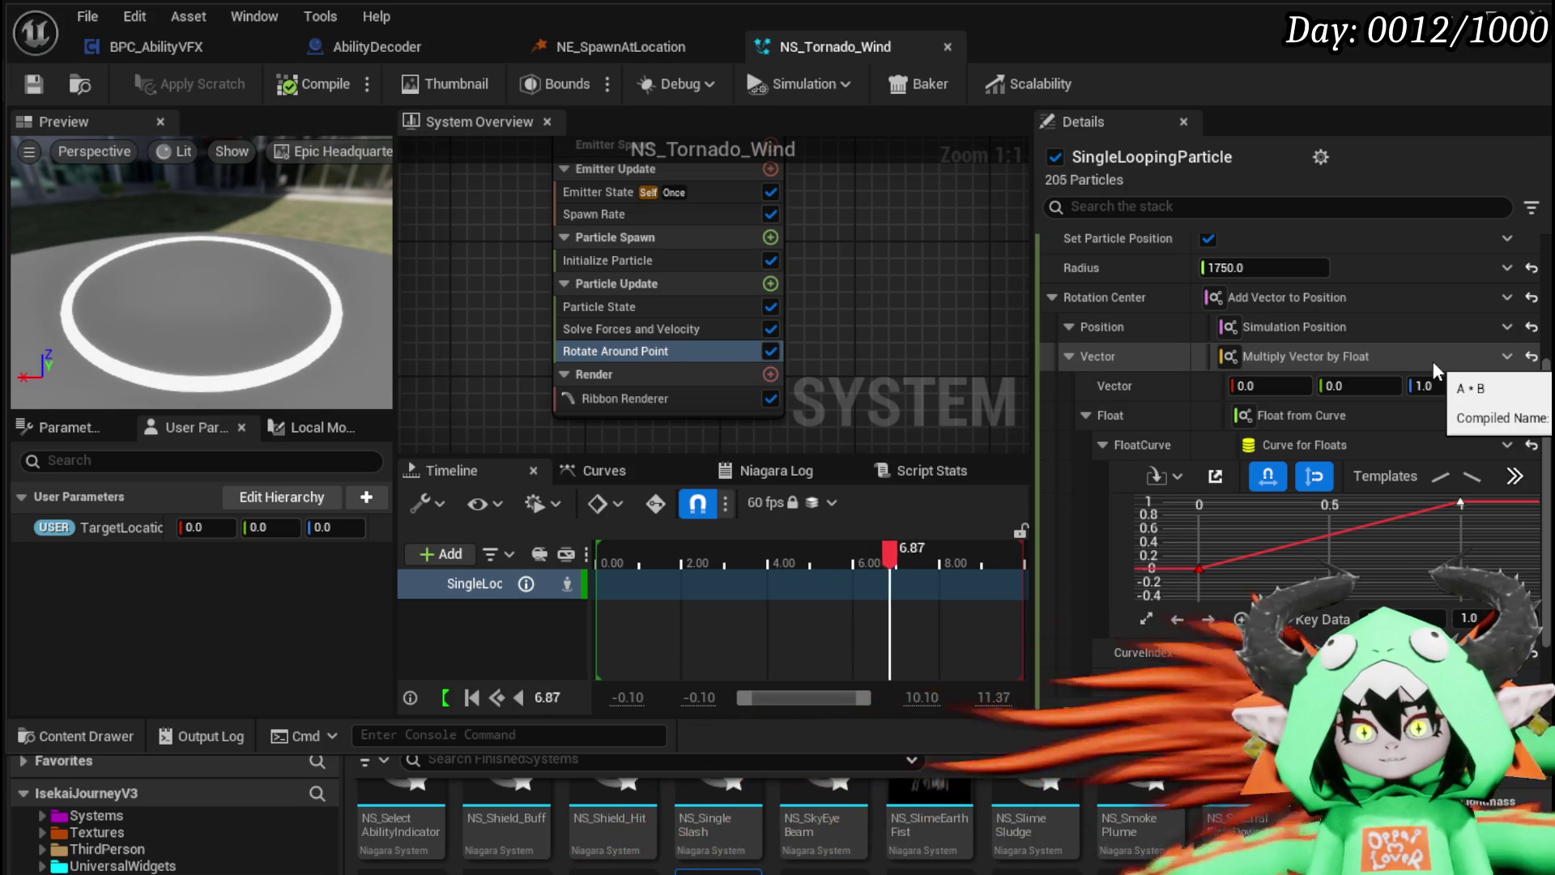
scroll(1432, 362, "up", 3)
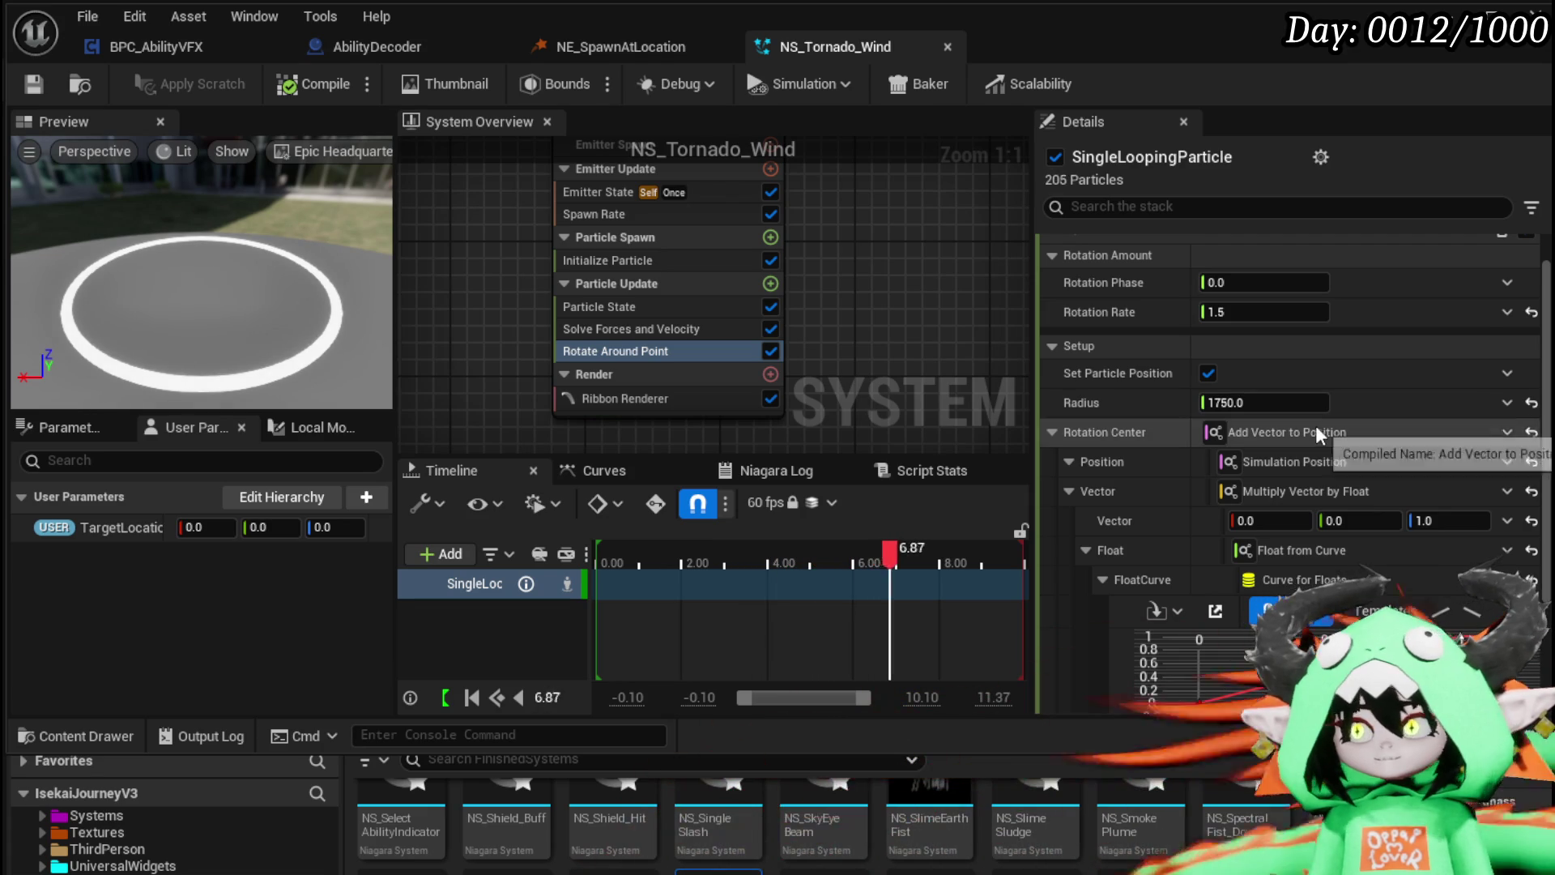
left_click(1232, 402)
key("BackSpace")
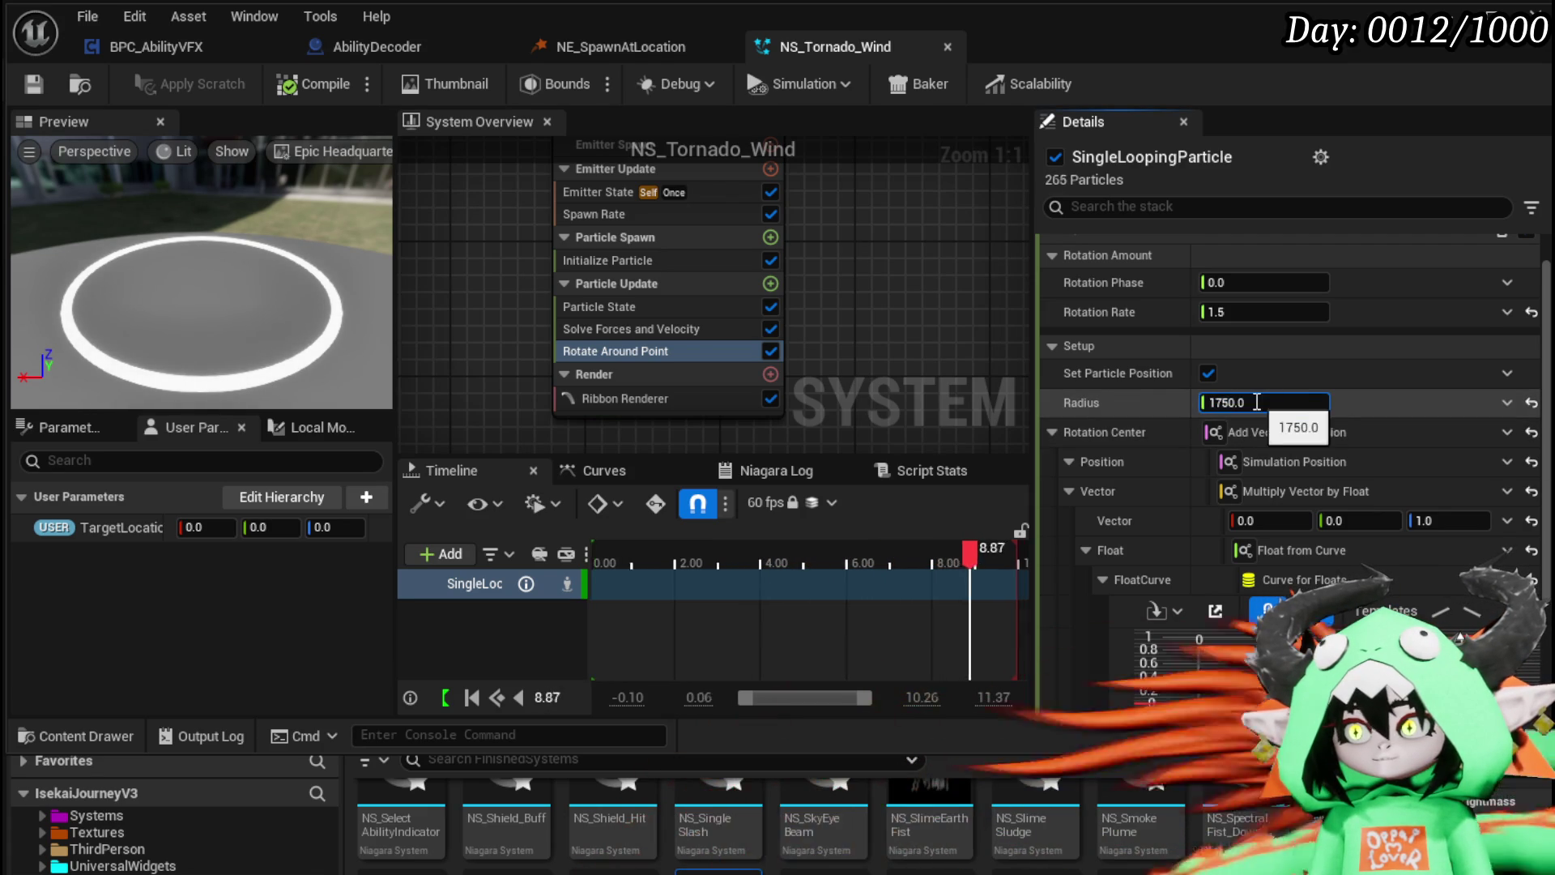
Step: Confirm the Rotate Around Point radius of 175.0 and save NS_Tornado_Wind
key("Return")
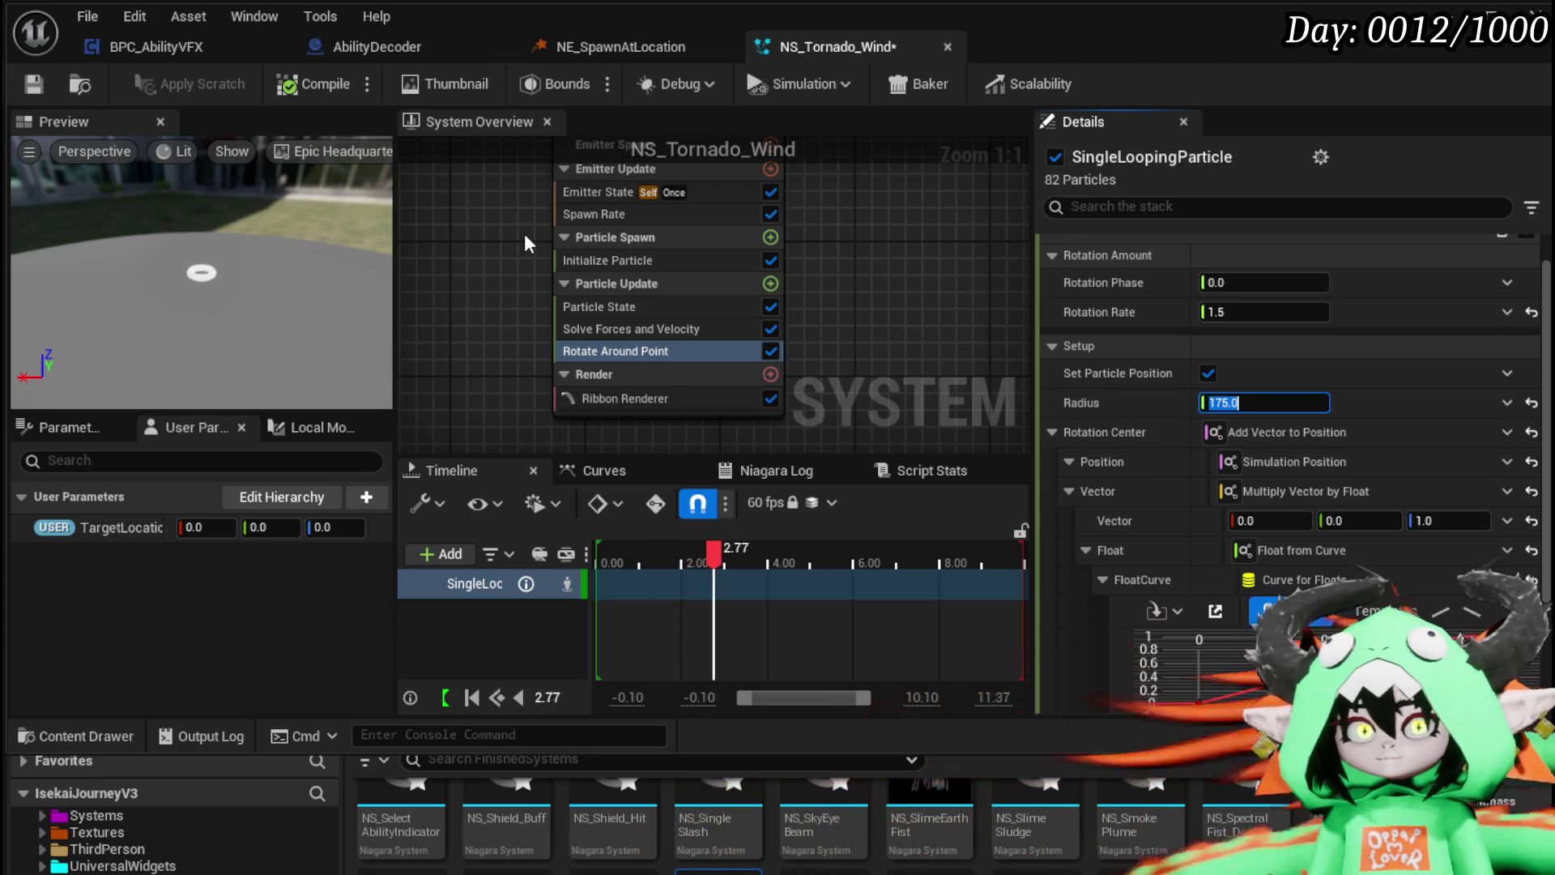
left_click(33, 84)
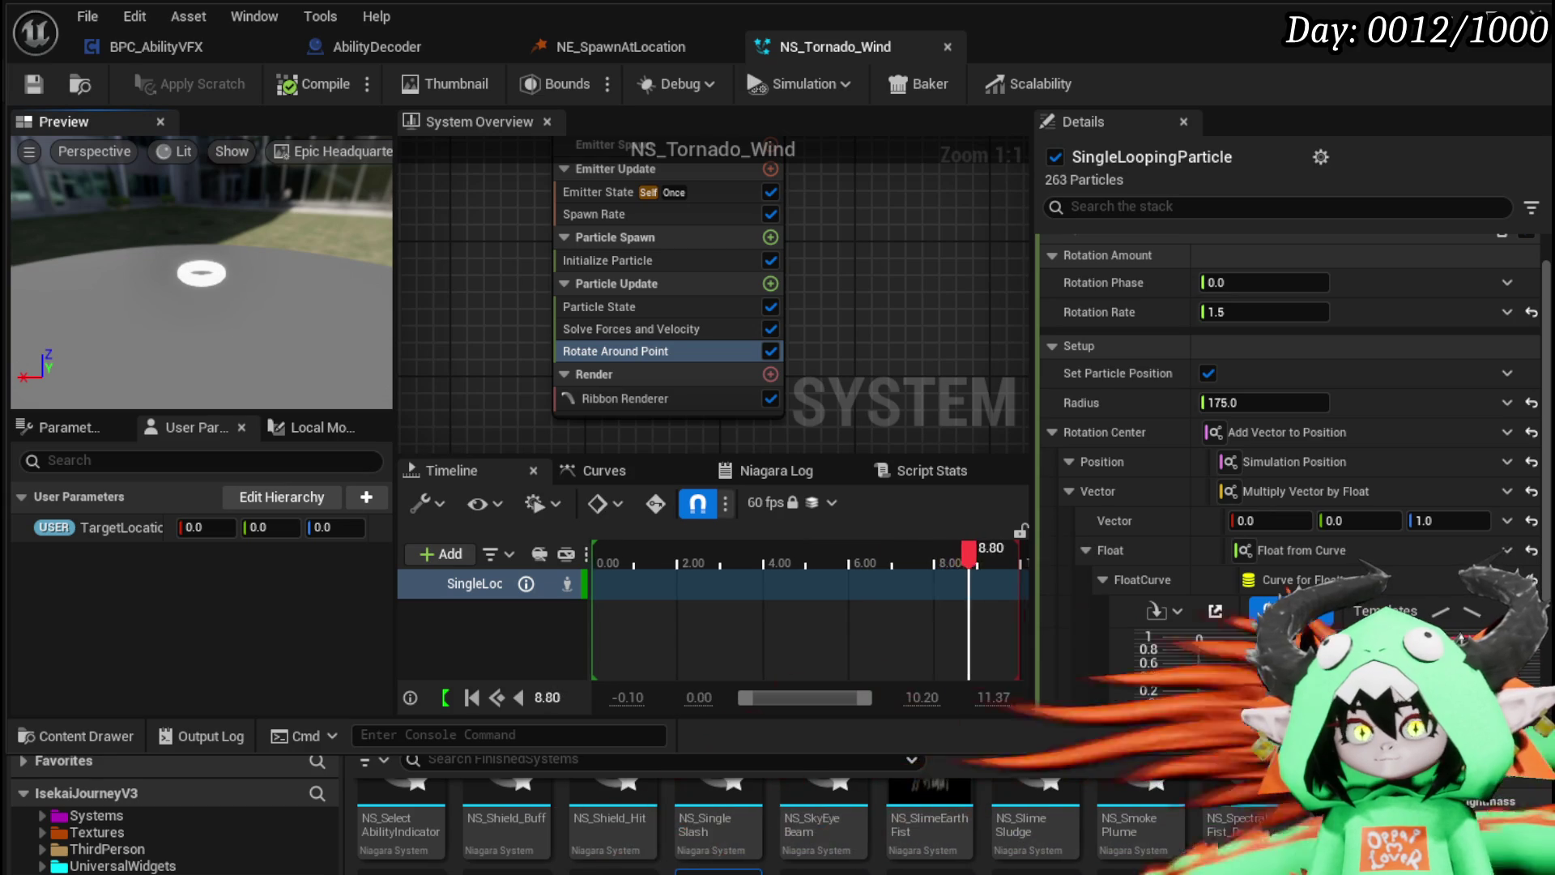
scroll(1421, 585, "down", 2)
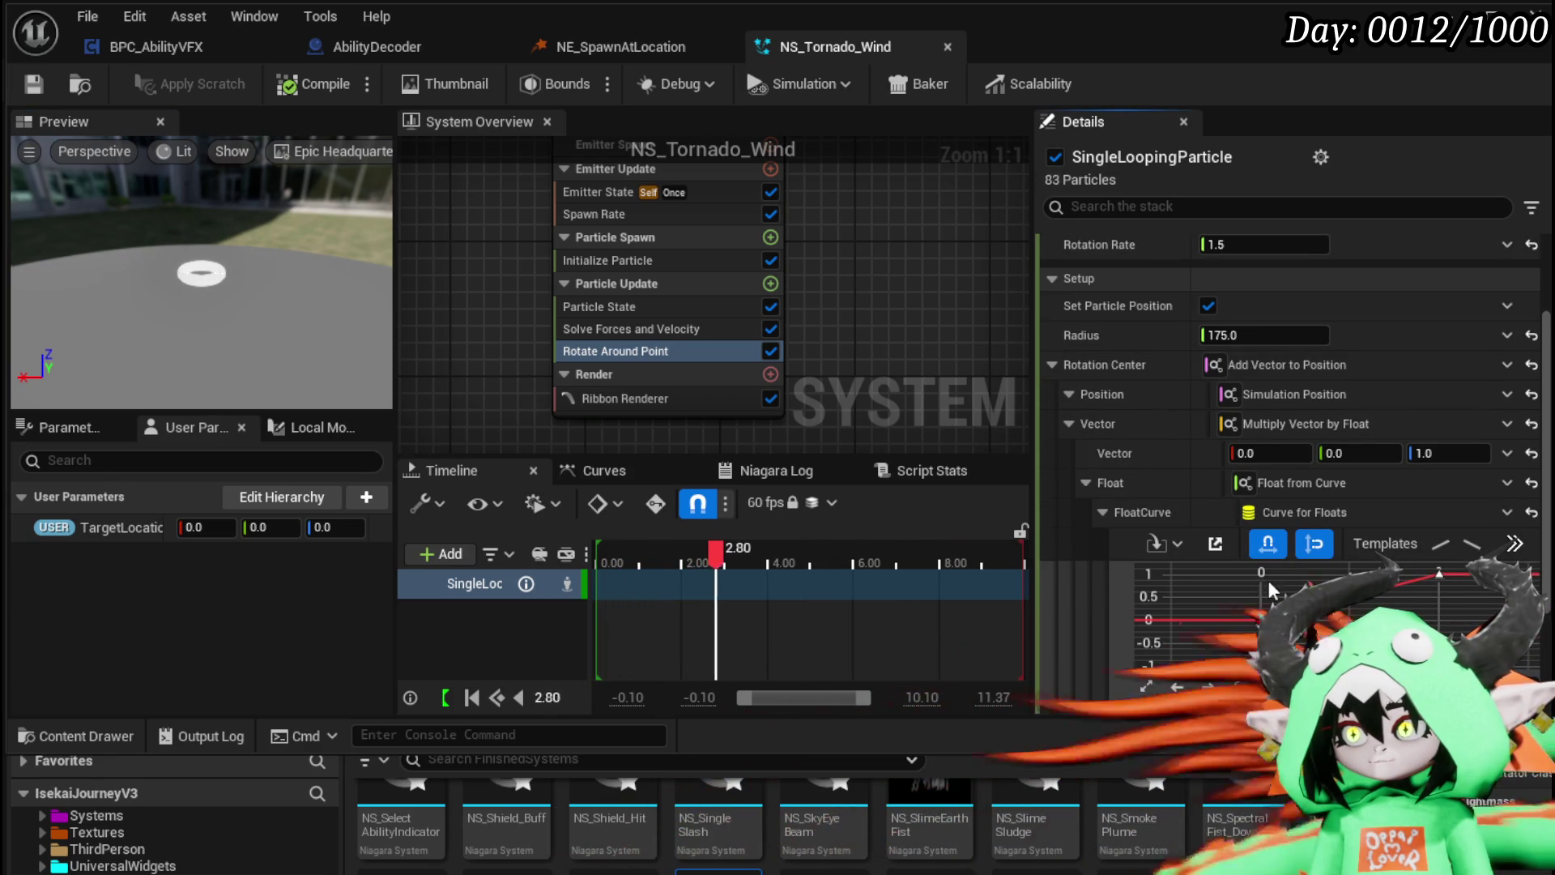
Step: Shorten the preview range to about 8.4 seconds, frame the curve, and set Scale Curve to 800
mouse_move(1024, 551)
left_mouse_down()
mouse_move(810, 557)
mouse_move(998, 561)
left_mouse_up()
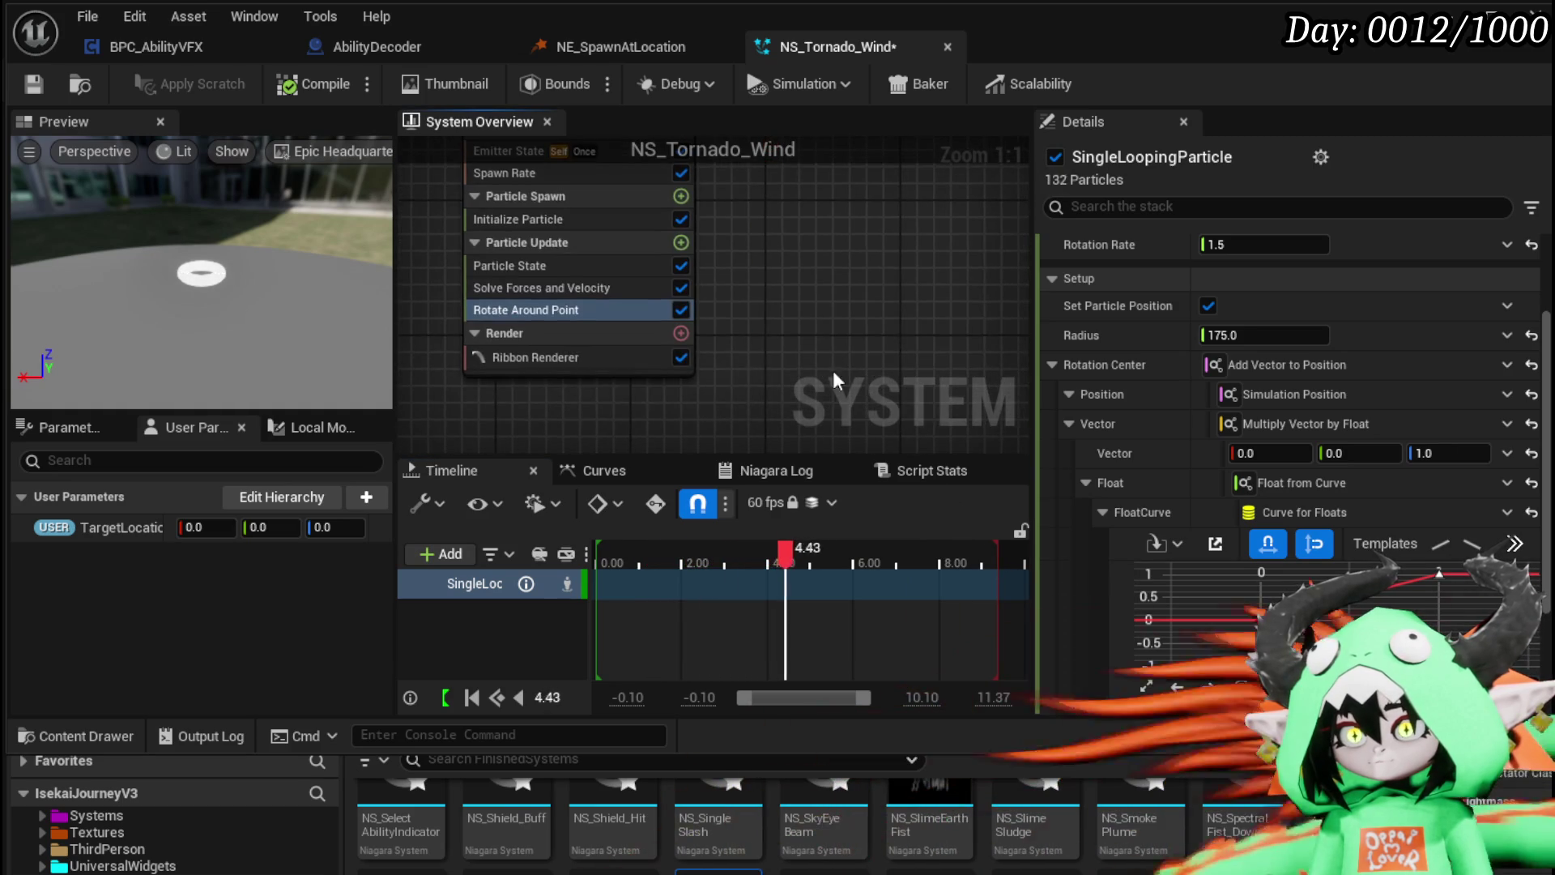
left_click_drag(1025, 532, 934, 532)
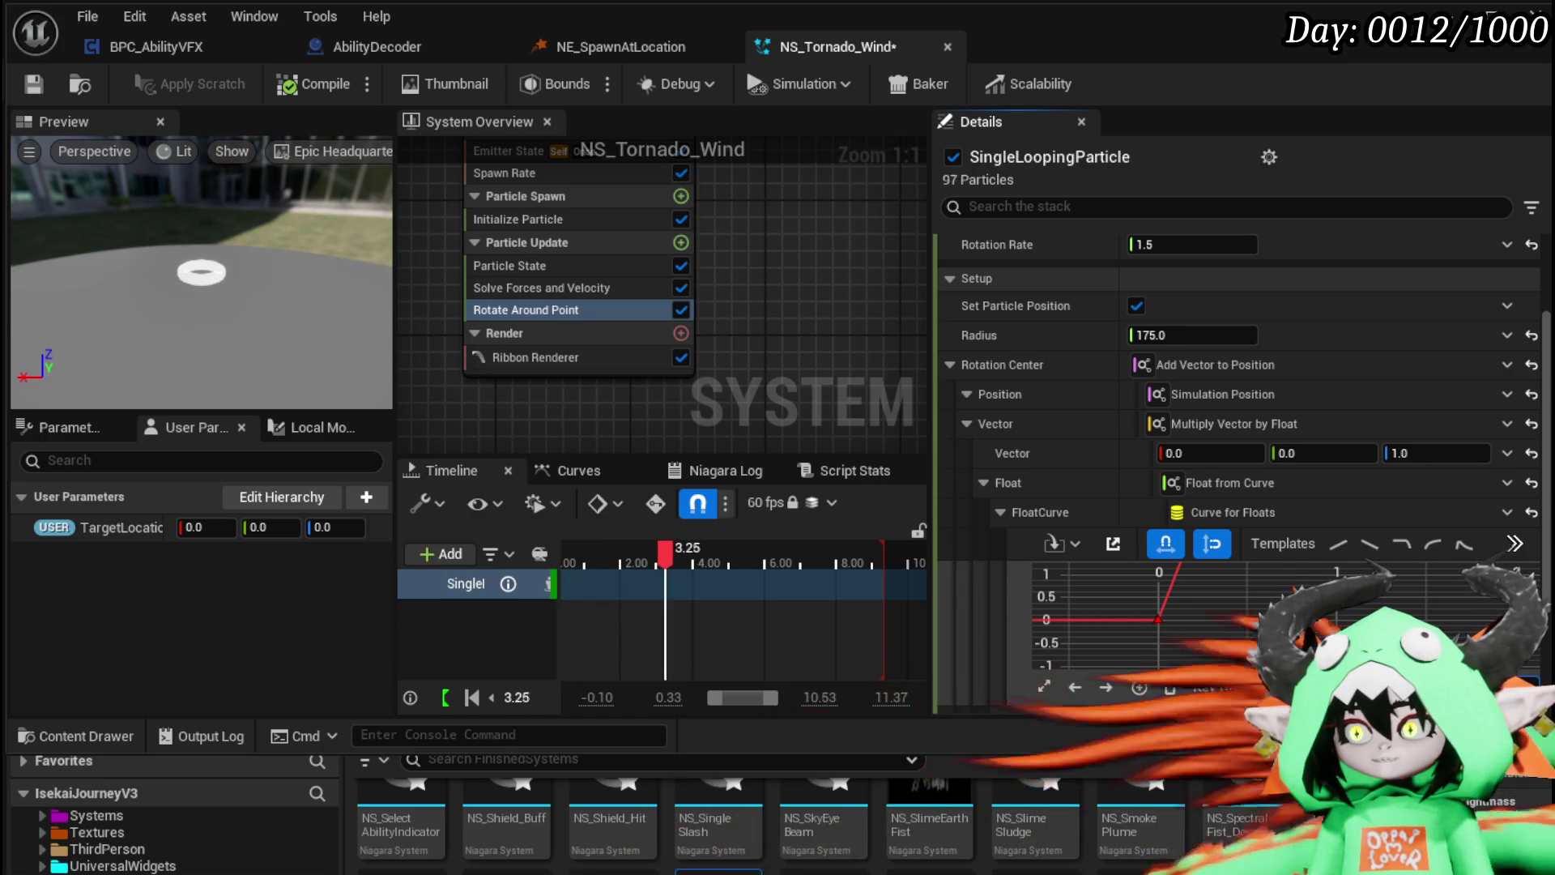
key("f")
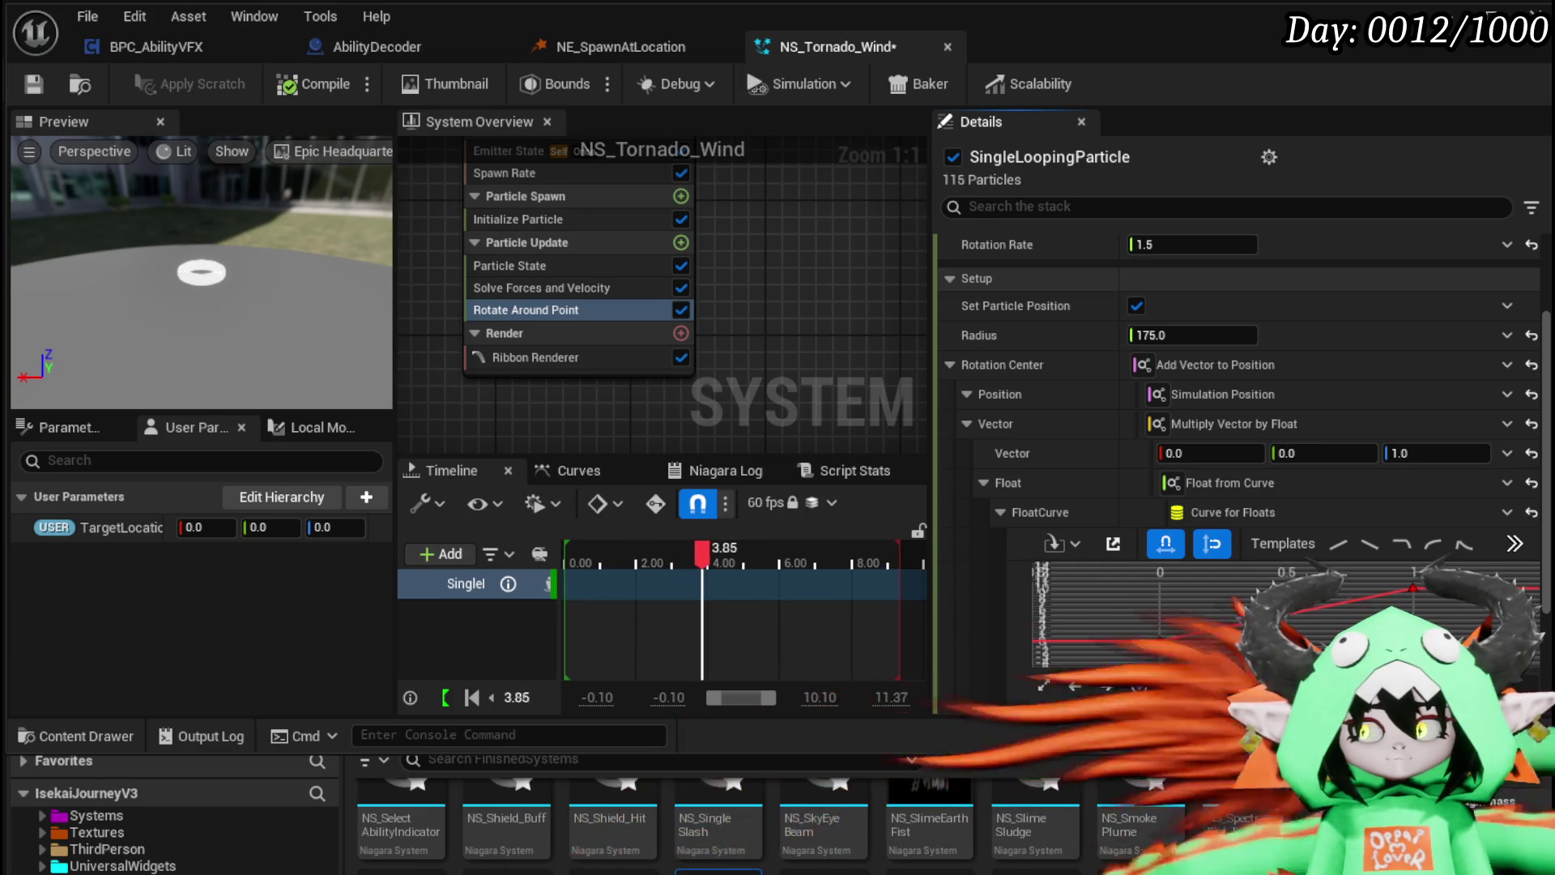
scroll(1028, 422, "down", 3)
scroll(1028, 422, "down", 1)
left_click(1216, 615)
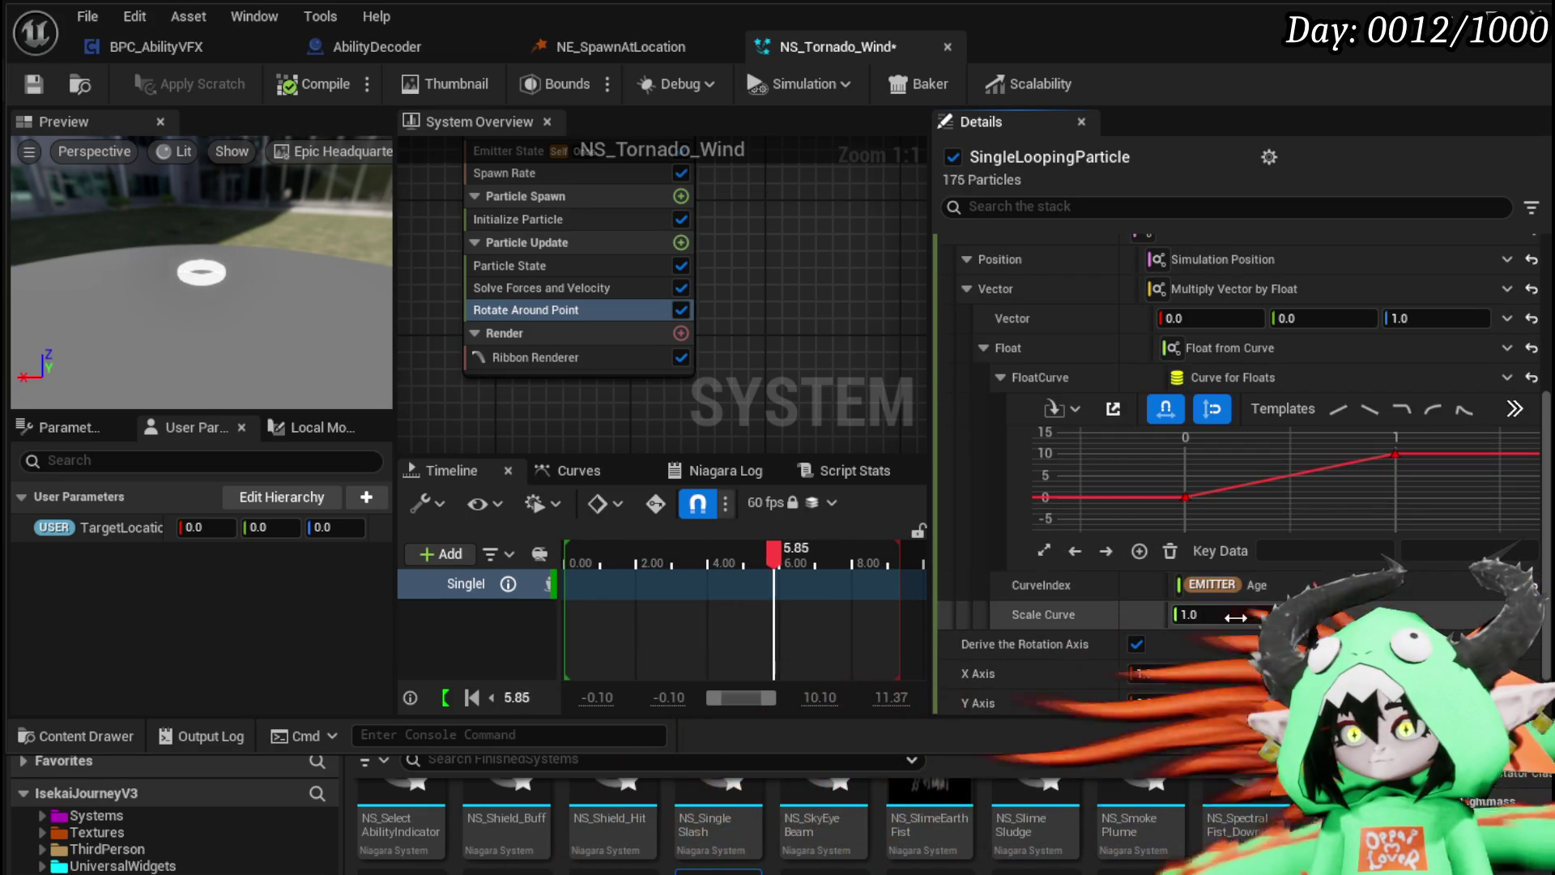
type("800")
key("Return")
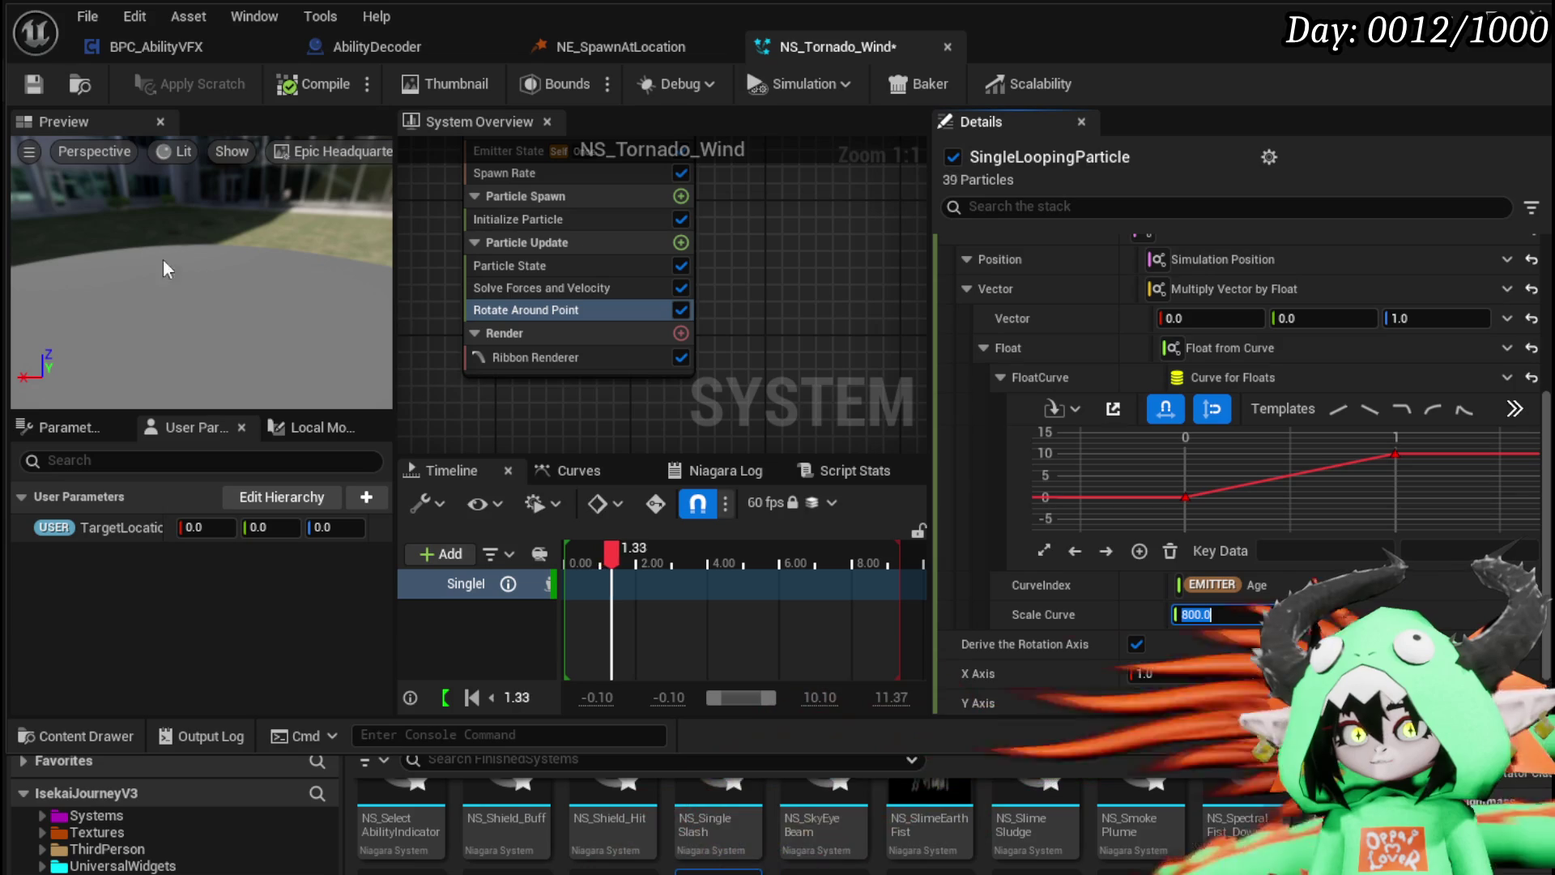
Step: Set the curve's end key at time 1 to 1.0, then change it to 10
left_click(1395, 454)
left_click(1458, 552)
type("1")
key("Return")
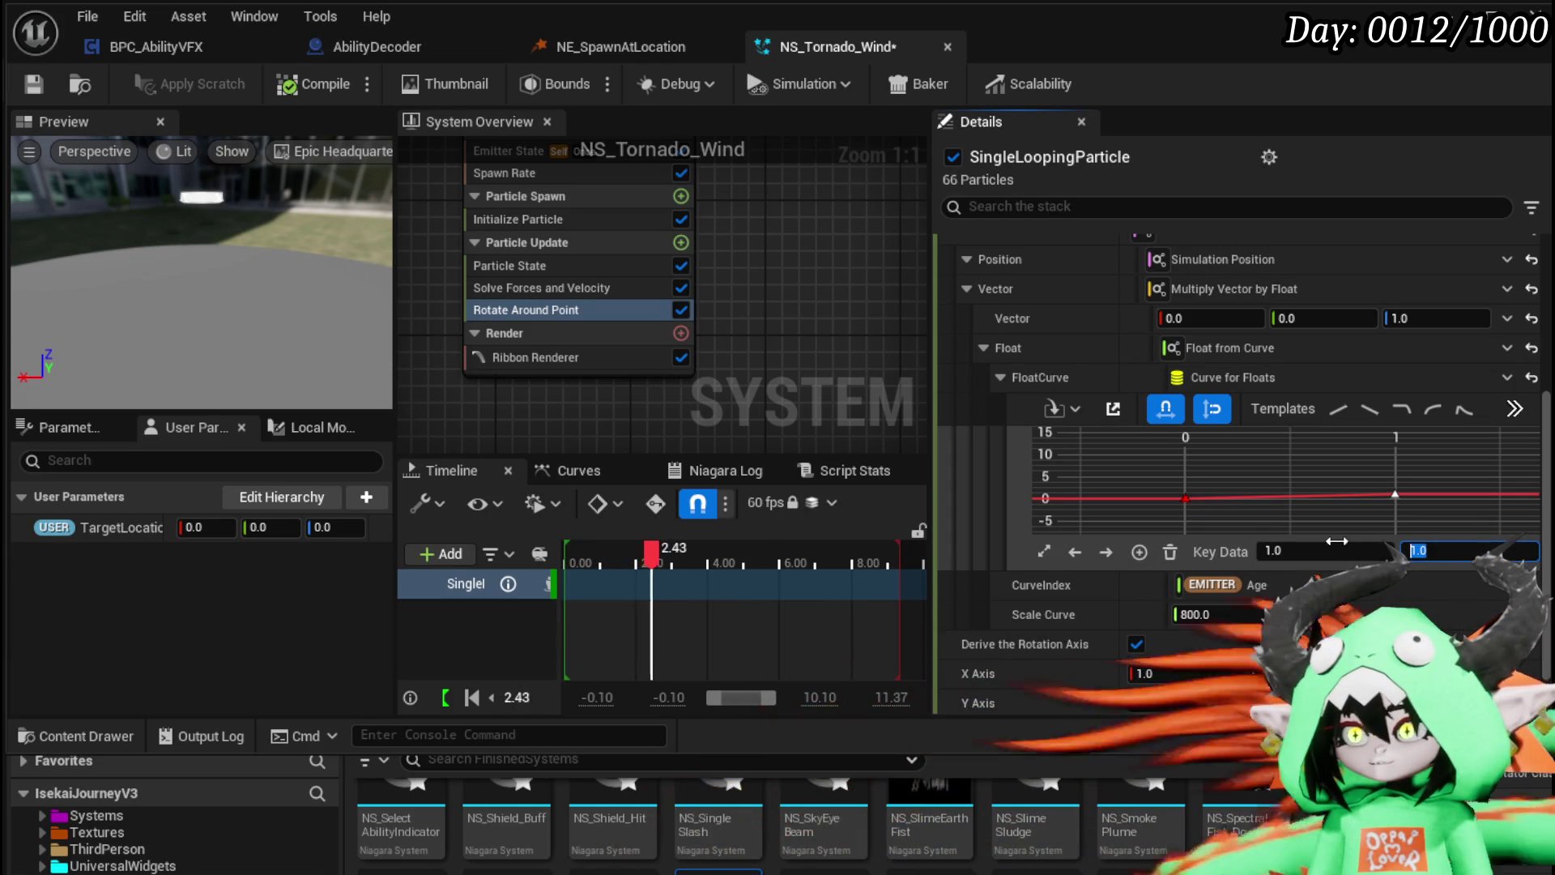
type("10")
key("Return")
scroll(1263, 417, "up", 3)
left_click(1189, 334)
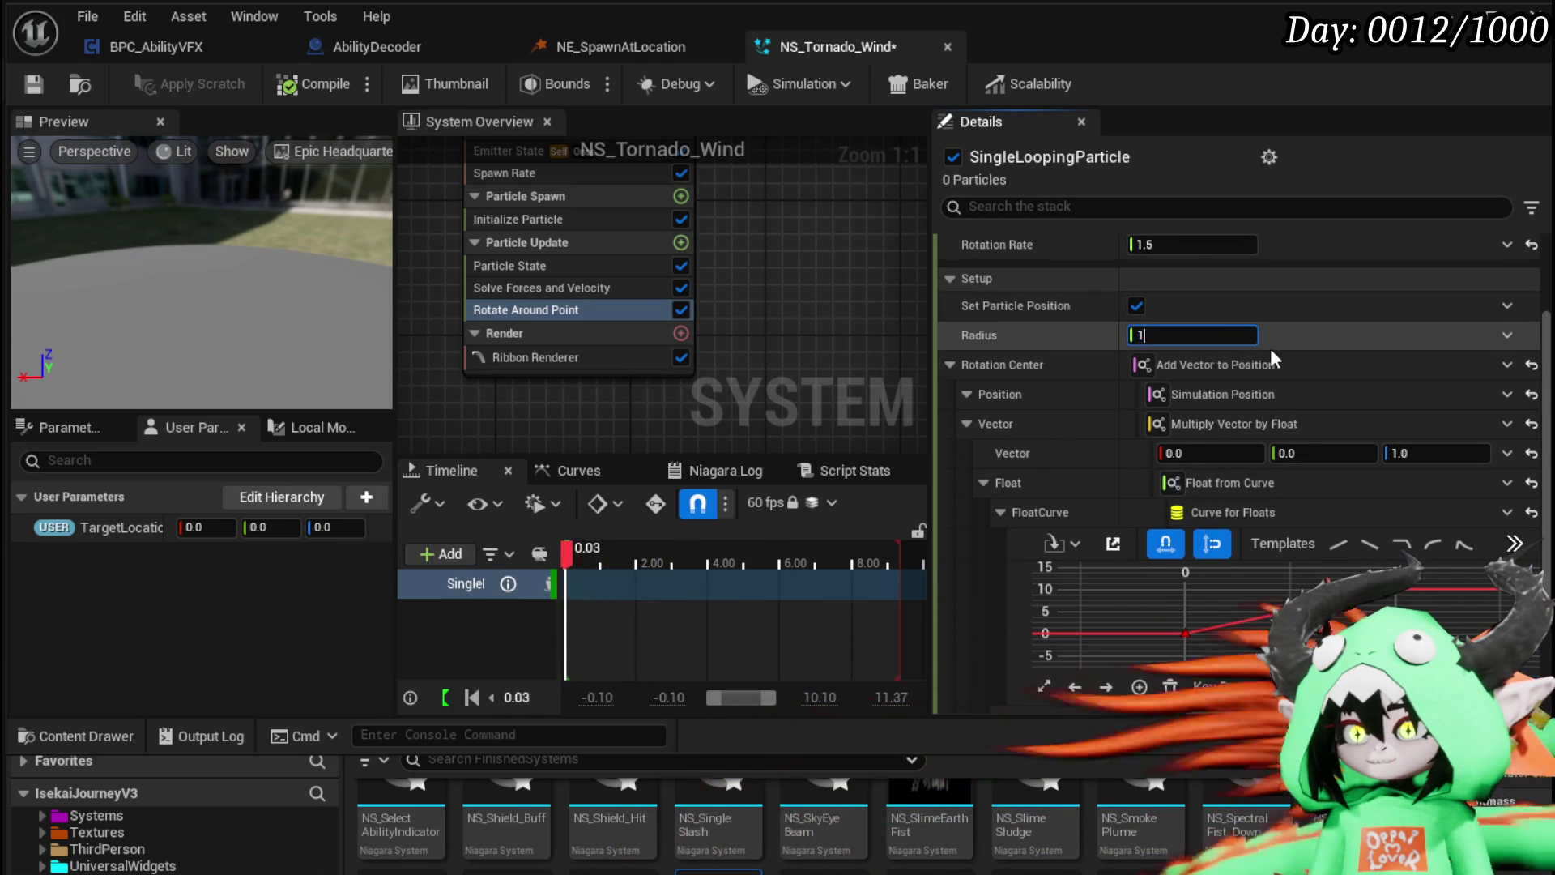
Step: Set the Rotate Around Point radius back to 1750.0
type("1750")
key("Return")
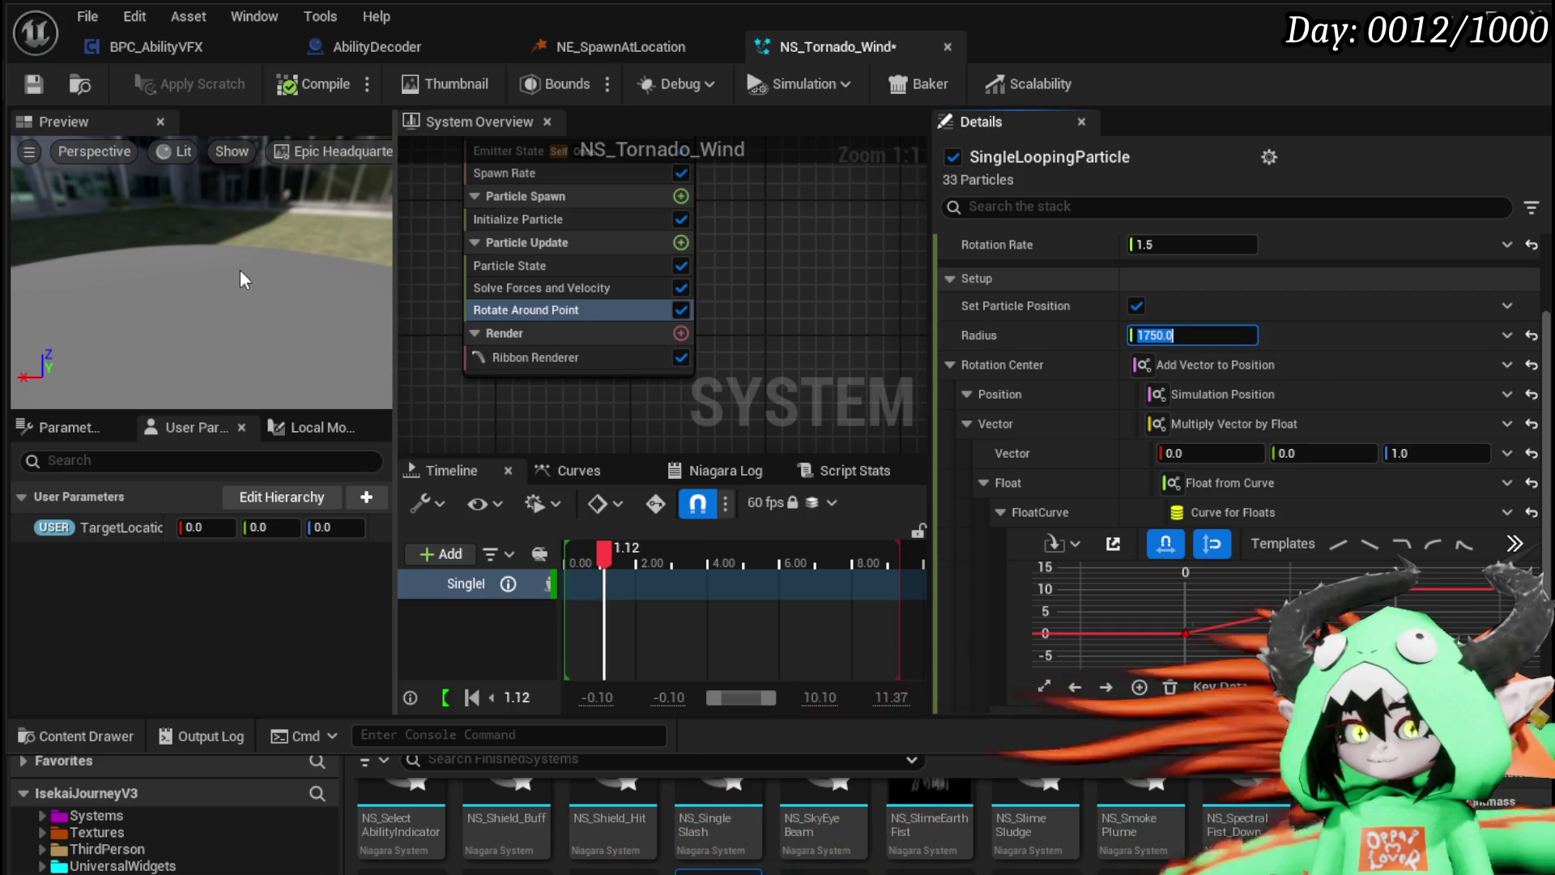
left_click_drag(239, 271, 244, 271)
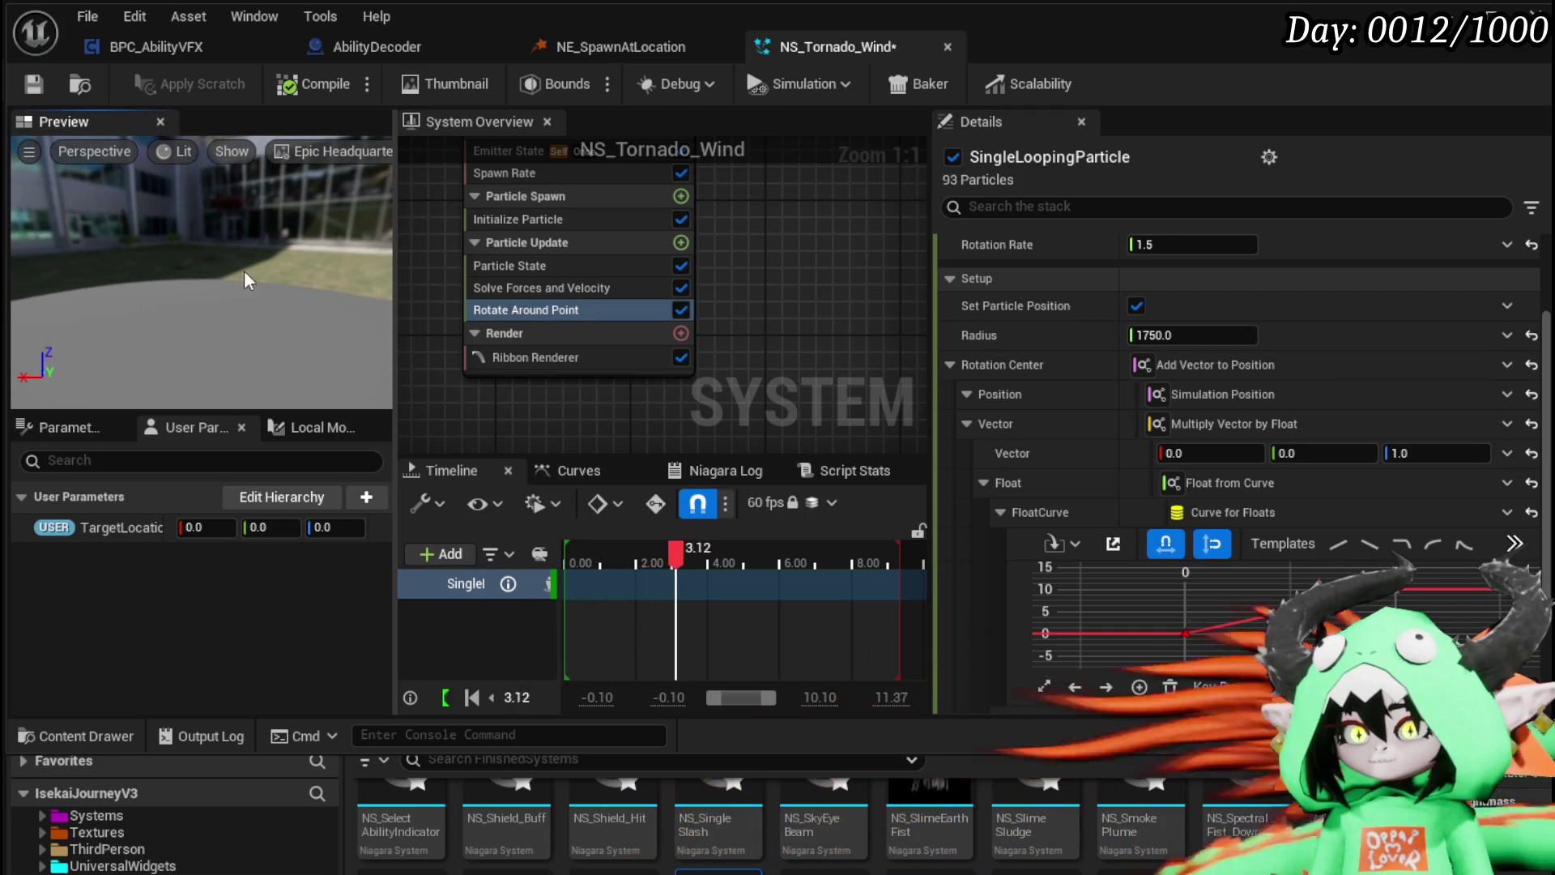
scroll(1411, 486, "down", 1)
scroll(1411, 486, "down", 2)
left_click_drag(1476, 546, 1476, 597)
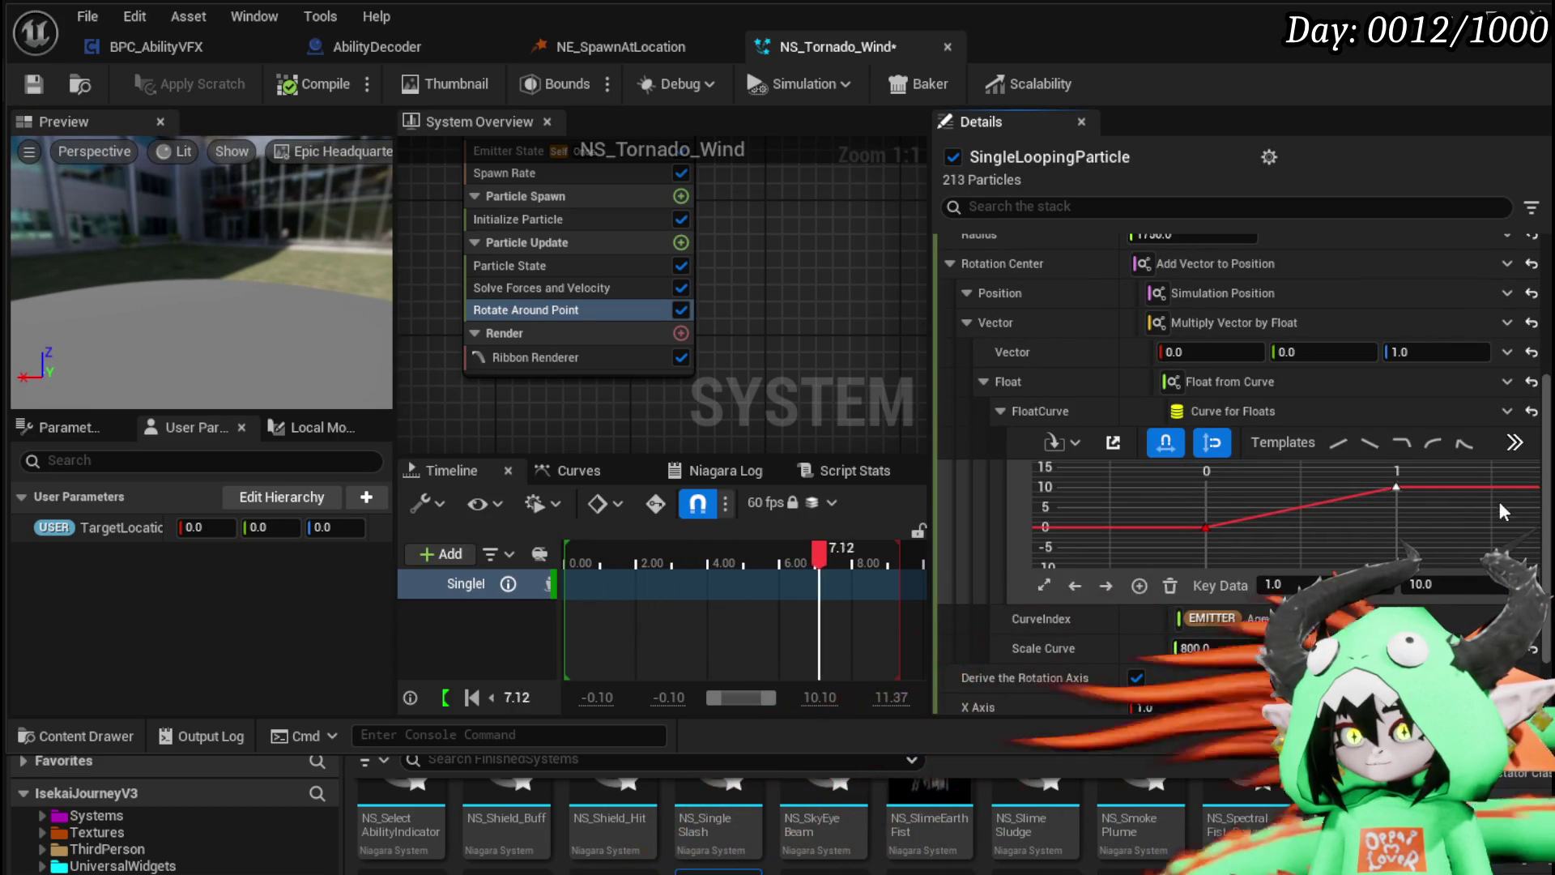
Step: Flatten the curve's end key at time 1 to 1.0 and show Initialize Particle's settings
left_click(1397, 486)
left_click(1469, 585)
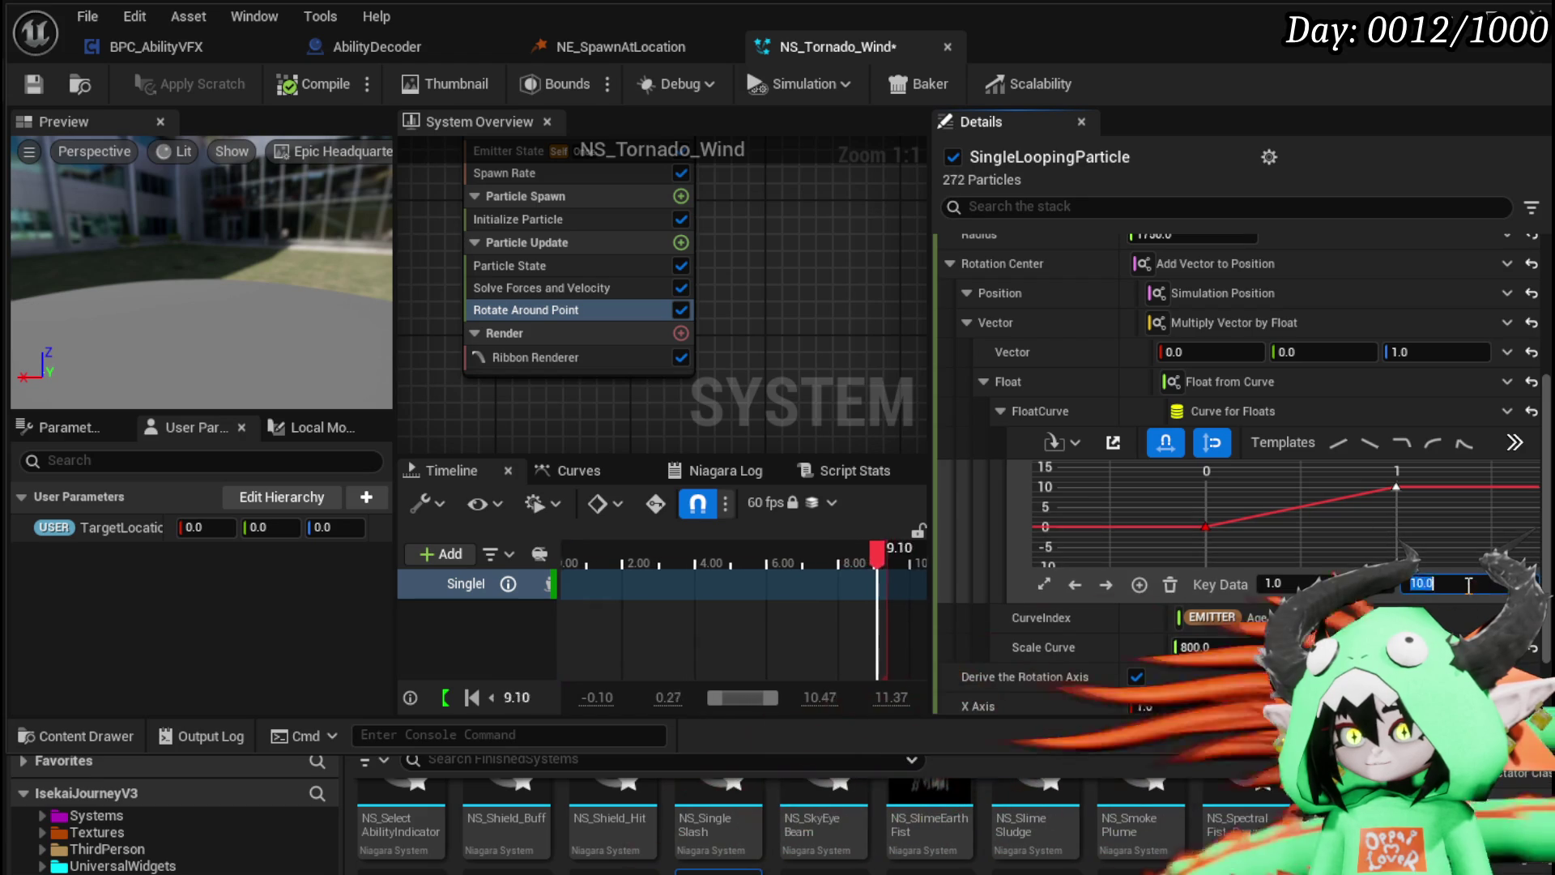
type("1")
key("Return")
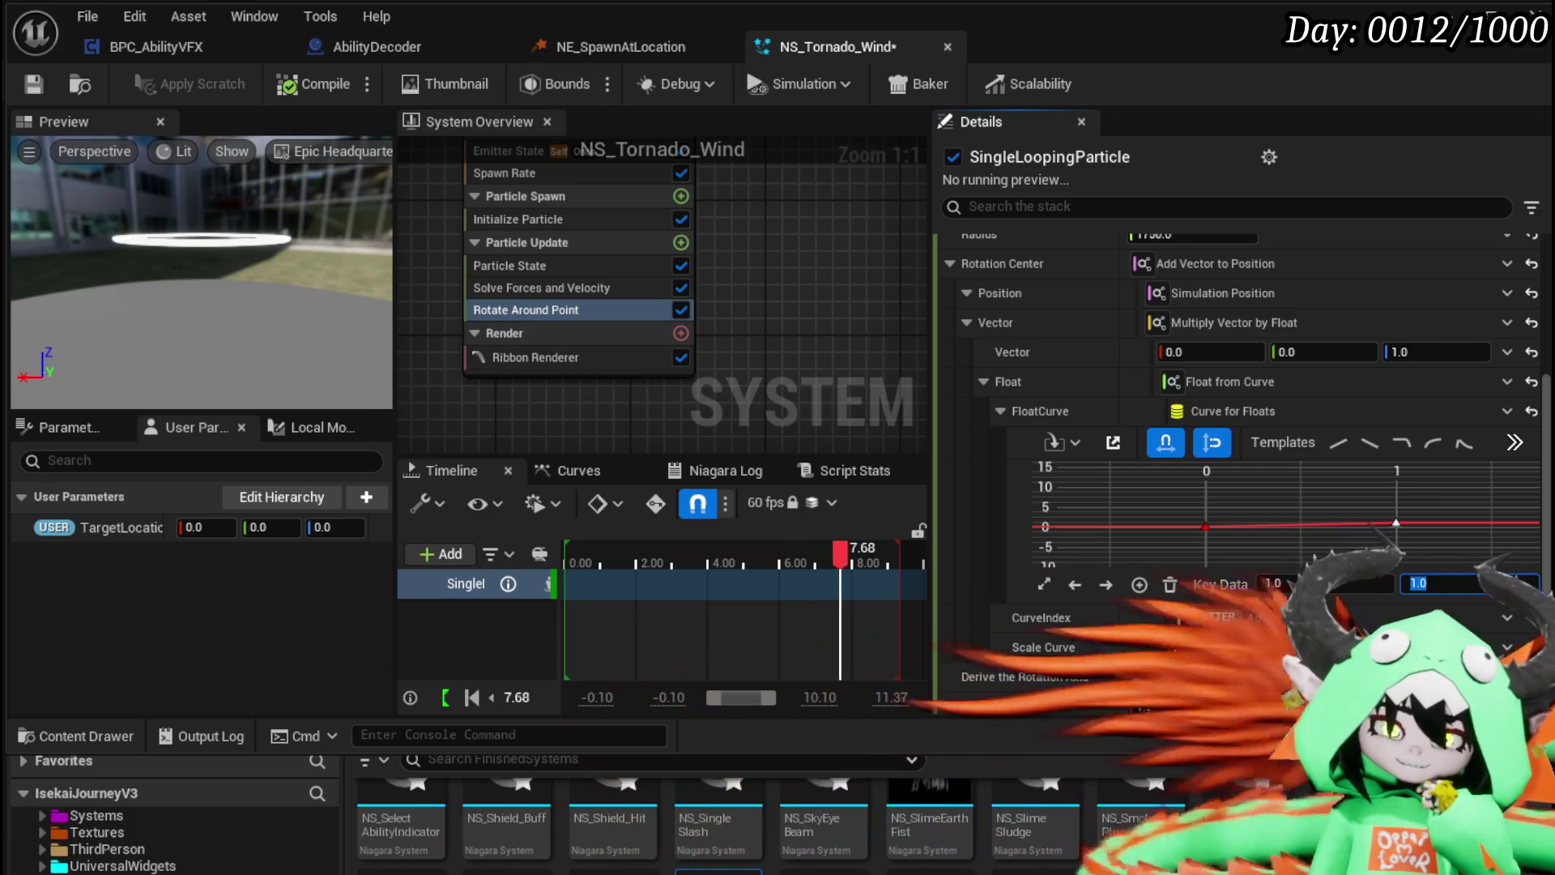
left_click(1447, 530)
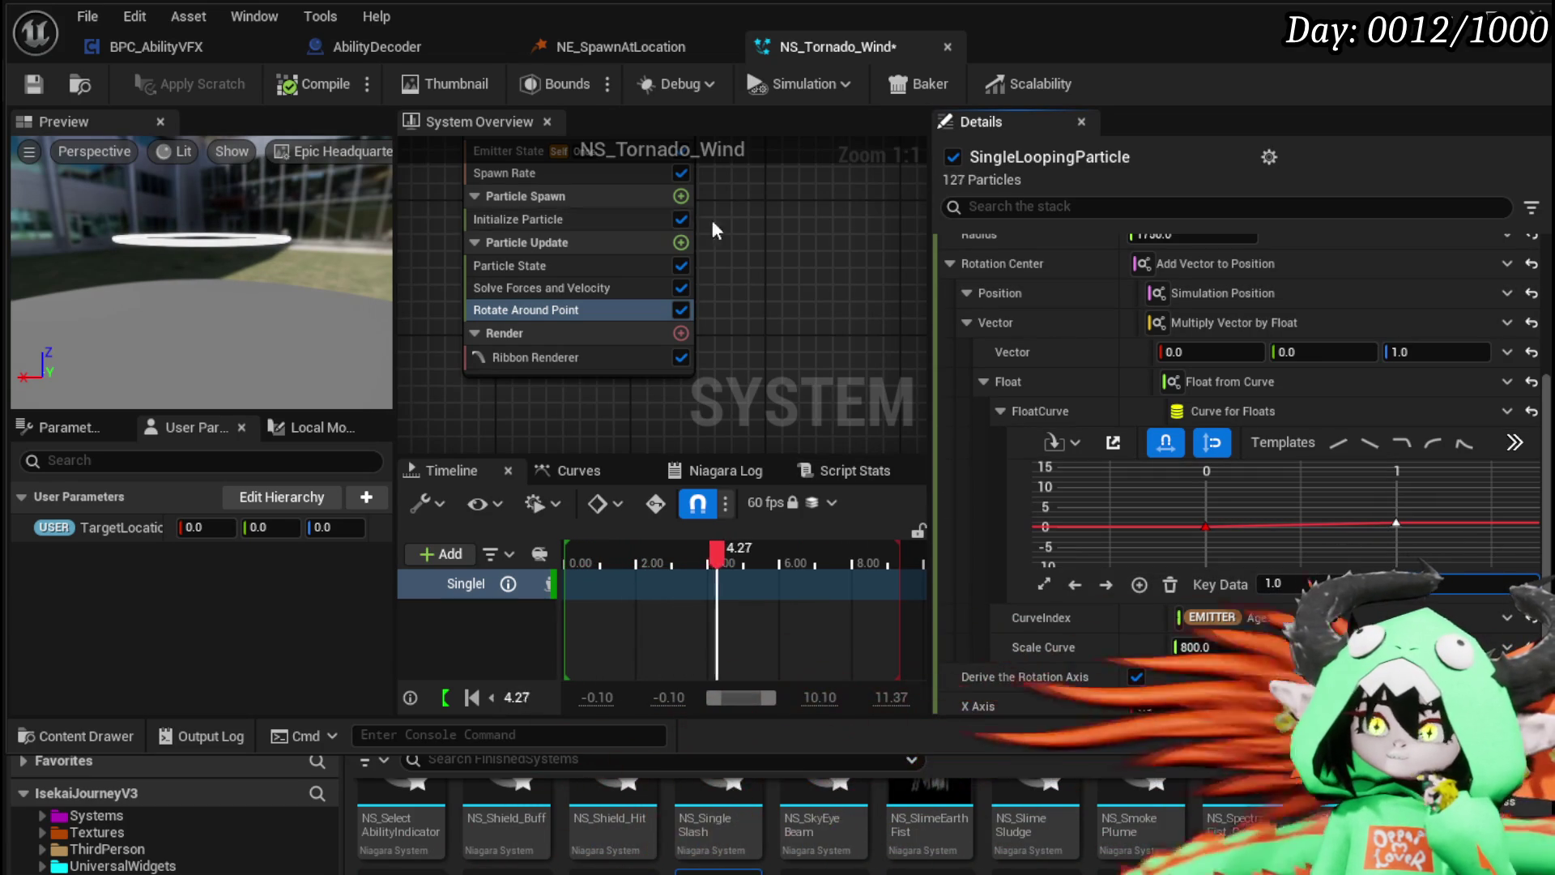
left_click_drag(712, 221, 691, 333)
left_click(567, 334)
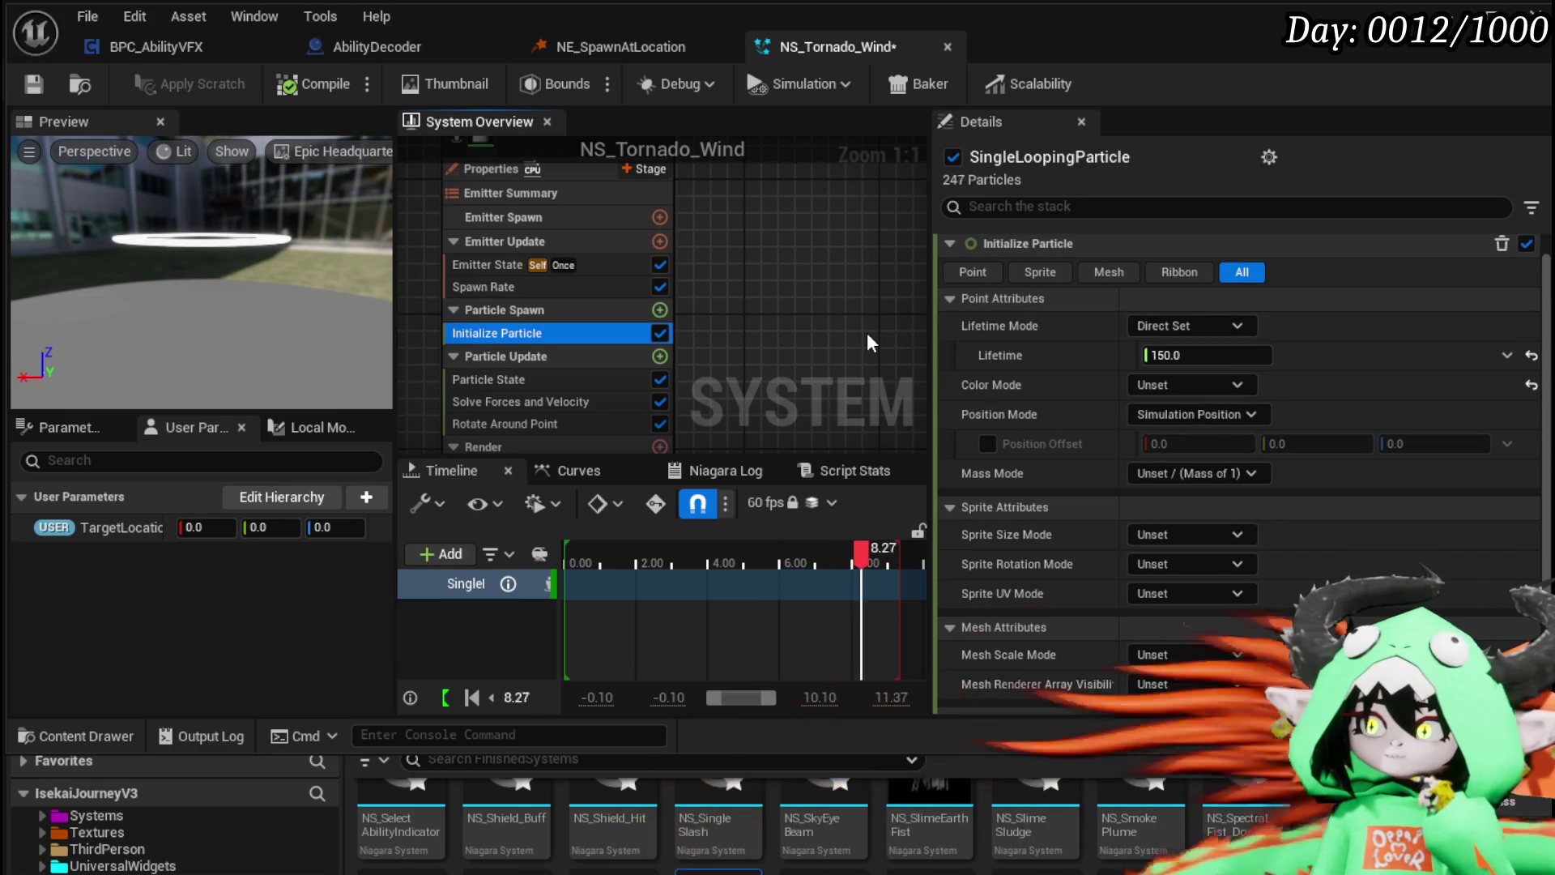
Step: Set the Spawn Rate module's SpawnRate to 30.0
left_click(508, 287)
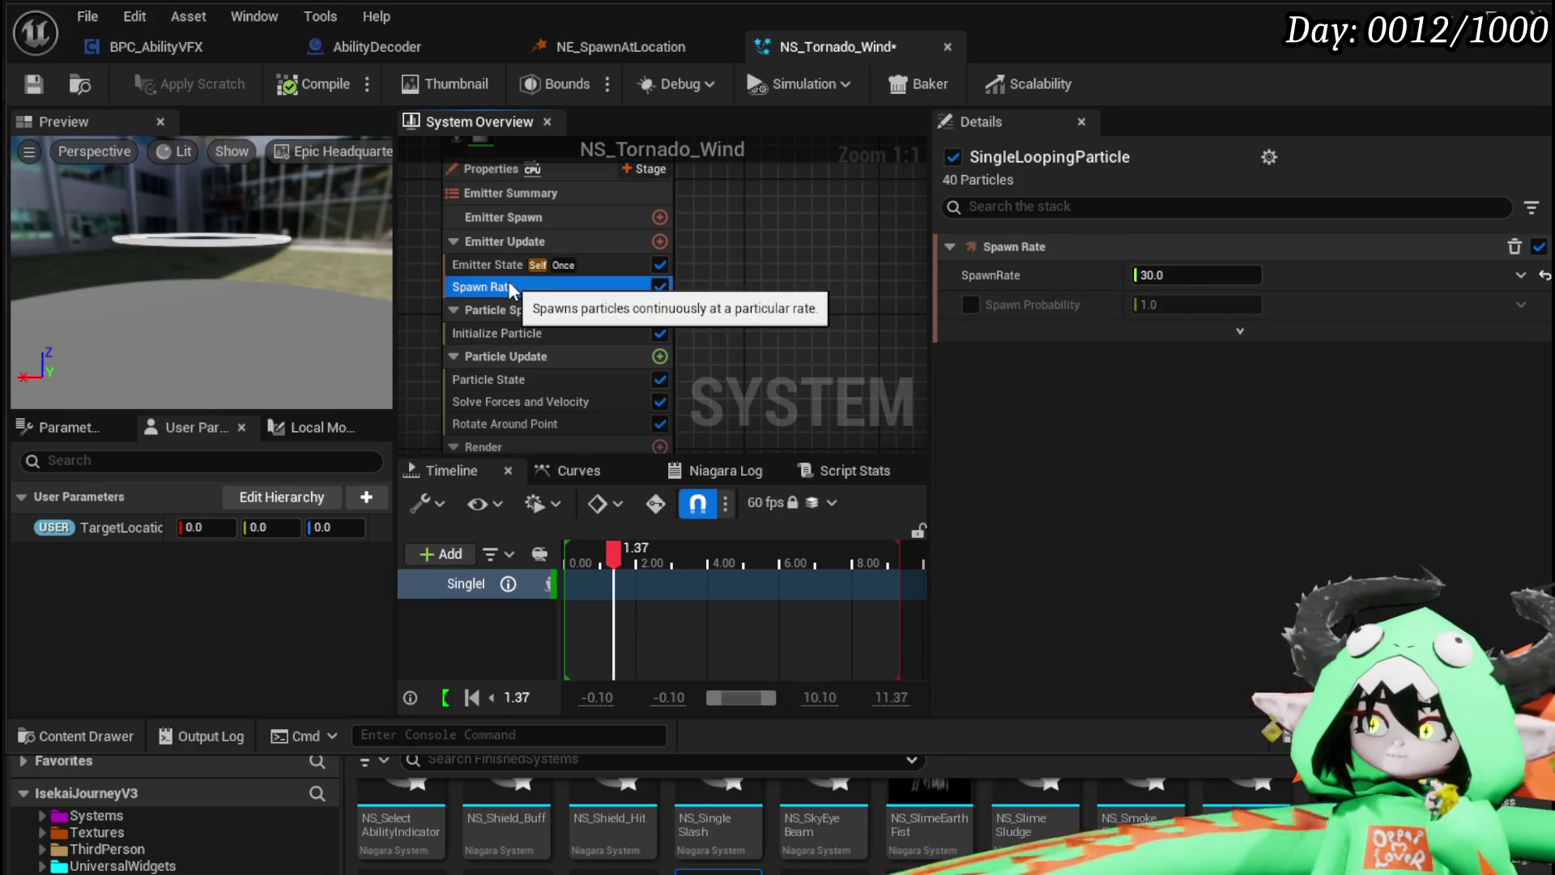
left_click(1211, 276)
type("30")
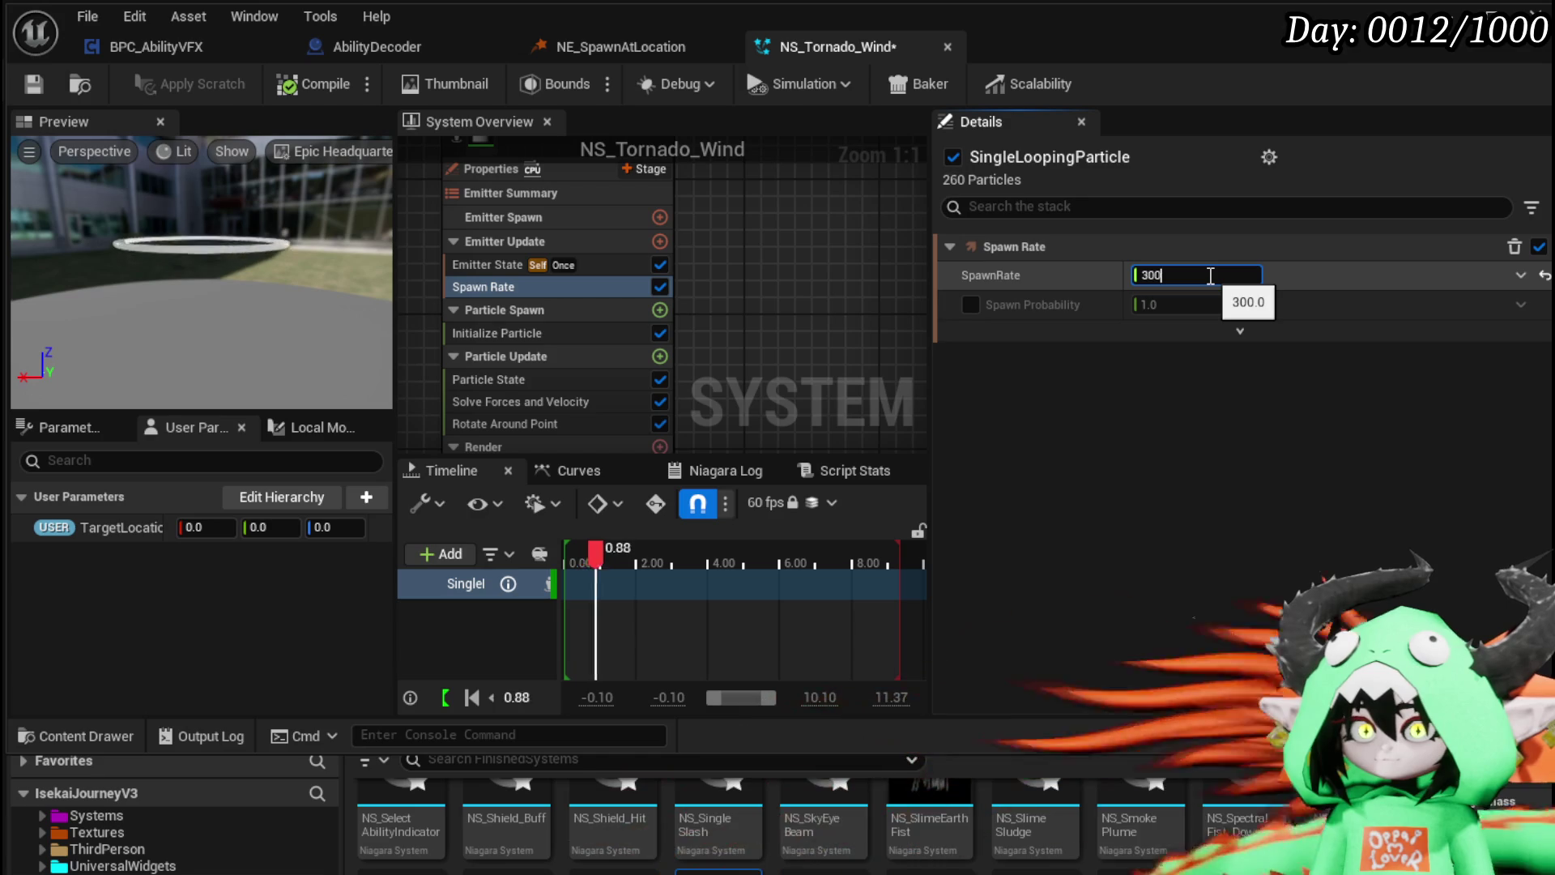
key("BackSpace")
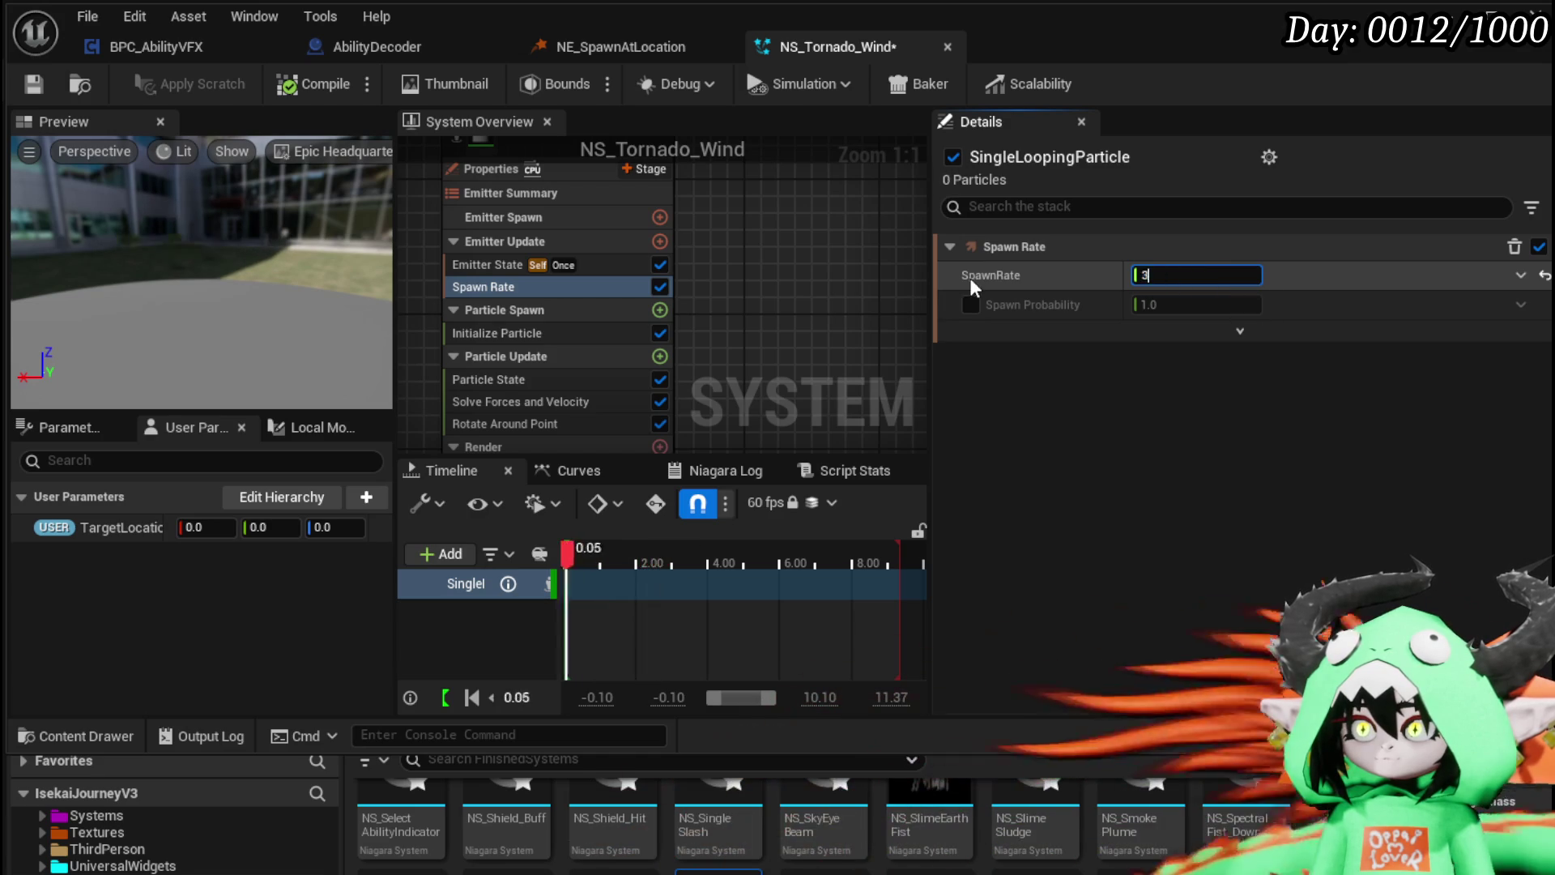
key("Return")
left_click(599, 263)
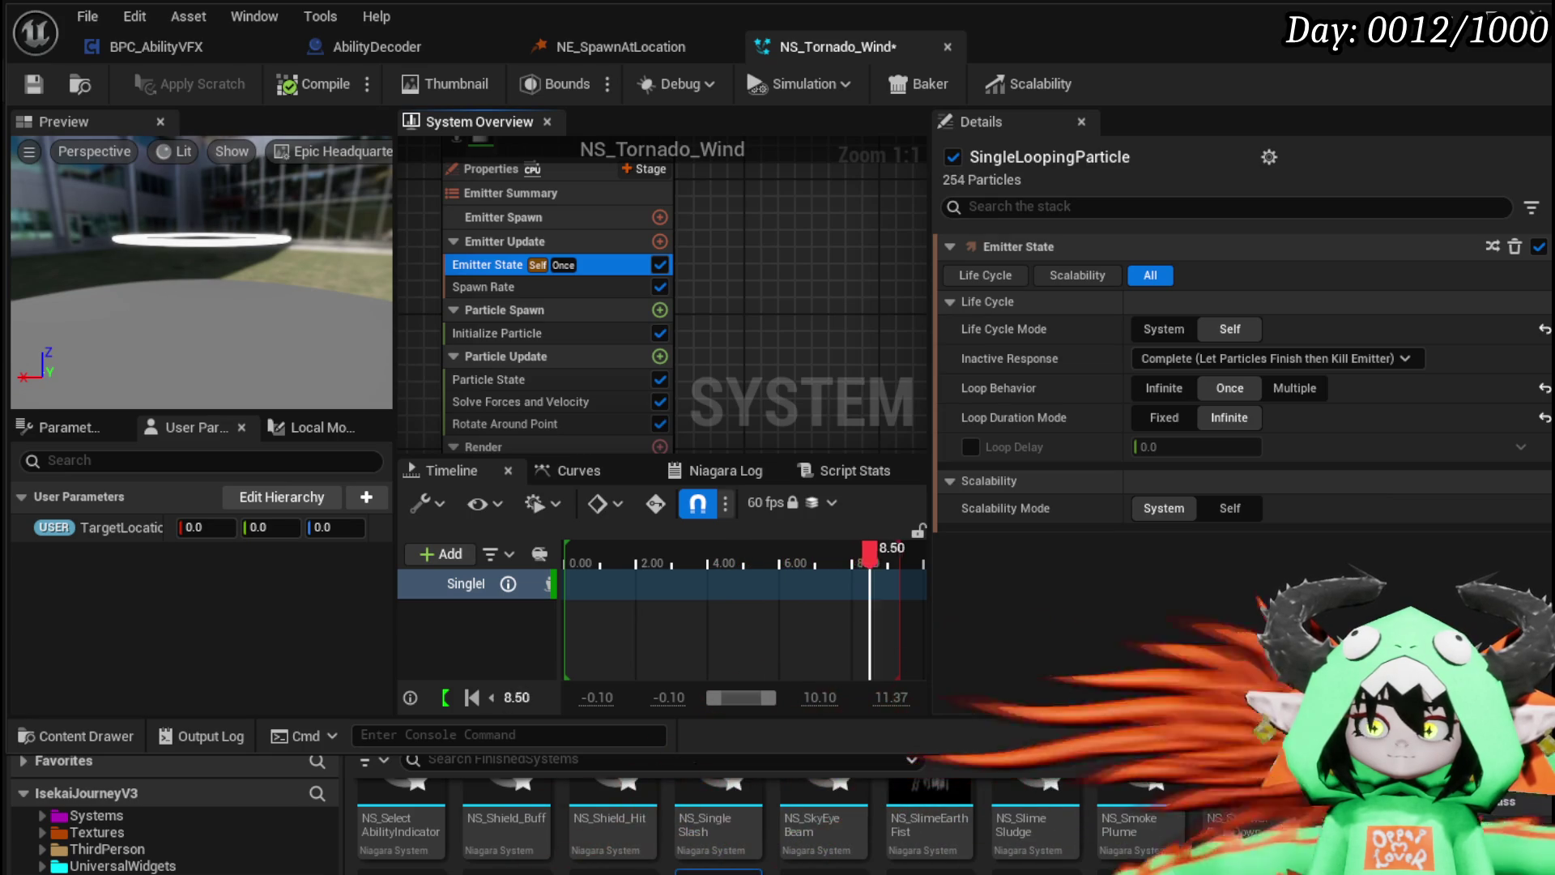
Step: Delete Solve Forces and Velocity from Particle Update and save the system
left_click_drag(802, 369, 790, 285)
left_click(518, 337)
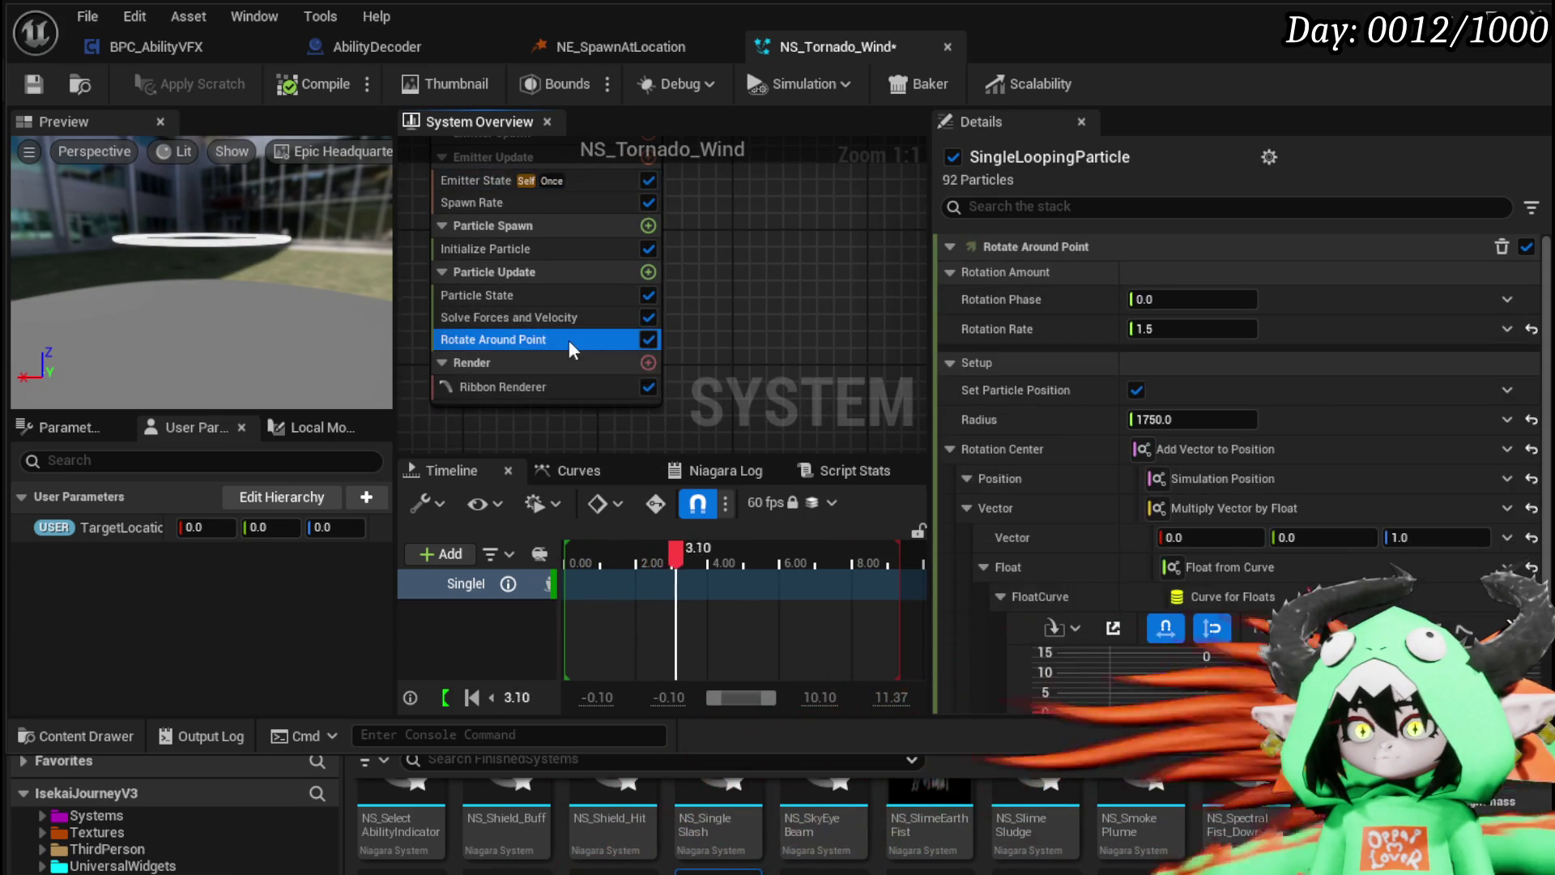
left_click(483, 316)
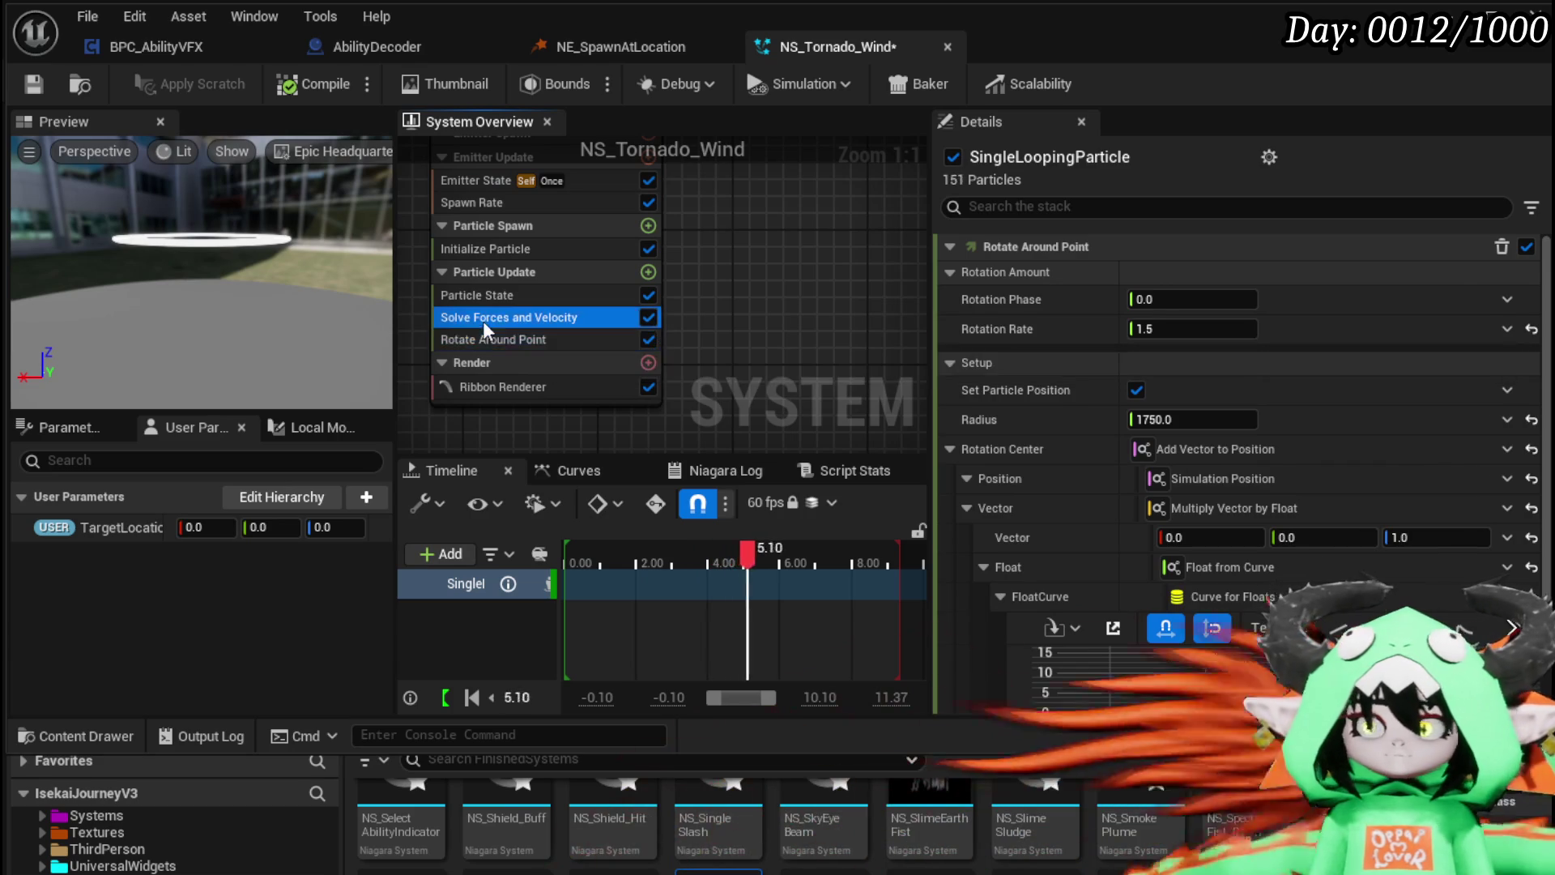
key("Delete")
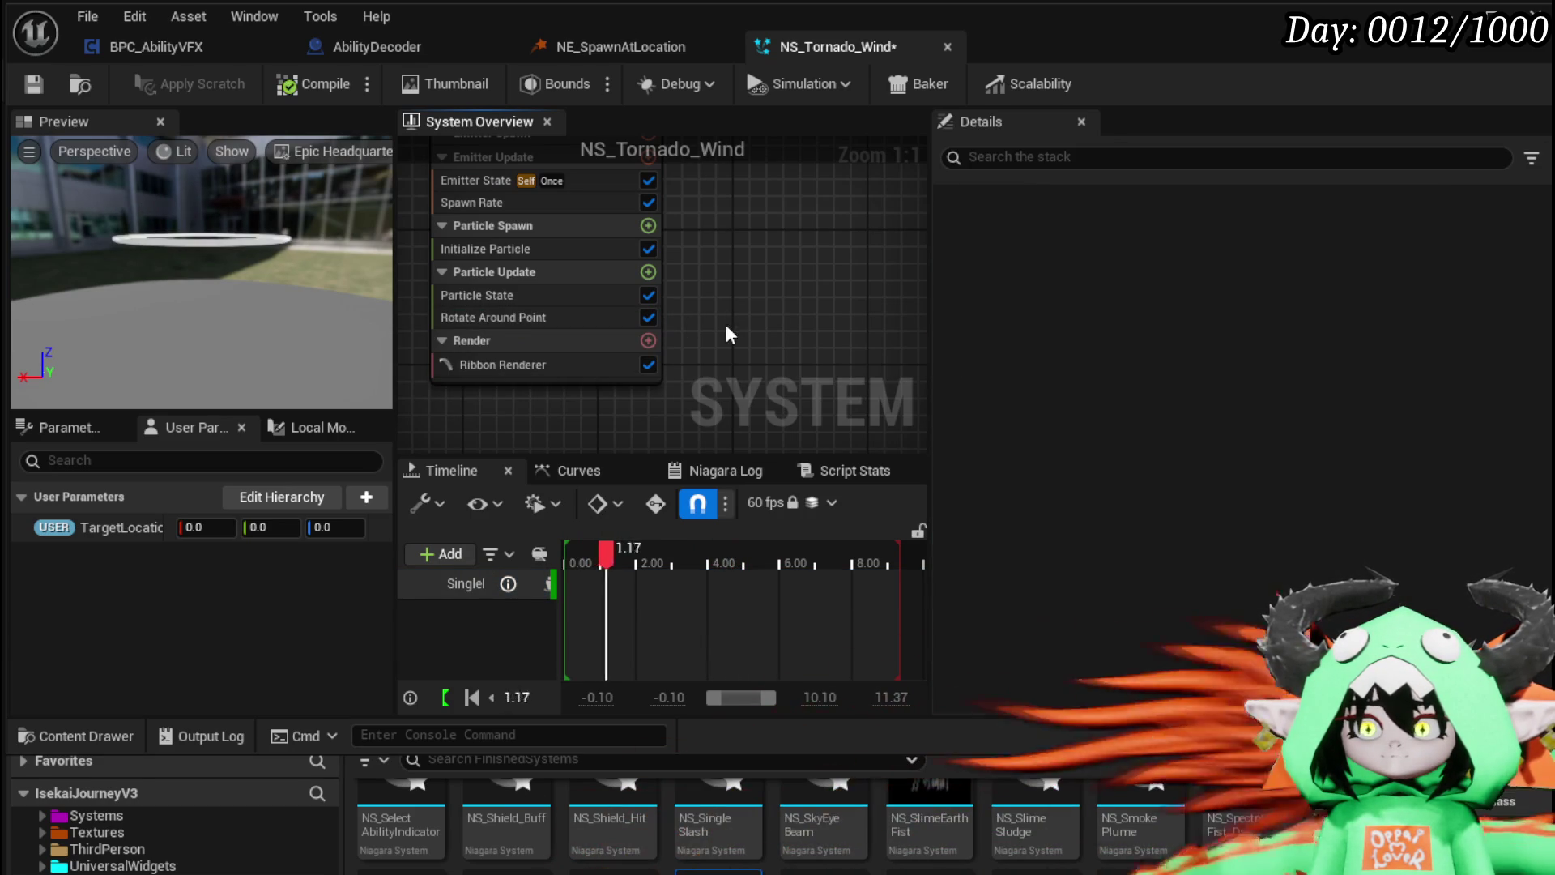
left_click(33, 84)
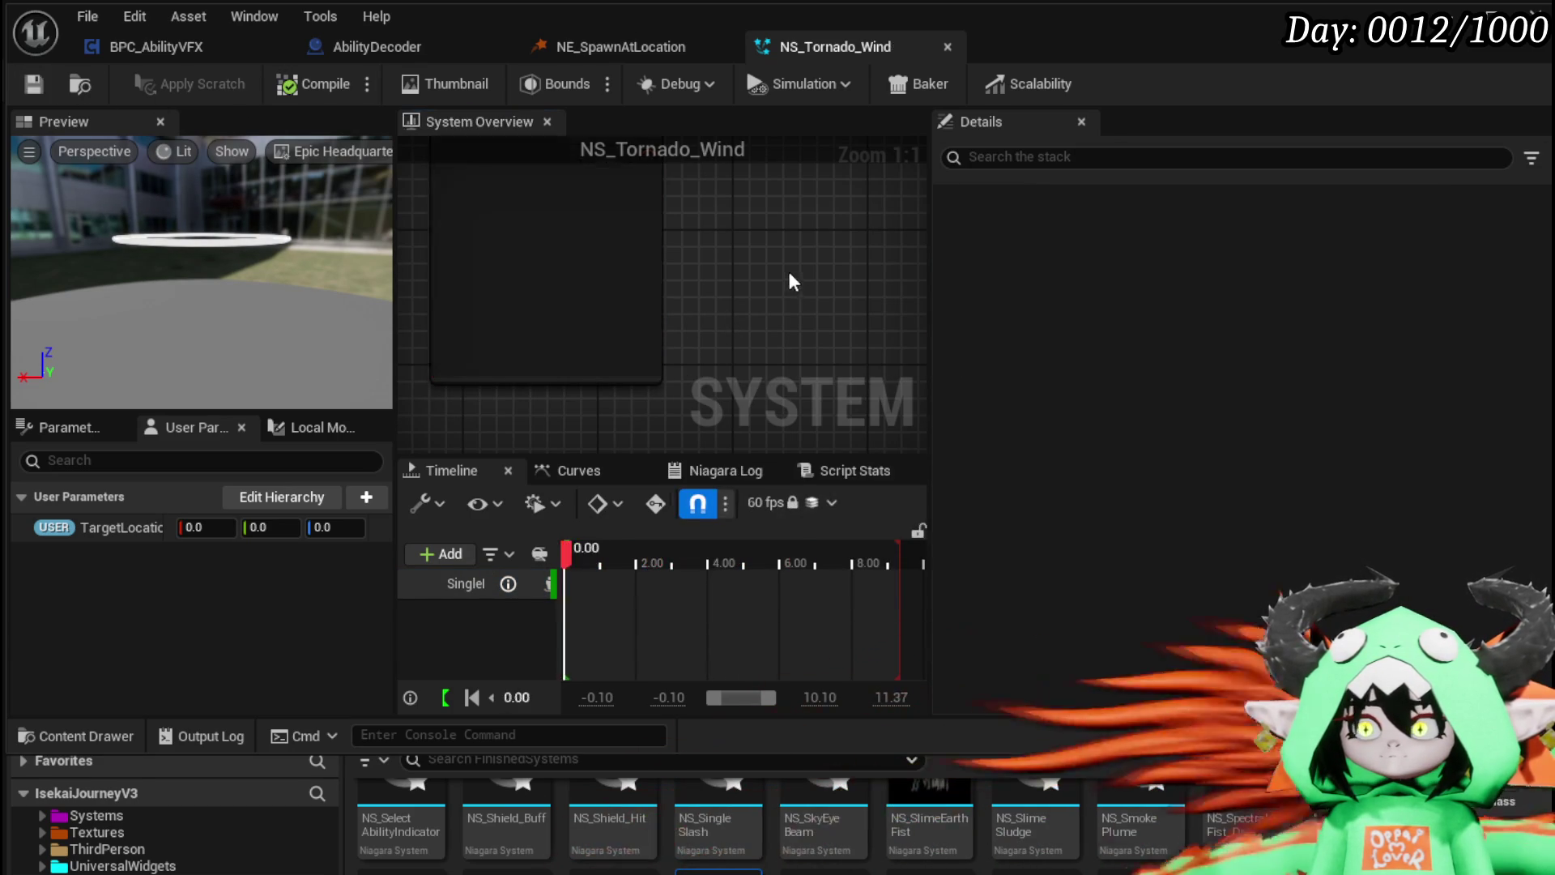
mouse_move(765, 265)
left_mouse_down()
mouse_move(773, 370)
mouse_move(770, 320)
left_mouse_up()
left_click(523, 369)
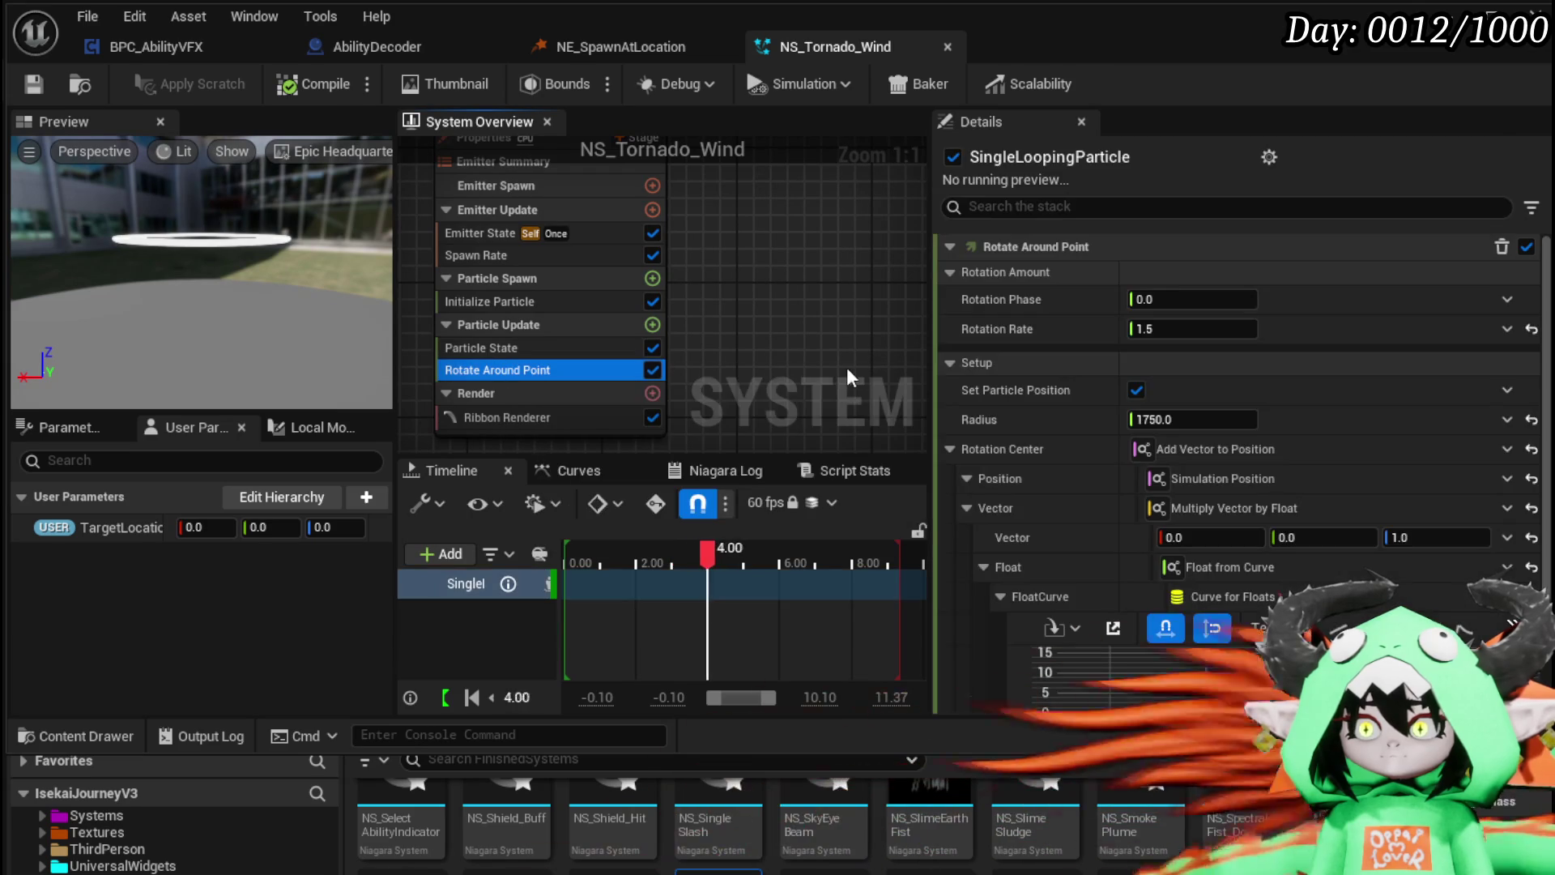
Step: Drive the rotation-center curve's CurveIndex with Particles Age instead of Emitter Age
scroll(1448, 415, "down", 5)
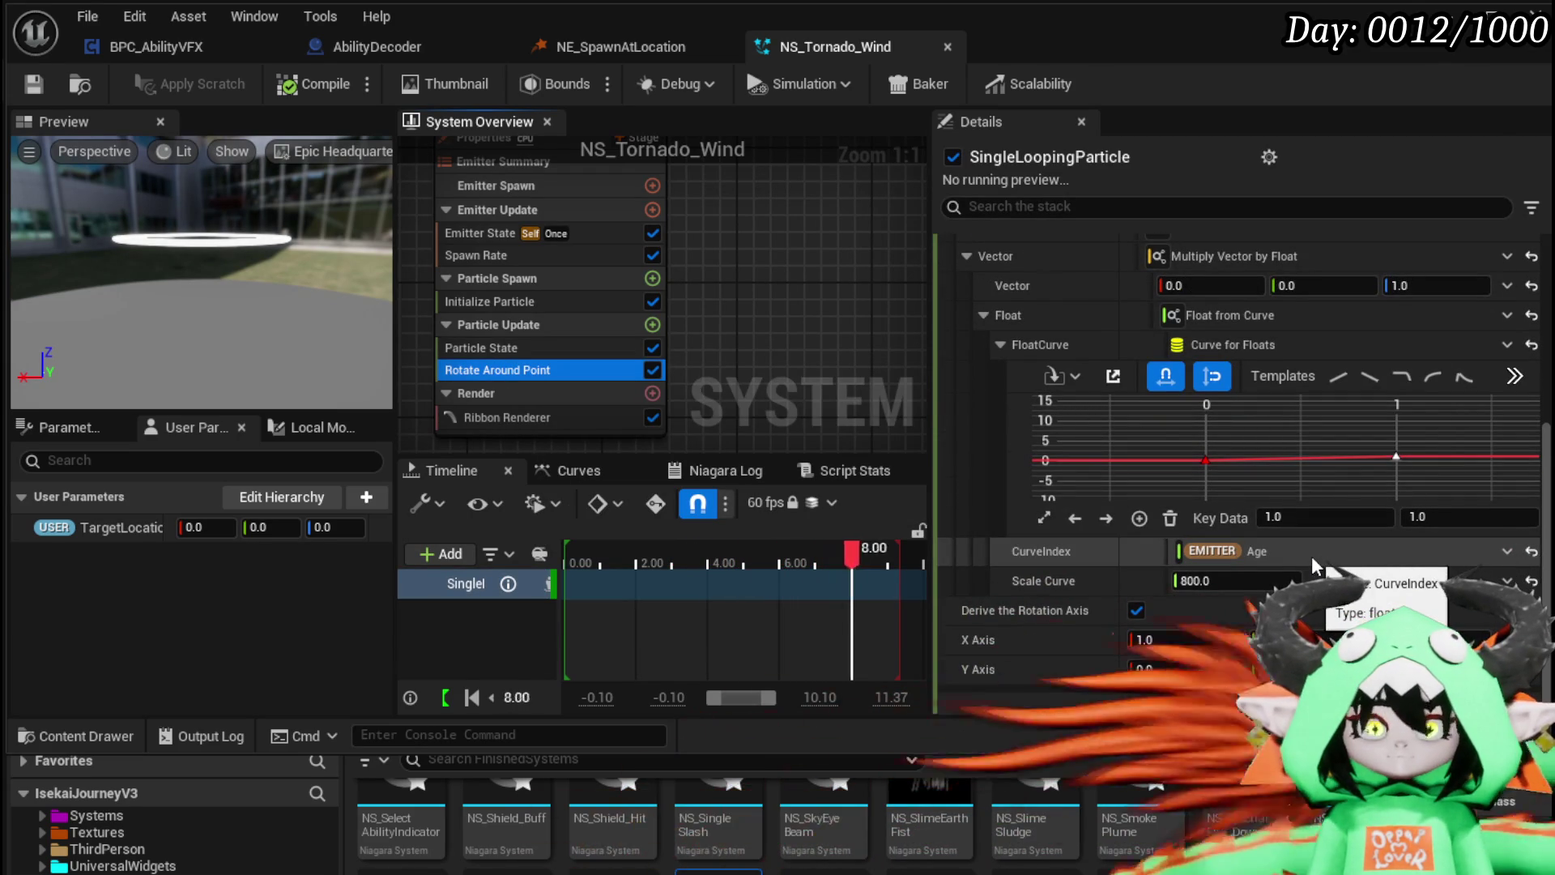
left_click(1507, 551)
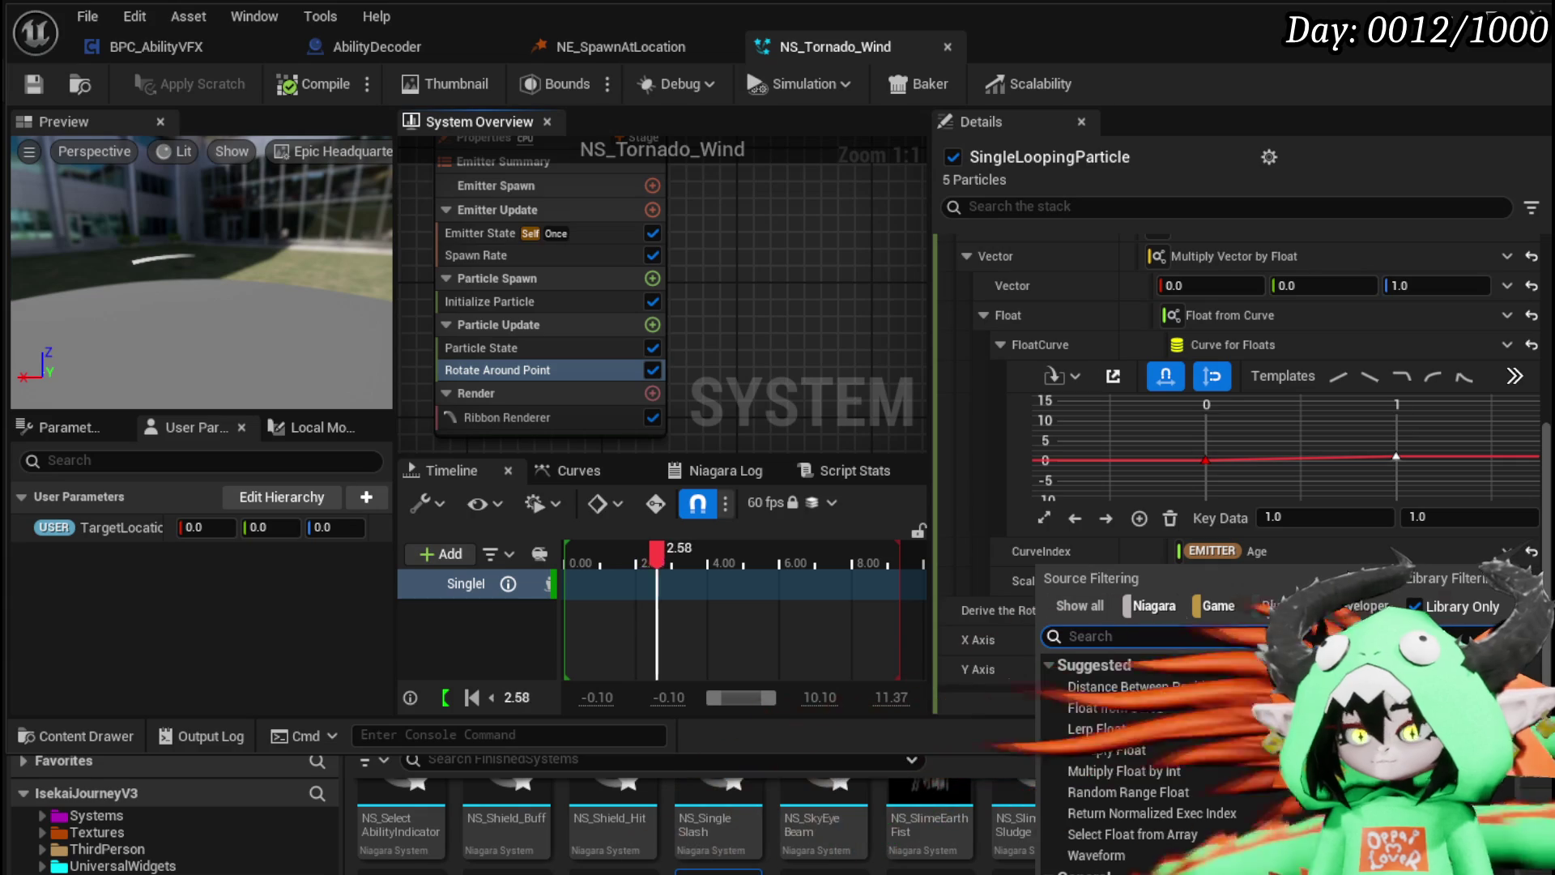
type("s")
key("BackSpace")
type("age")
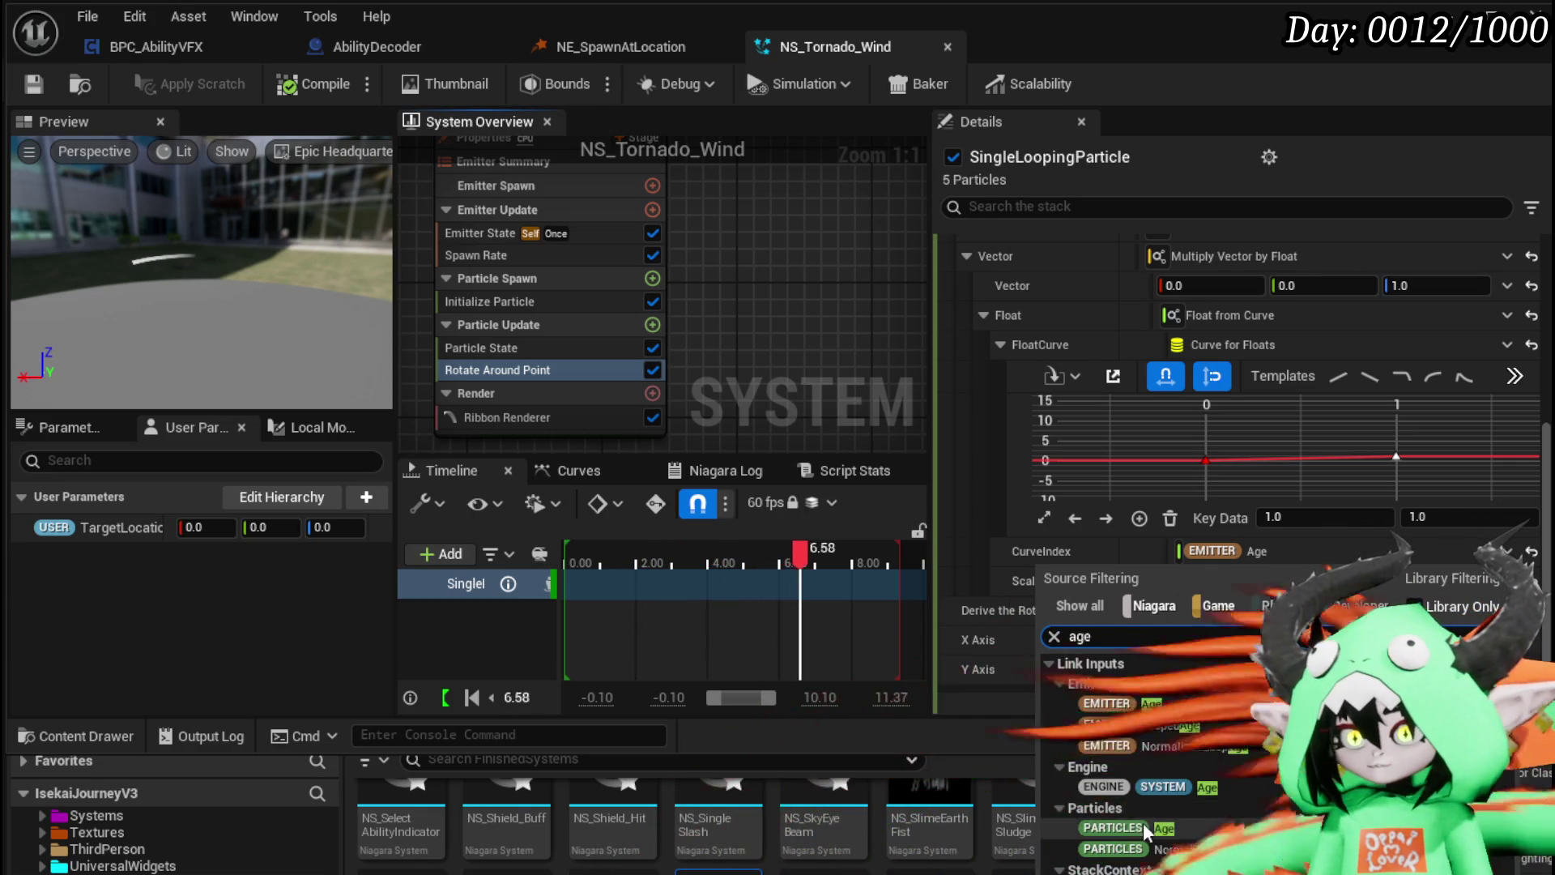
left_click(1117, 827)
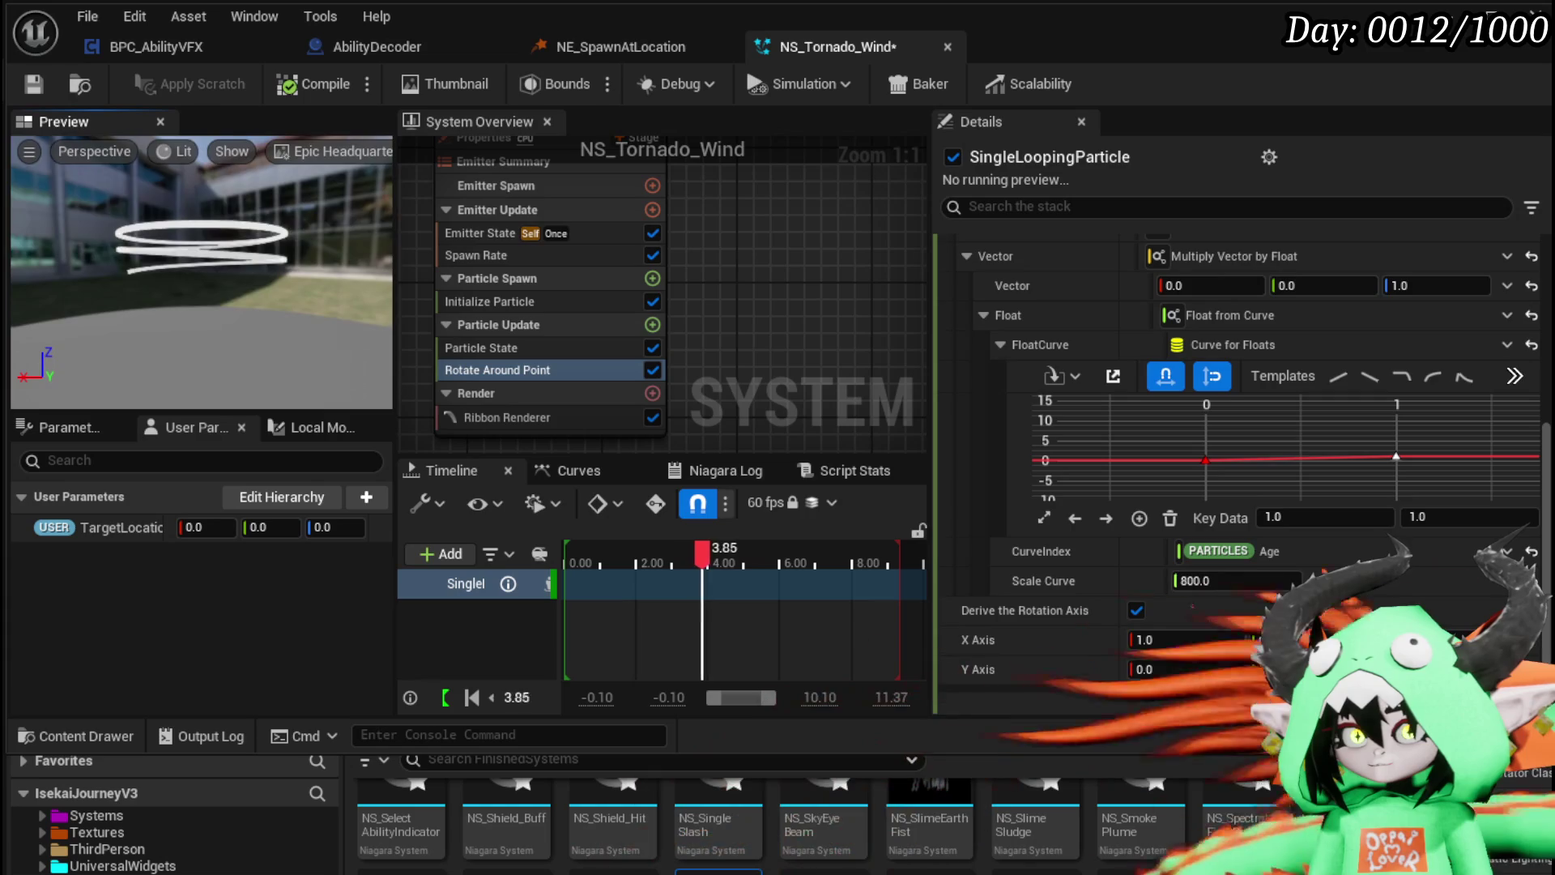
scroll(1213, 369, "up", 5)
left_click(1232, 419)
type("1750.0")
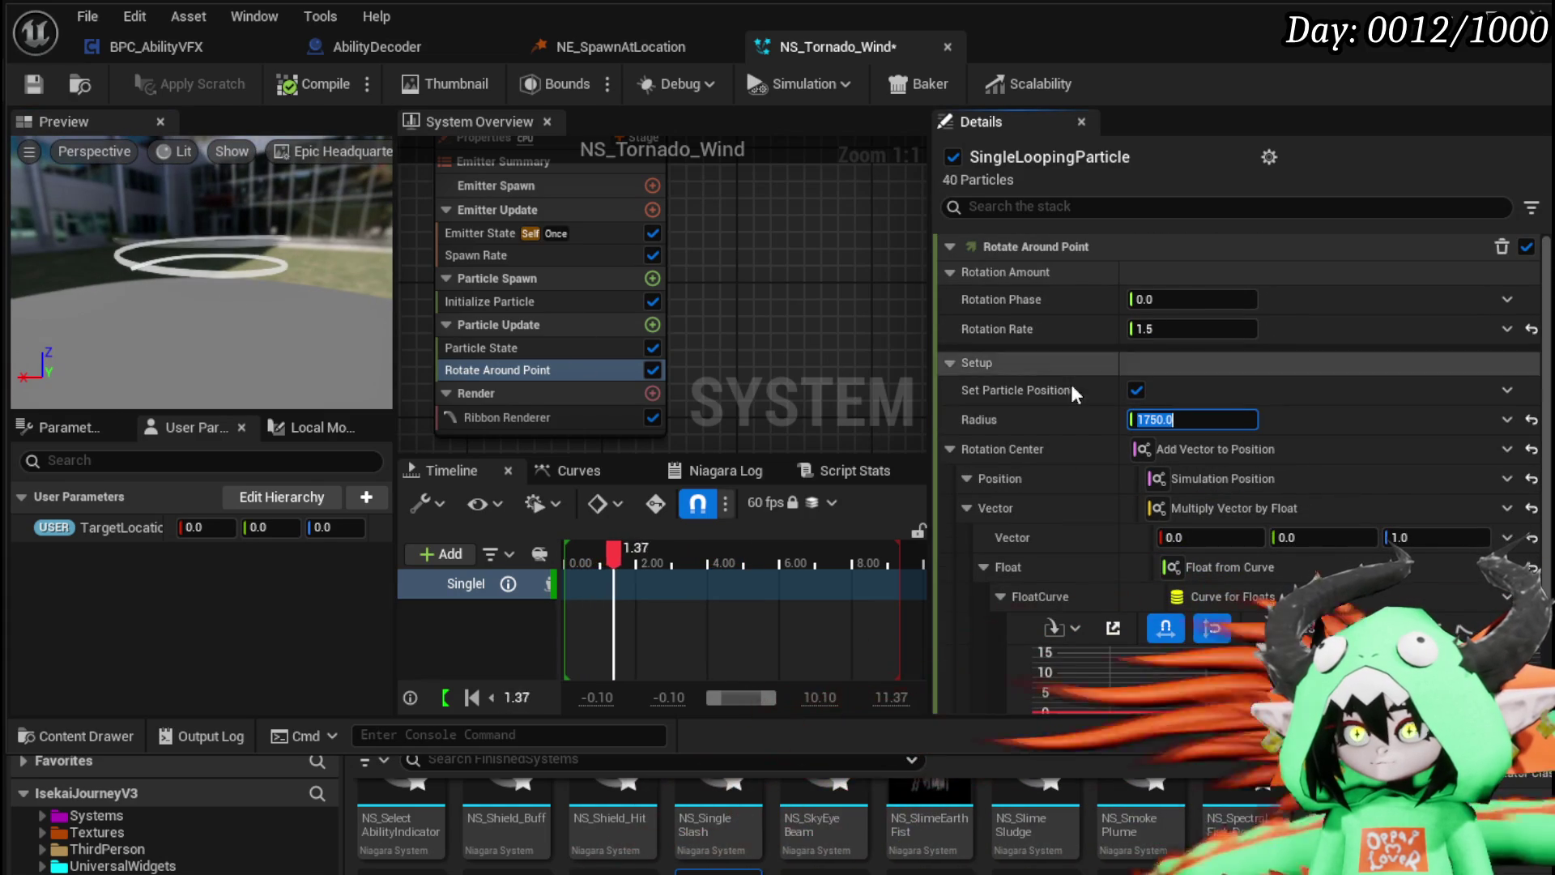
type("1")
type("5")
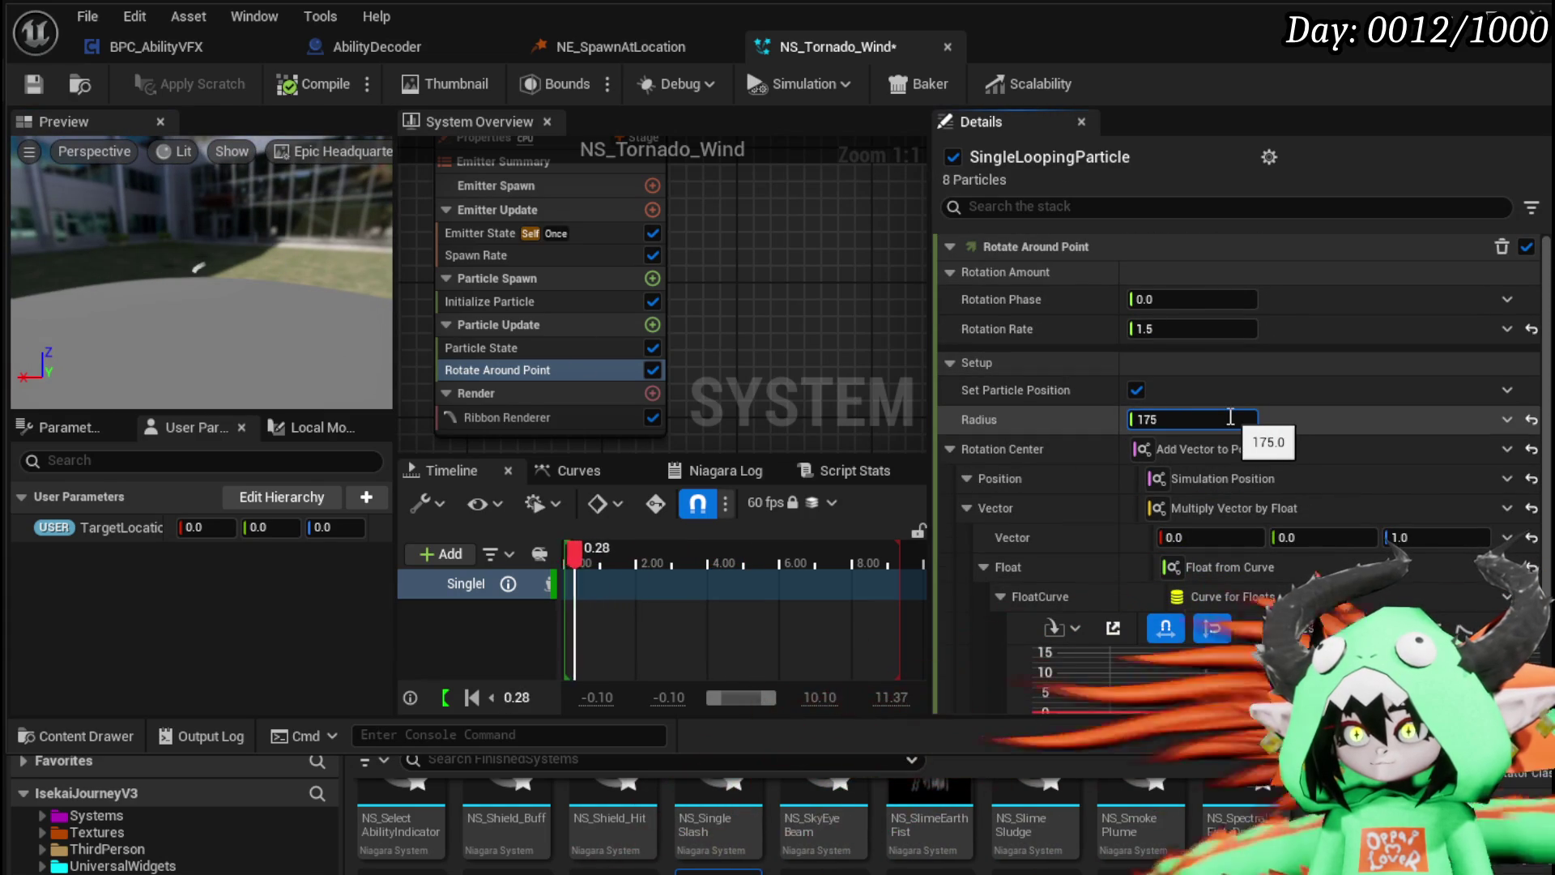
key("Return")
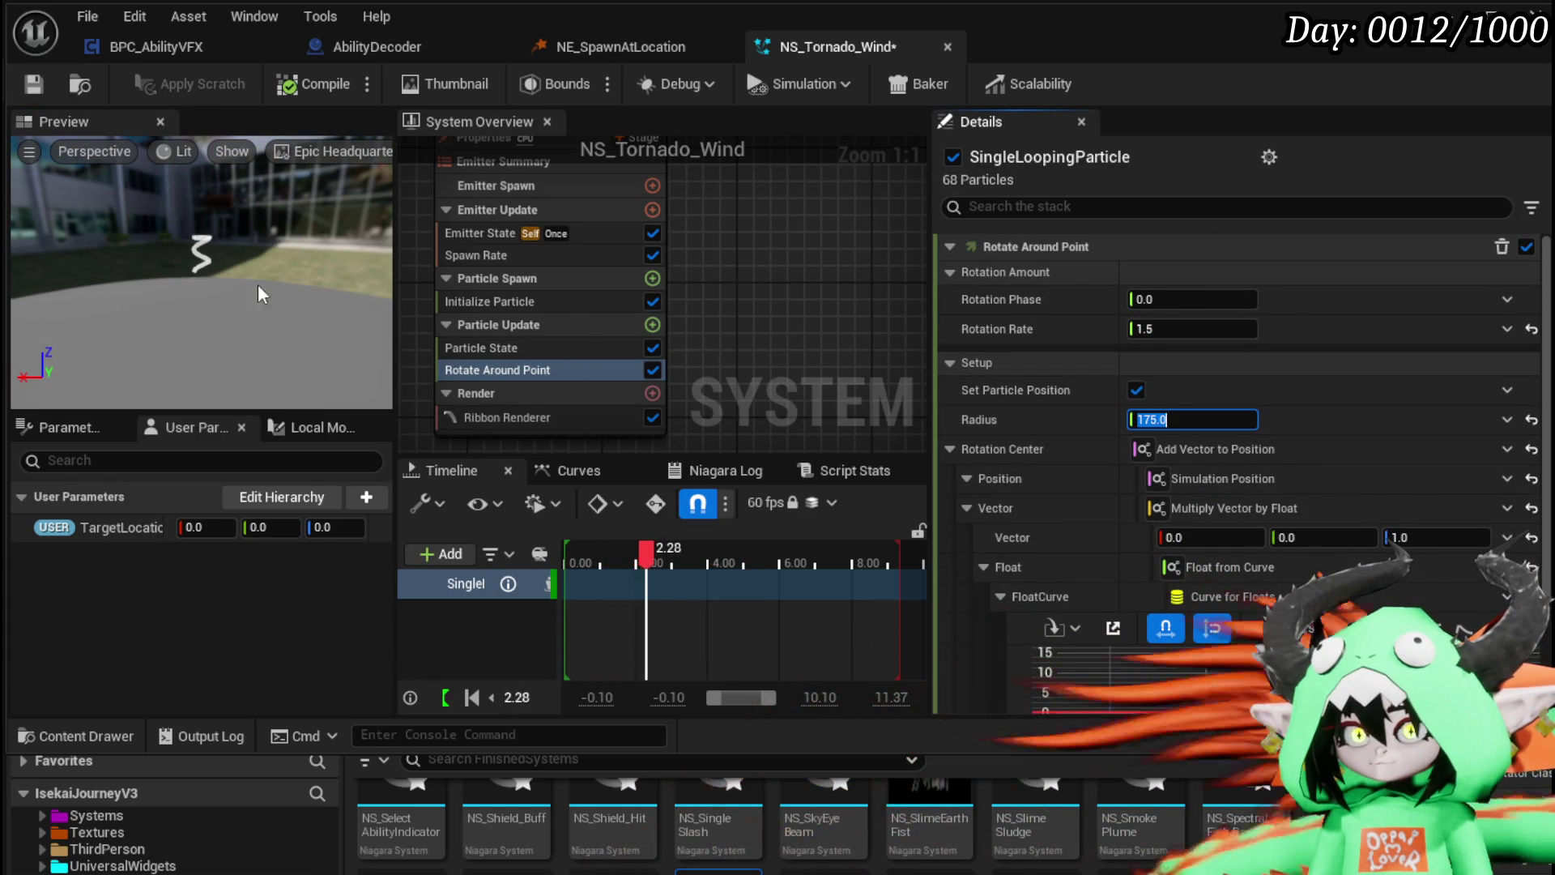
left_click(33, 84)
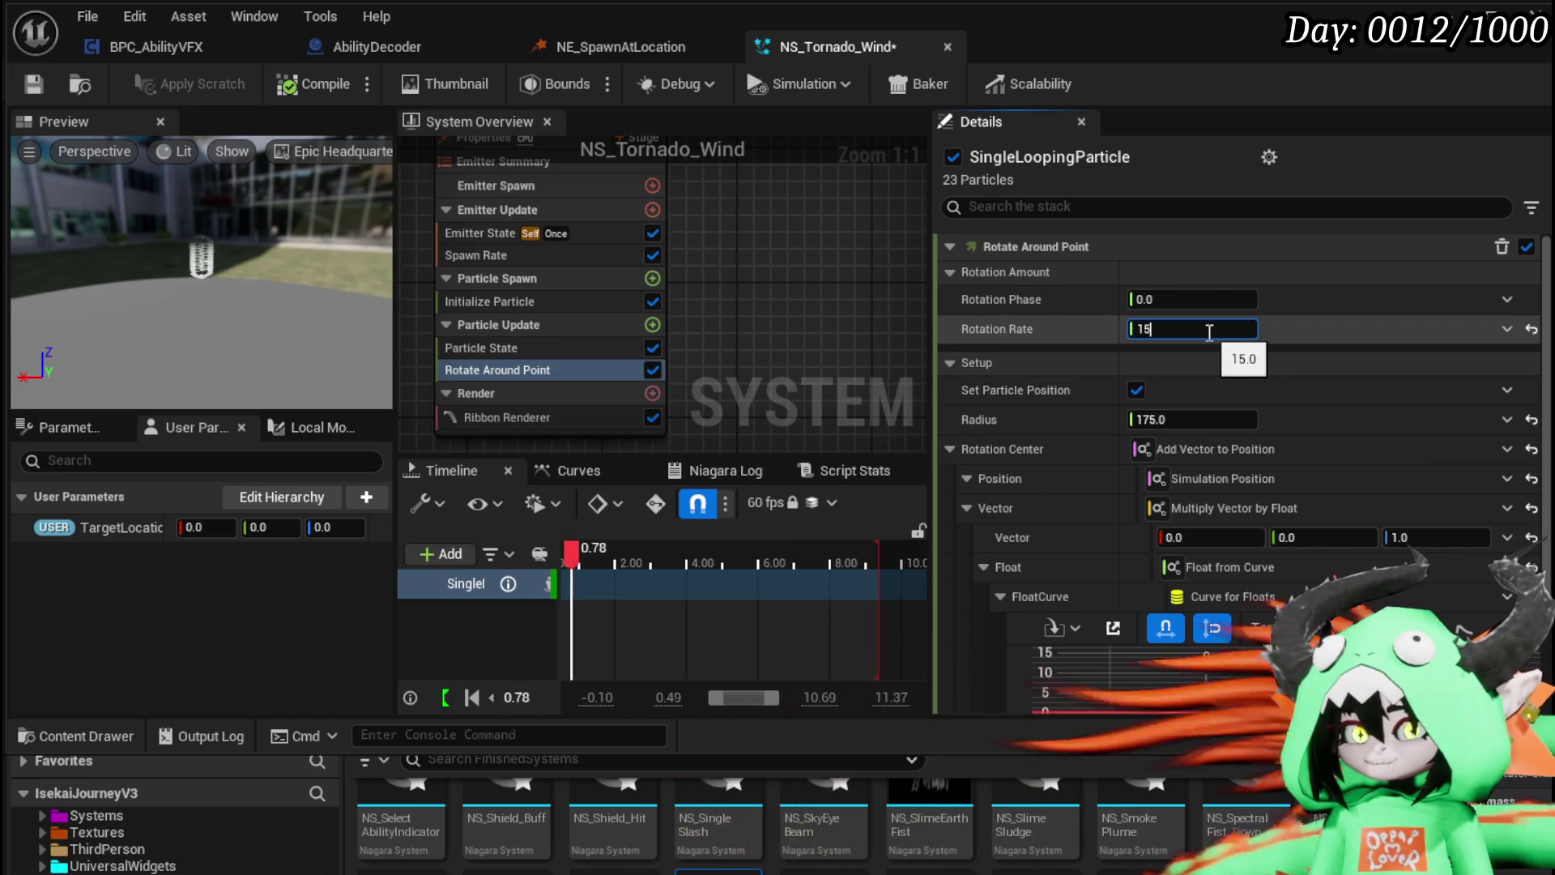
key("BackSpace")
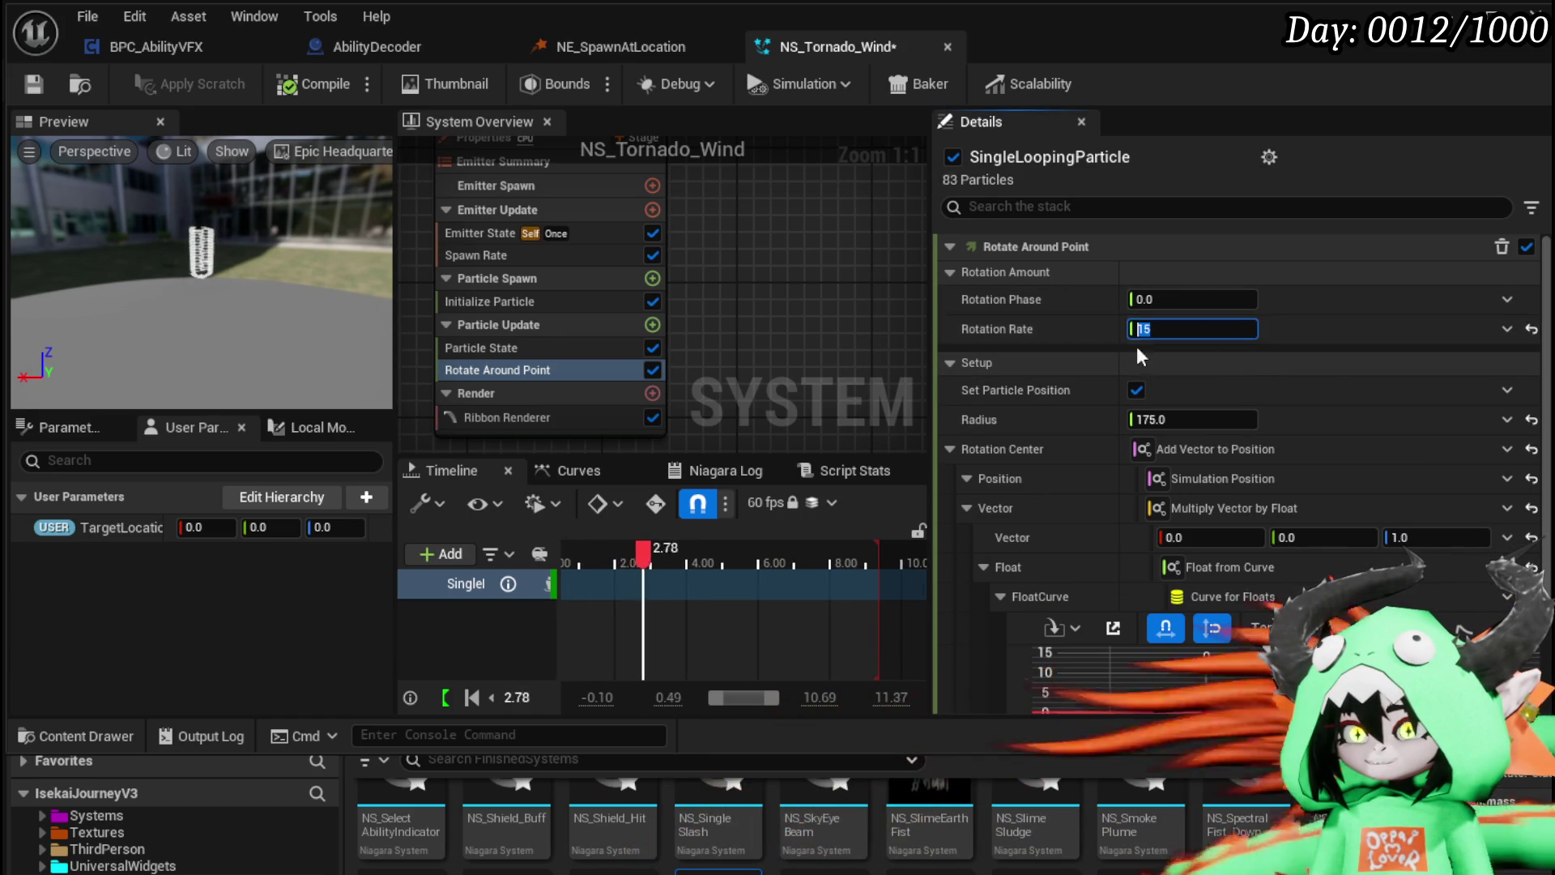
type(".5")
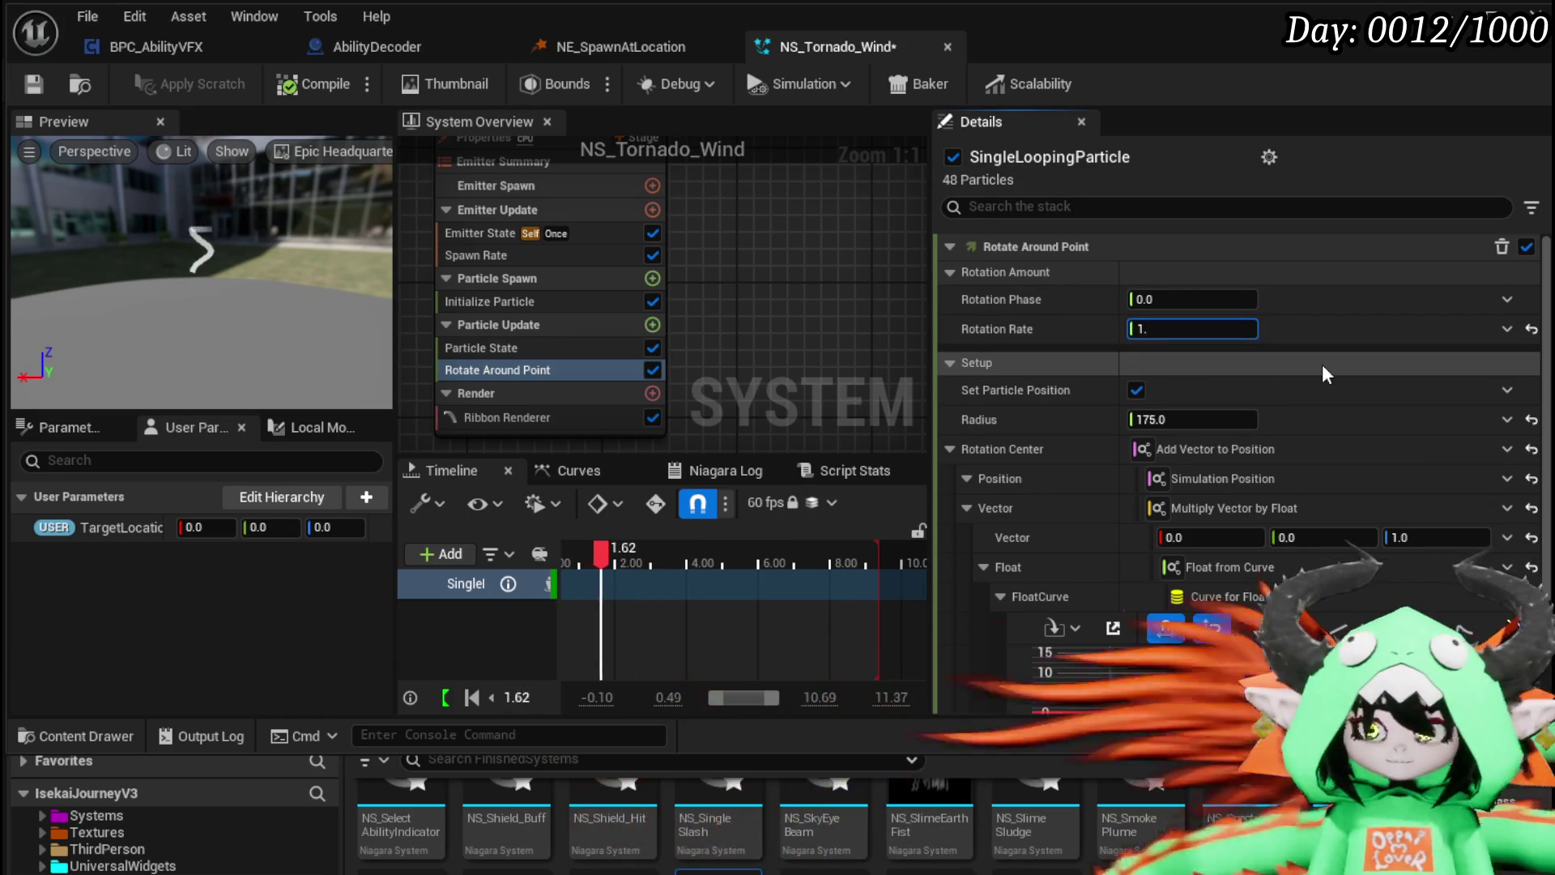
key("Return")
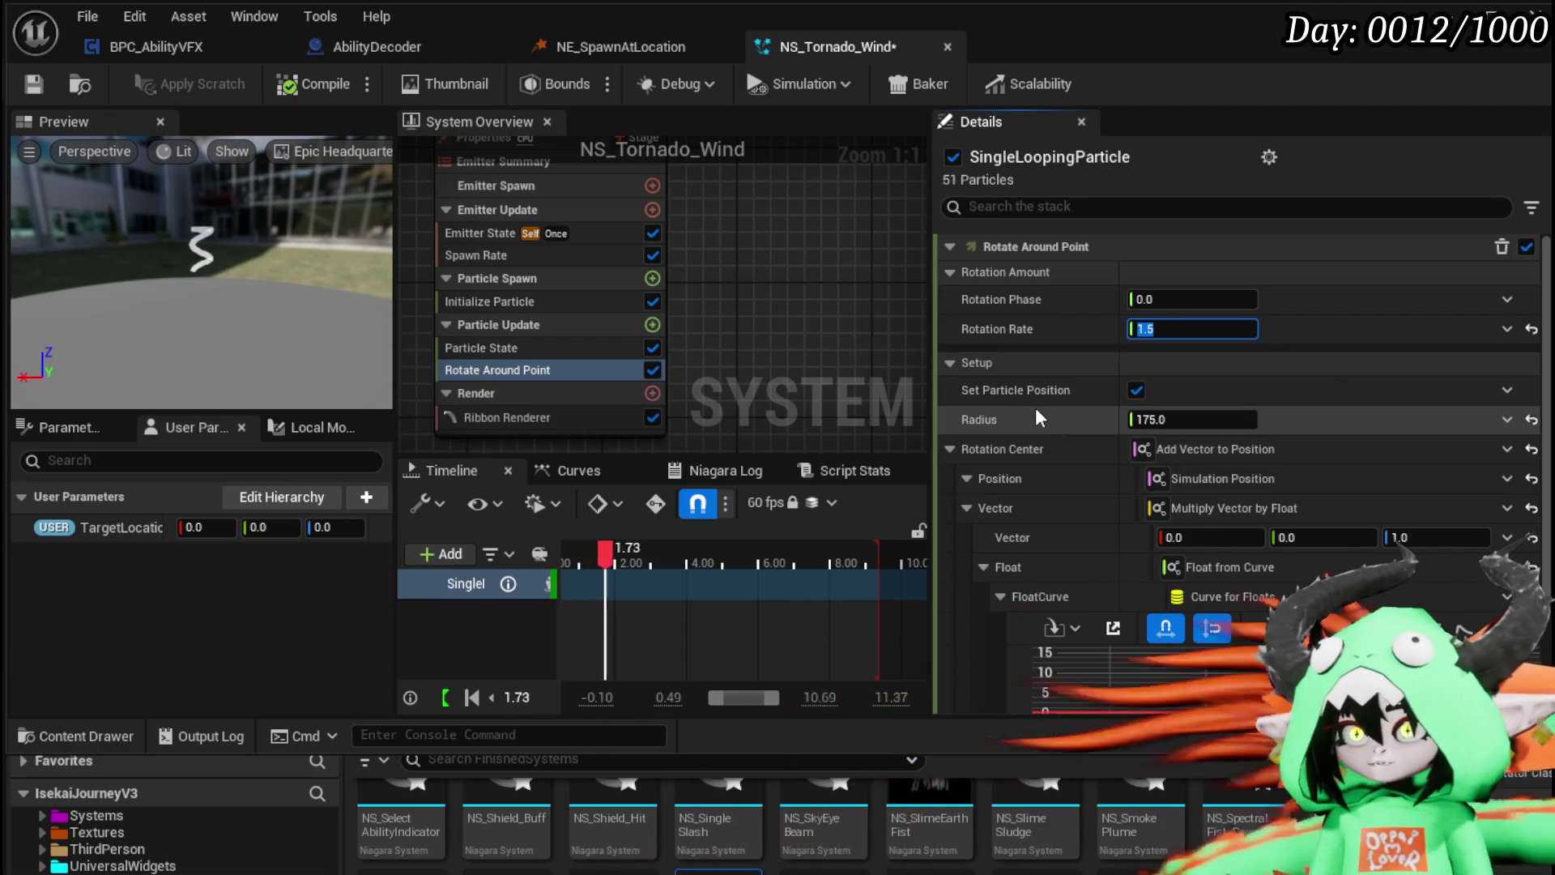
left_click(1153, 420)
type("1750")
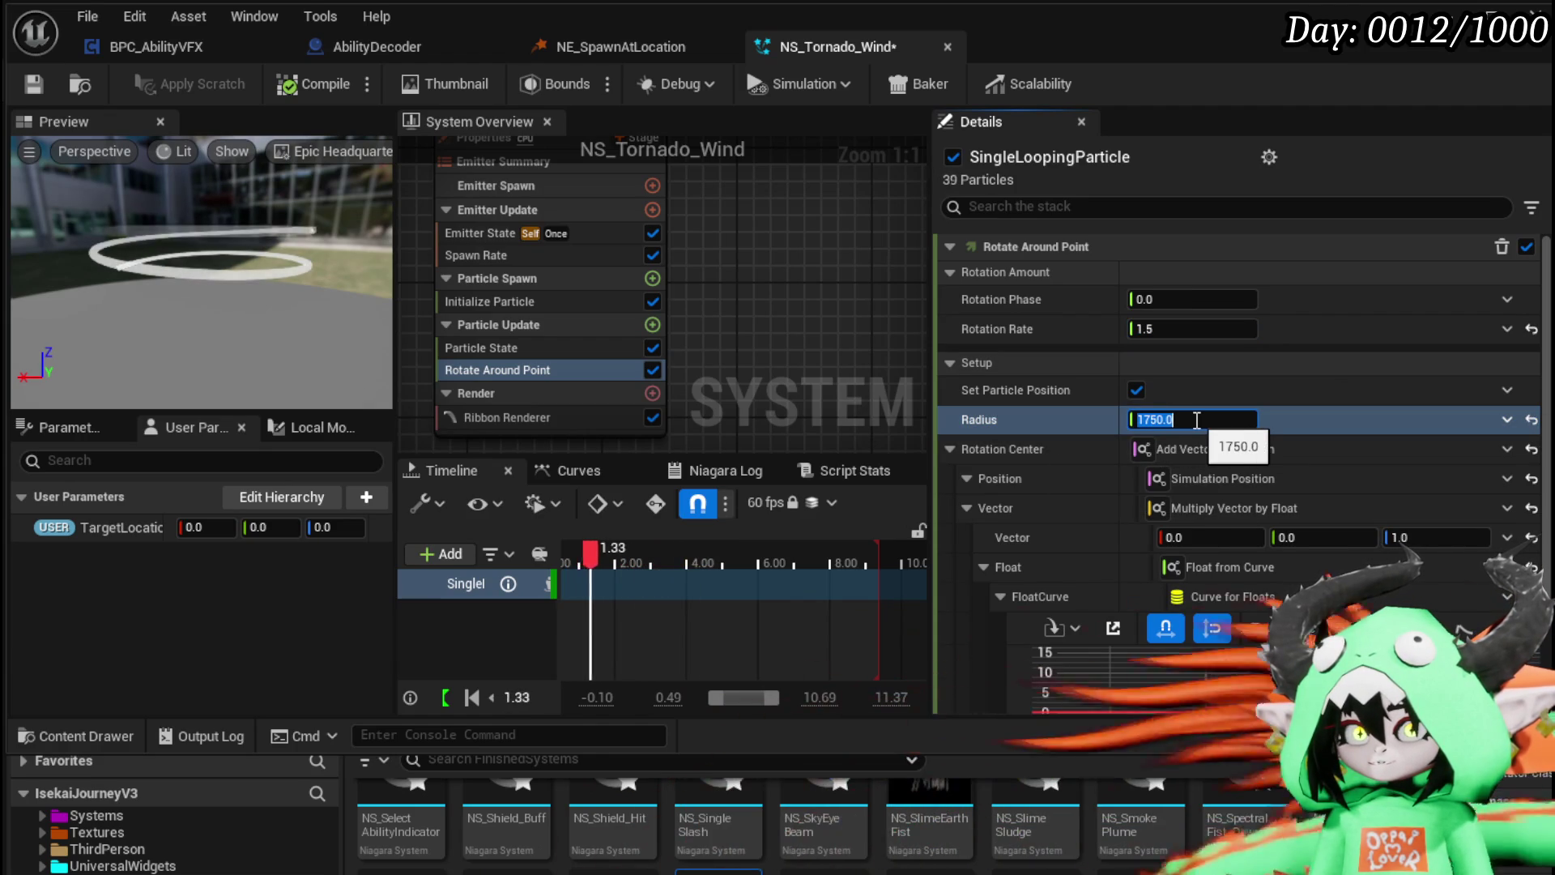
key("Return")
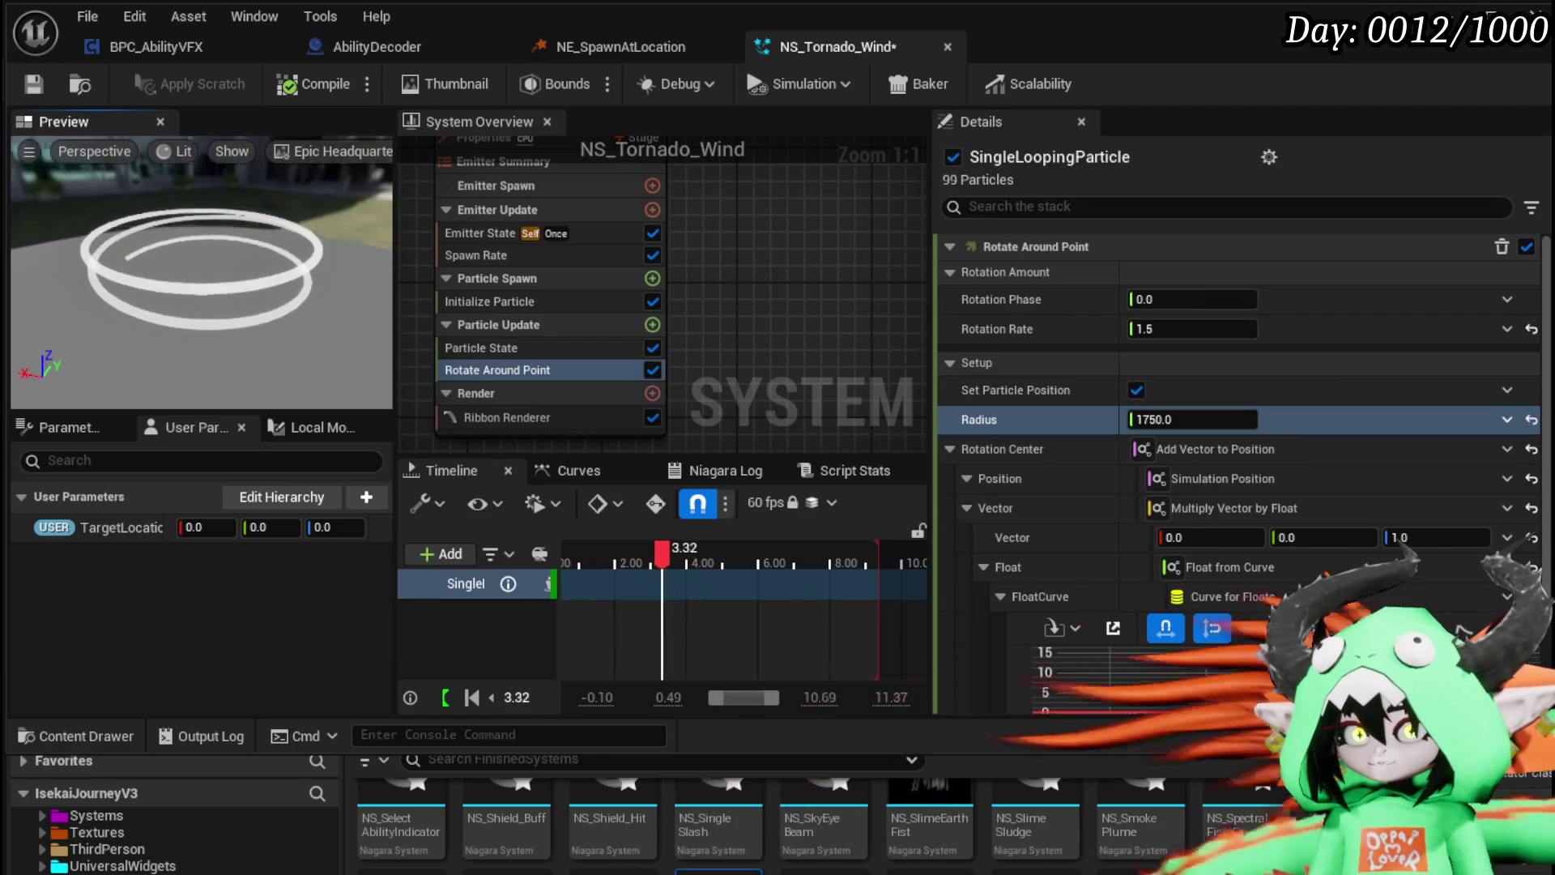
scroll(1392, 418, "down", 3)
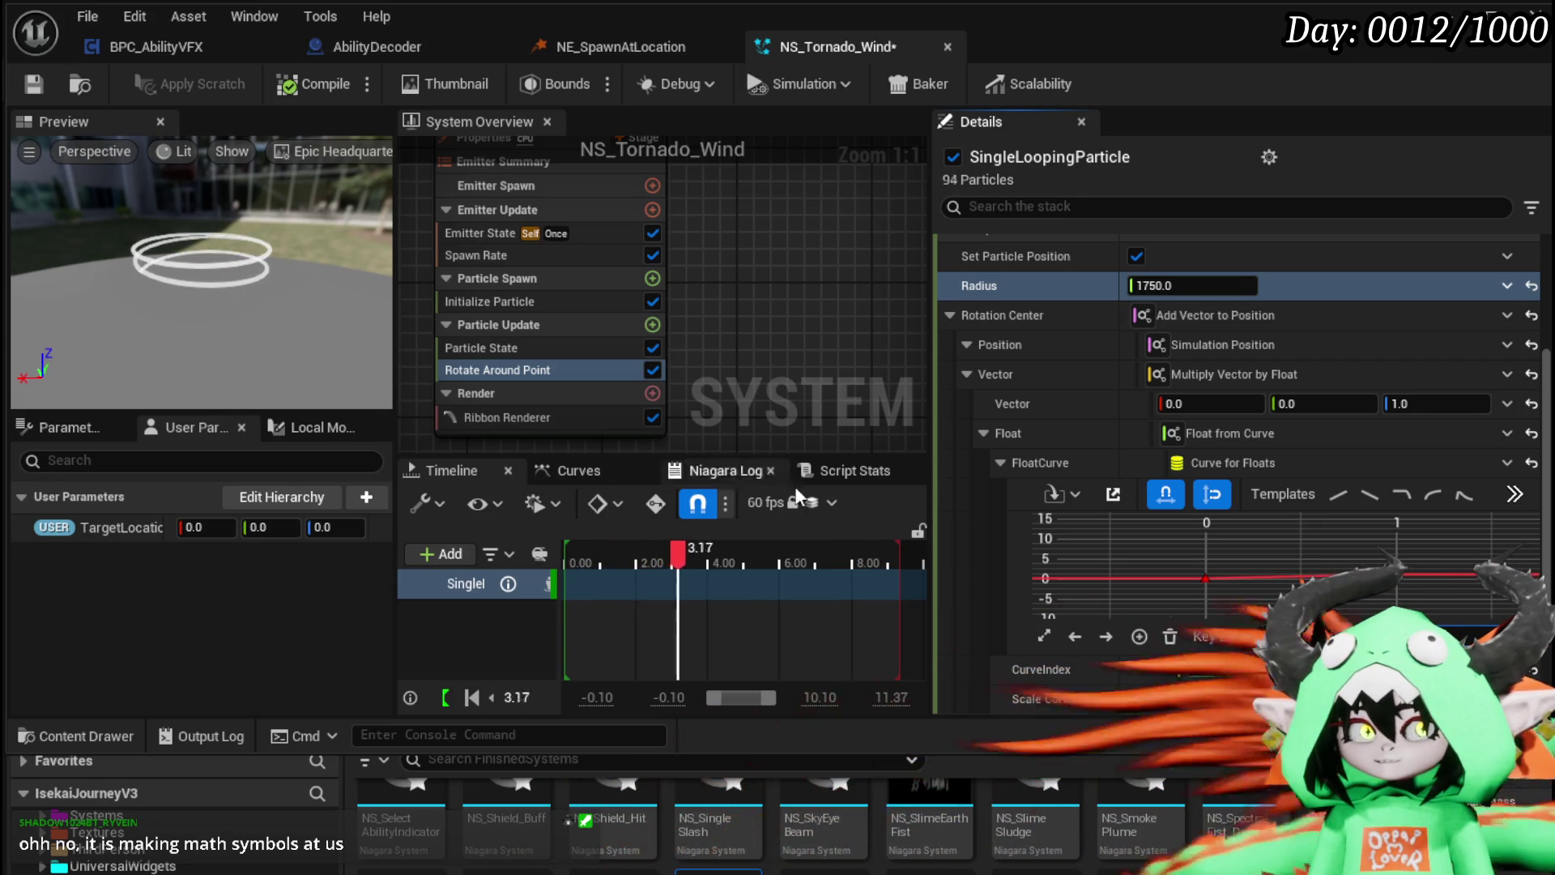
Step: Try a Scale Curve of 8000, then trim it back to 800
scroll(1389, 541, "down", 2)
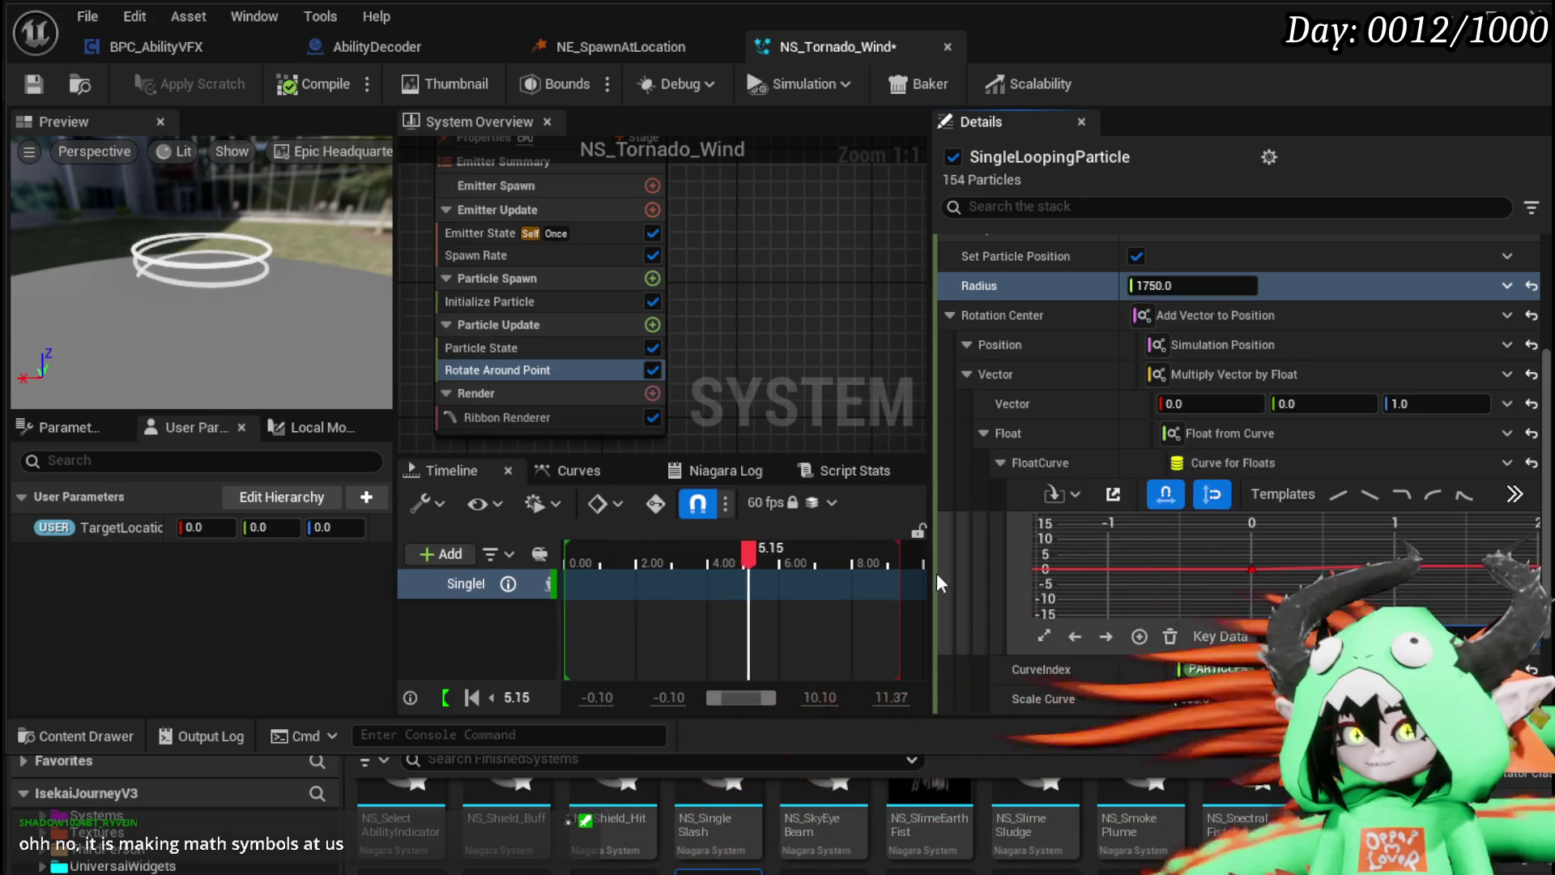
scroll(972, 572, "down", 3)
left_click(1426, 517)
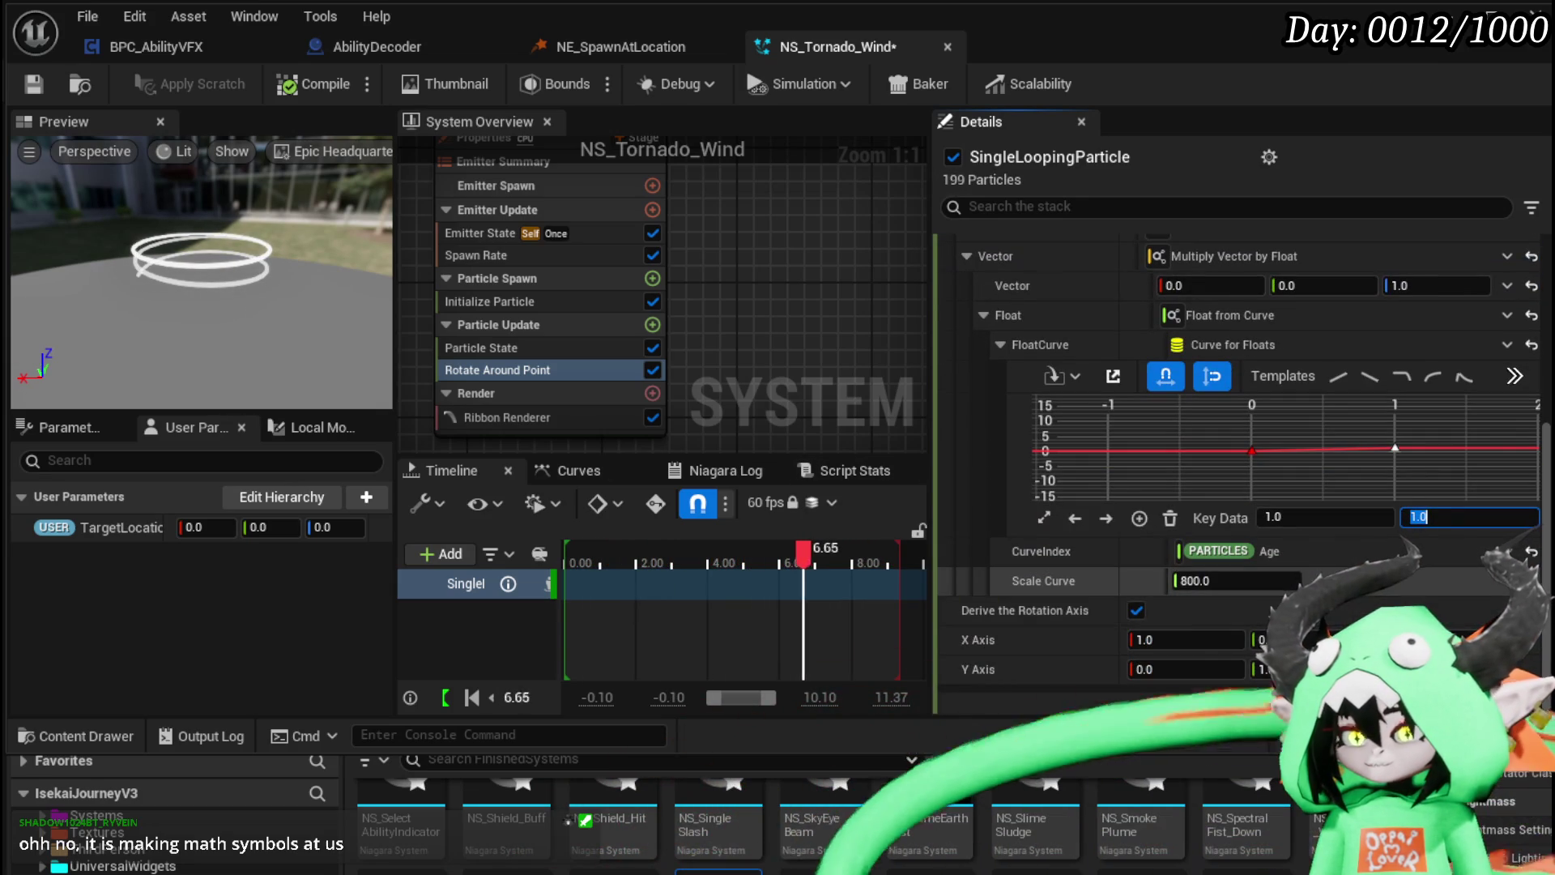
left_click(1260, 581)
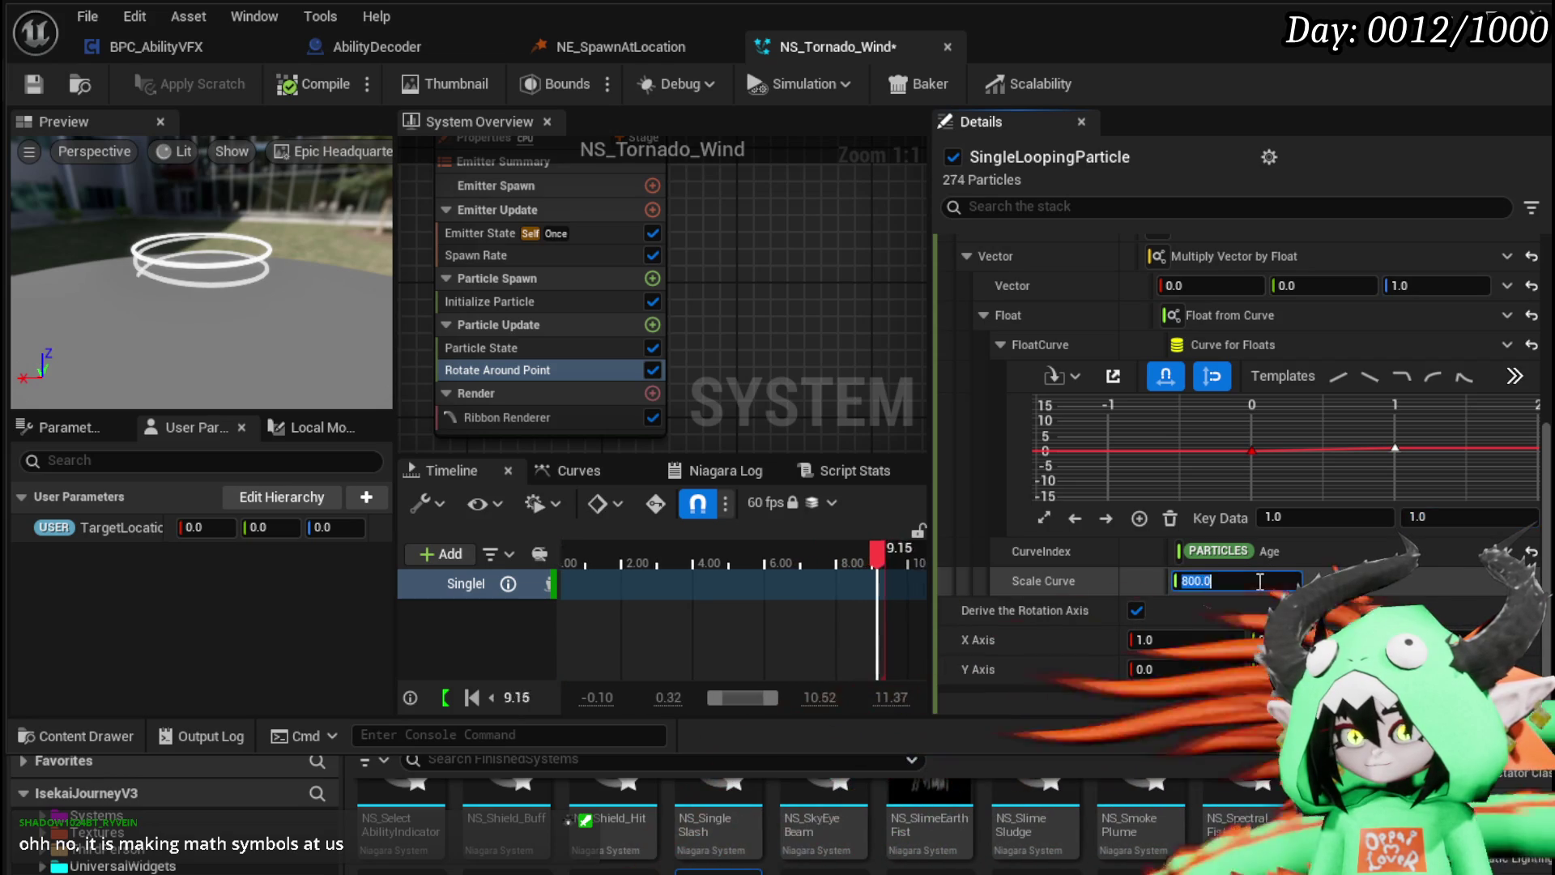
type("80")
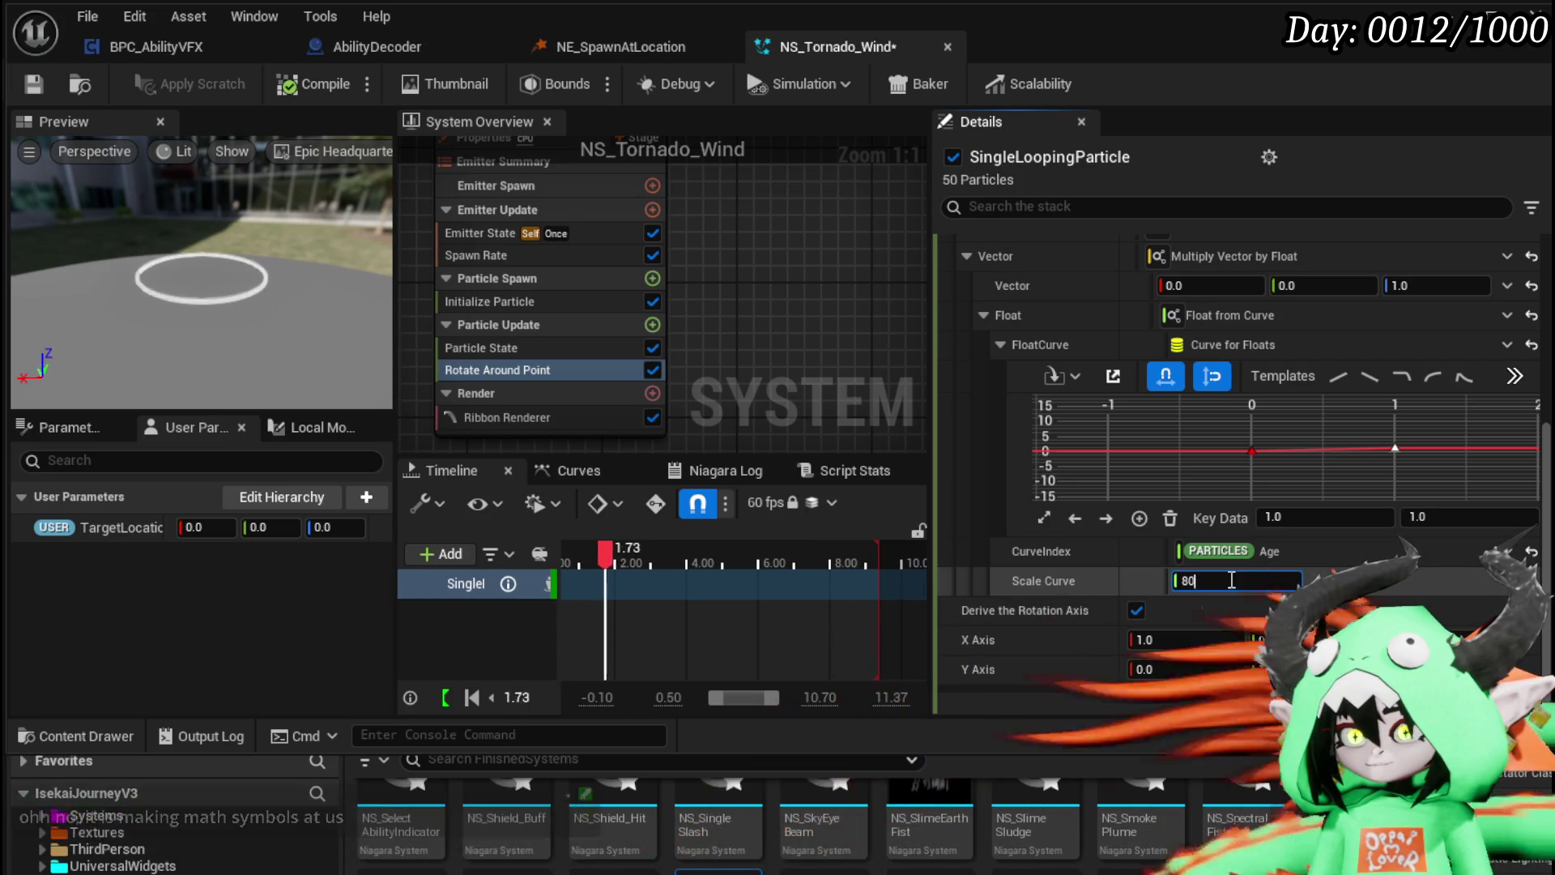
type("00")
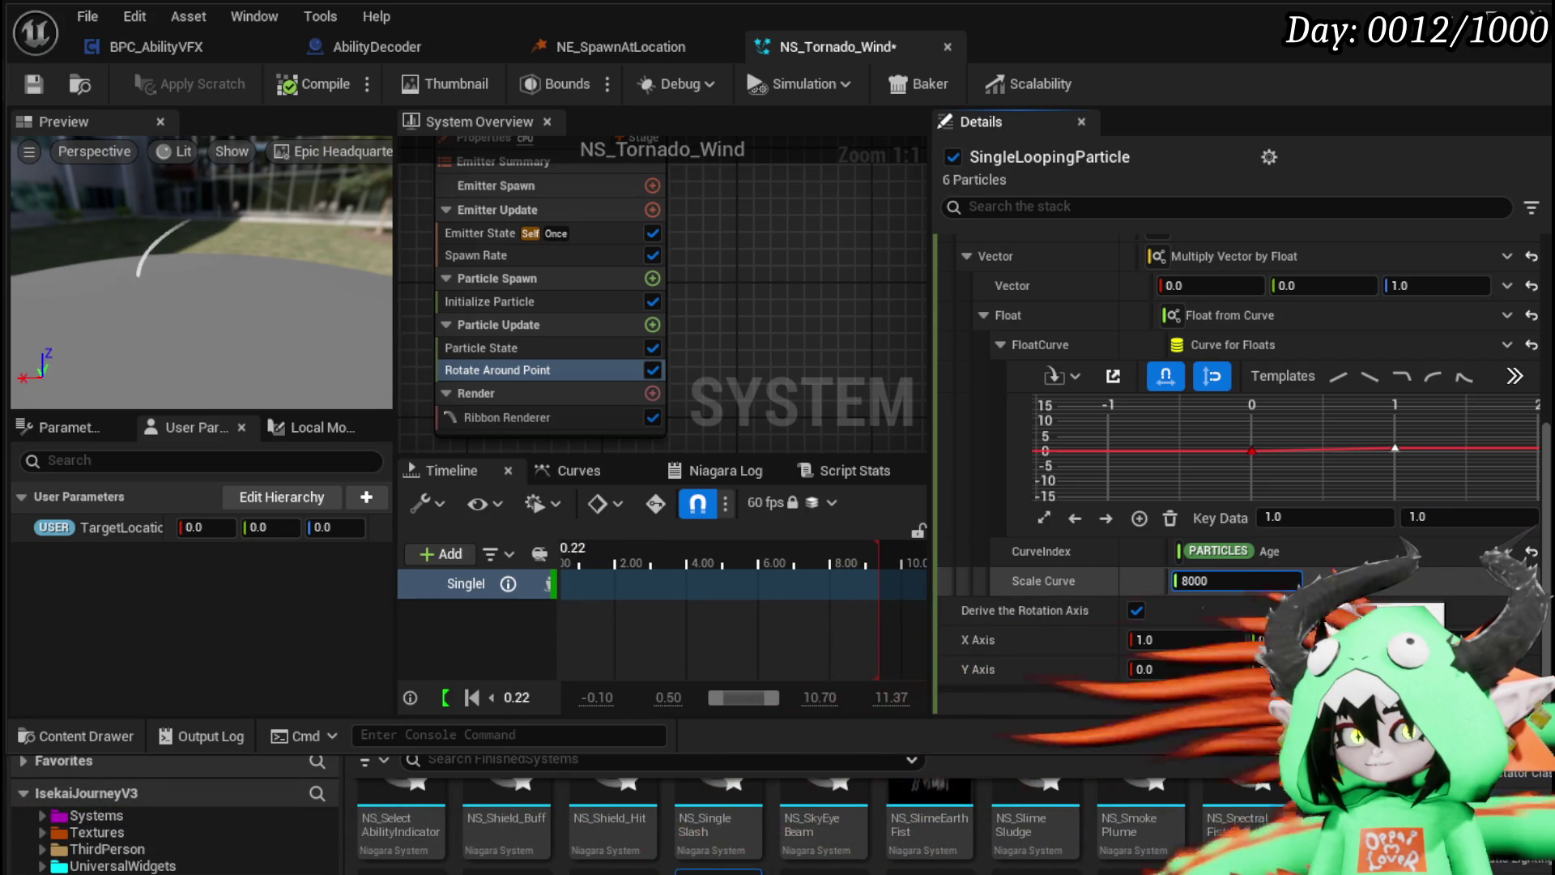
key("BackSpace")
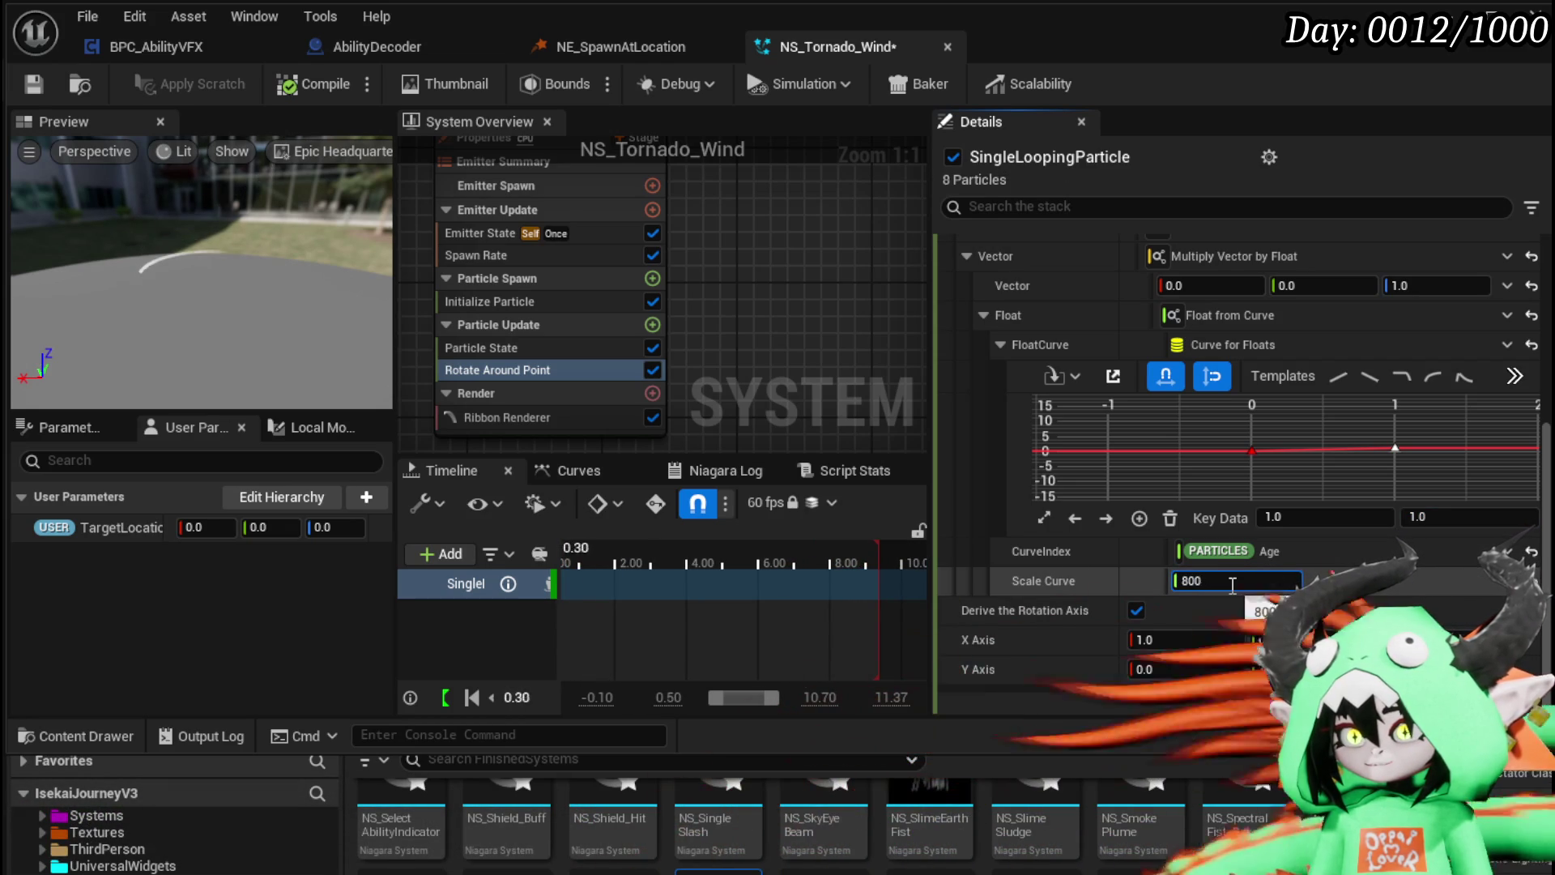
scroll(1130, 465, "up", 2)
key("Return")
Step: Test a curve key value of 10, reset the key to 1.0, and save NS_Tornado_Wind
left_click(1451, 513)
type("10")
key("Return")
left_click(1227, 580)
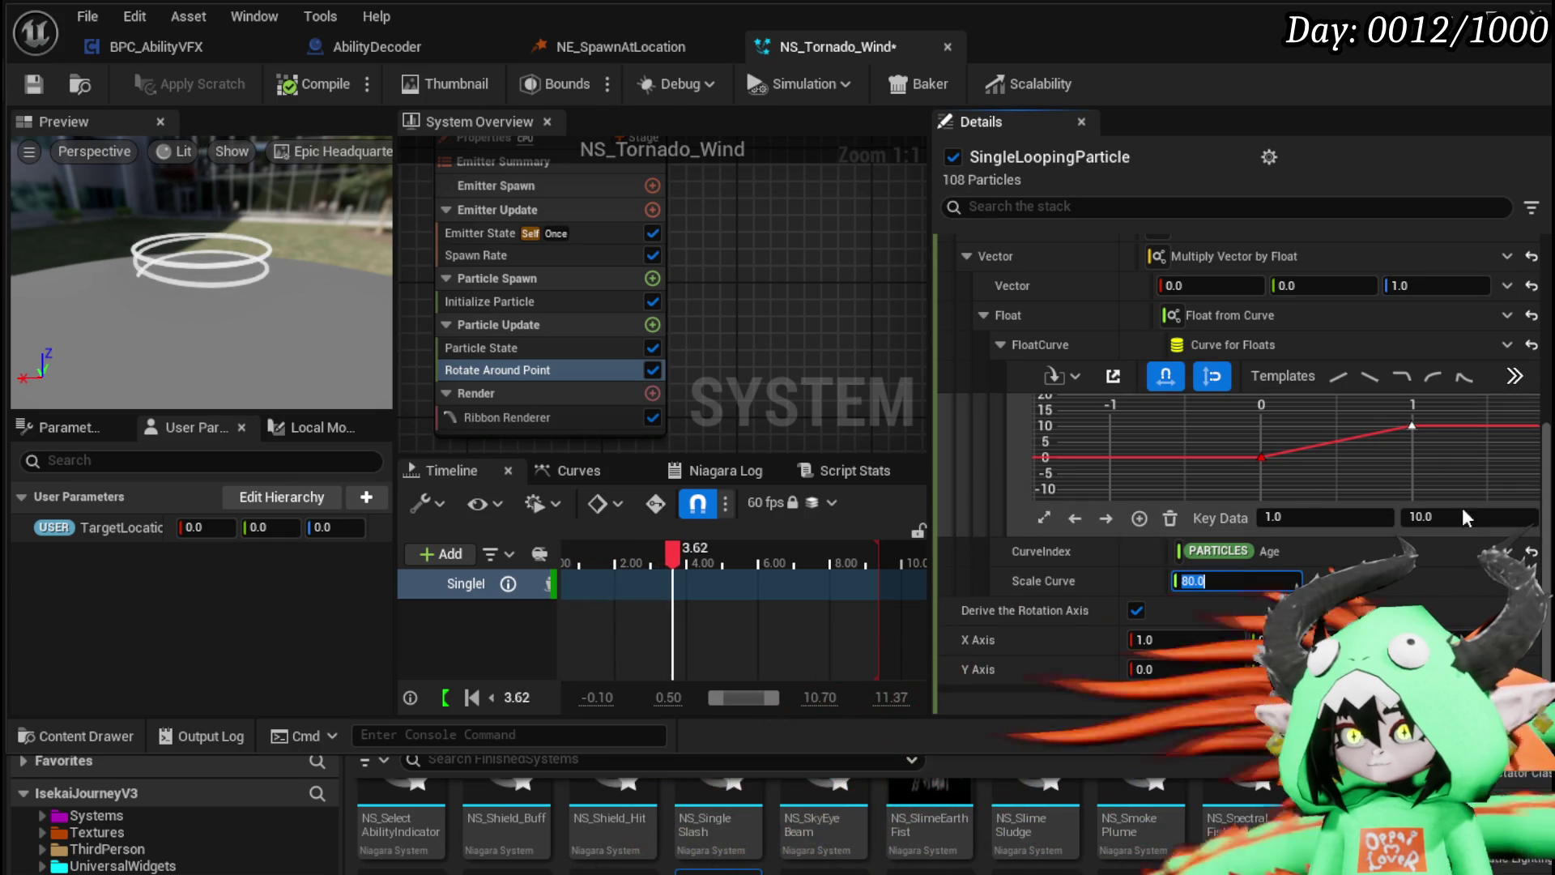
left_click_drag(1447, 526, 1252, 572)
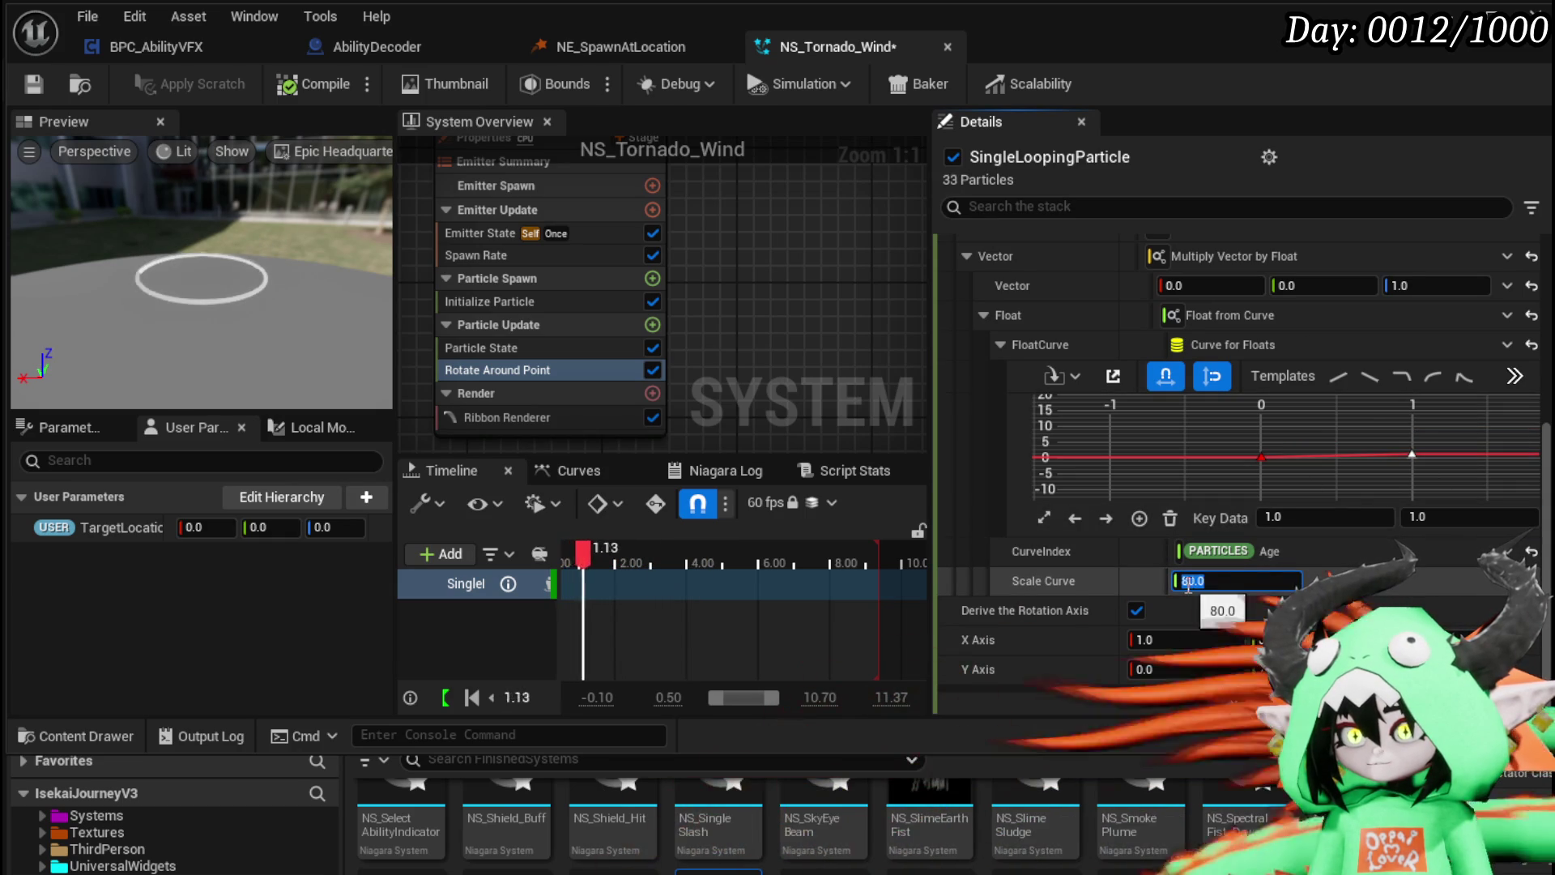
type("800")
key("Return")
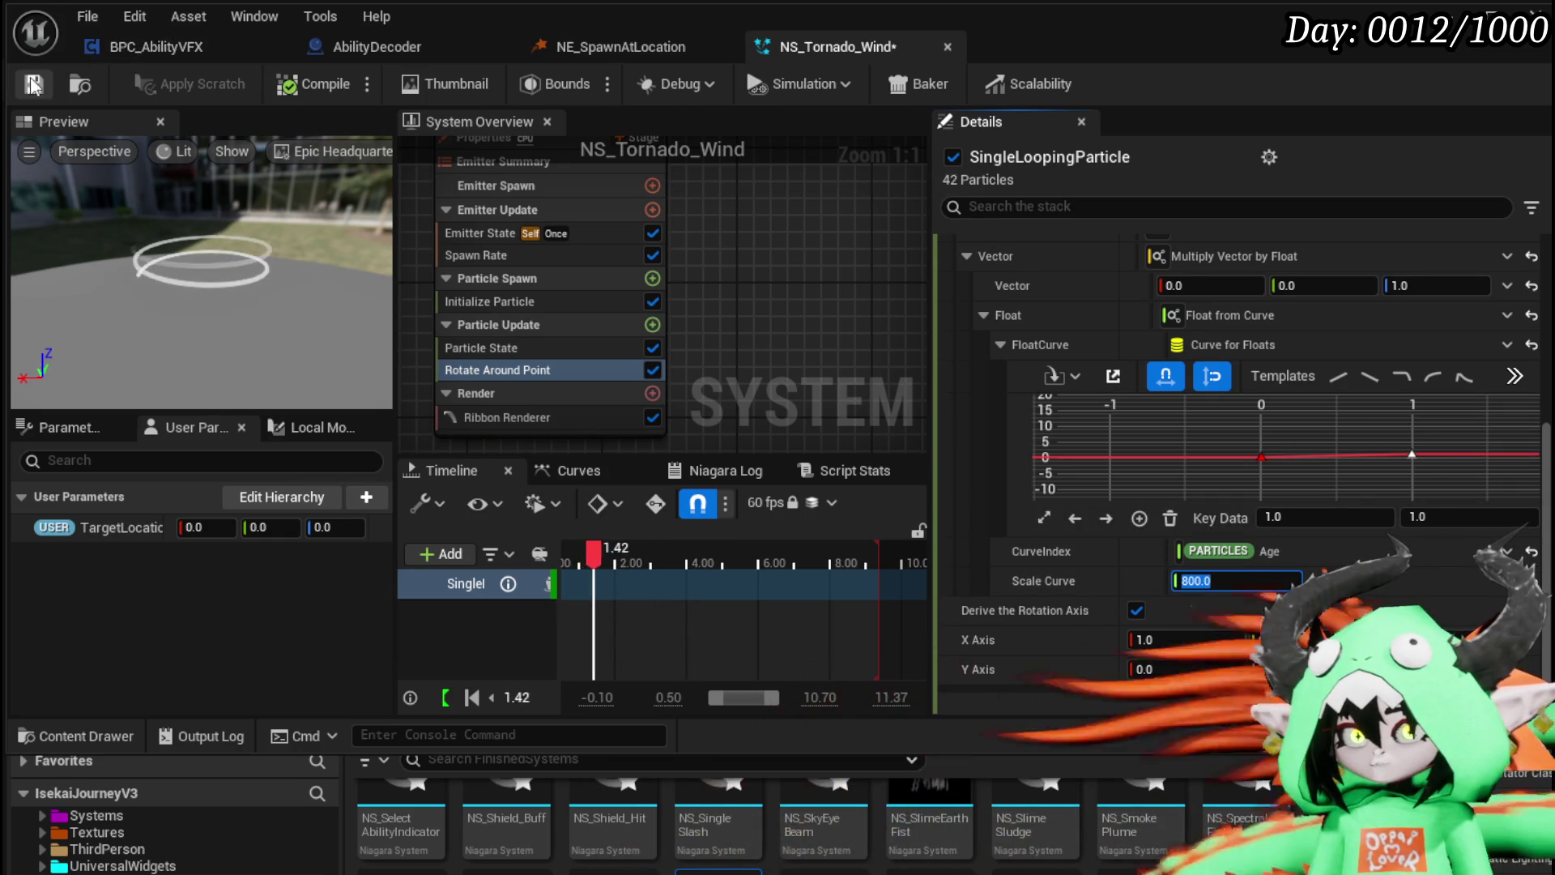
key("ctrl+s")
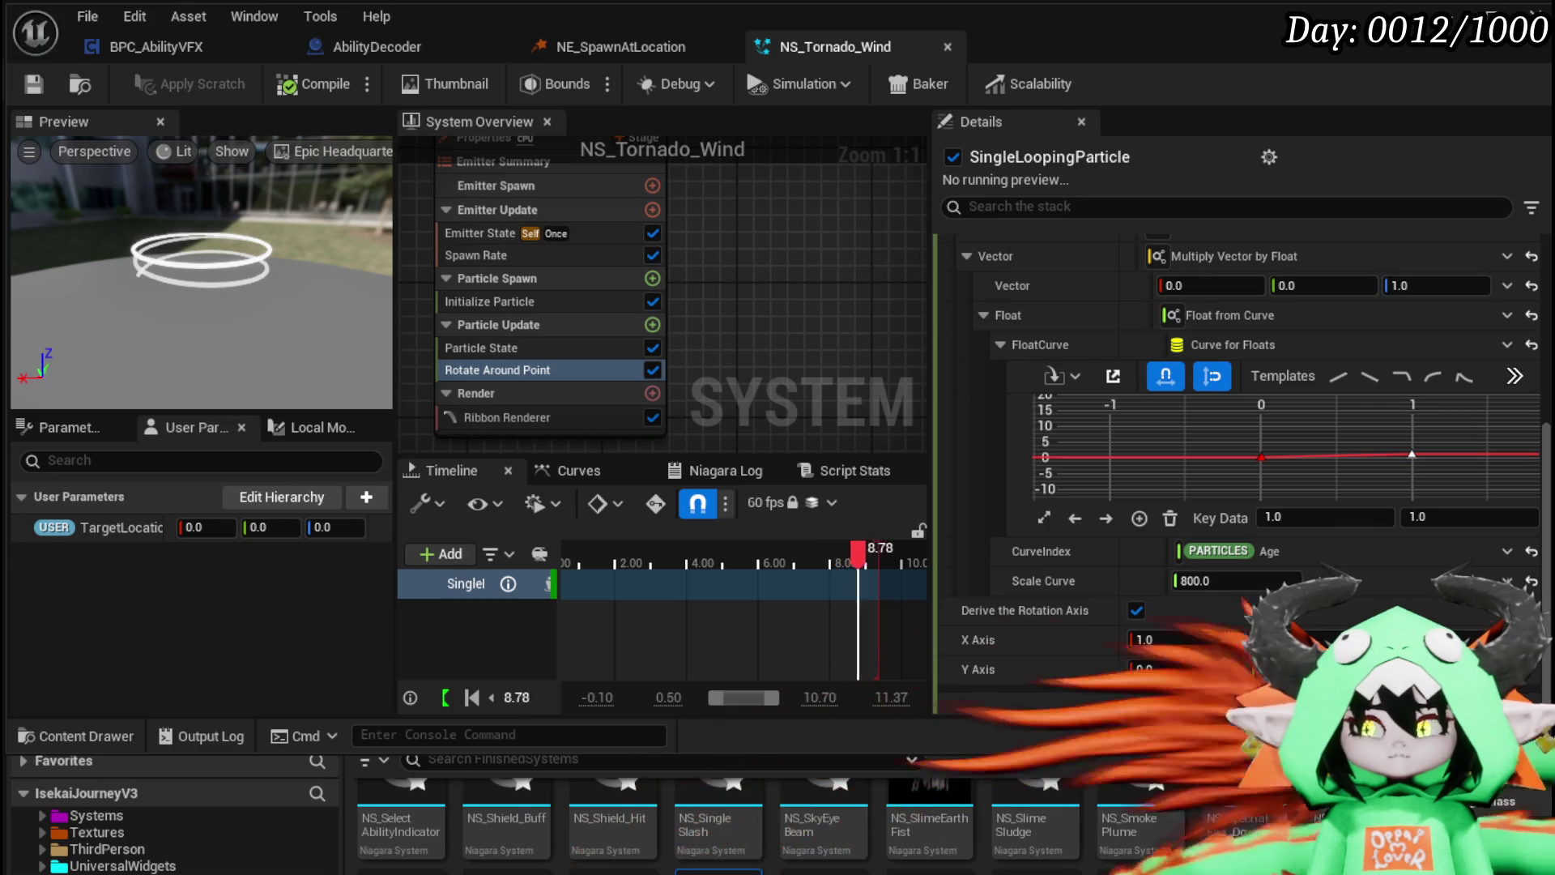
Step: Show the Initialize Particle settings, then select Spawn Rate to edit SpawnRate
left_click(484, 300)
left_click_drag(809, 343, 779, 319)
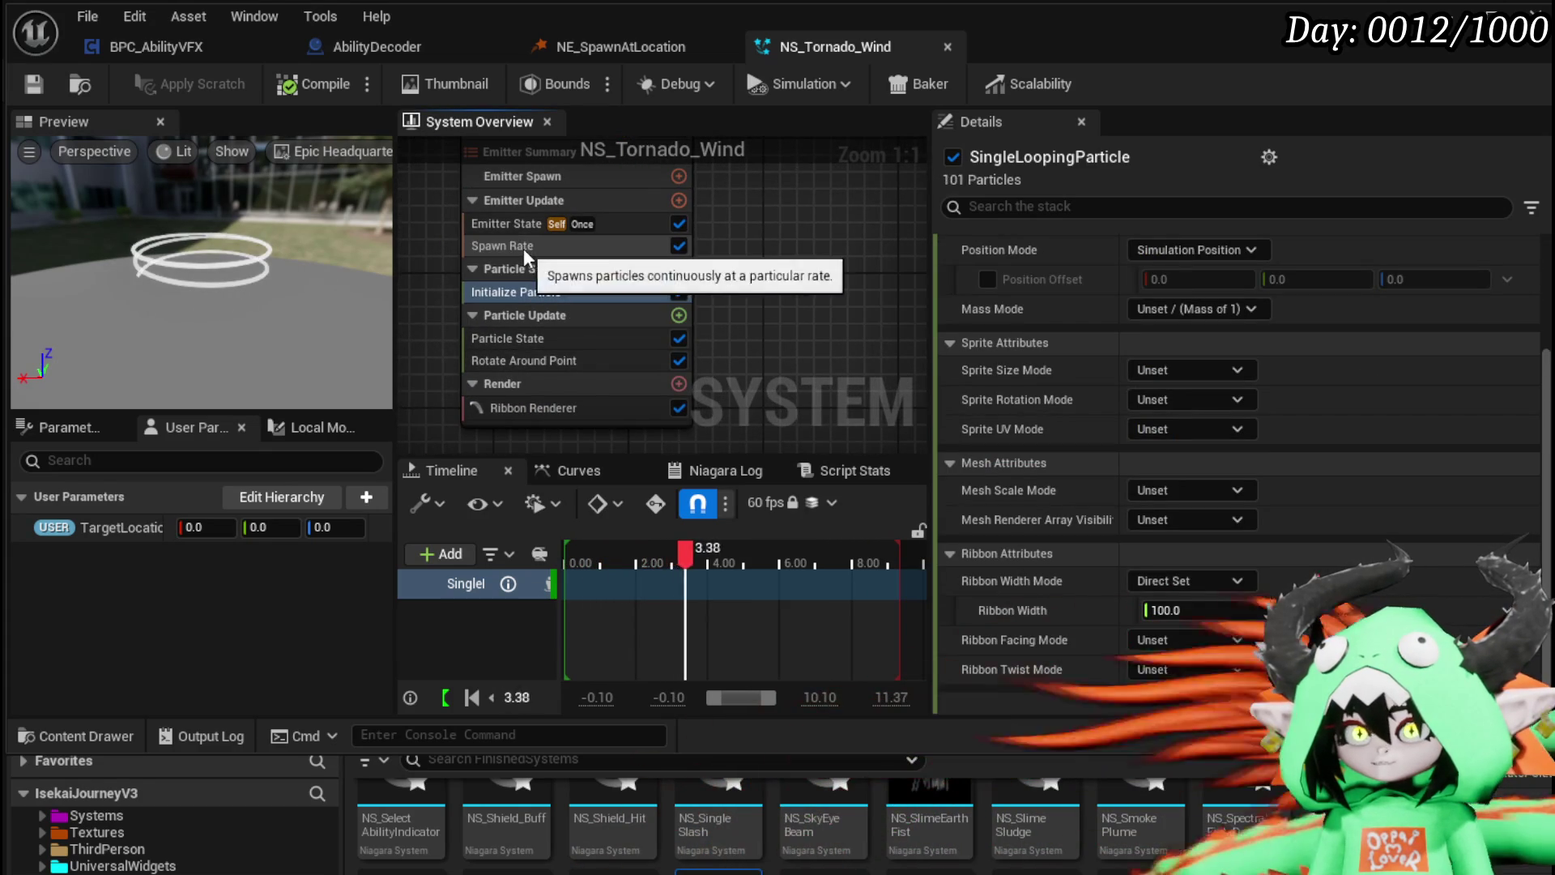
left_click(523, 247)
left_click(1166, 275)
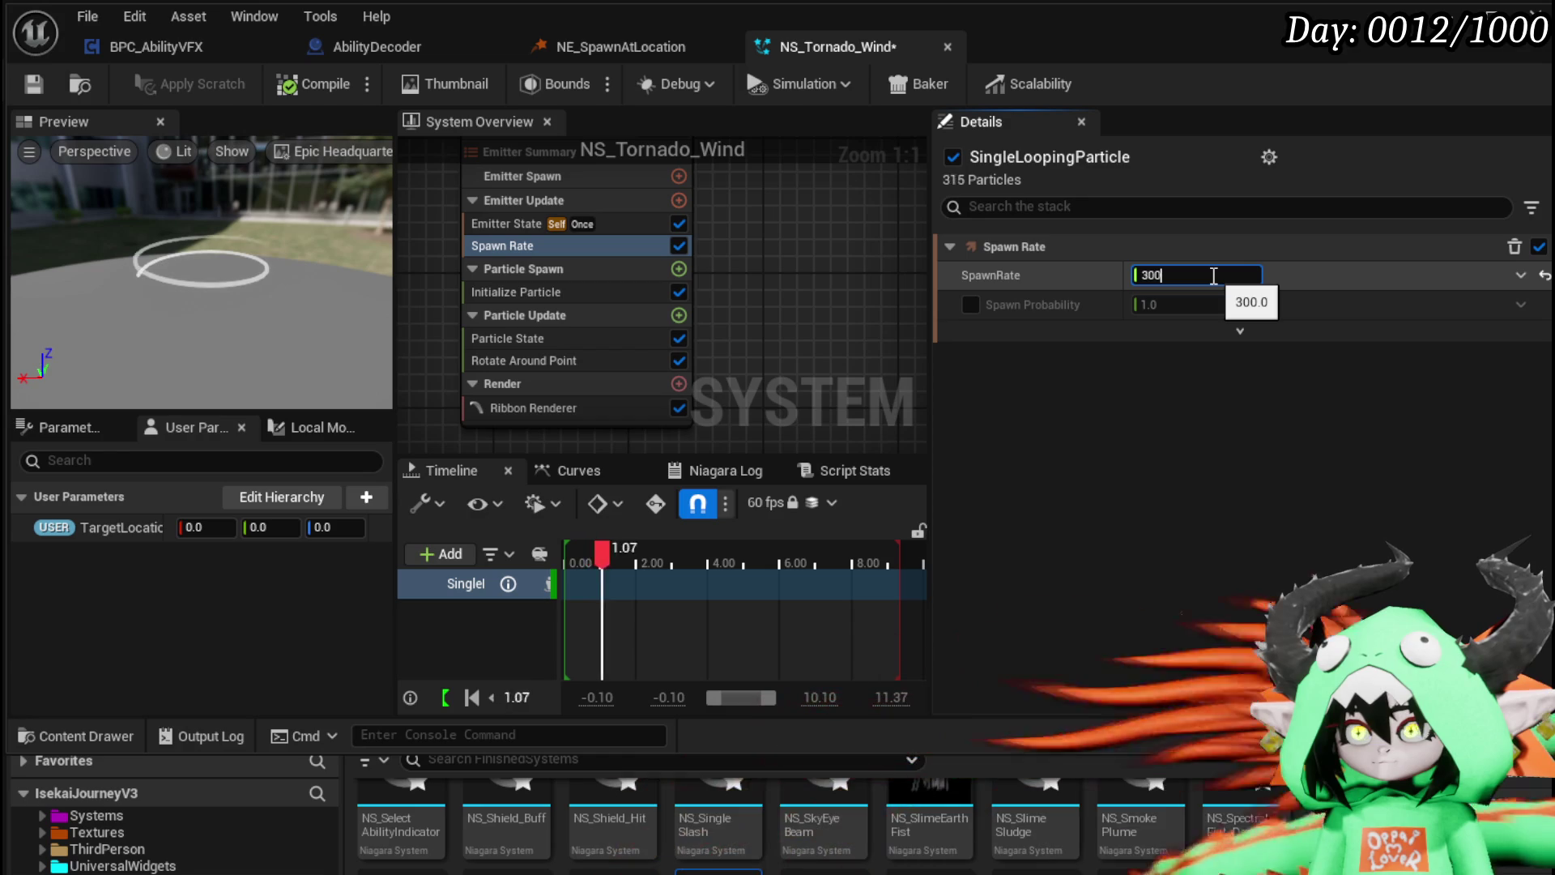
Step: Set SpawnRate to 300 after briefly trying 2, then select Emitter State
type("2")
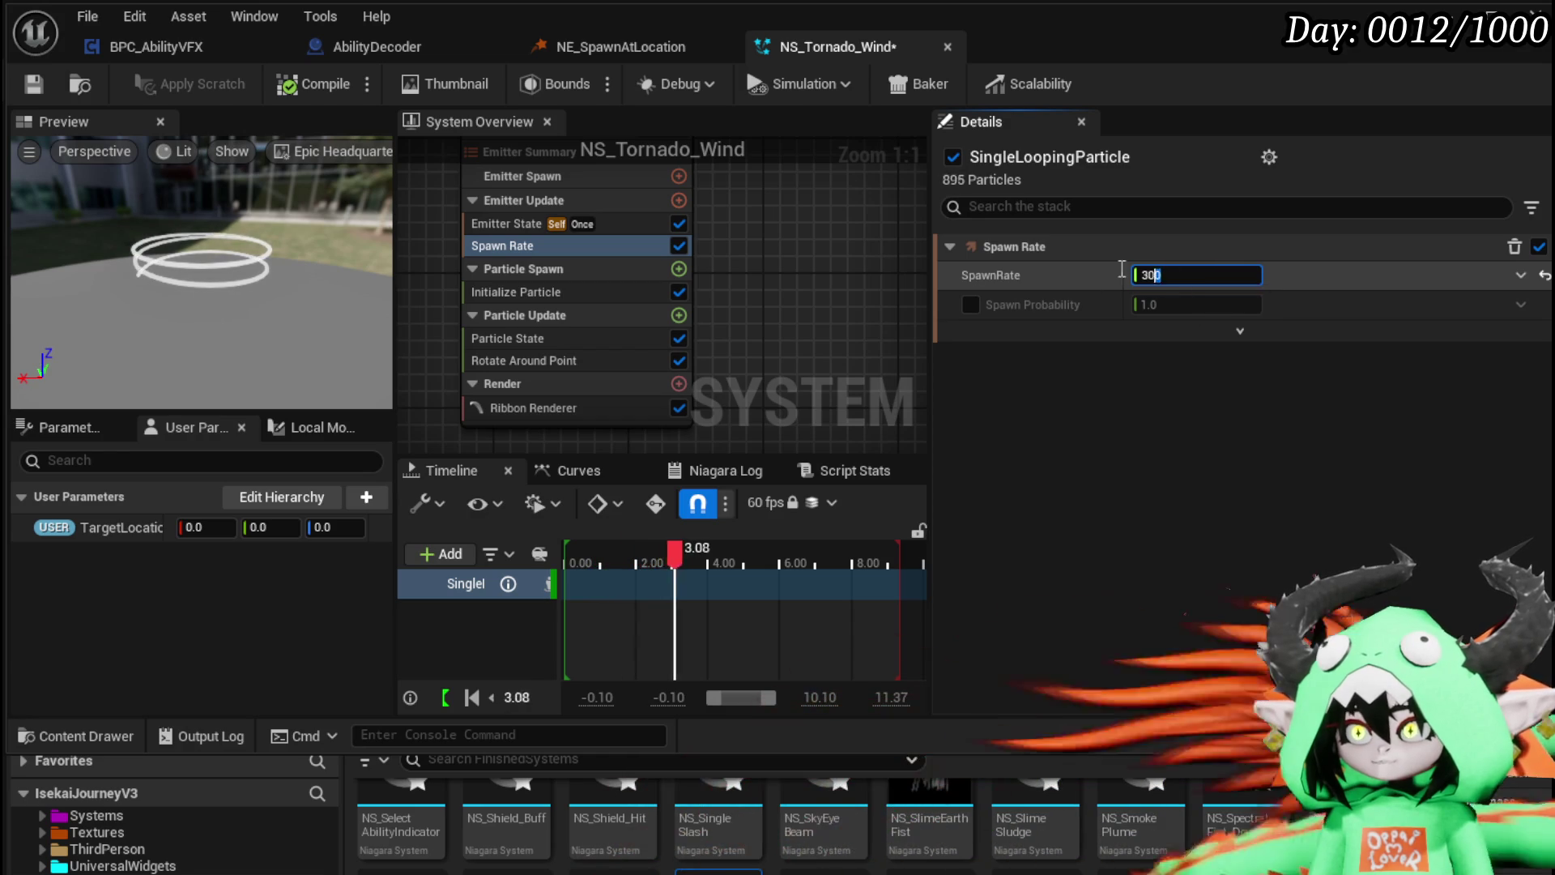
key("Return")
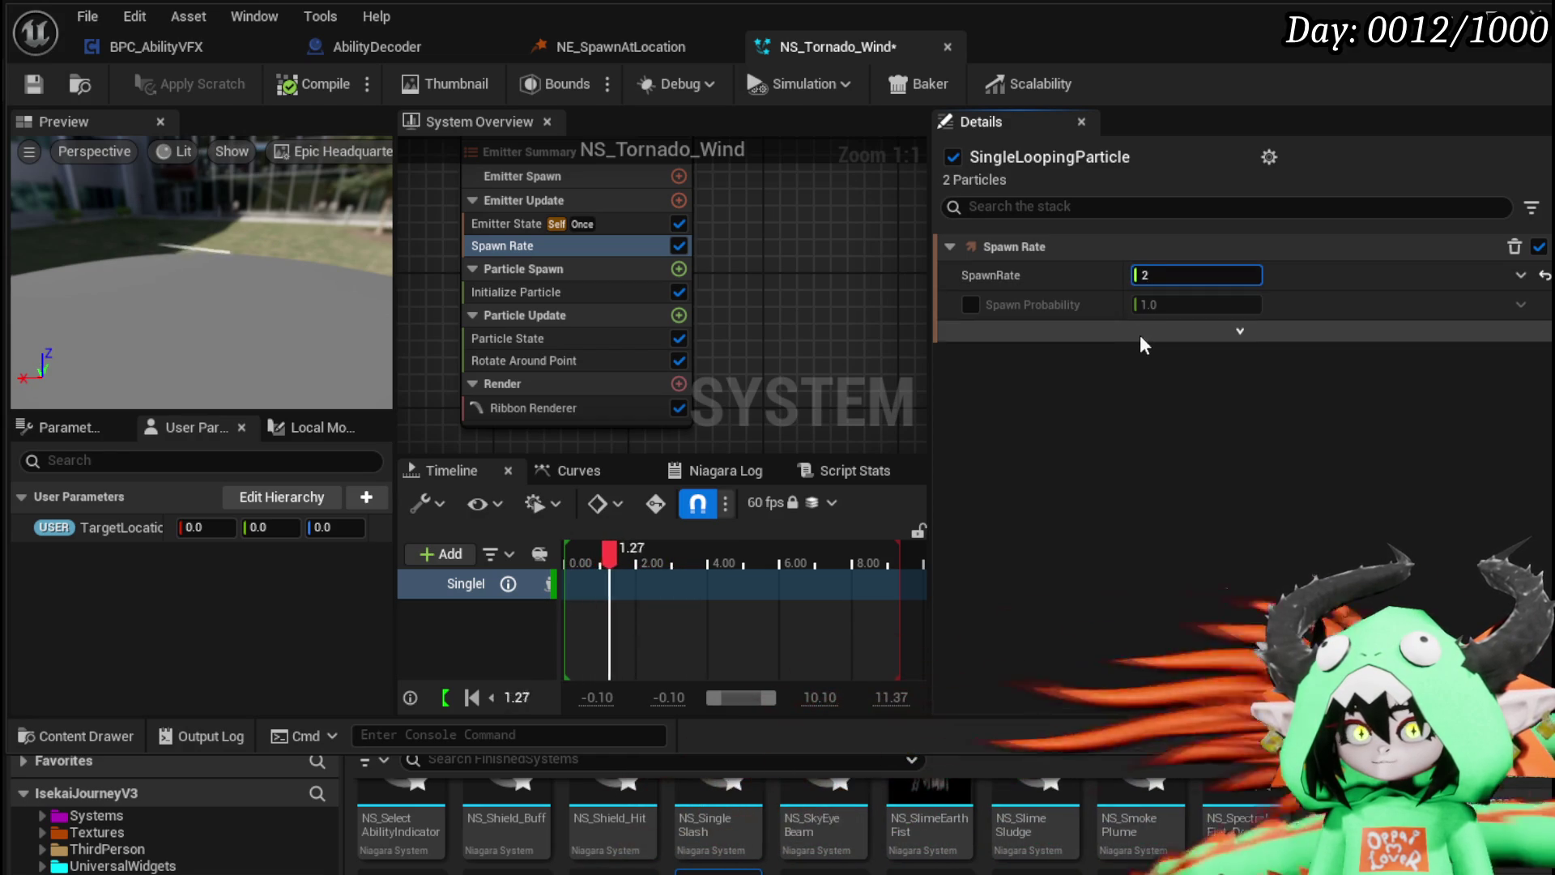
double_click(1180, 274)
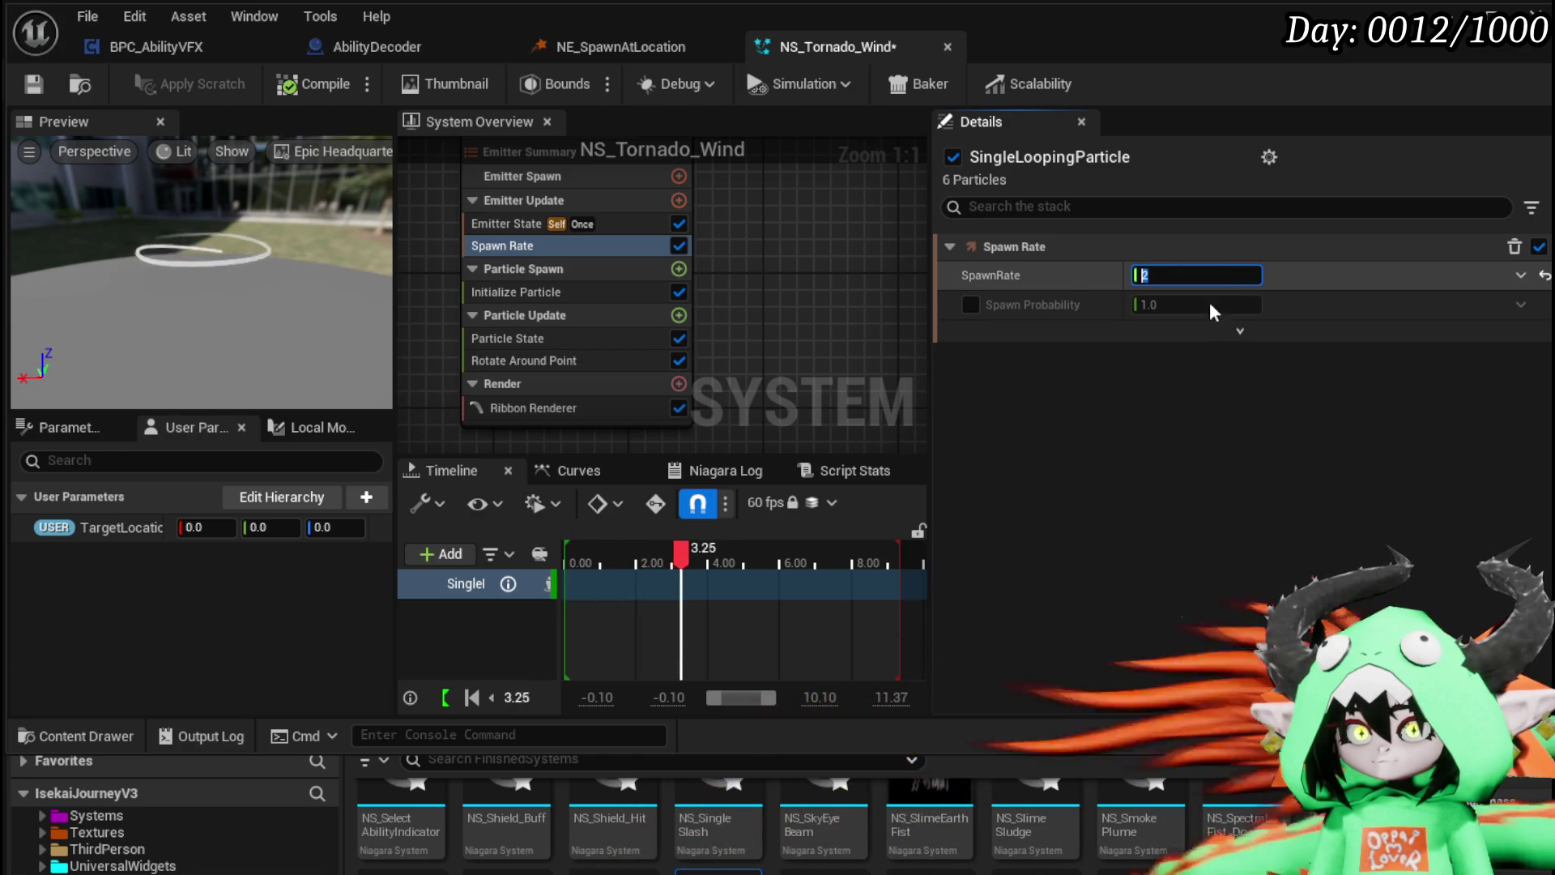
type("3")
key("Return")
type("00")
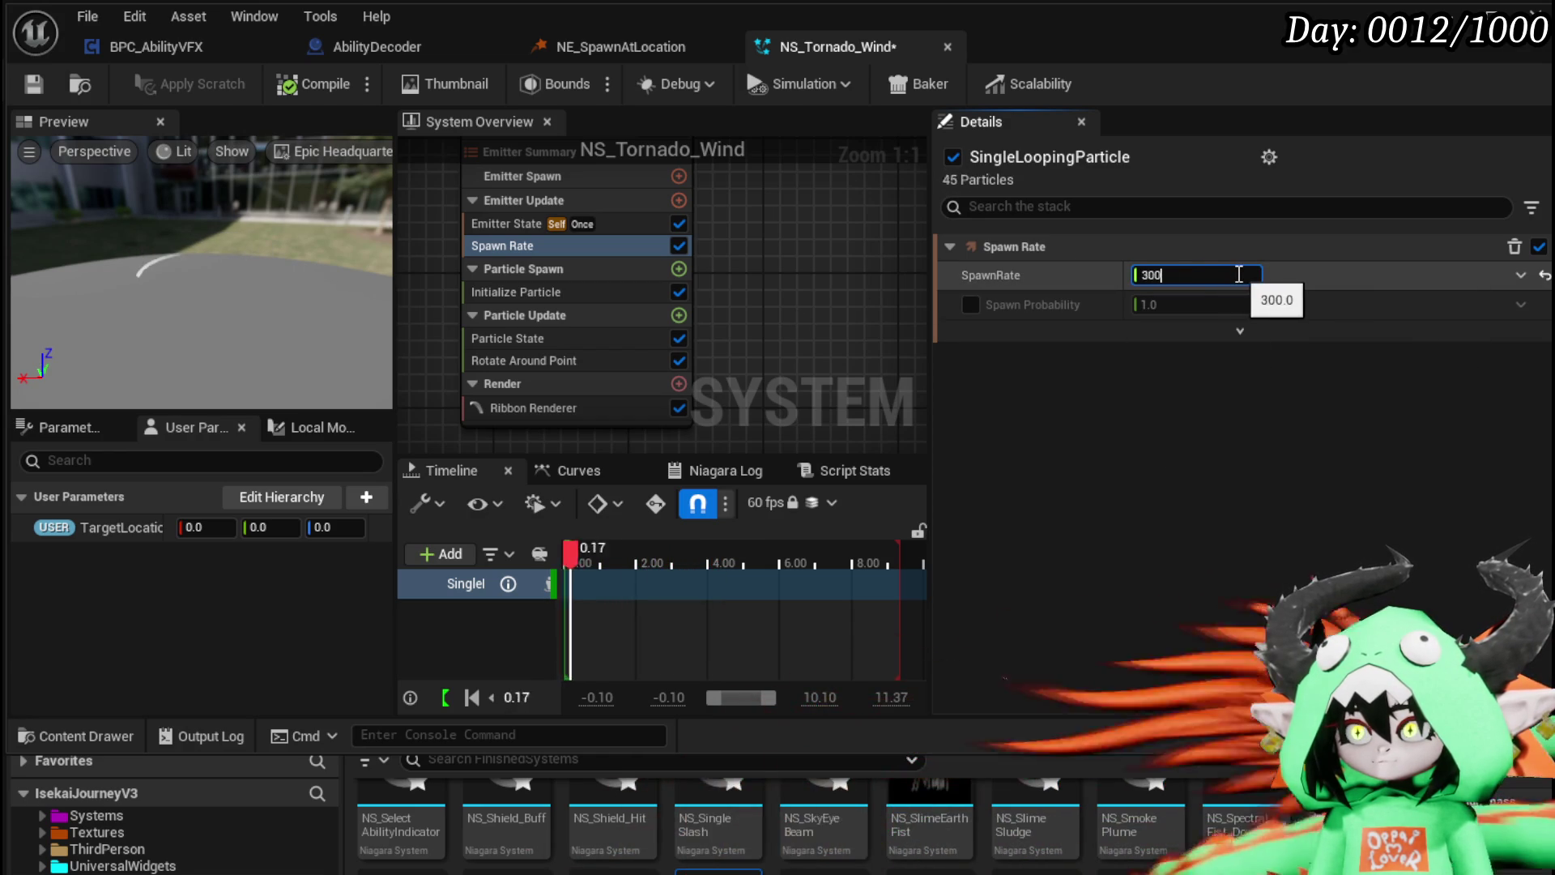
key("Return")
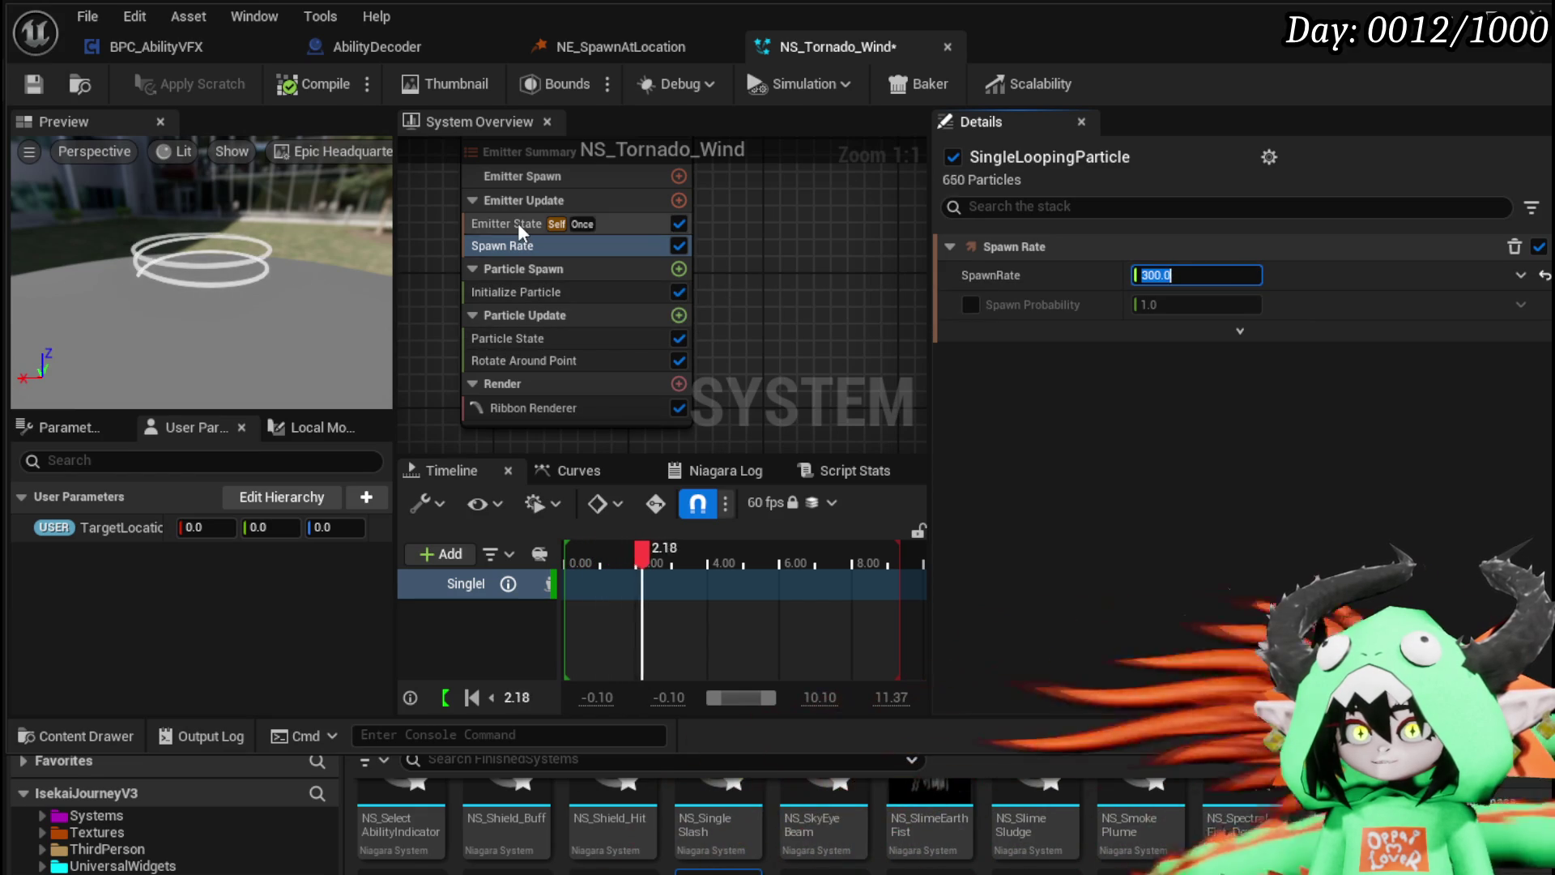
left_click(518, 225)
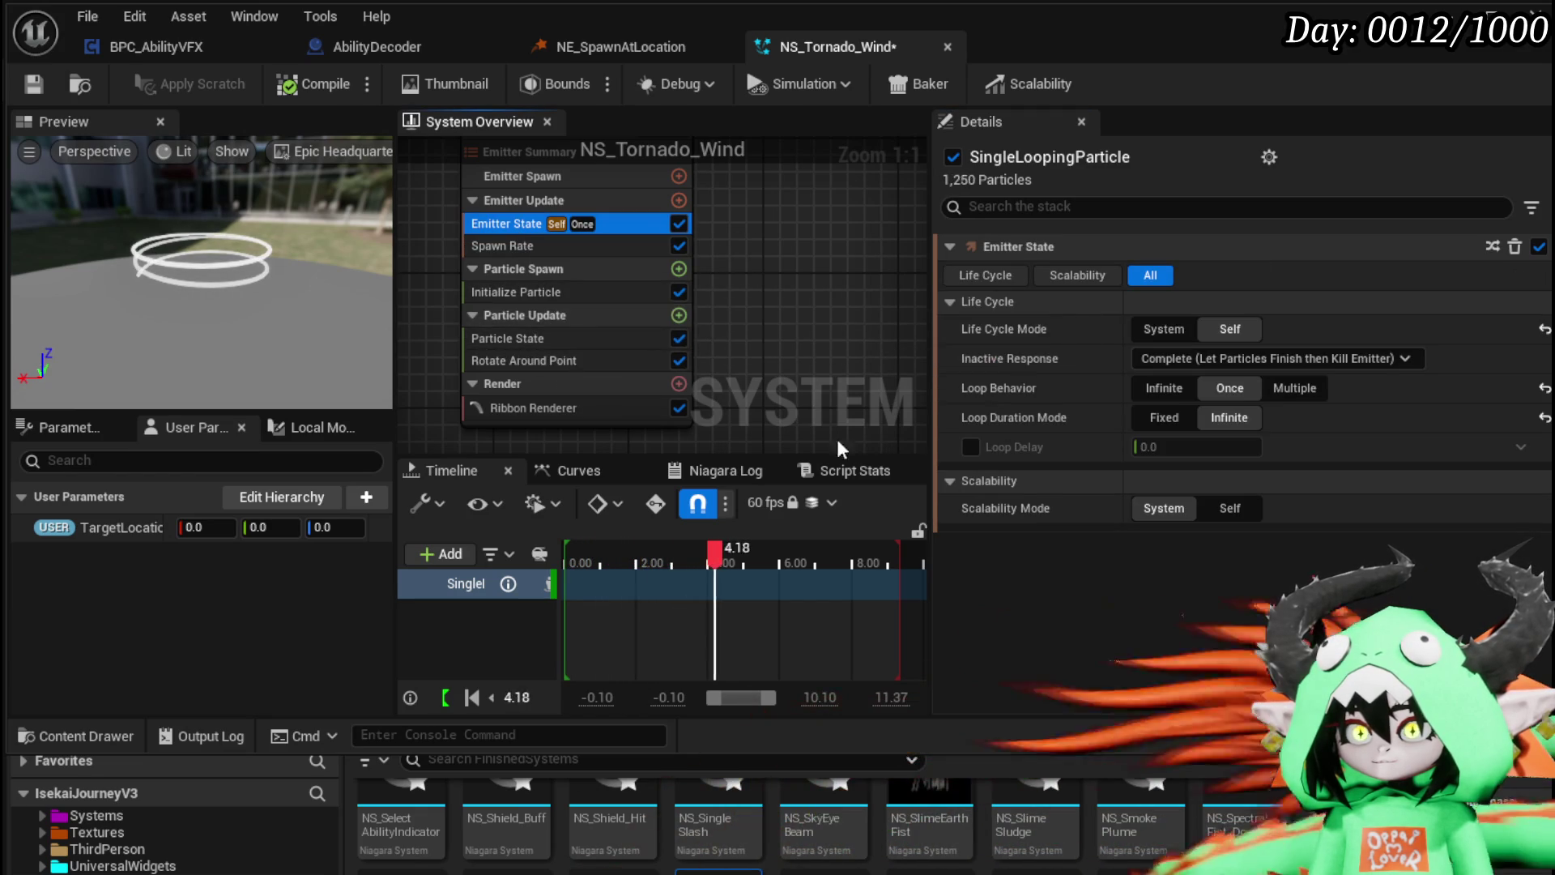
Step: Set particle Lifetime to 150 and review the Particle State, Rotate Around Point and Ribbon Renderer modules
left_click(547, 294)
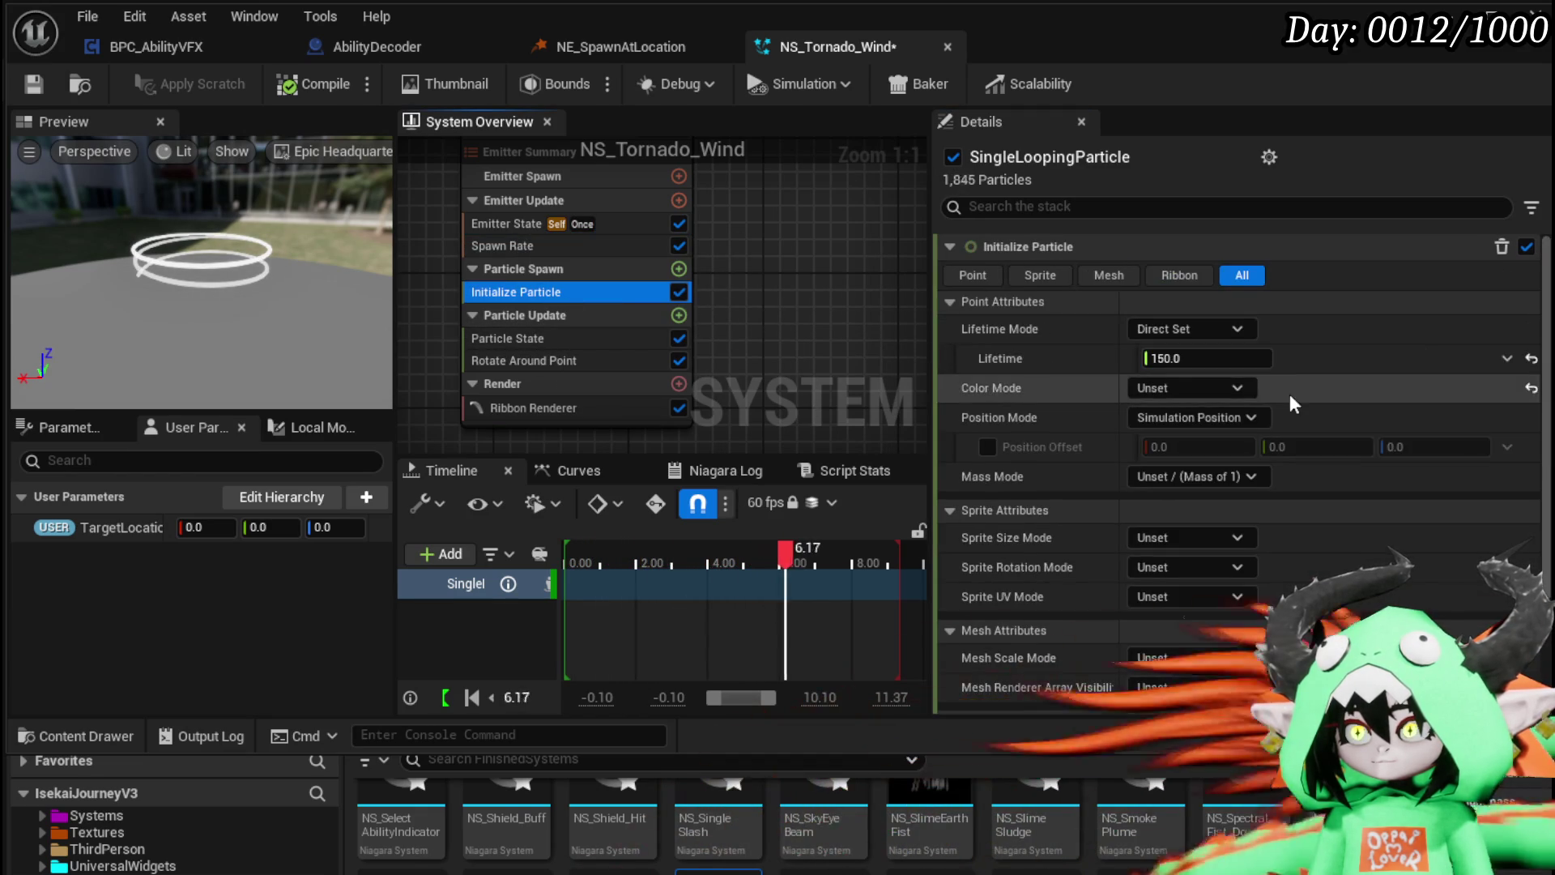
left_click(1245, 360)
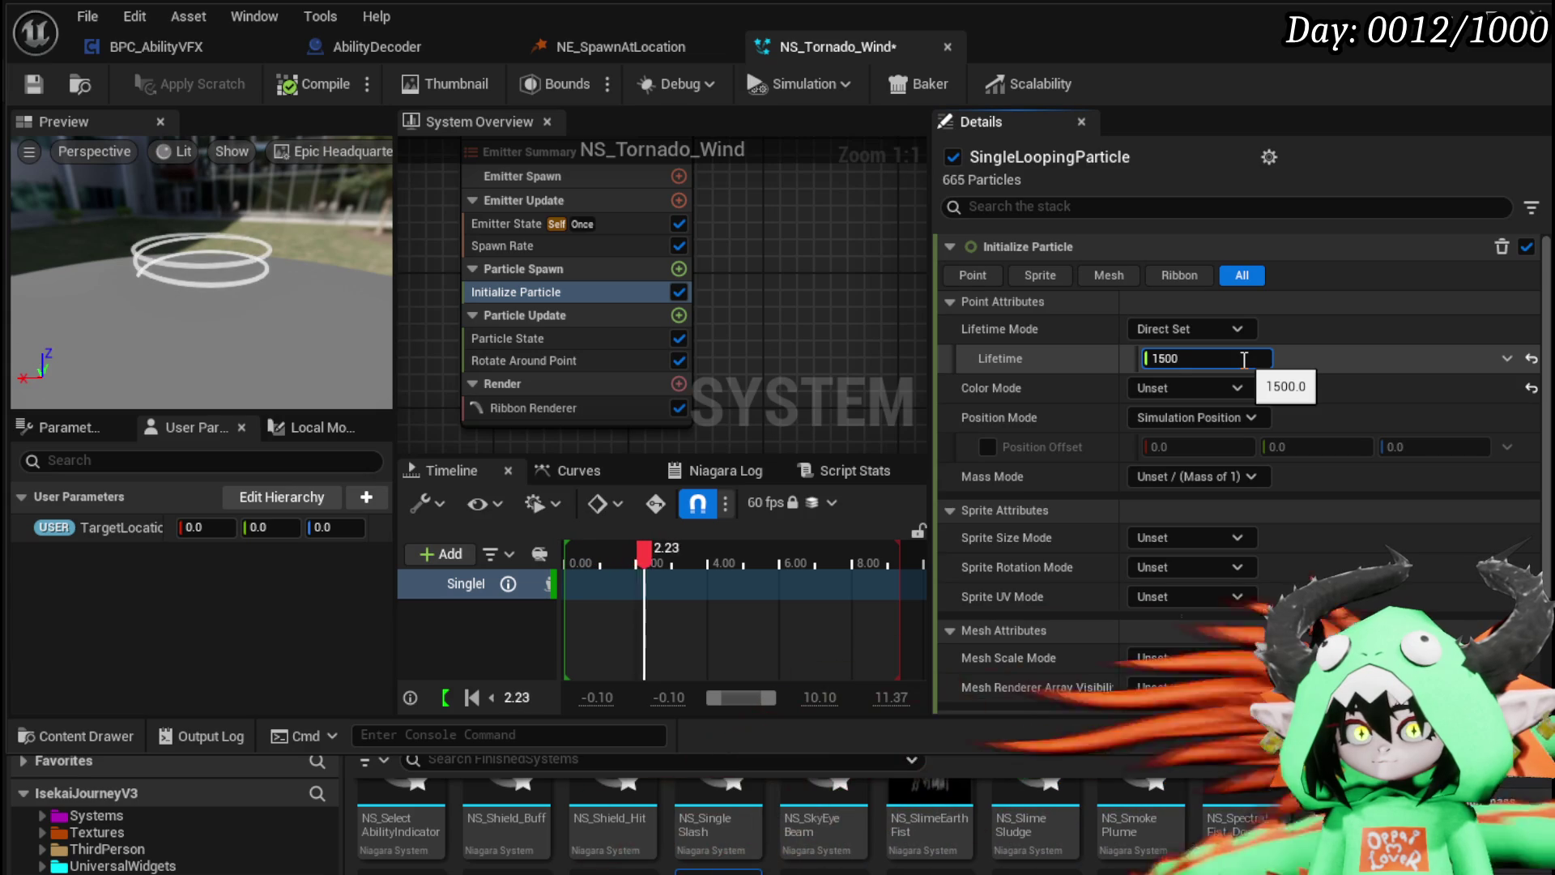
type("150")
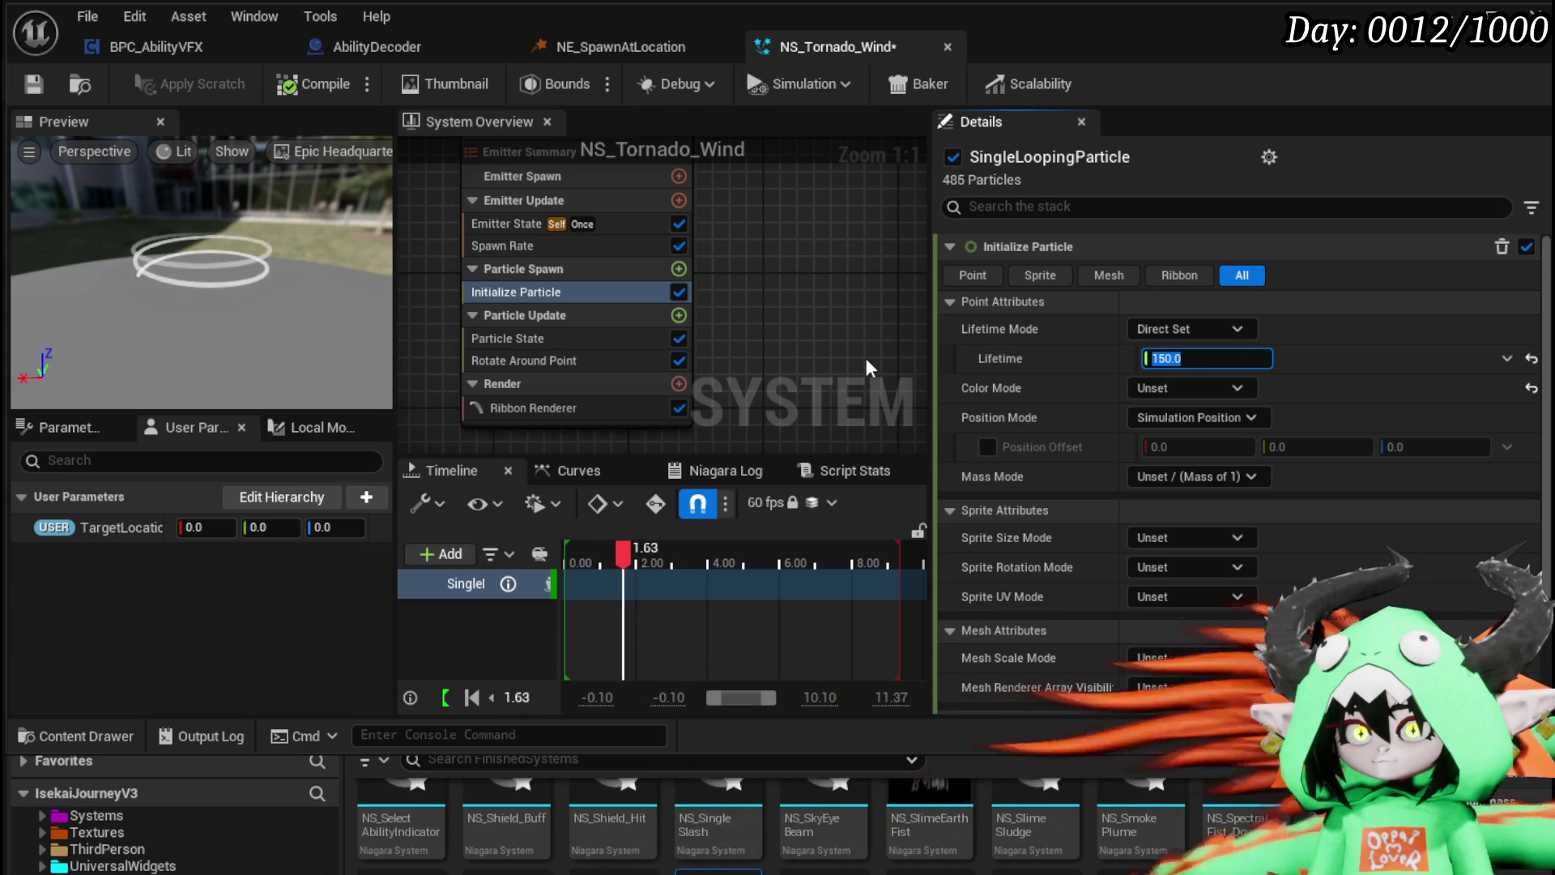
key("Return")
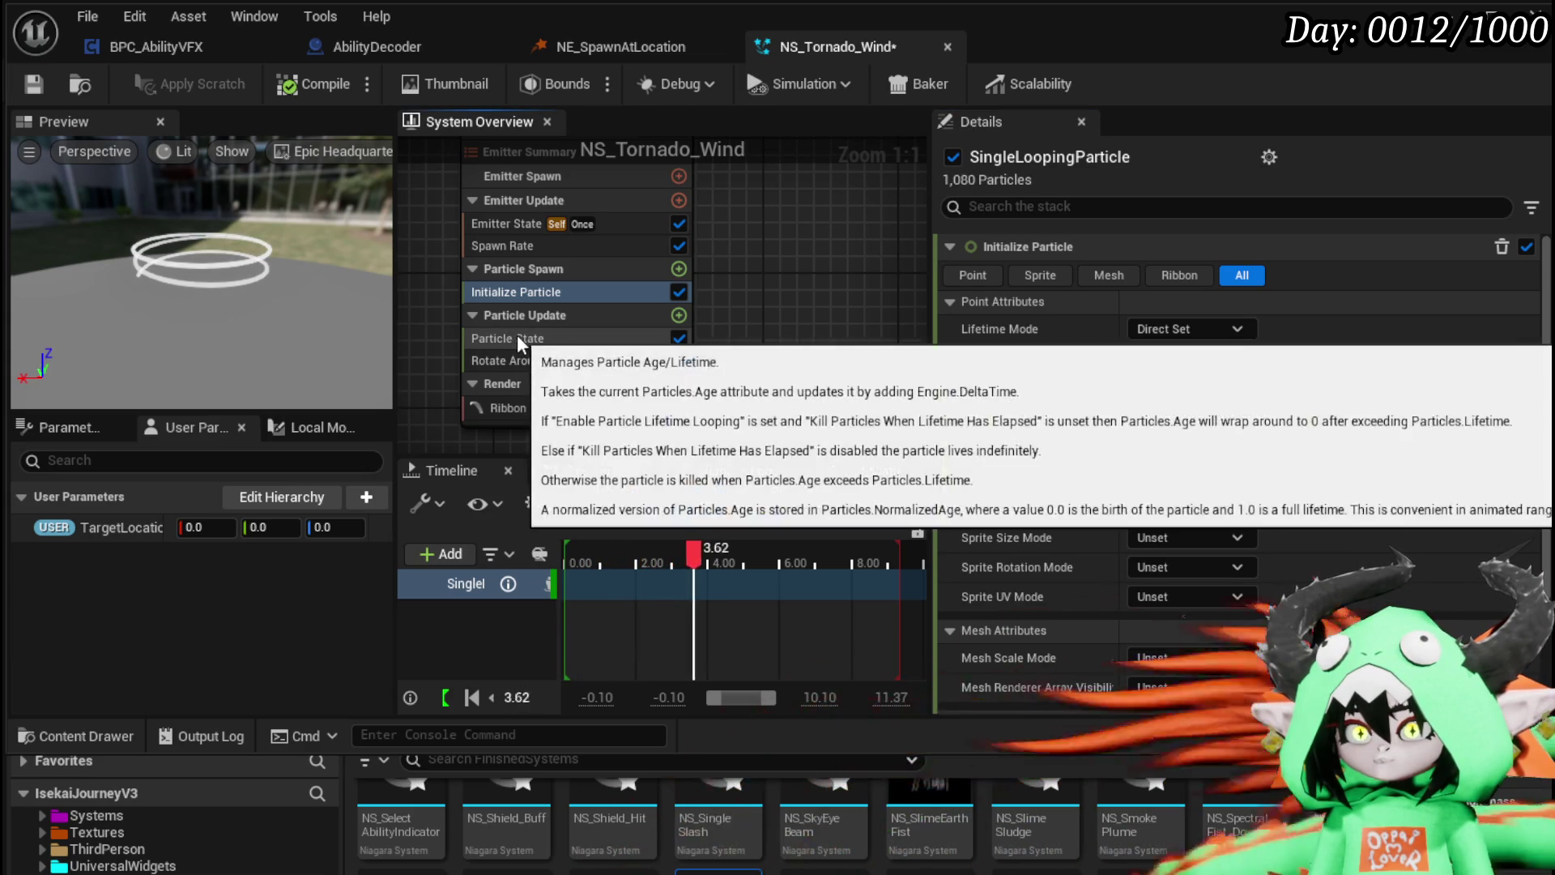
left_click(517, 337)
left_click(557, 359)
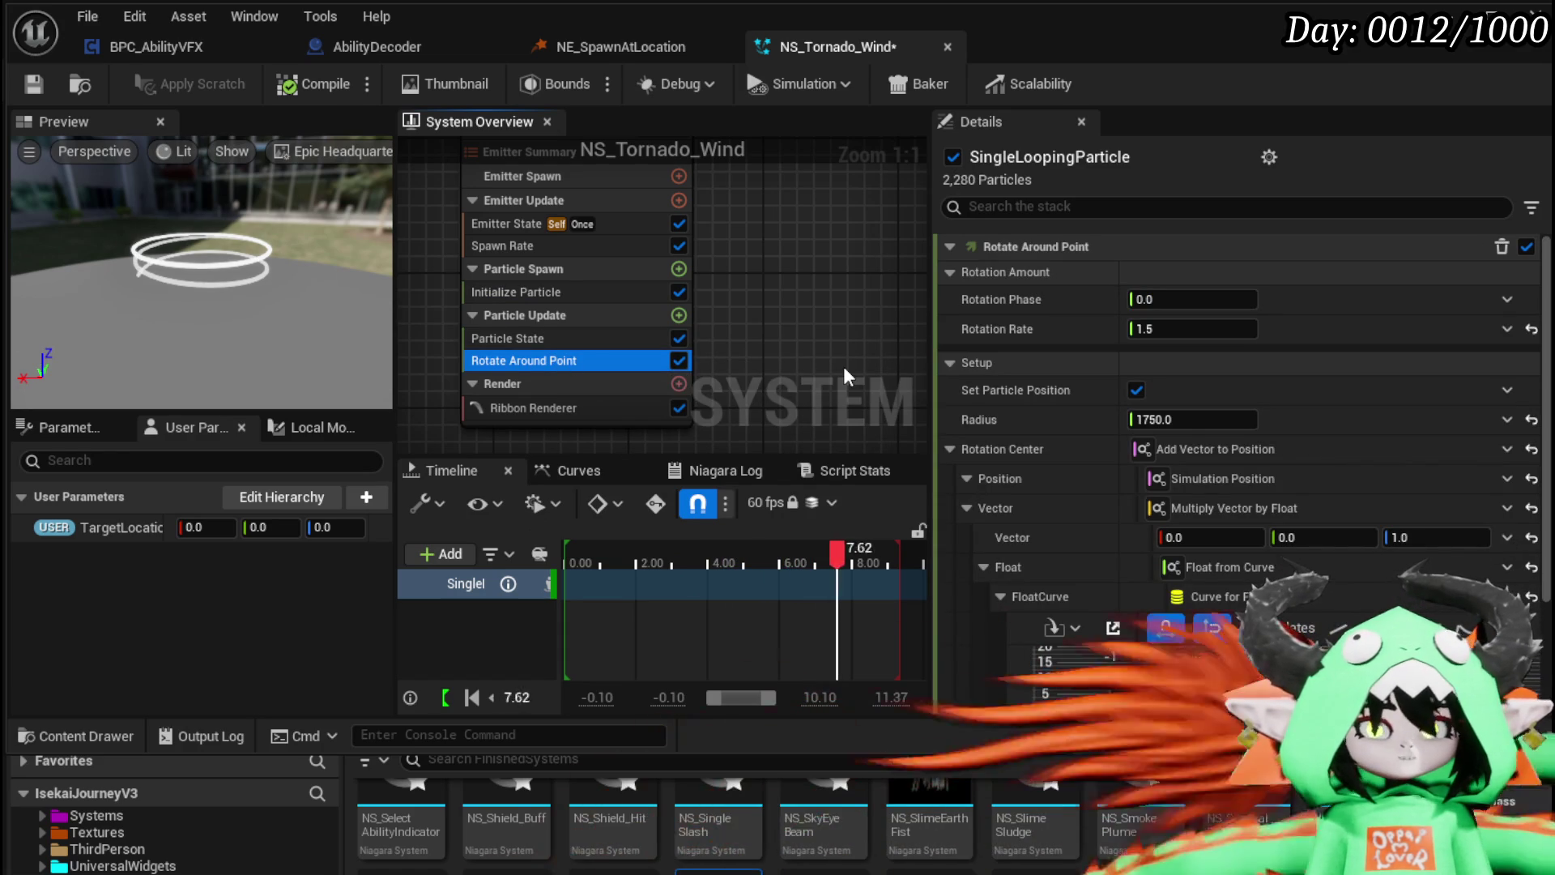
left_click(634, 408)
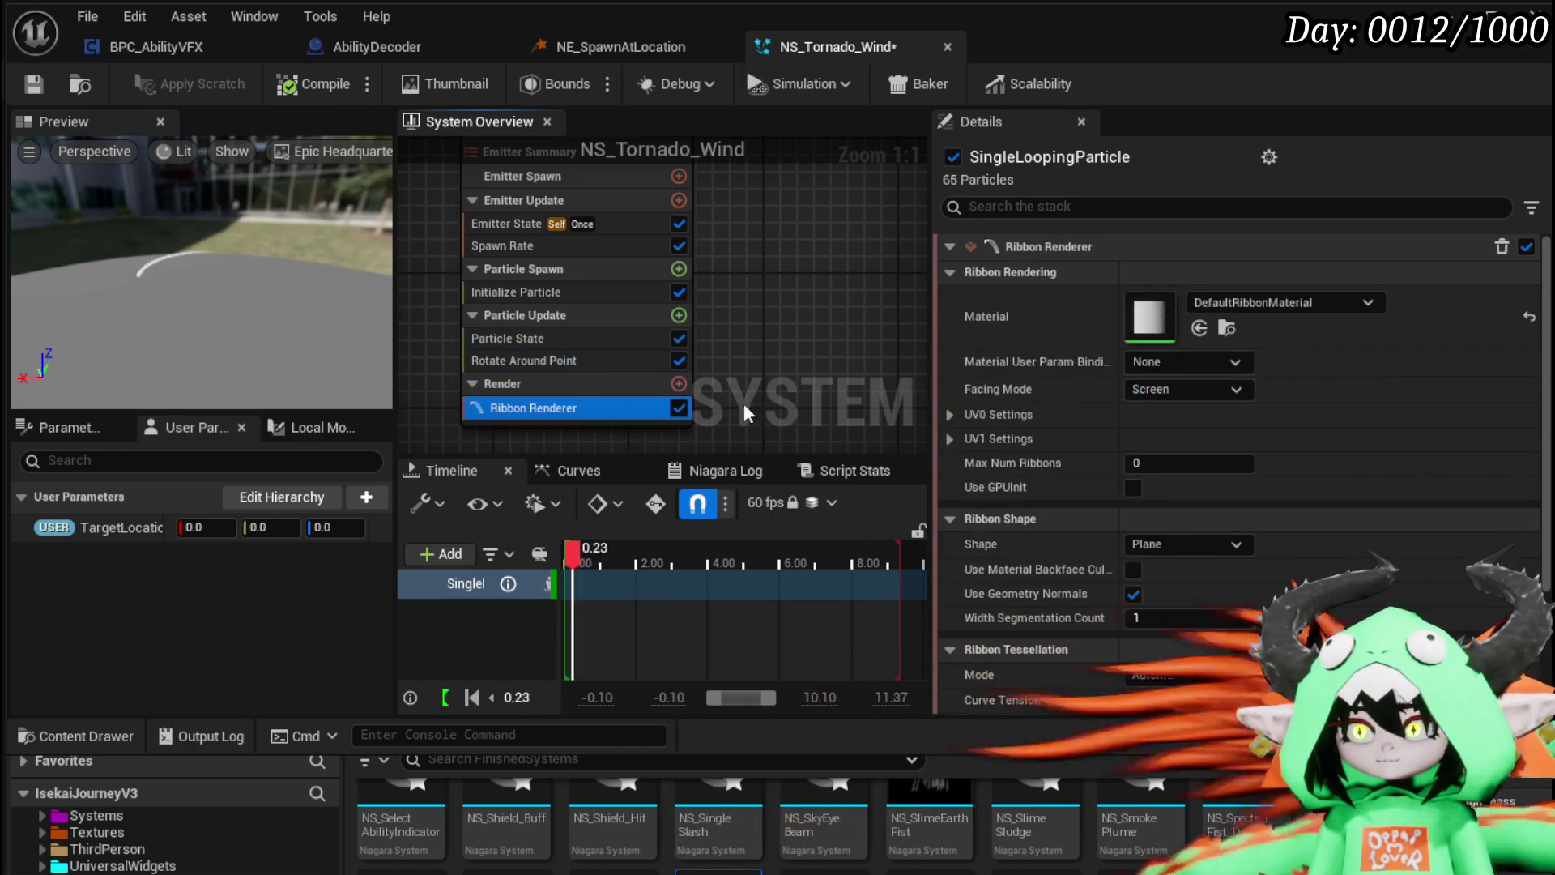
left_click(494, 340)
left_click(528, 290)
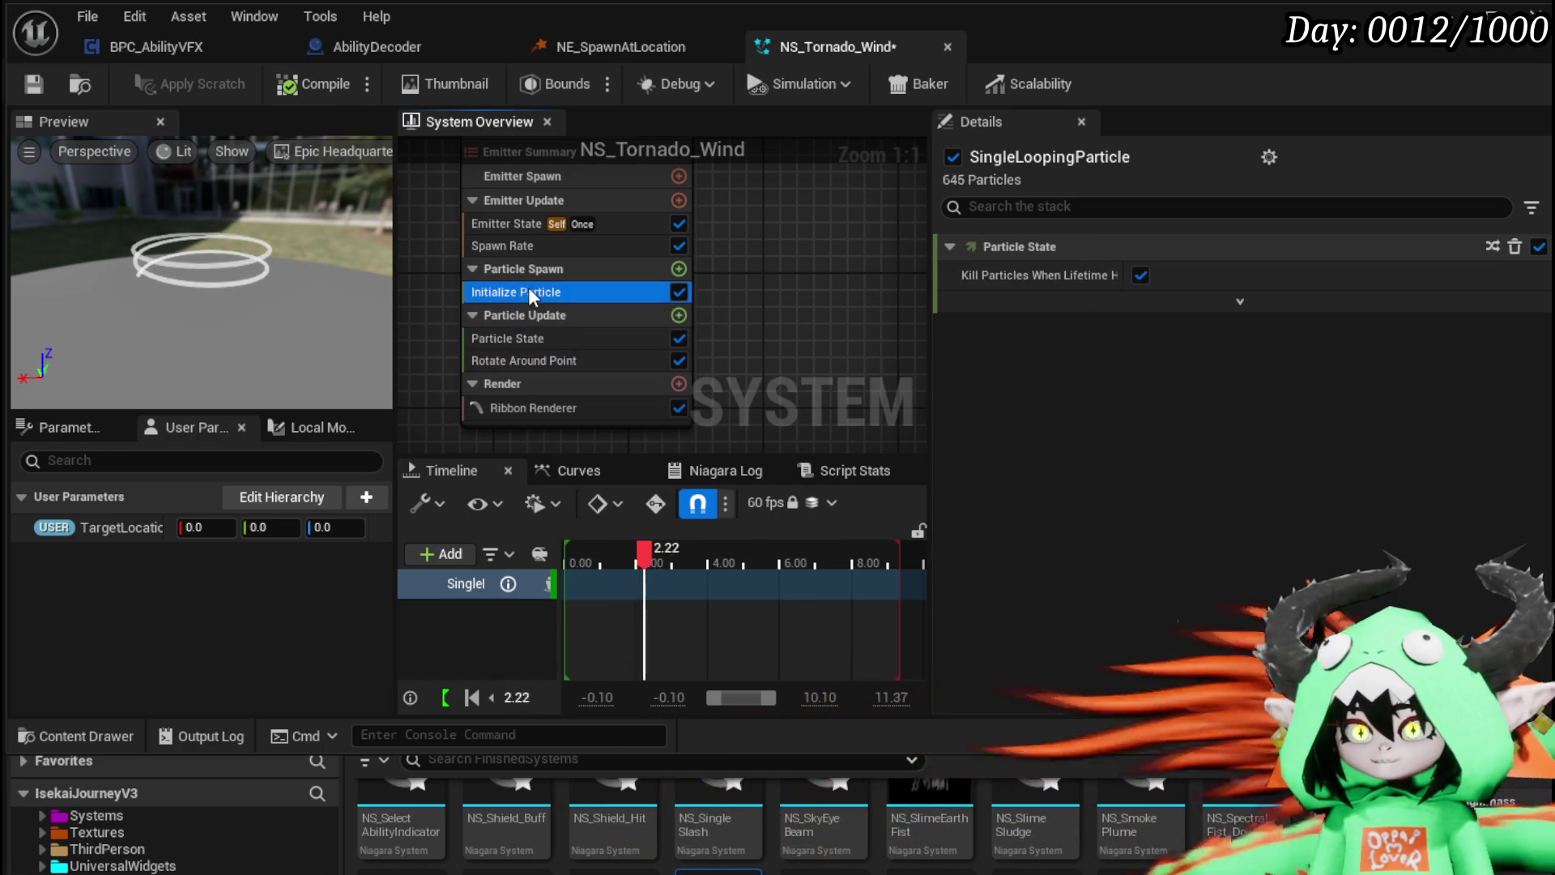
Step: Try a Ribbon Width of 1000, then revert it to 100
scroll(1092, 474, "down", 5)
left_click(1169, 610)
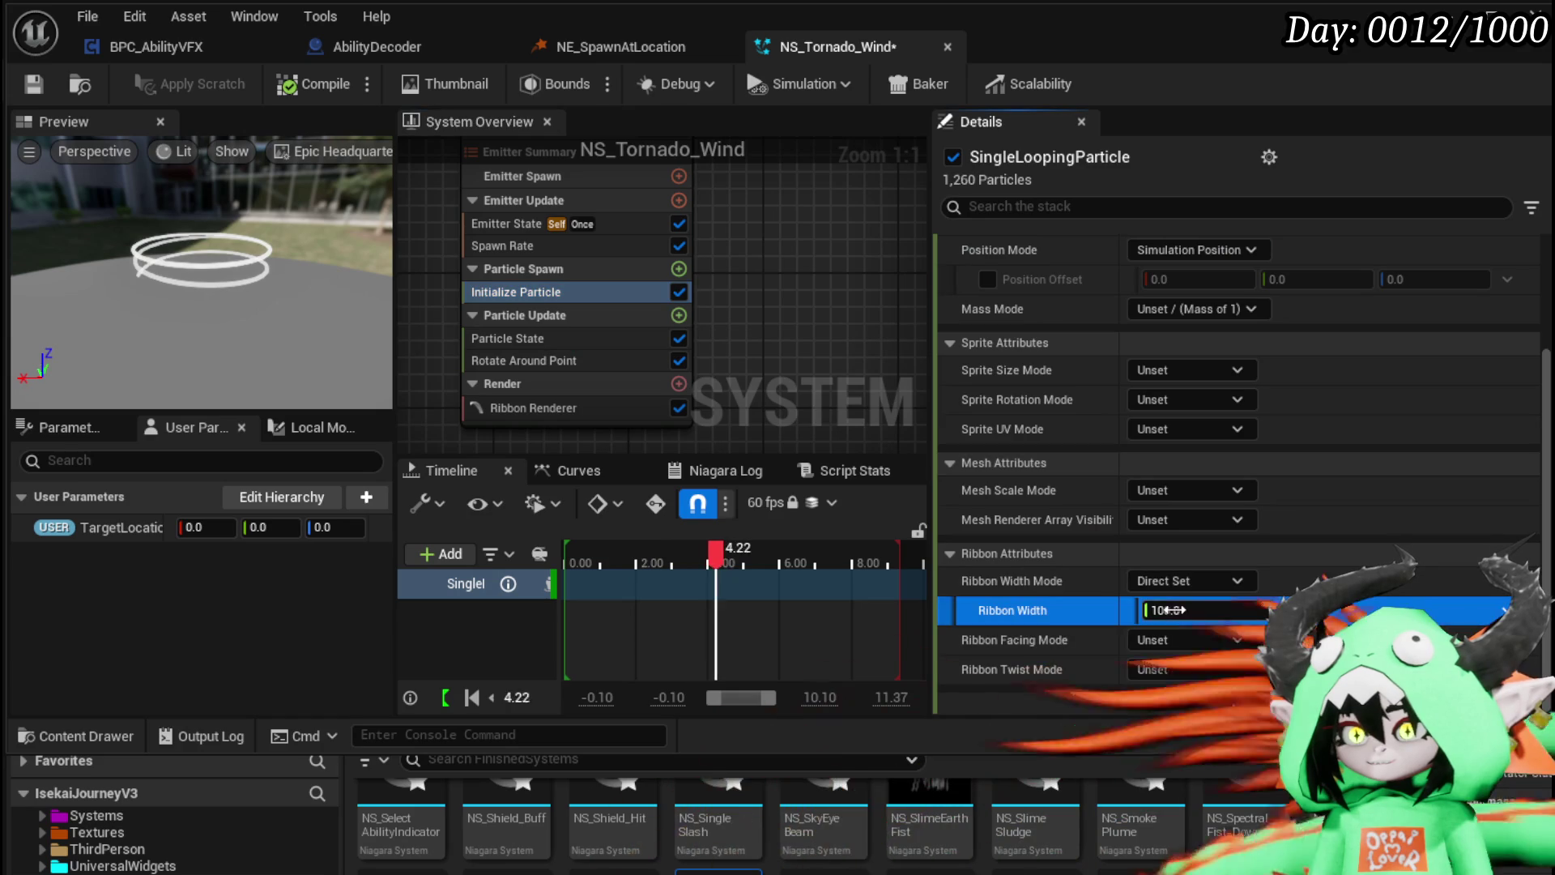
type("1000")
key("Return")
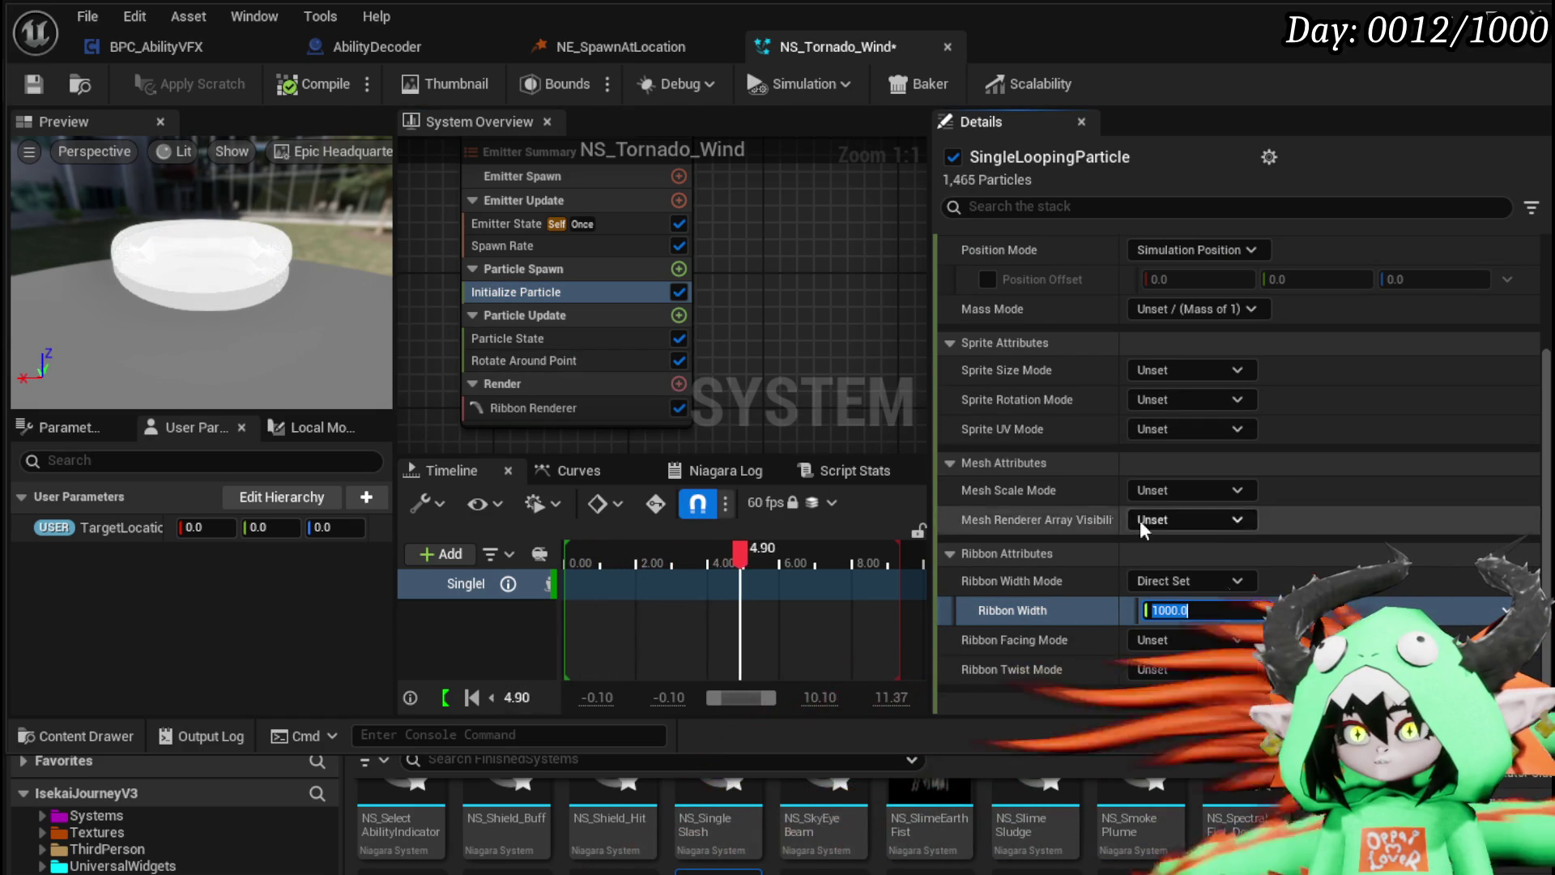
left_click(1190, 610)
key("BackSpace")
key("Return")
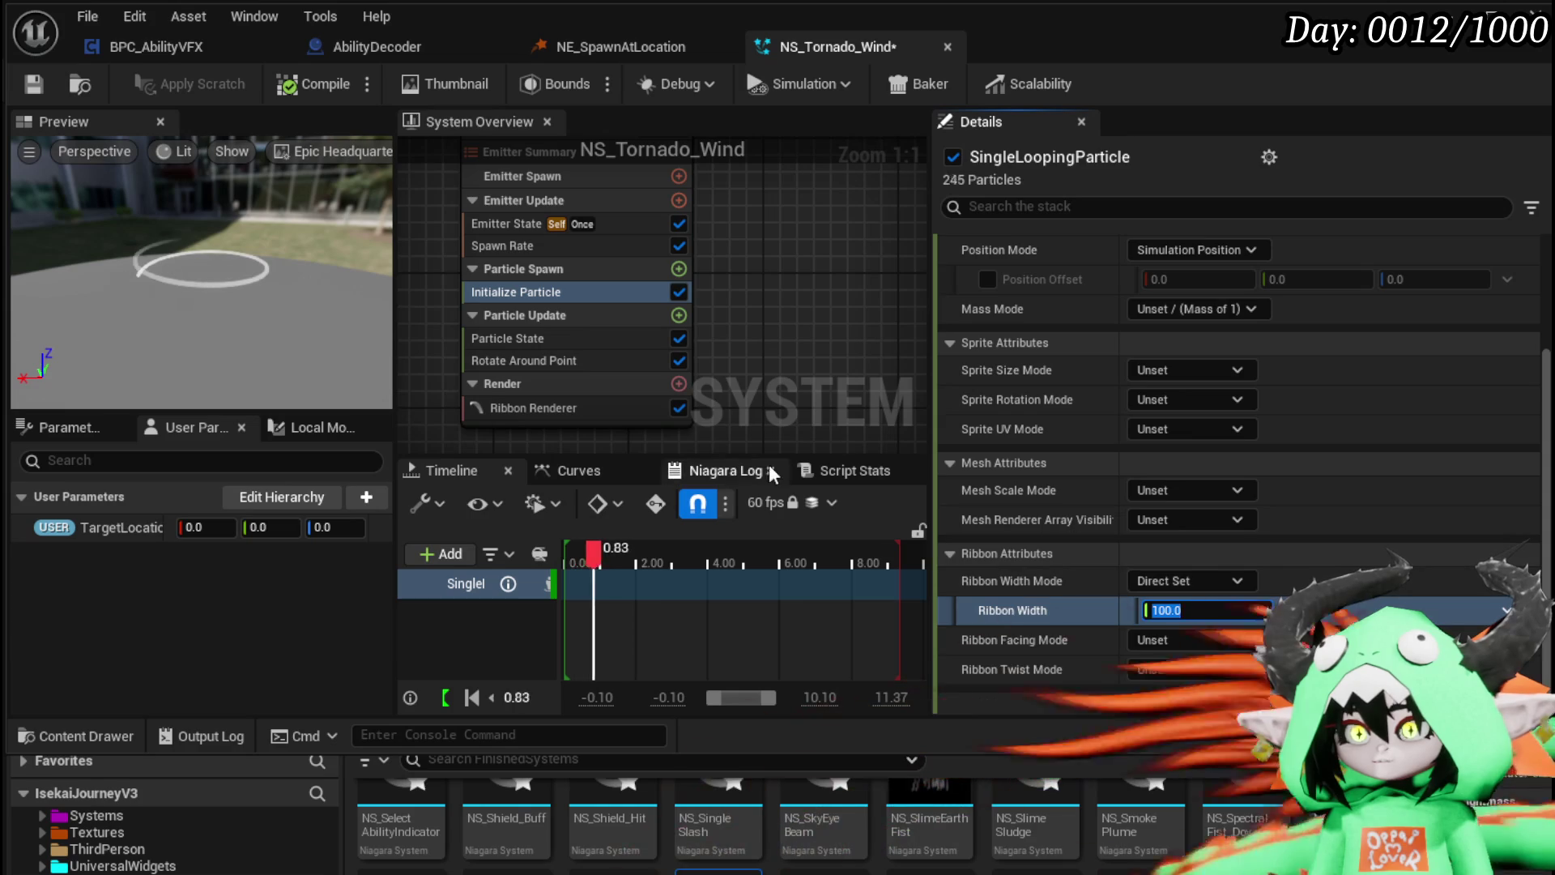
scroll(1097, 358, "up", 3)
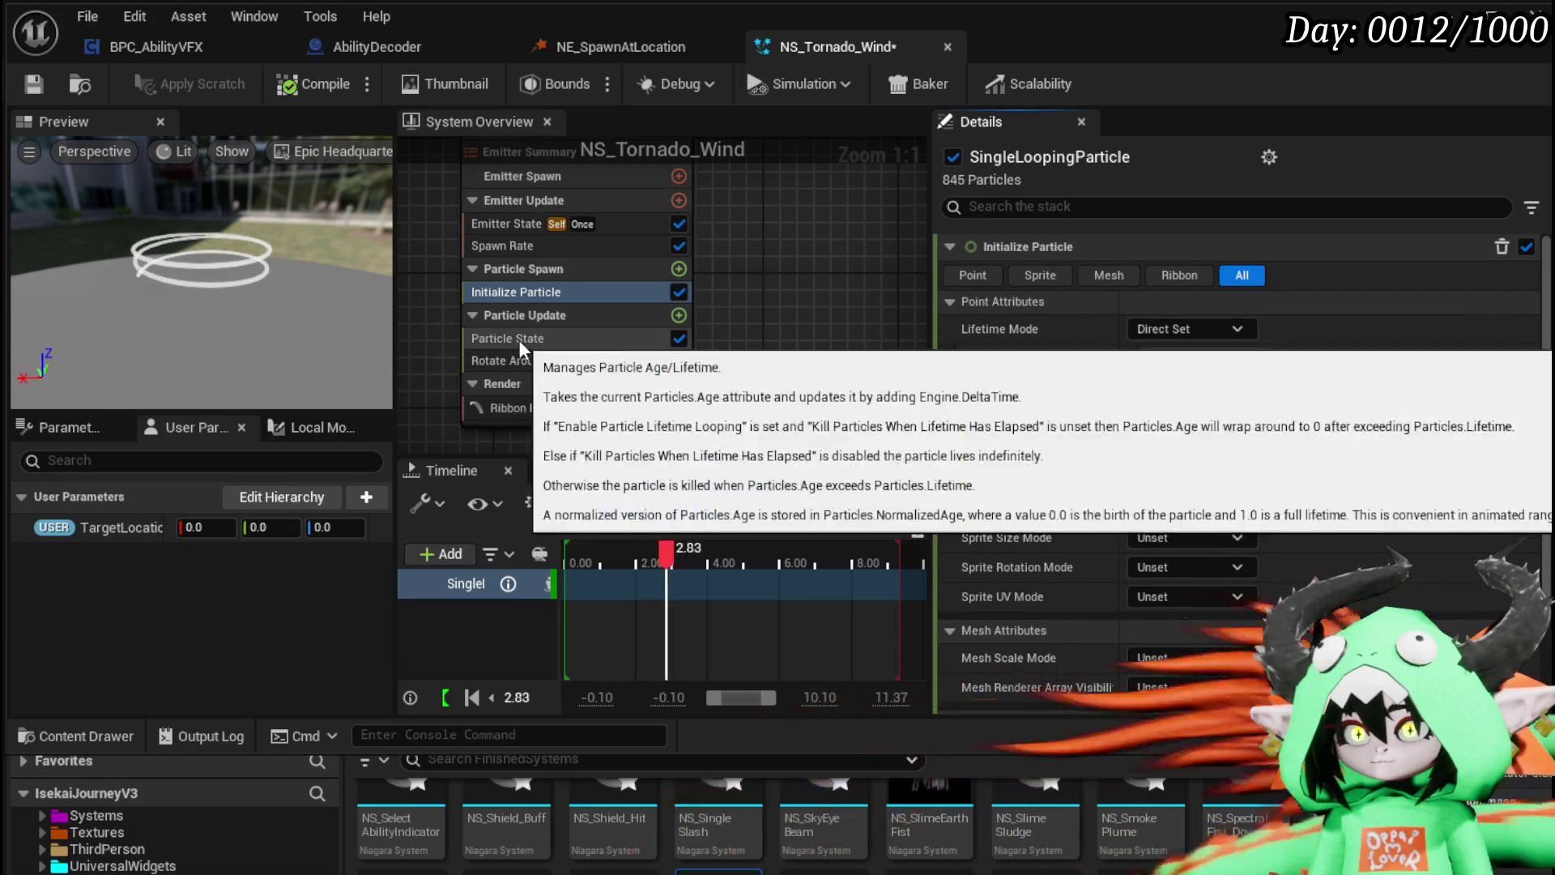
Step: Set the Rotate Around Point float curve's end key to 10
left_click(518, 338)
left_click(521, 361)
scroll(973, 397, "down", 3)
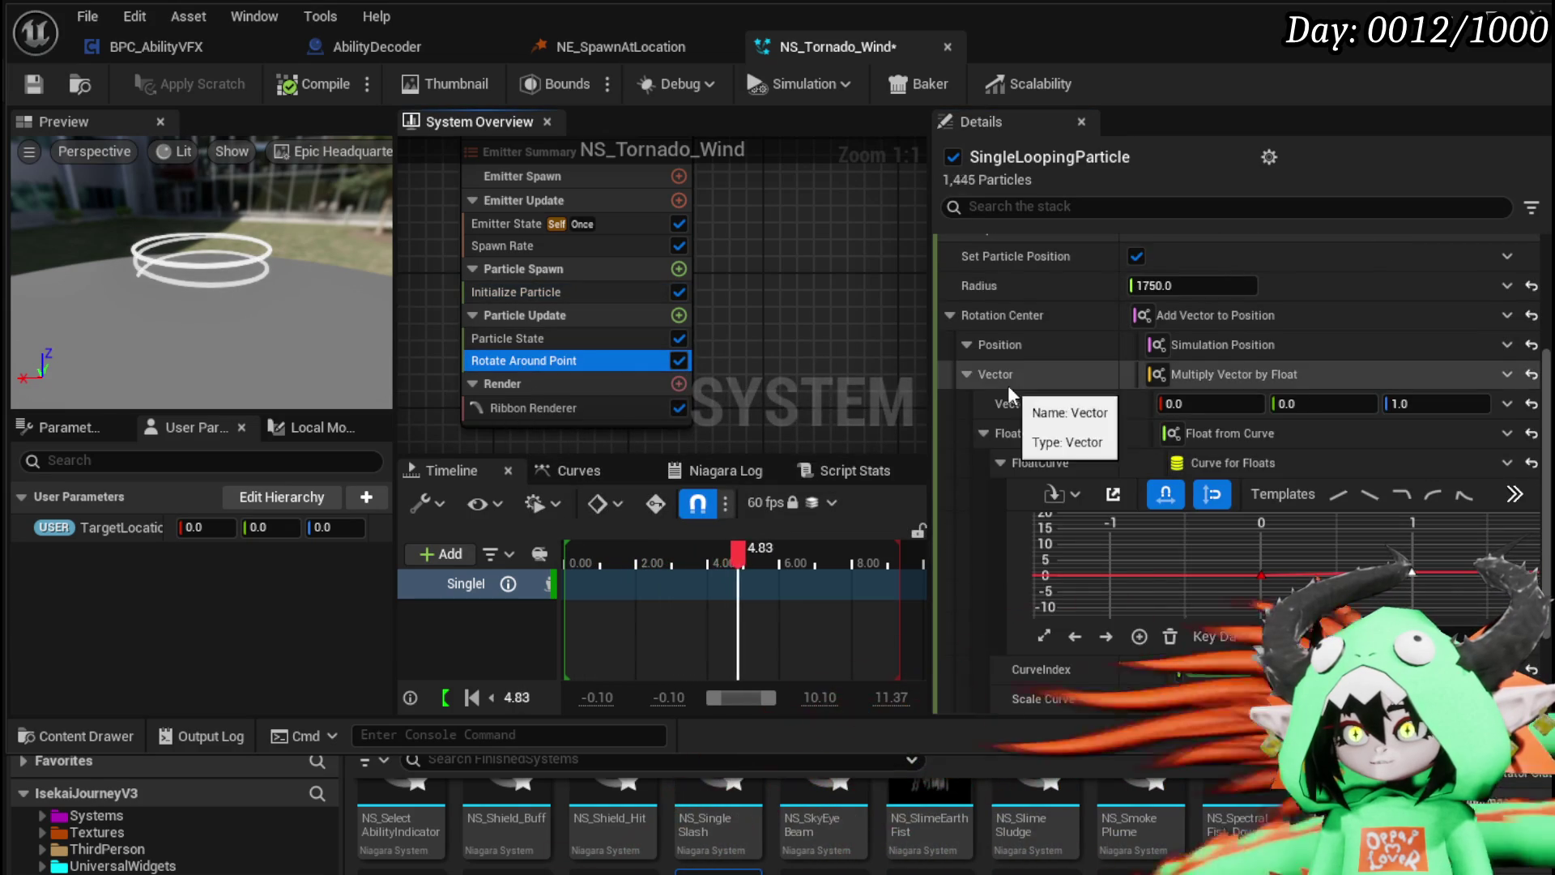
scroll(1021, 421, "down", 3)
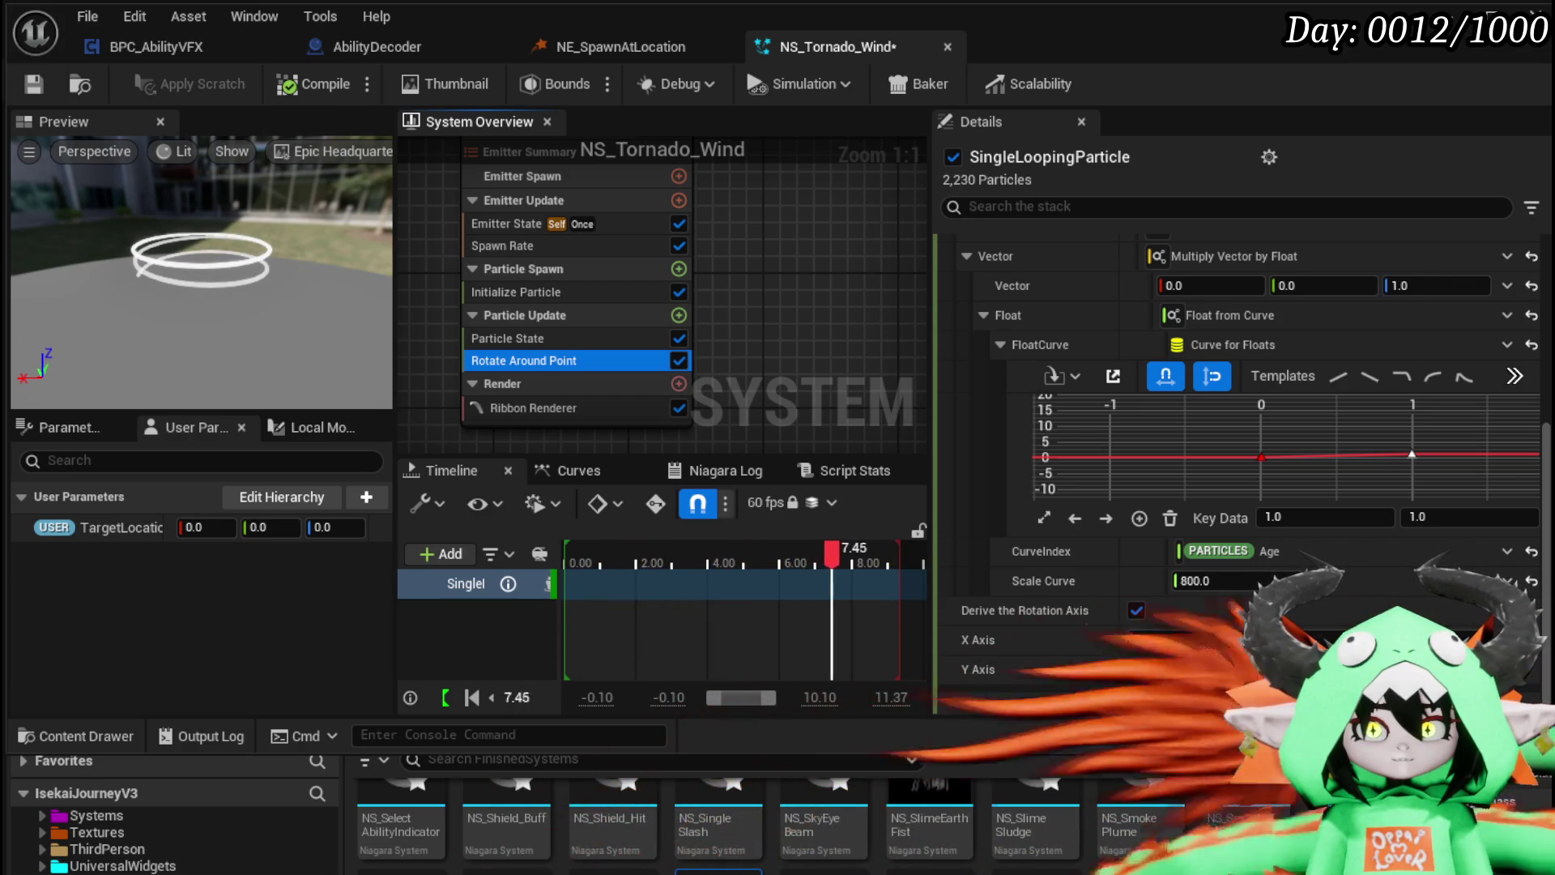
left_click(1395, 457)
left_click(1467, 525)
type("10")
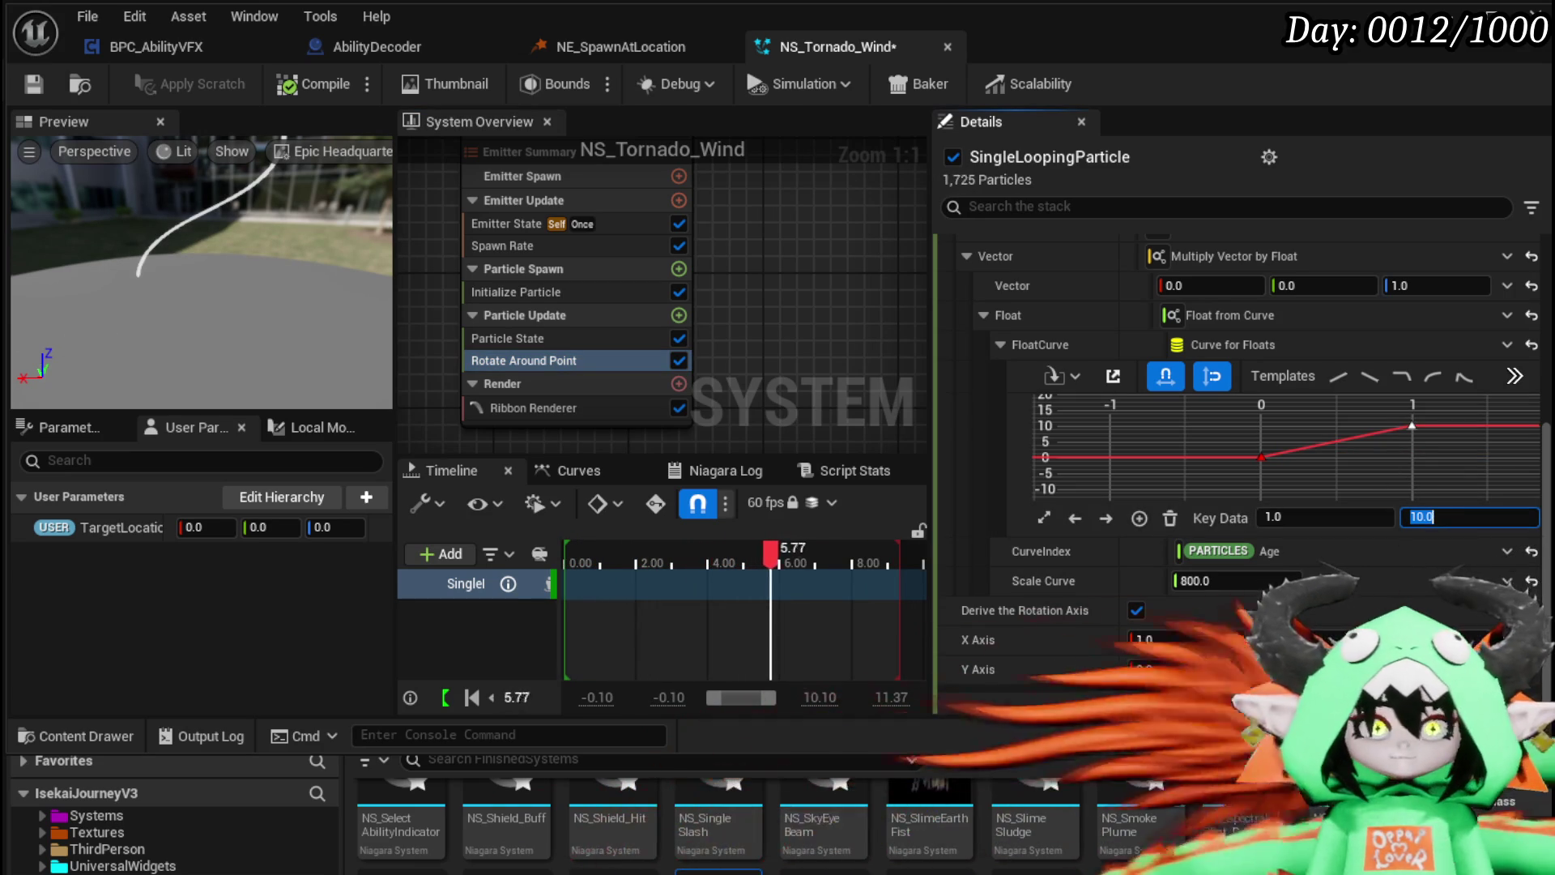
scroll(1299, 324, "up", 5)
left_click(1226, 329)
Step: Set Rotation Rate to 15 and Radius to 175, inspecting the narrower coil
type("5")
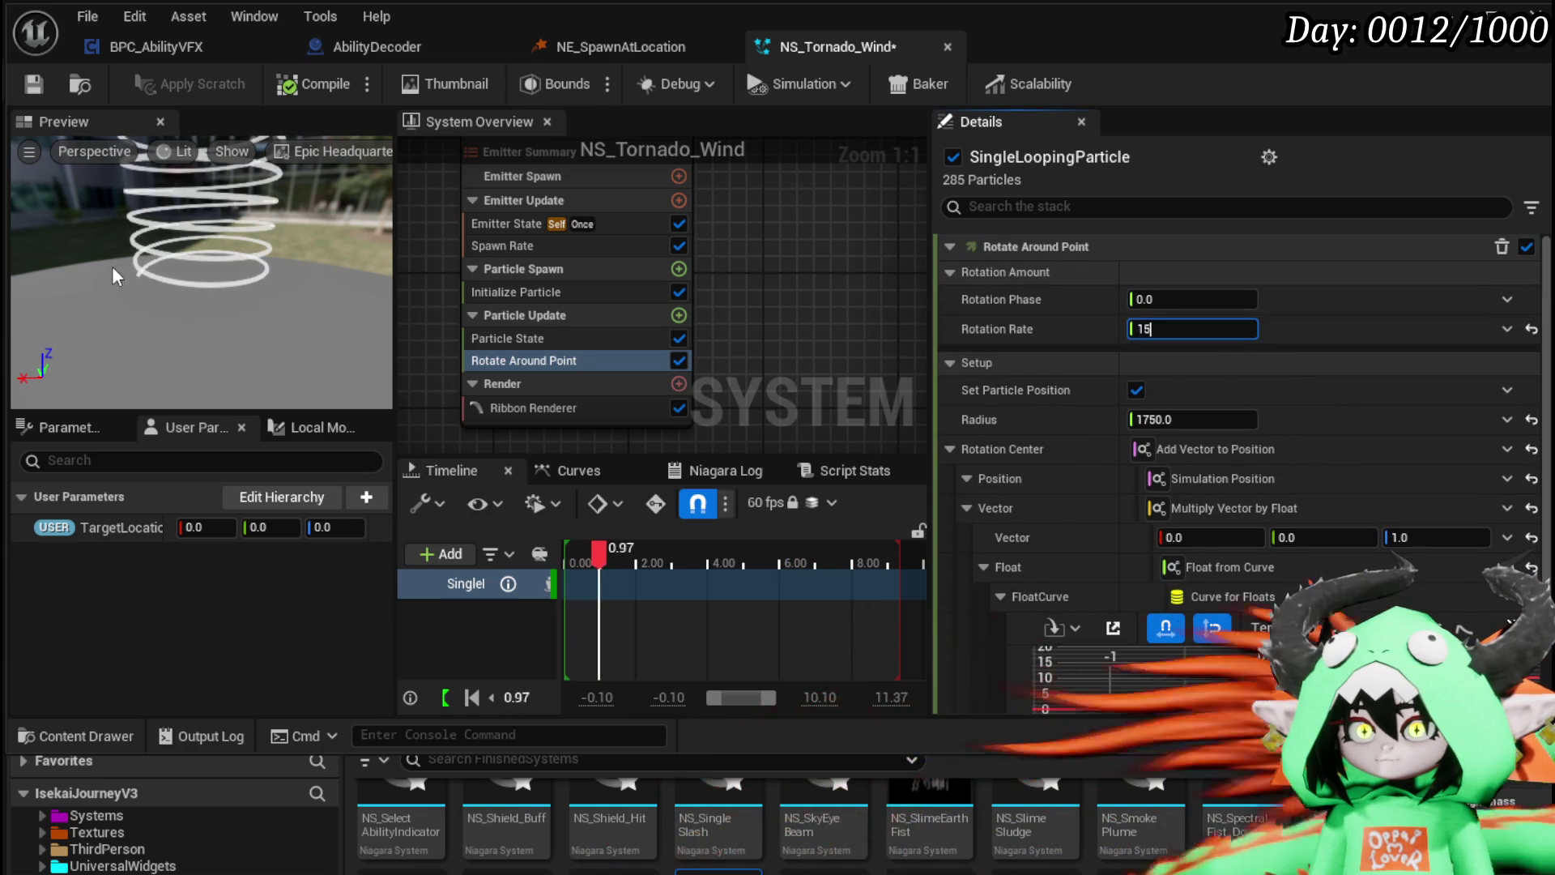
left_click_drag(143, 254, 212, 167)
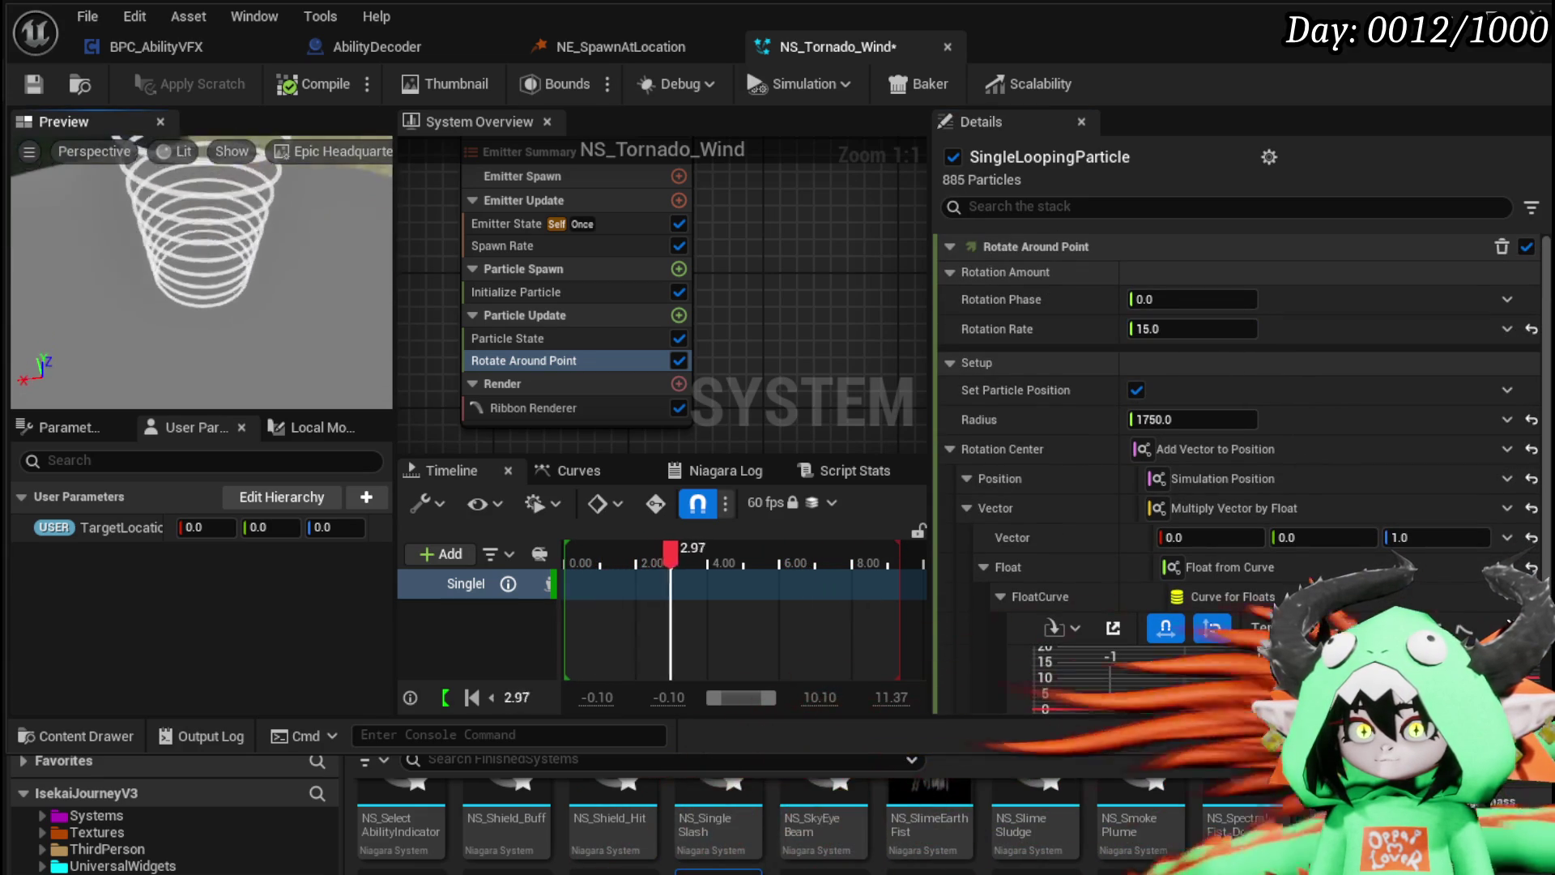
left_click_drag(236, 255, 236, 265)
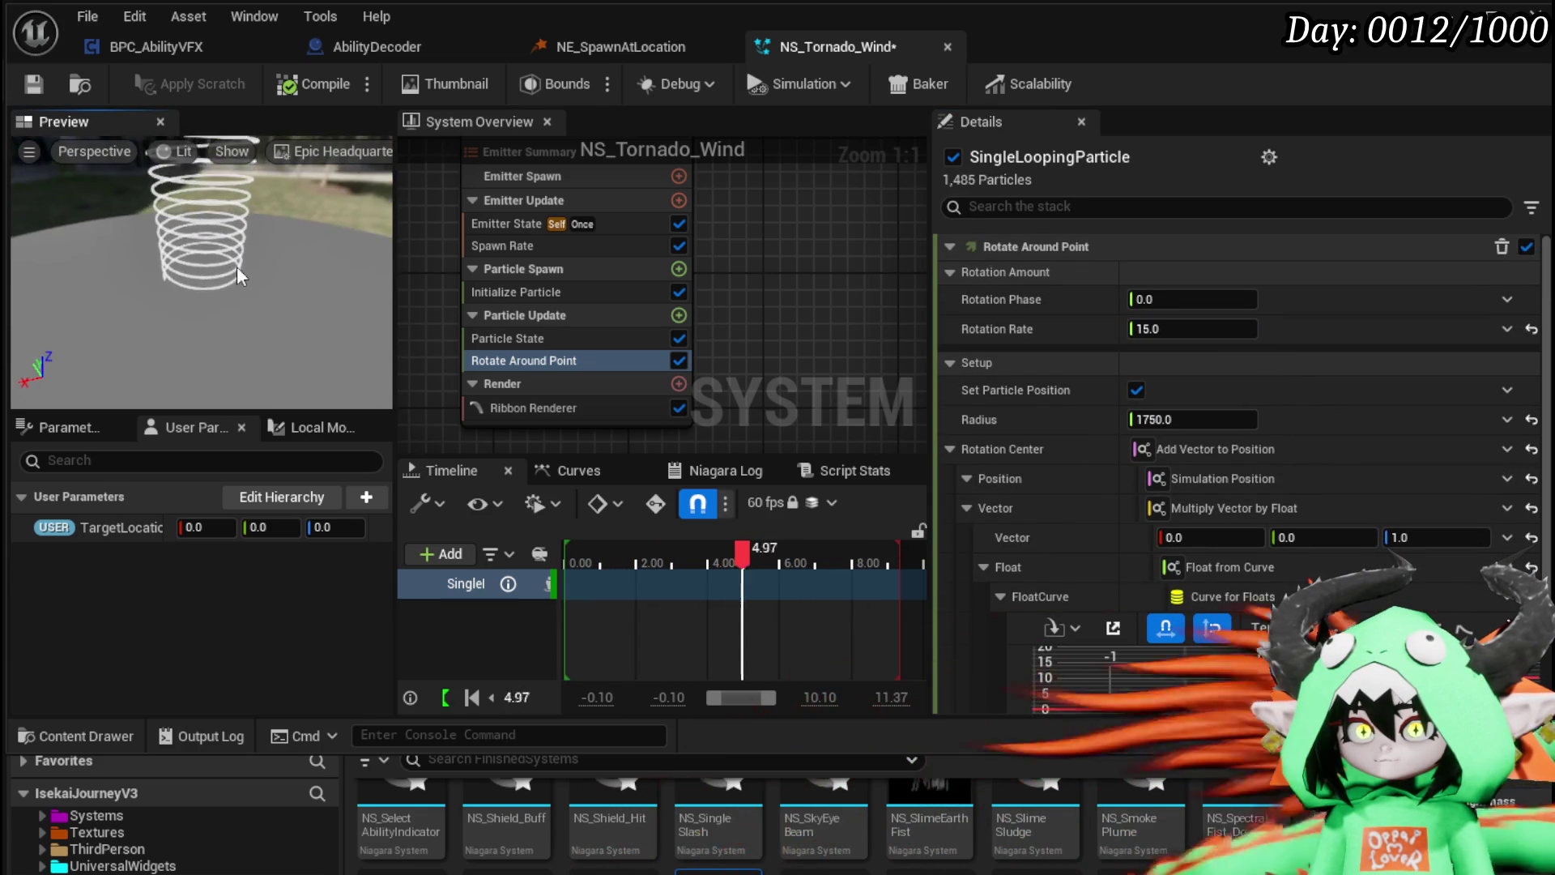
left_click(1226, 419)
type("1")
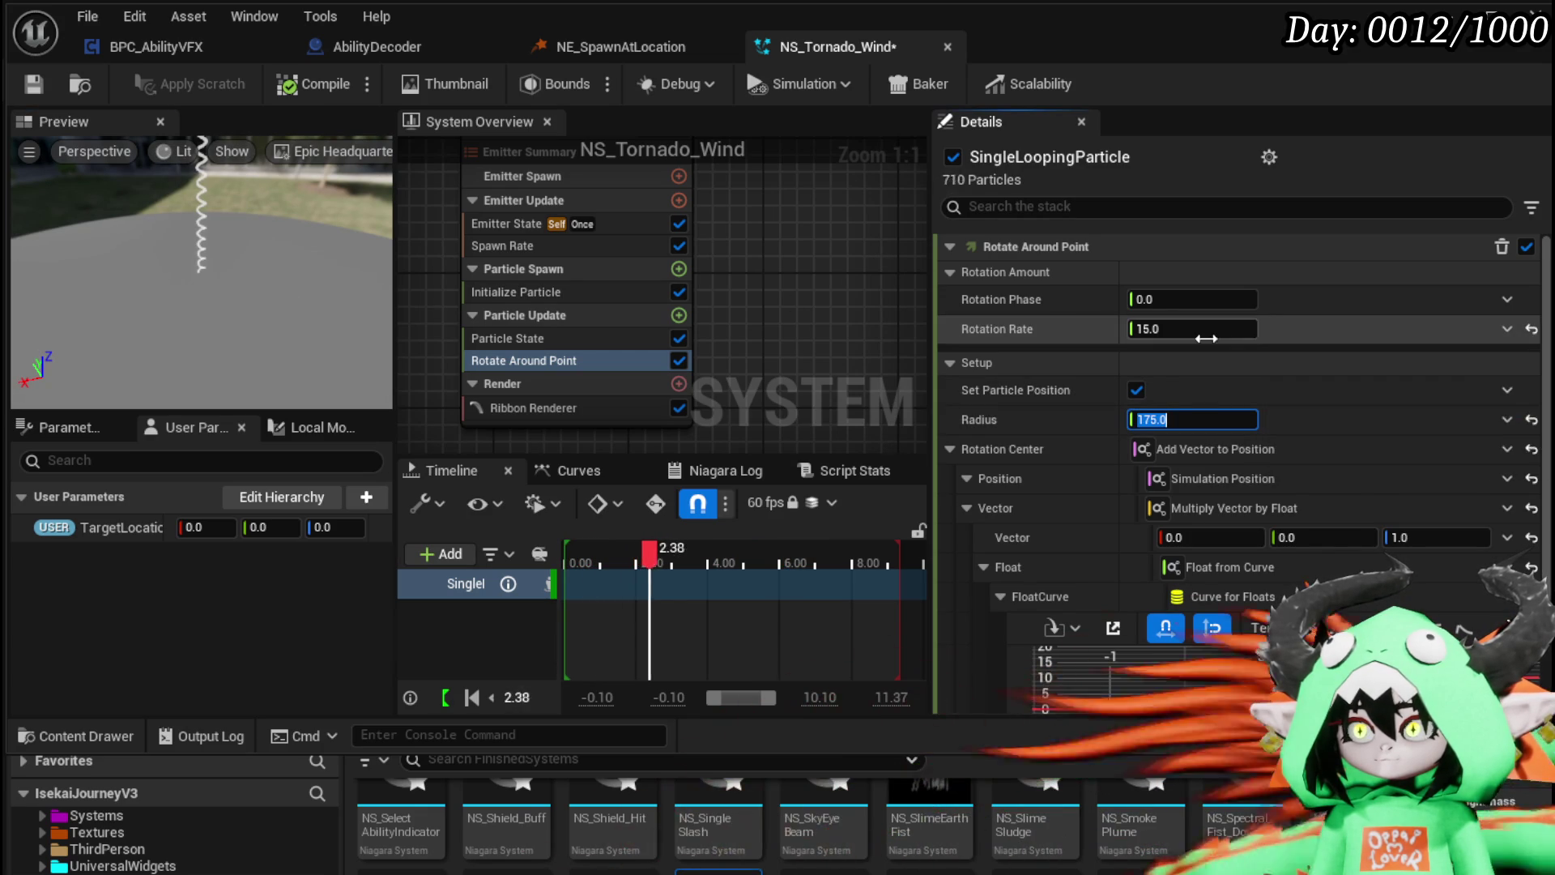
left_click_drag(356, 292, 236, 246)
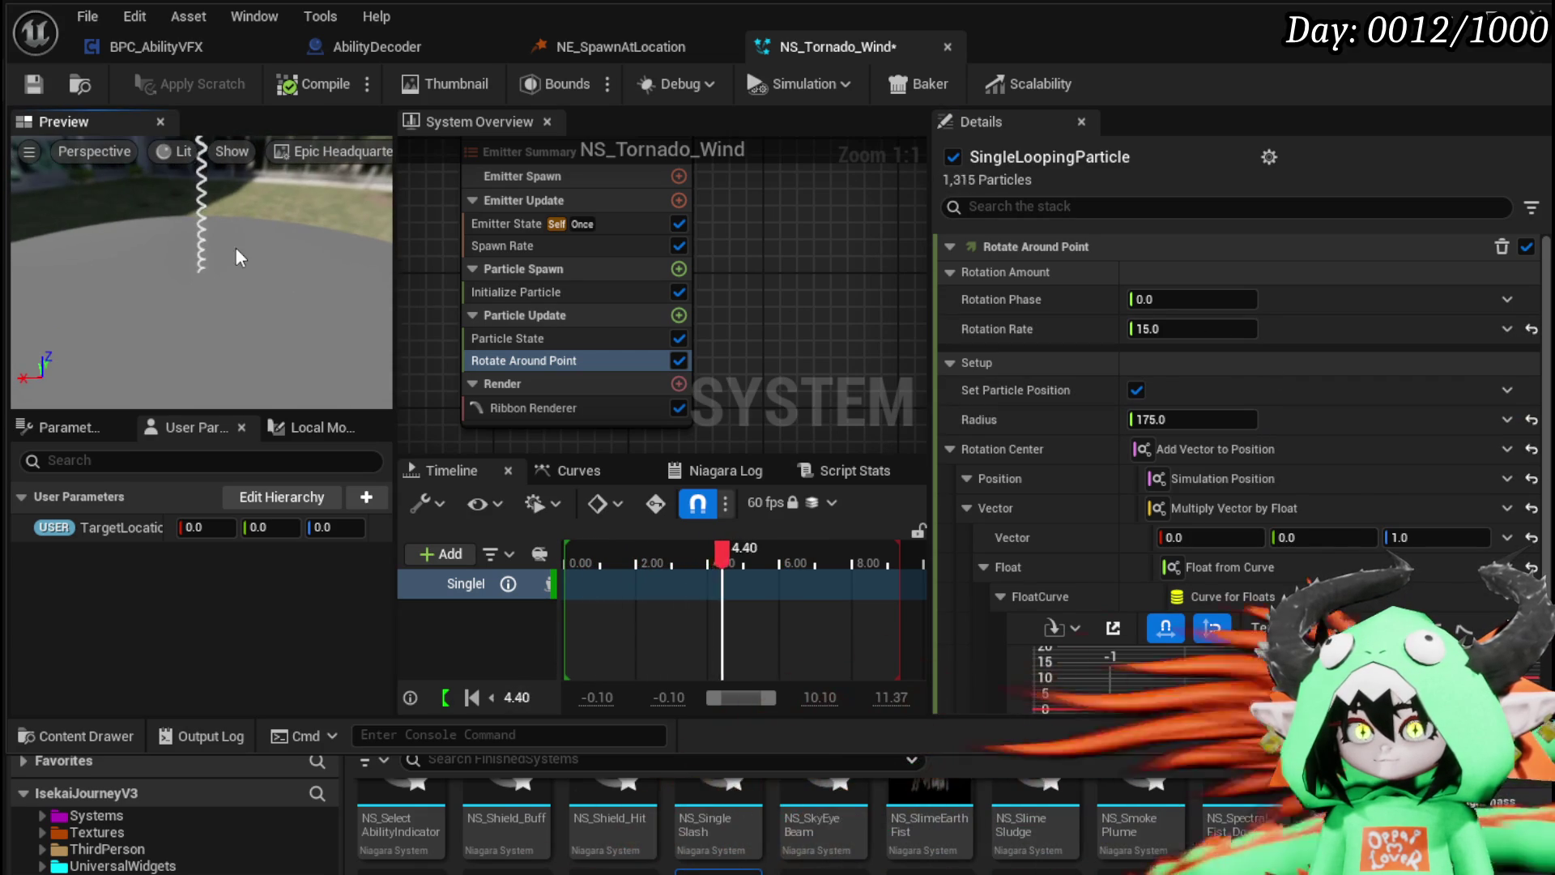
Step: Test a Rotation Rate of 52, then settle back at 15
type("1")
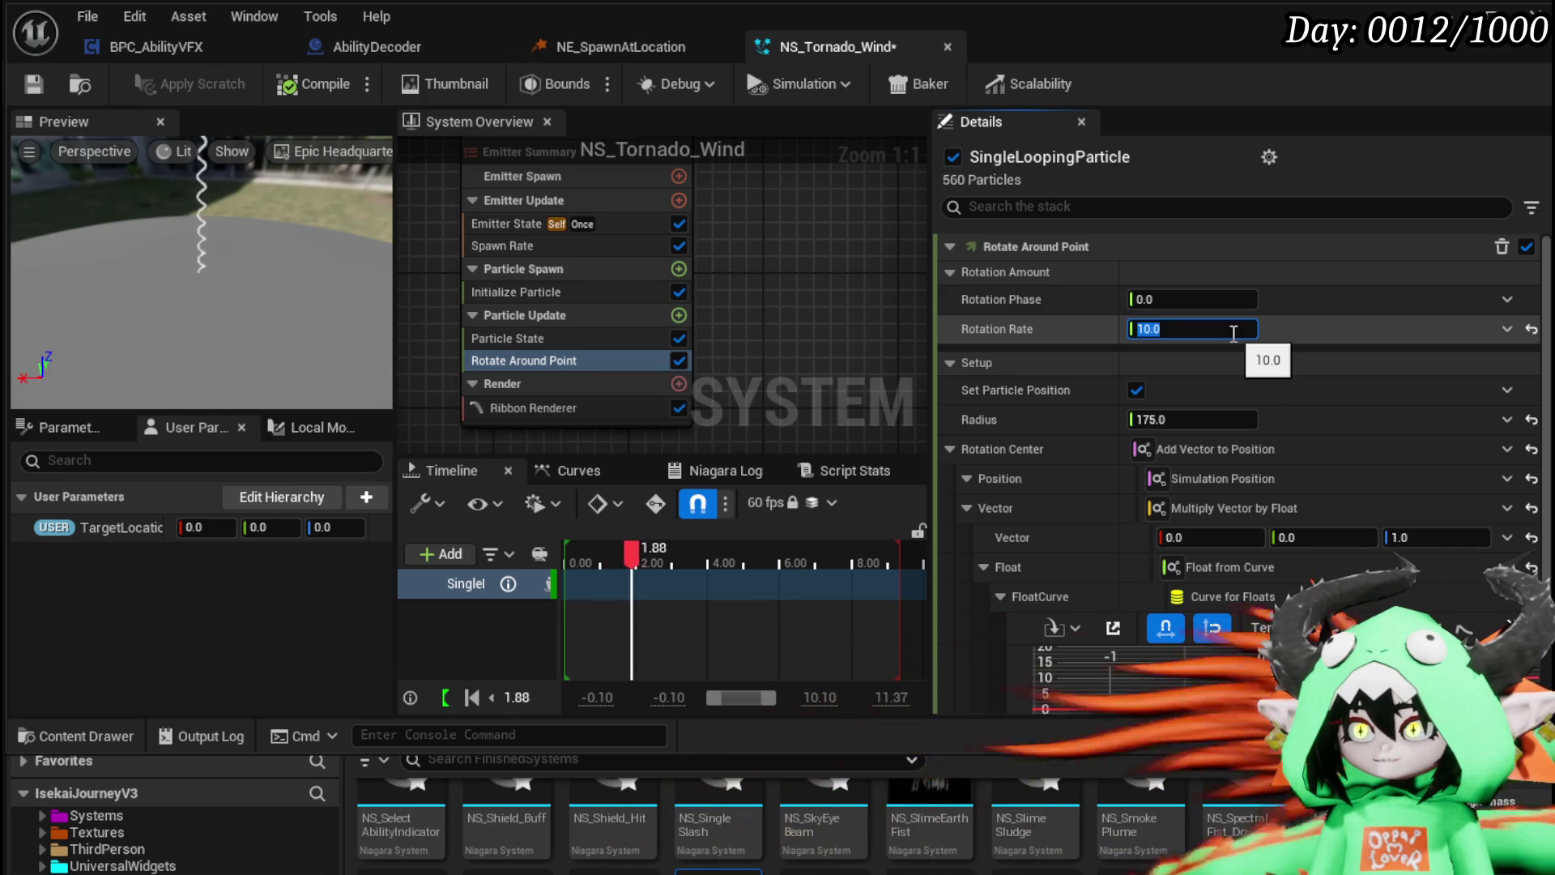
type("2")
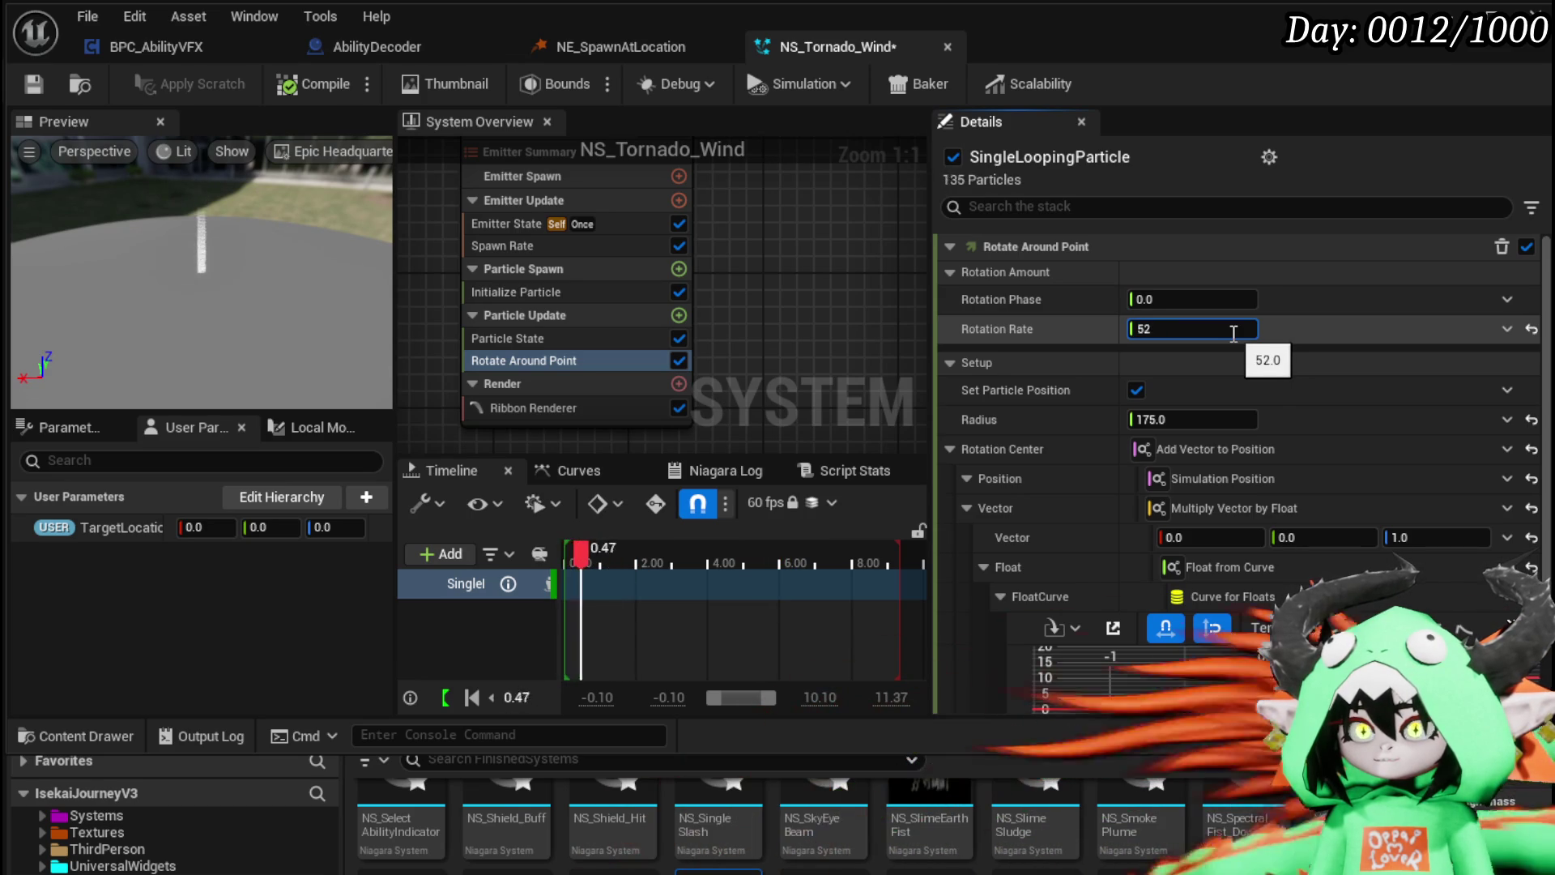
key("Return")
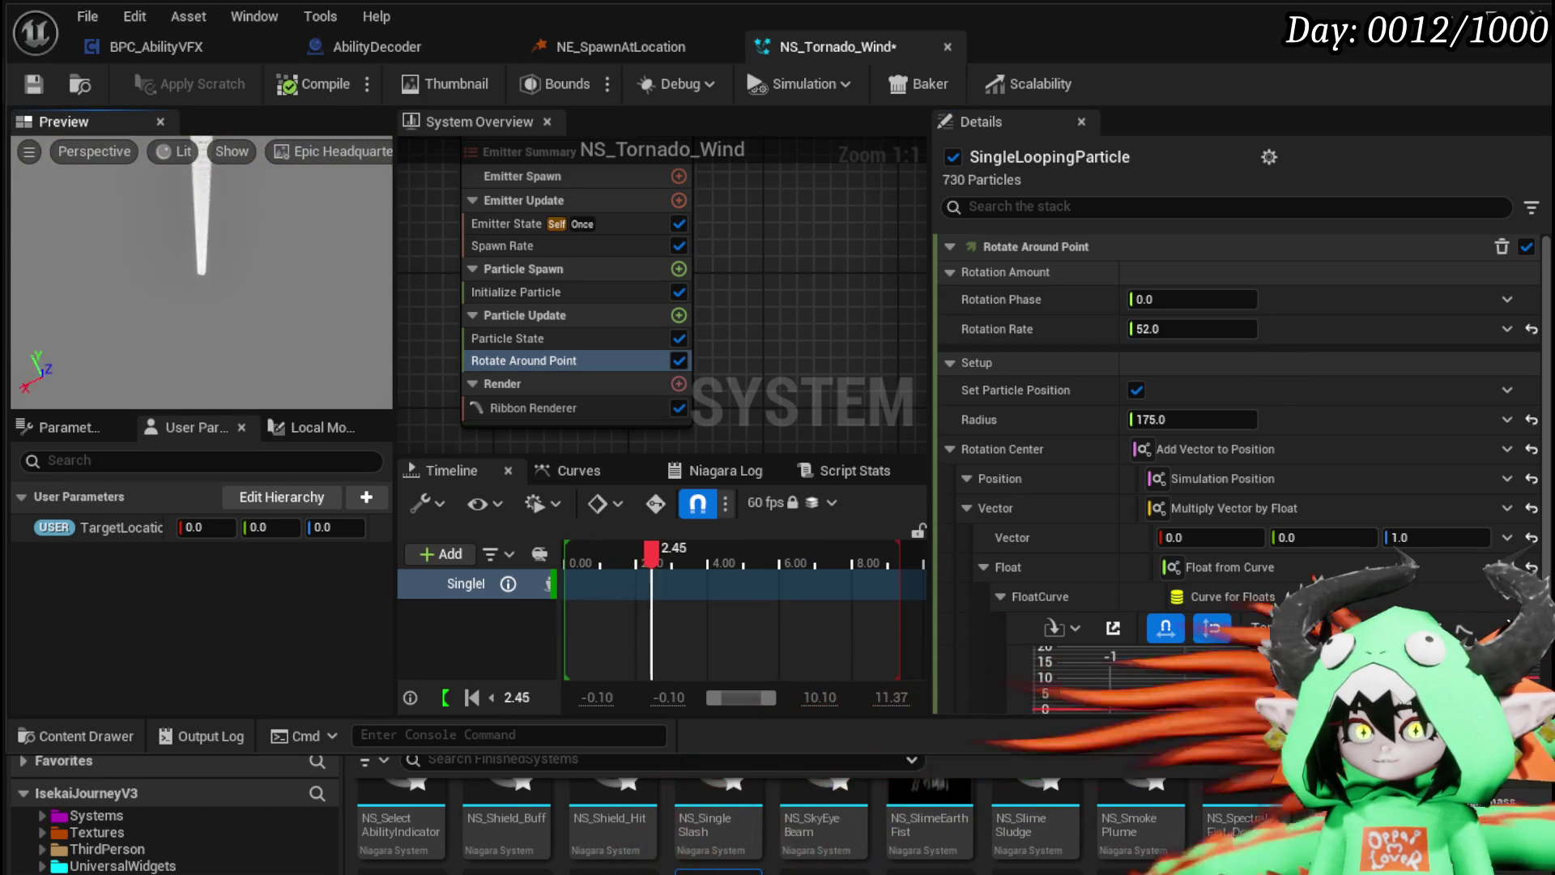
type("5")
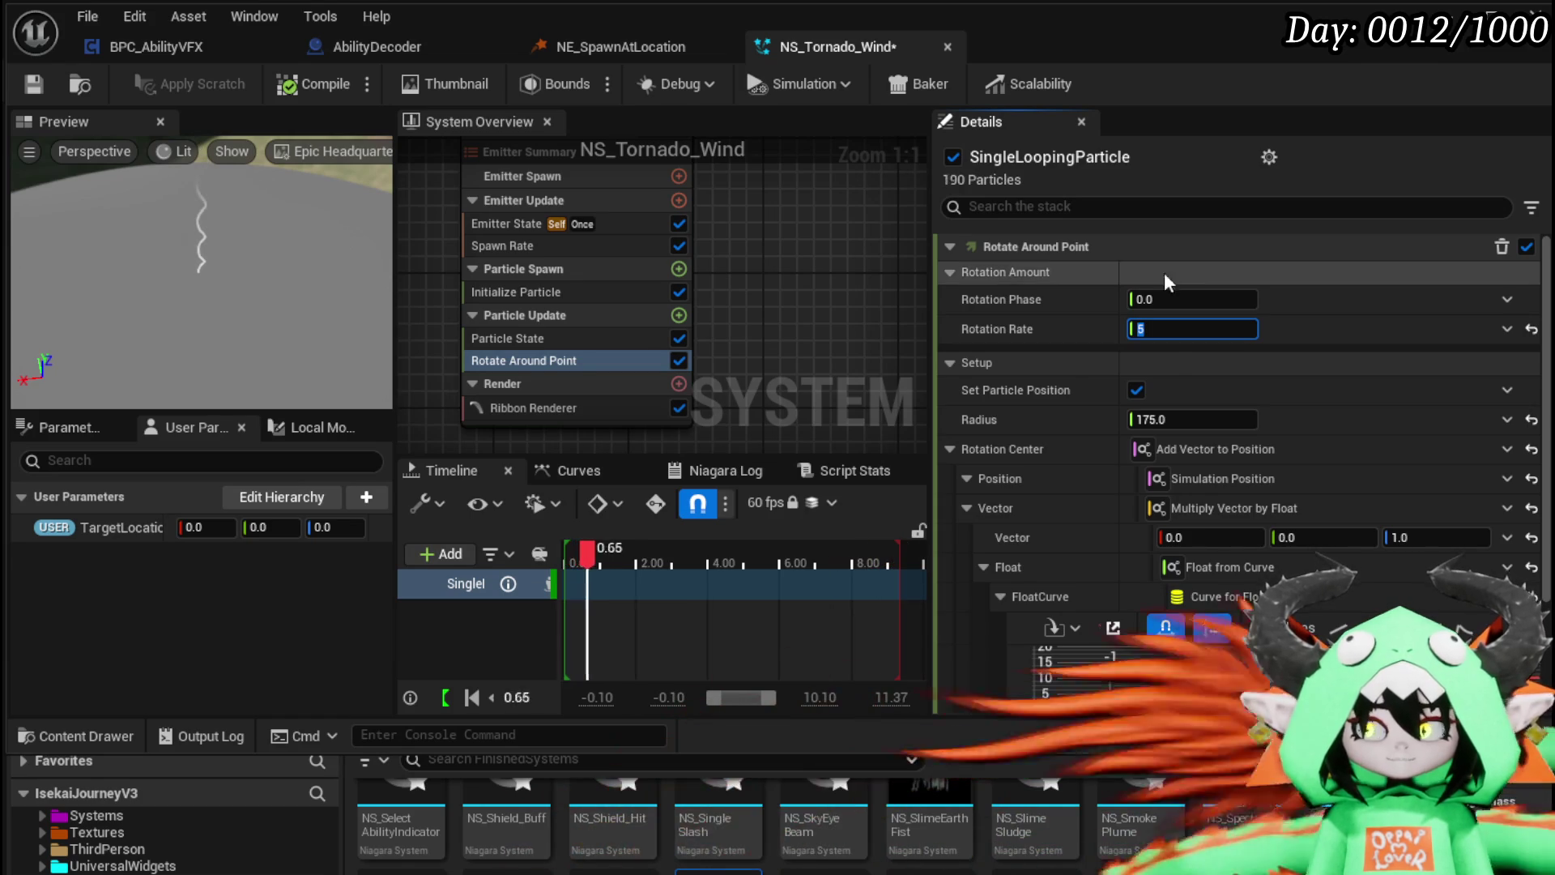
type("1")
key("Return")
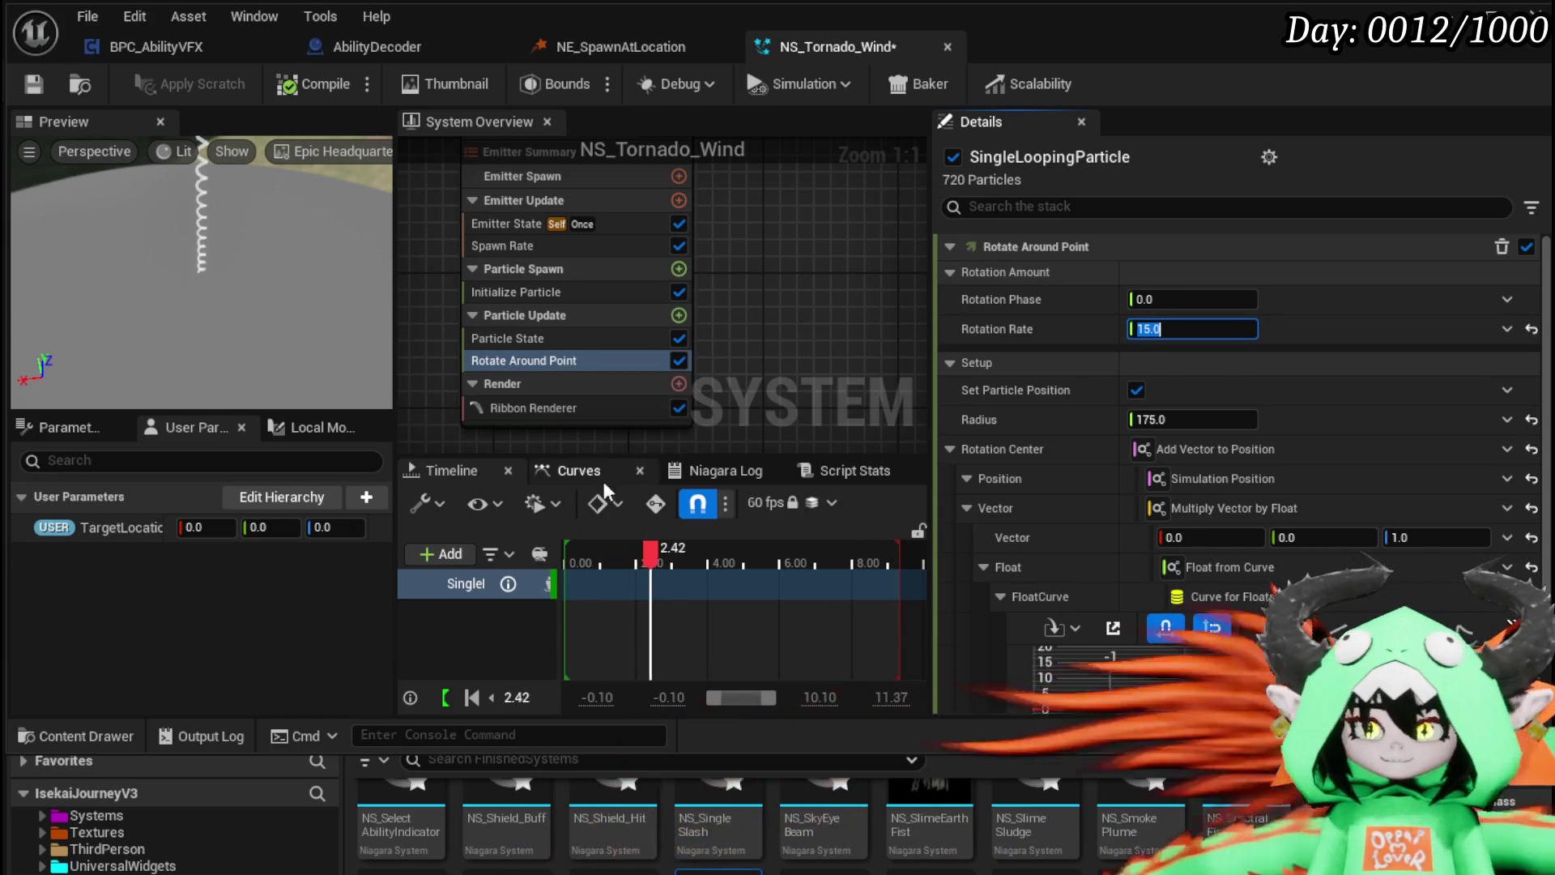
left_click(521, 293)
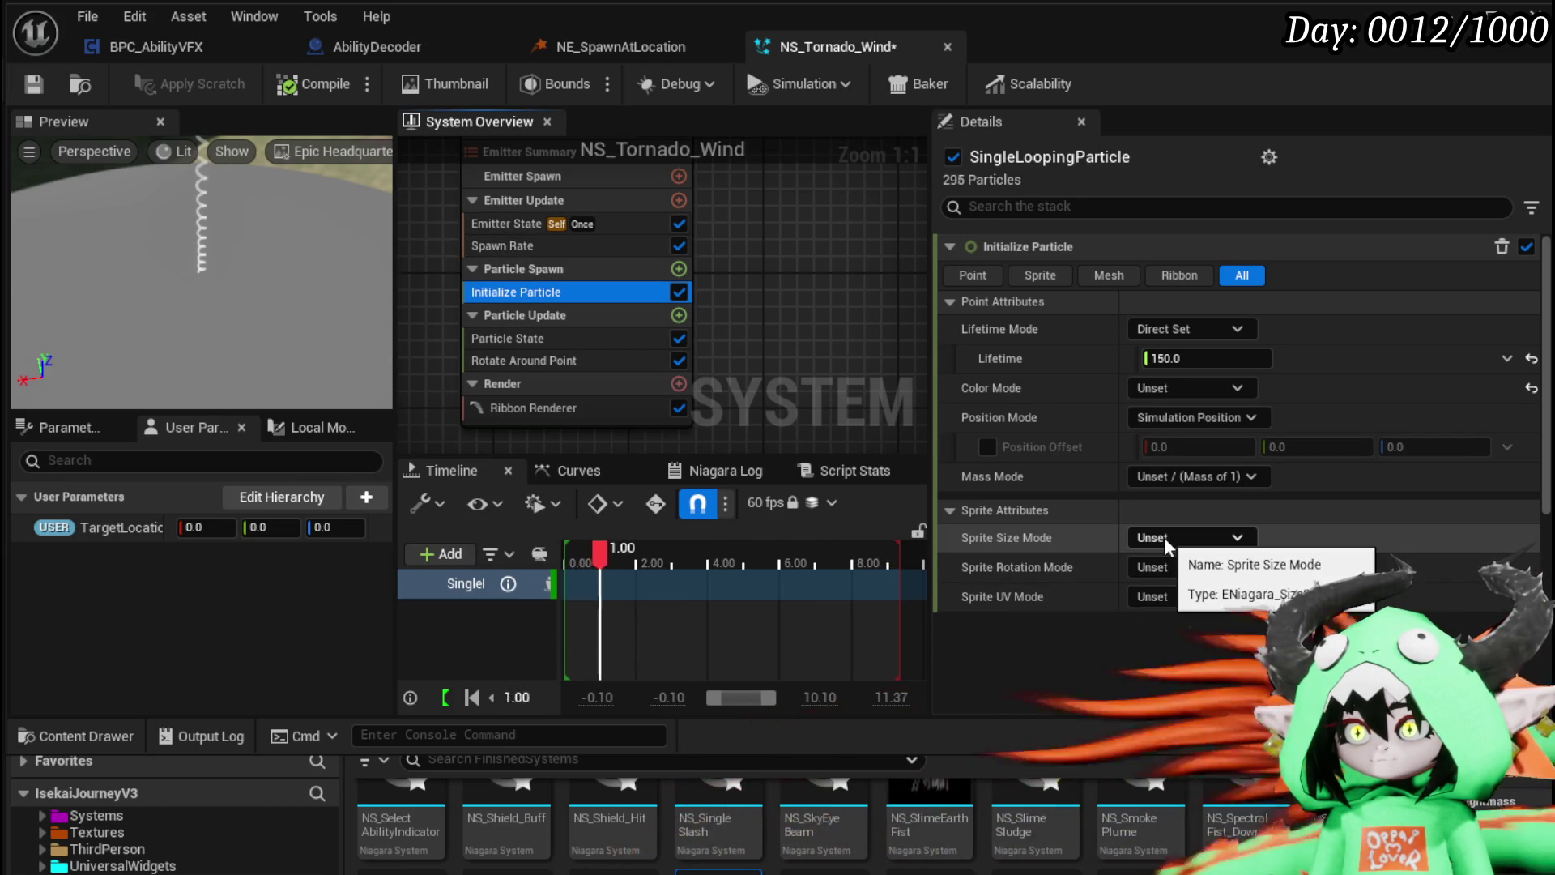
Step: Set the Initialize Particle Ribbon Width to 1000
scroll(1109, 605, "down", 3)
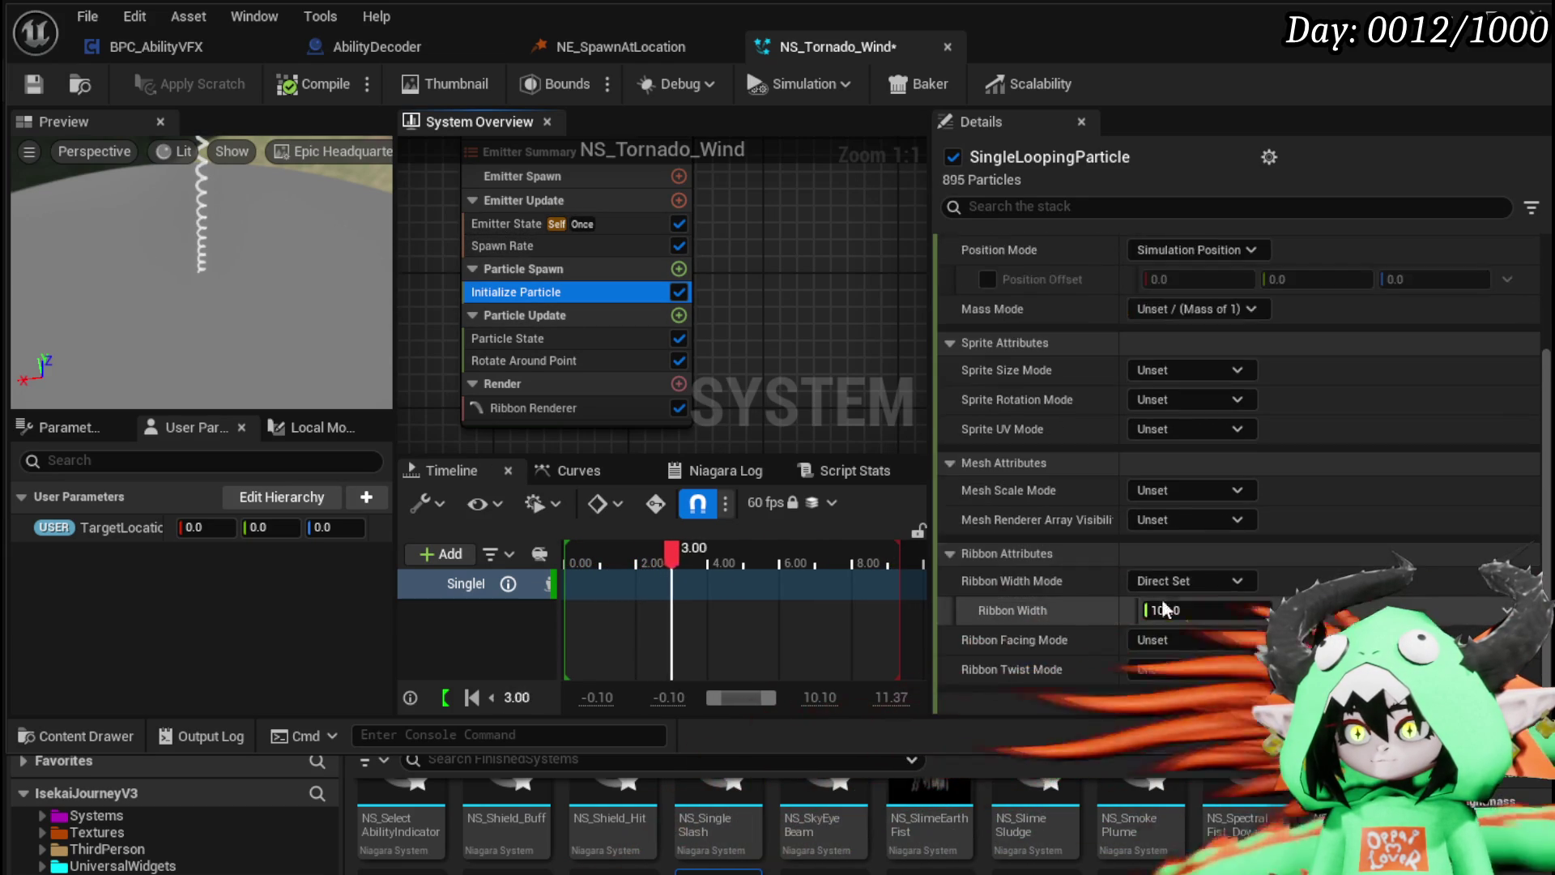
left_click(1260, 610)
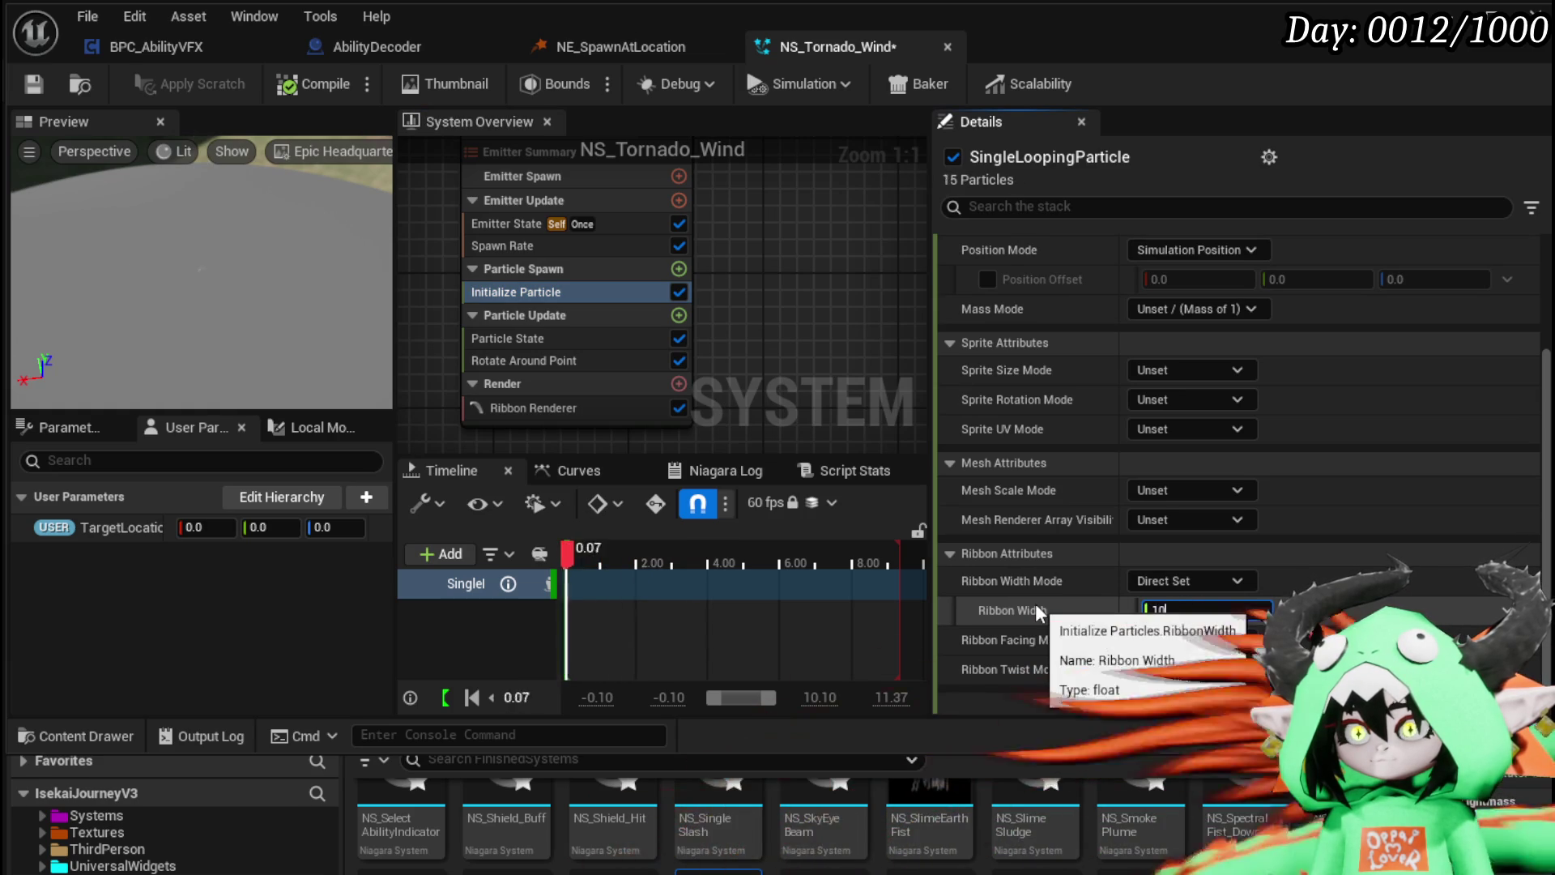
key("BackSpace")
key("BackSpace")
key("BackSpace")
type("100")
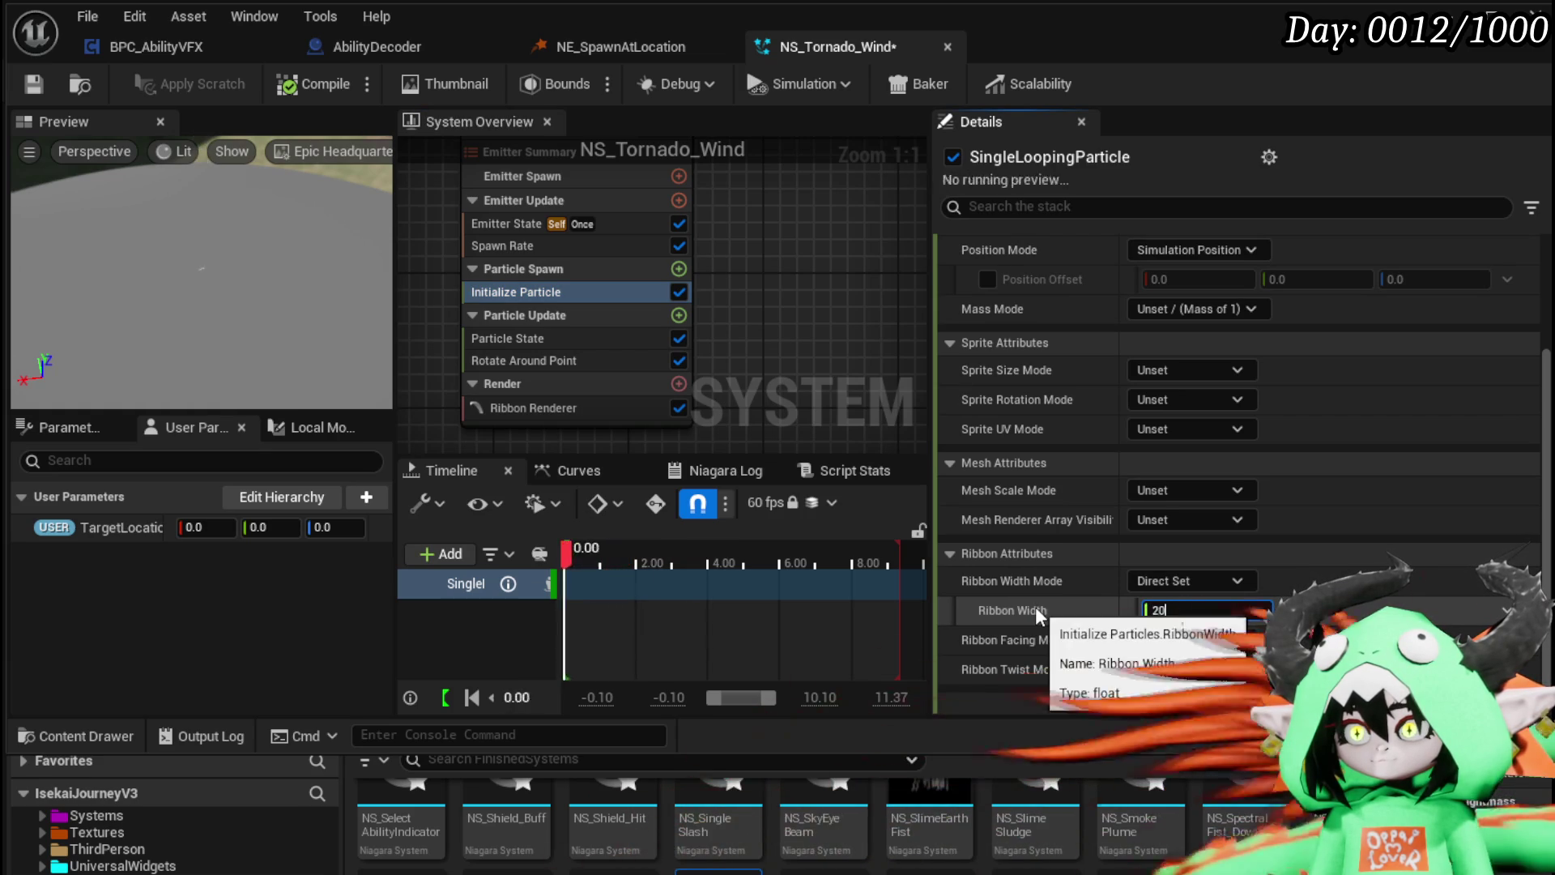
key("ctrl+z")
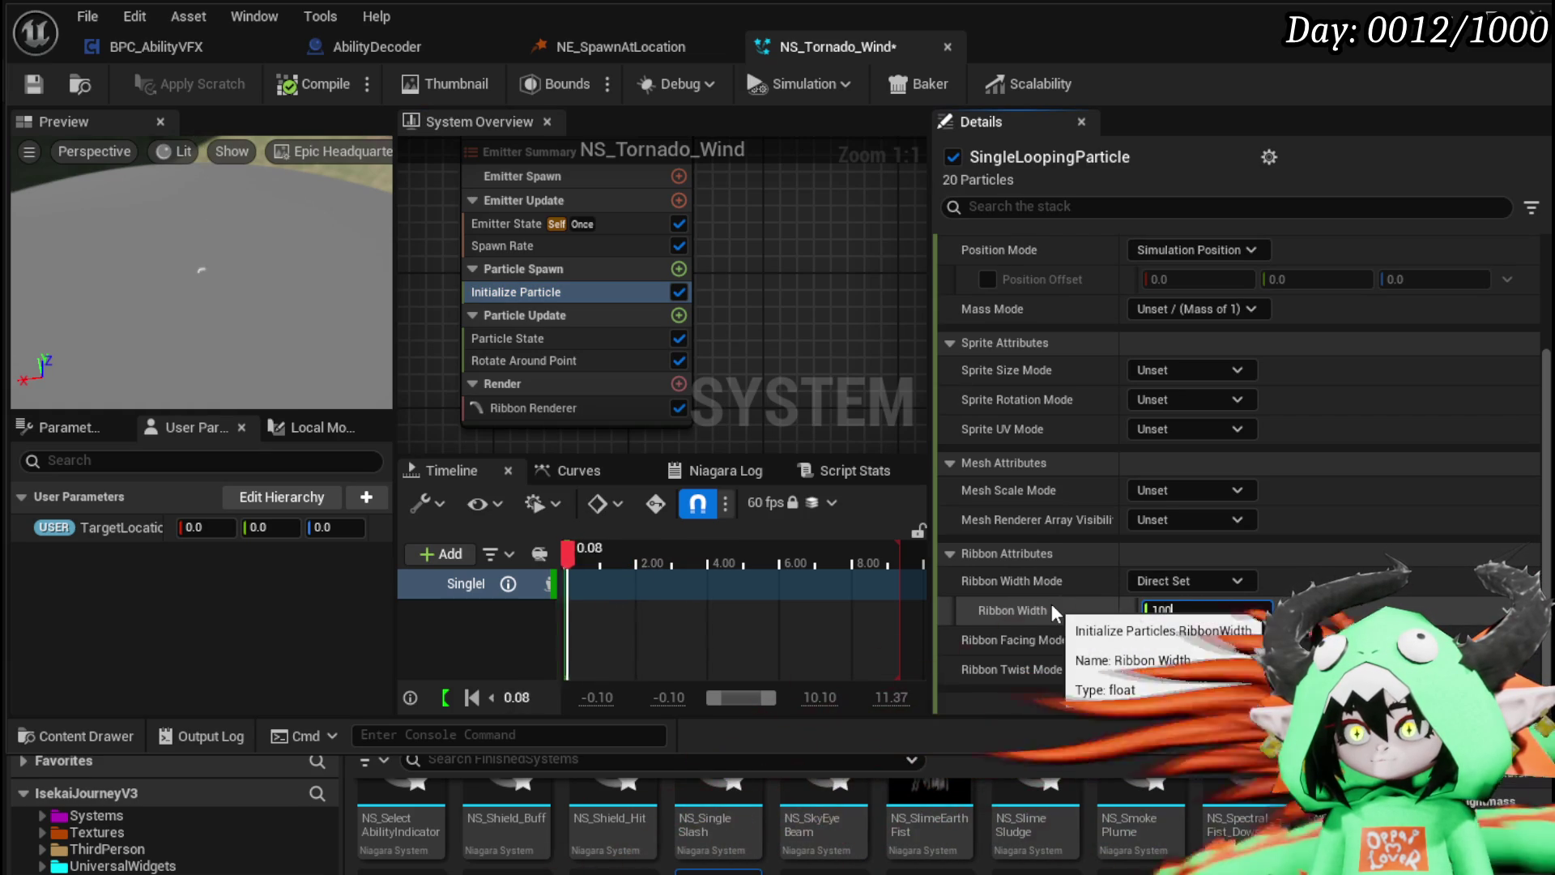
type("1000")
key("Return")
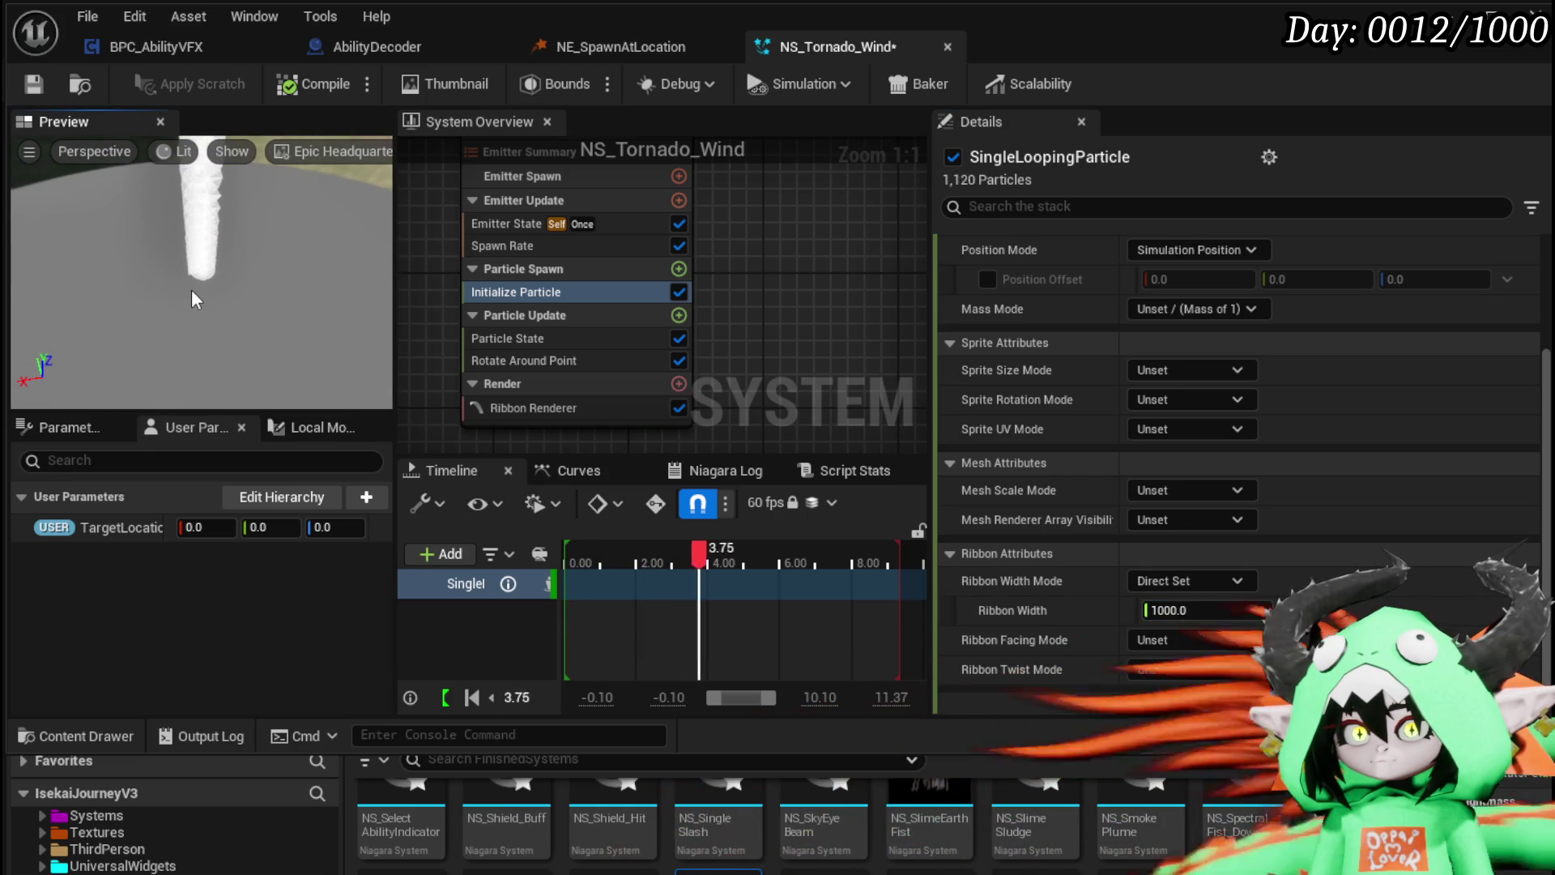
left_click_drag(191, 289, 191, 308)
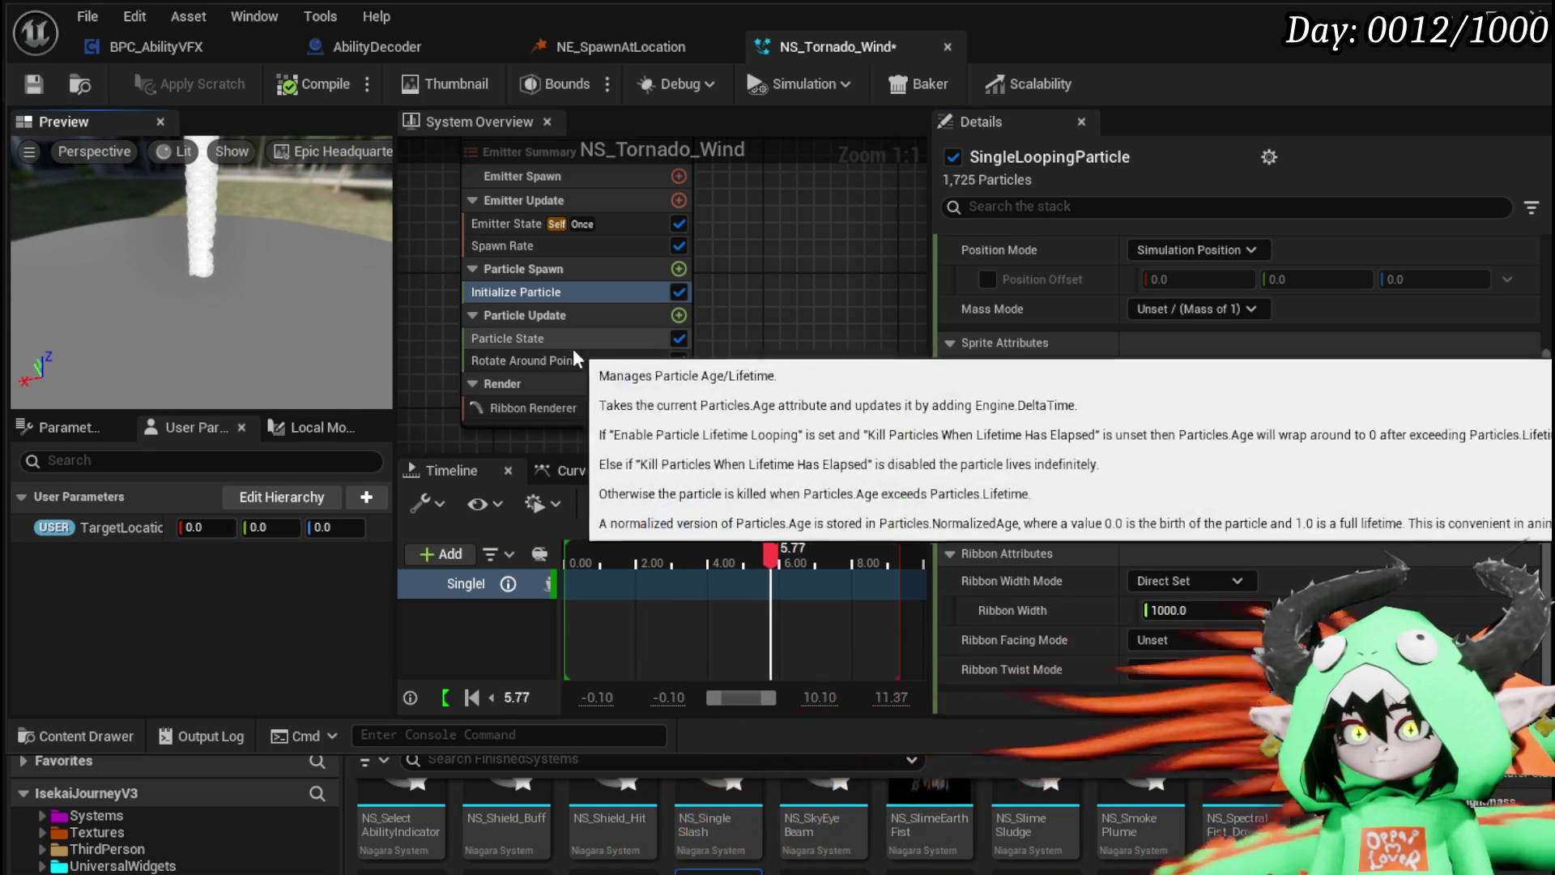
Step: Enter a Rotate Around Point Rotation Rate of 1.5
left_click(591, 360)
left_click(1186, 329)
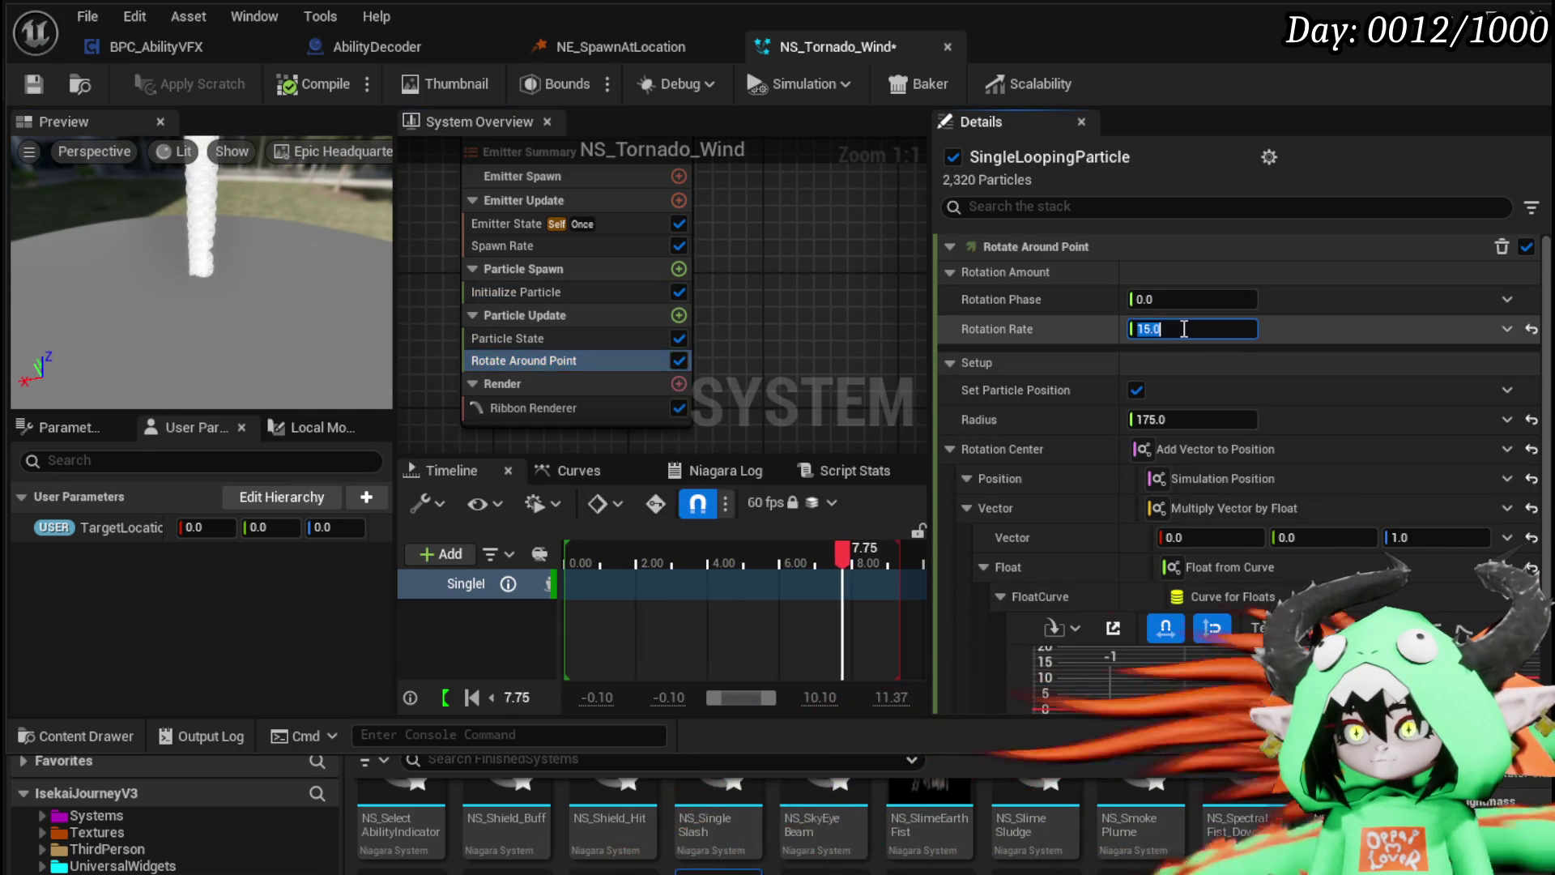
type("1.5")
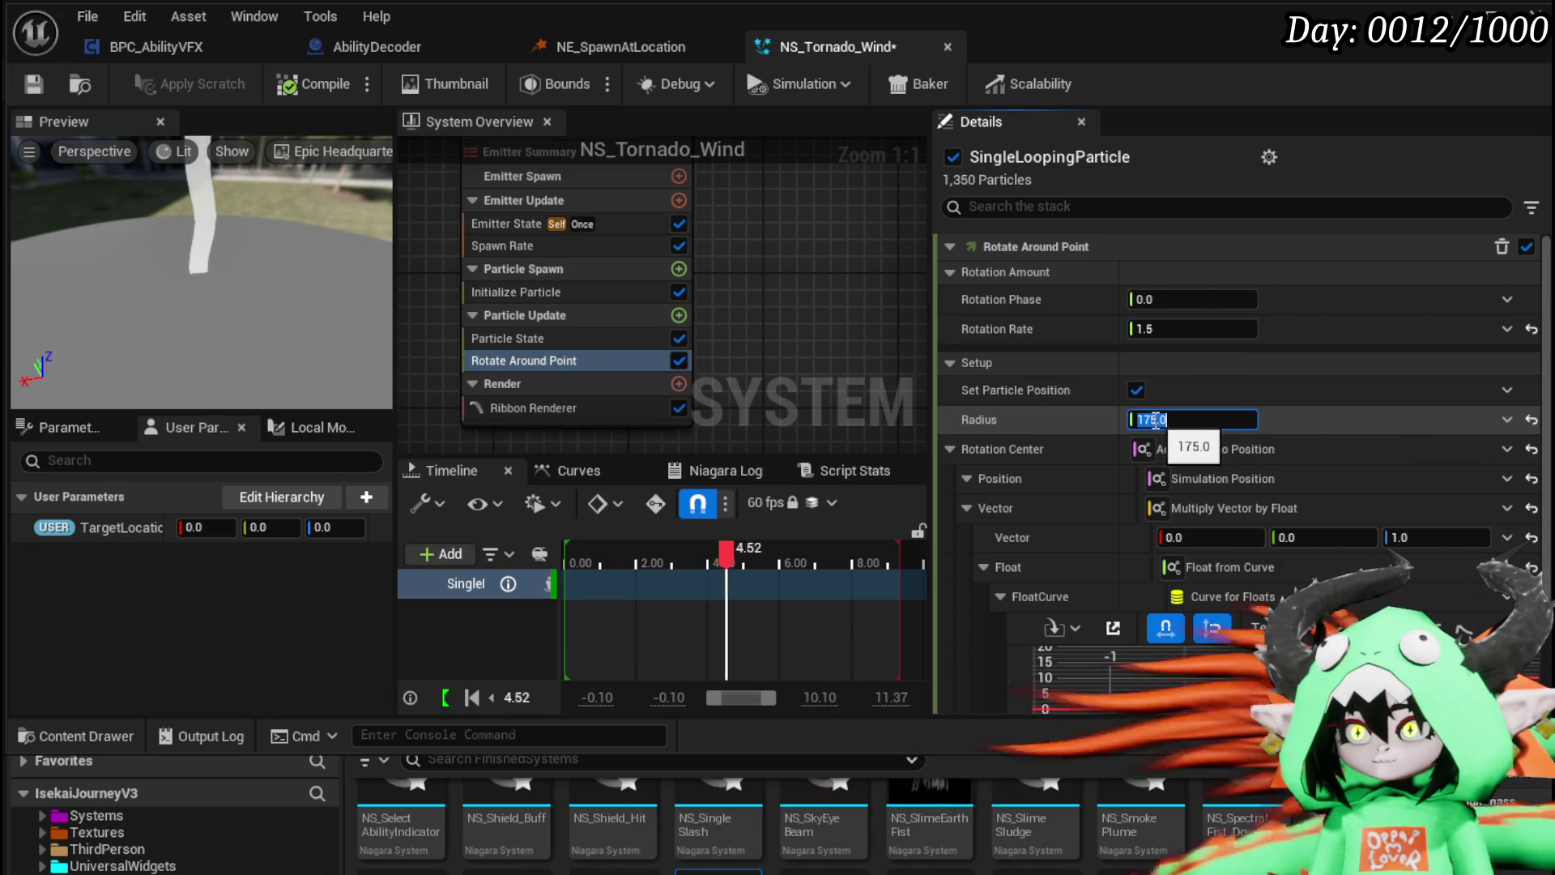
Step: Commit a 1750.0 Radius and restore Rotation Rate to 15.0
type("0")
key("Return")
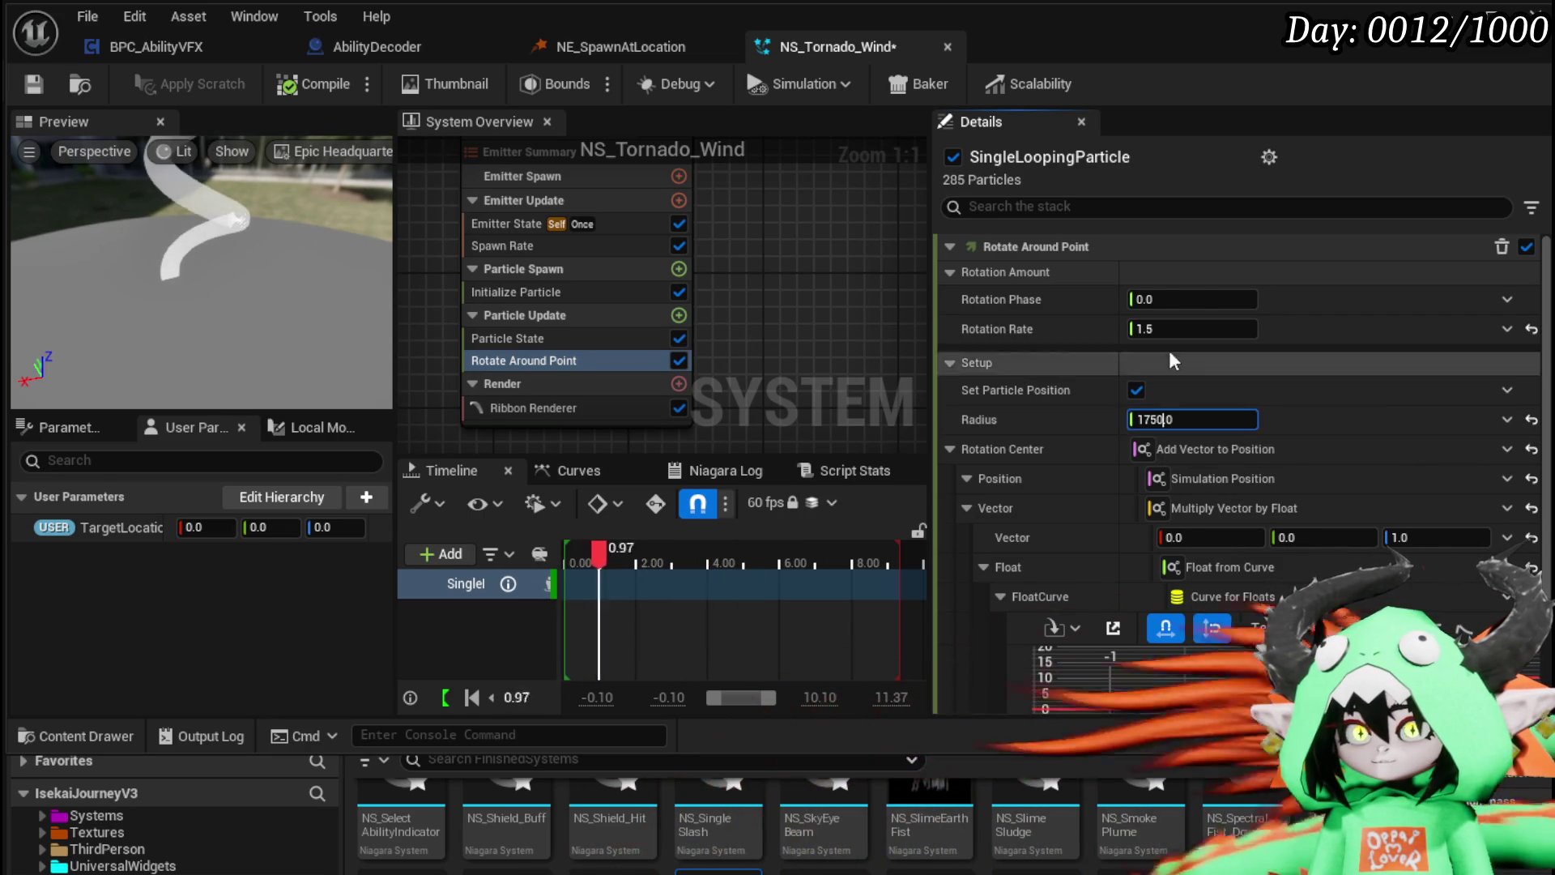
type("15")
key("Return")
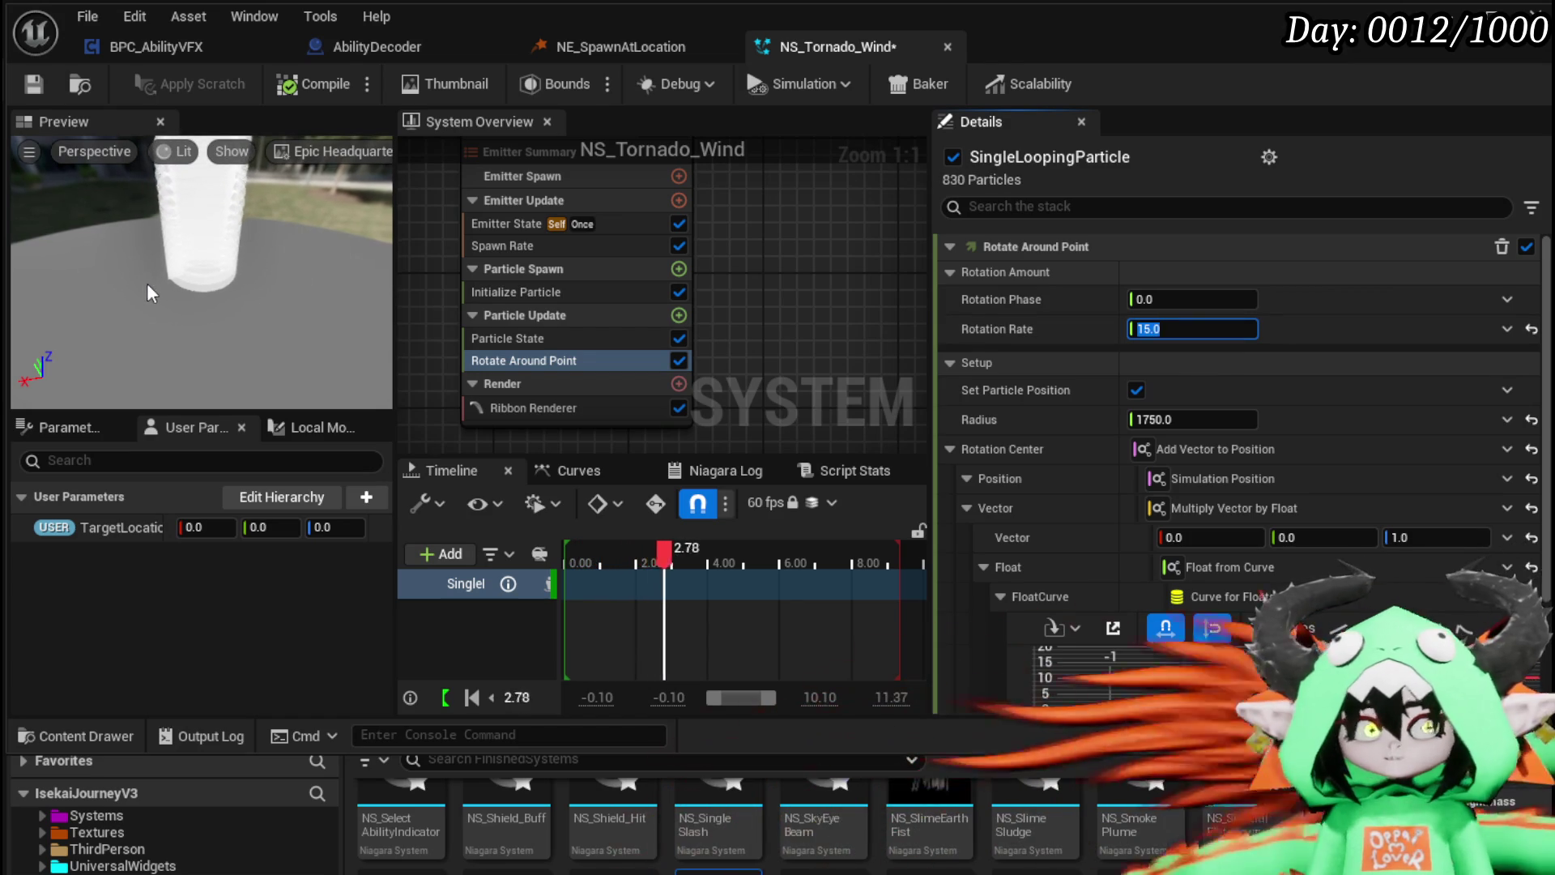
left_click_drag(226, 300, 299, 308)
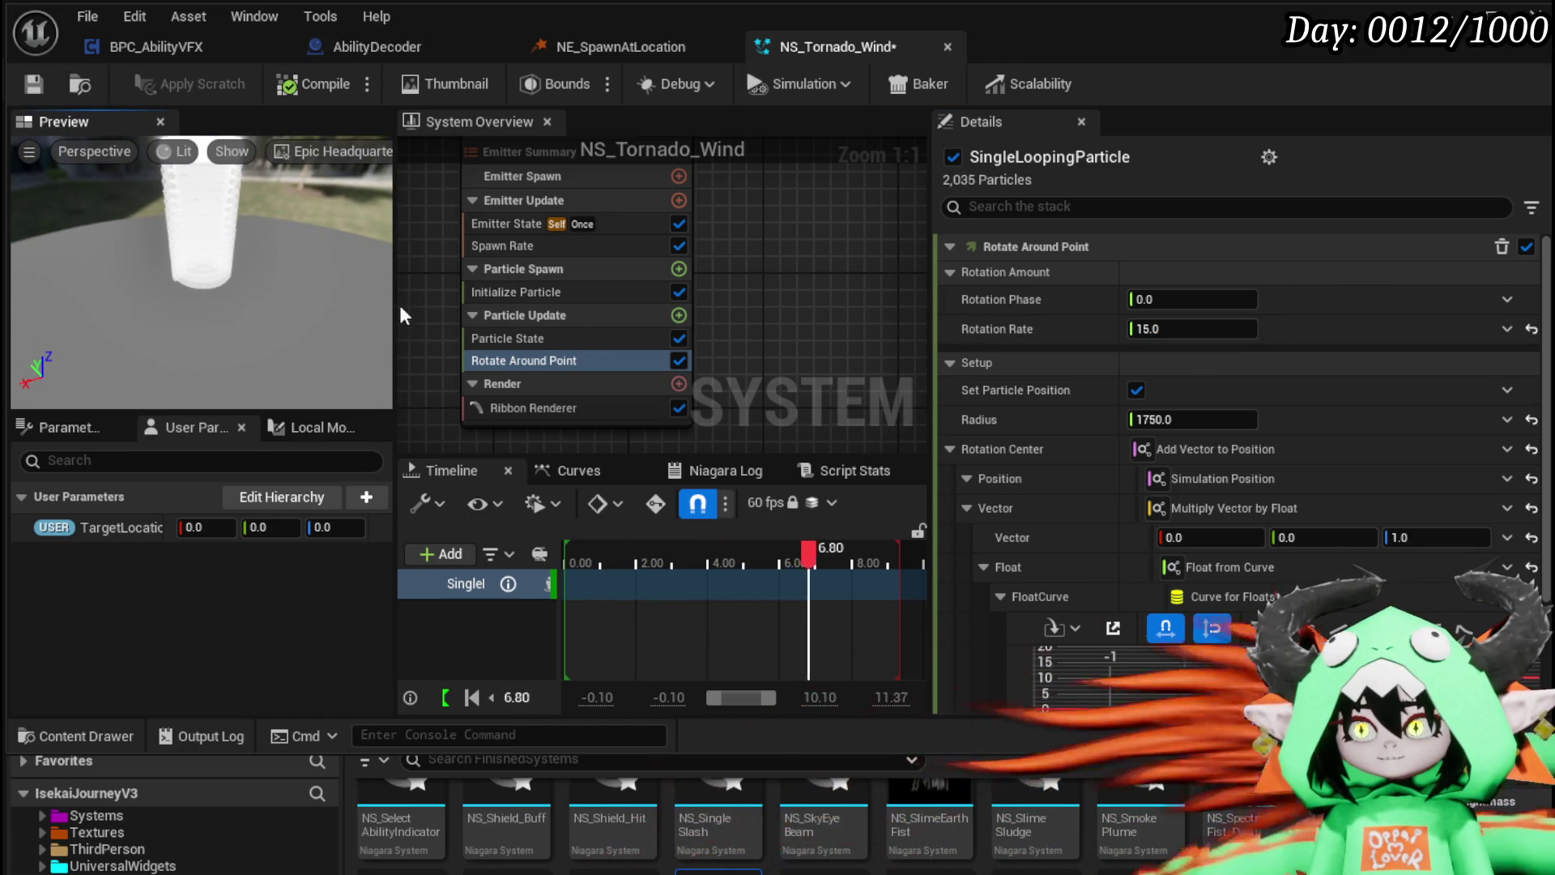
Step: Review Initialize Particle and Particle State, then locate the Rotate Around Point Scale Curve
left_click(551, 292)
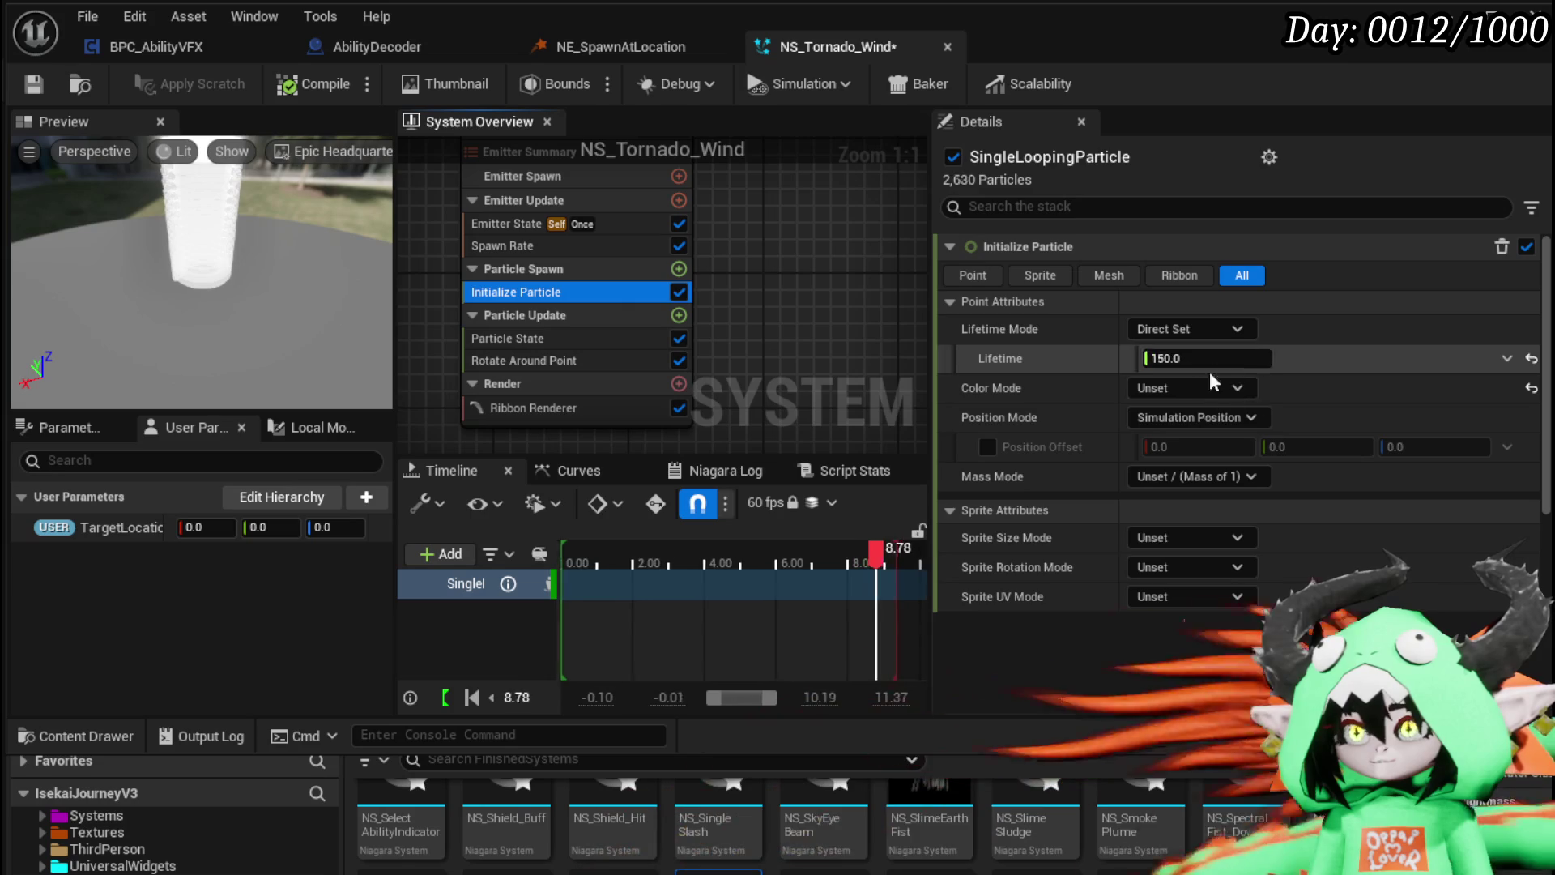
left_click(511, 339)
left_click(532, 360)
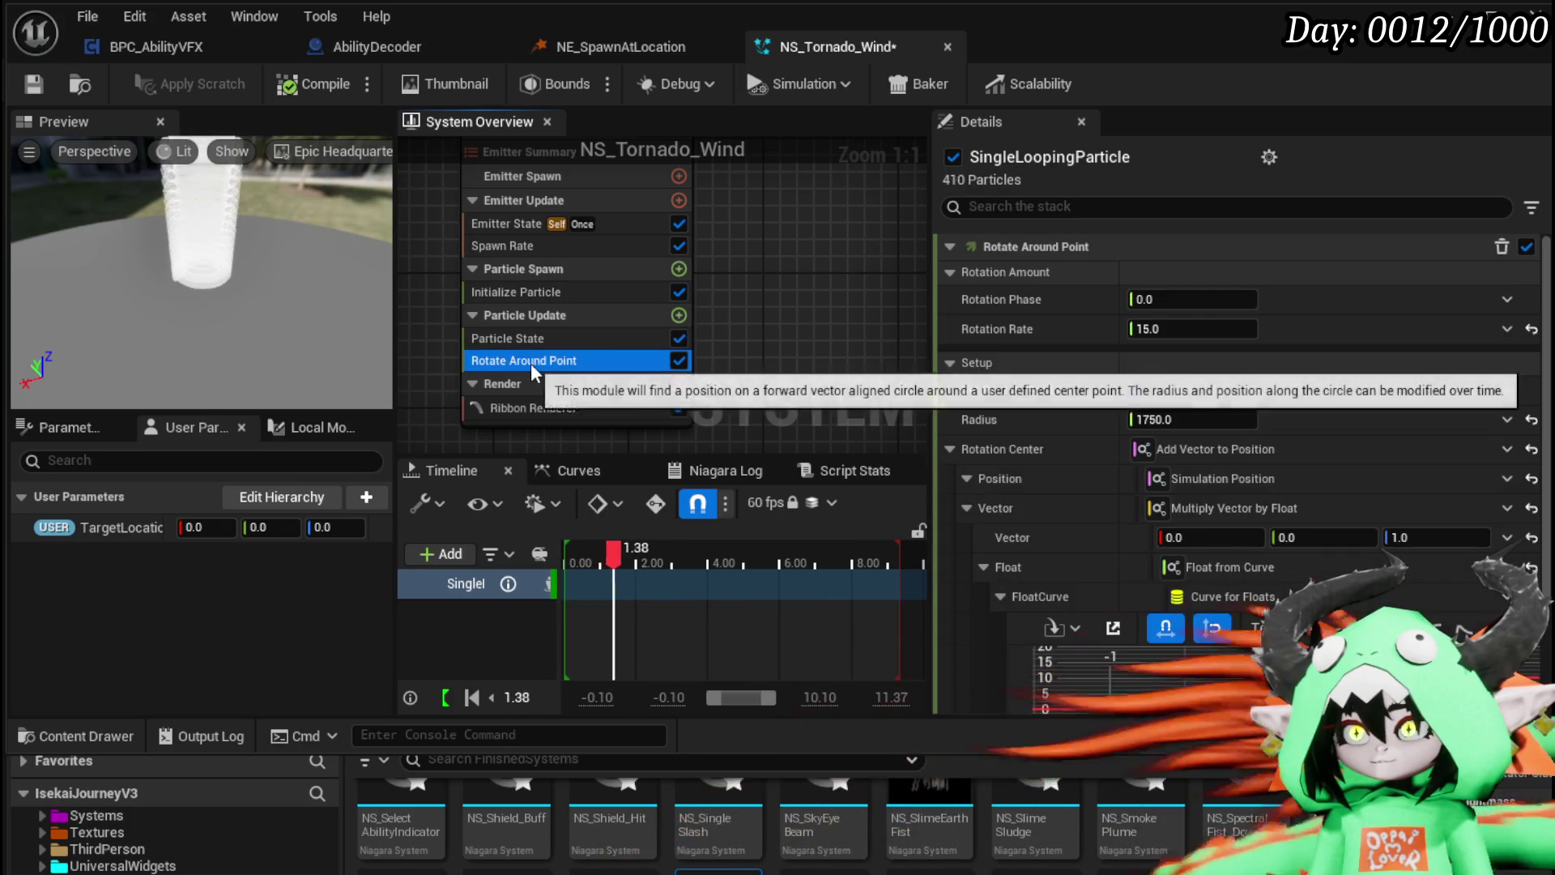
scroll(1238, 387, "down", 3)
scroll(1237, 386, "down", 2)
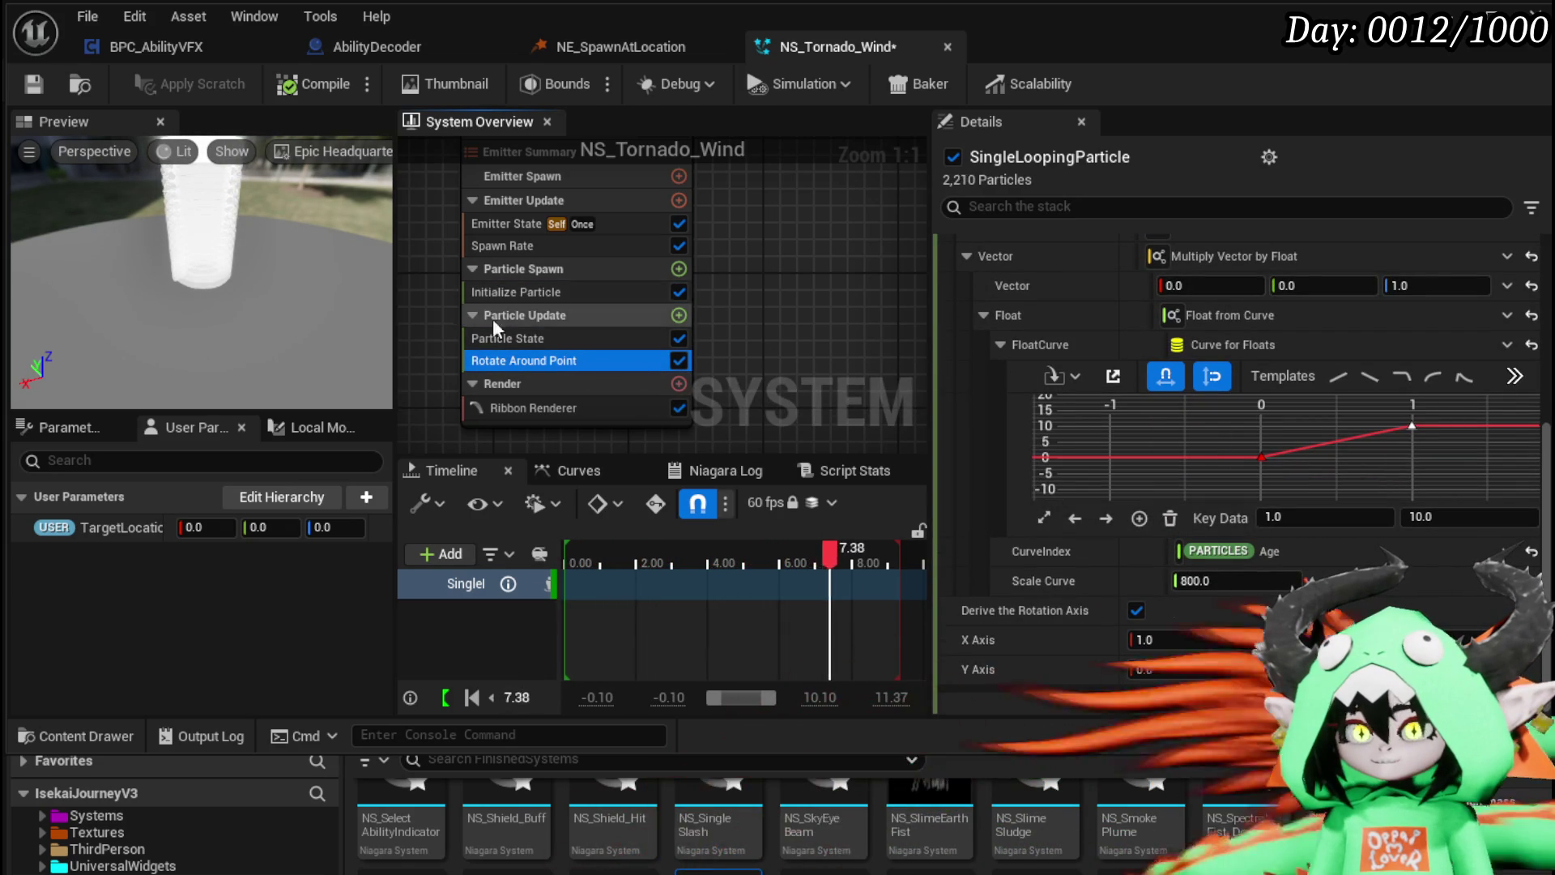
scroll(1301, 458, "down", 2)
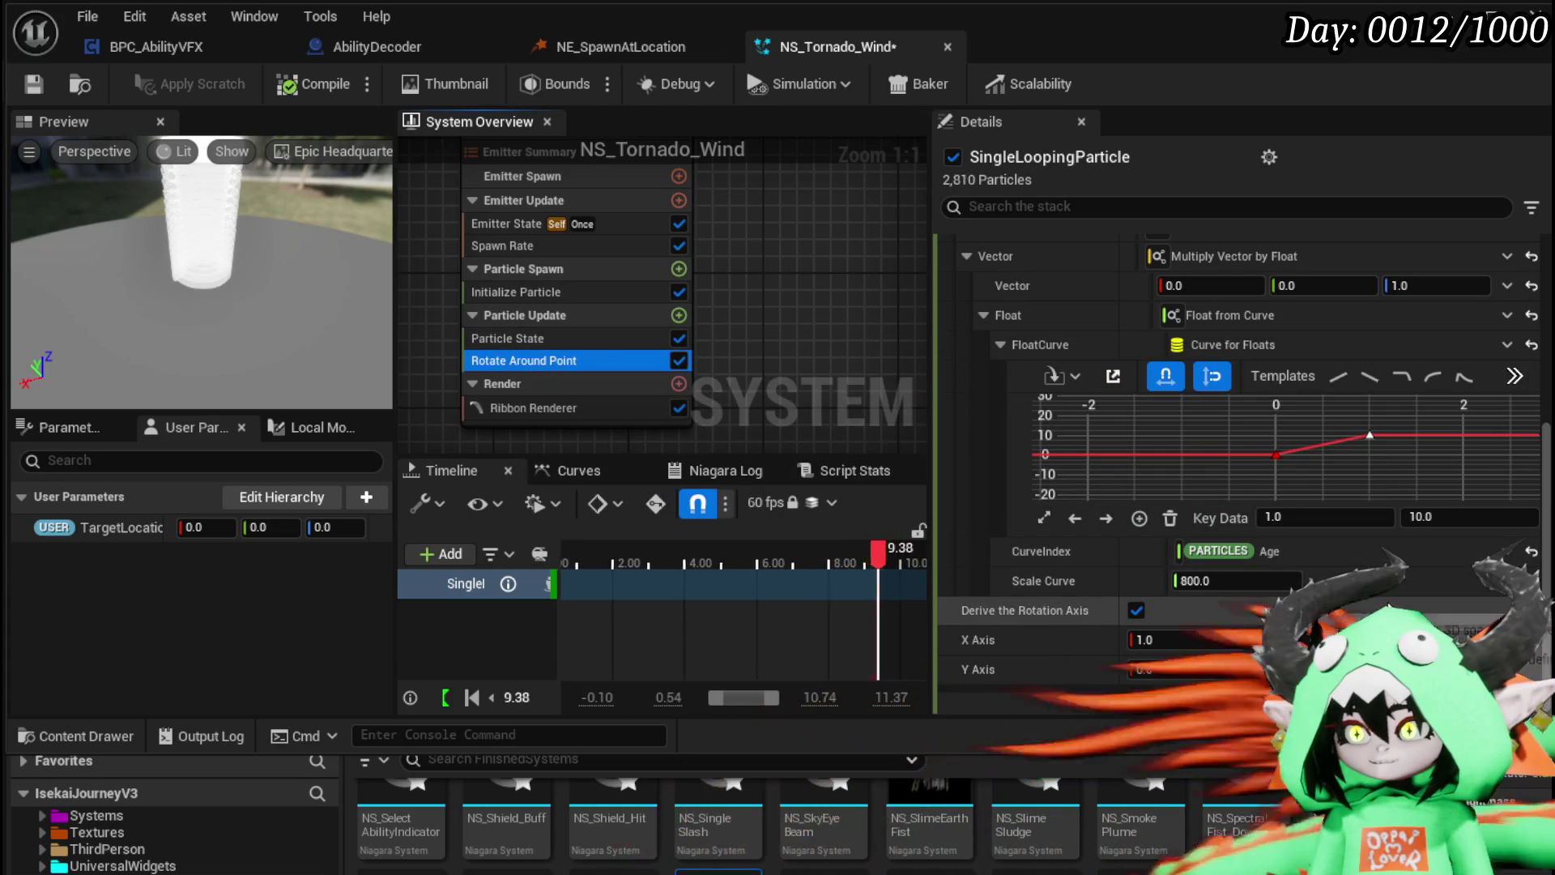
left_click(1201, 582)
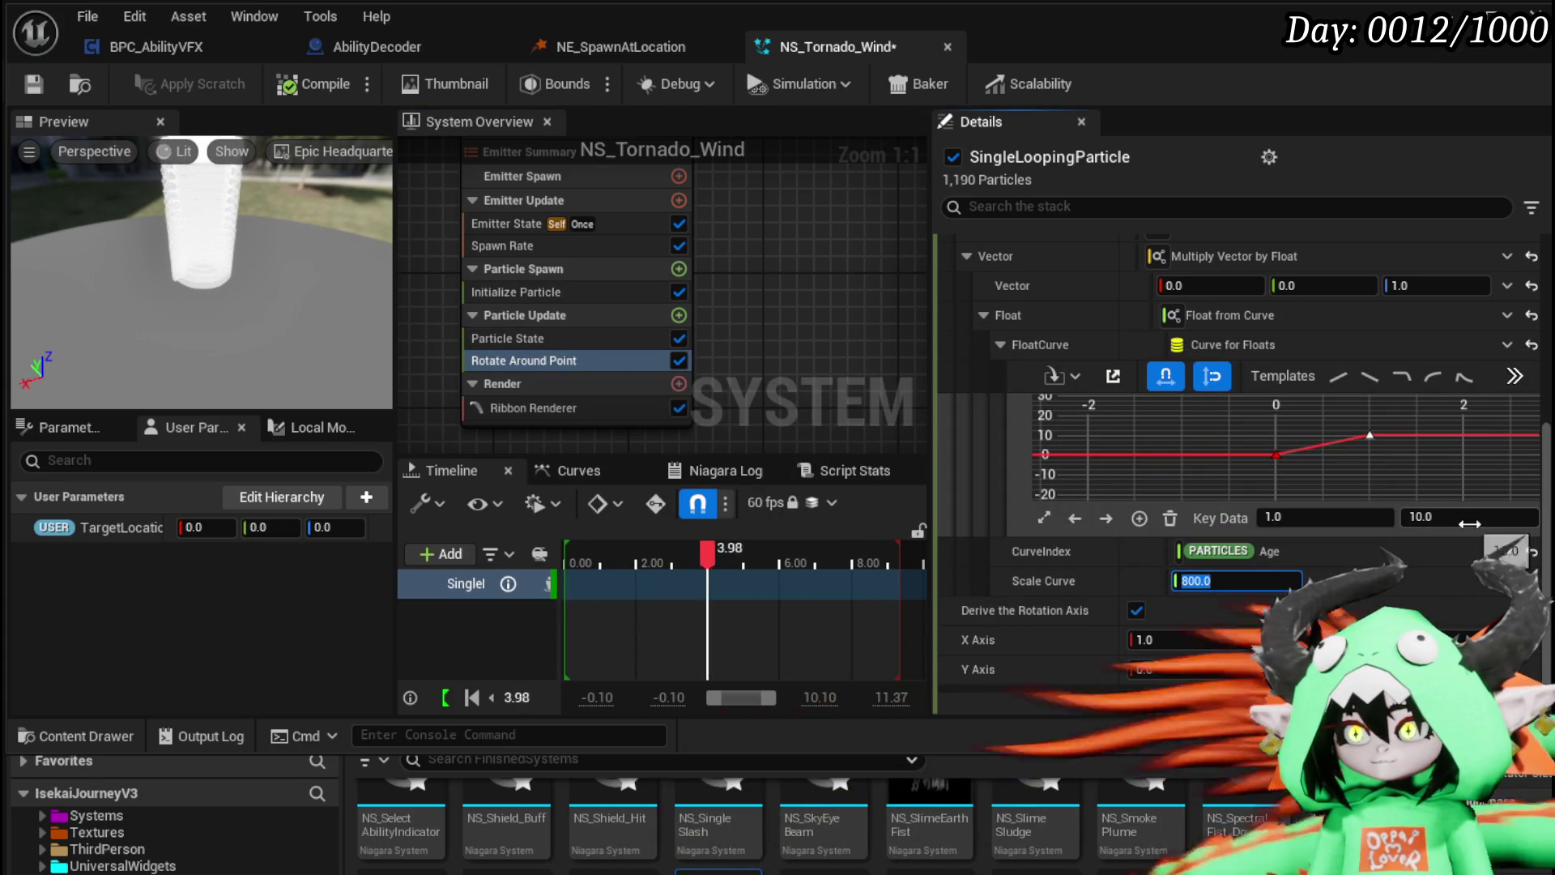
scroll(1237, 559, "up", 5)
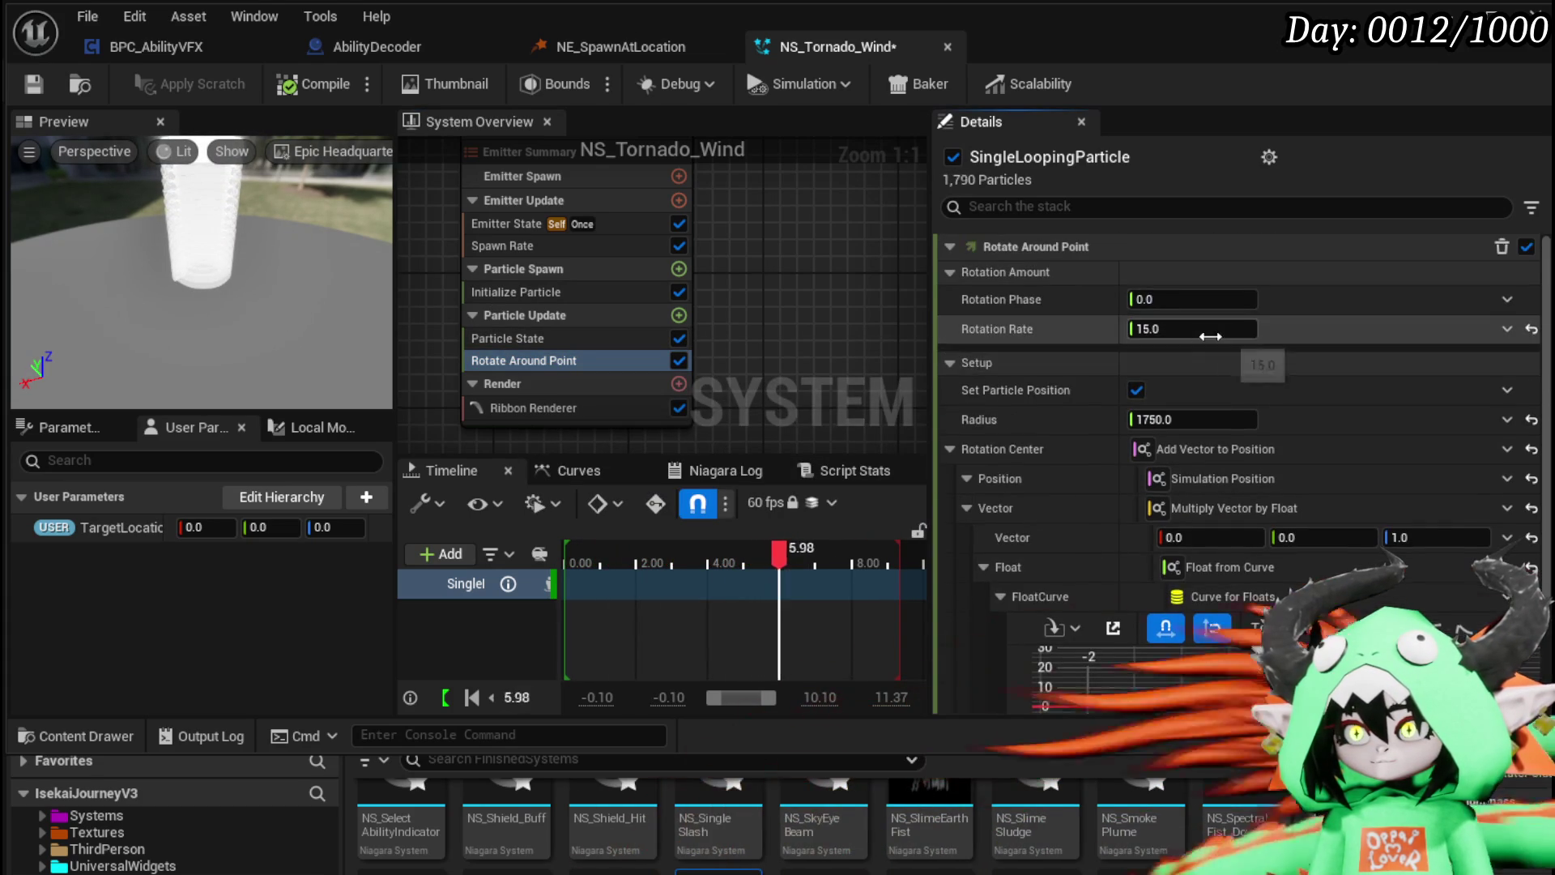
Step: Try Rotation Rate values 58 and 15, and set Scale Curve to 8000
left_click(1232, 329)
type("5")
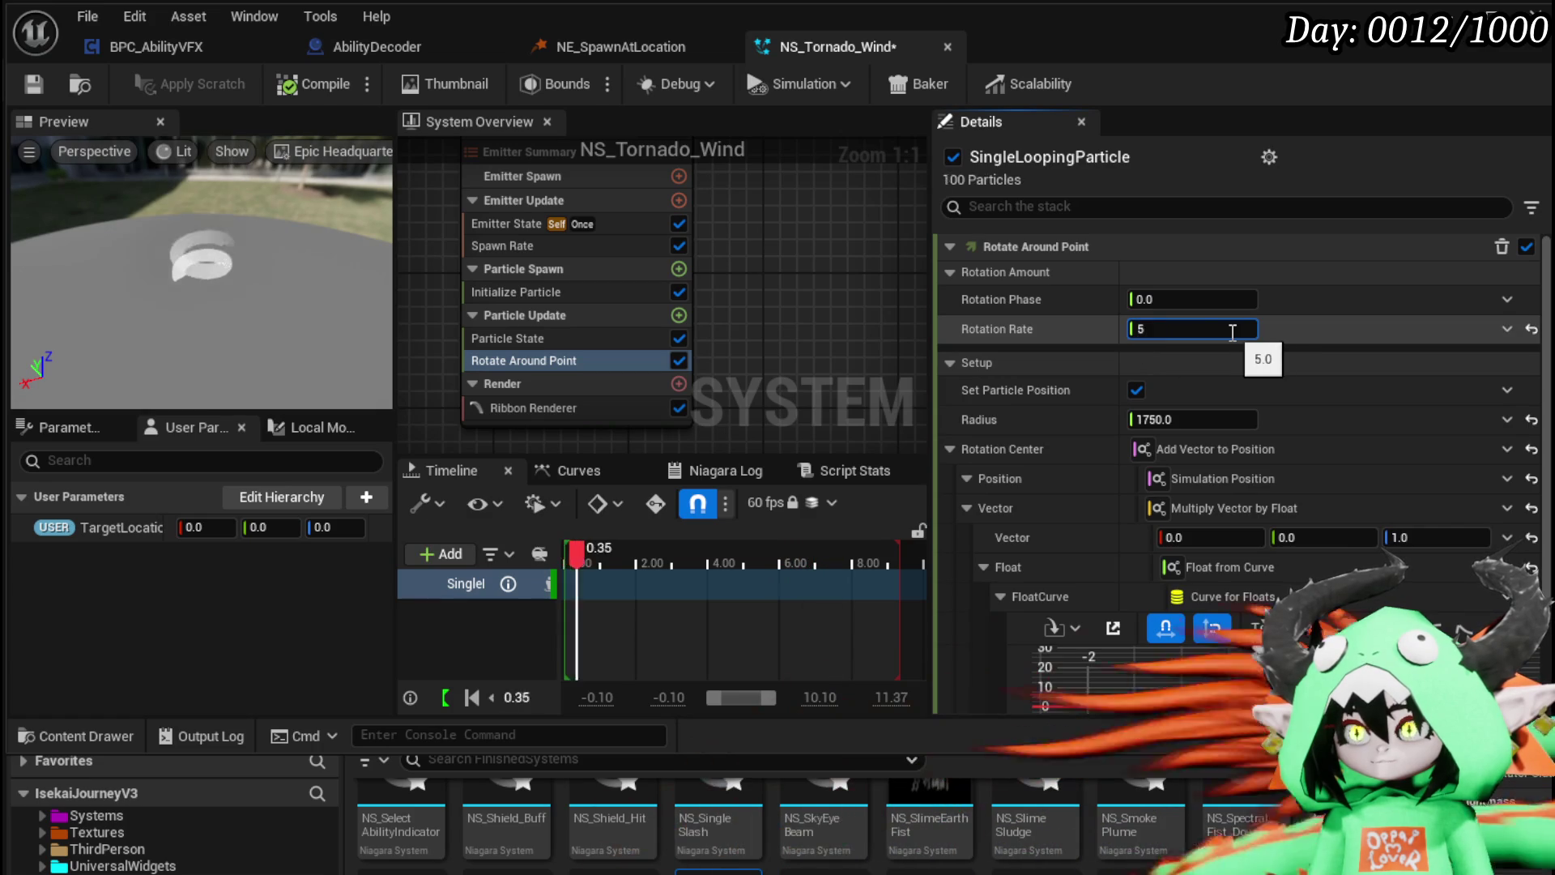
type("8")
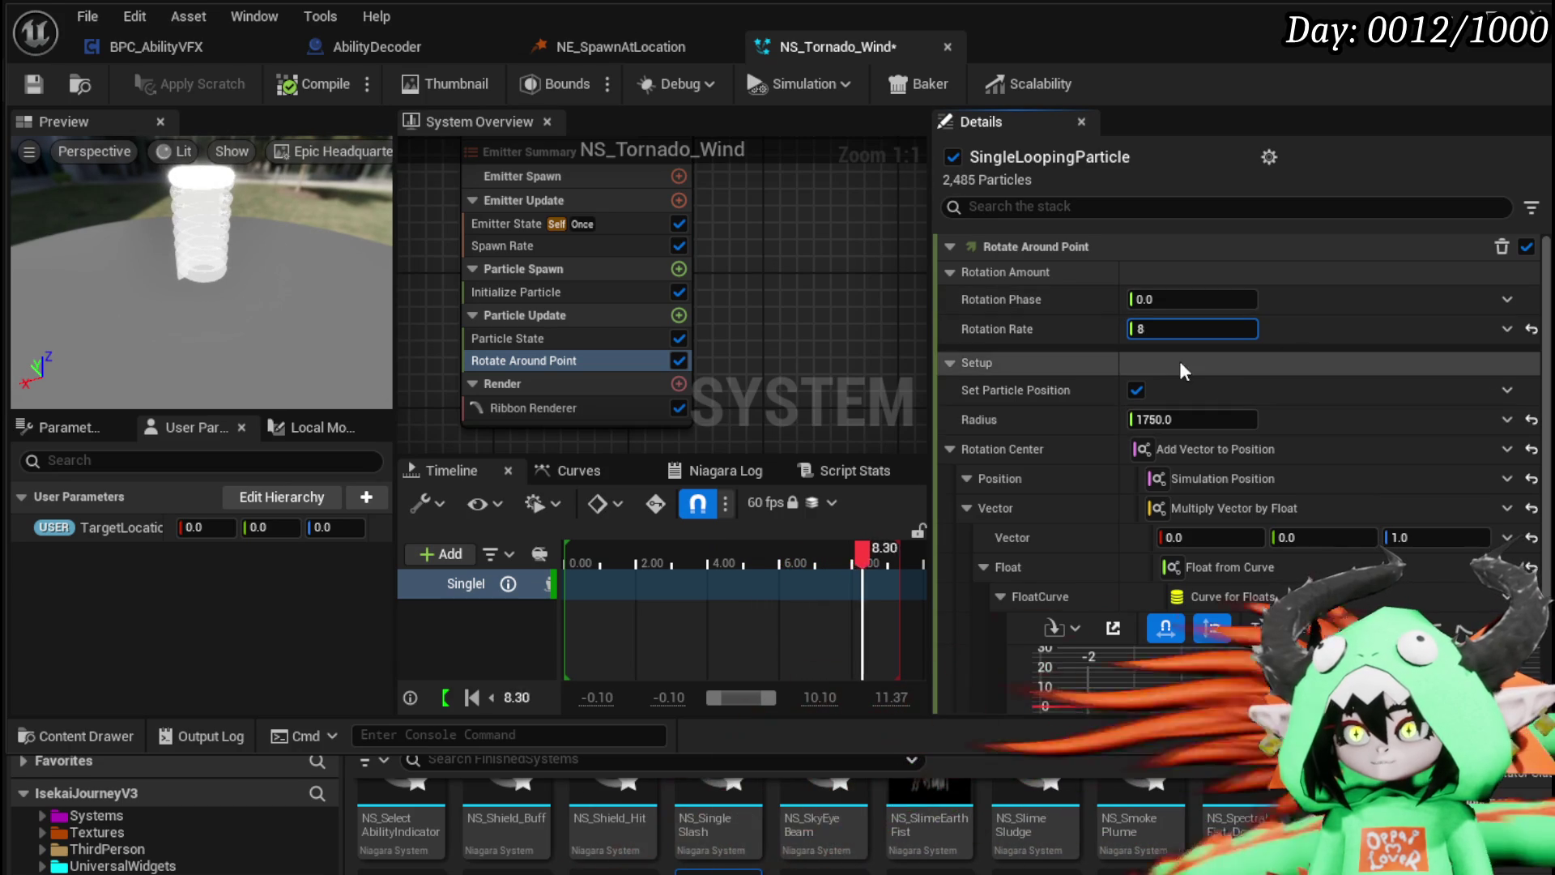
type("15")
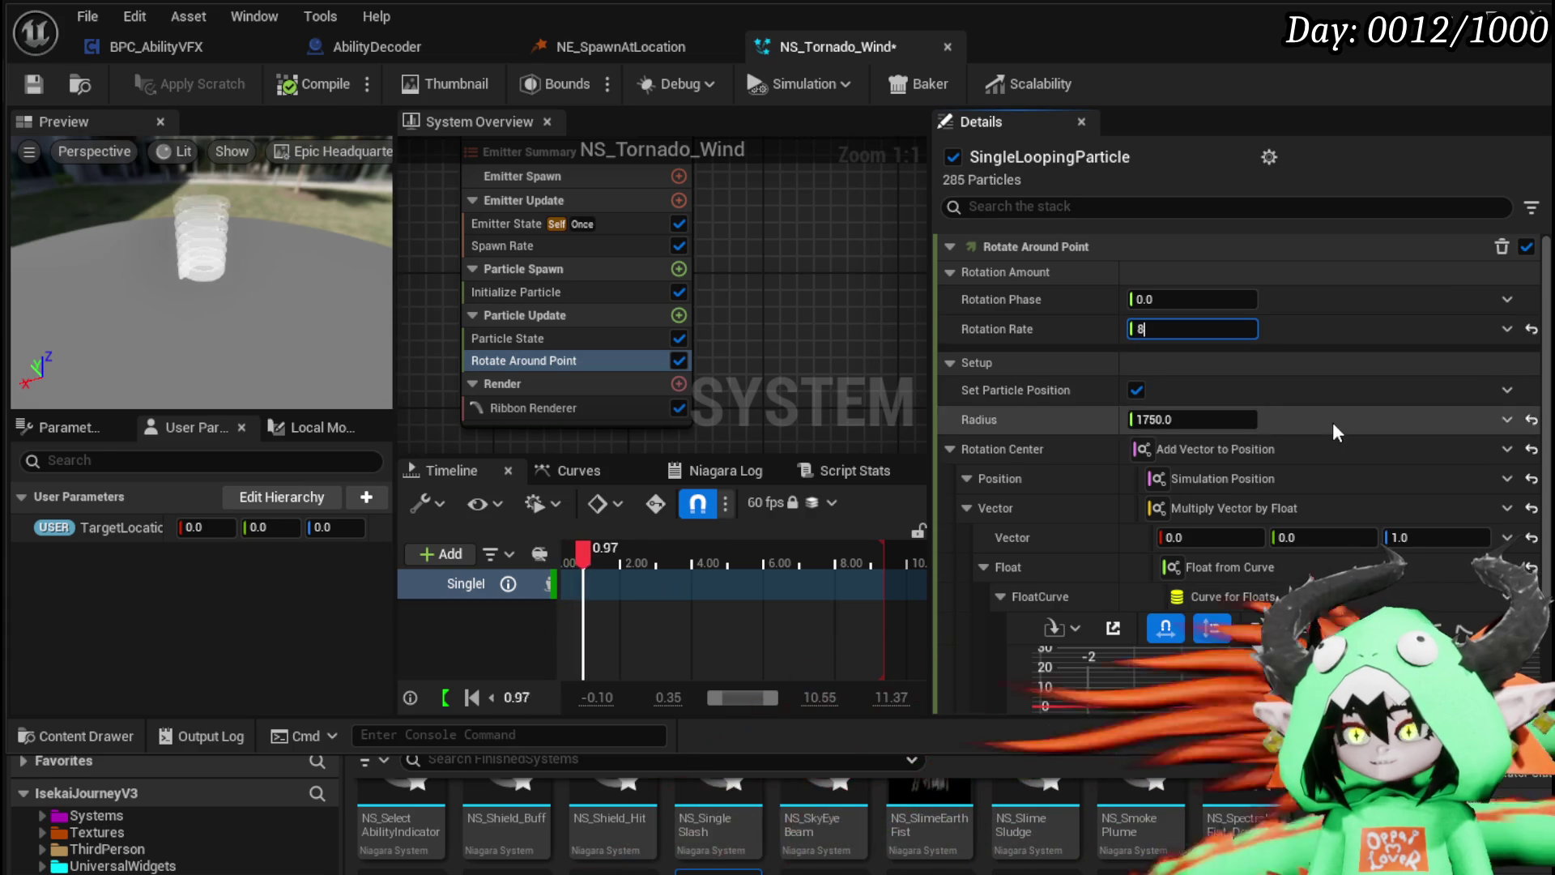
scroll(1333, 427, "down", 5)
left_click(1215, 631)
type("8000")
key("Return")
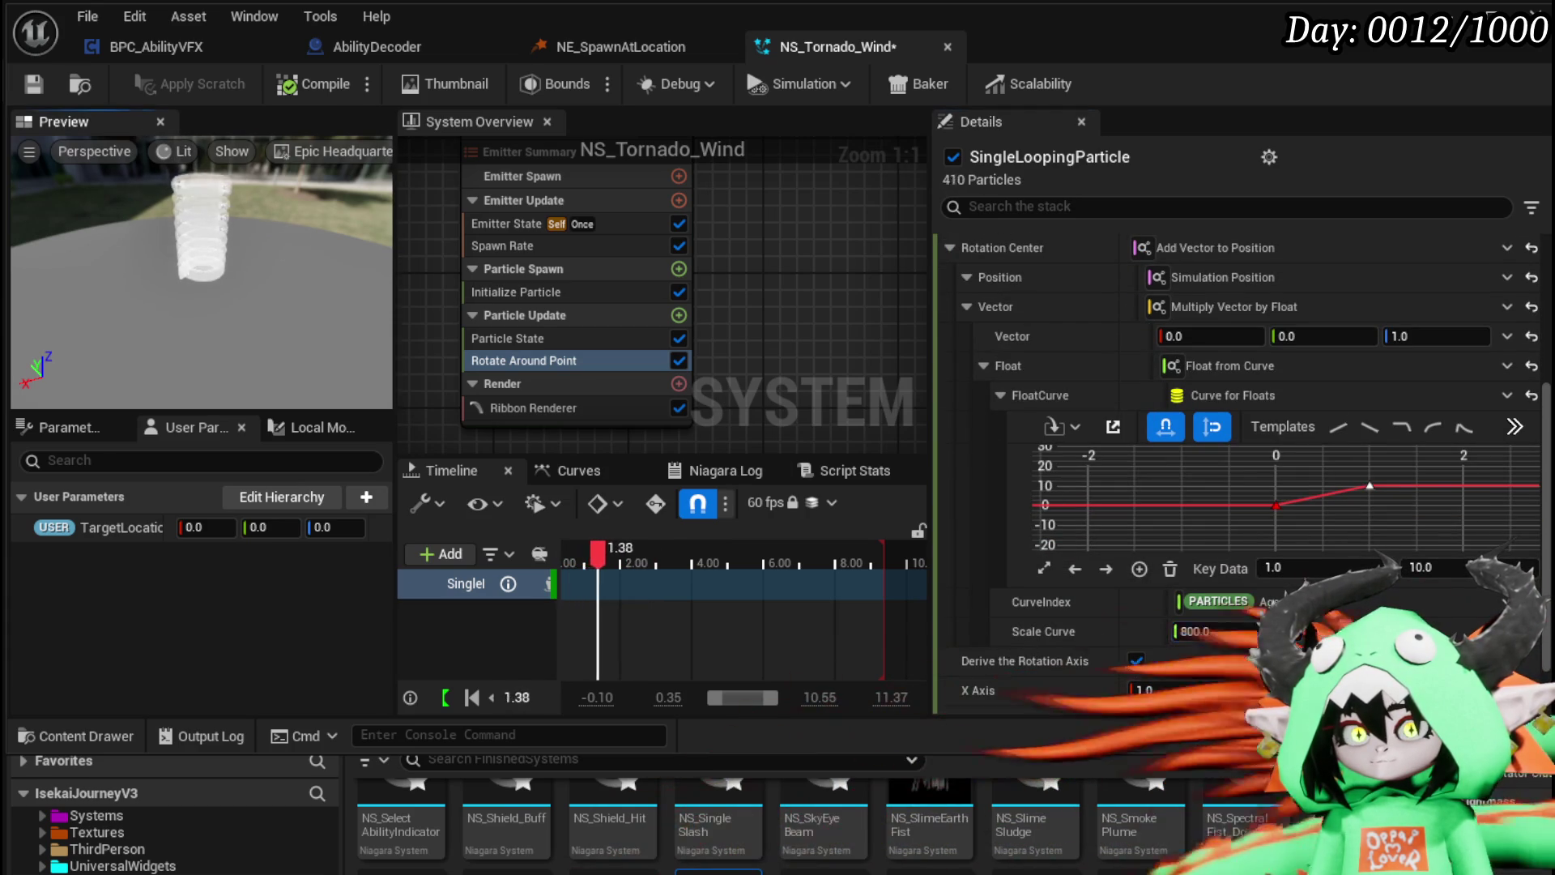
left_click(507, 243)
Step: Set particle Lifetime to 1.0 and cut Ribbon Width from 1000 to 100
left_click(506, 230)
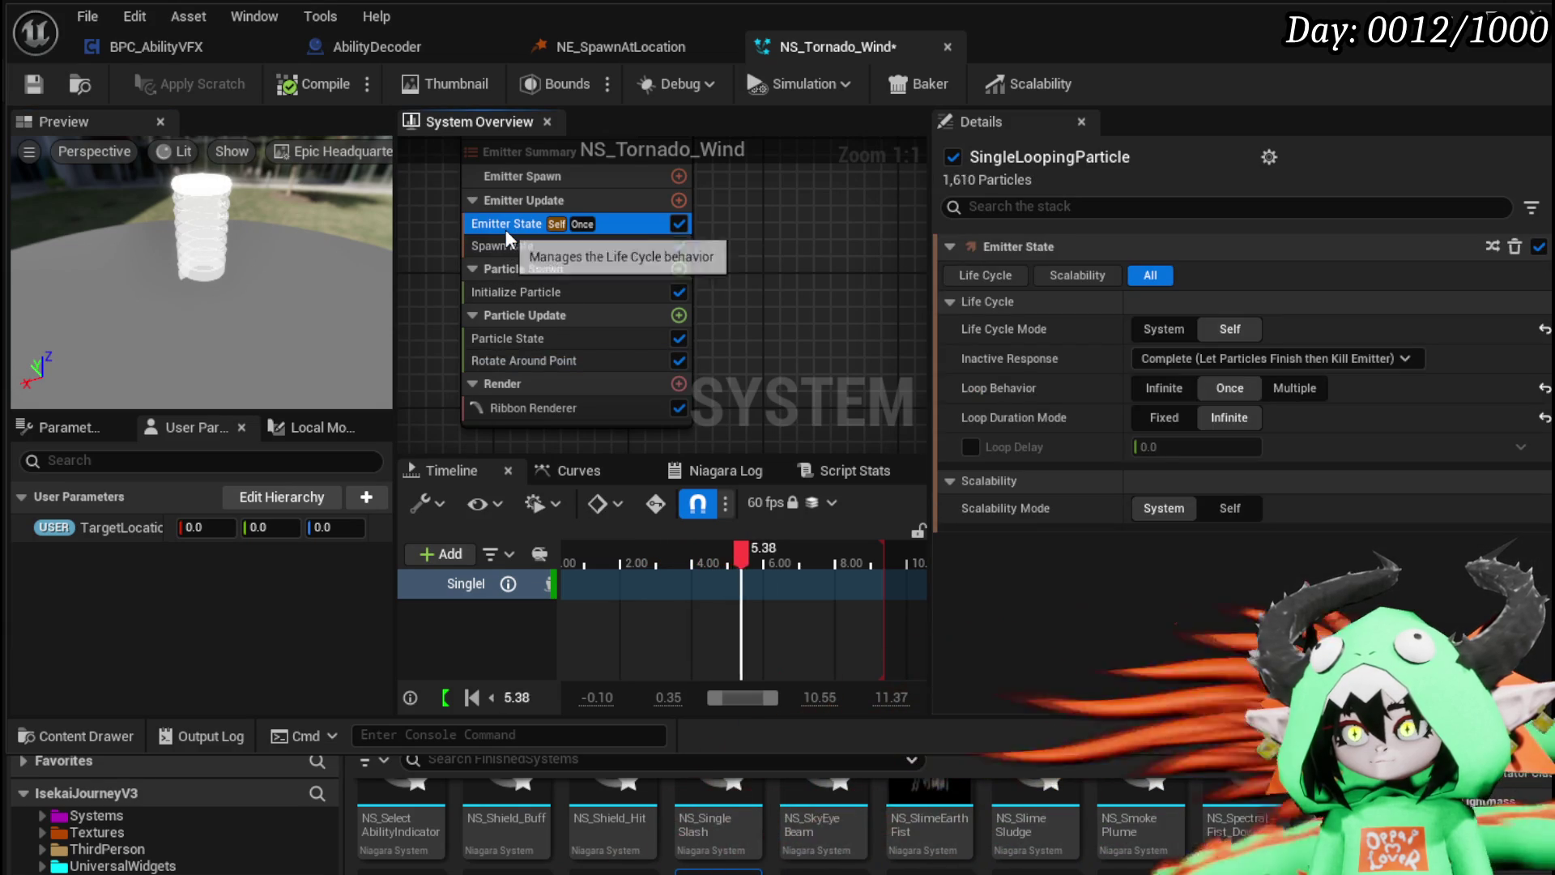
left_click(528, 293)
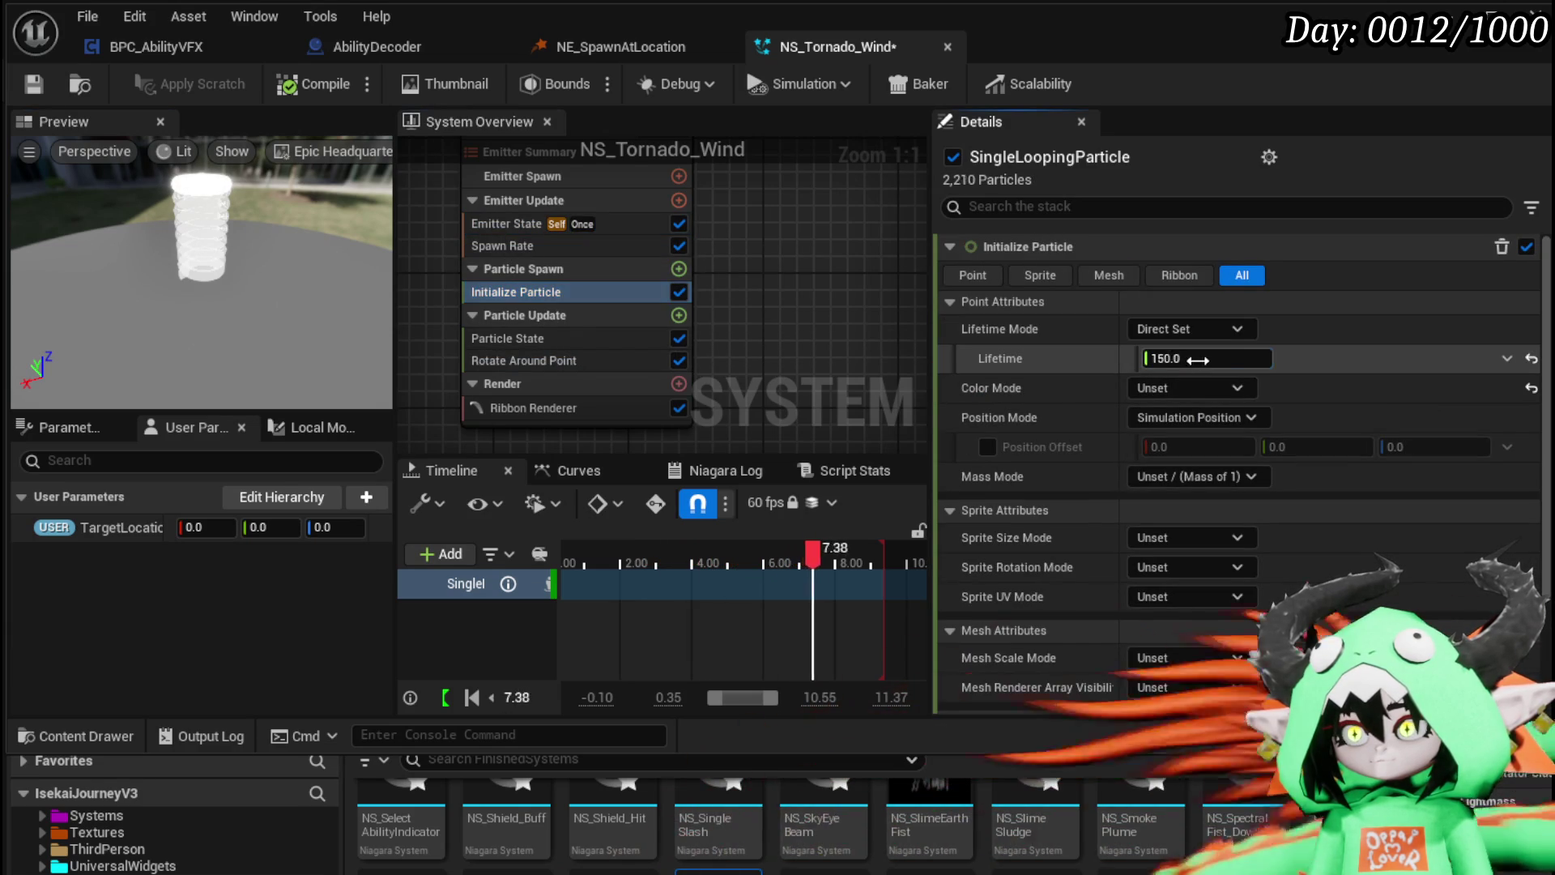
type("50")
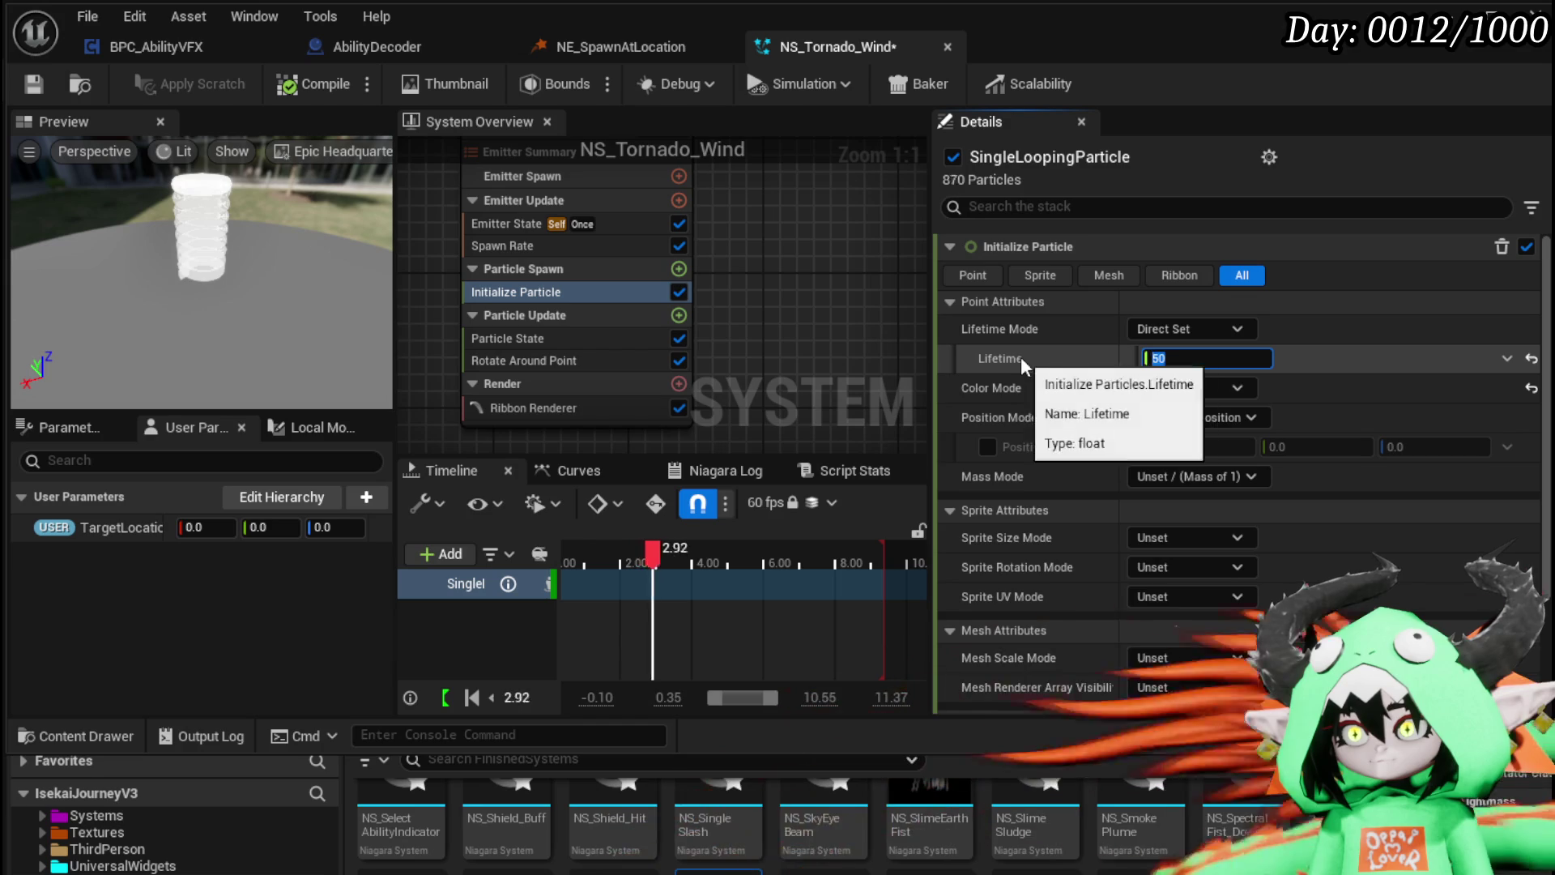
key("BackSpace")
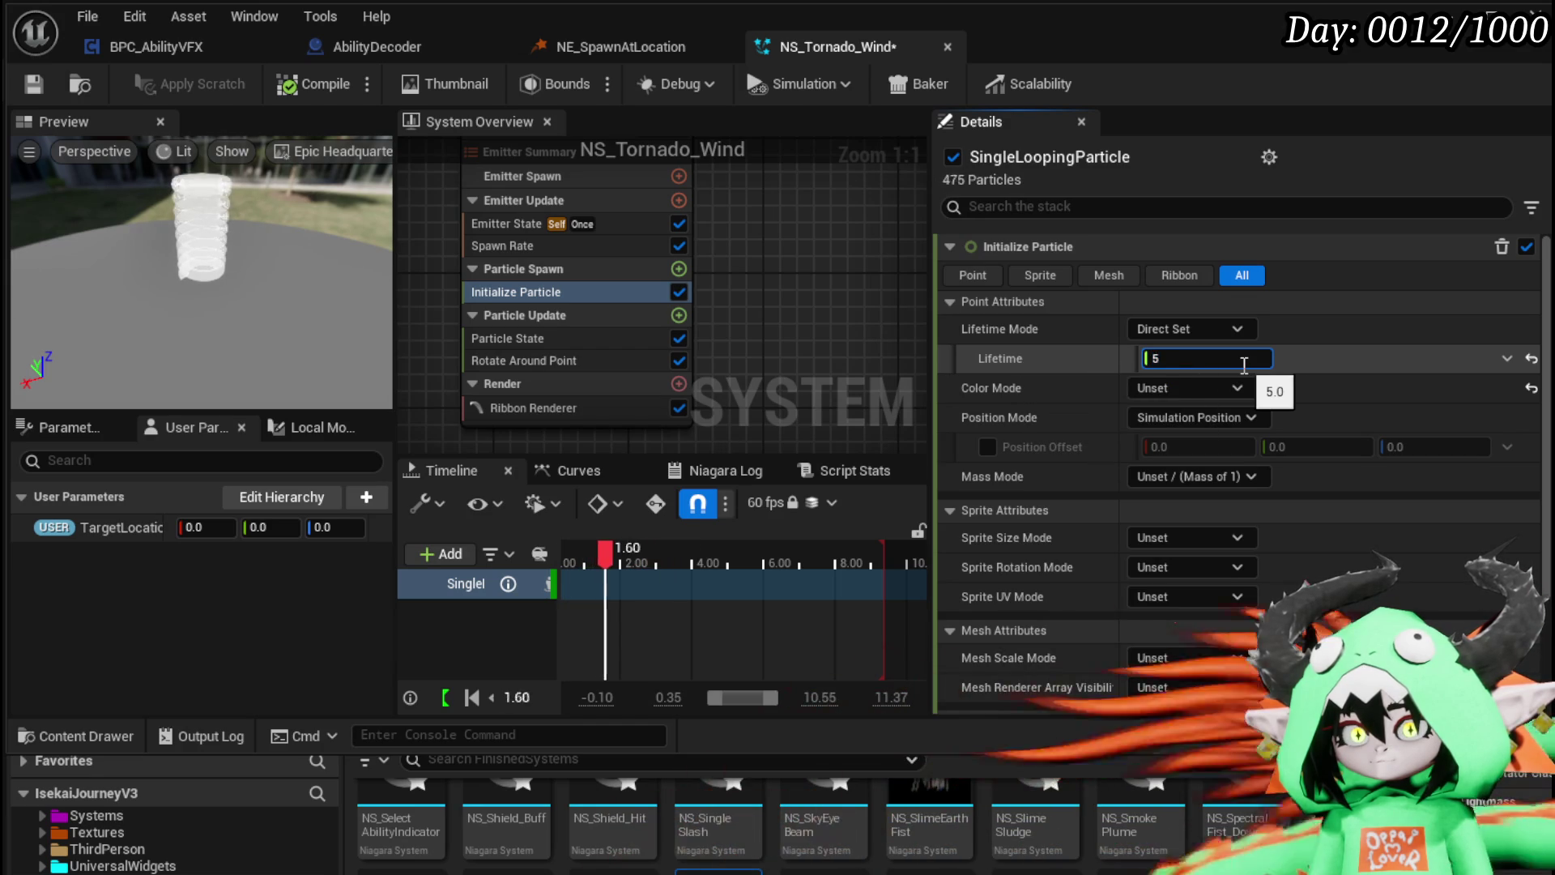
key("BackSpace")
type("1")
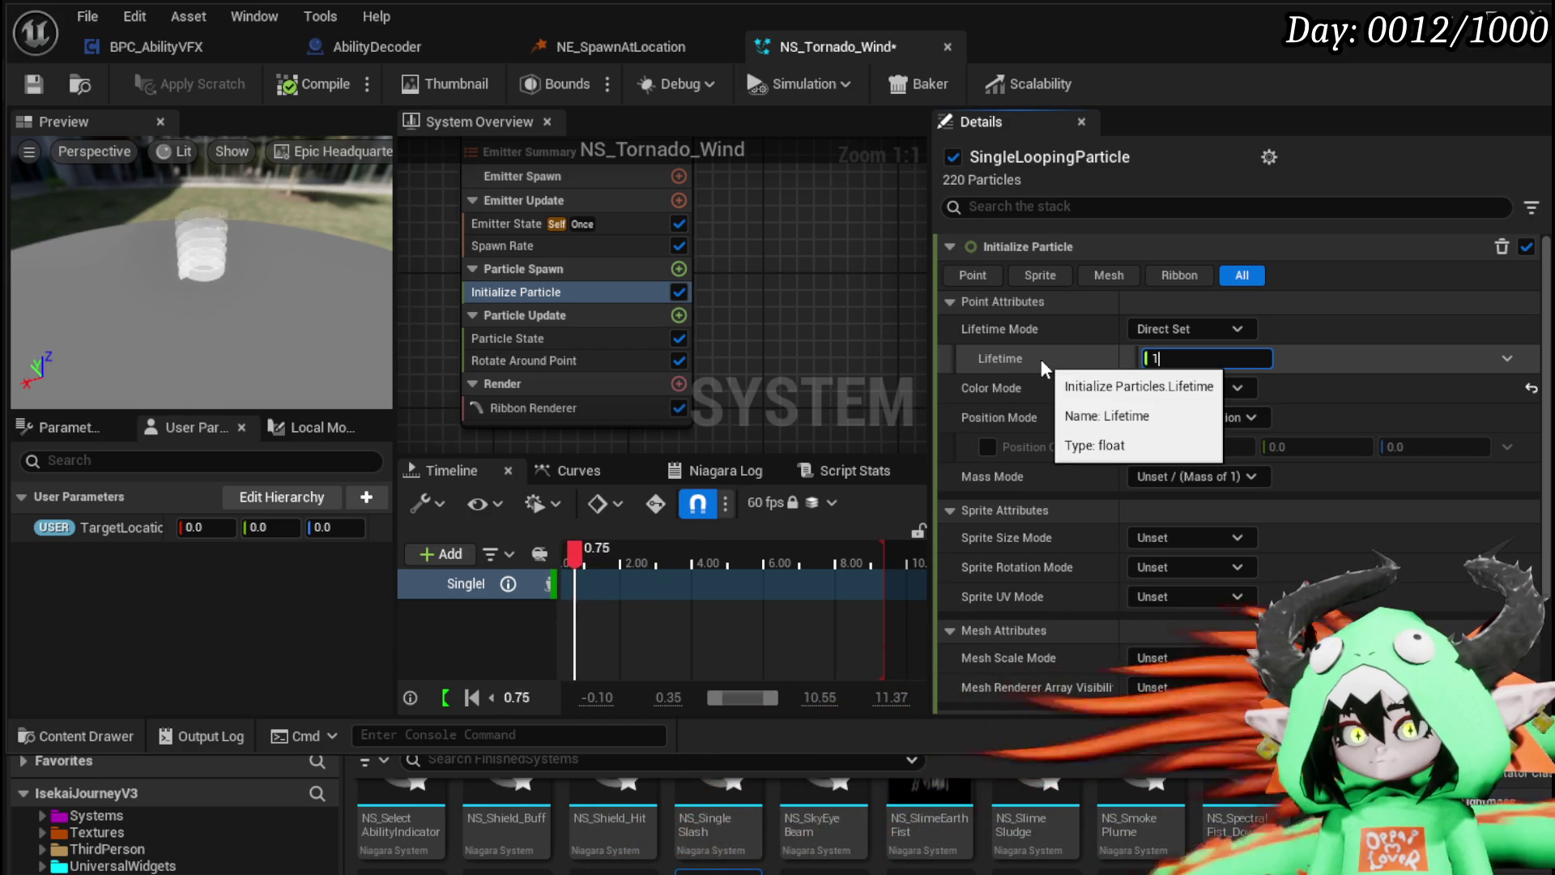
key("Return")
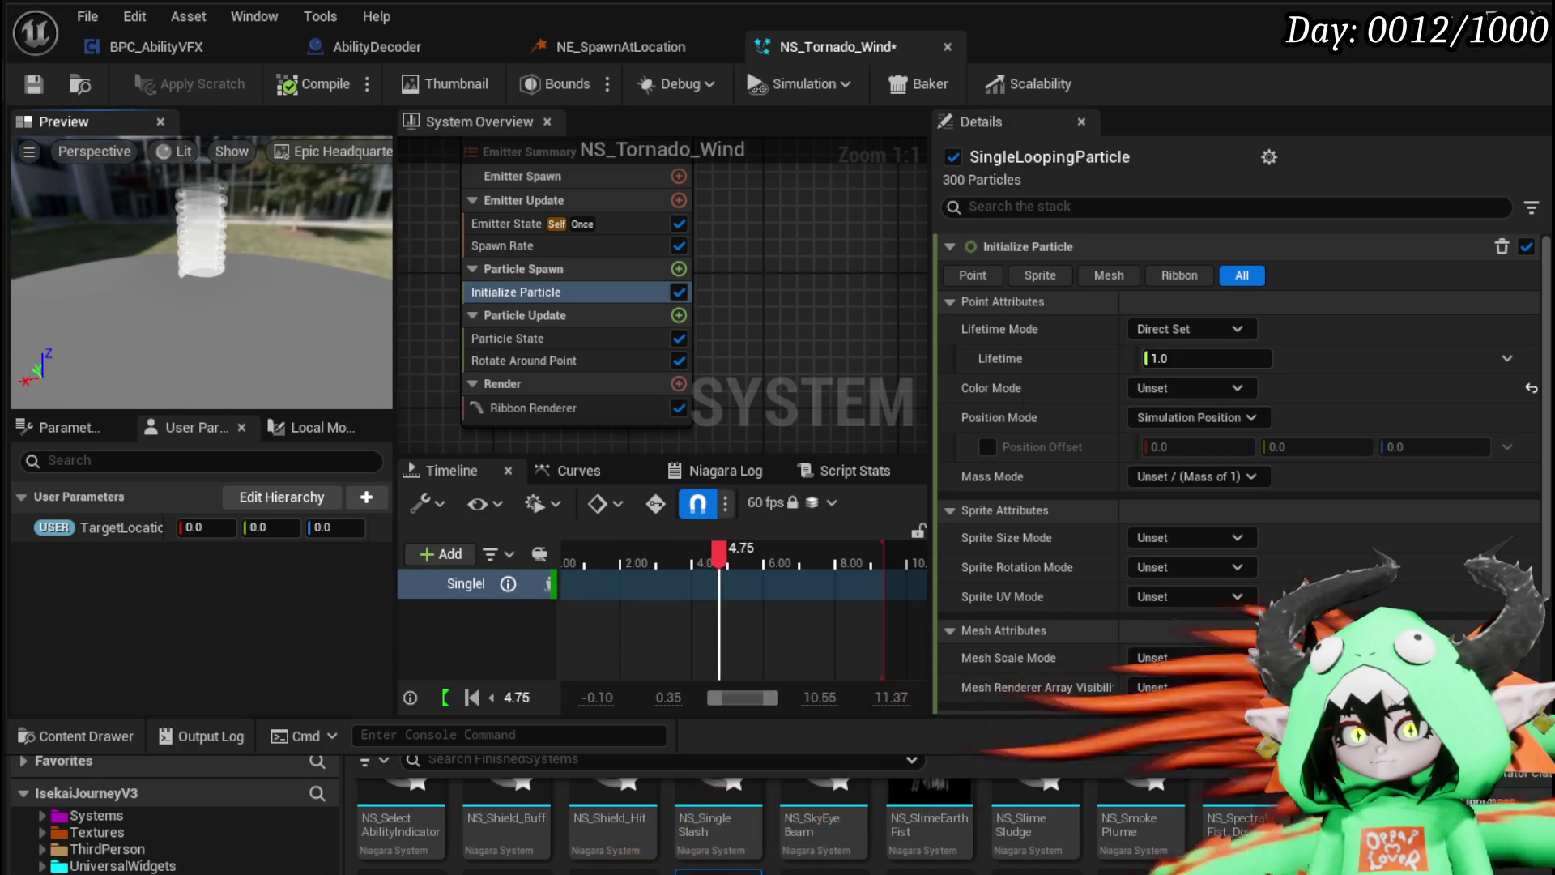
type("2")
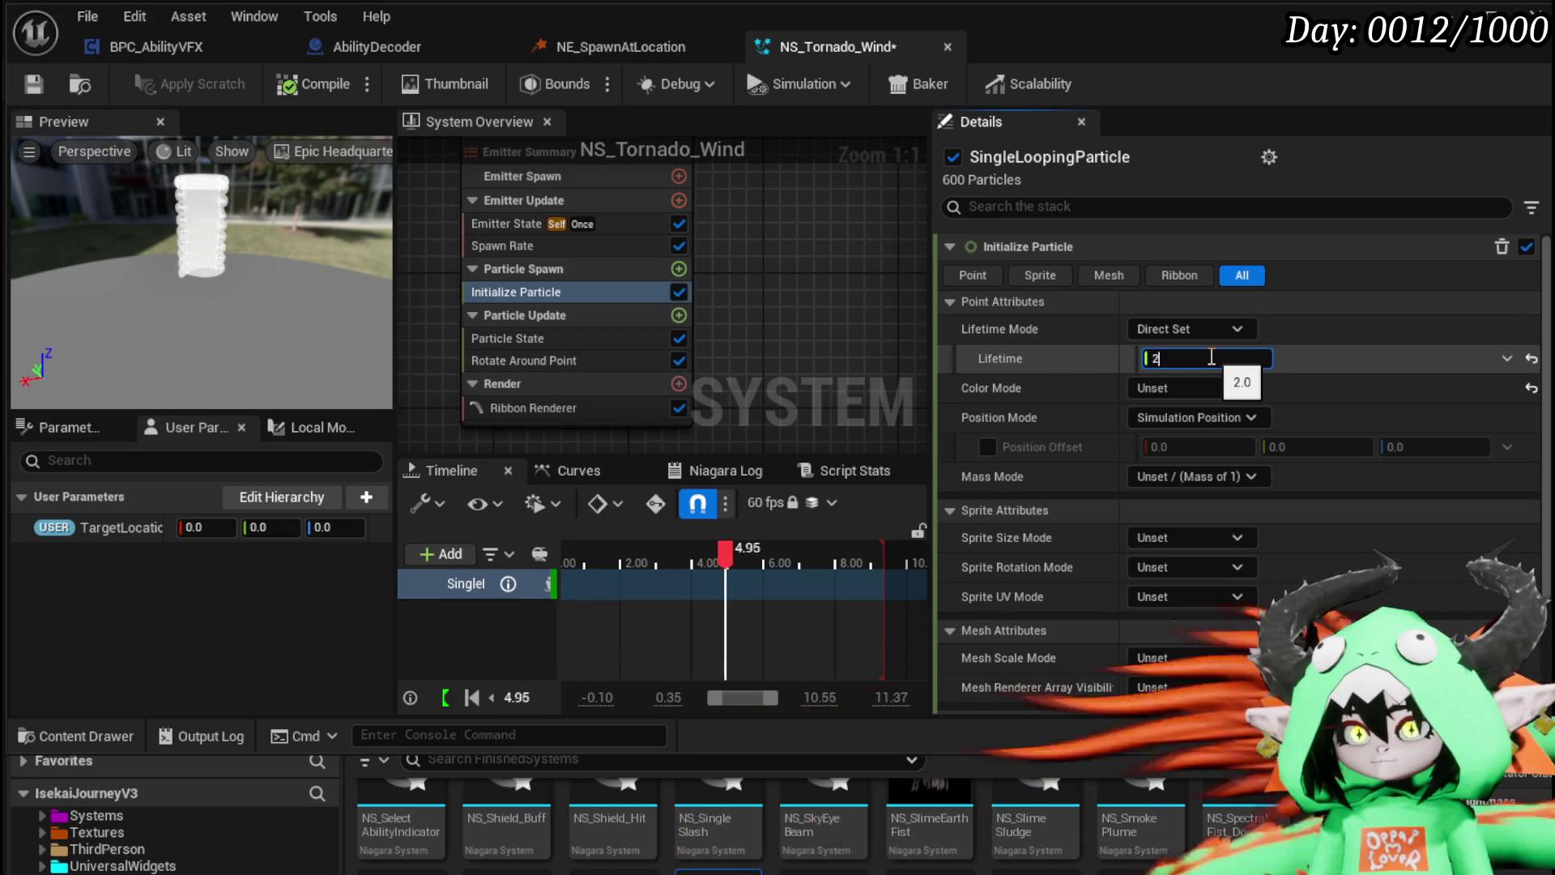
type("1")
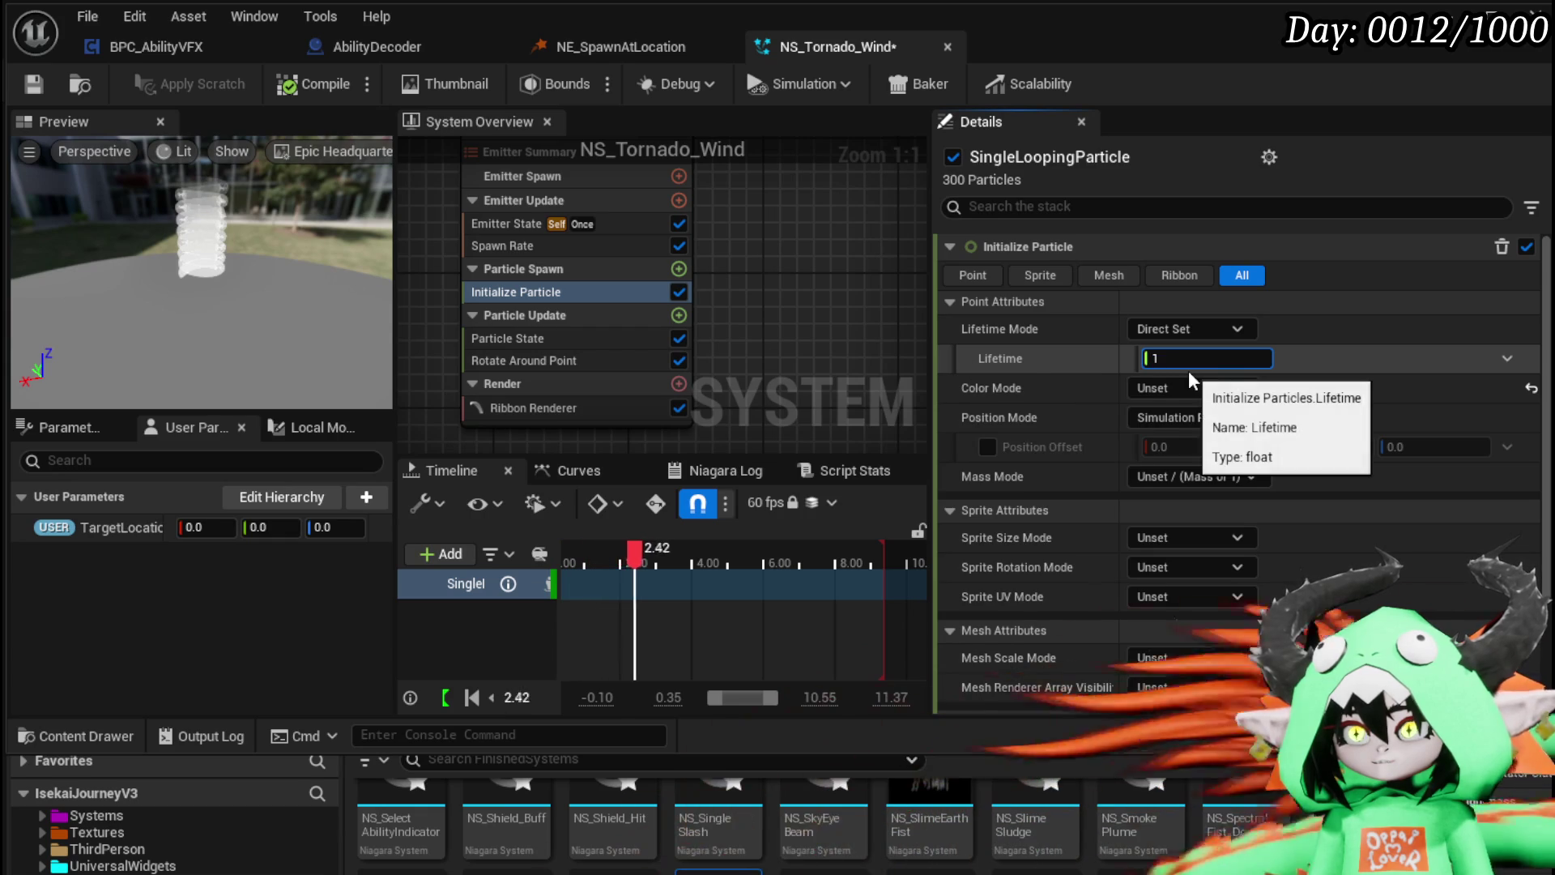
left_click(1024, 357)
scroll(1089, 373, "down", 5)
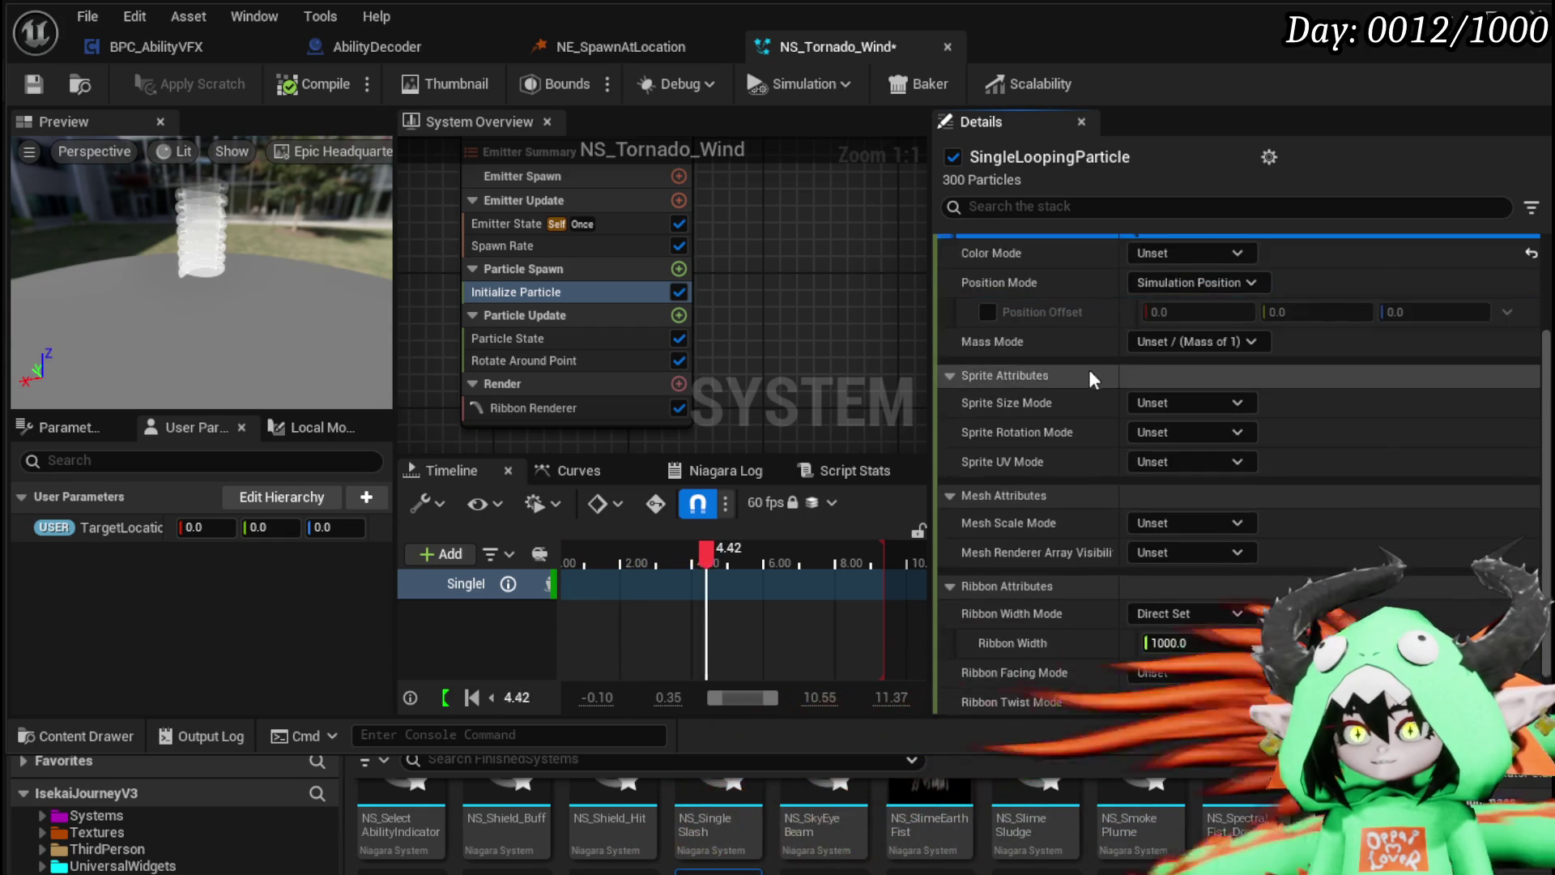
key("BackSpace")
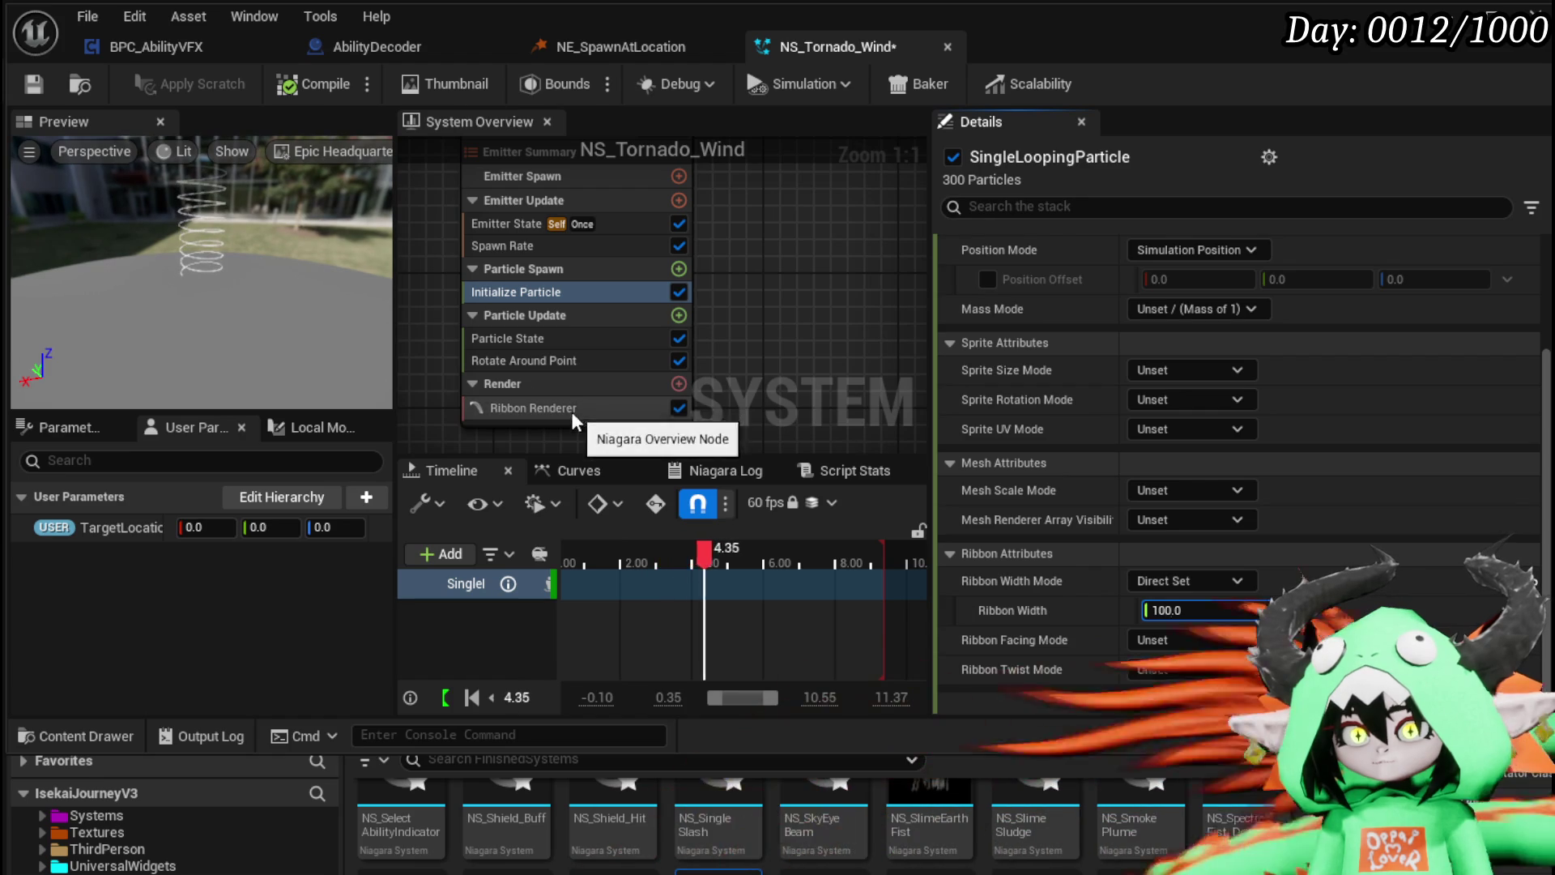
Step: Trim the Rotate Around Point Radius from 1750.0 to 175.0
left_click(514, 363)
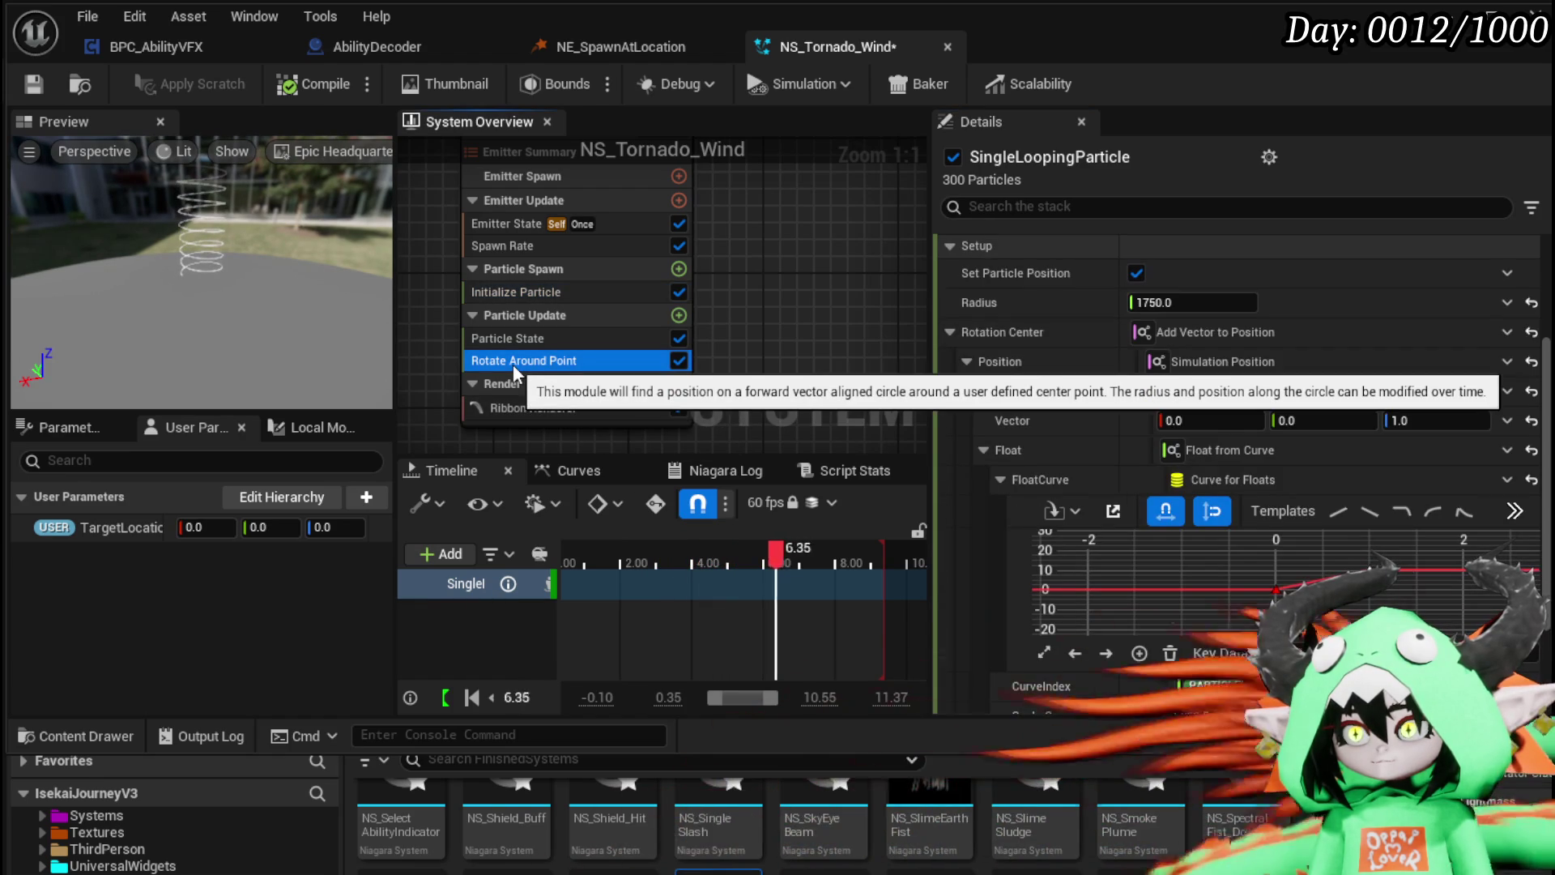
left_click(1167, 302)
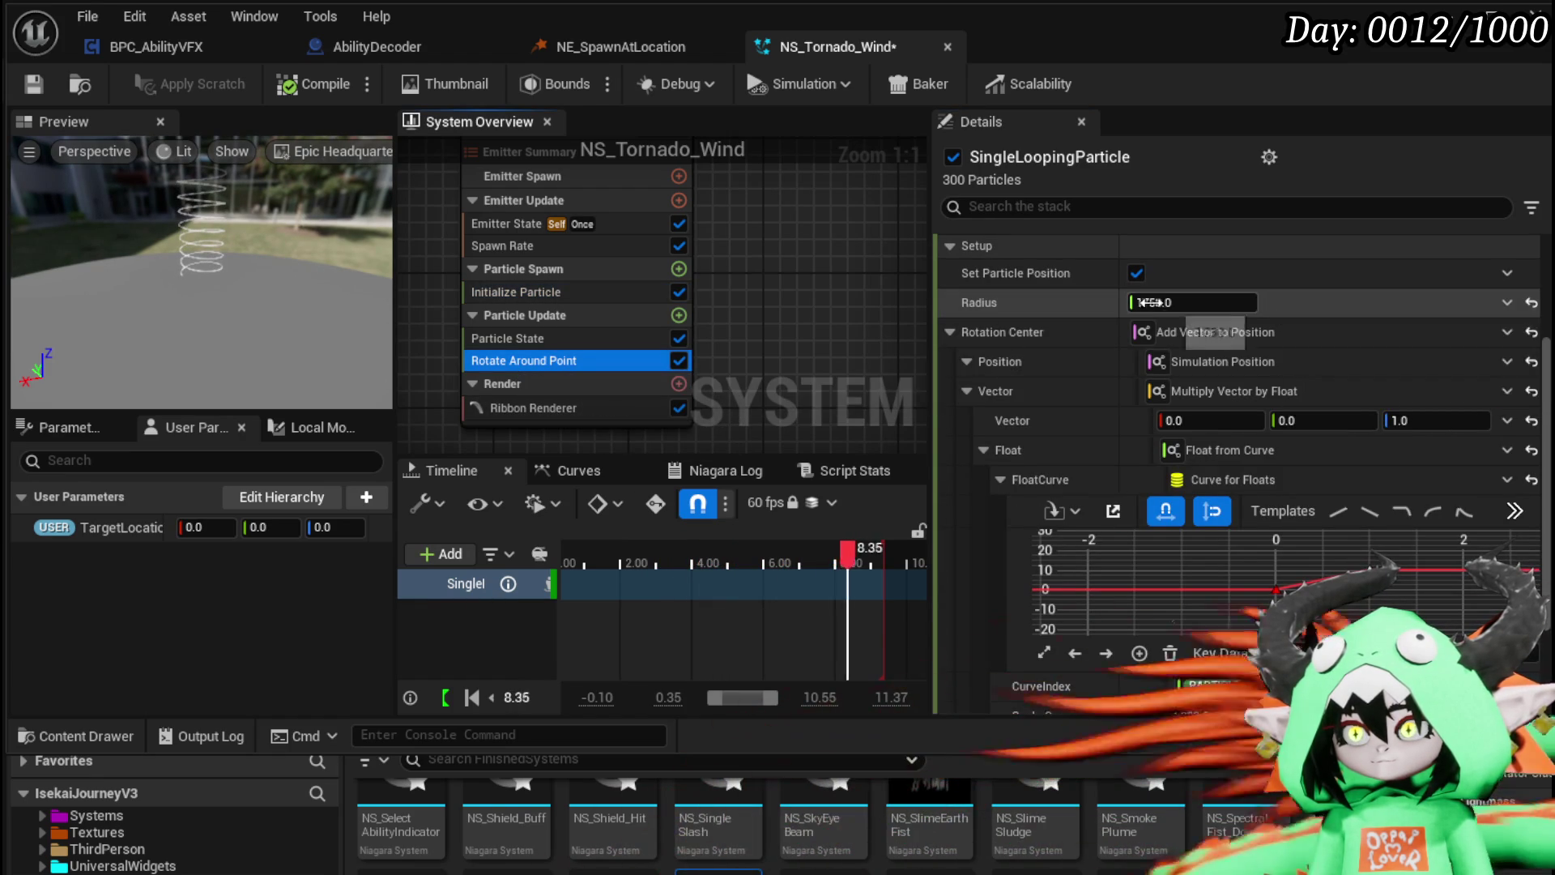
left_click(1163, 303)
key("BackSpace")
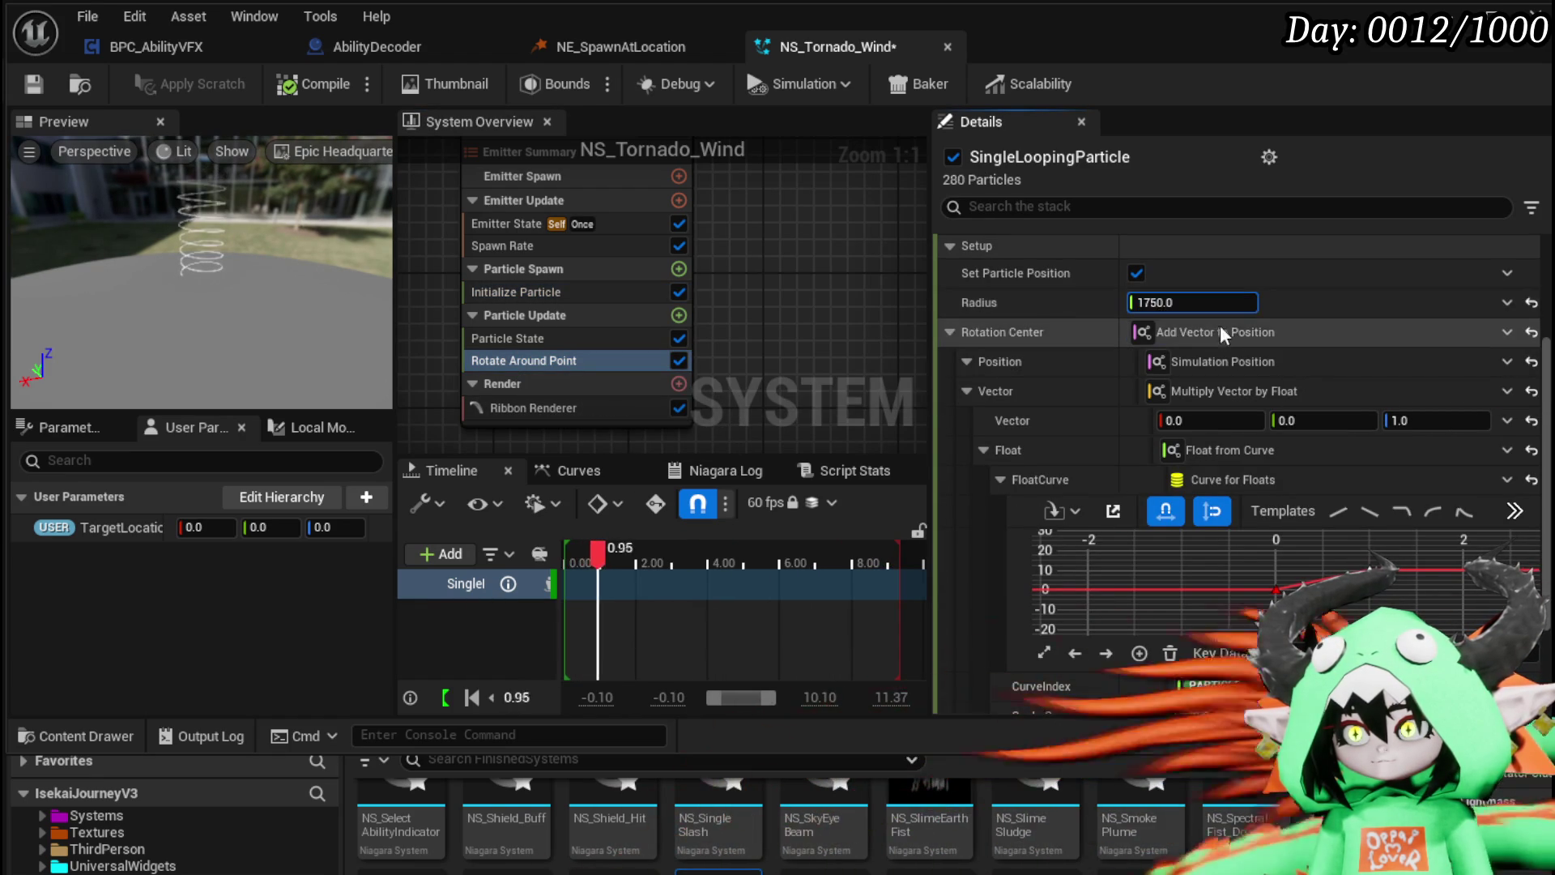
scroll(1176, 308, "up", 3)
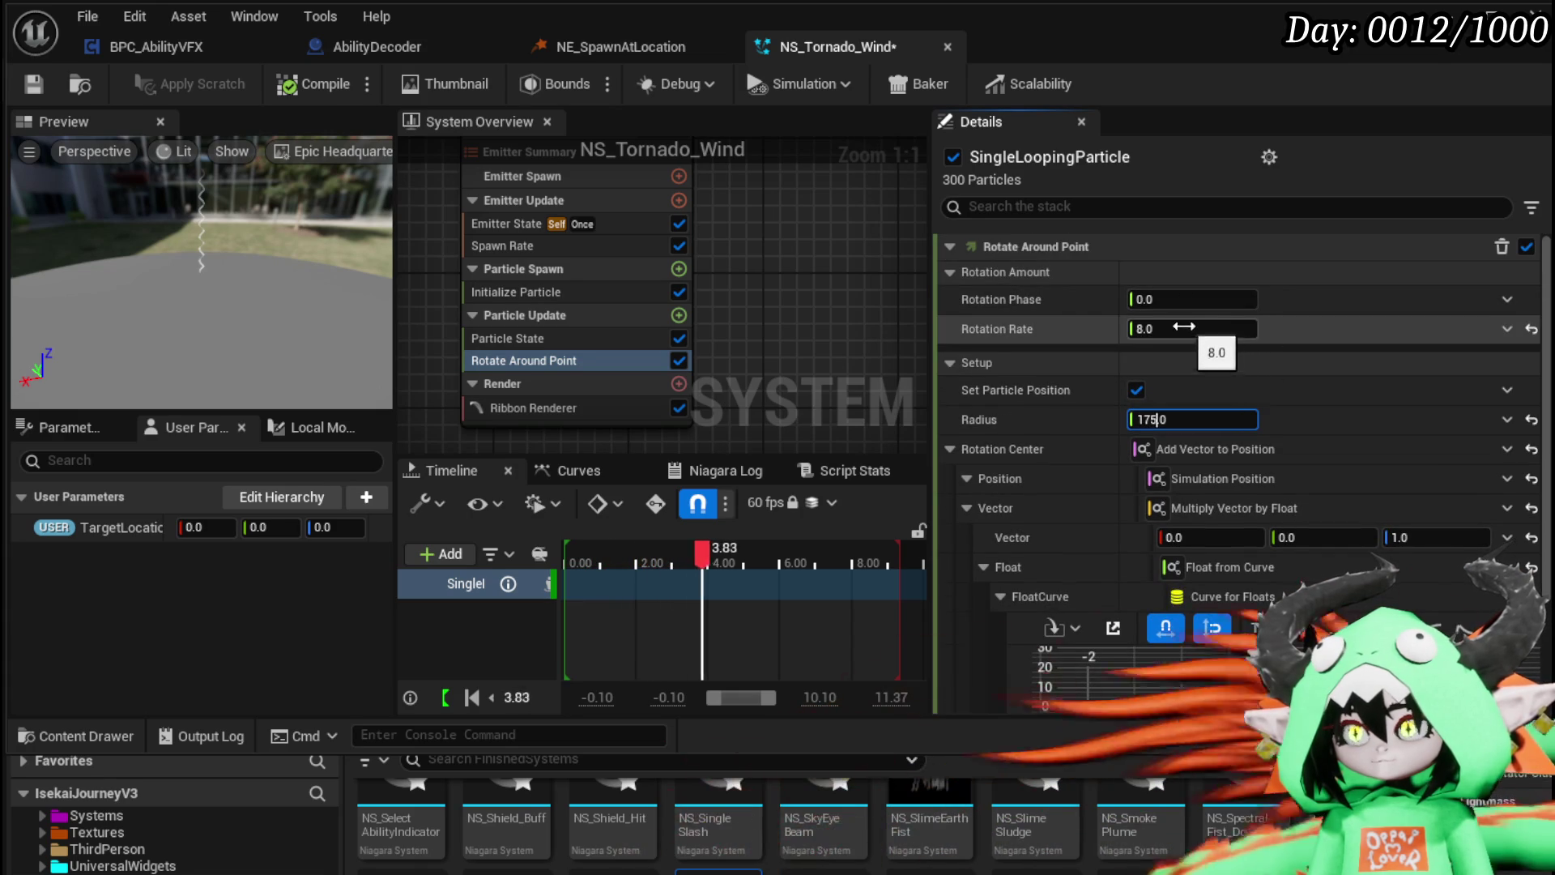
Step: Set Rotation Rate to 15 and bring the Radius back to 1750
left_click(1219, 329)
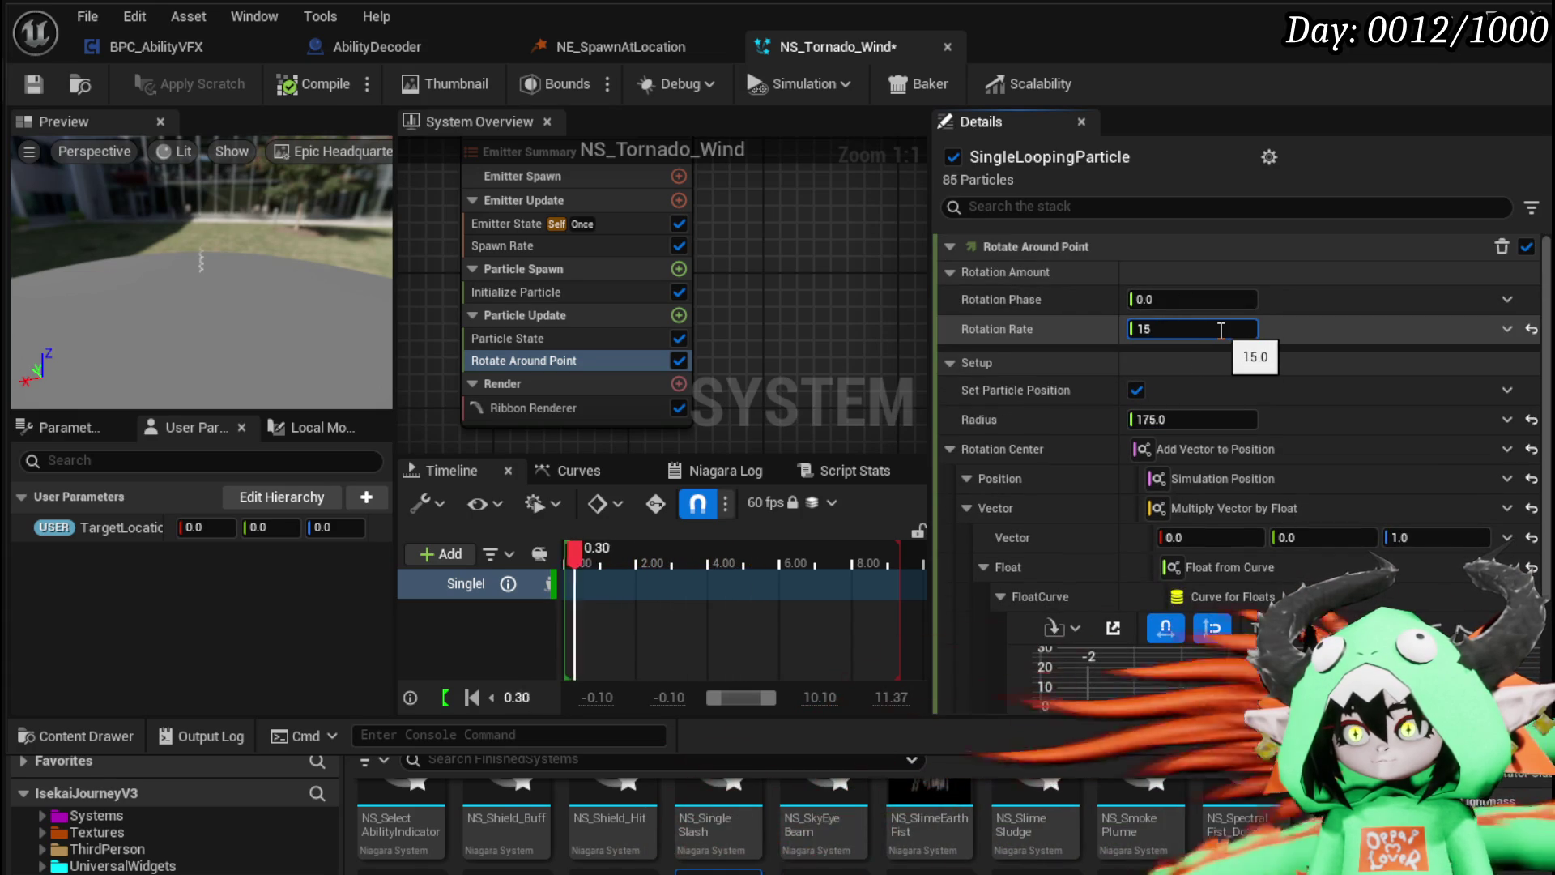
type("15")
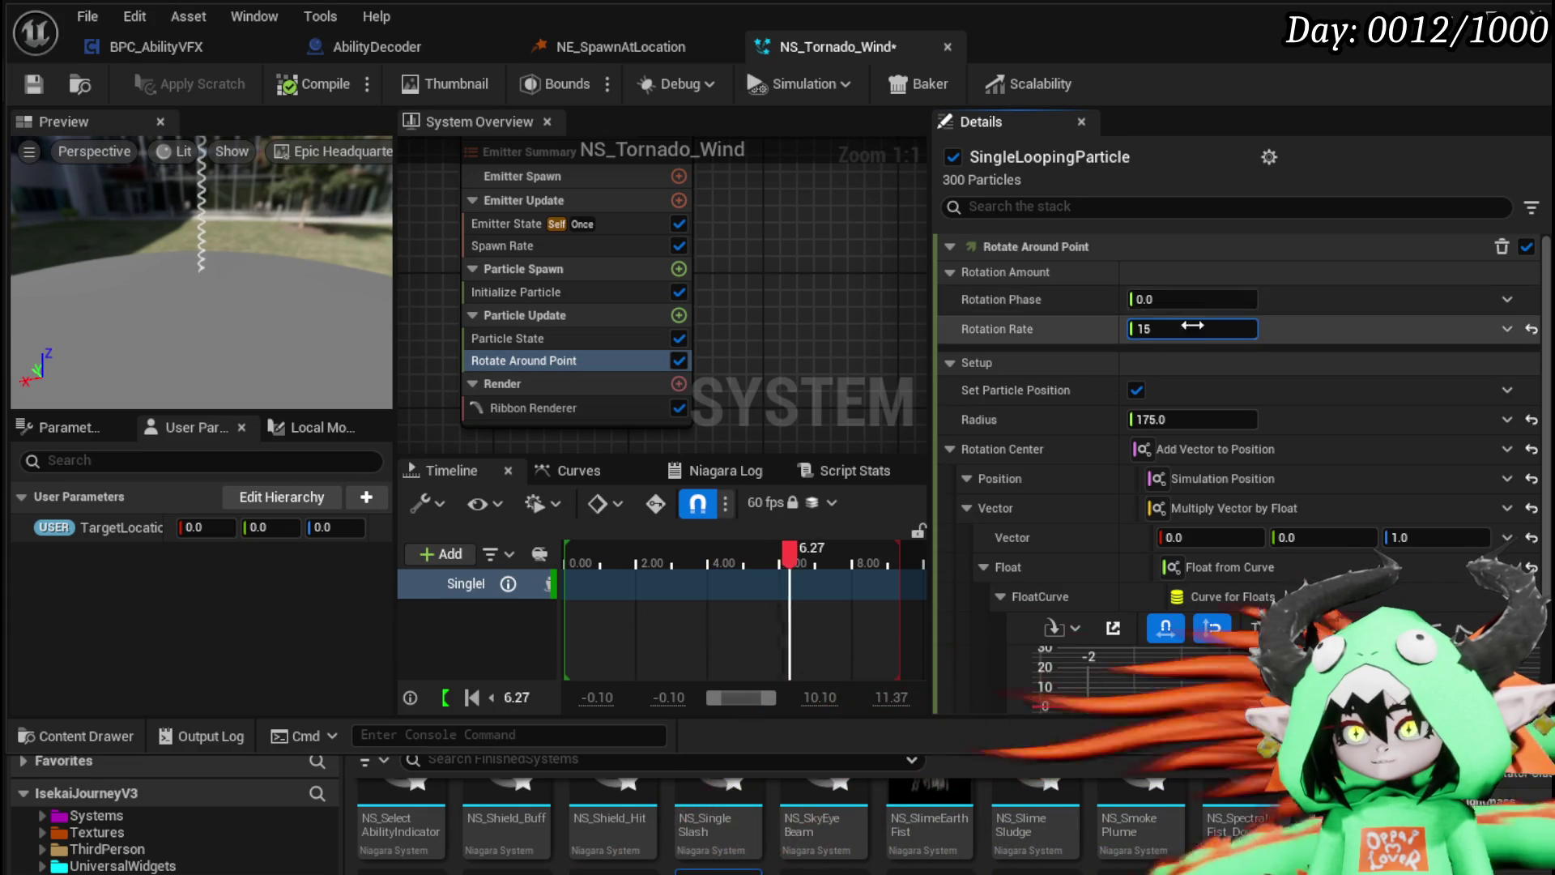
type("5")
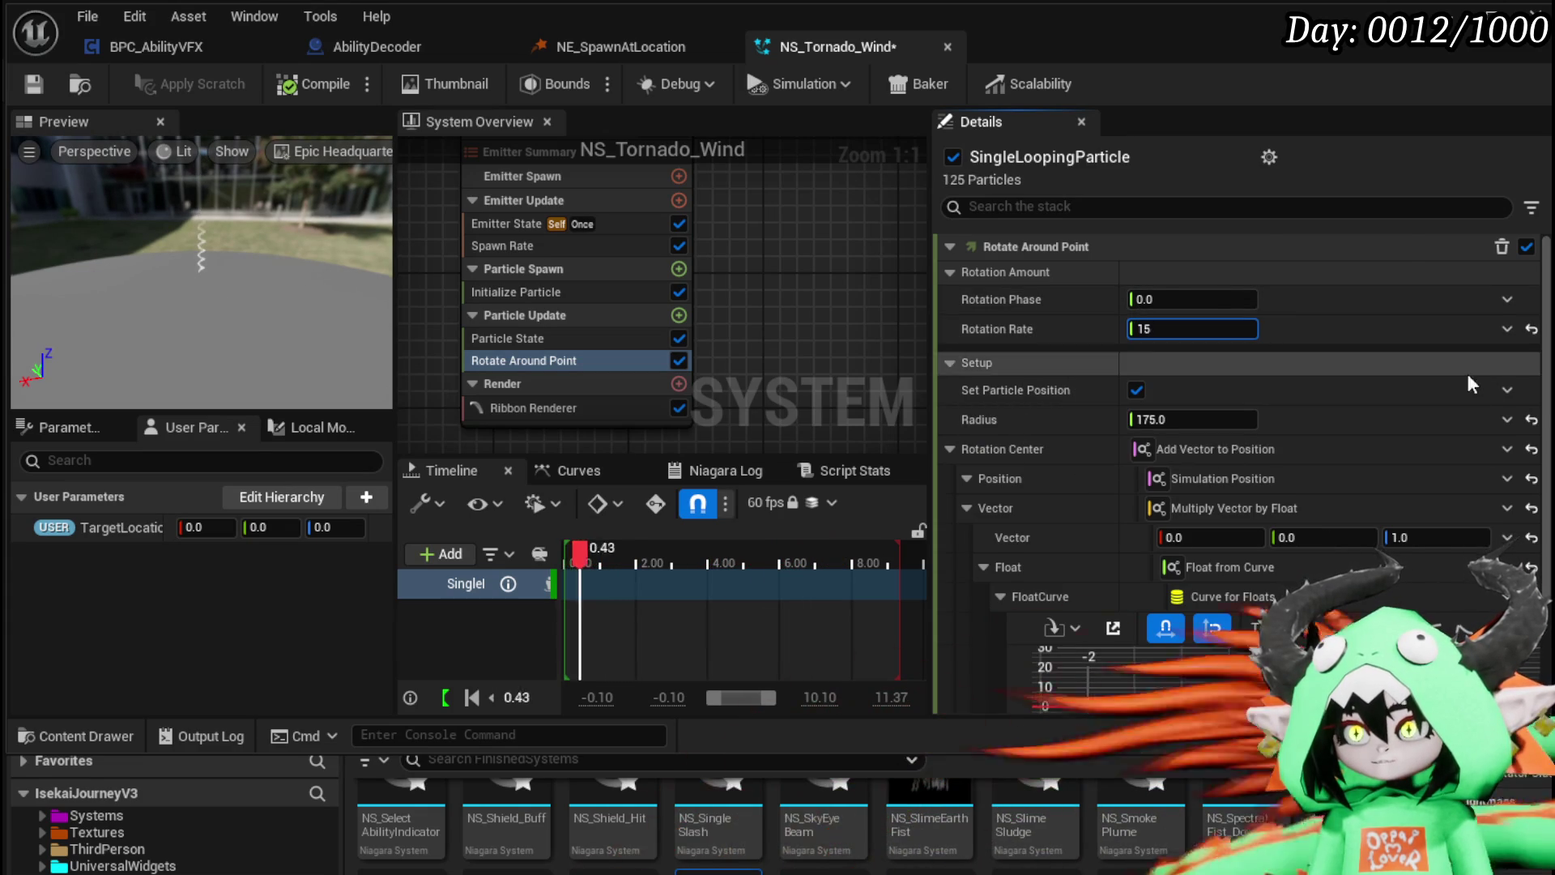
scroll(1468, 372, "down", 3)
scroll(1476, 375, "up", 3)
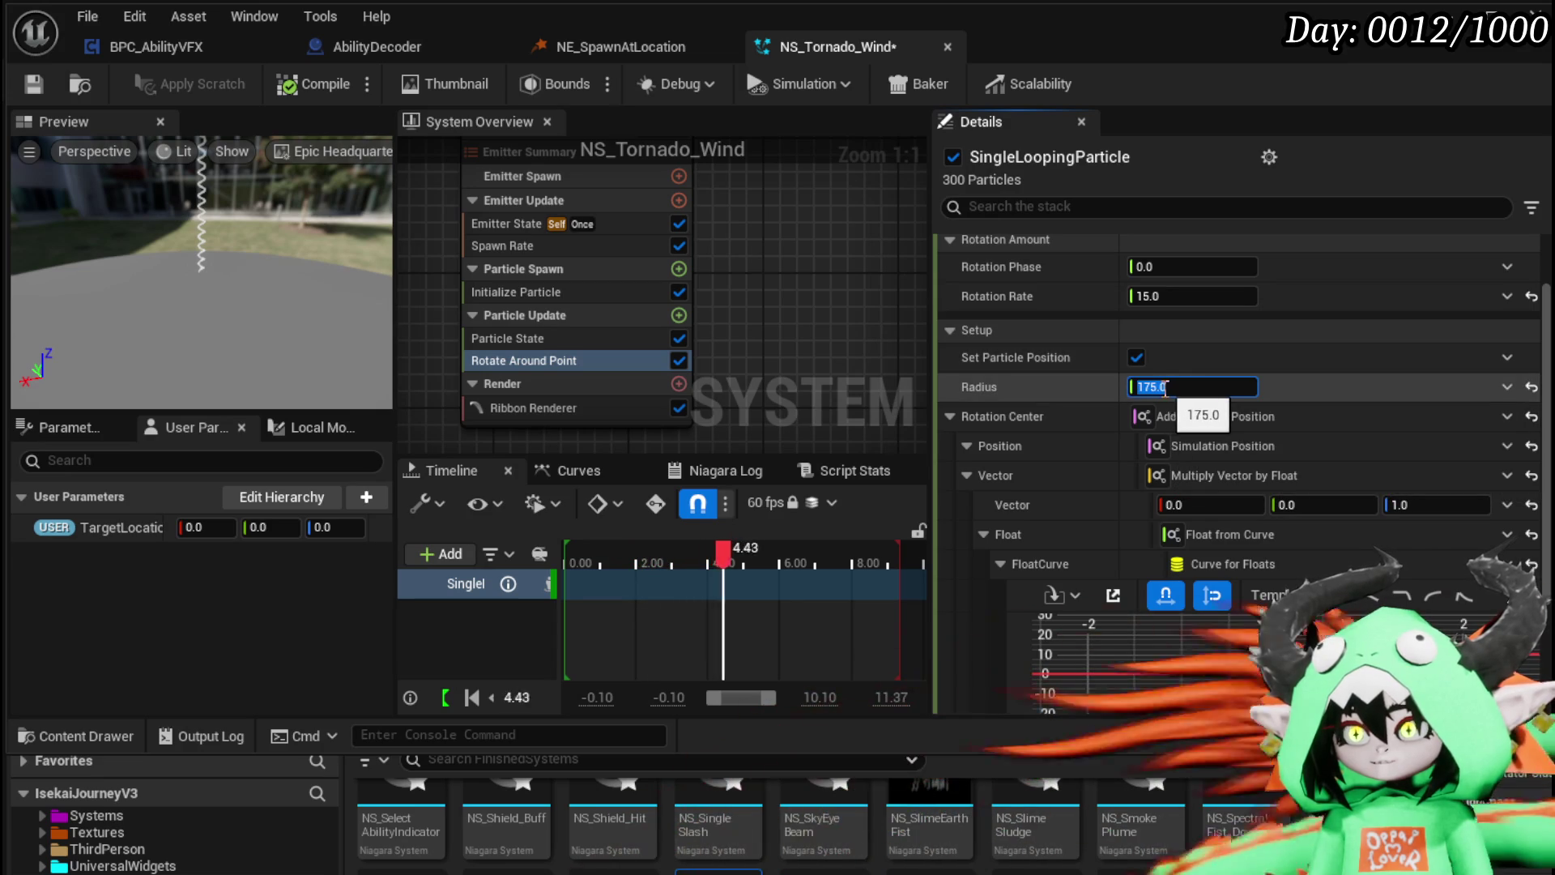
type("0")
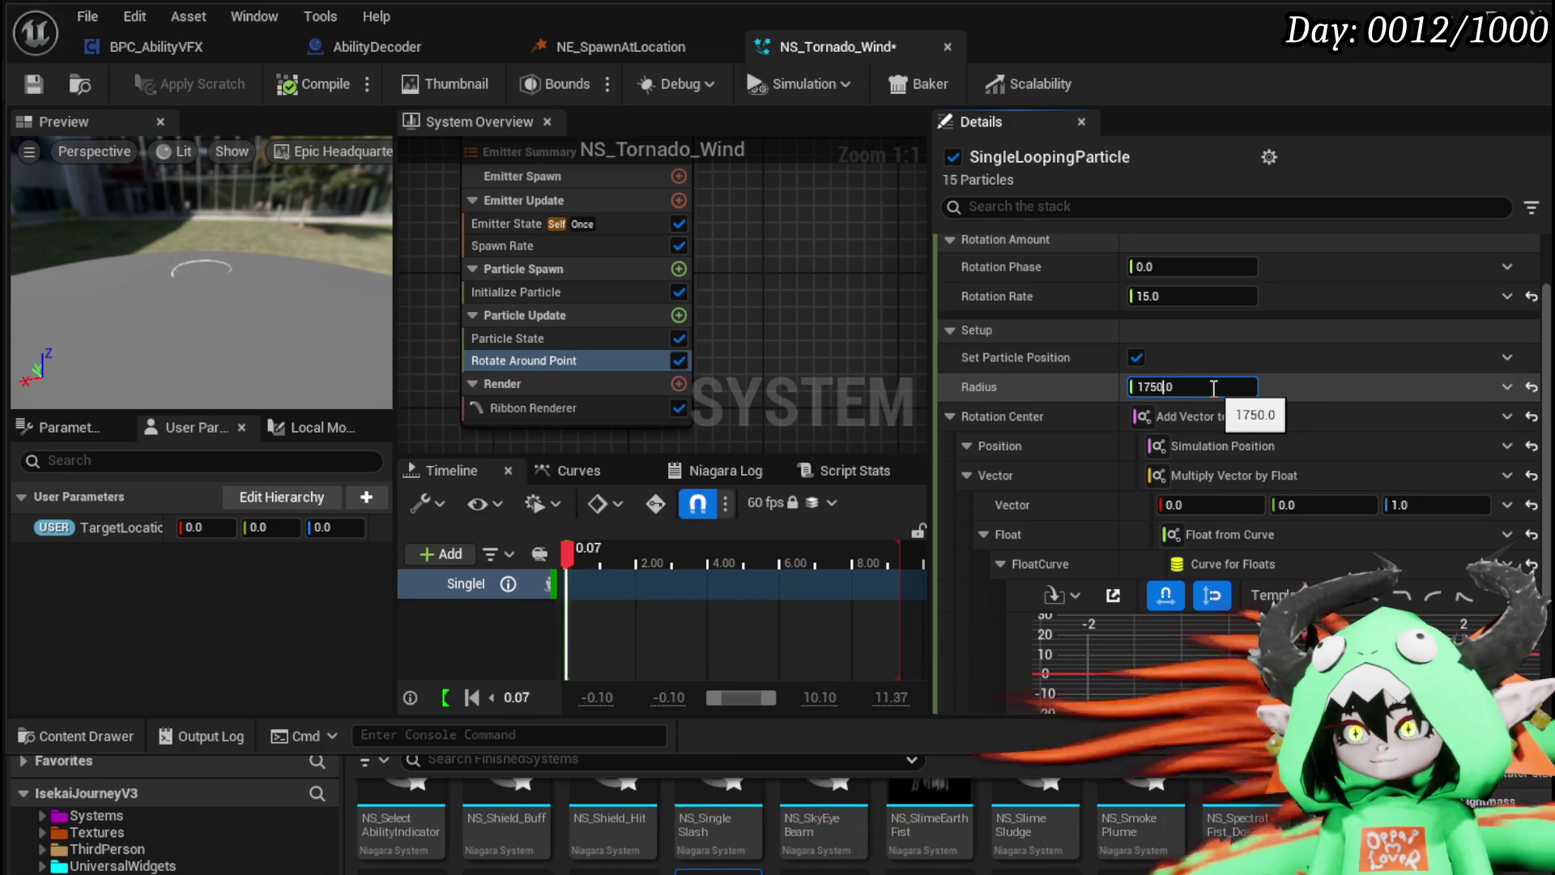
Step: Show Initialize Particle's Ribbon Attributes to edit Ribbon Width
left_click(518, 292)
scroll(1278, 455, "down", 3)
left_click(1163, 615)
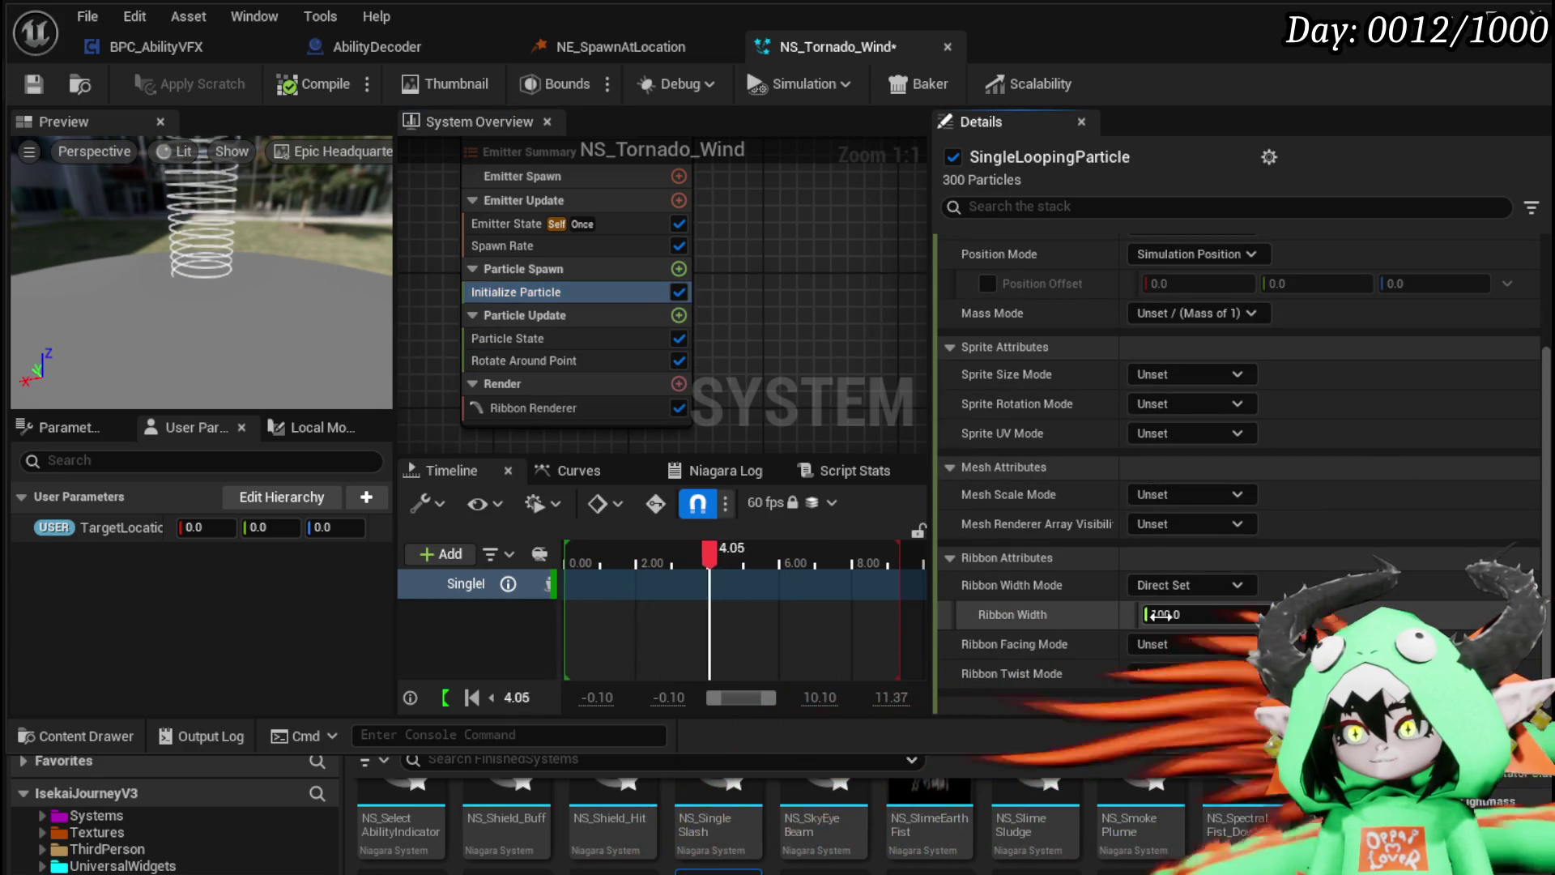
Step: Raise Ribbon Width from 100 to 1000, then return to Rotate Around Point
left_click(1170, 614)
type("0")
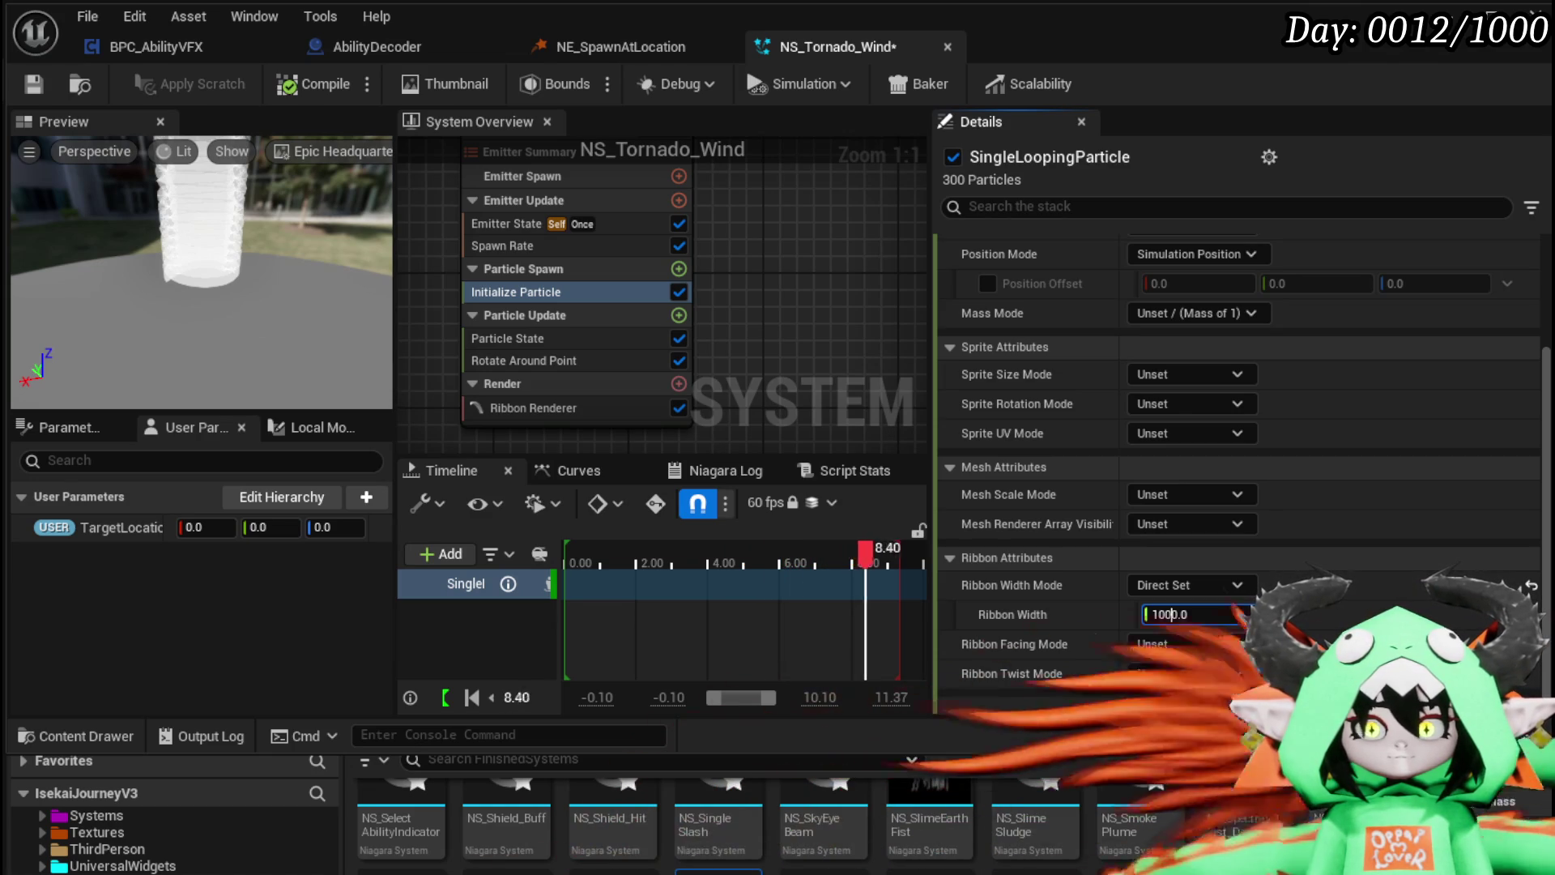
left_click(519, 360)
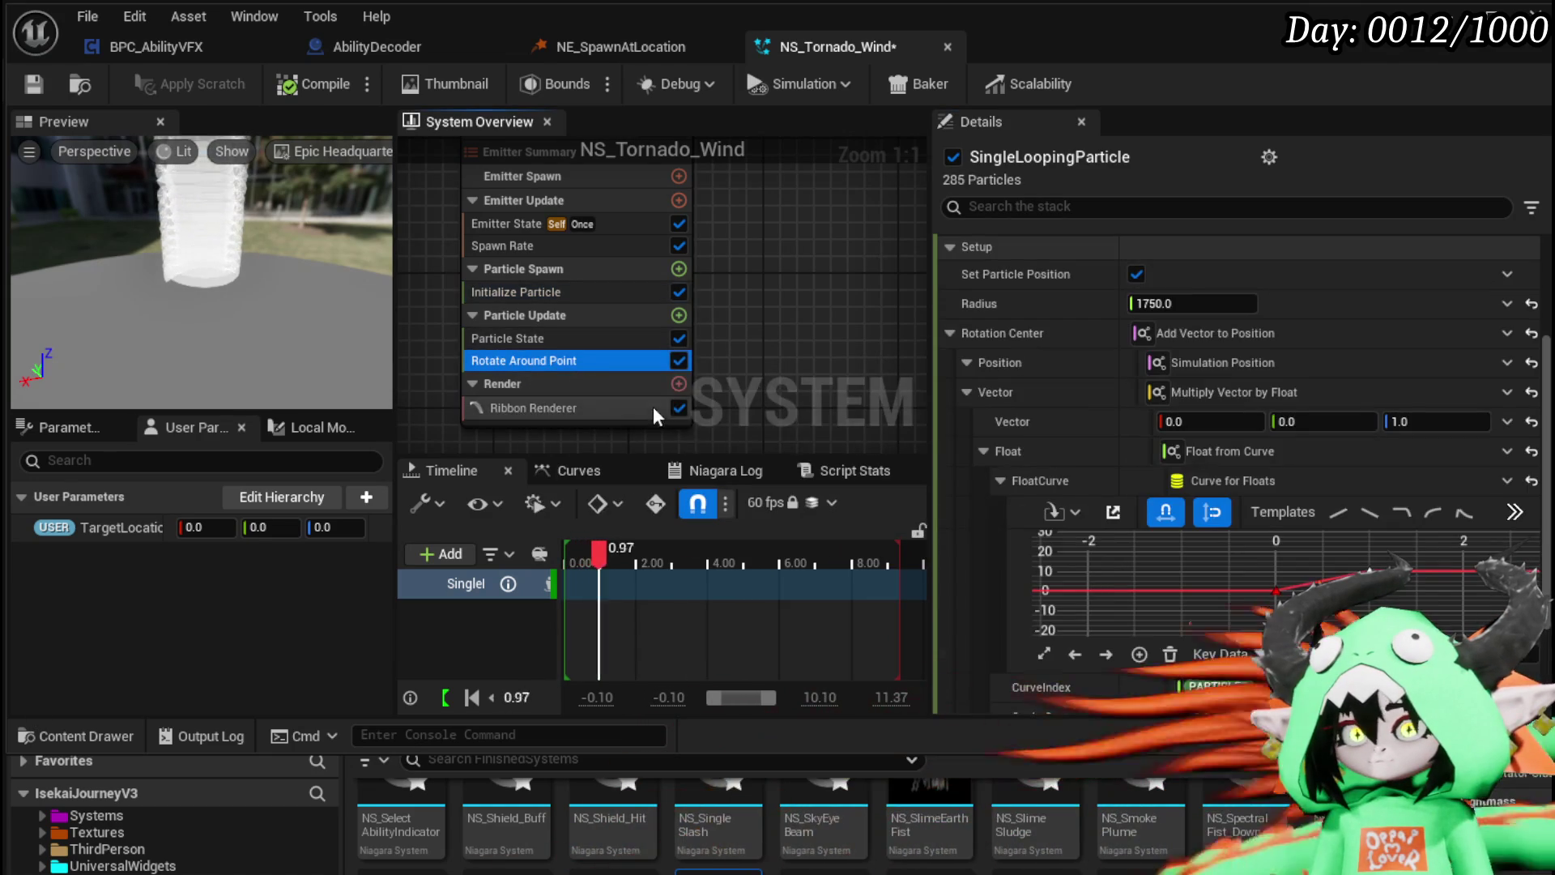
Step: Drive Rotate Around Point's Radius with a Float from Curve indexed by Particles Age
left_click(1496, 308)
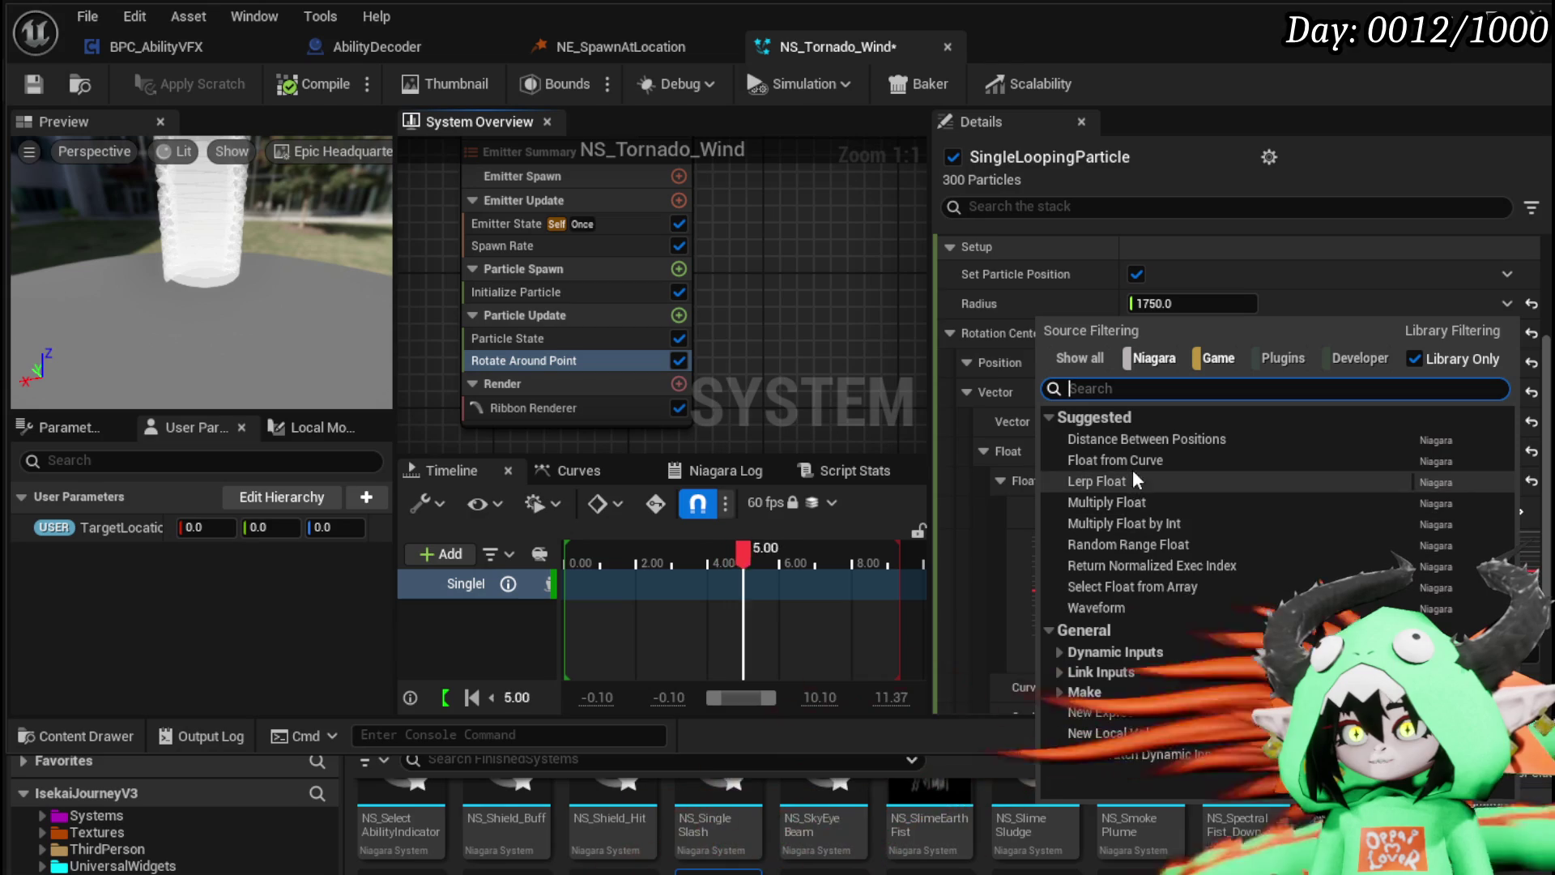
left_click(1135, 460)
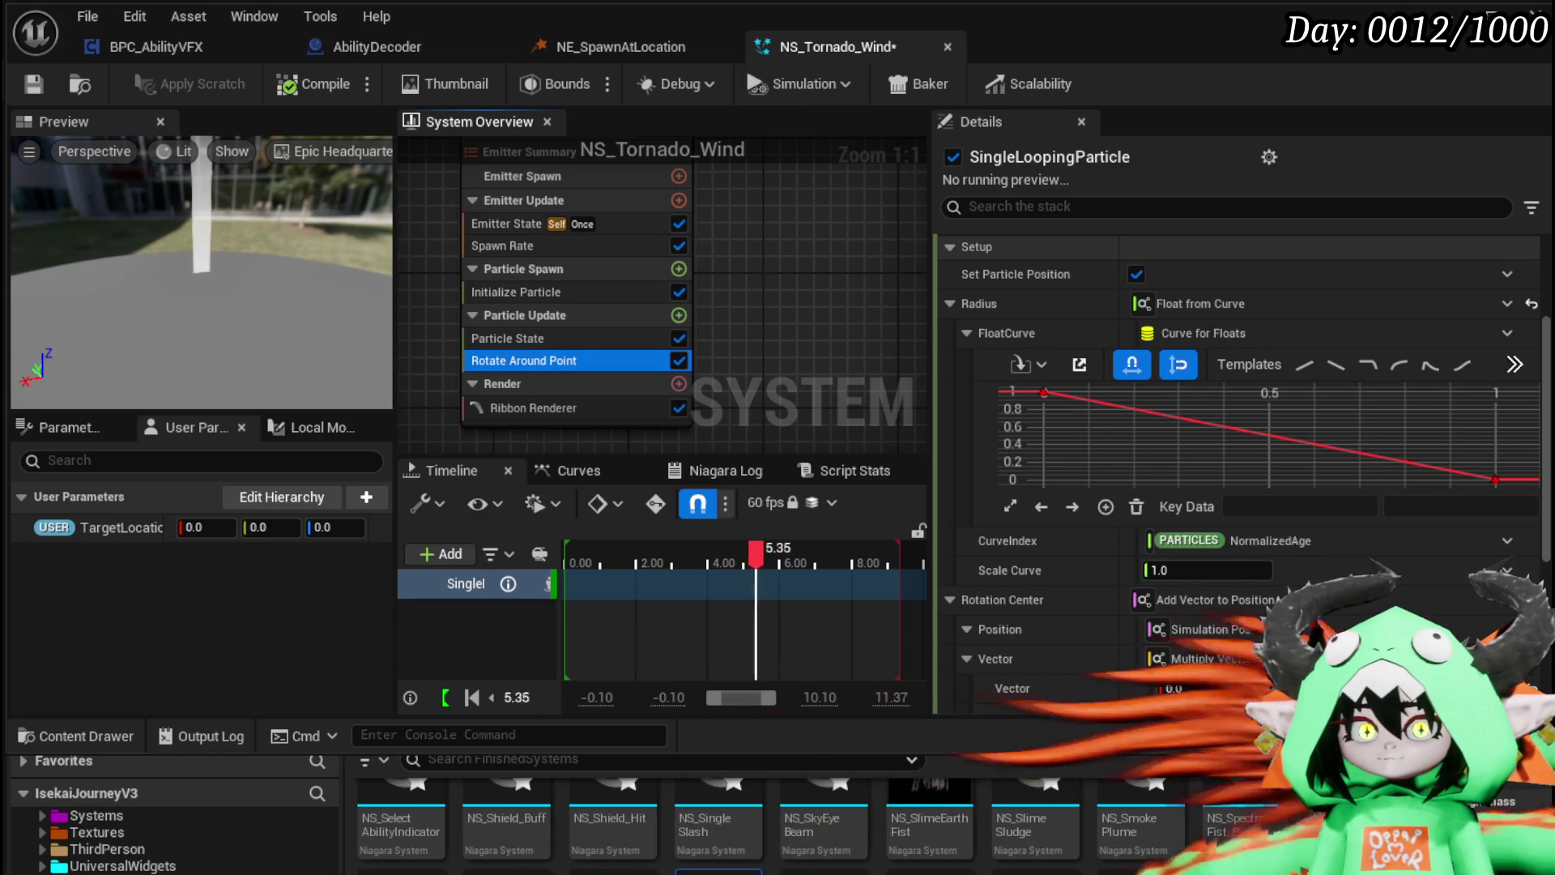
left_click(1507, 541)
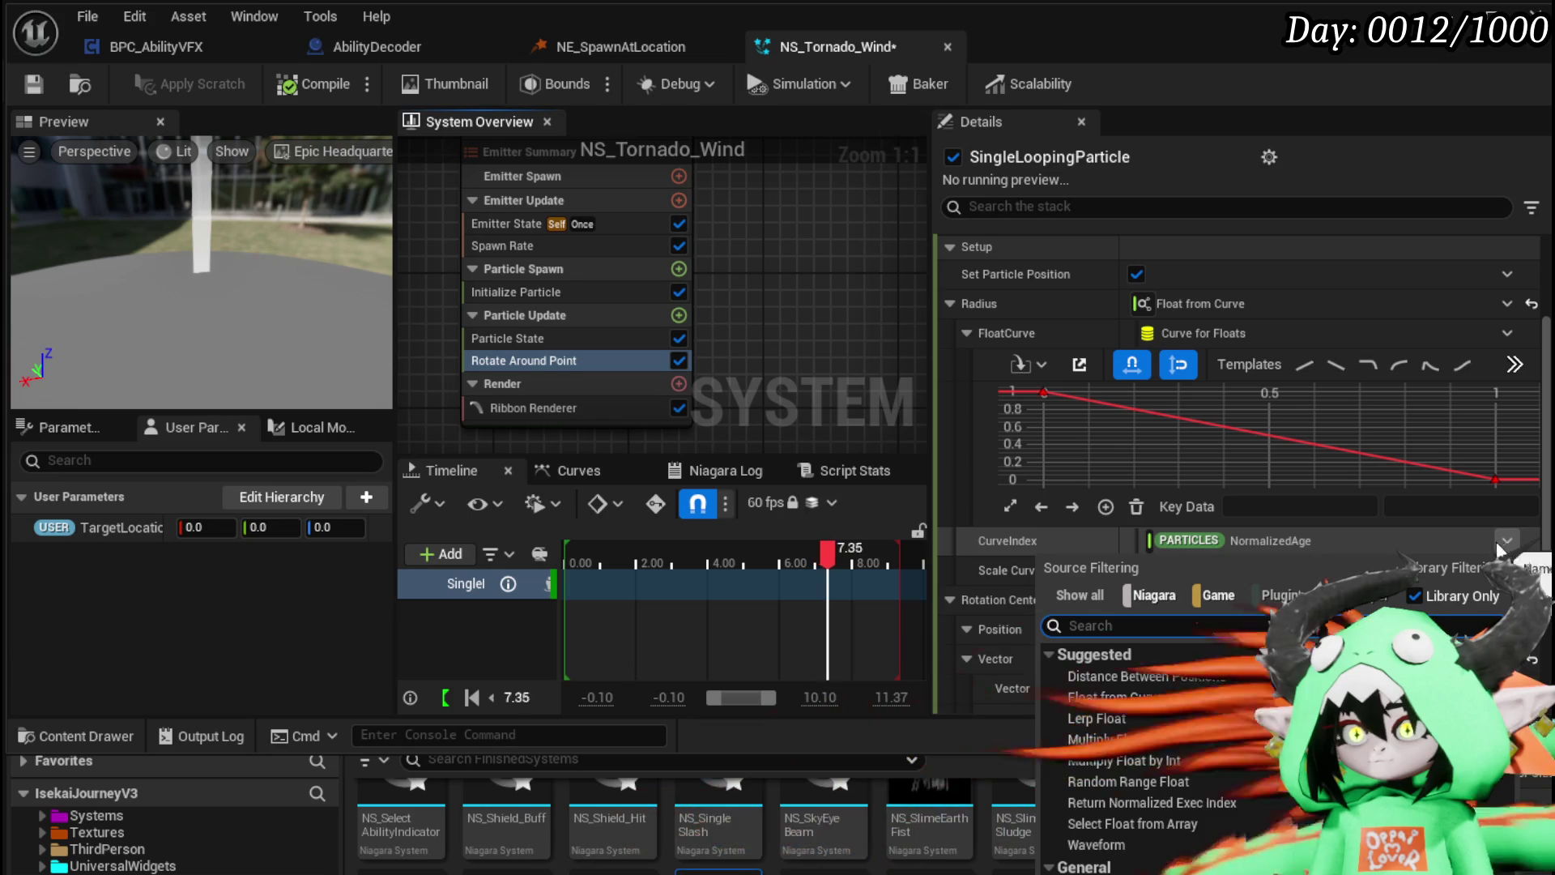
type("age")
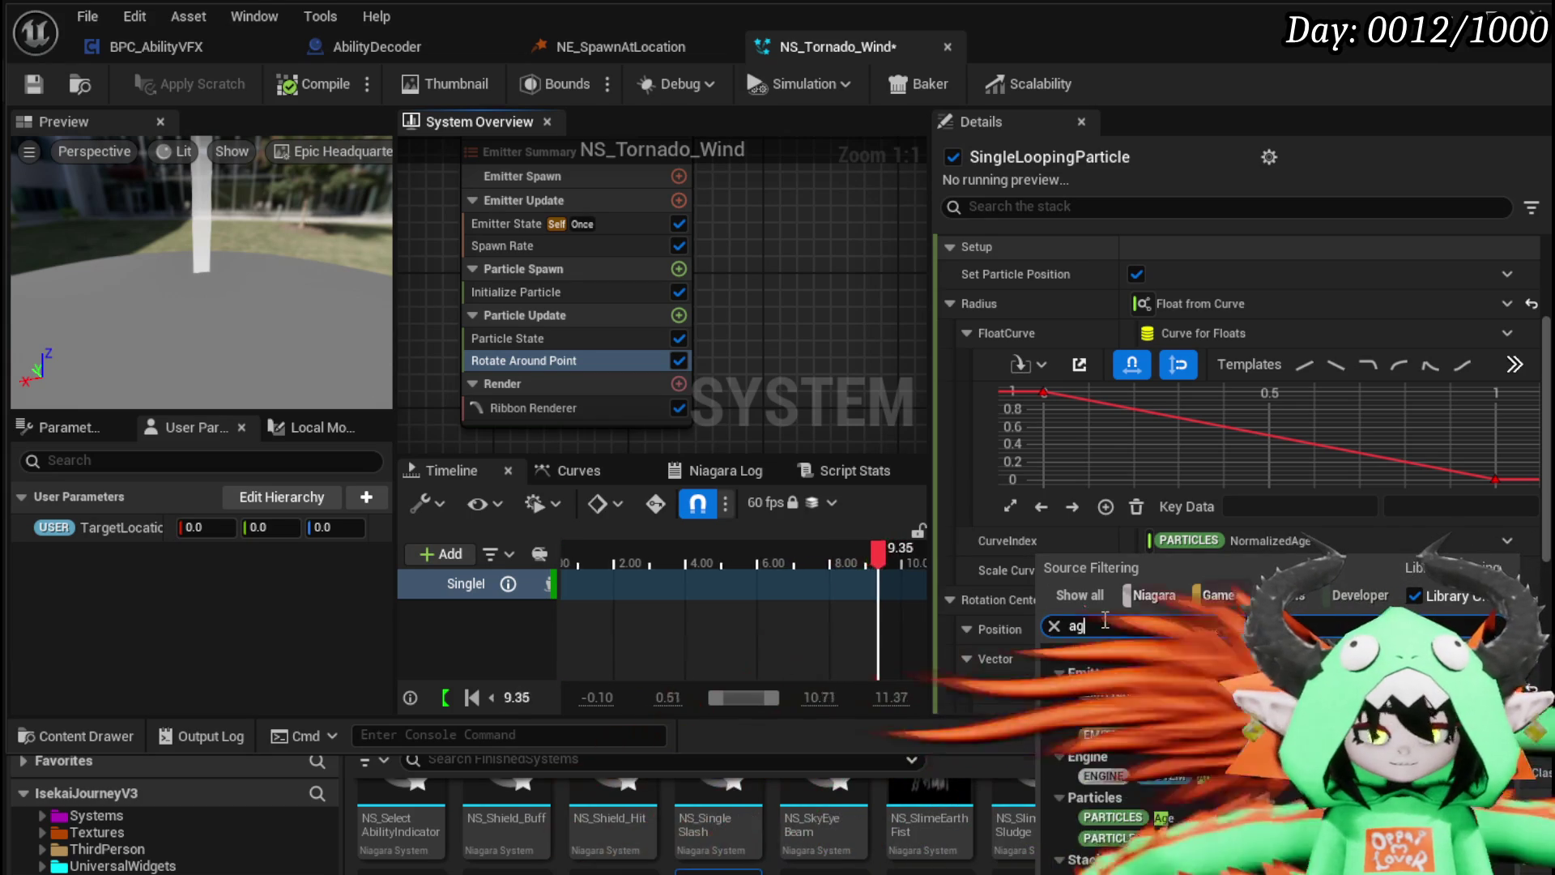
left_click(1183, 821)
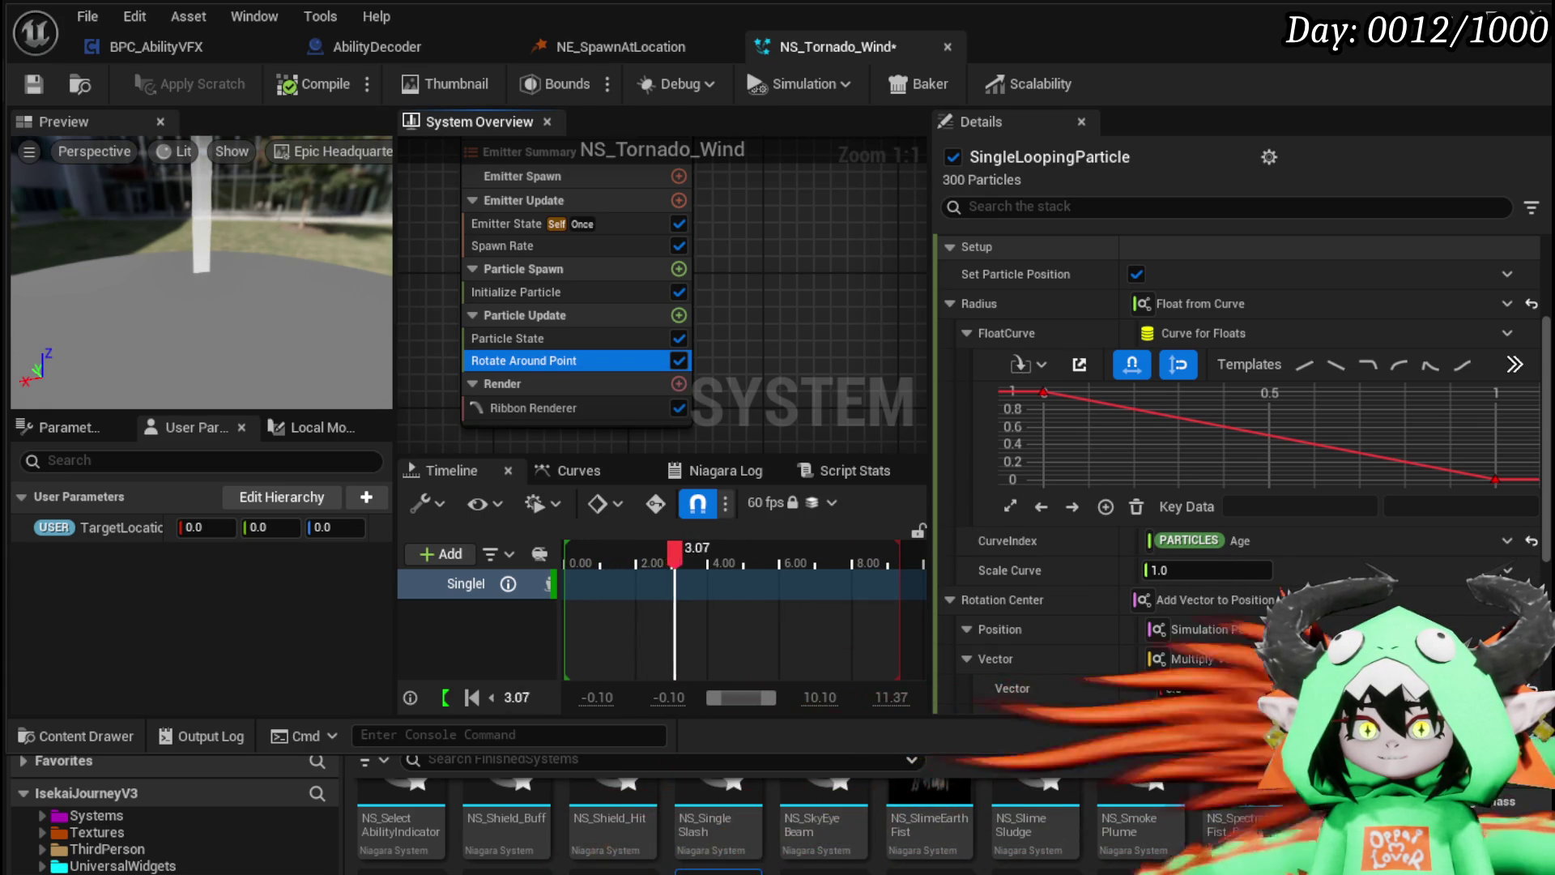
Step: Set the radius curve's first key to 0.5 and its end key to 1
left_click(1043, 392)
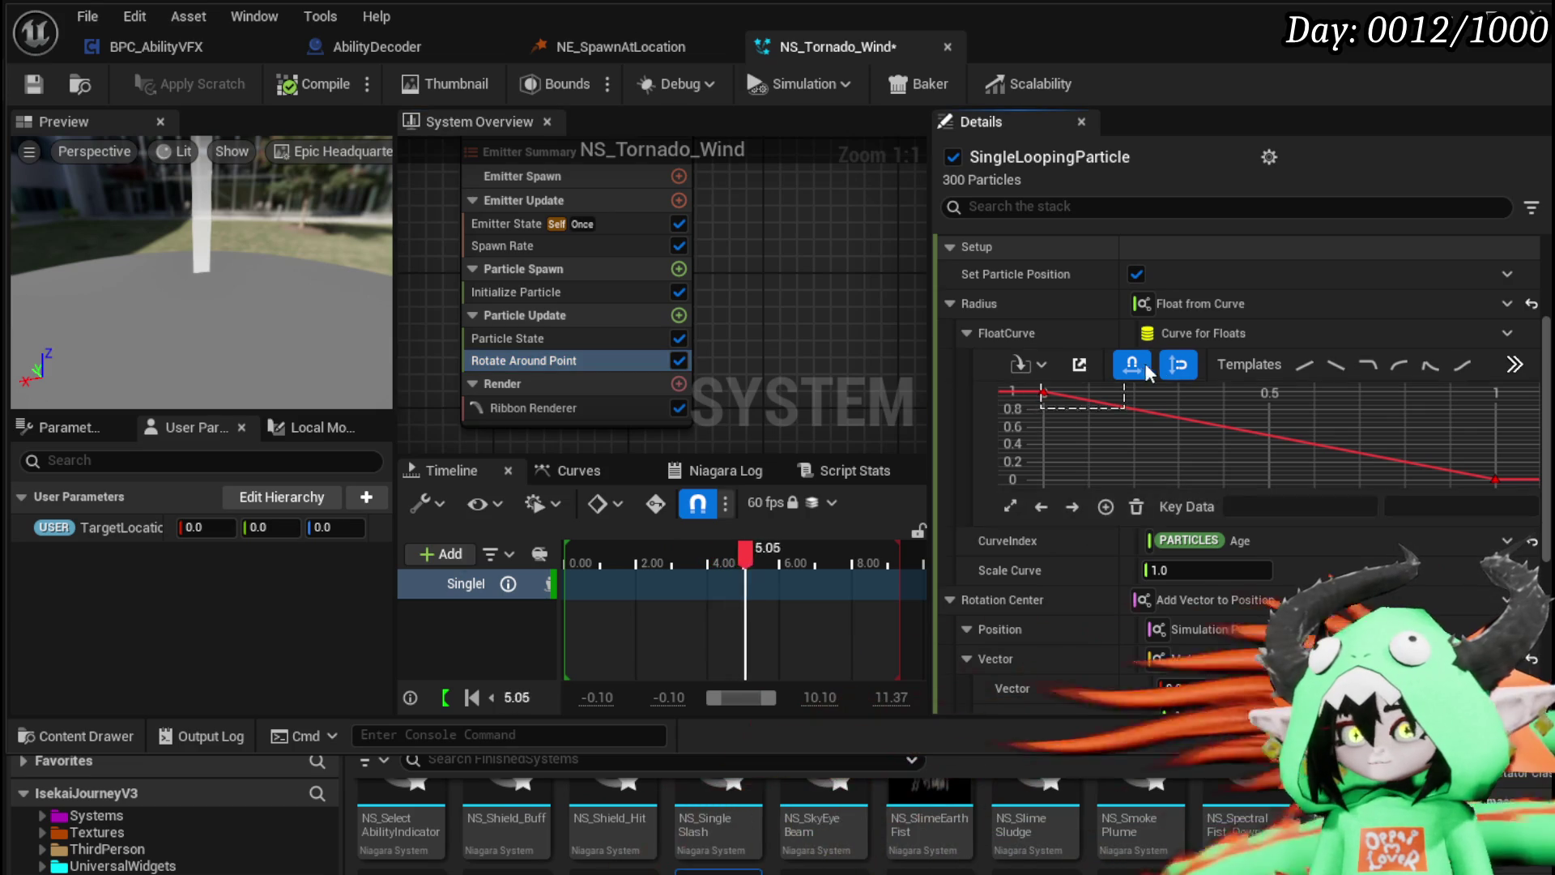
type("0.5")
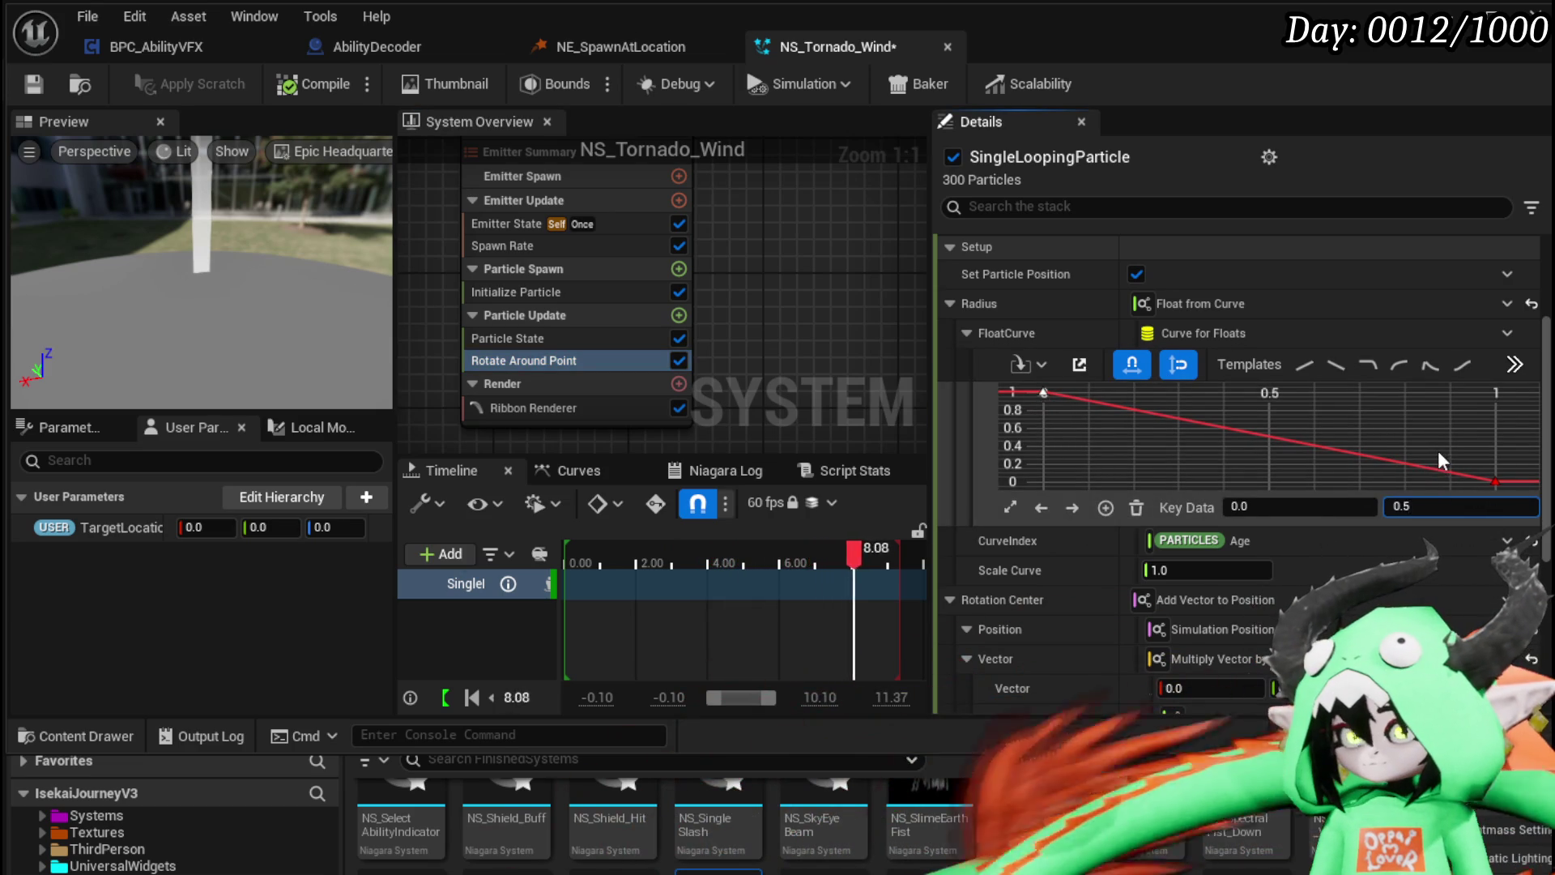
left_click(1495, 481)
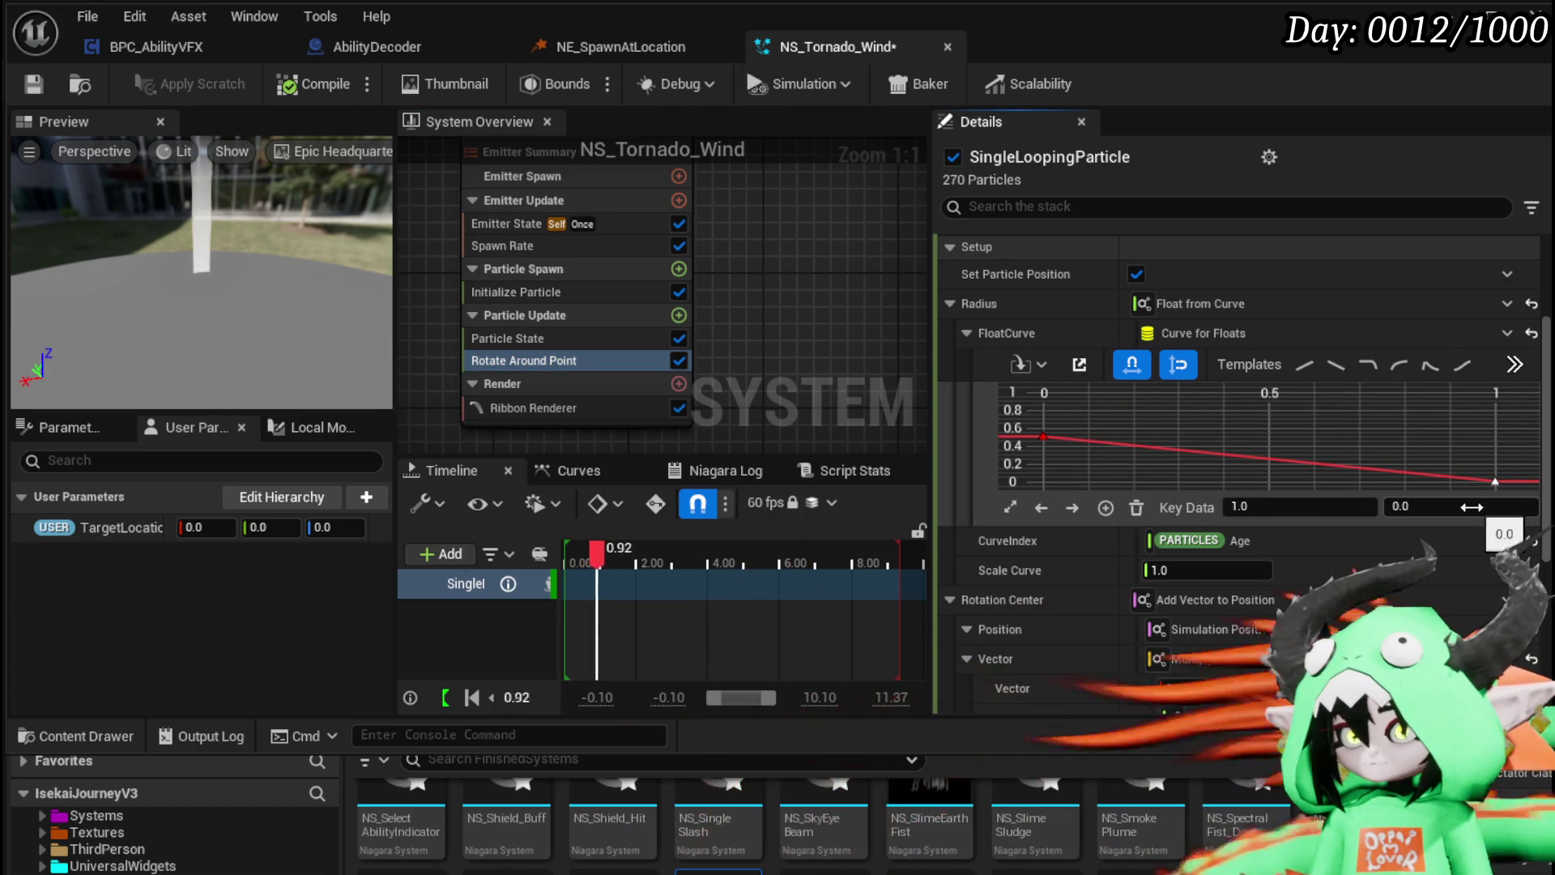
key("Return")
Step: Add a middle curve key at time 0.4, value 0.25, and save the system
right_click(1258, 427)
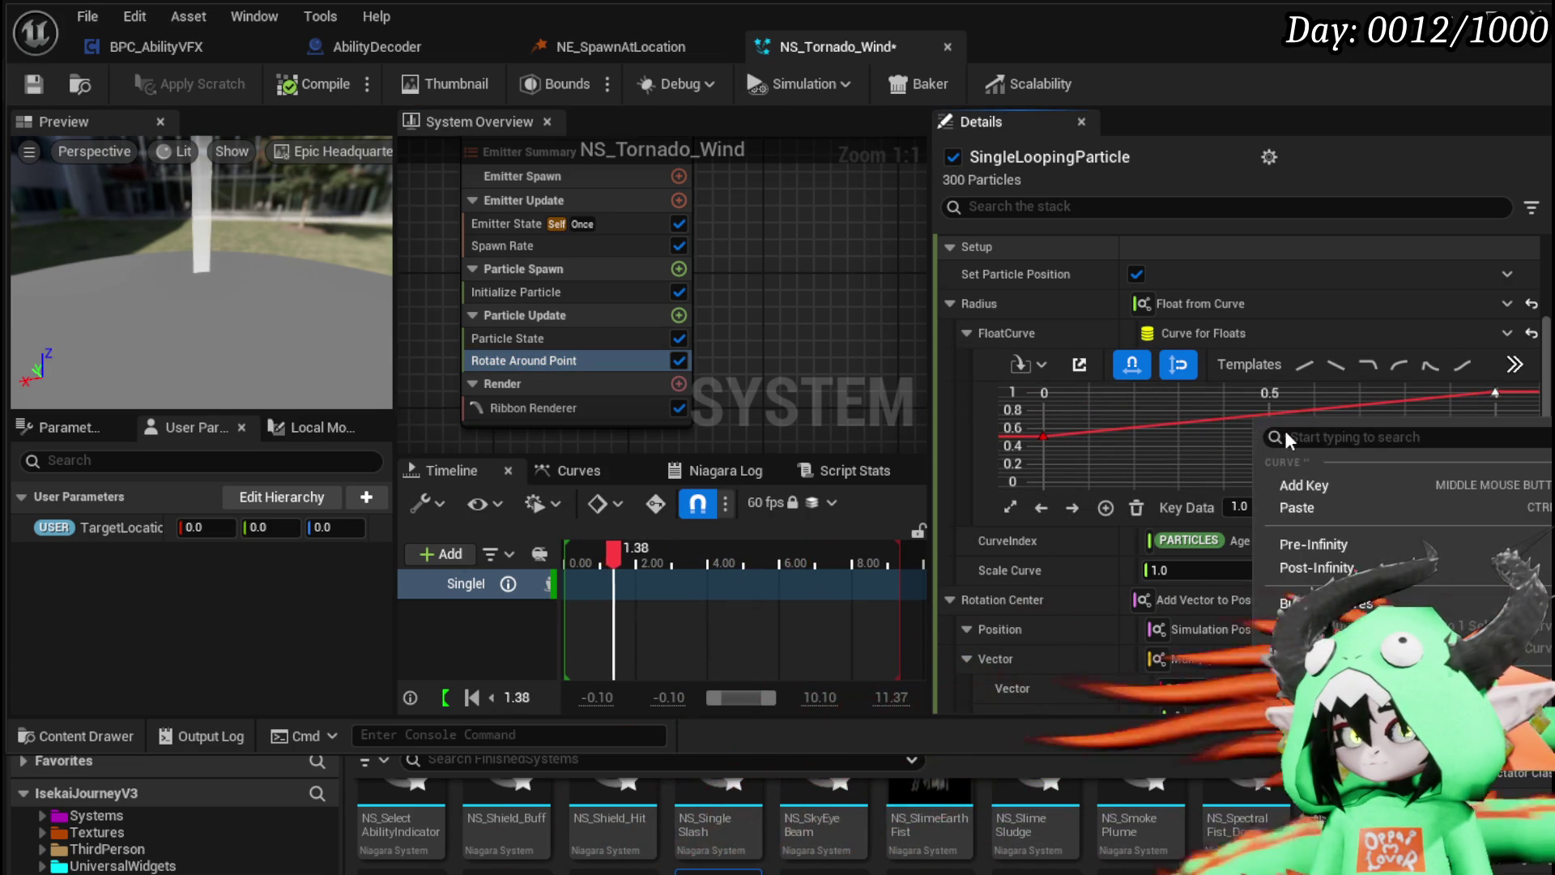
left_click(1310, 486)
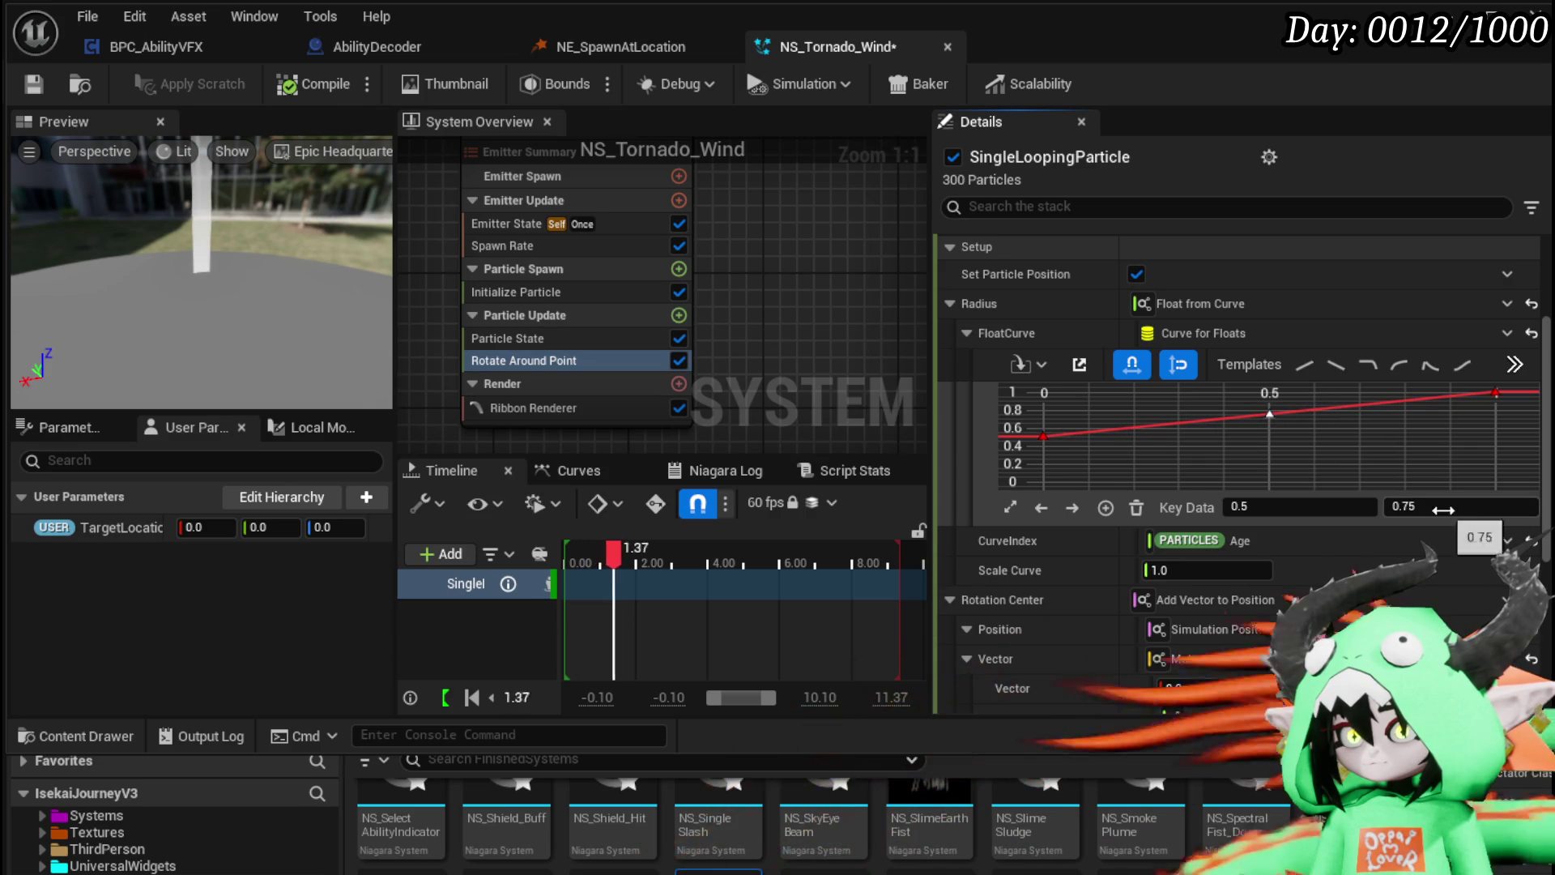
type("0.2")
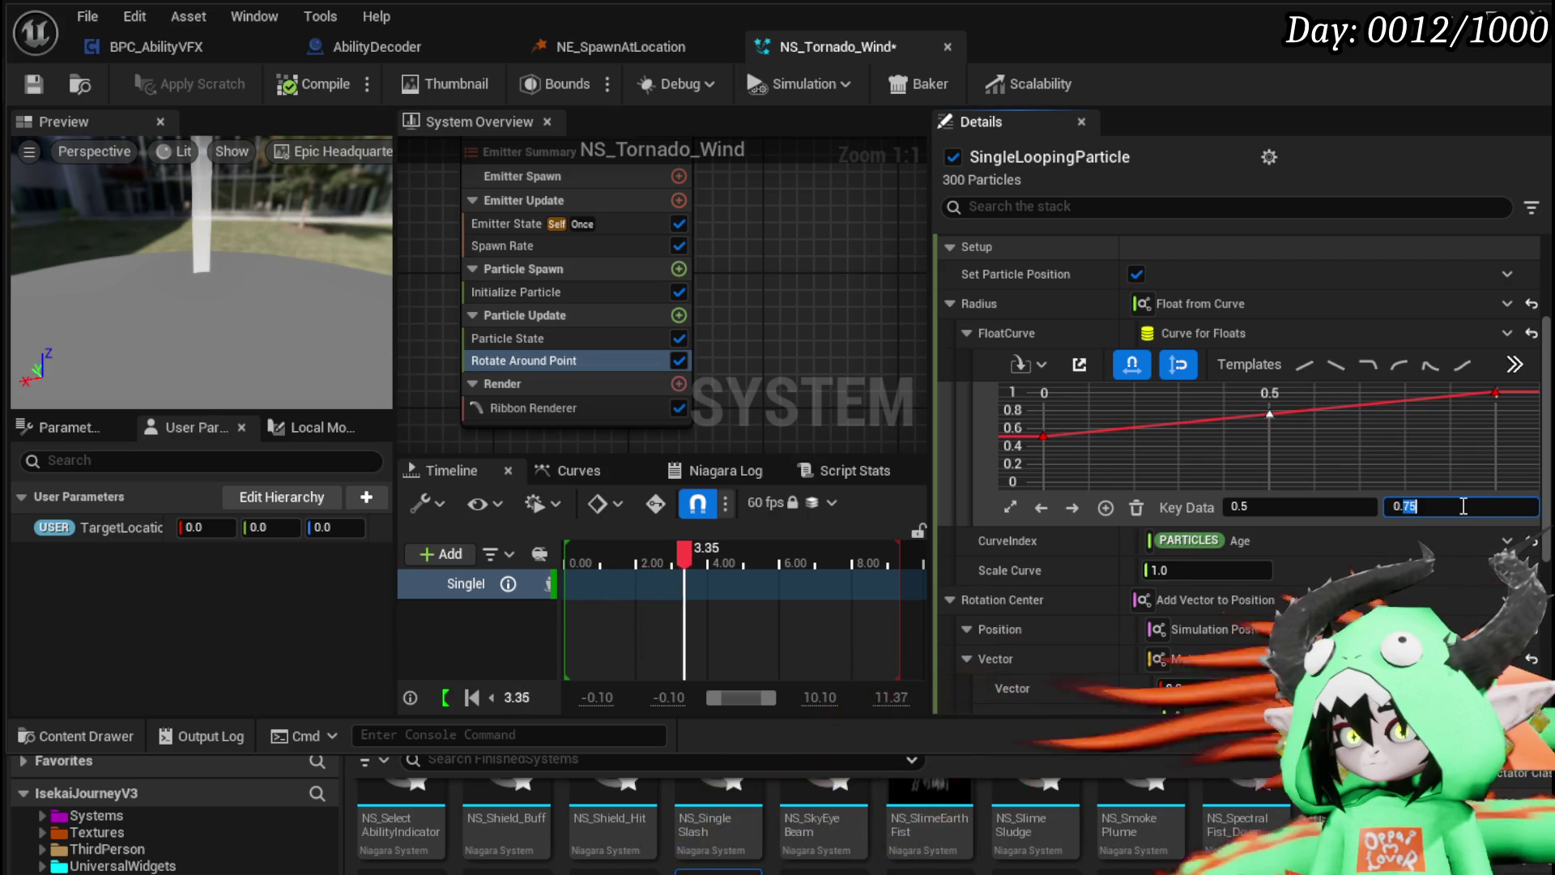
key("Return")
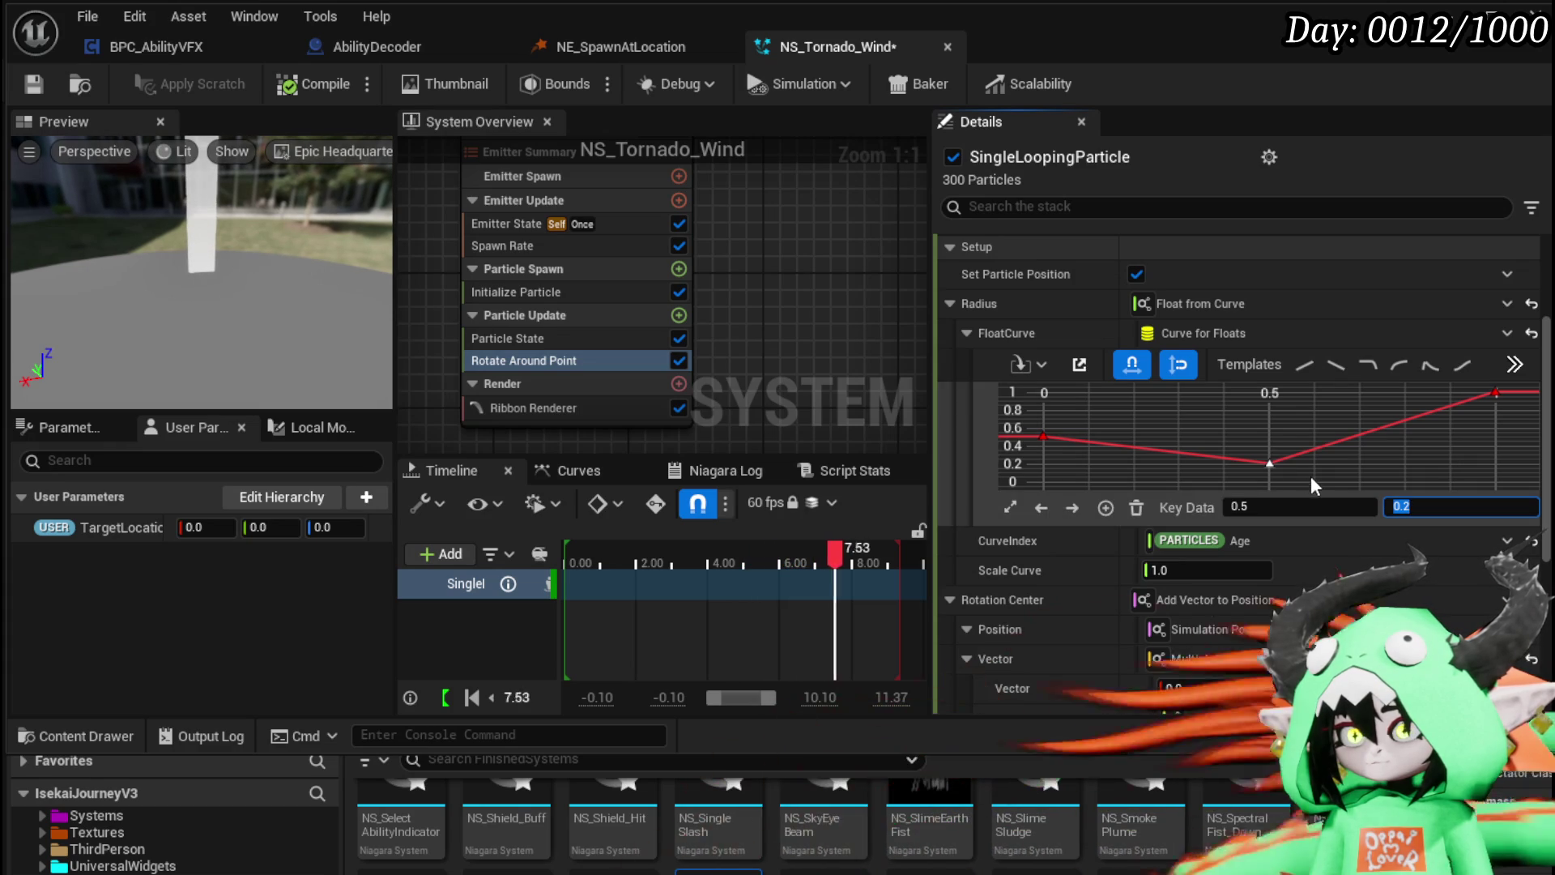
key("Return")
mouse_move(1256, 465)
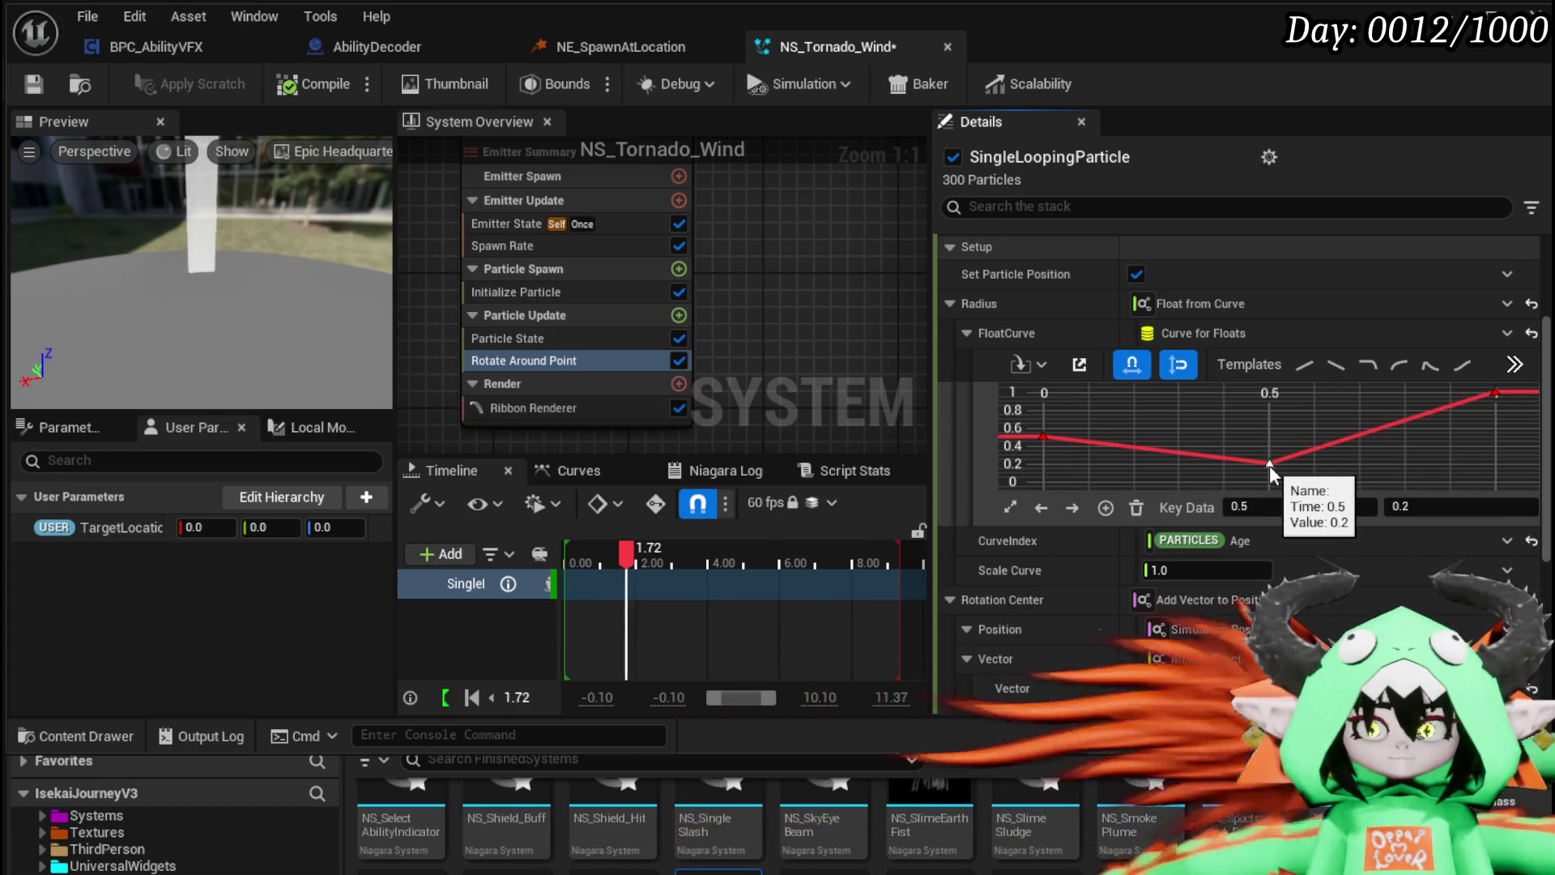
left_click(1269, 466)
left_click_drag(1268, 464, 1228, 458)
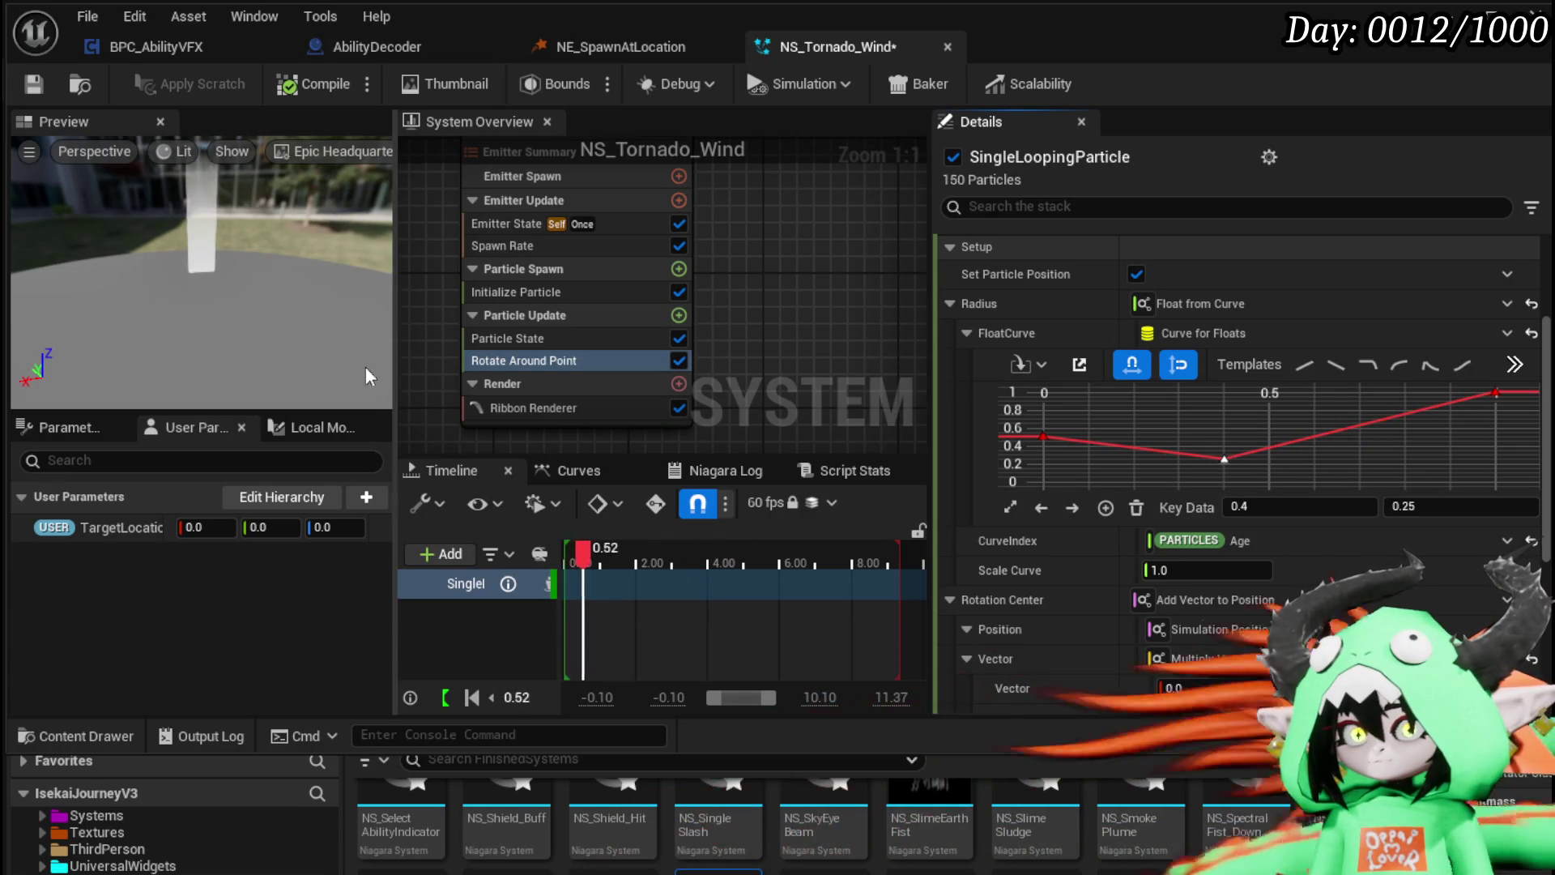
left_click(33, 83)
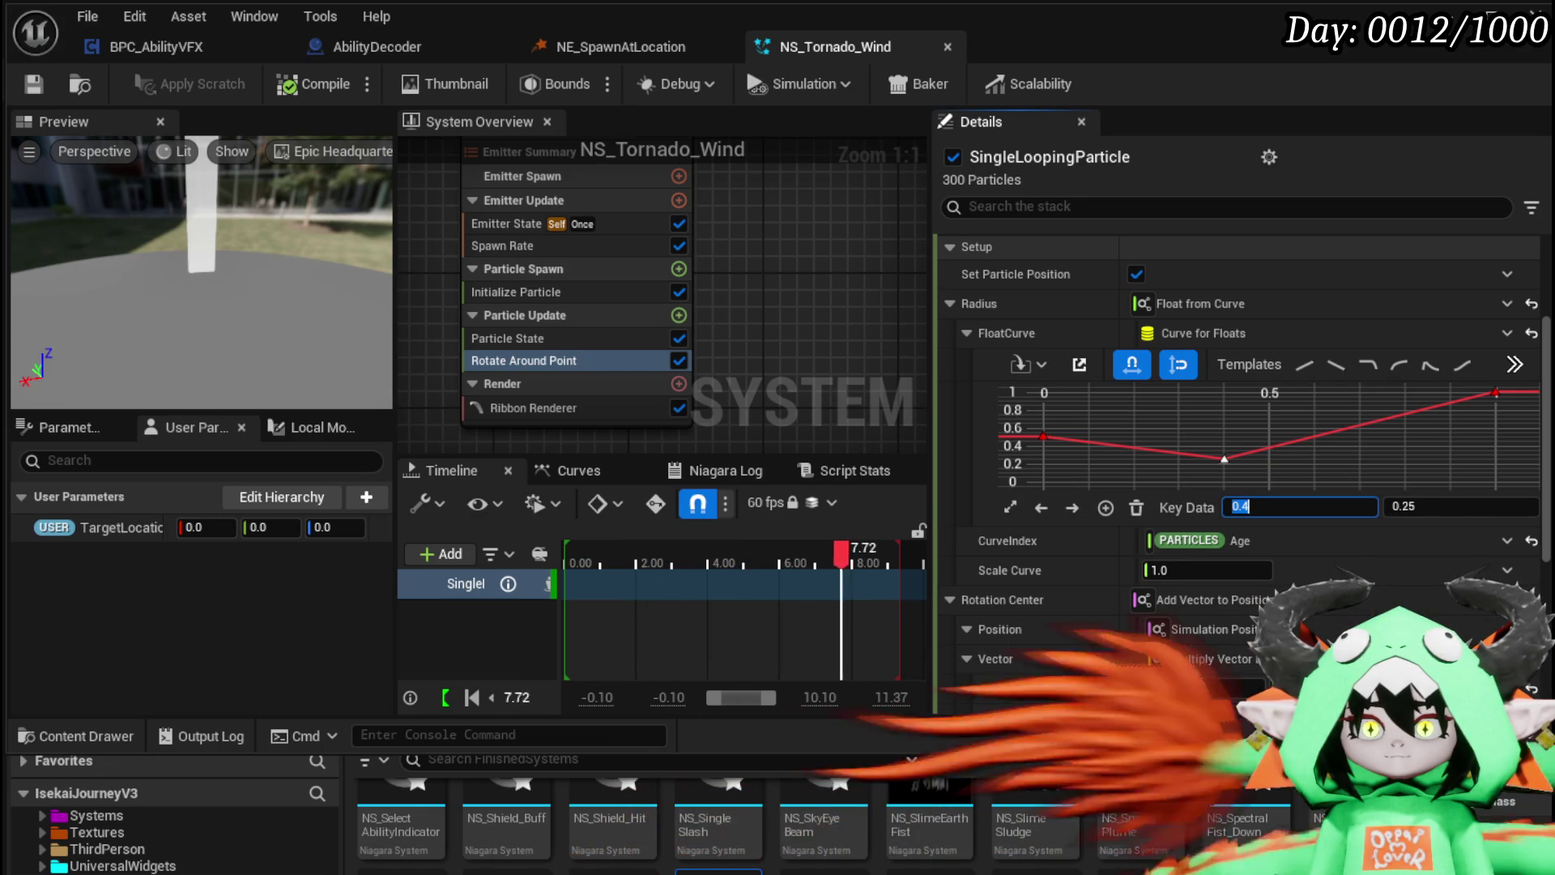
right_click(1392, 401)
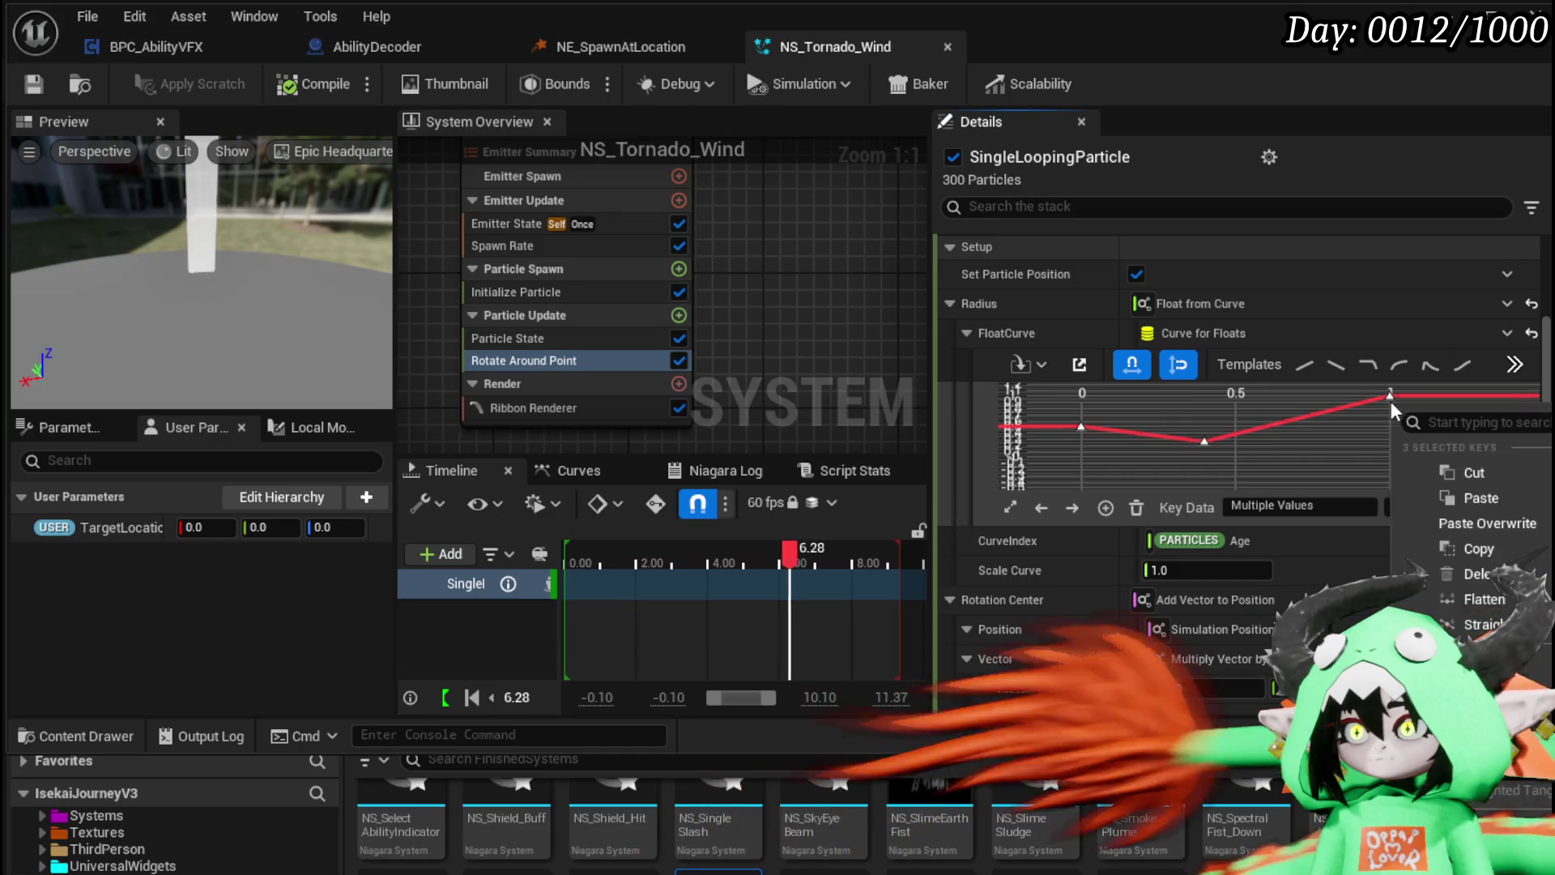
Step: Give the radius curve keys Auto tangents, scale the curve by 1750, and save
left_click(1474, 600)
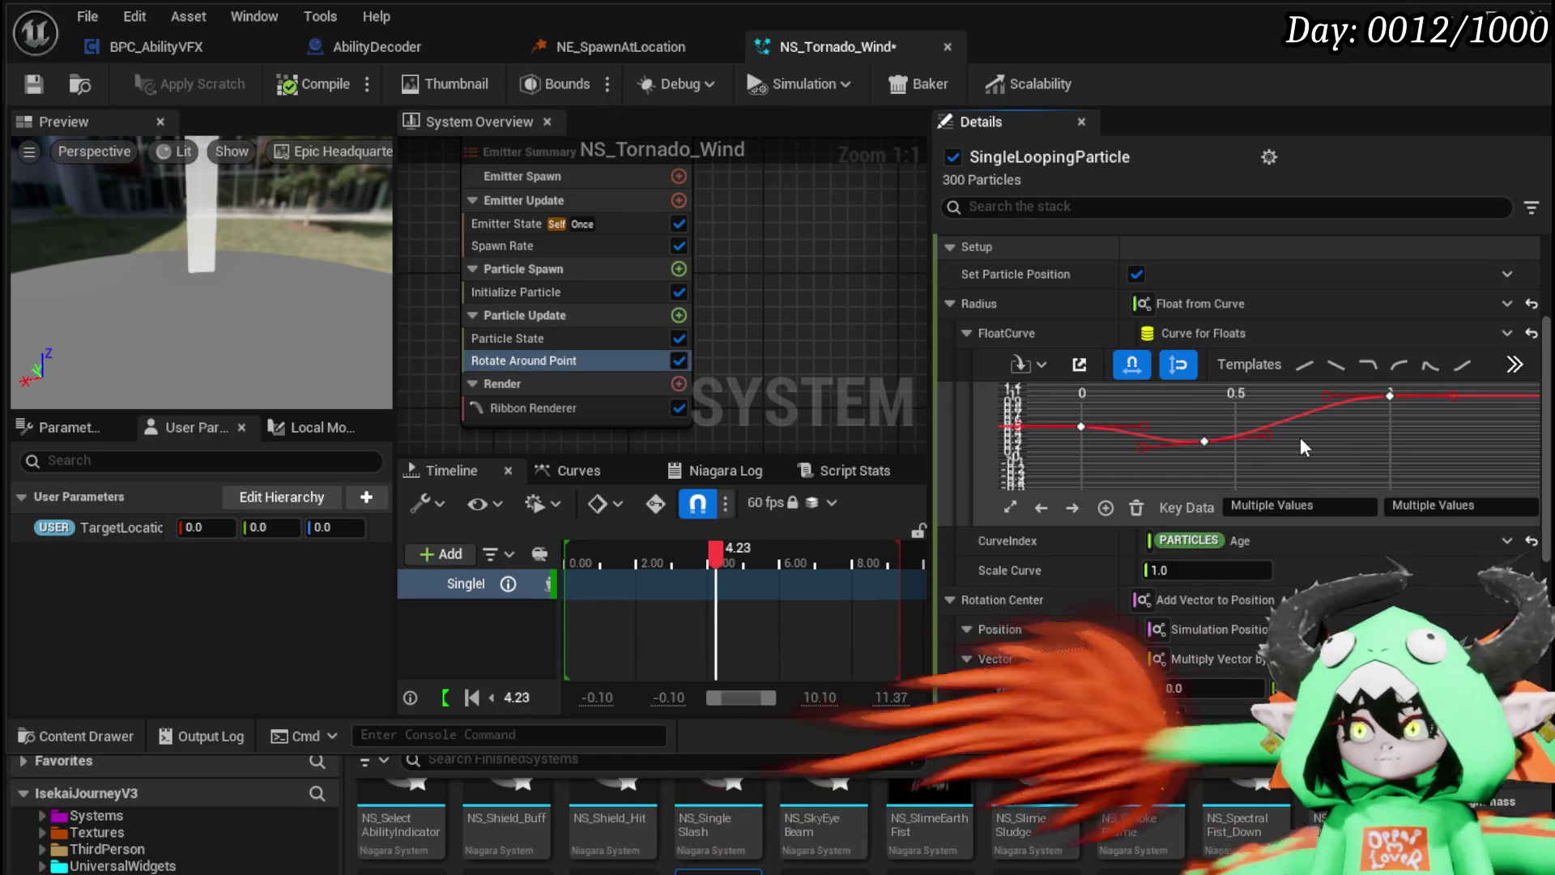
left_click(1207, 571)
type("1750")
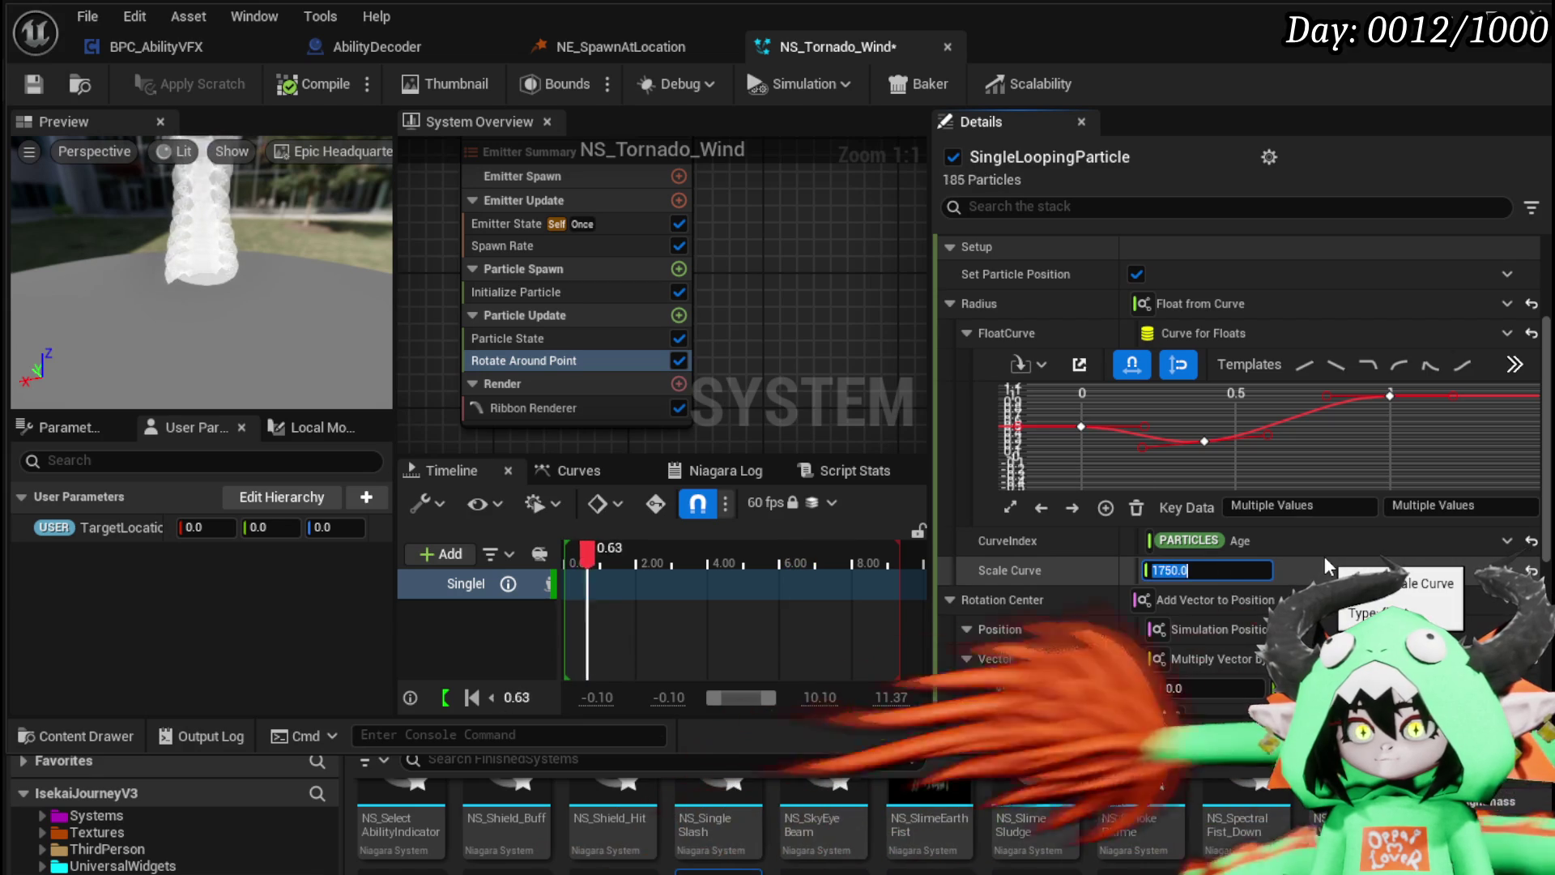
key("Return")
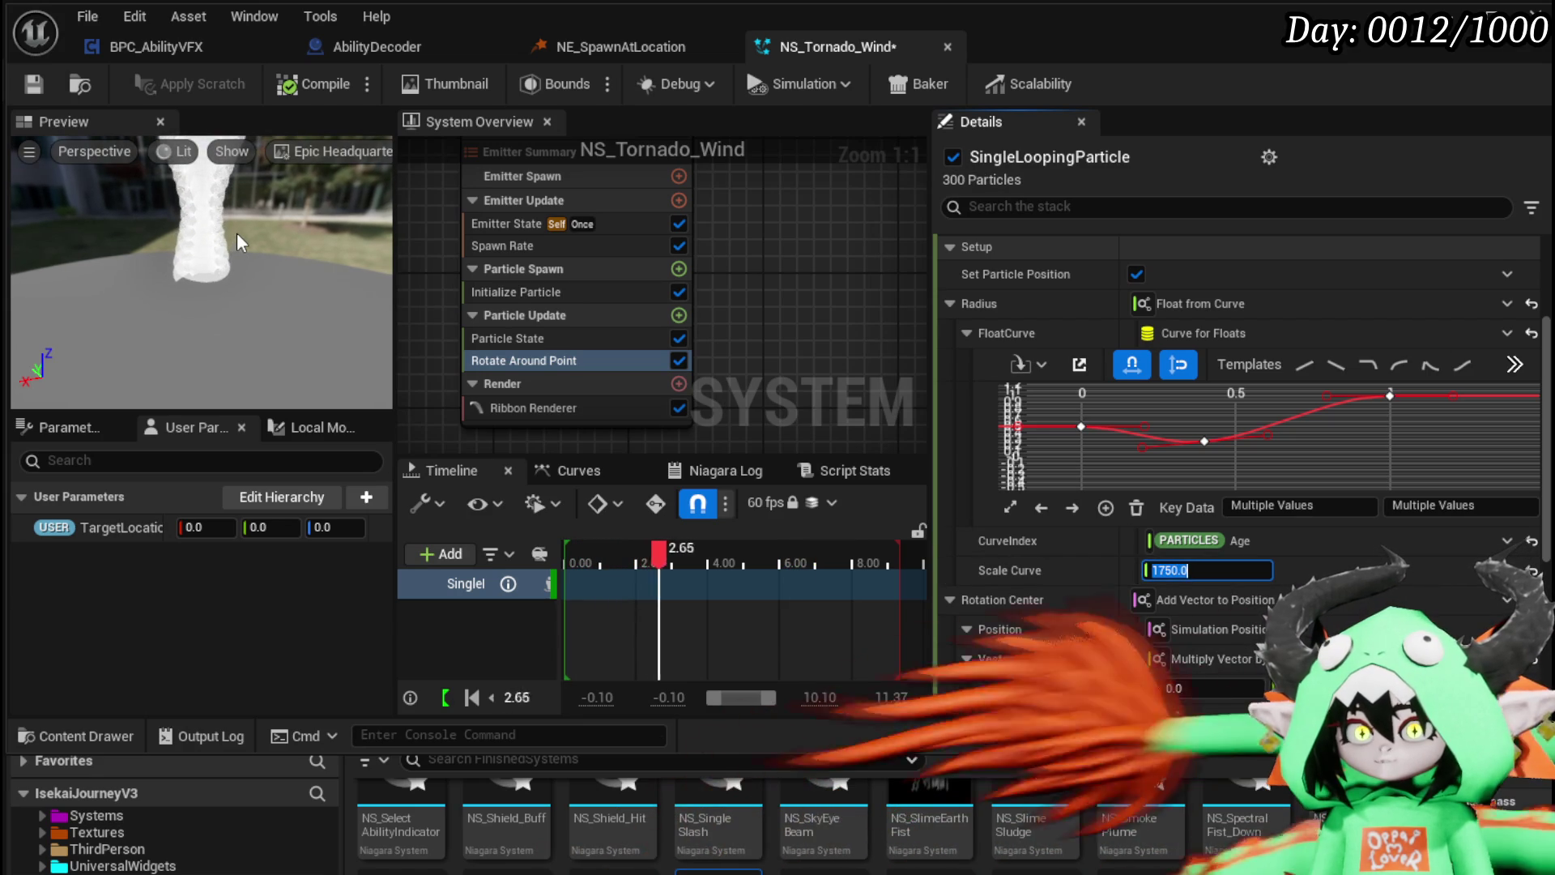
mouse_move(236, 231)
left_mouse_down()
mouse_move(187, 263)
mouse_move(188, 397)
mouse_move(207, 284)
left_mouse_up()
key("ctrl+s")
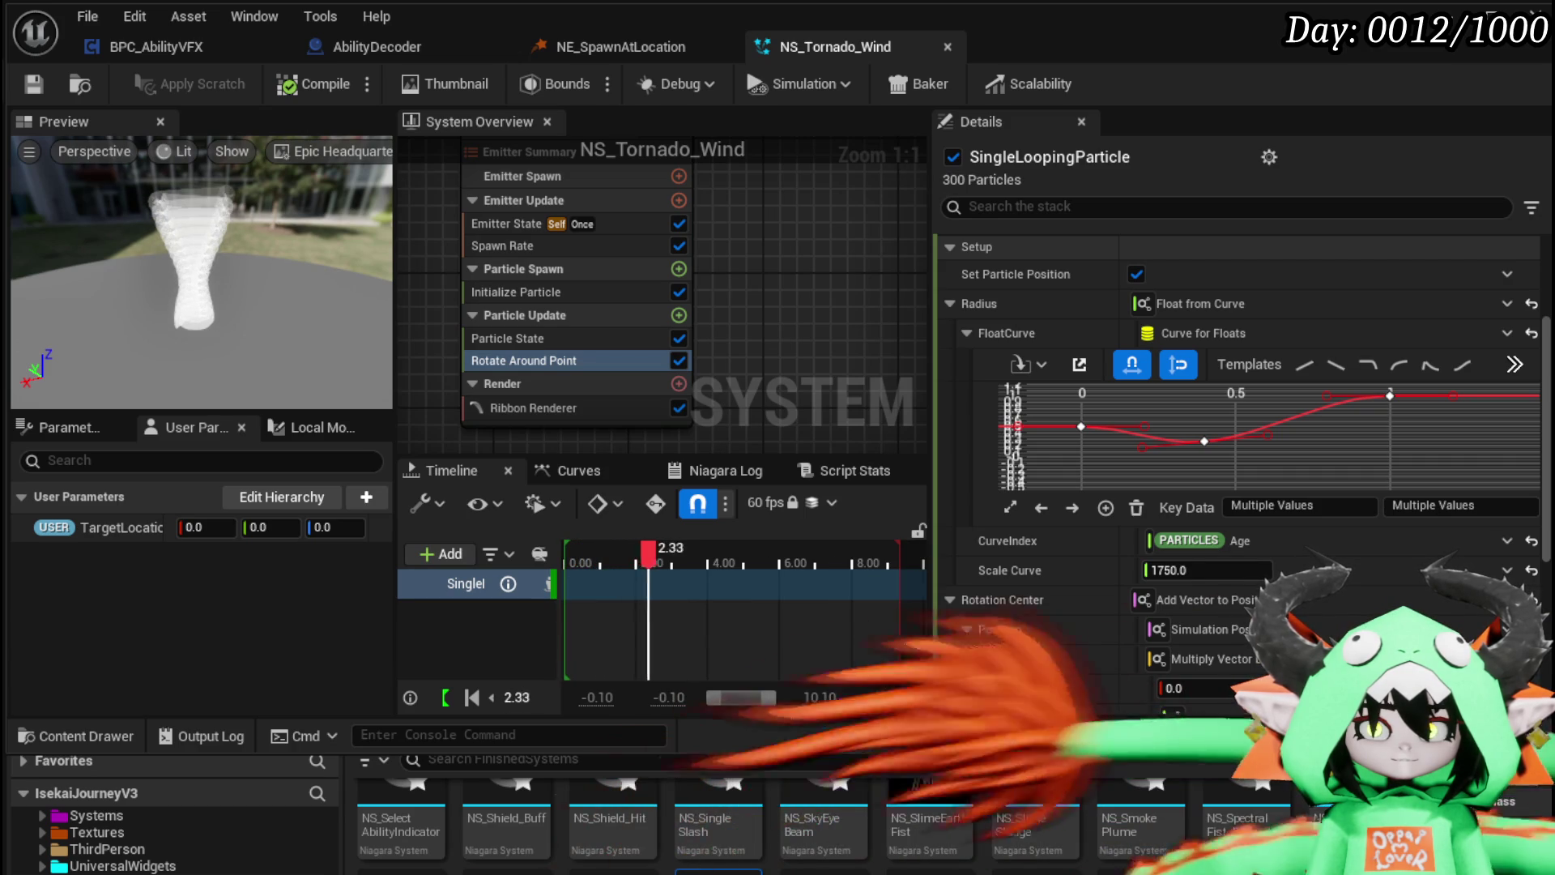
left_click(34, 91)
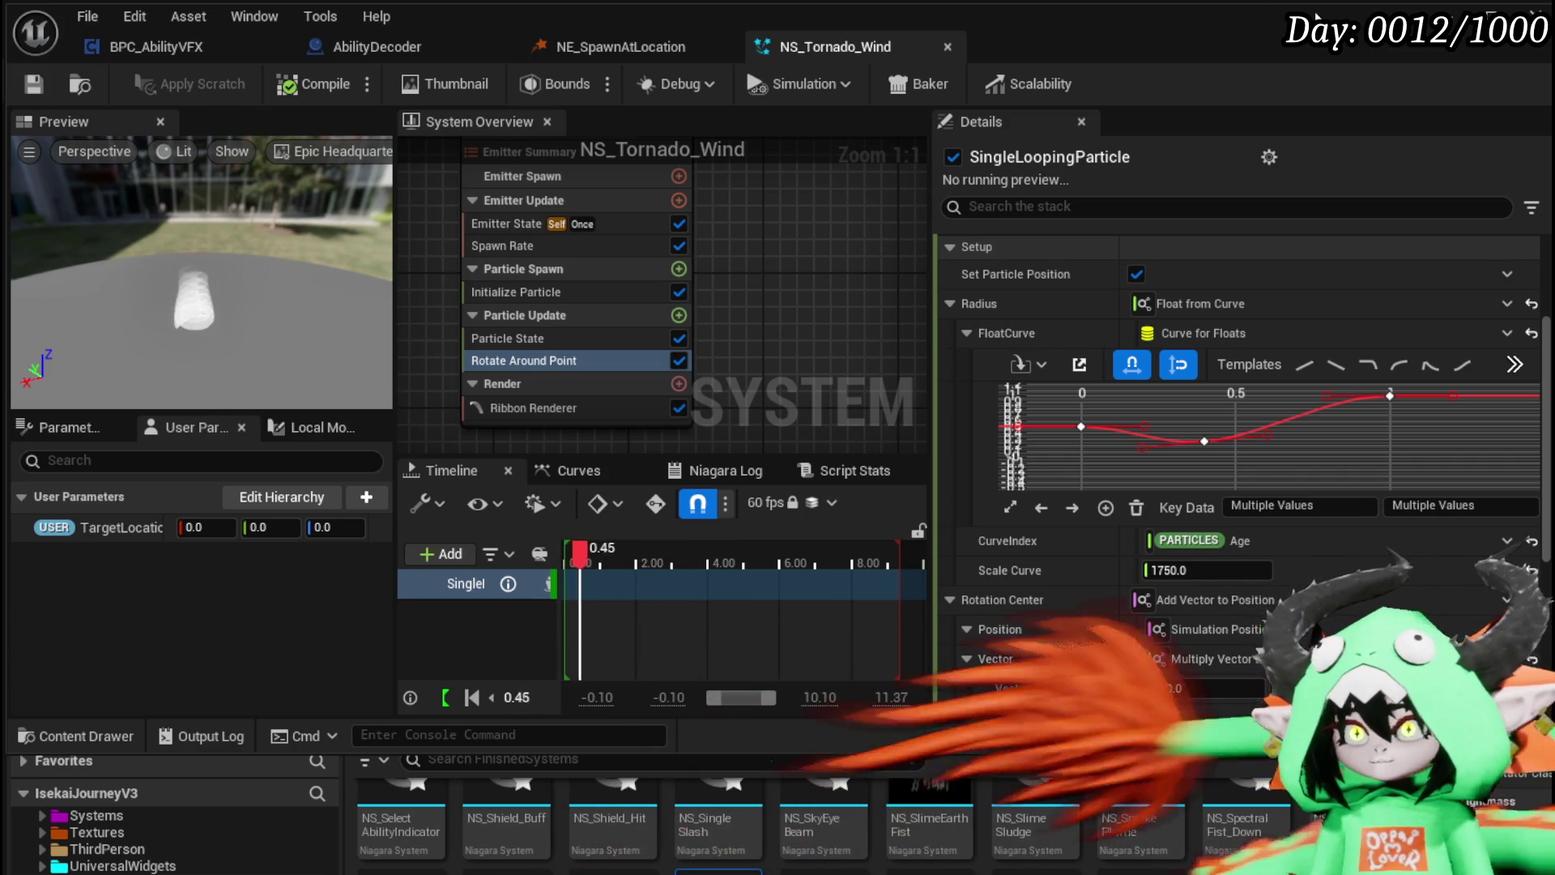
key("alt+Tab")
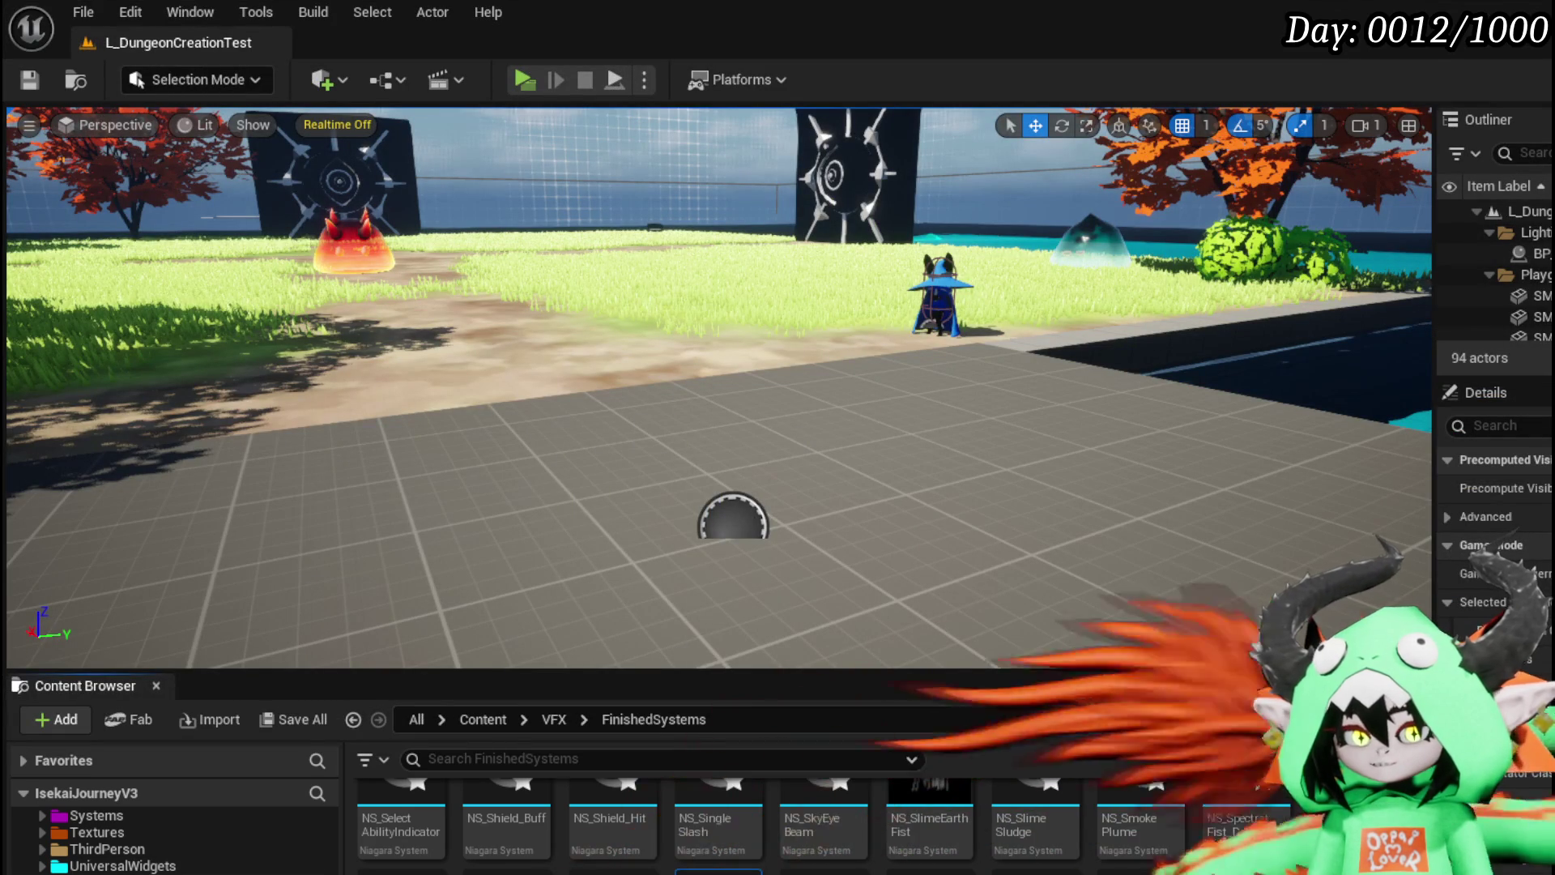
key("alt+Left")
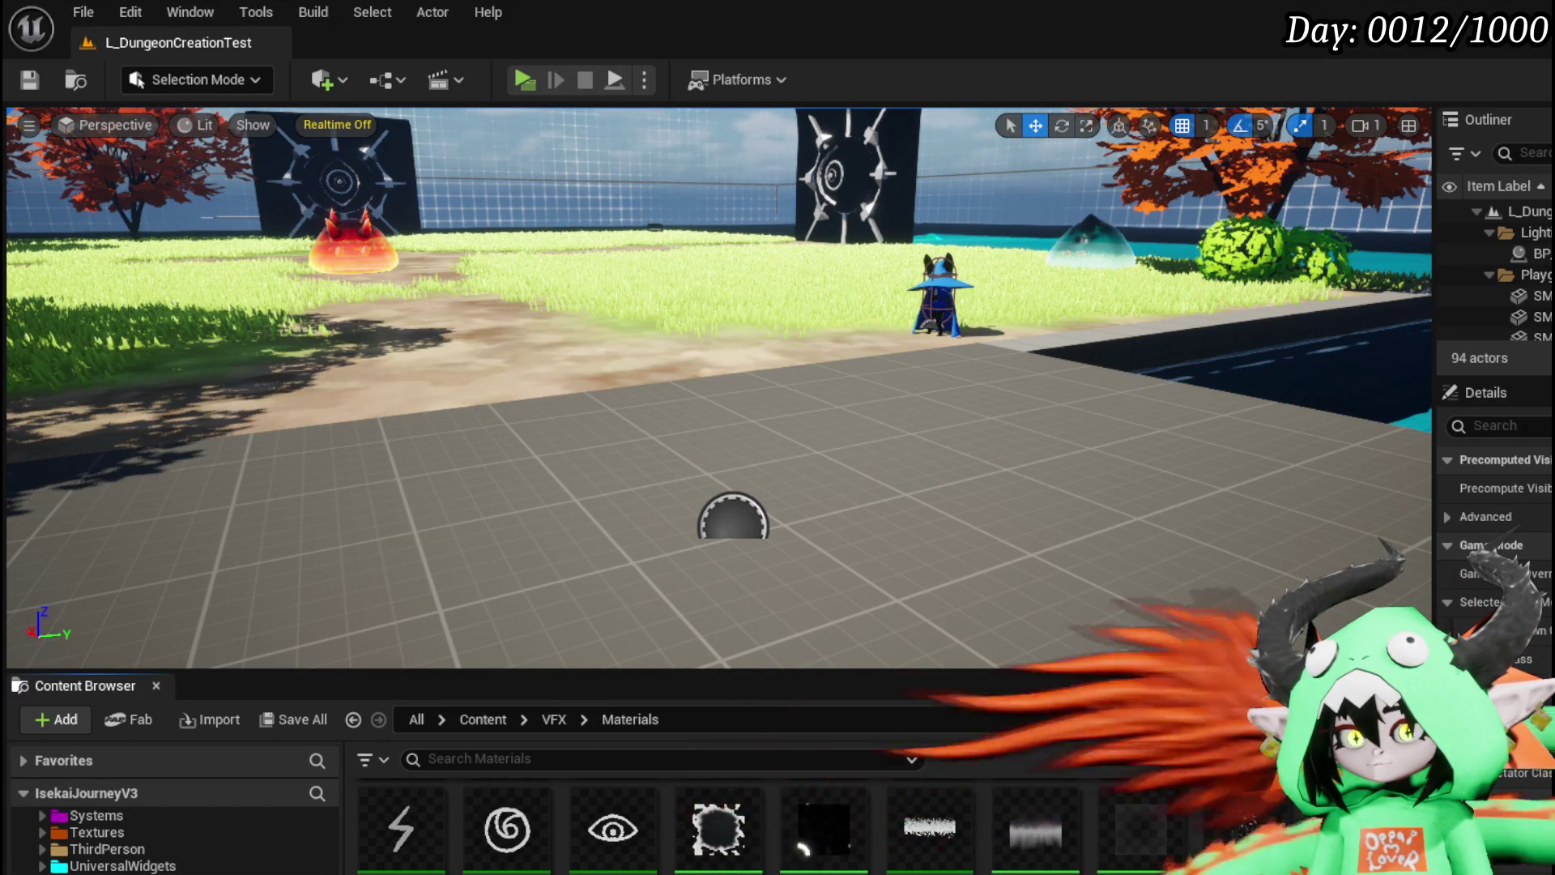
scroll(616, 818, "up", 5)
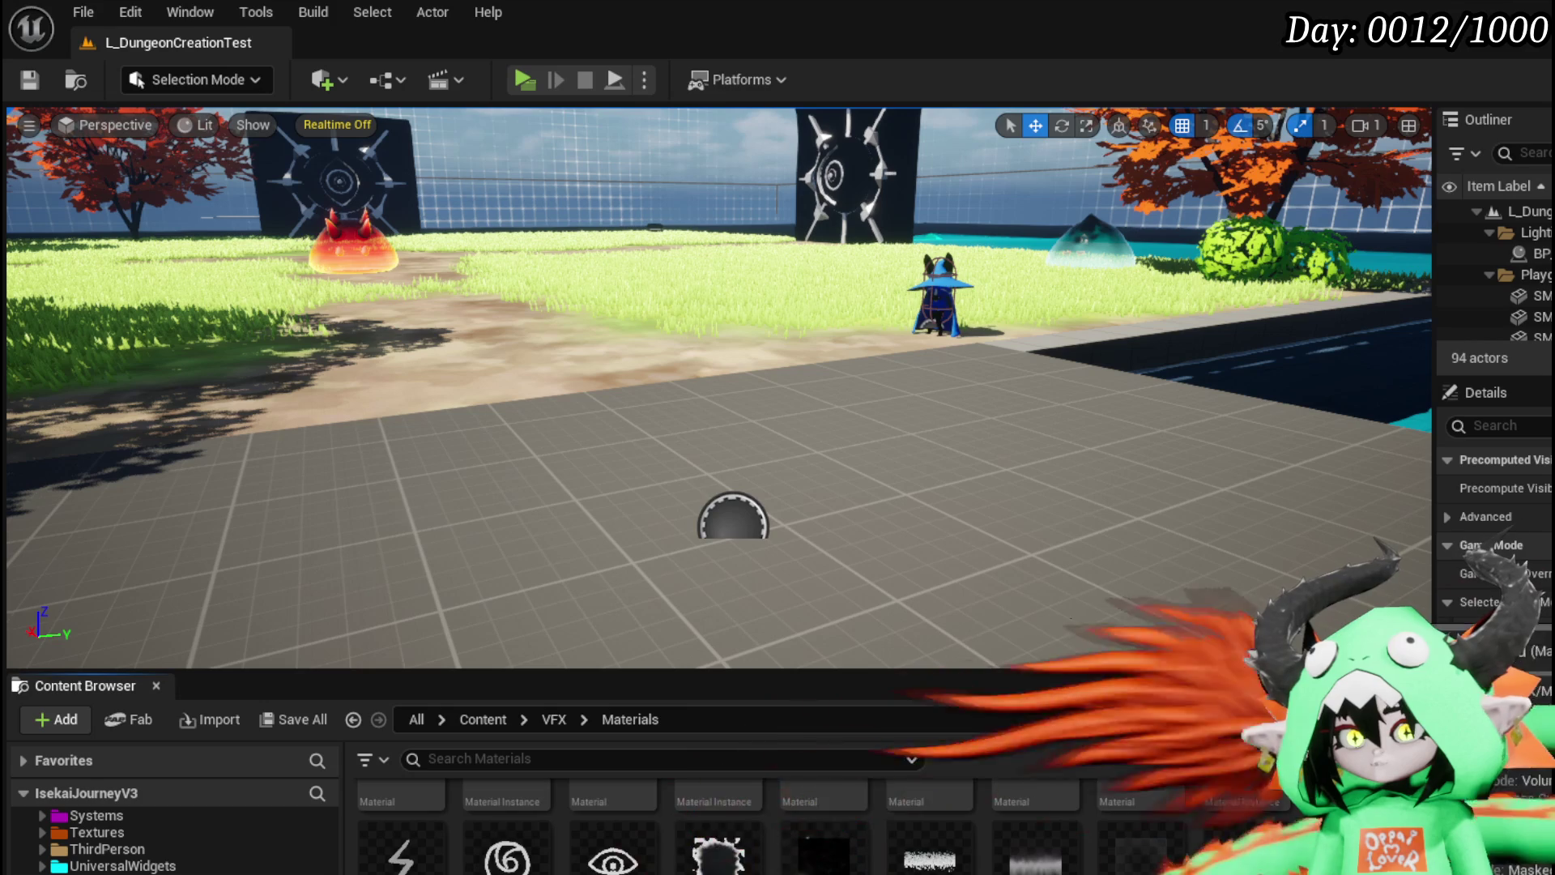
scroll(616, 818, "down", 3)
scroll(616, 818, "up", 3)
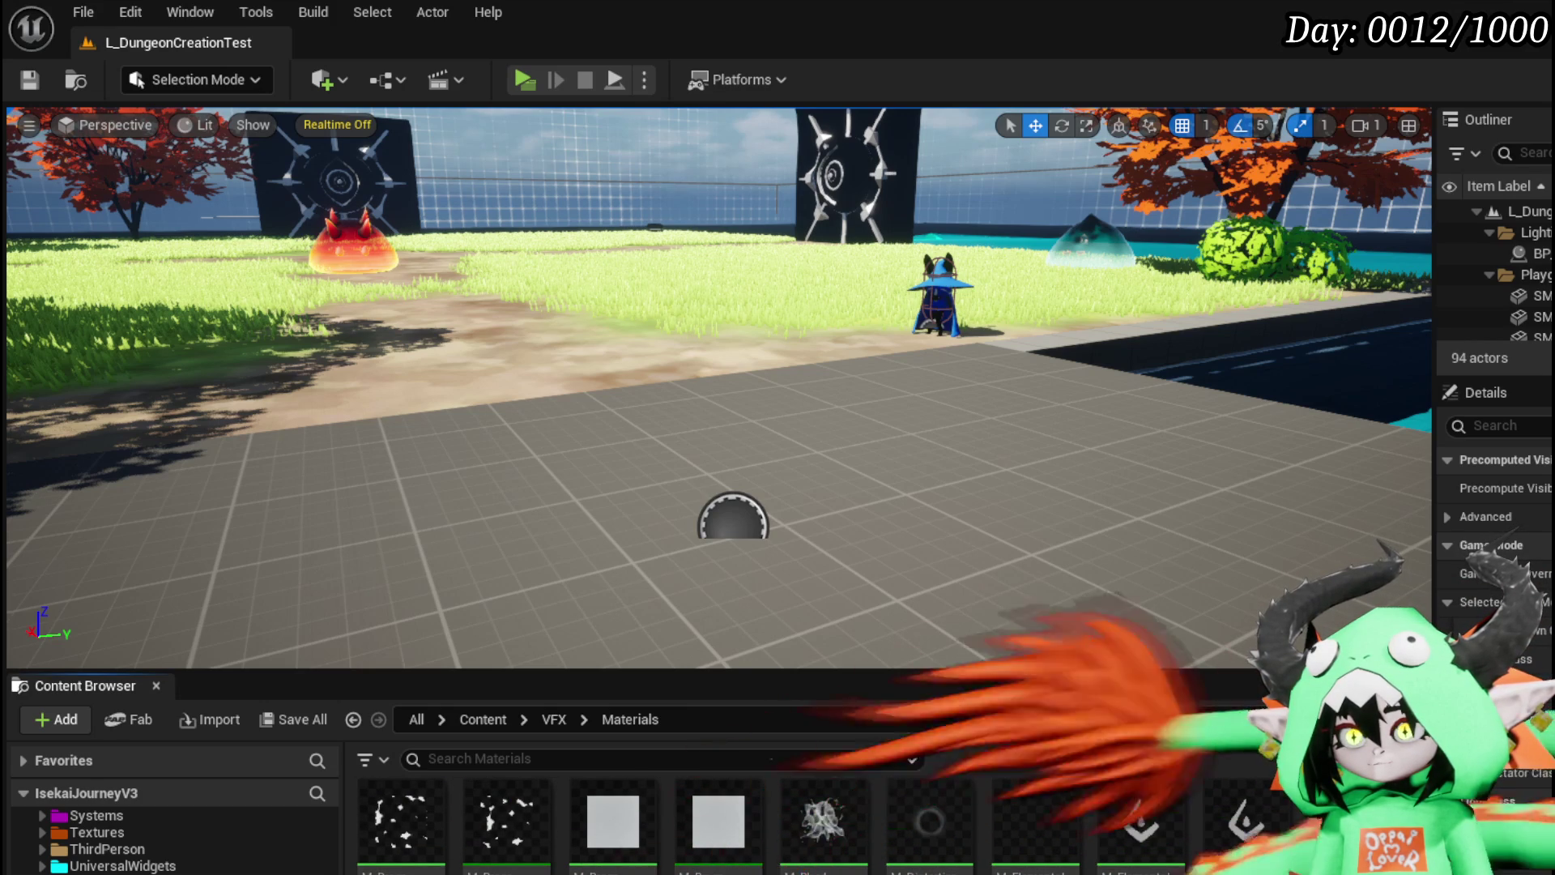
scroll(615, 818, "down", 3)
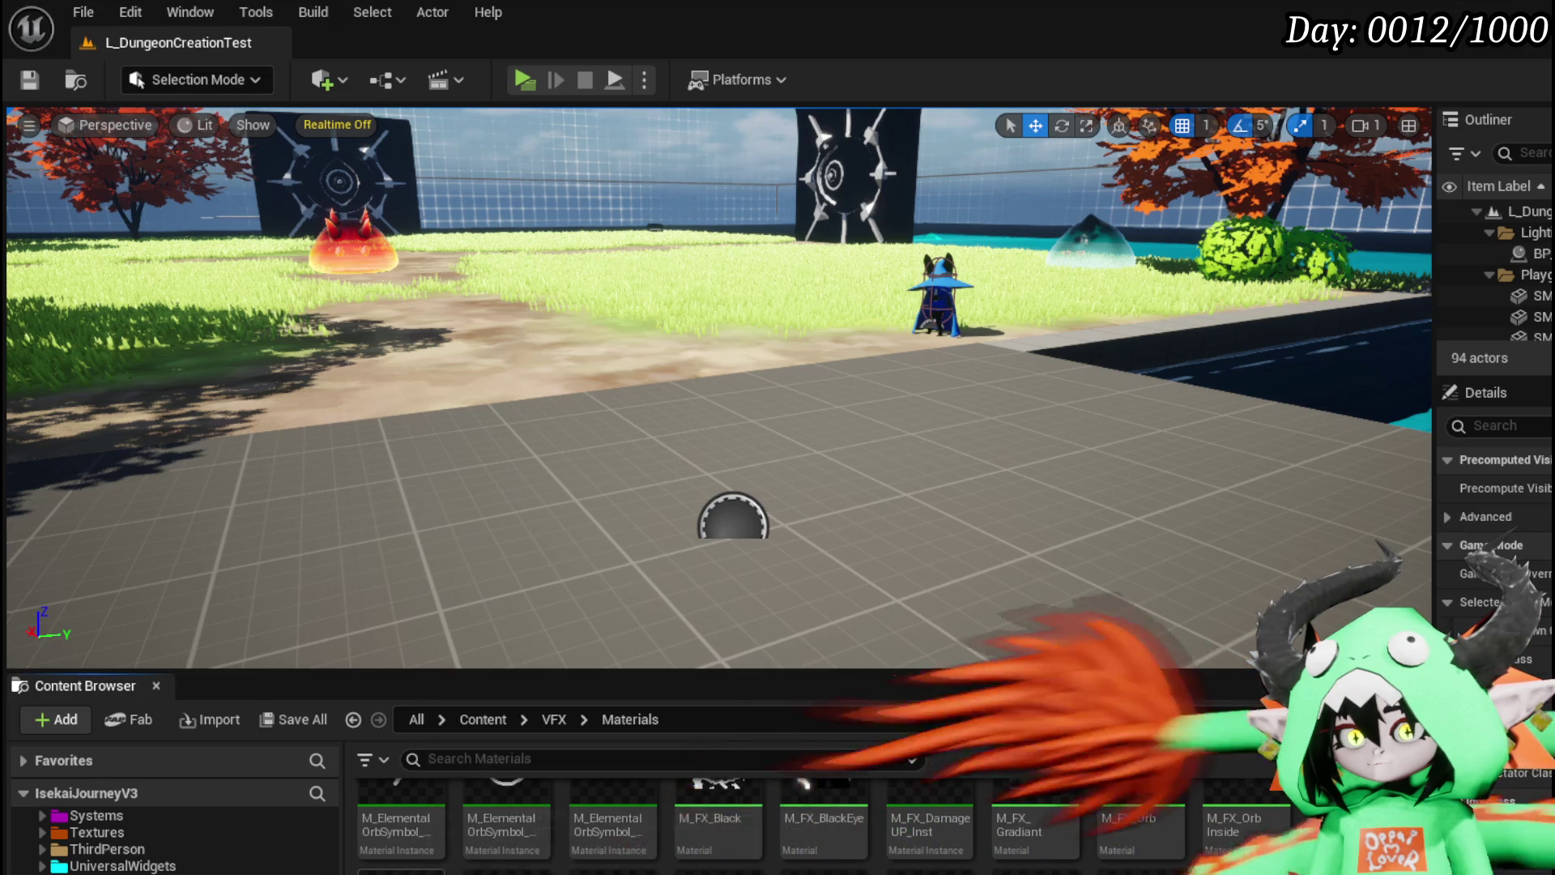
scroll(570, 869, "down", 2)
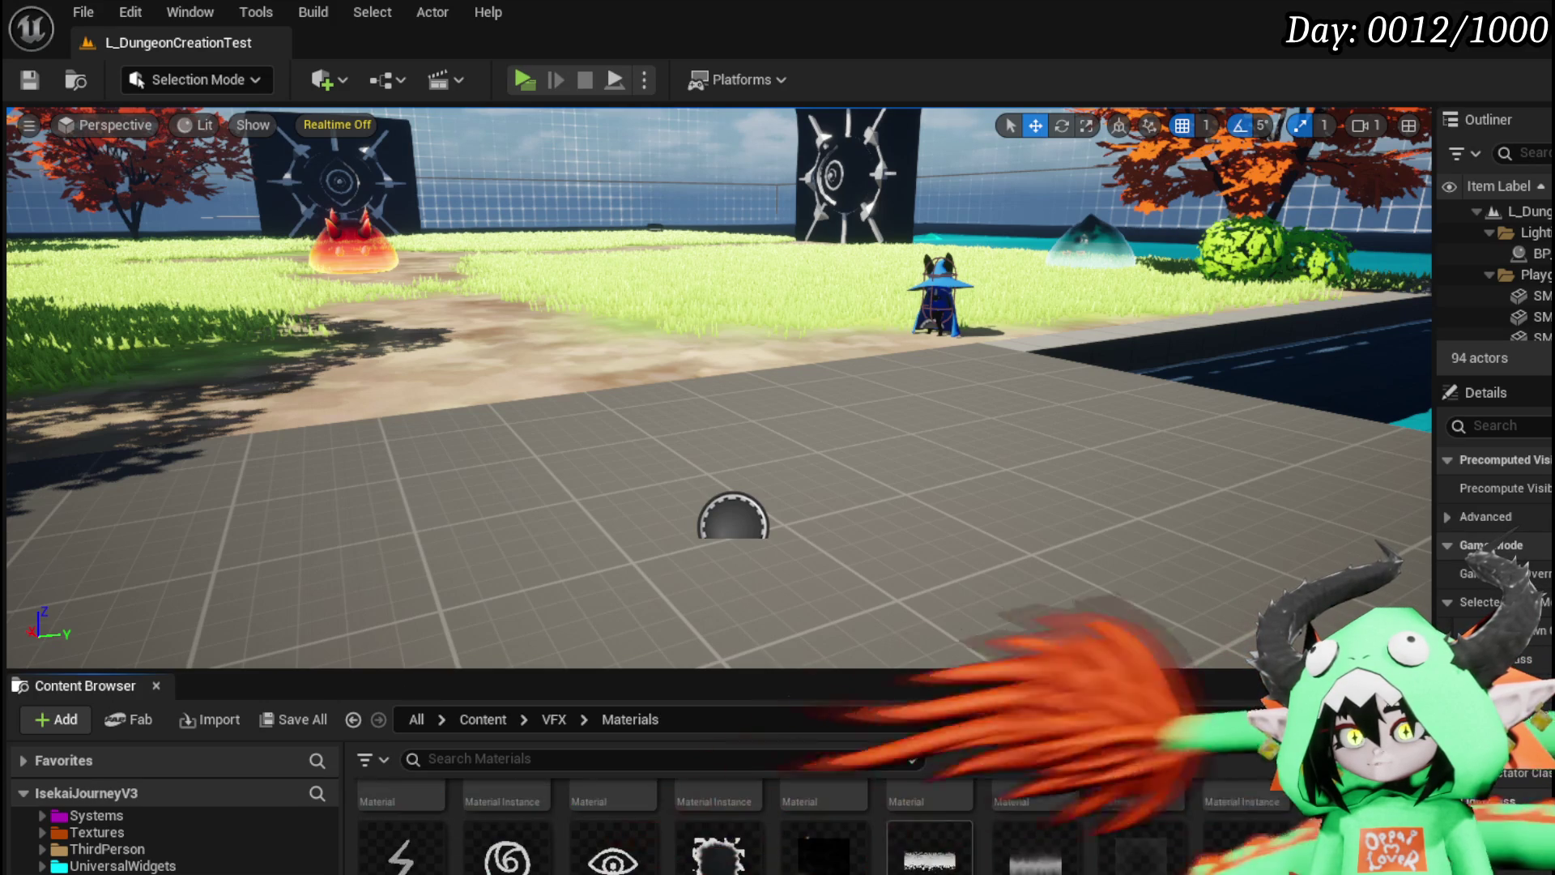
scroll(570, 843, "up", 1)
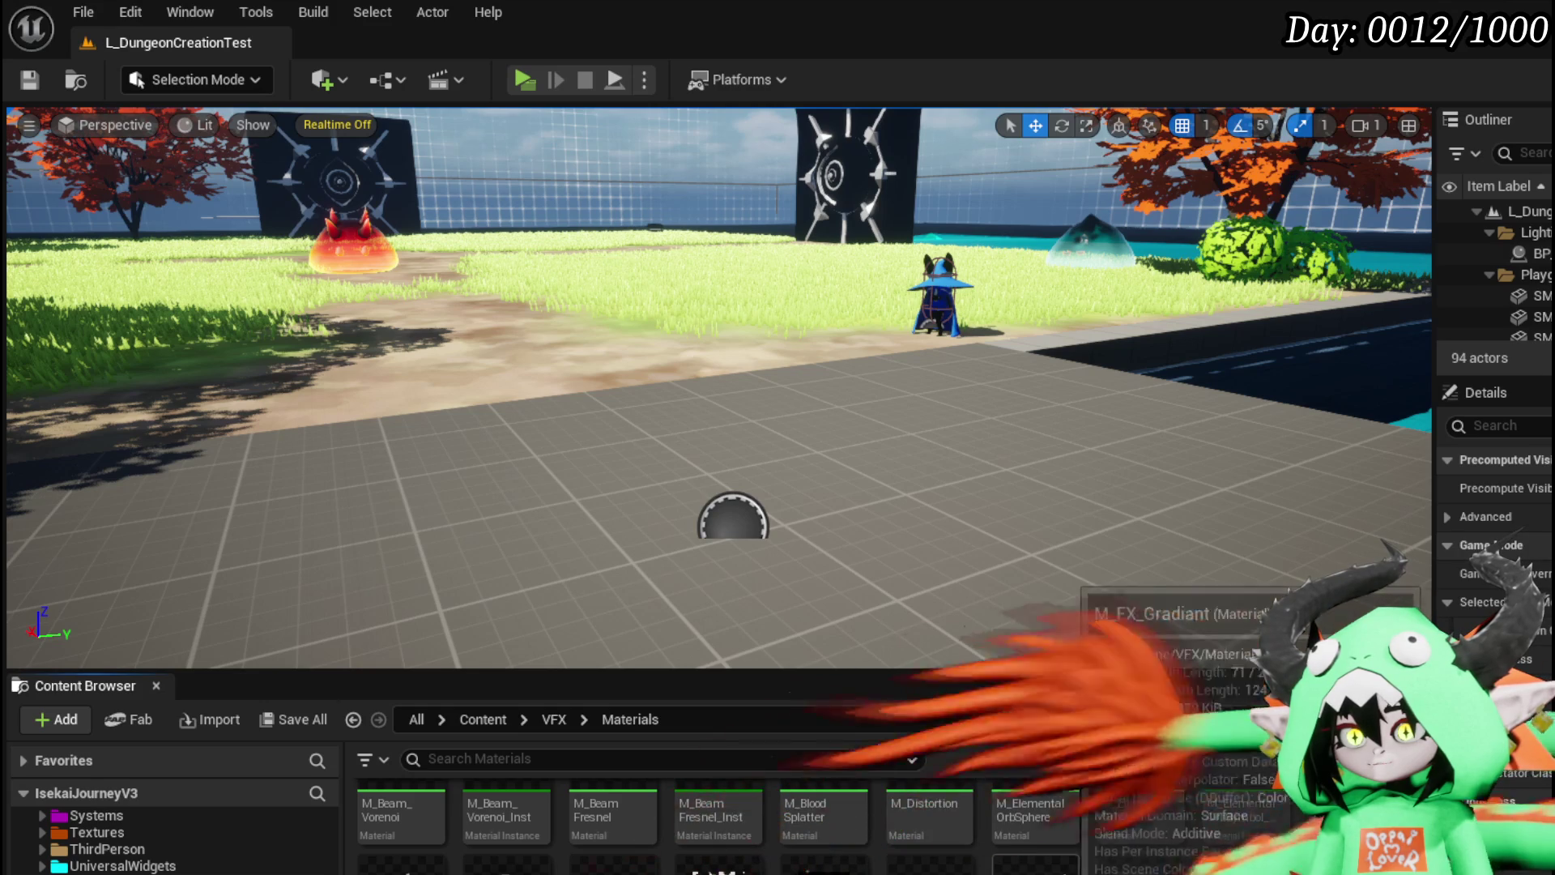
right_click(905, 860)
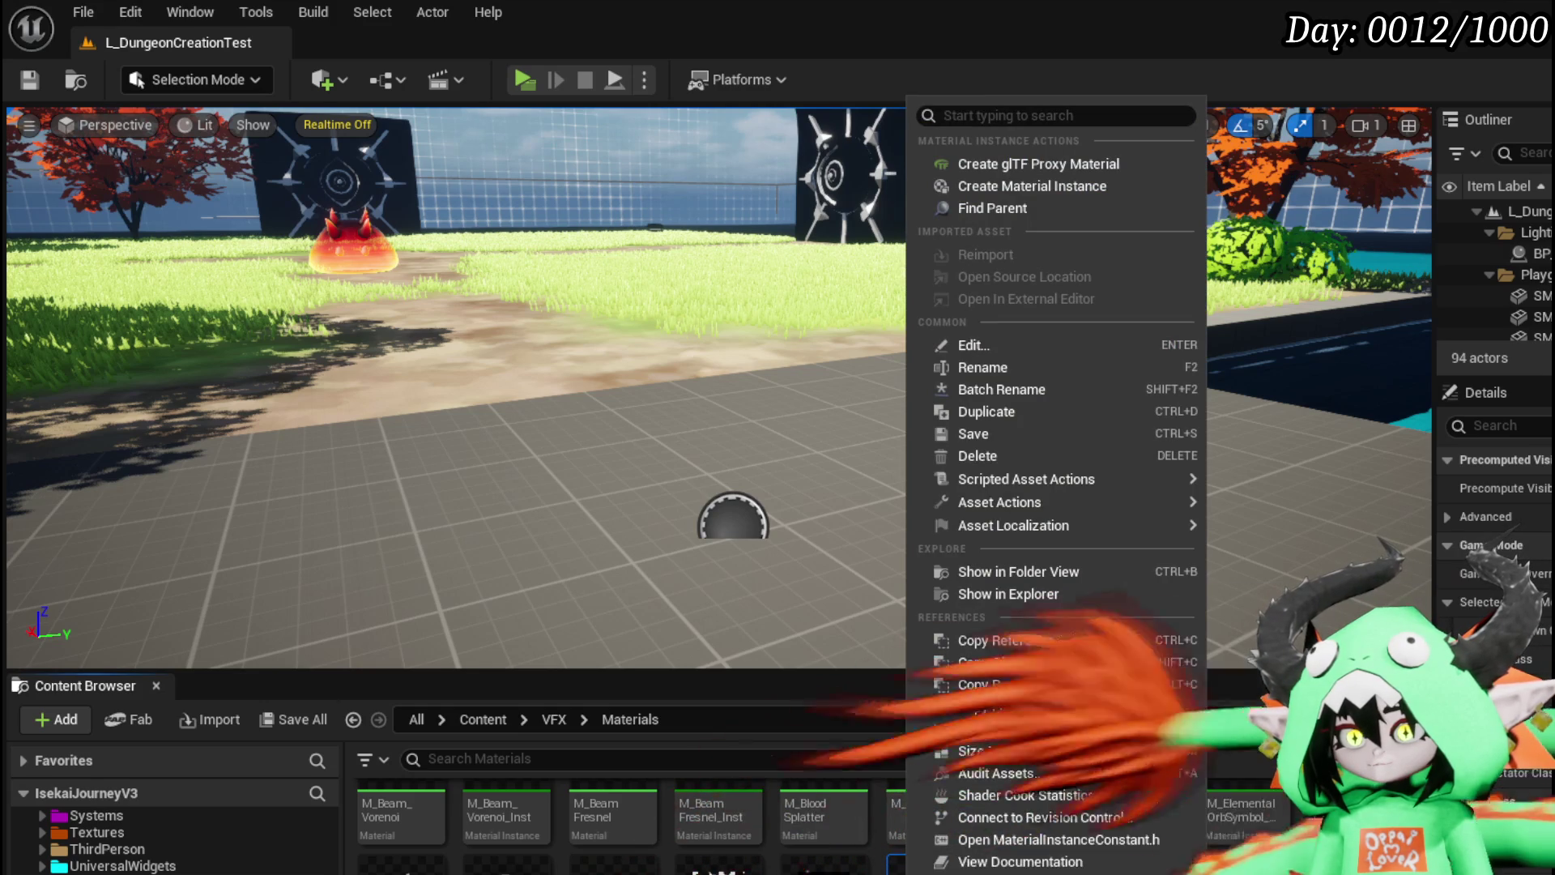
Step: Make a duplicate of the M_FX_Gradiant material
key("Escape")
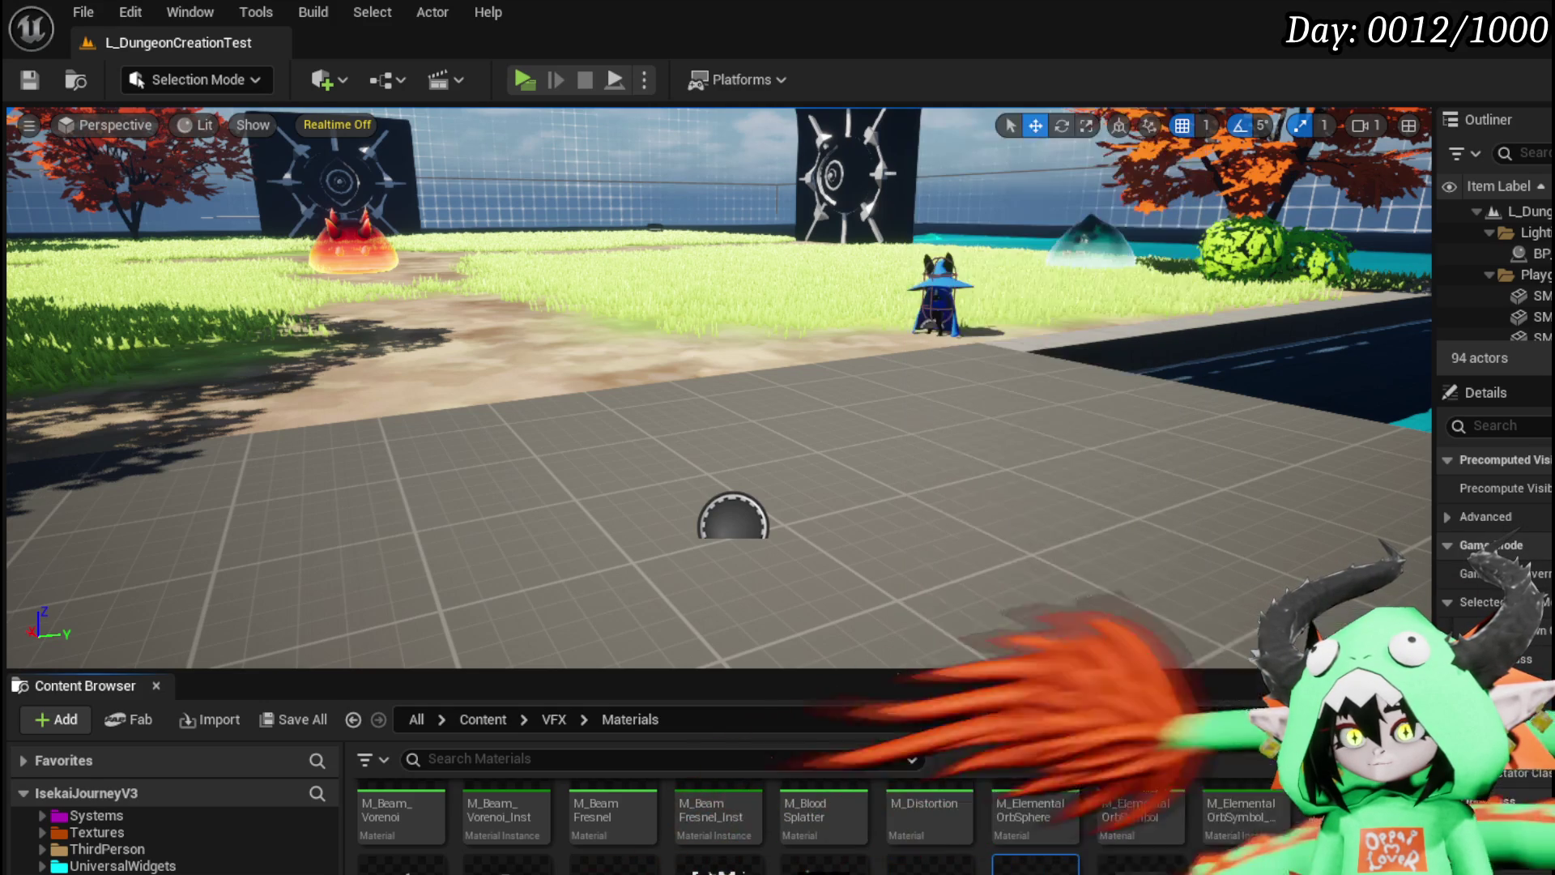
right_click(1040, 860)
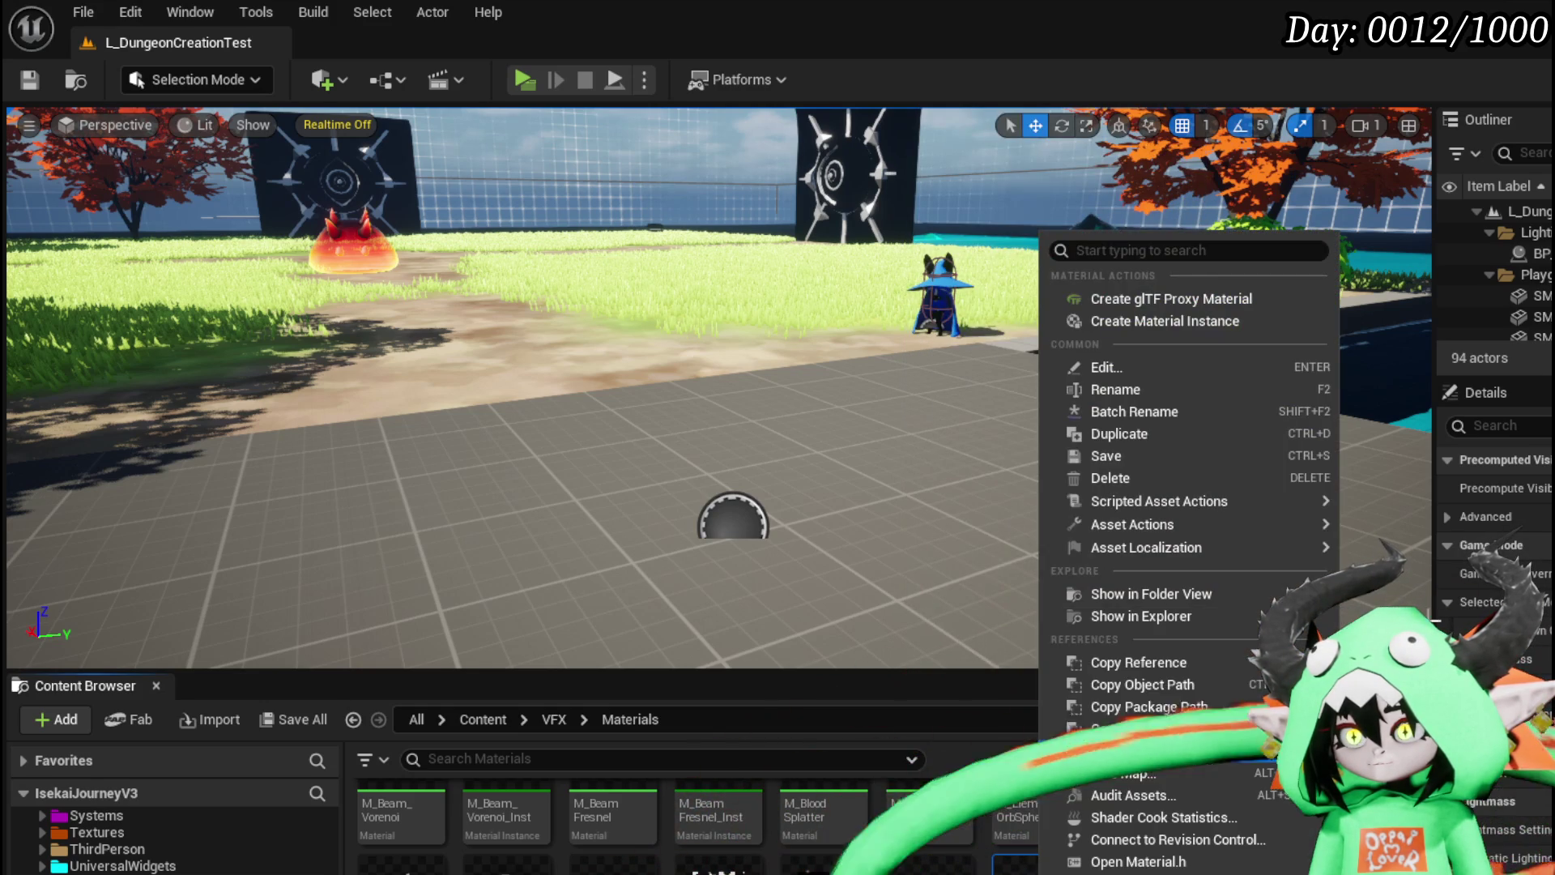
left_click(1149, 448)
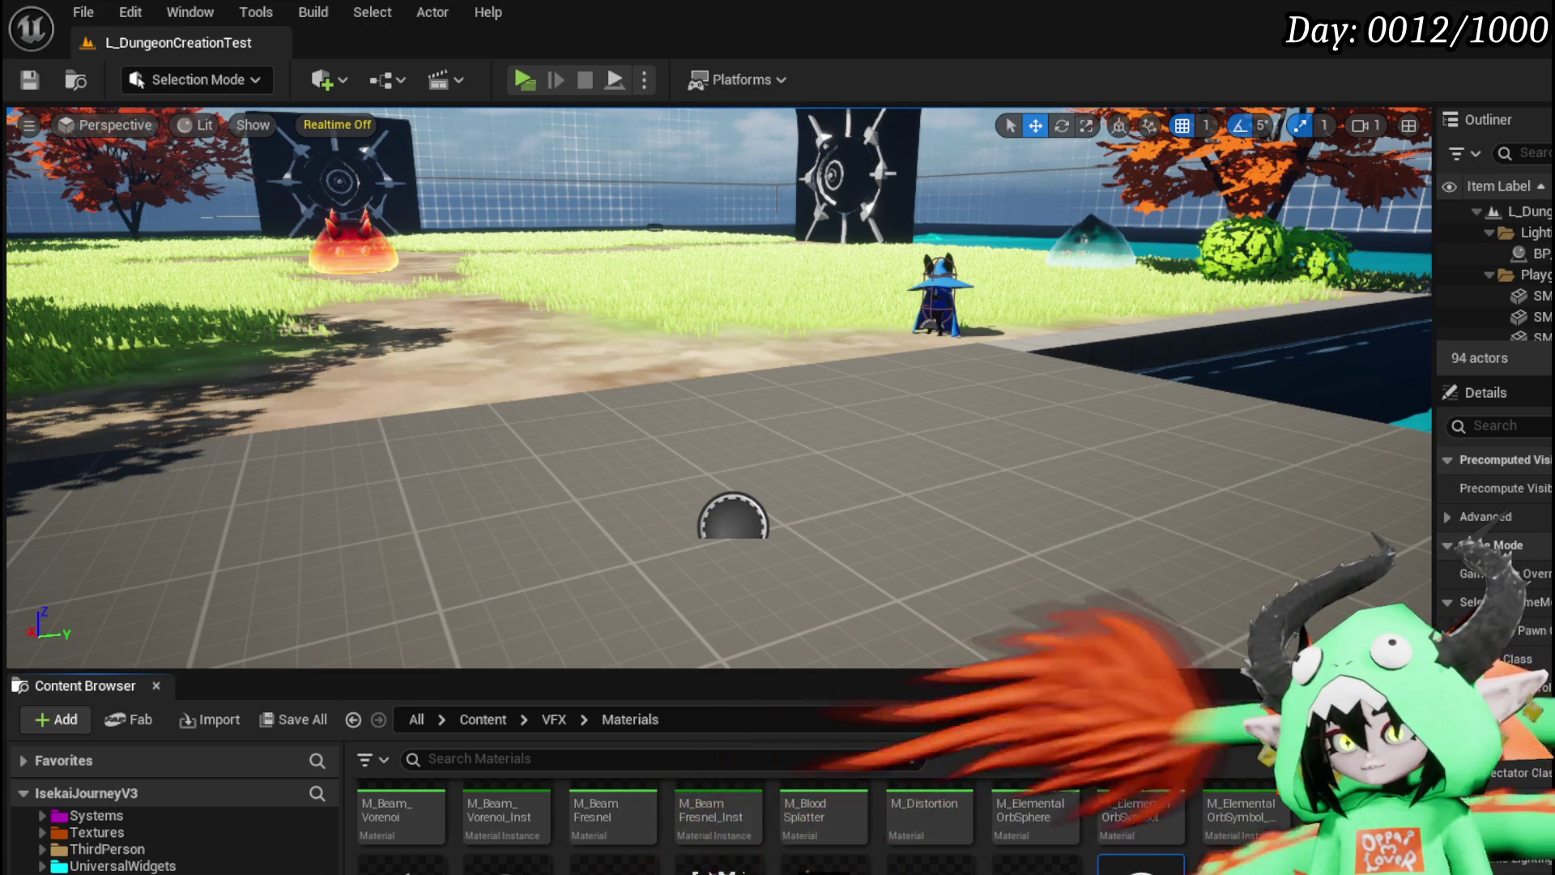
Step: Delete the unwanted M_FX_Tornado material
scroll(810, 826, "down", 2)
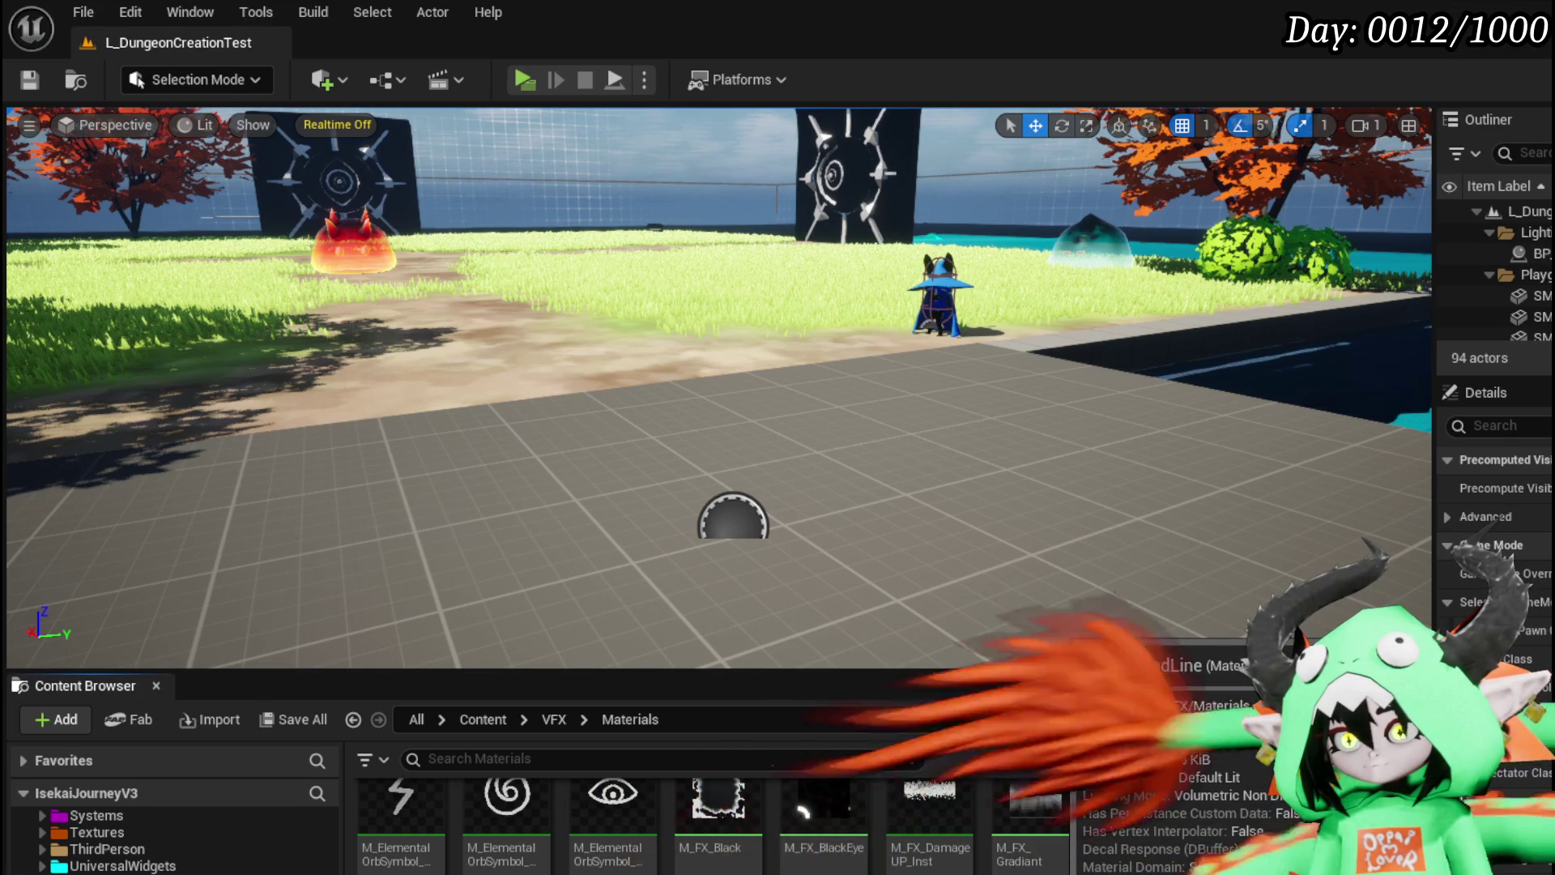
scroll(705, 826, "down", 2)
left_click(932, 810)
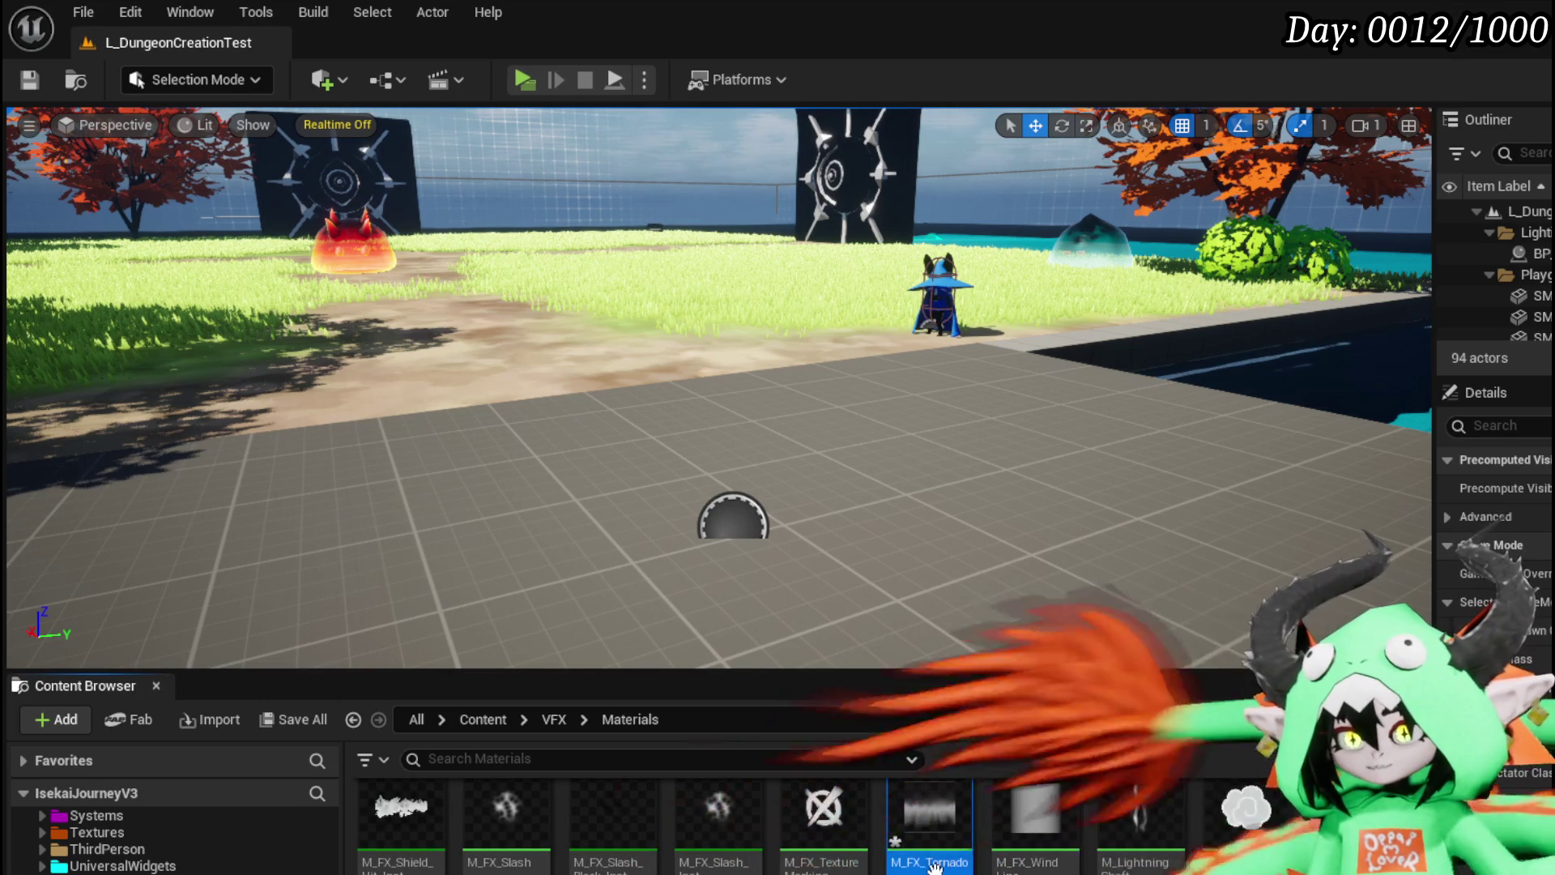
key("Delete")
key("Return")
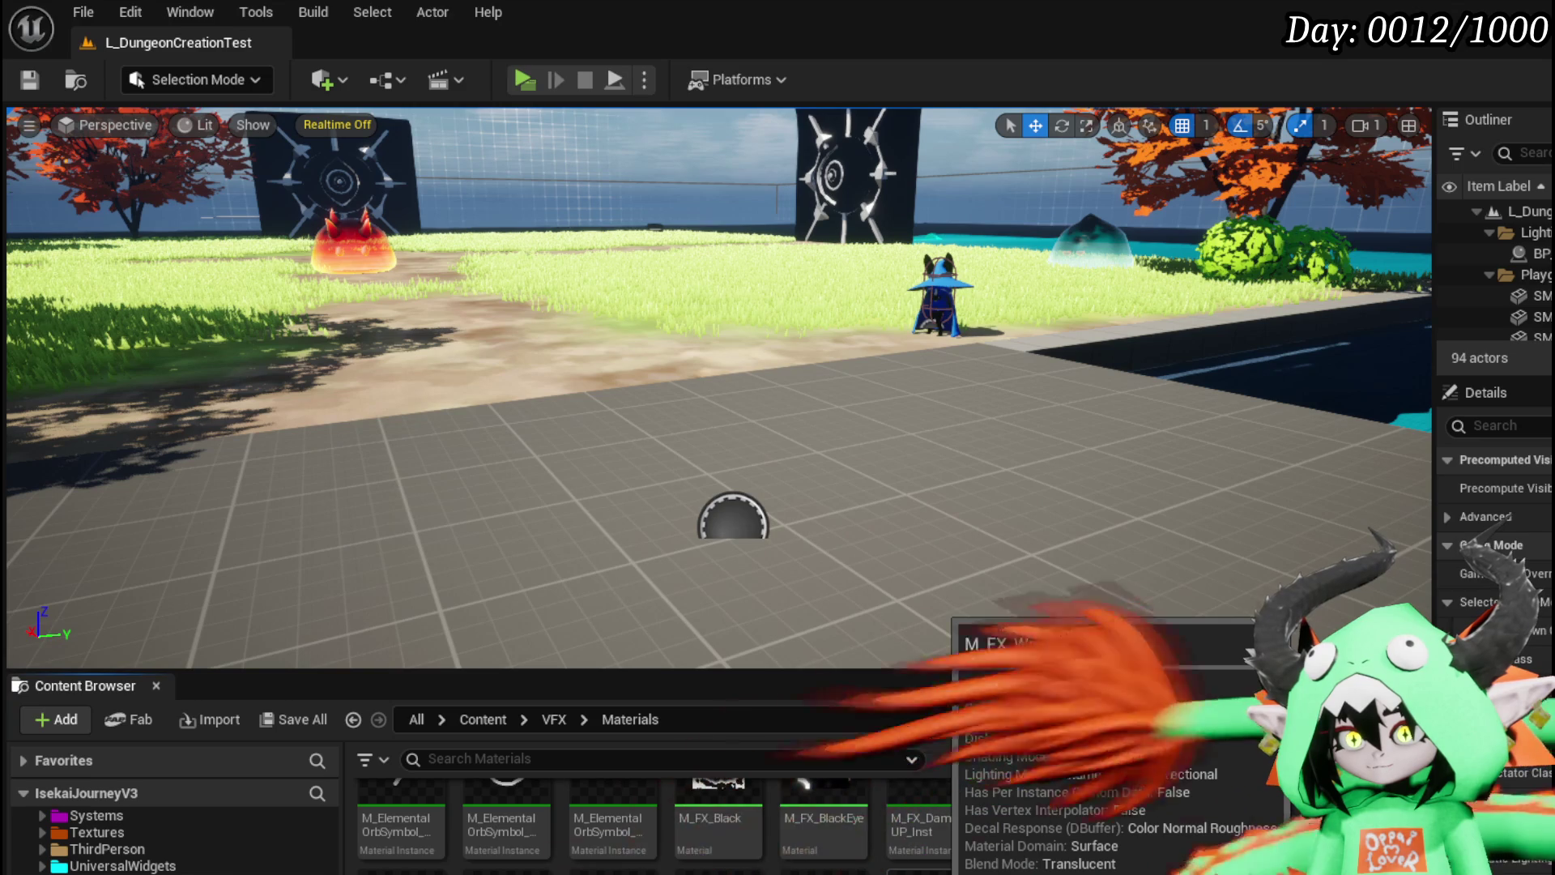
Step: Duplicate M_FX_WindLine as M_FX_WindTornado and save it
right_click(940, 810)
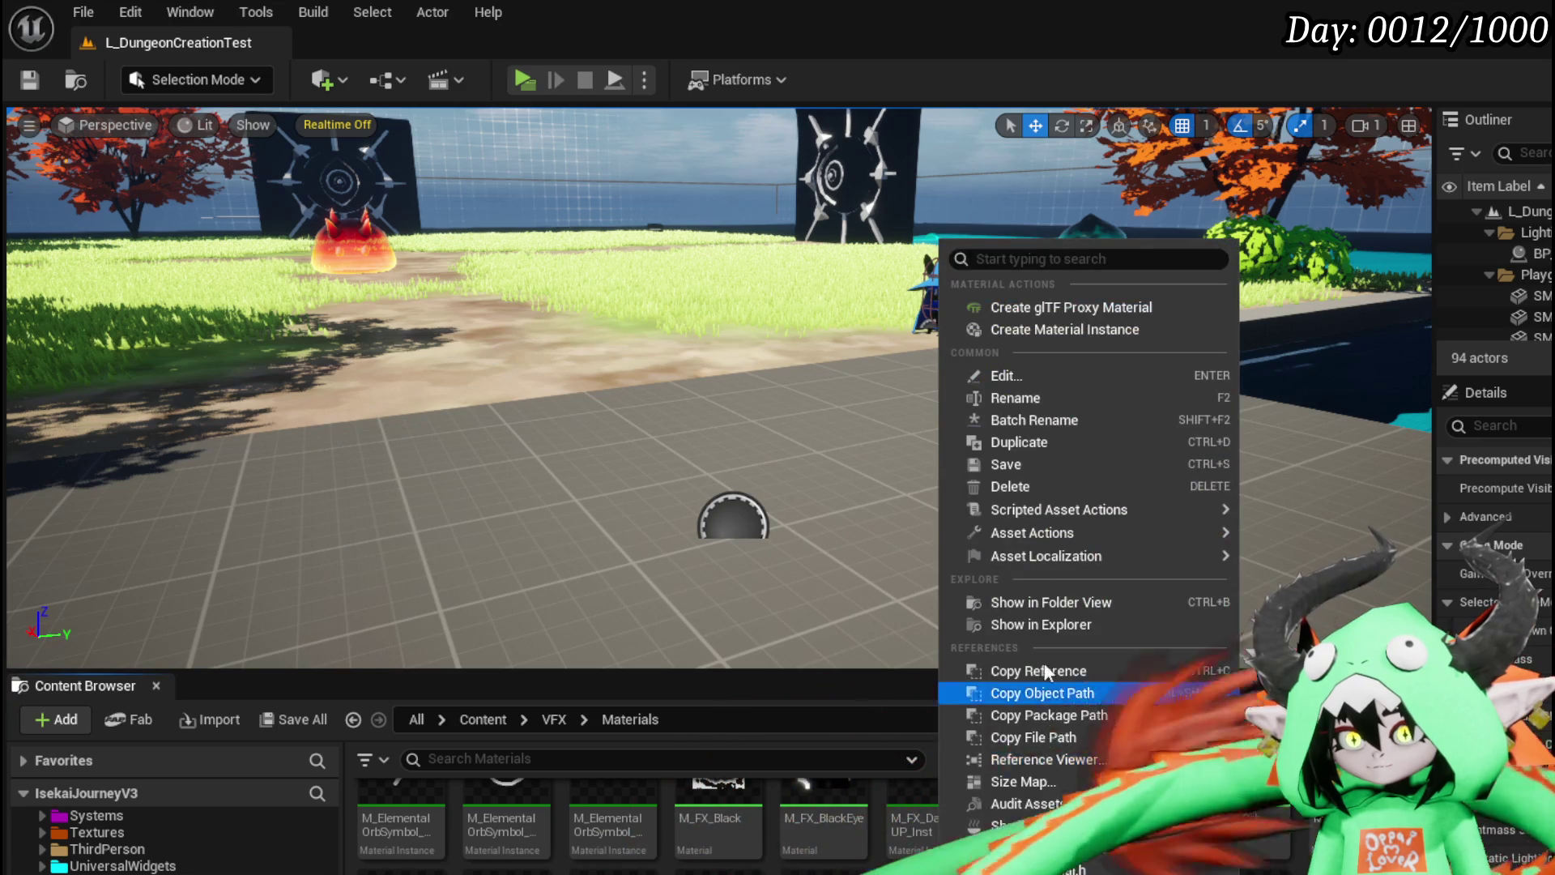
left_click(1020, 442)
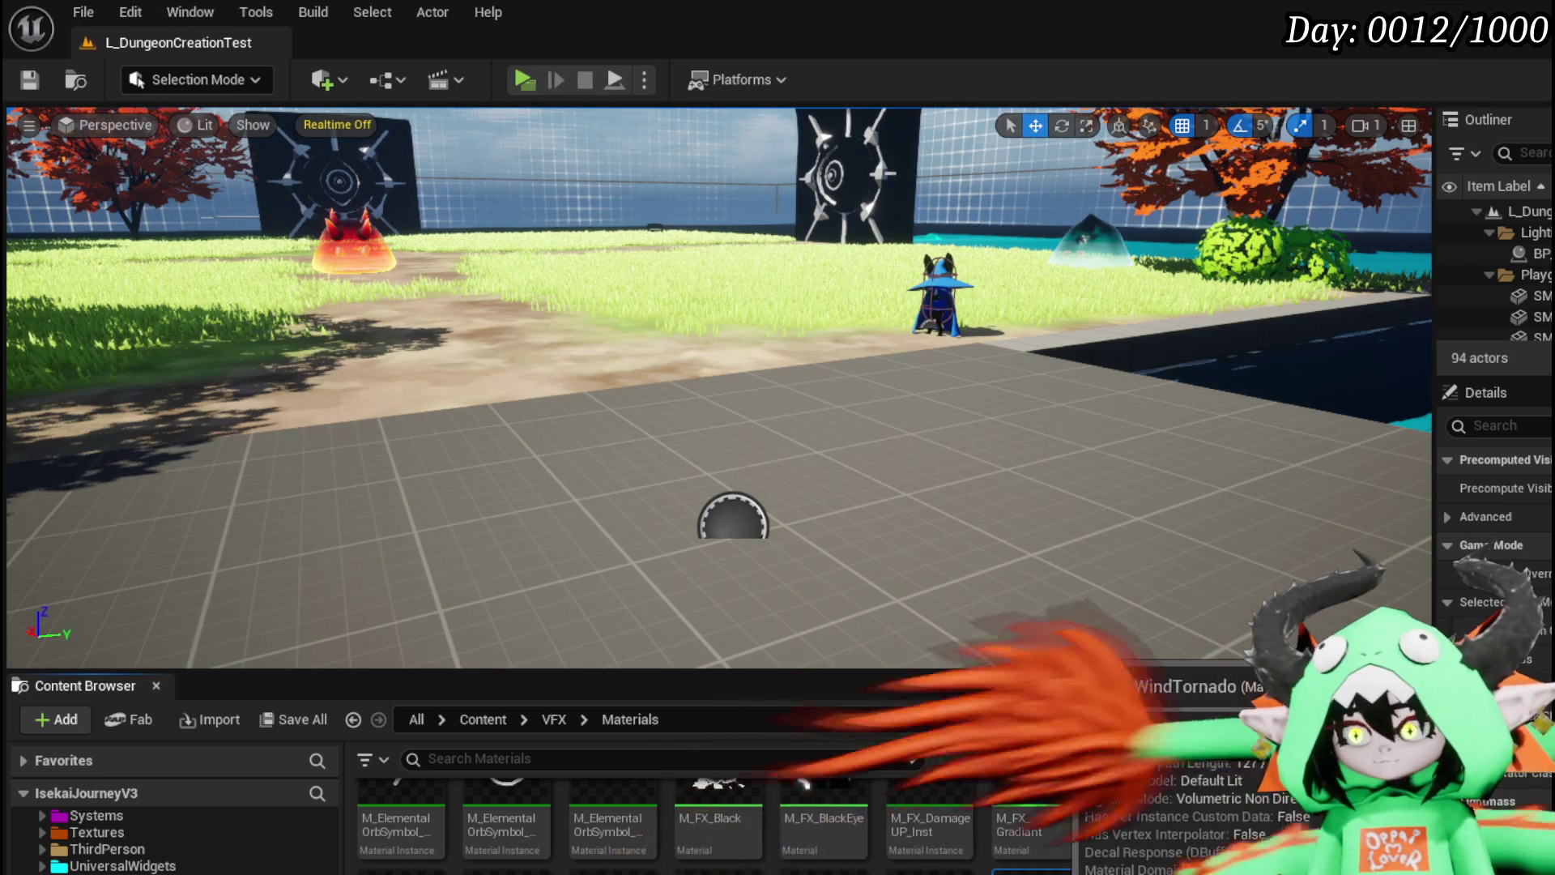
key("ctrl+shift+s")
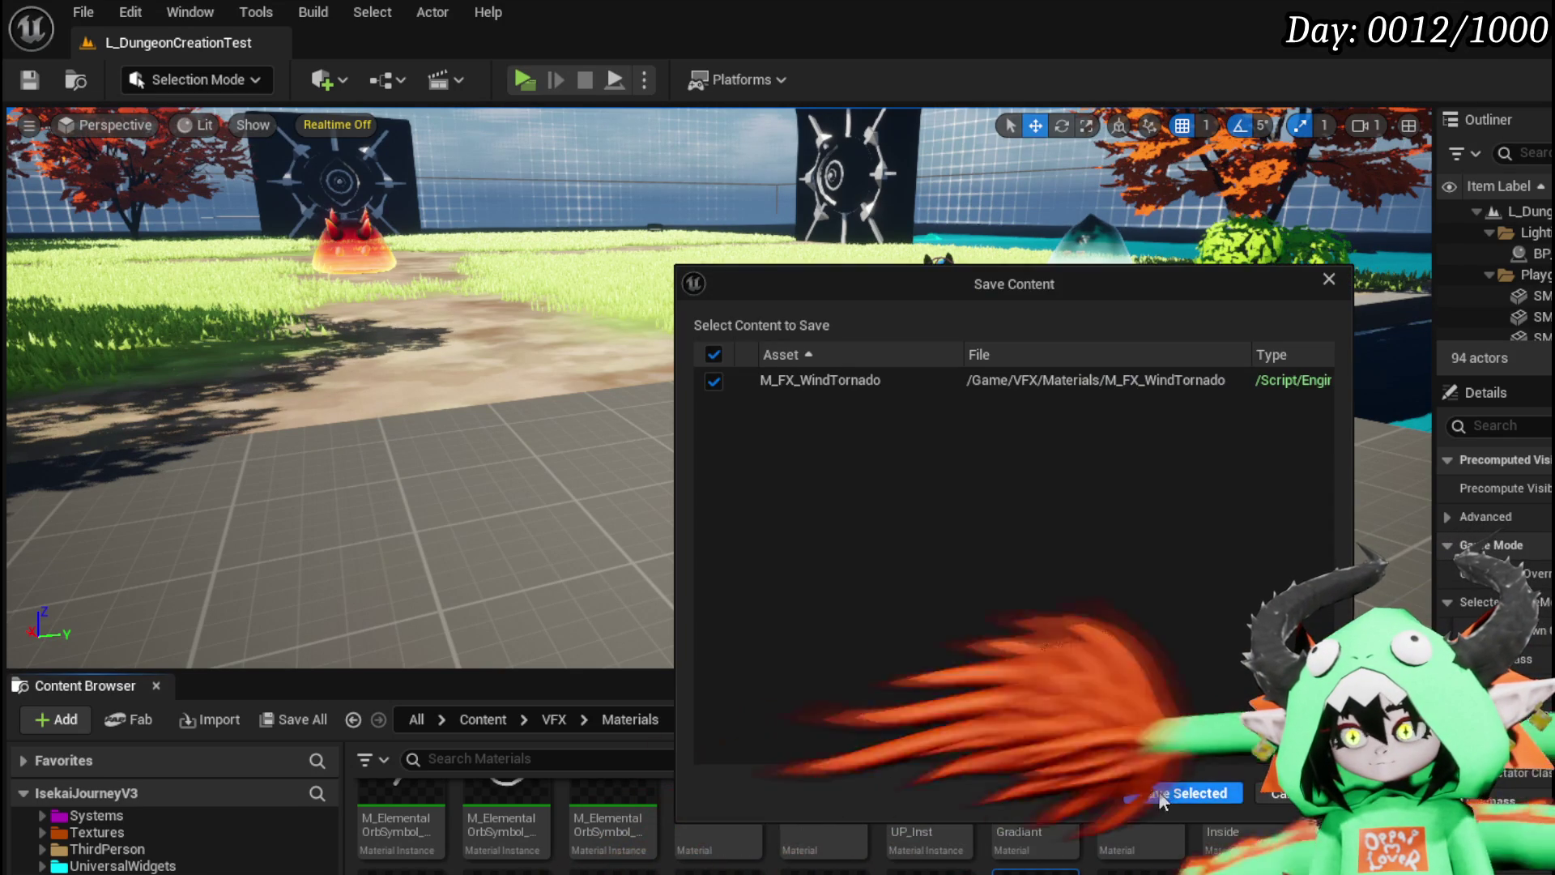
left_click(1181, 791)
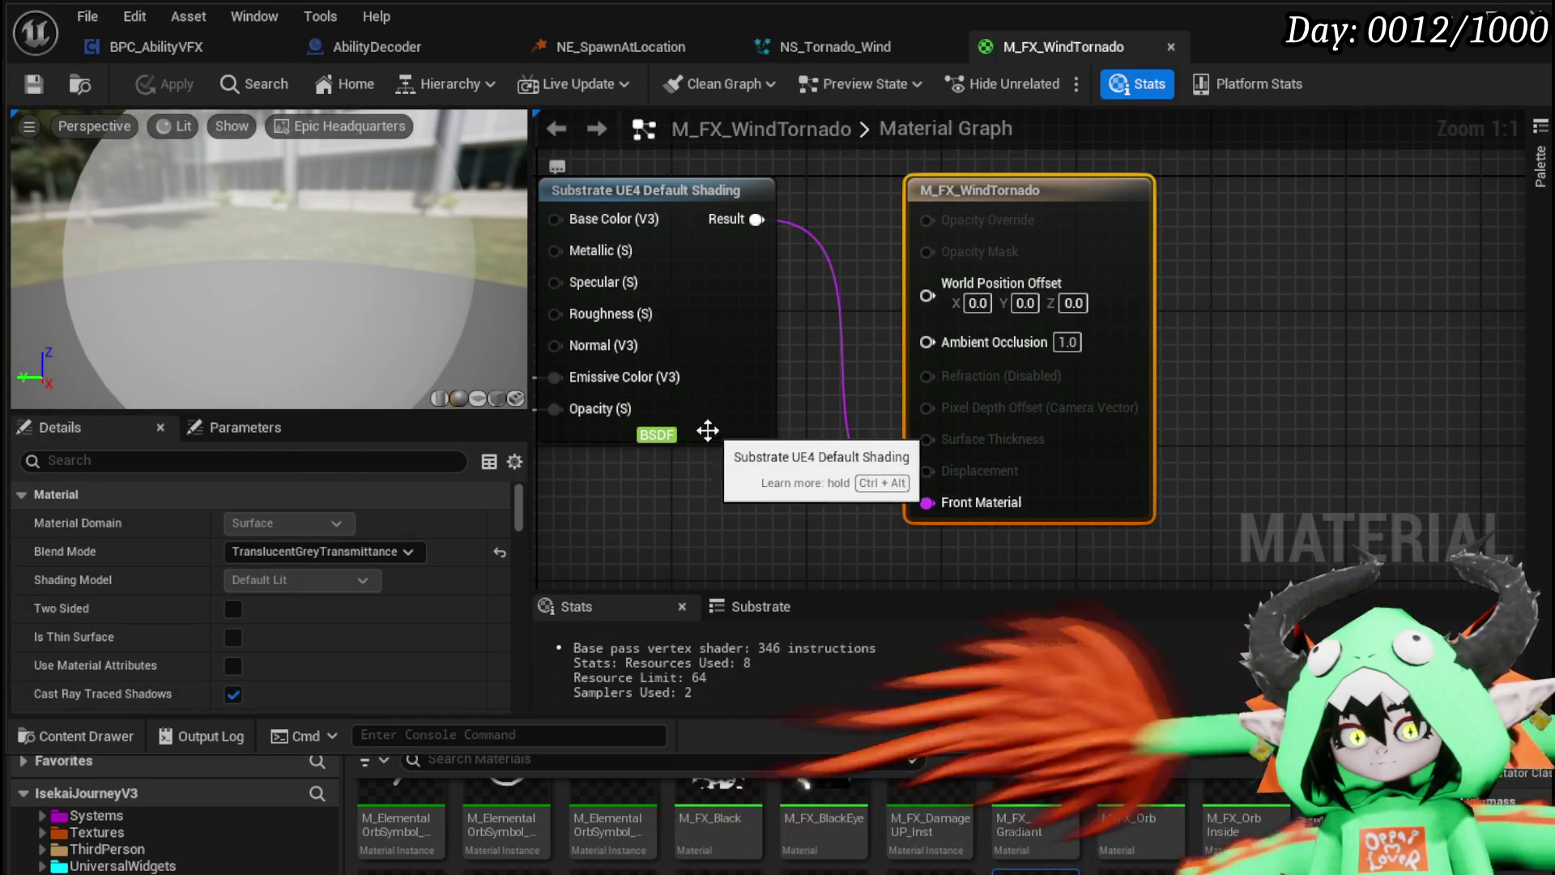
Step: Reposition the Substrate shading node and review M_FX_Slash's node network for reference
mouse_move(825, 455)
left_mouse_down()
mouse_move(1102, 476)
mouse_move(1068, 472)
left_mouse_up()
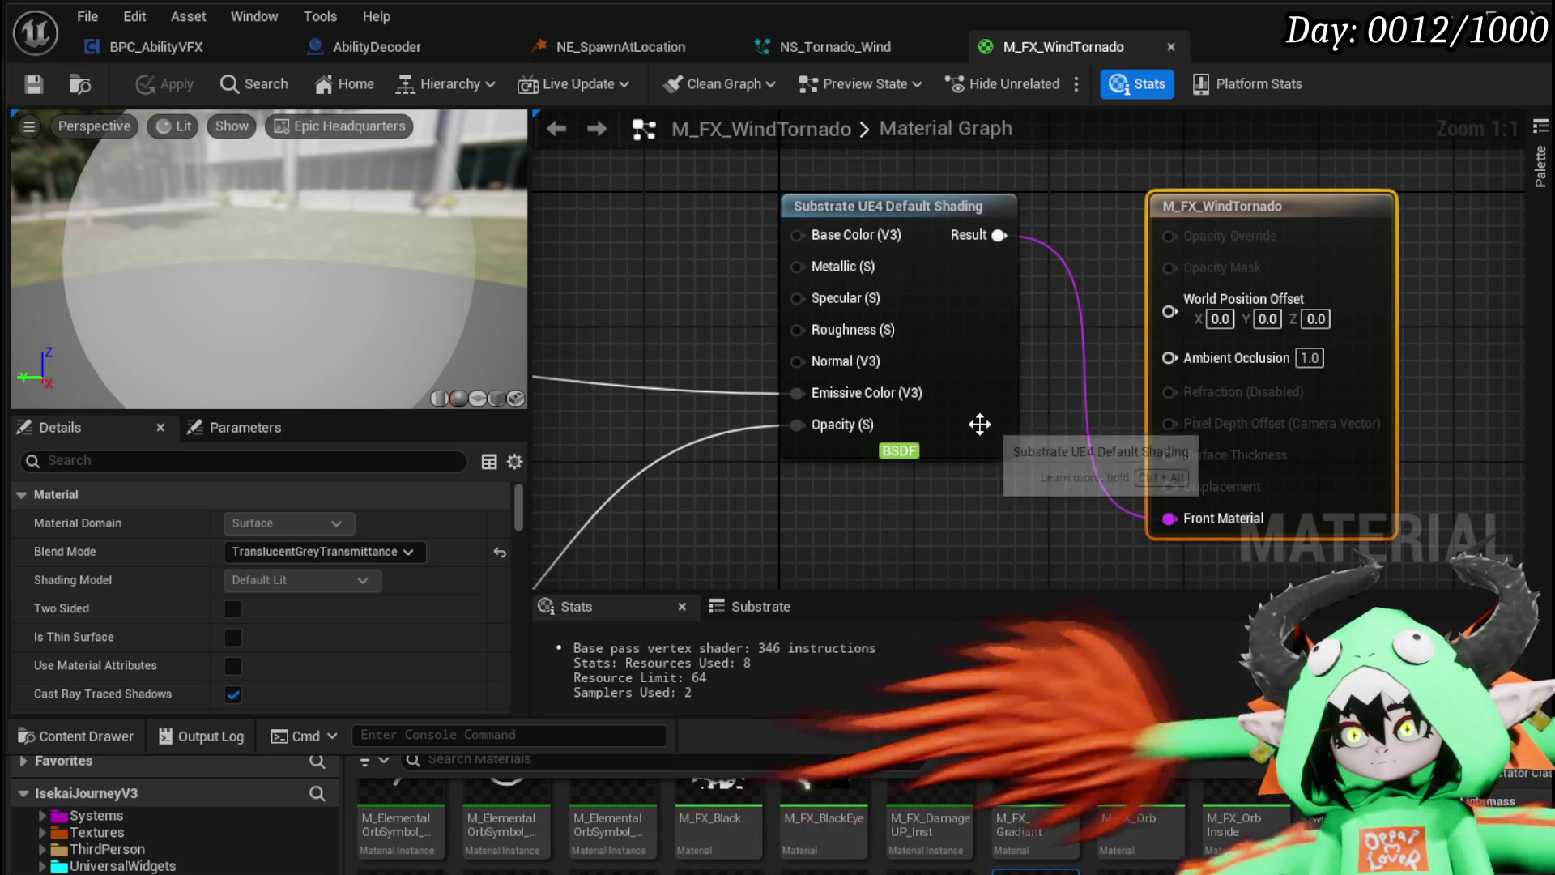
left_click_drag(982, 419, 926, 451)
left_click(1029, 464)
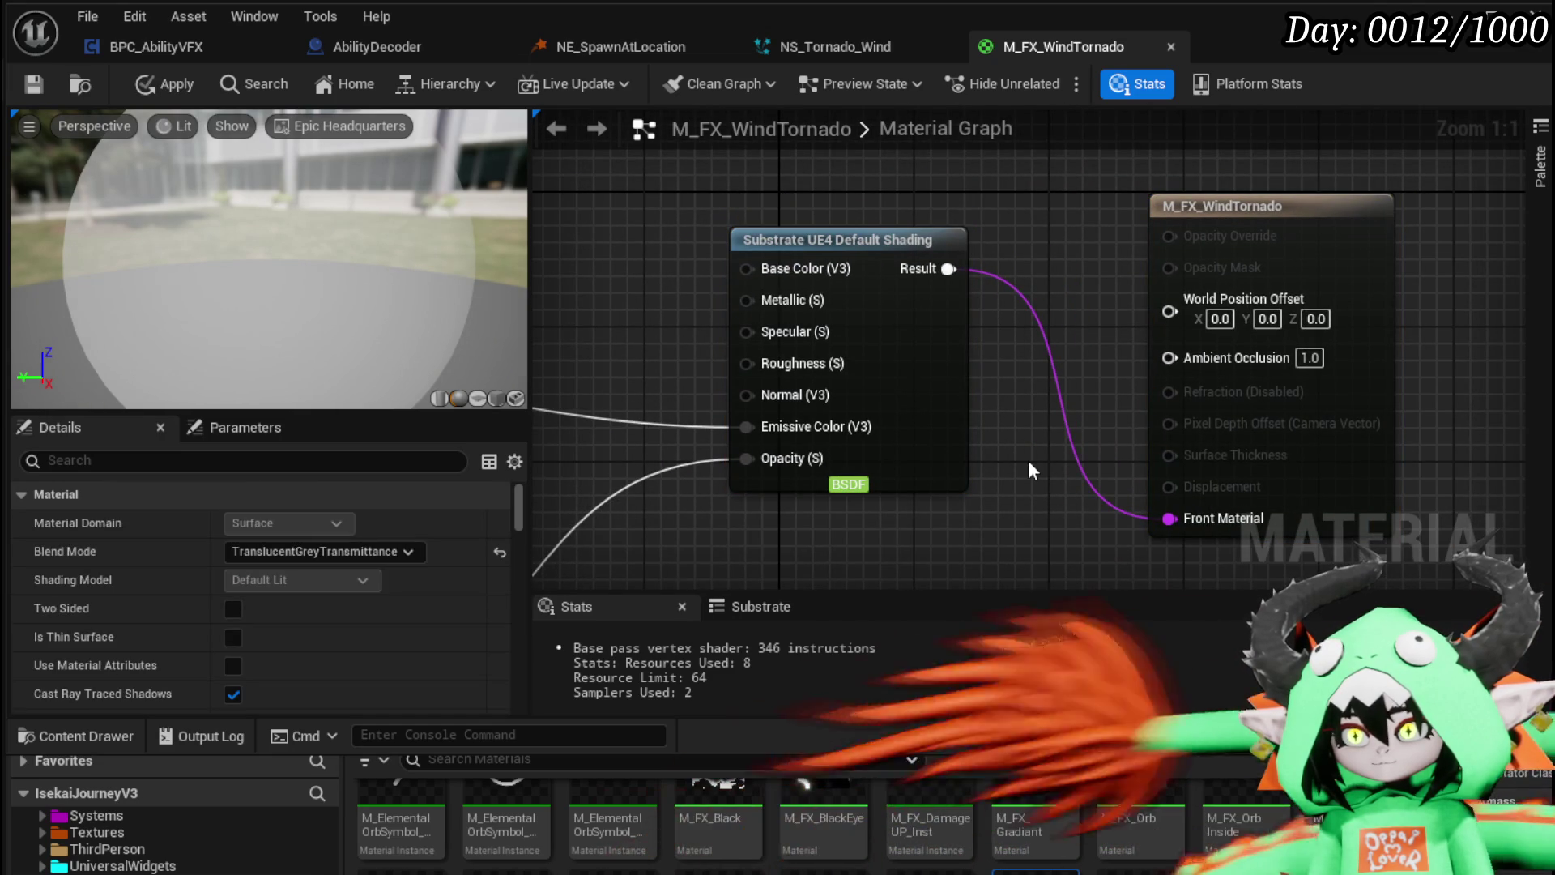
scroll(782, 843, "down", 2)
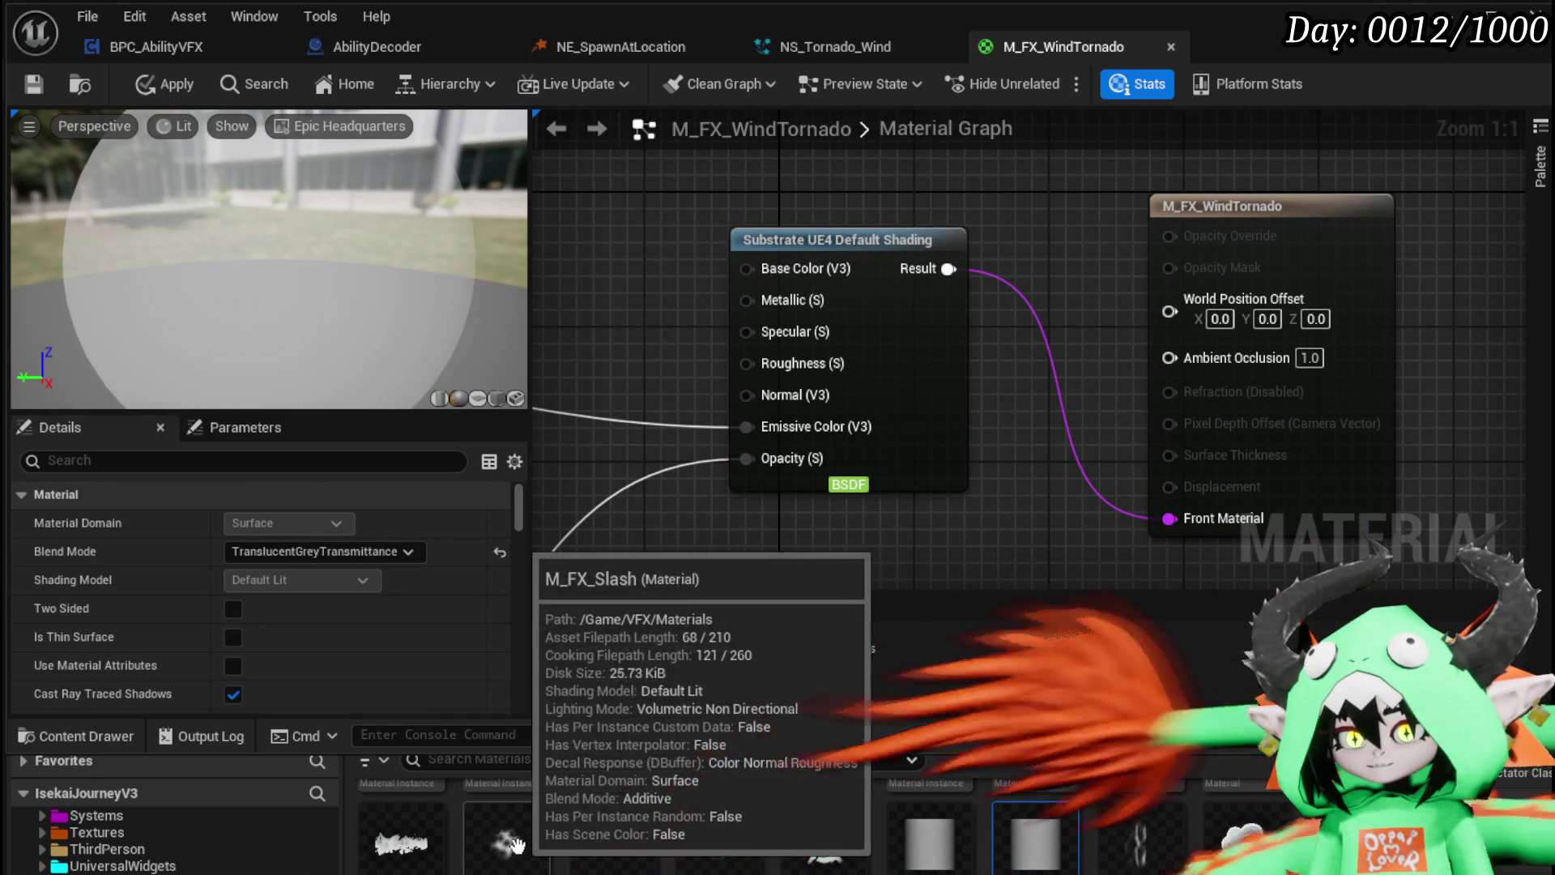
left_click(518, 845)
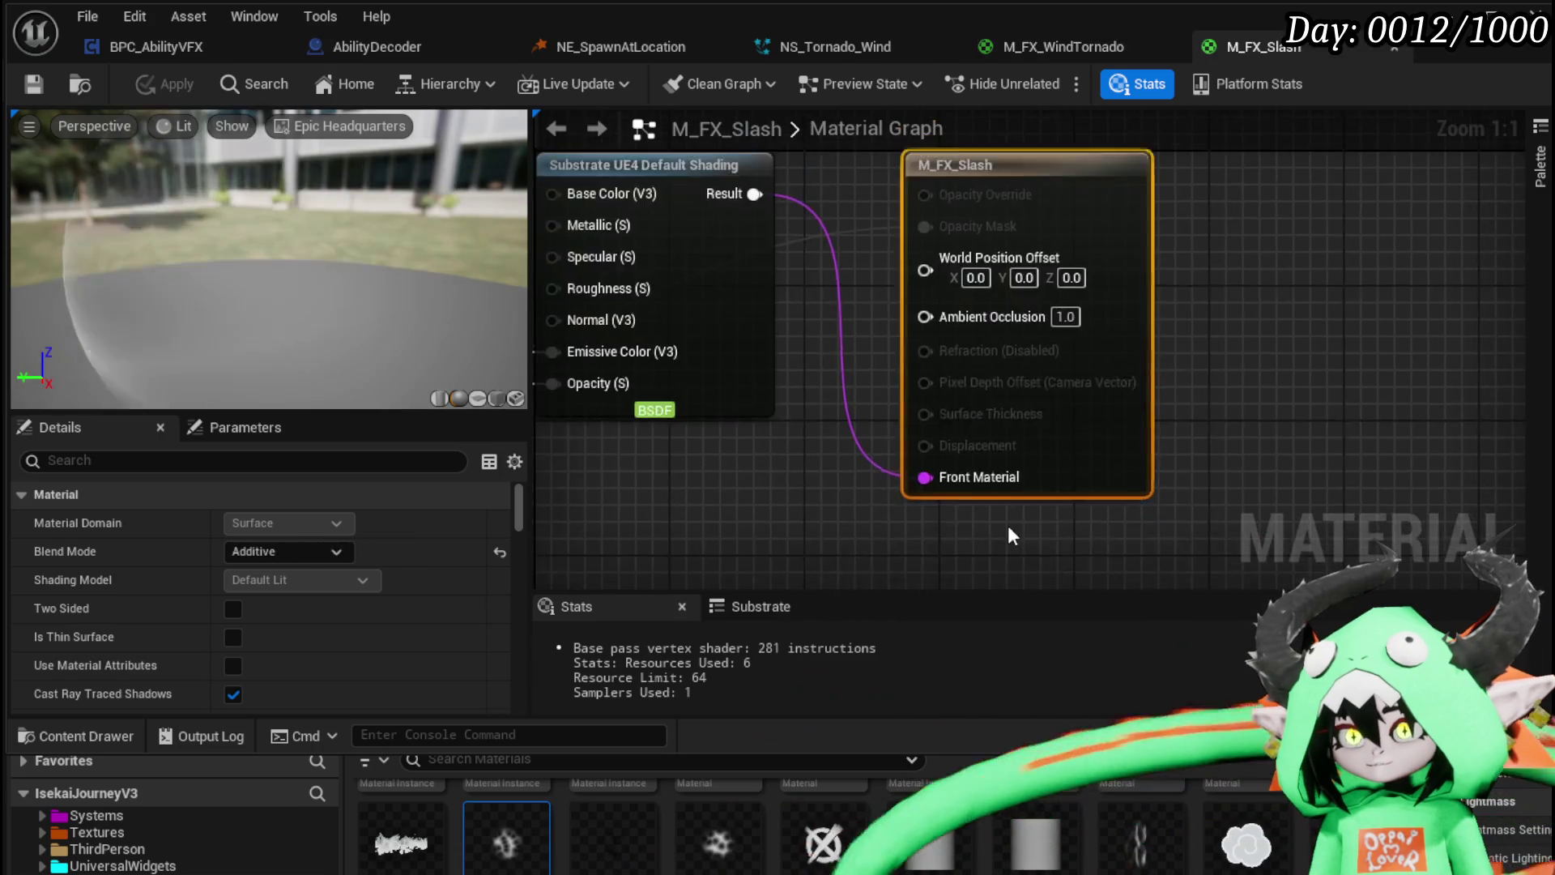
scroll(1014, 527, "down", 2)
mouse_move(872, 535)
left_mouse_down()
mouse_move(1380, 528)
mouse_move(1253, 504)
left_mouse_up()
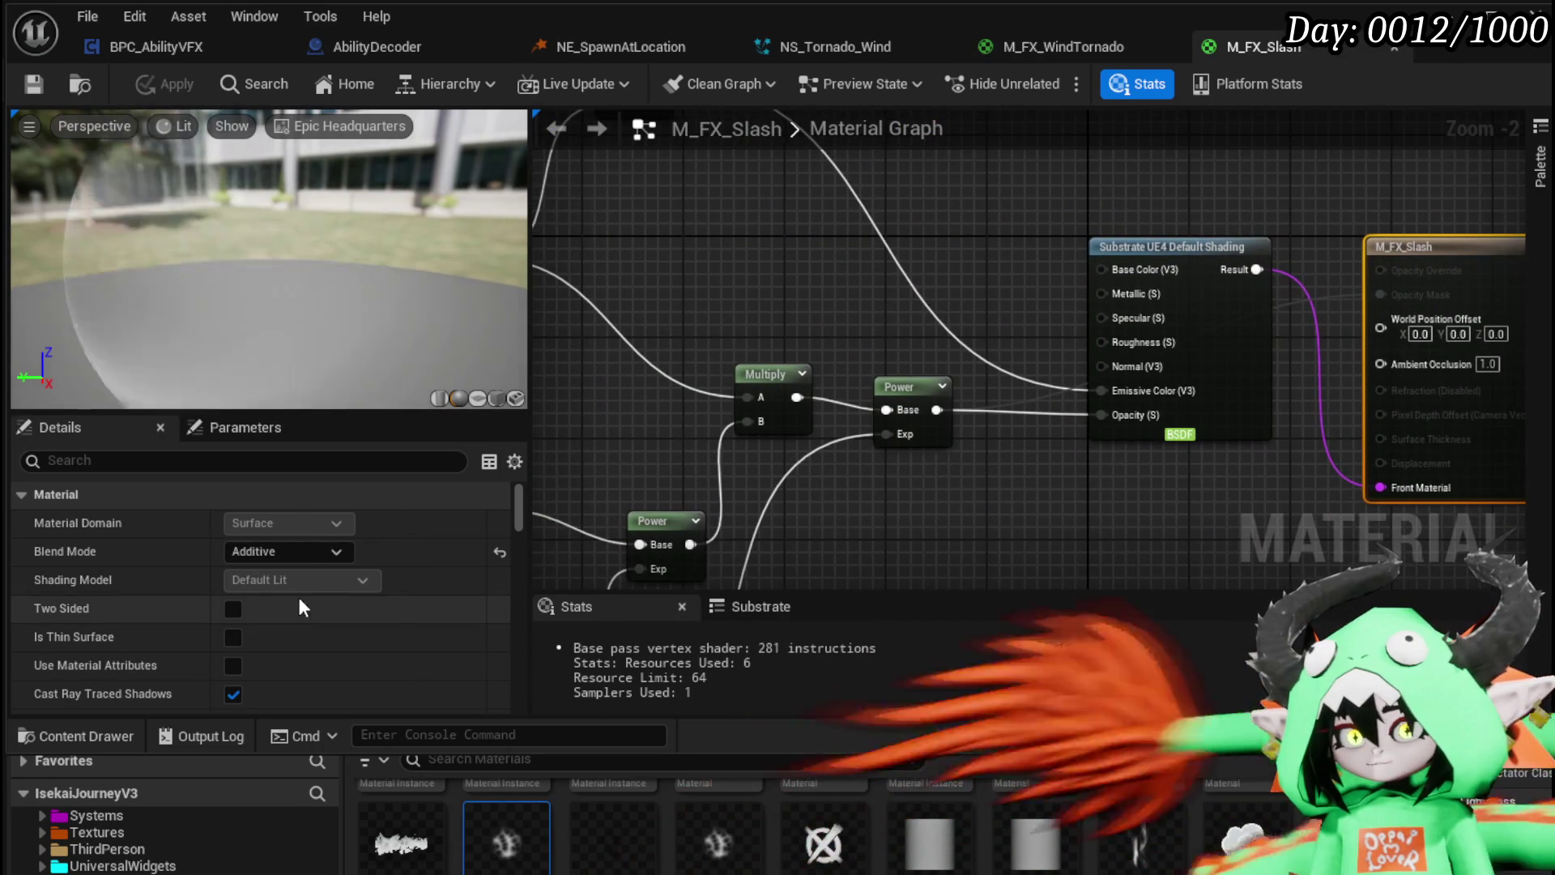
left_click(1394, 47)
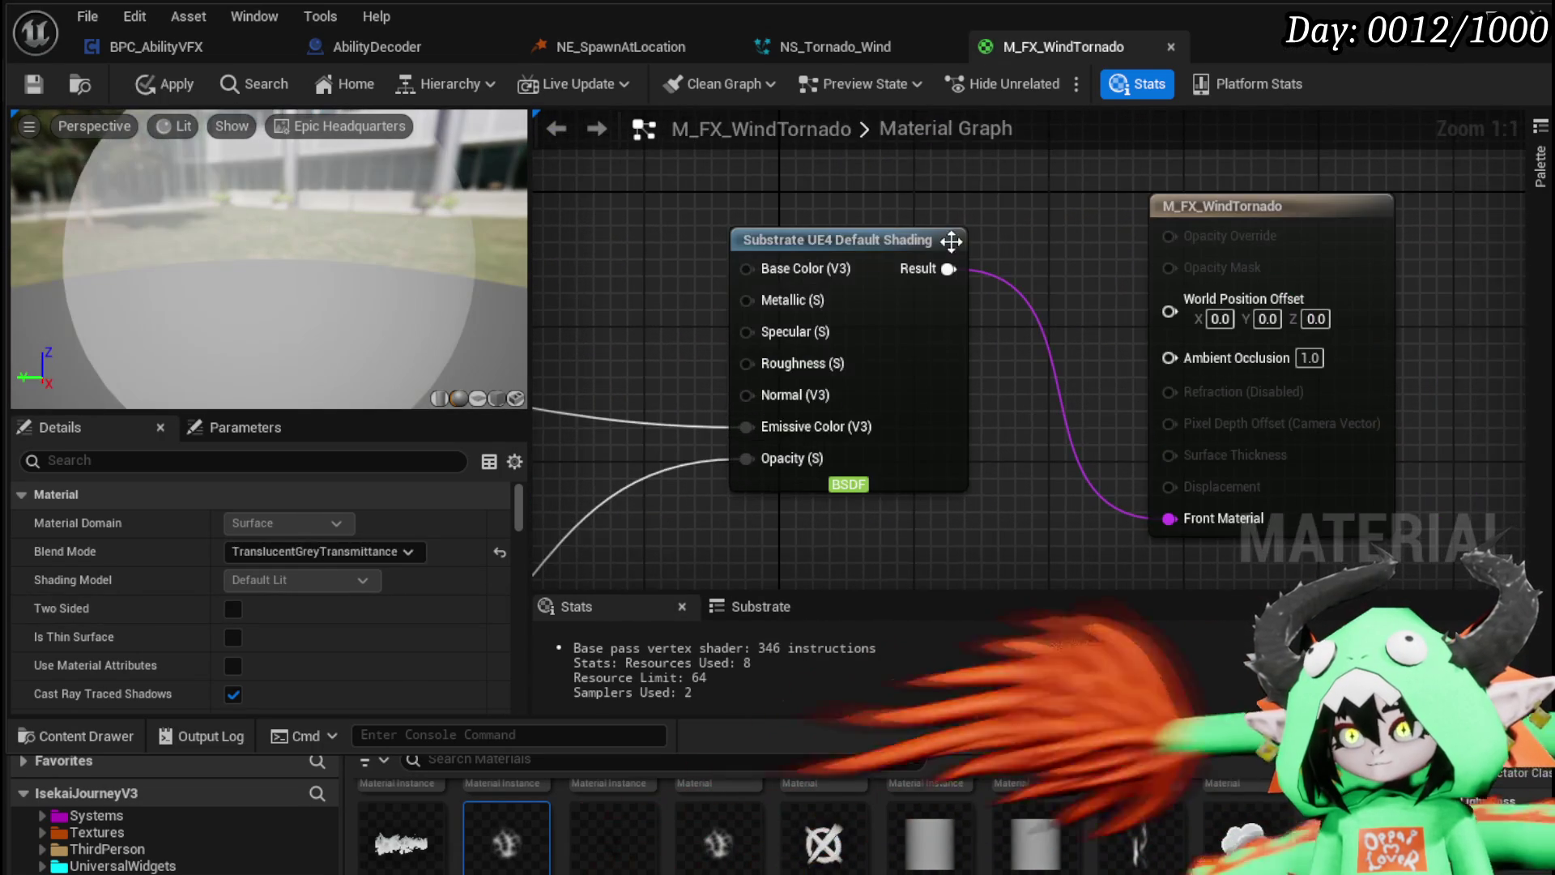
Step: Set M_FX_WindTornado's blend mode to Additive and apply the change
left_click(1178, 282)
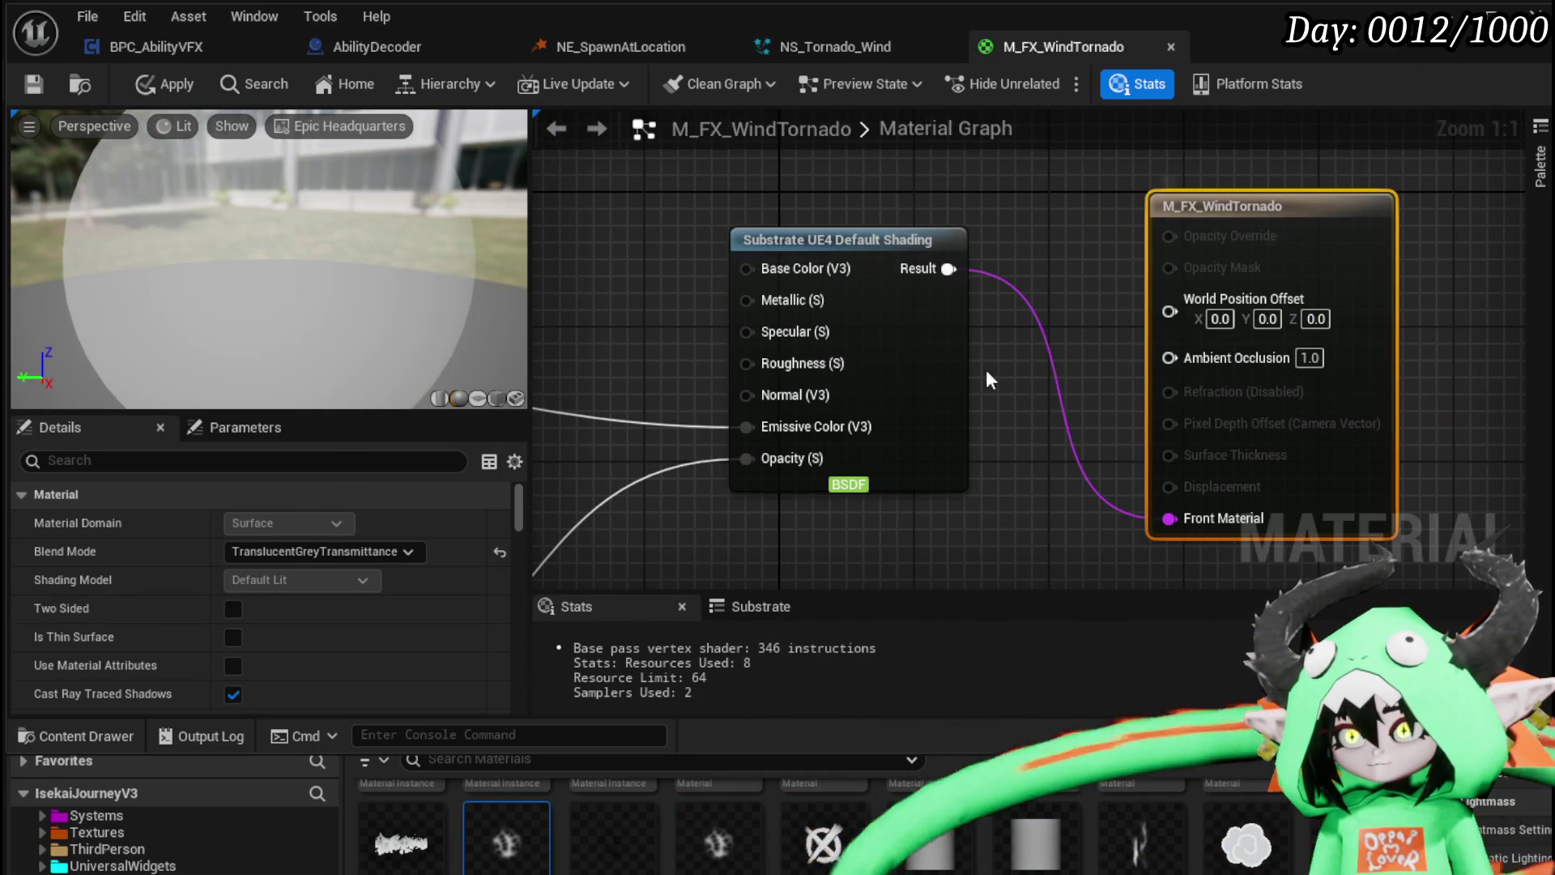
left_click(299, 551)
left_click(254, 631)
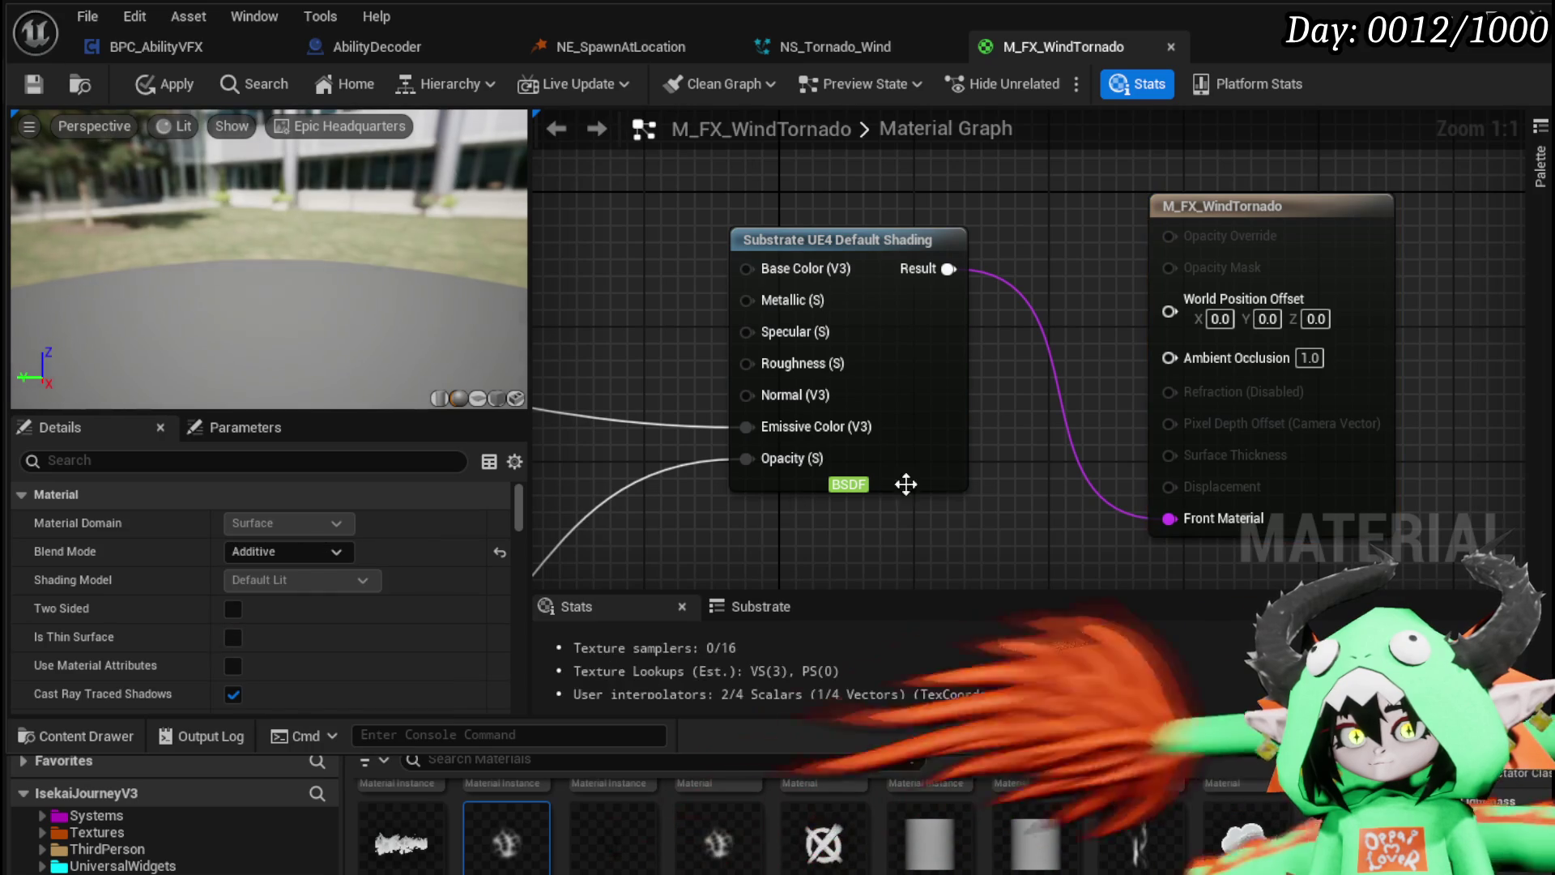
scroll(1024, 489, "down", 2)
mouse_move(1172, 394)
left_mouse_down()
mouse_move(1211, 410)
mouse_move(956, 422)
mouse_move(972, 337)
mouse_move(1405, 235)
left_mouse_up()
scroll(938, 406, "up", 2)
scroll(1093, 410, "down", 2)
left_click_drag(863, 333, 1401, 278)
scroll(1417, 276, "down", 2)
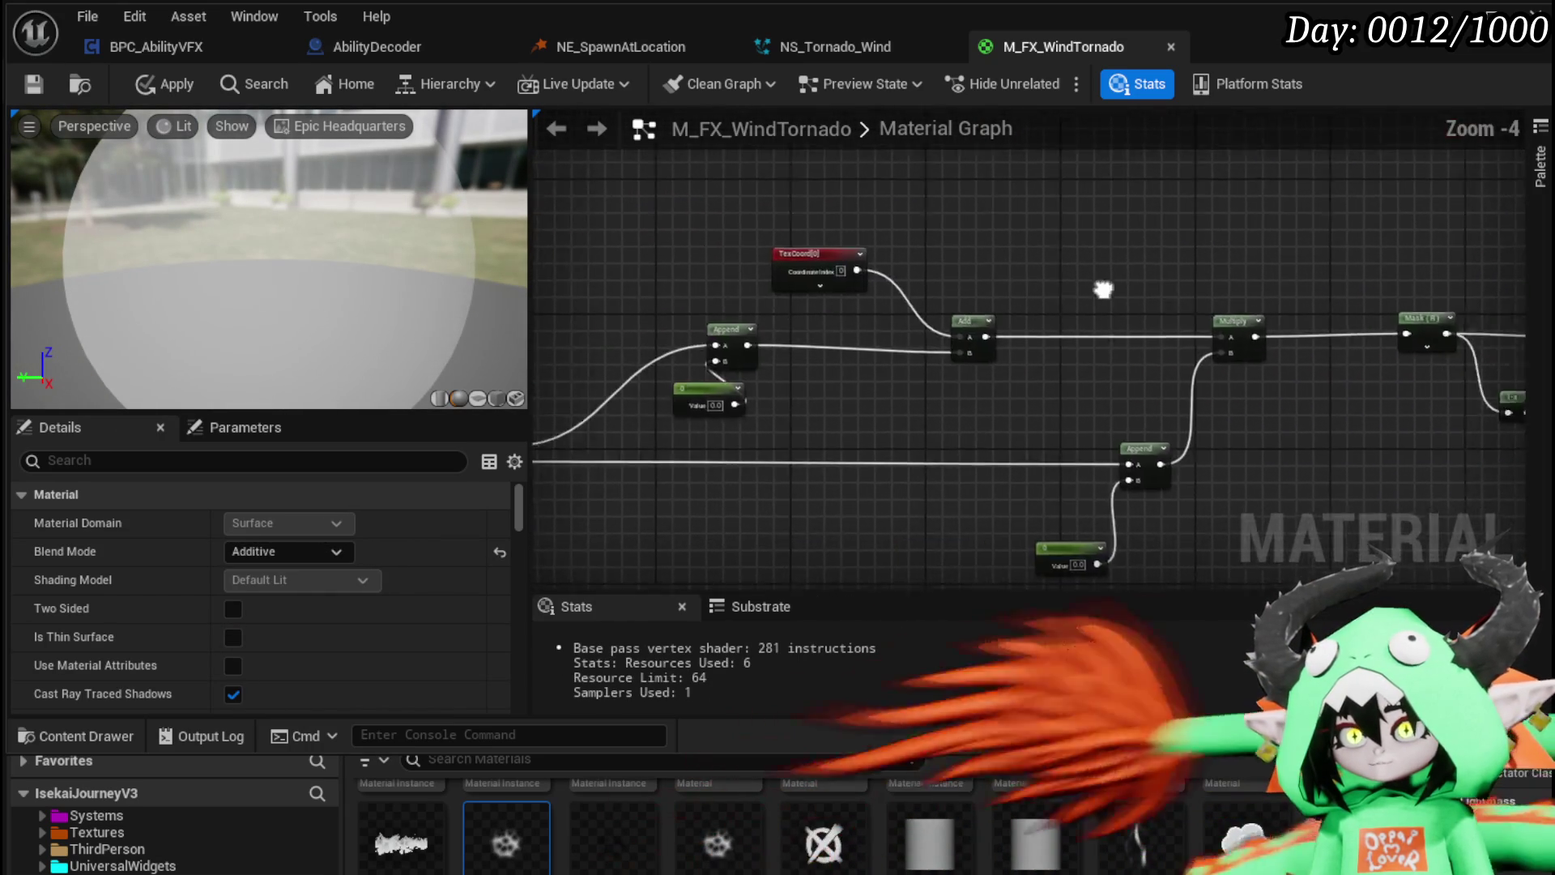
scroll(757, 353, "up", 4)
mouse_move(757, 352)
left_mouse_down()
mouse_move(1218, 259)
mouse_move(1187, 192)
mouse_move(1126, 138)
mouse_move(1060, 202)
mouse_move(847, 295)
mouse_move(826, 324)
left_mouse_up()
scroll(1060, 201, "down", 6)
left_click(146, 86)
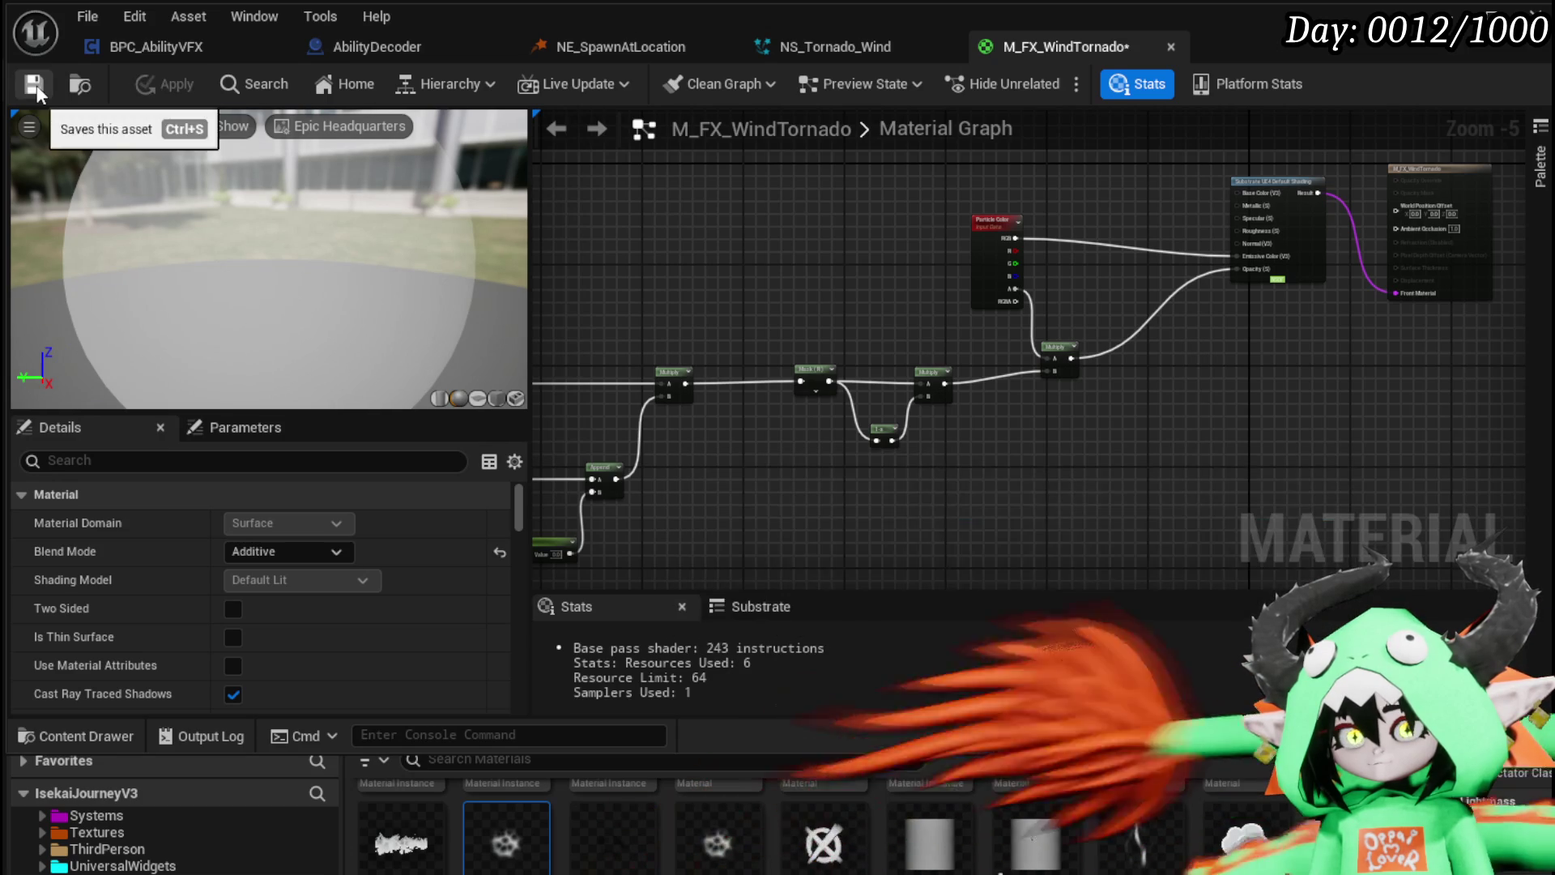
Step: Disconnect the shading node's Opacity input, tidy the Particle Color node, and apply
scroll(1085, 298, "up", 4)
left_click_drag(1087, 299, 875, 448)
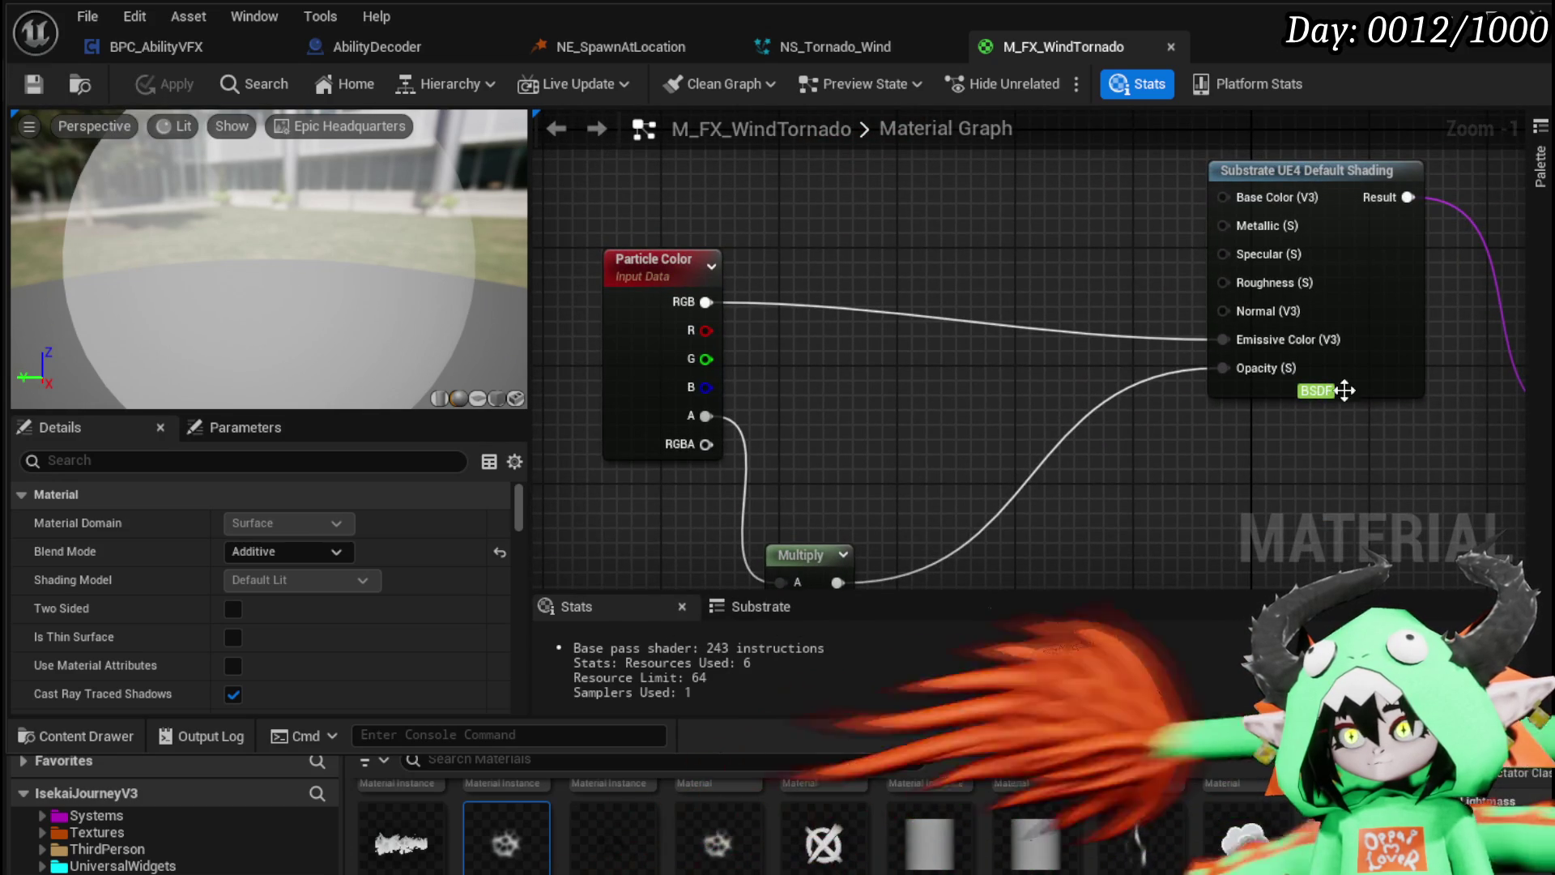
left_click(1239, 374, "alt")
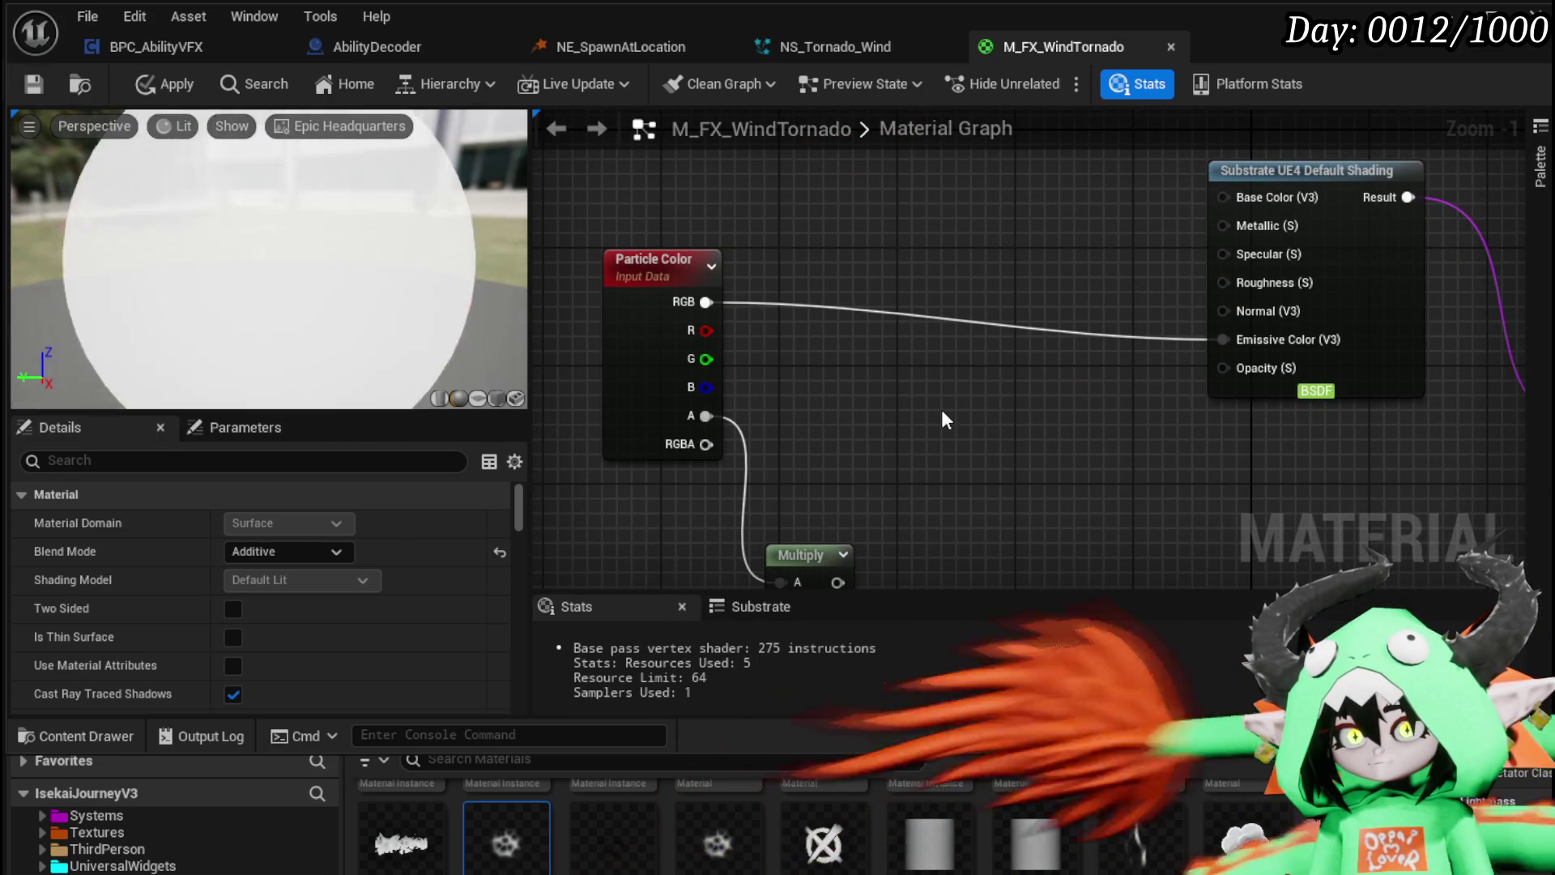
left_click(156, 85)
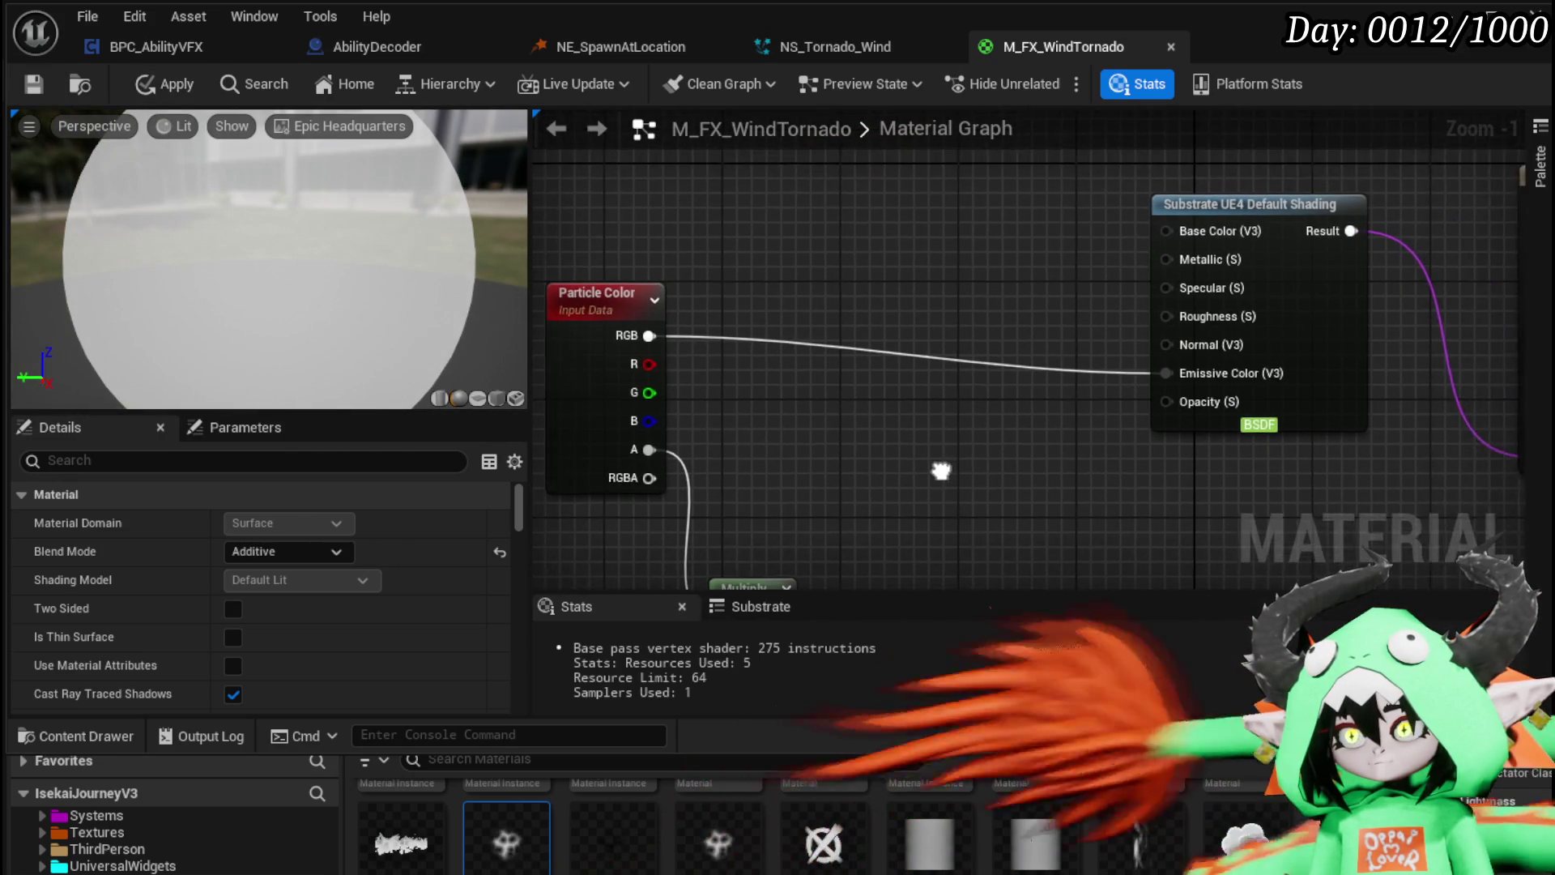
left_click_drag(624, 255, 625, 289)
mouse_move(1041, 240)
left_mouse_down()
mouse_move(526, 272)
mouse_move(729, 300)
mouse_move(1000, 289)
left_mouse_up()
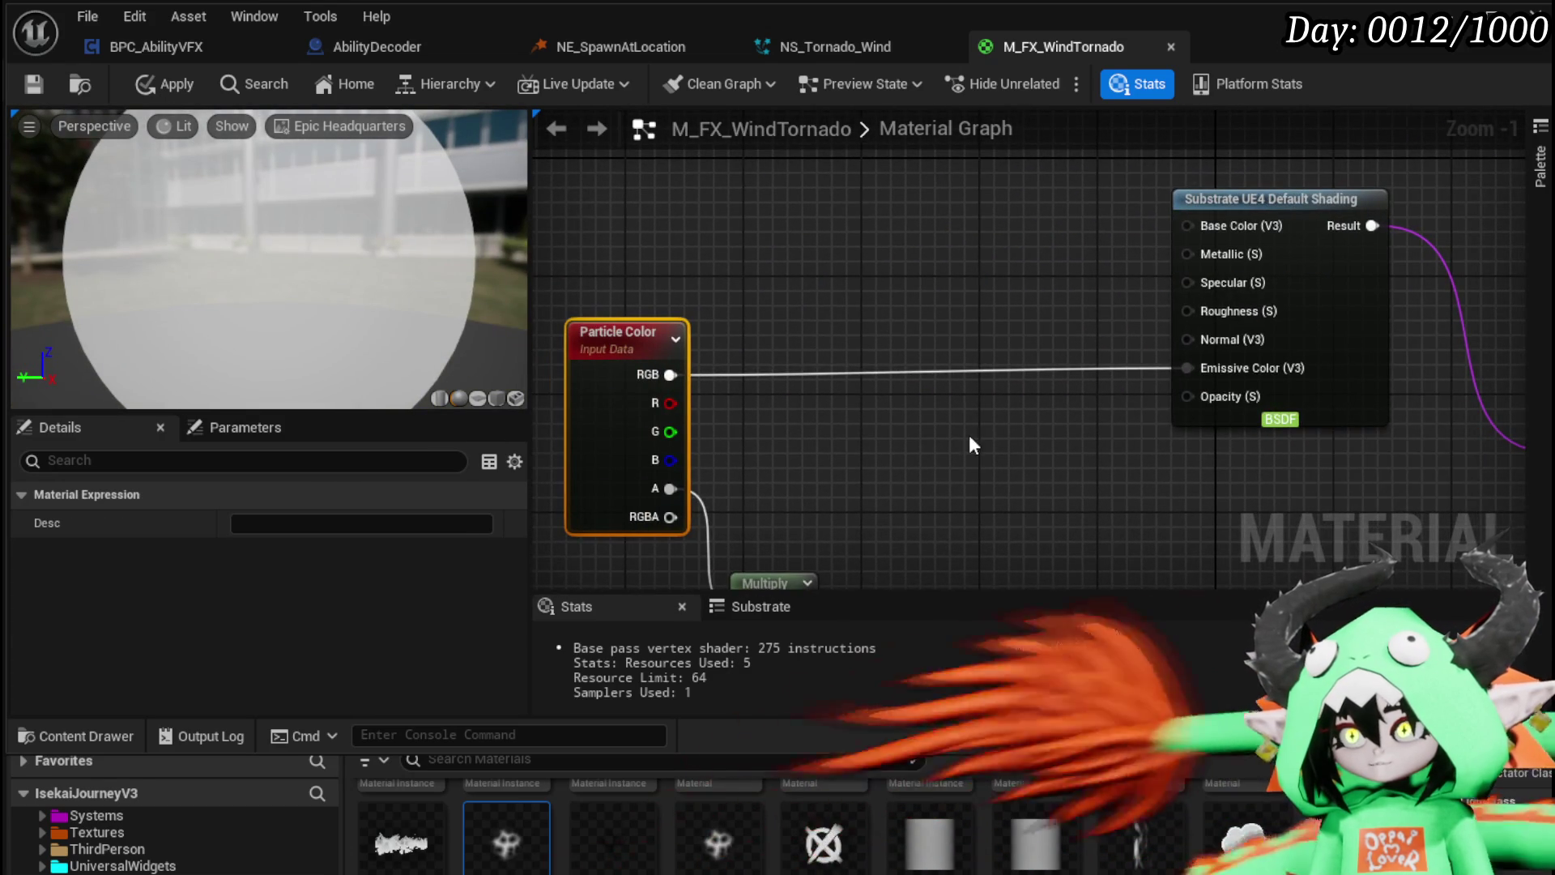
left_click_drag(969, 434, 1010, 412)
left_click(877, 209)
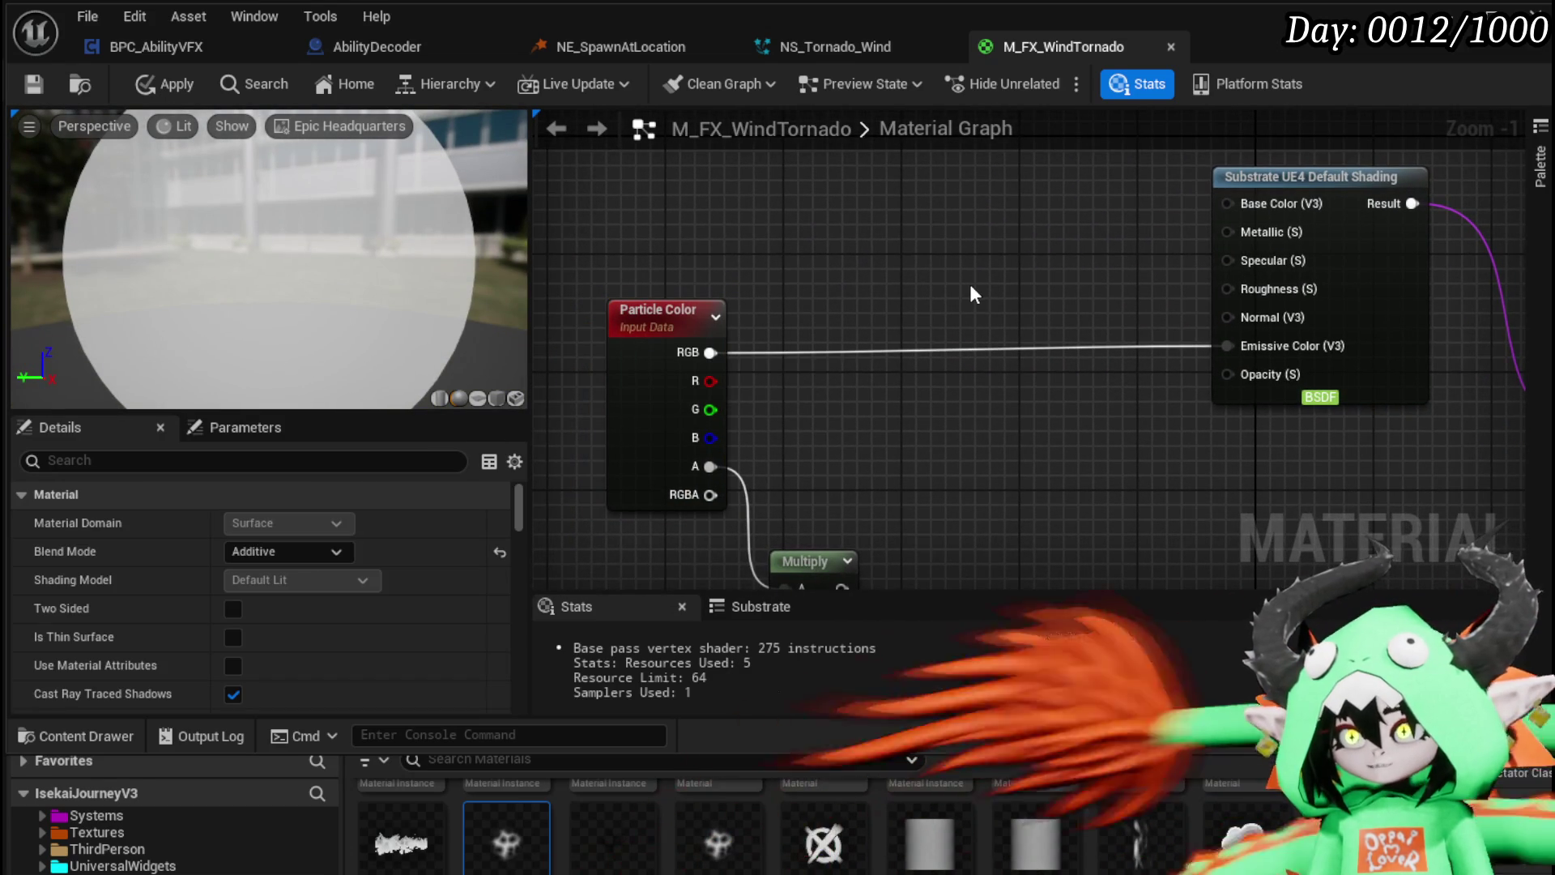
left_click(161, 84)
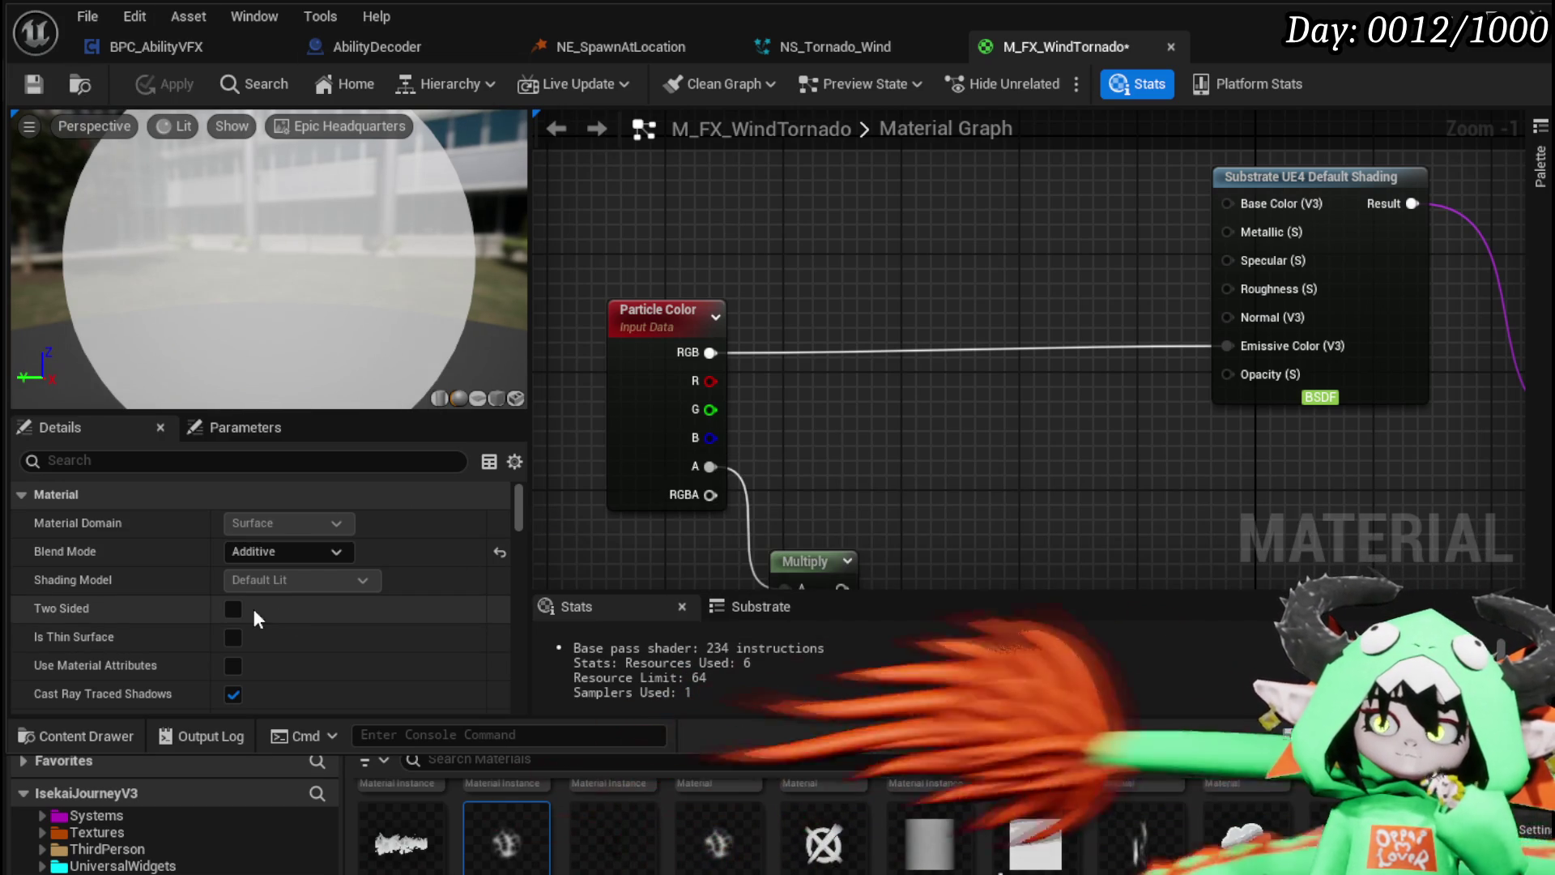
Step: Make the material Two Sided, apply, and save it
left_click(234, 608)
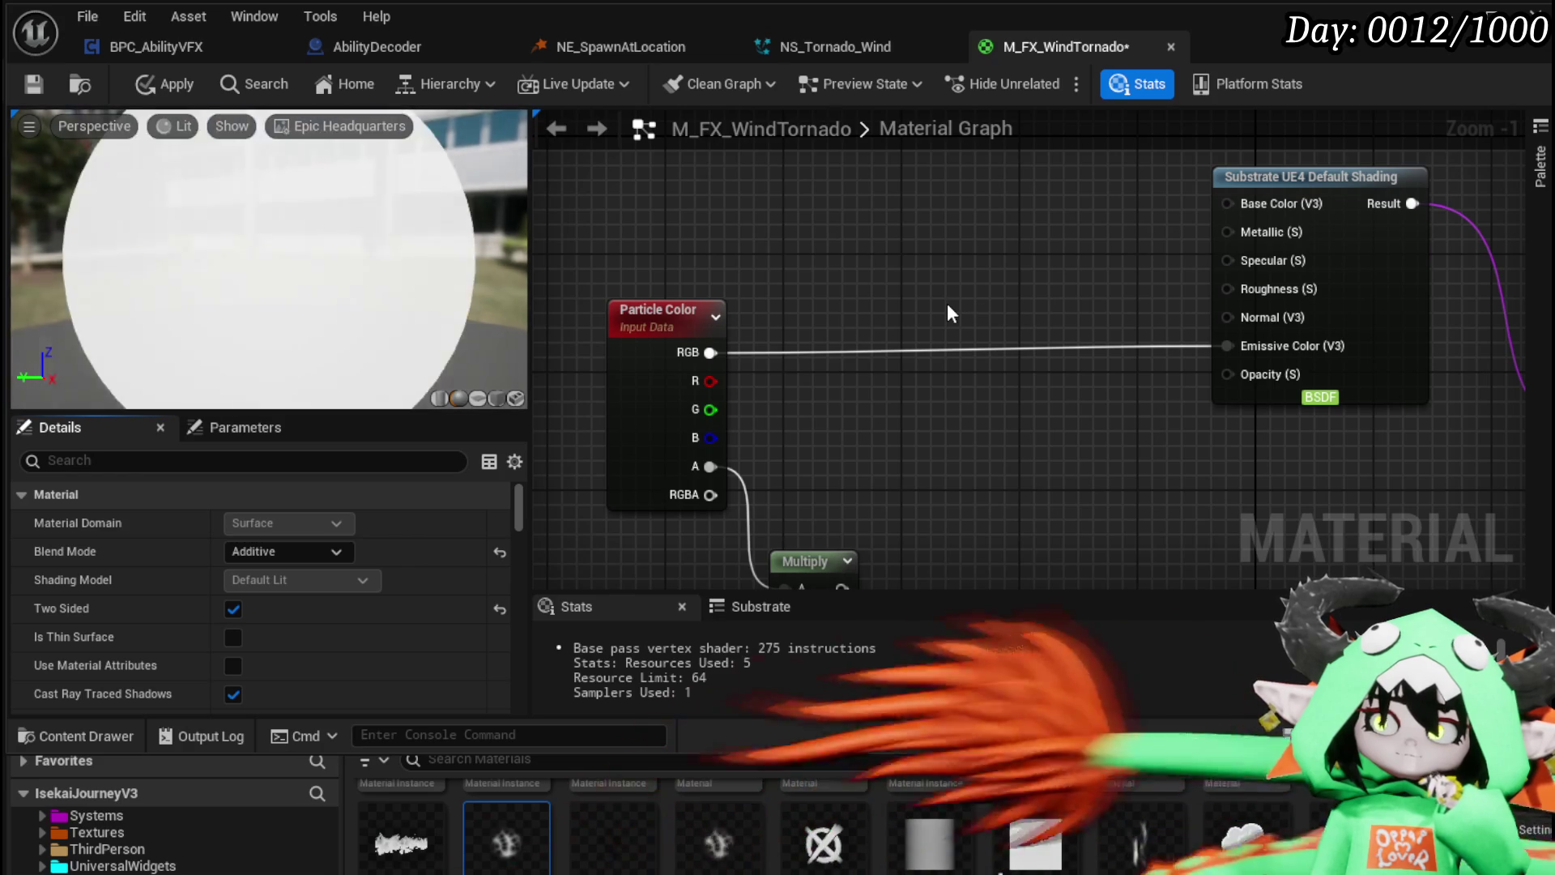
left_click(141, 84)
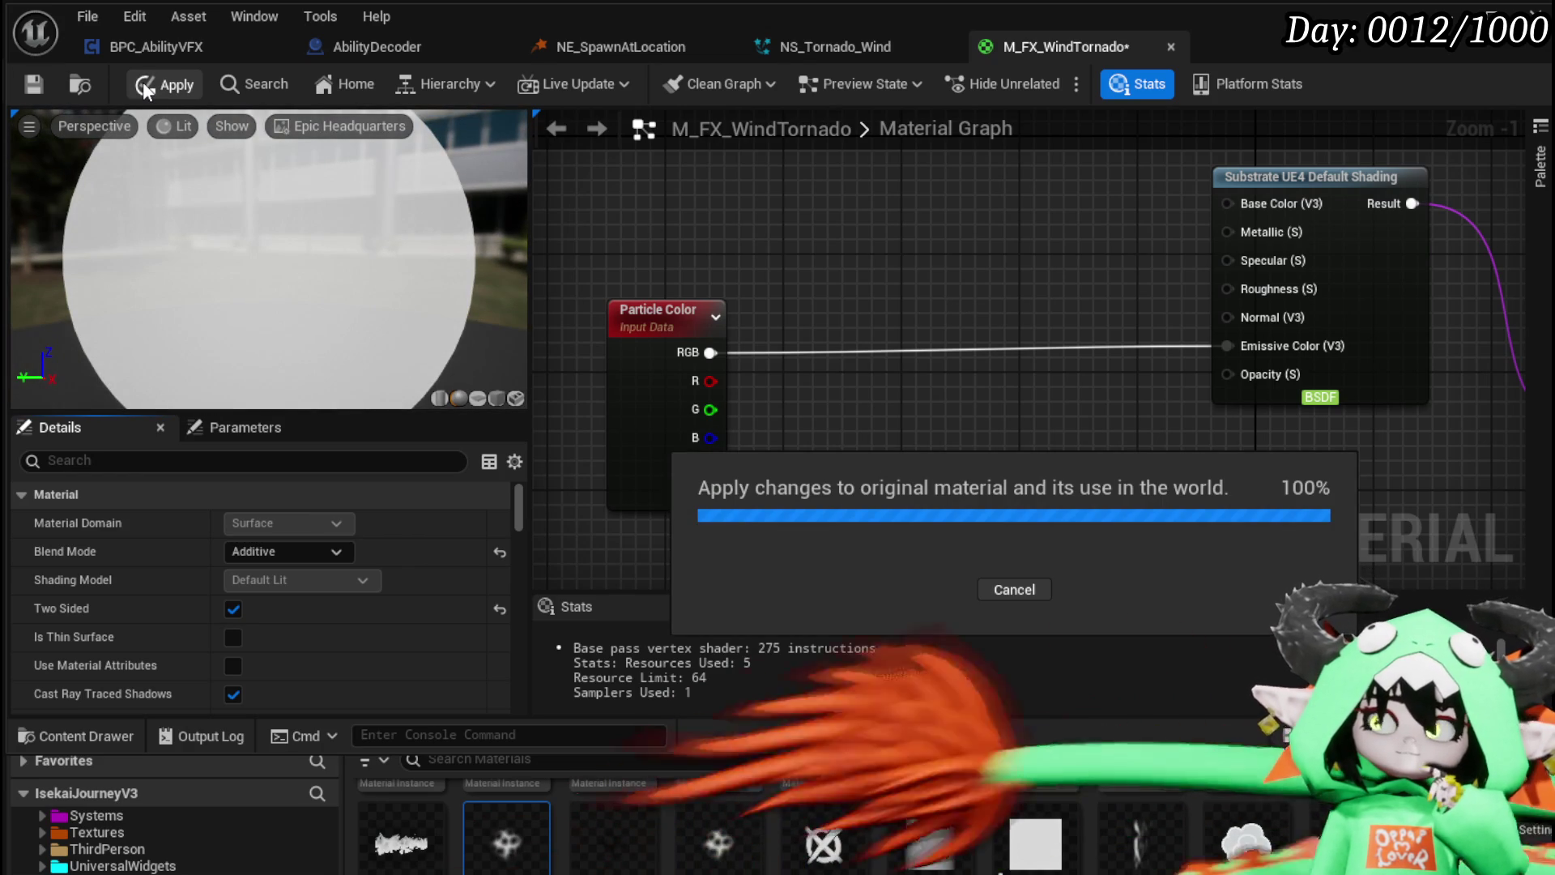
left_click(41, 86)
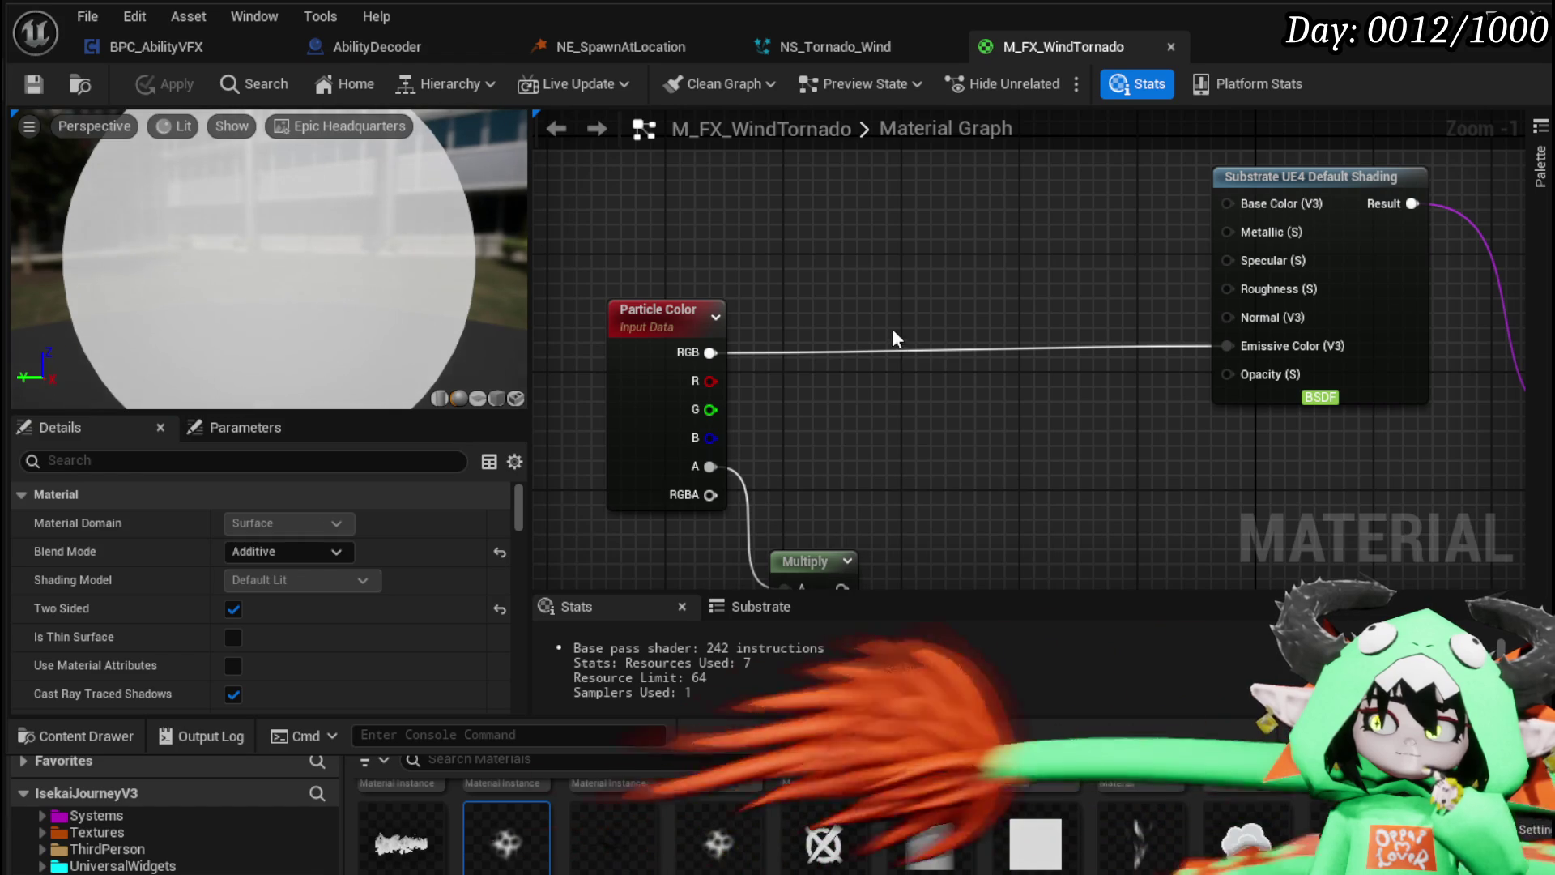
left_click(808, 50)
Step: Assign M_FX_WindTornado as the Ribbon Renderer material and set Facing Mode to Custom
left_click(517, 408)
scroll(1291, 309, "up", 3)
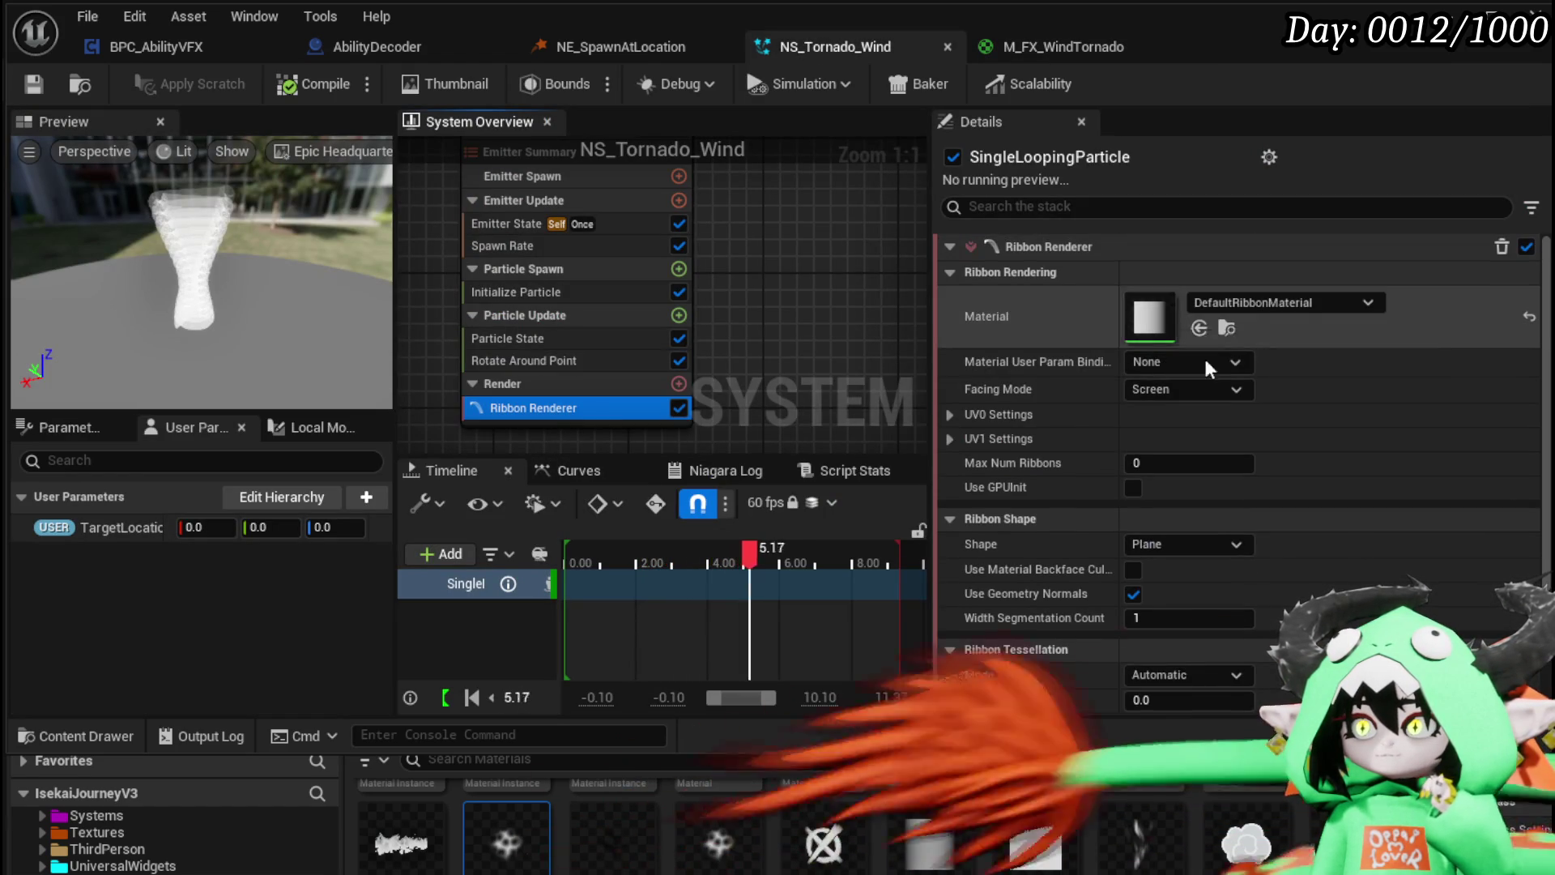
mouse_move(1035, 842)
left_mouse_down()
mouse_move(1171, 309)
mouse_move(1151, 316)
left_mouse_up()
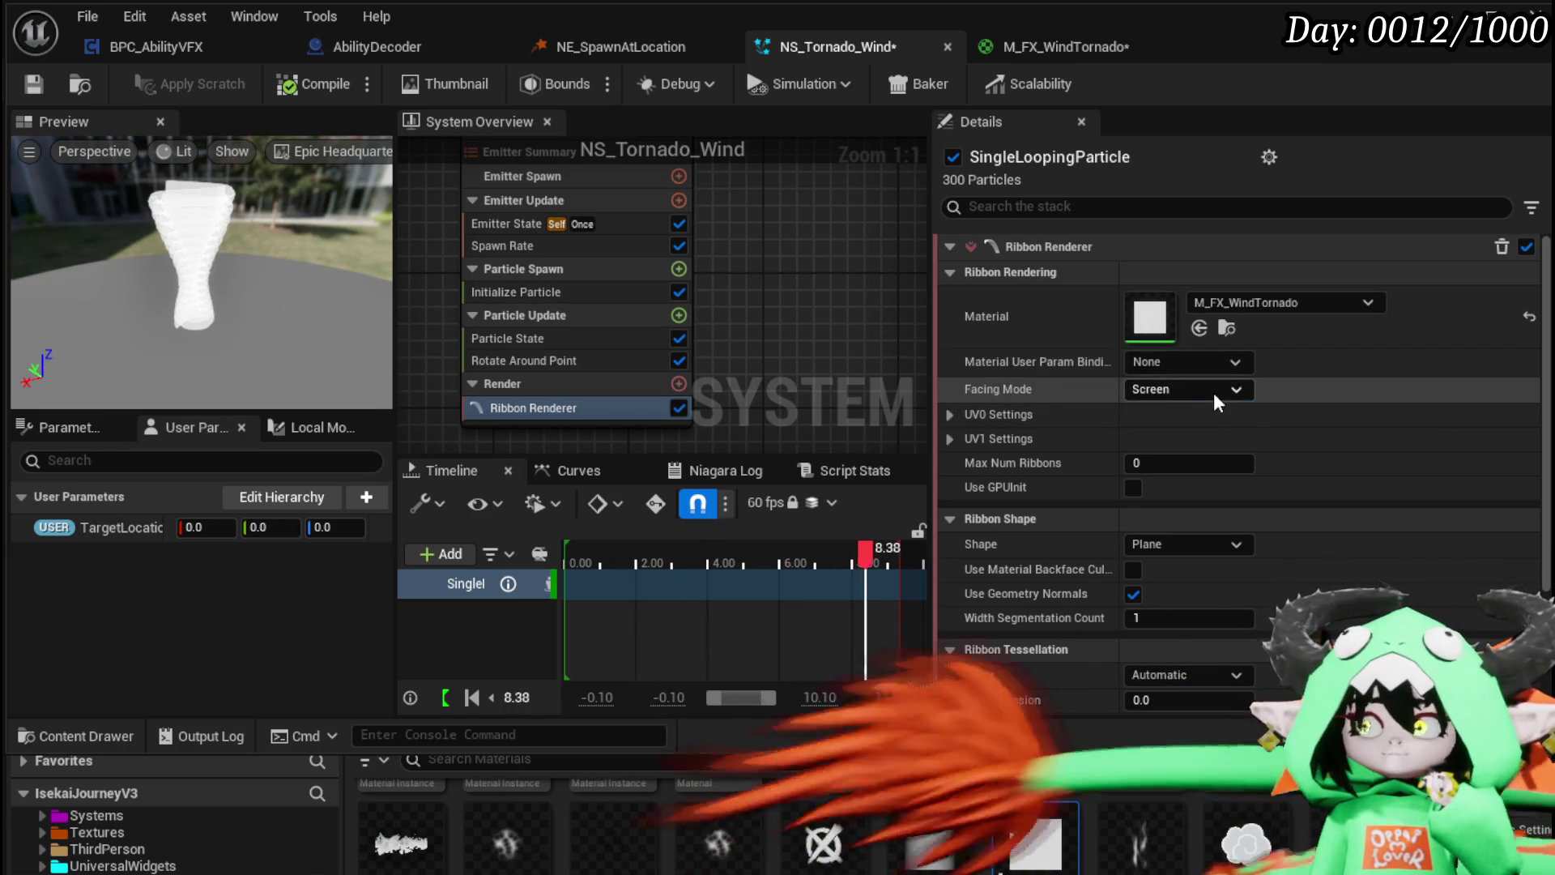
left_click(1213, 391)
left_click(1186, 422)
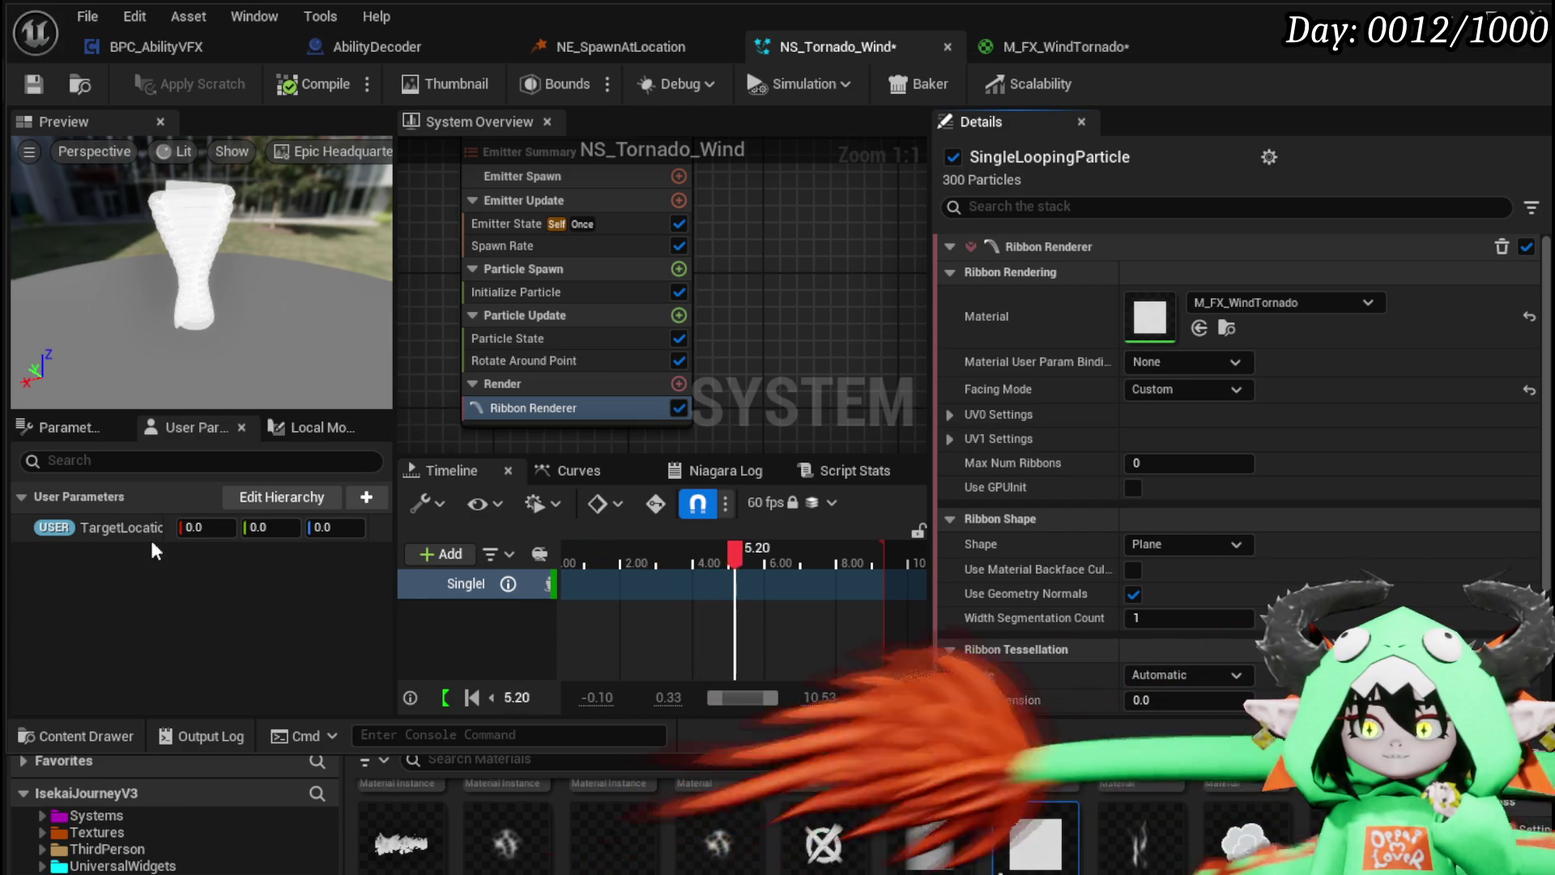
Step: Search the Parameters list for particle and ribbon entries, then clear the search
left_click(64, 427)
type("part")
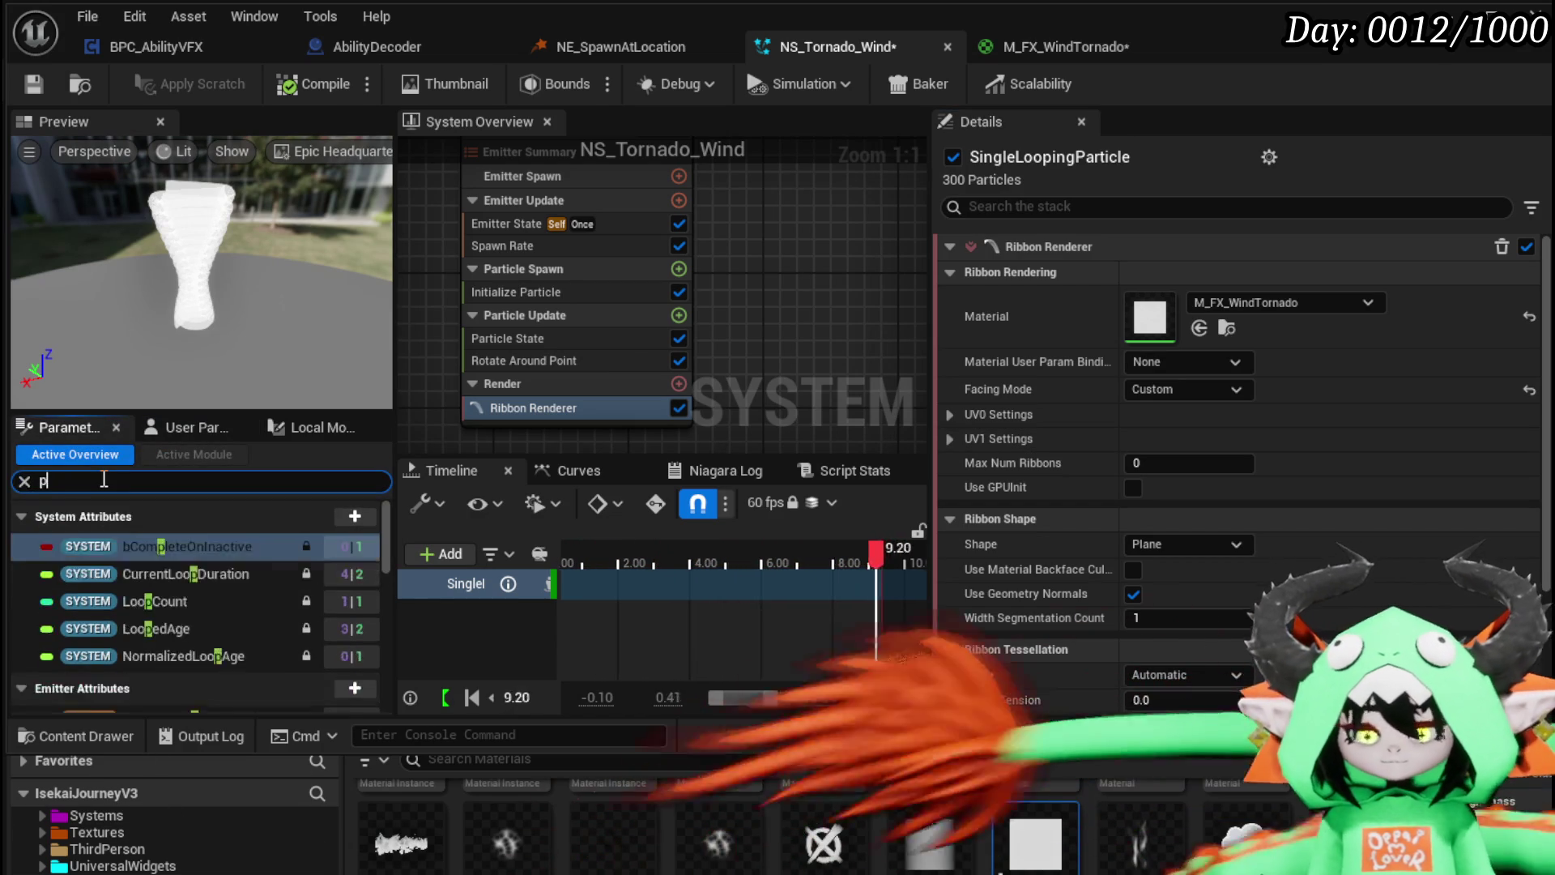
type("icle")
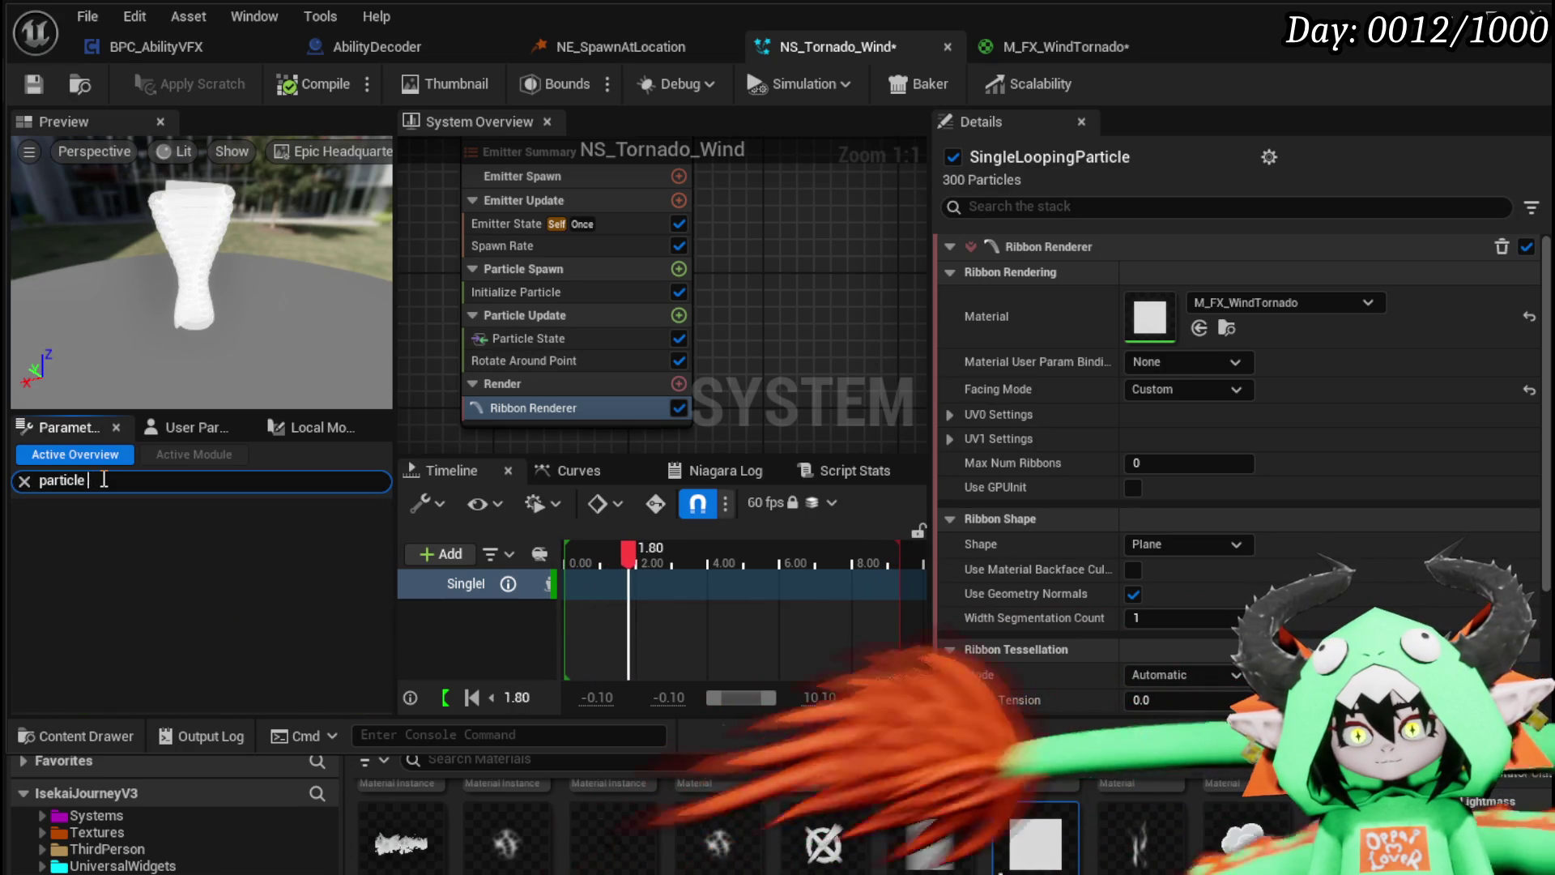
key("BackSpace")
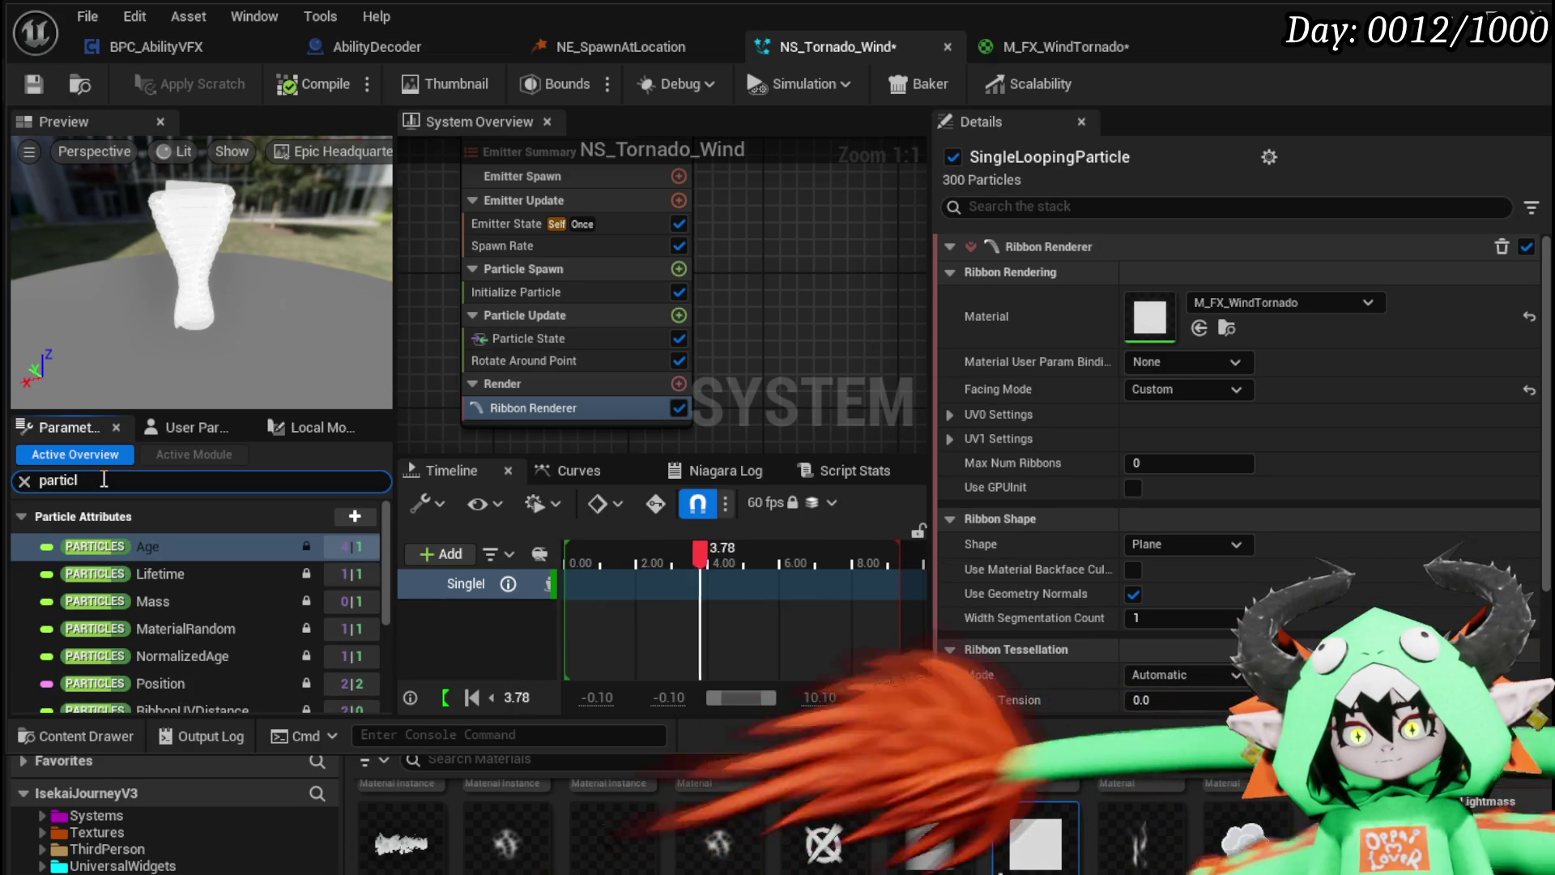
key("BackSpace")
key("BackSpace")
key("BackSpace")
type("Ribb")
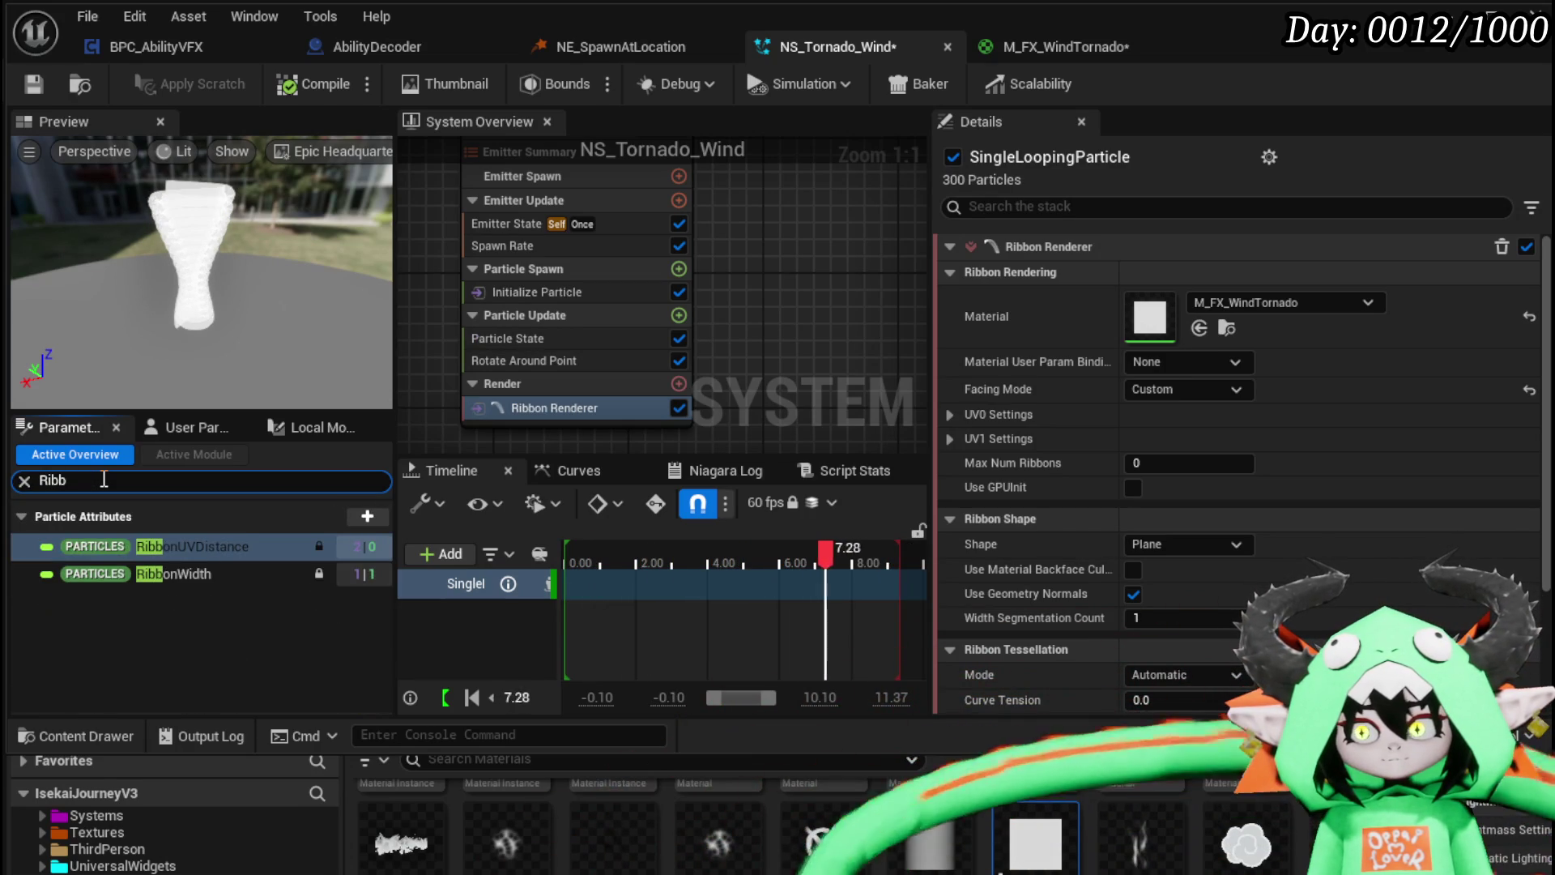
key("BackSpace")
key("BackSpace")
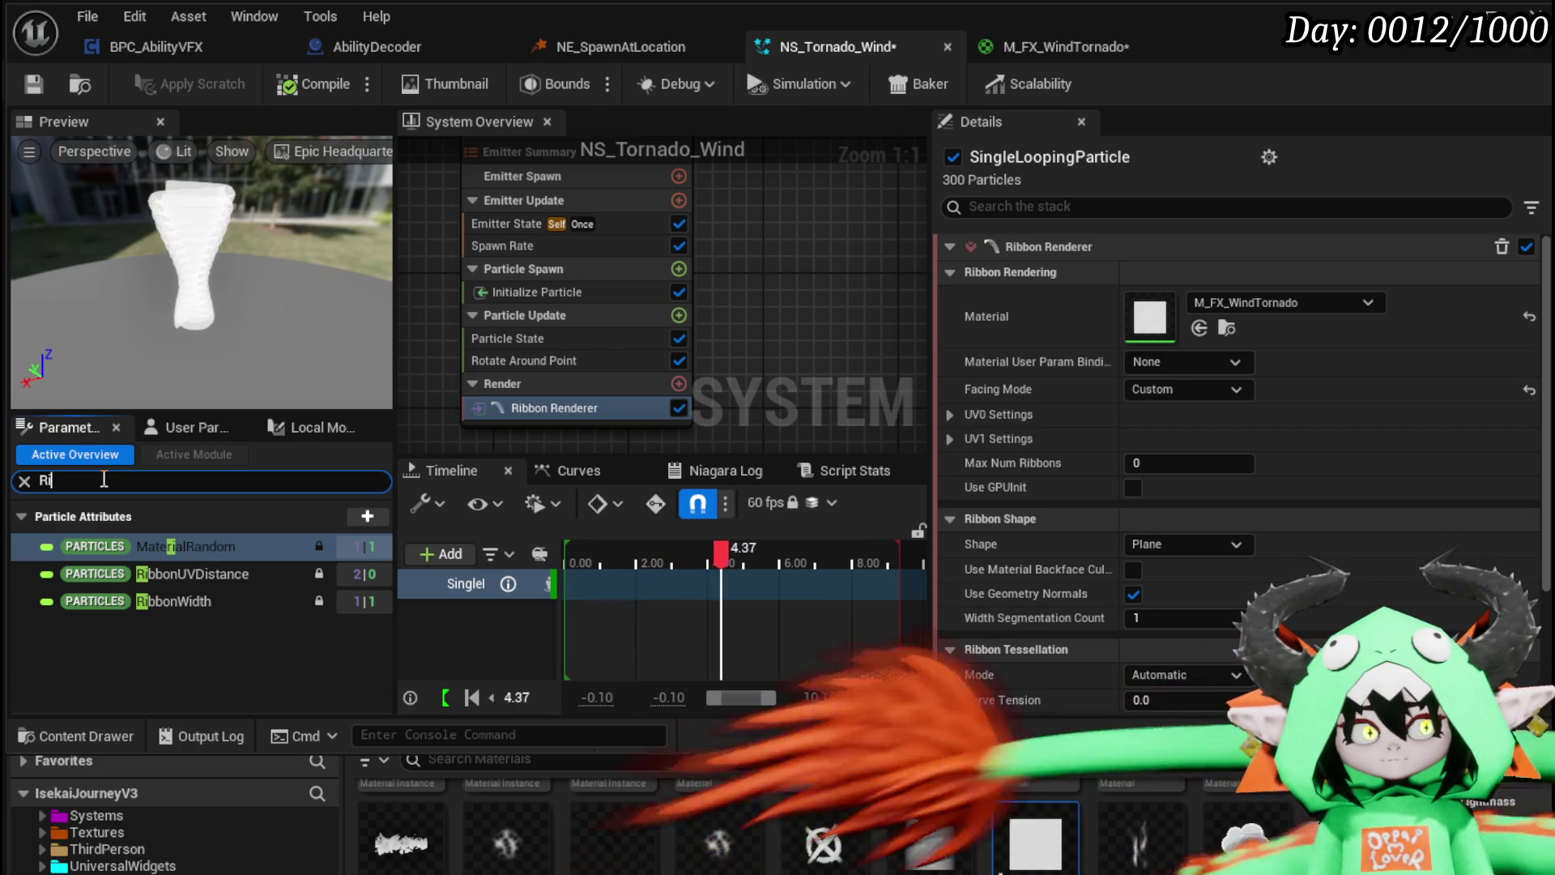
key("BackSpace")
key("BackSpace")
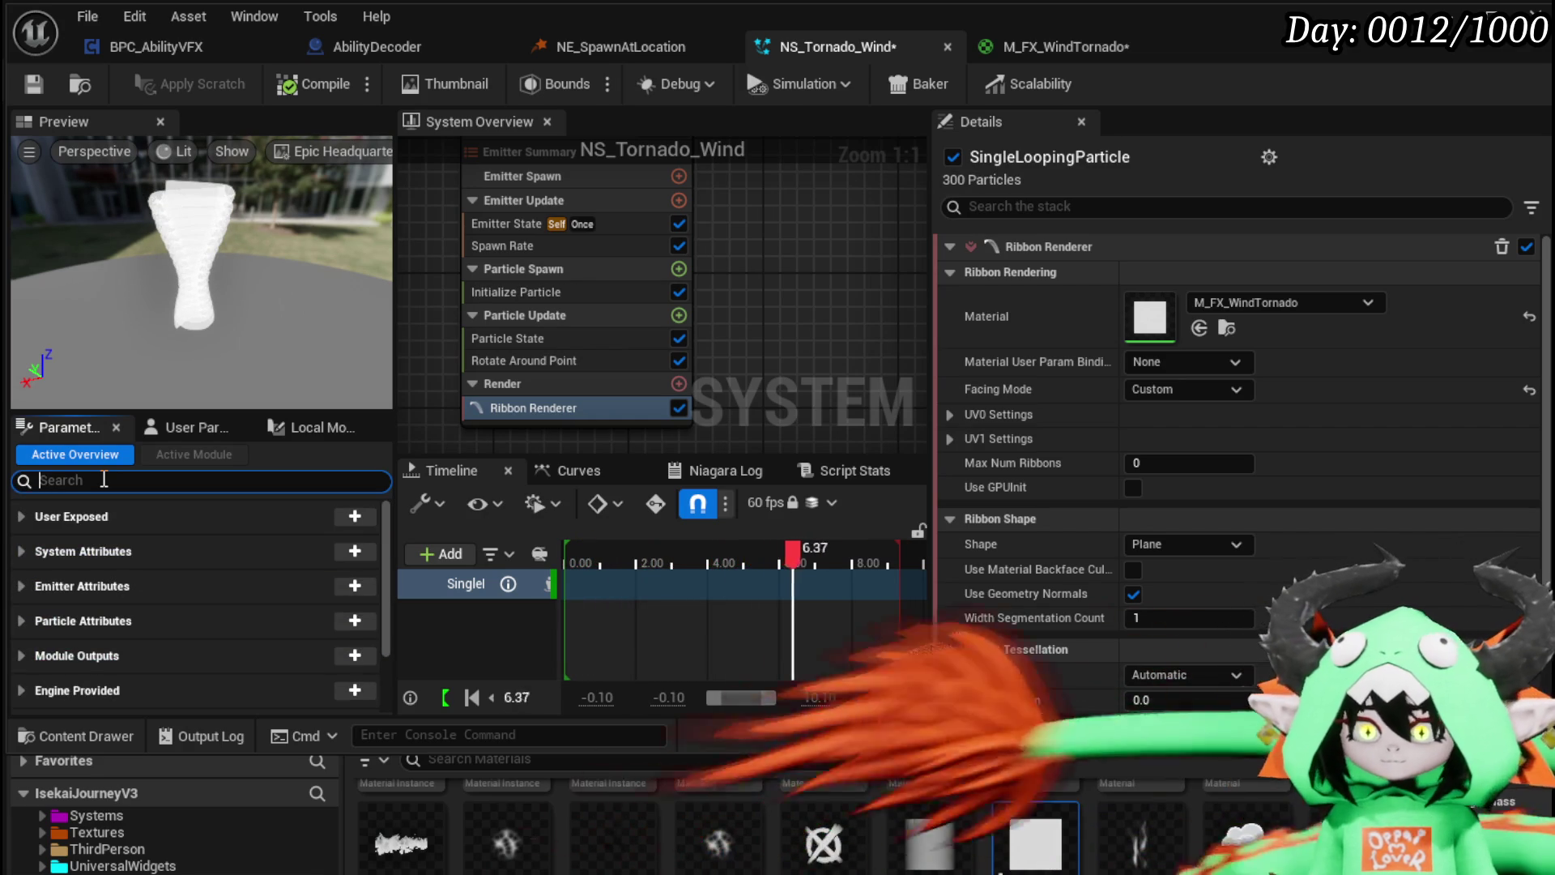
Step: Expand Particle Attributes and scroll through its entries
scroll(34, 563, "down", 2)
left_click(34, 563)
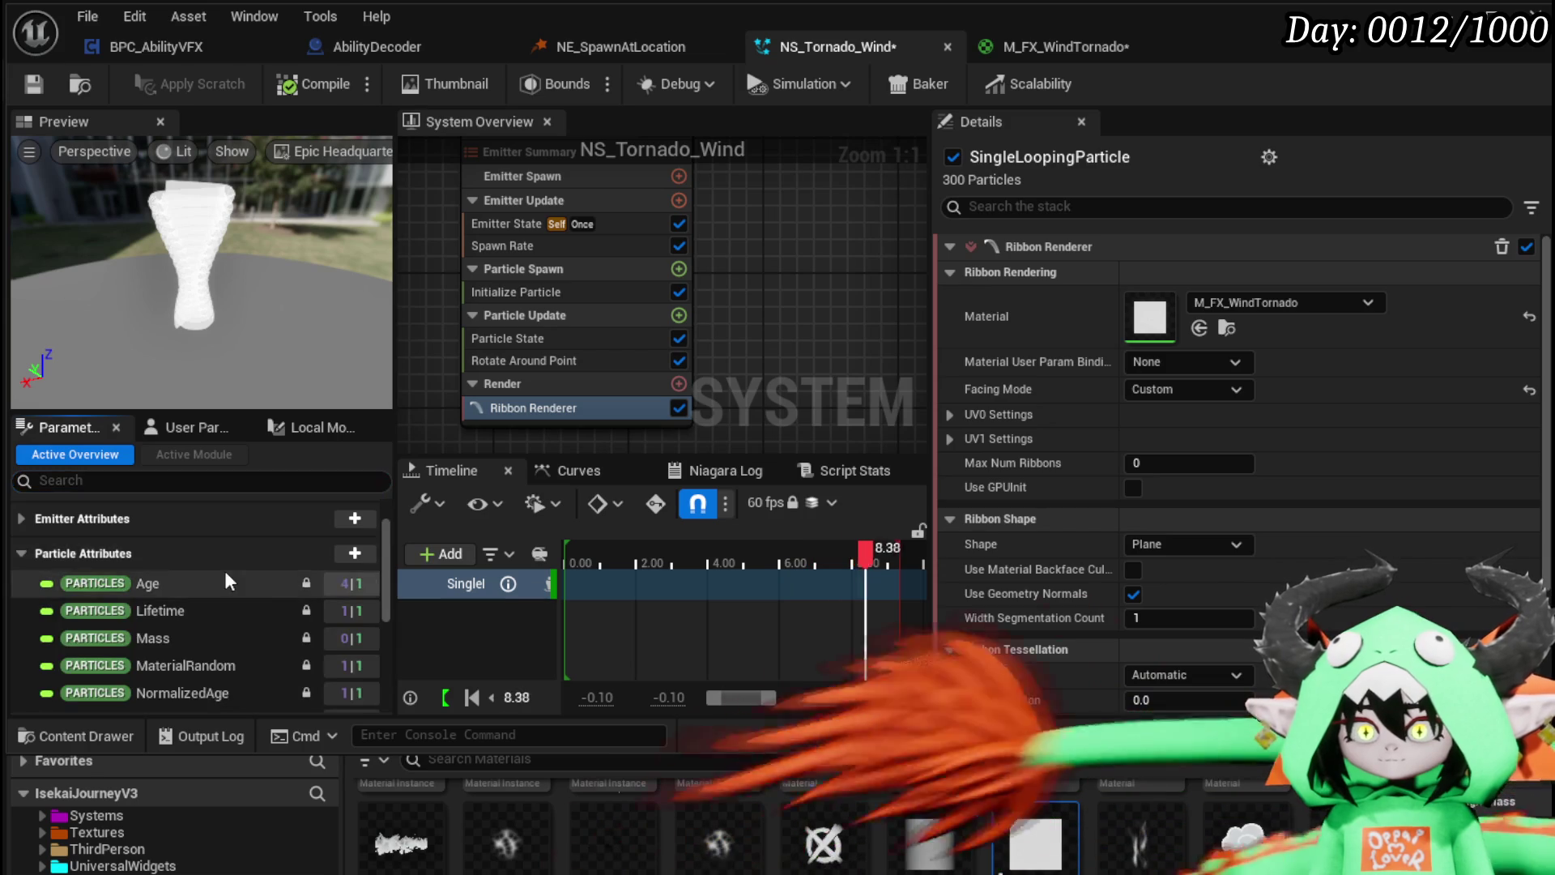
scroll(243, 599, "down", 4)
scroll(258, 616, "down", 3)
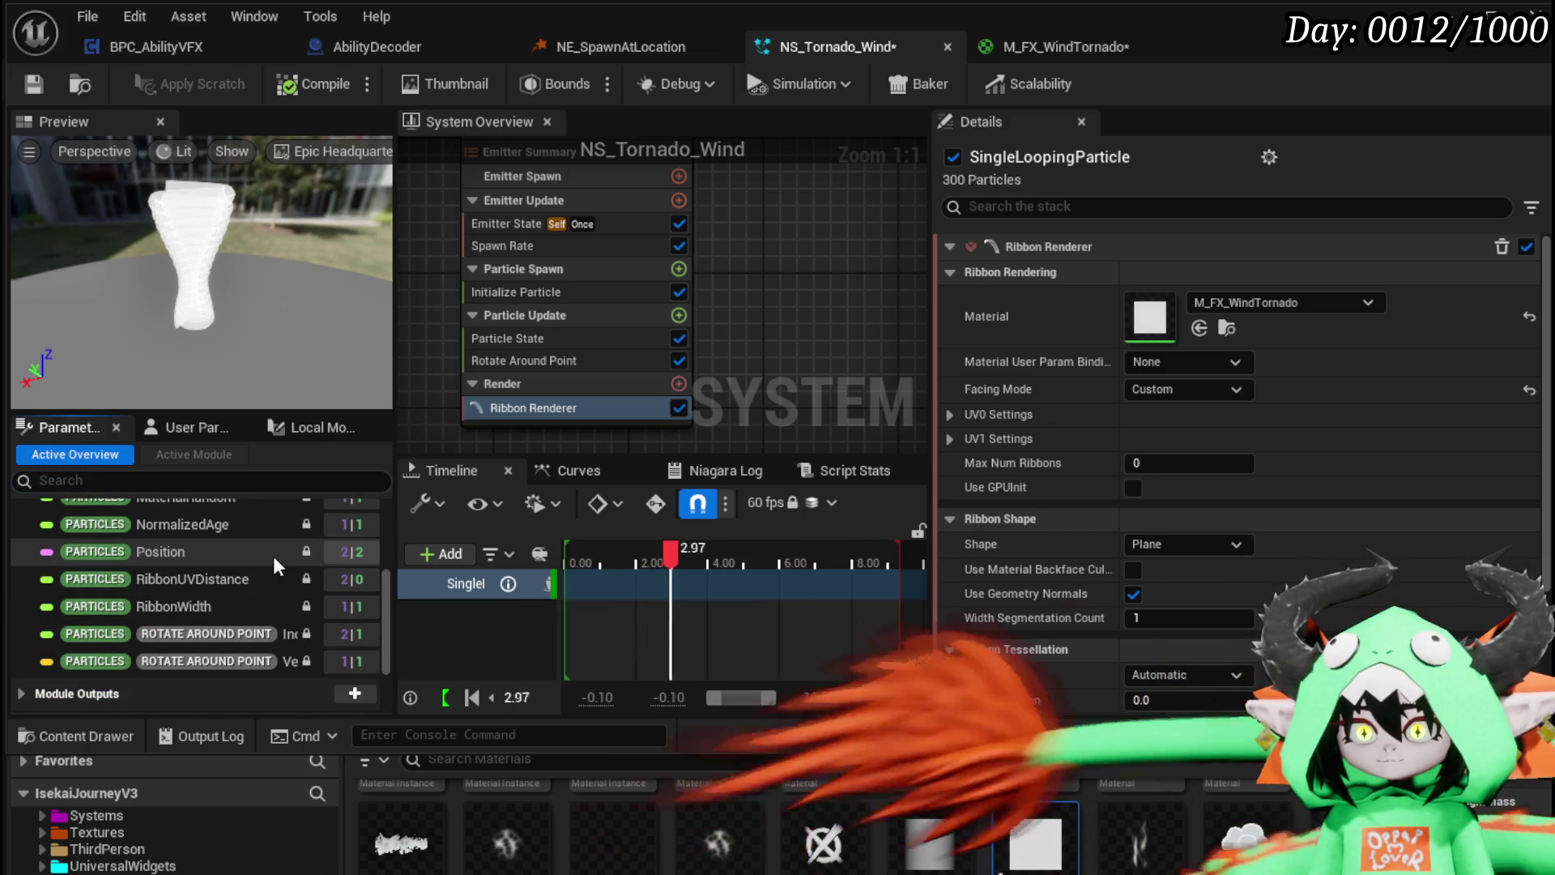
scroll(275, 564, "up", 2)
scroll(275, 565, "up", 2)
scroll(275, 564, "down", 2)
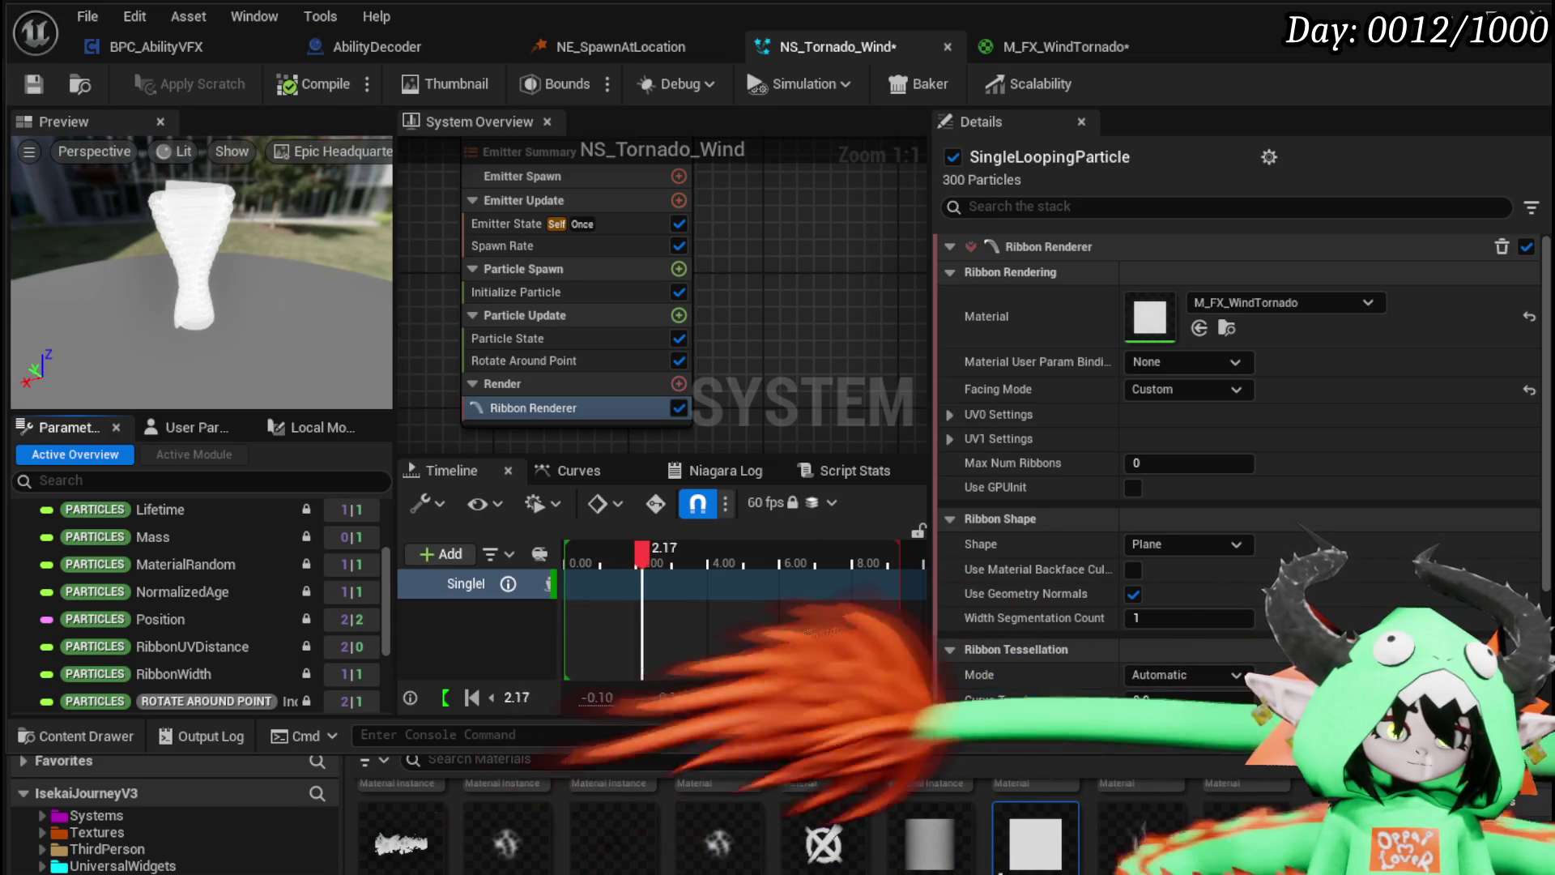
scroll(348, 567, "up", 3)
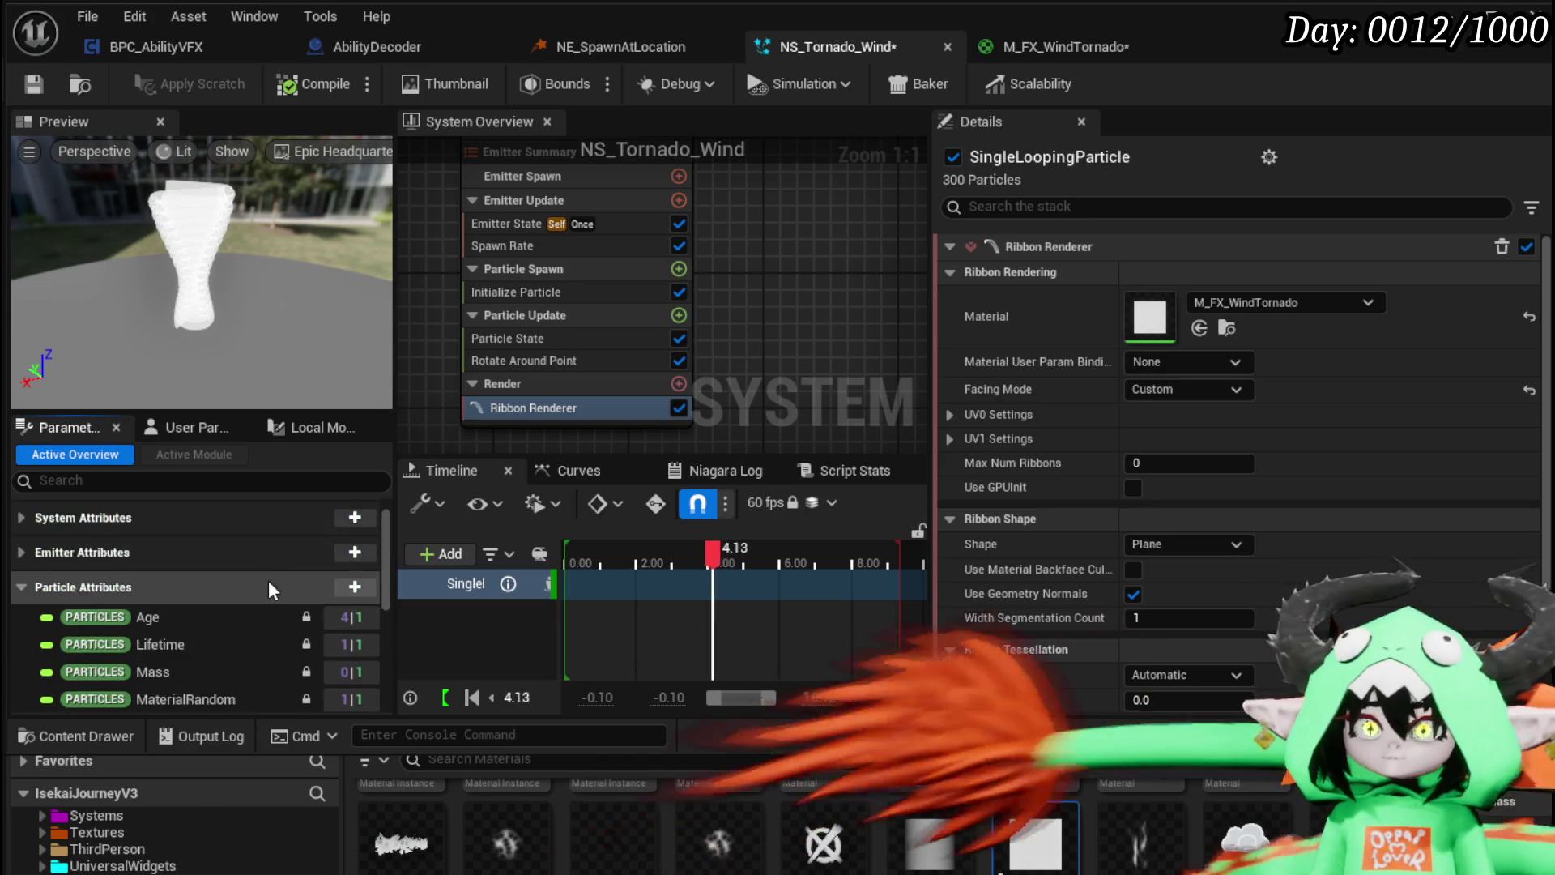
Step: Add a RibbonFacing particle attribute, save, and drop it into Particle Update as a Set module
left_click(354, 588)
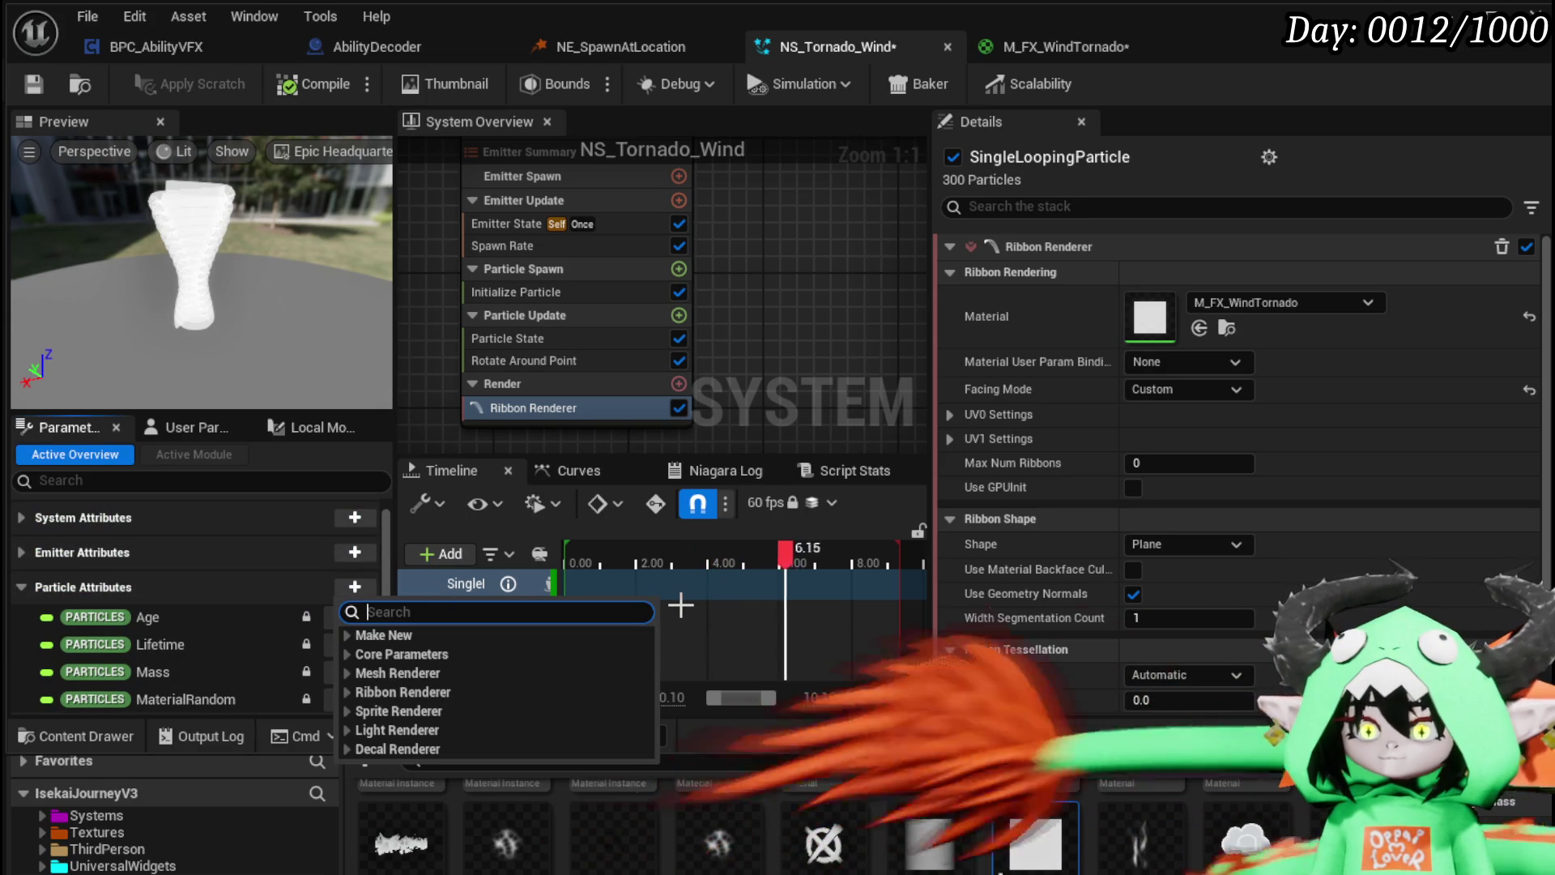
type("Ribbon")
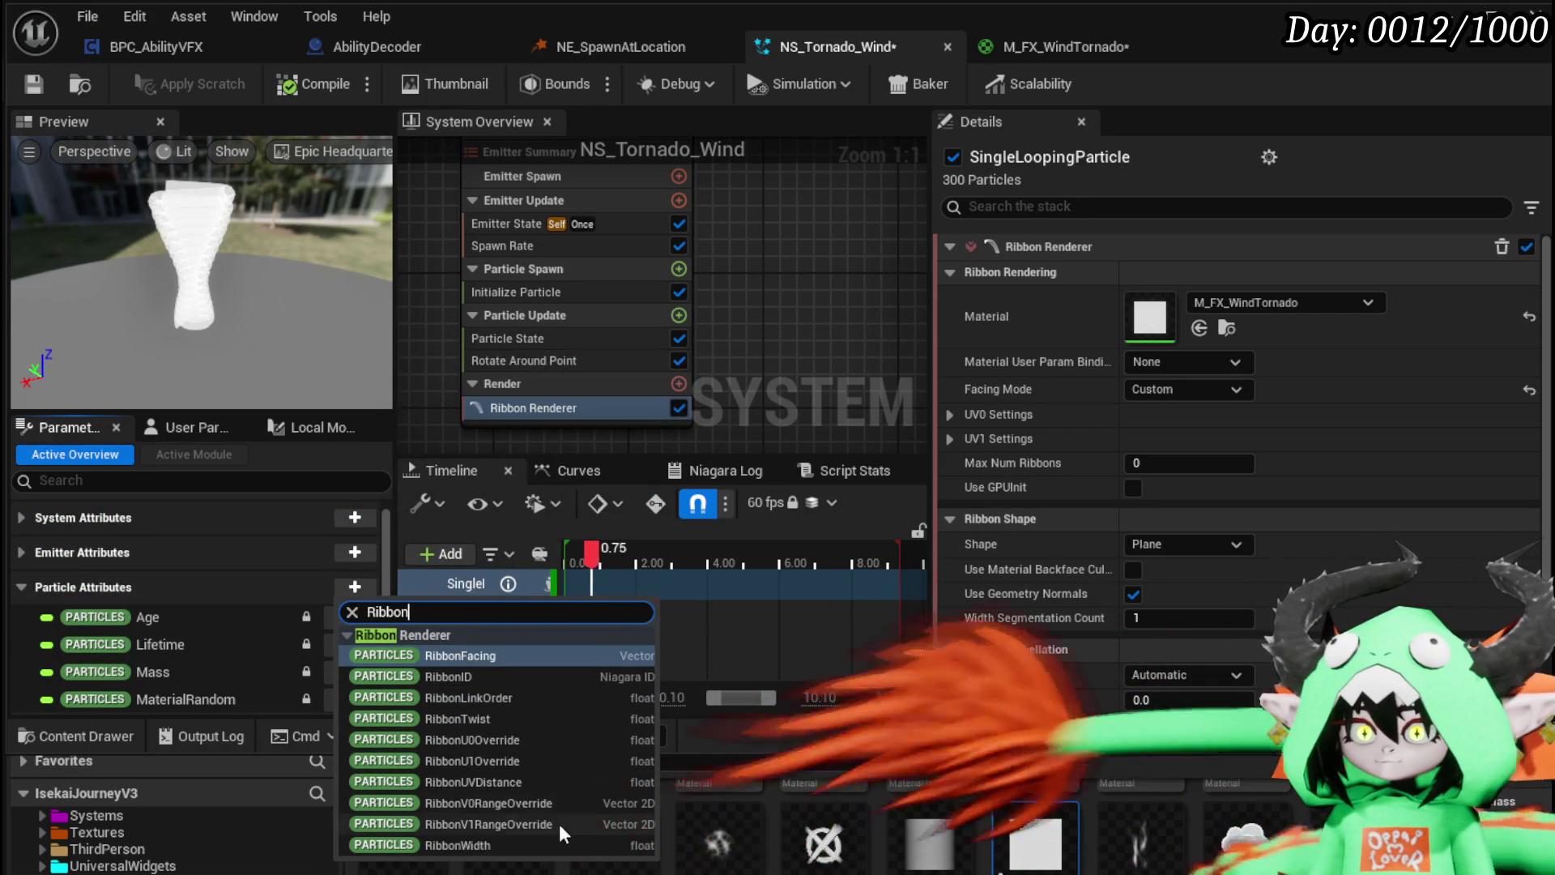
left_click(468, 657)
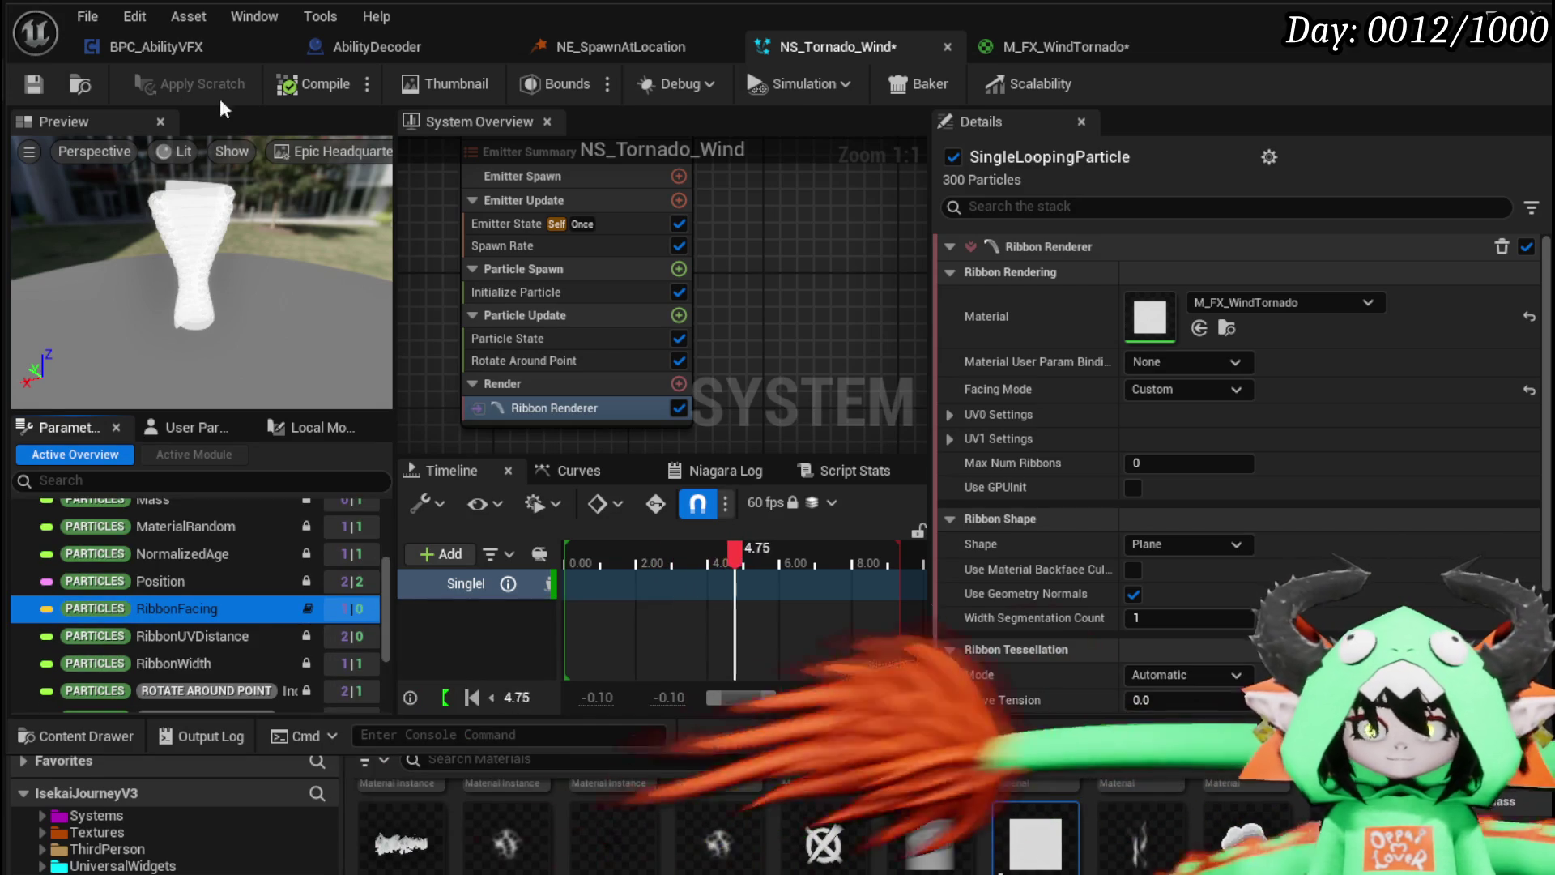
left_click(33, 84)
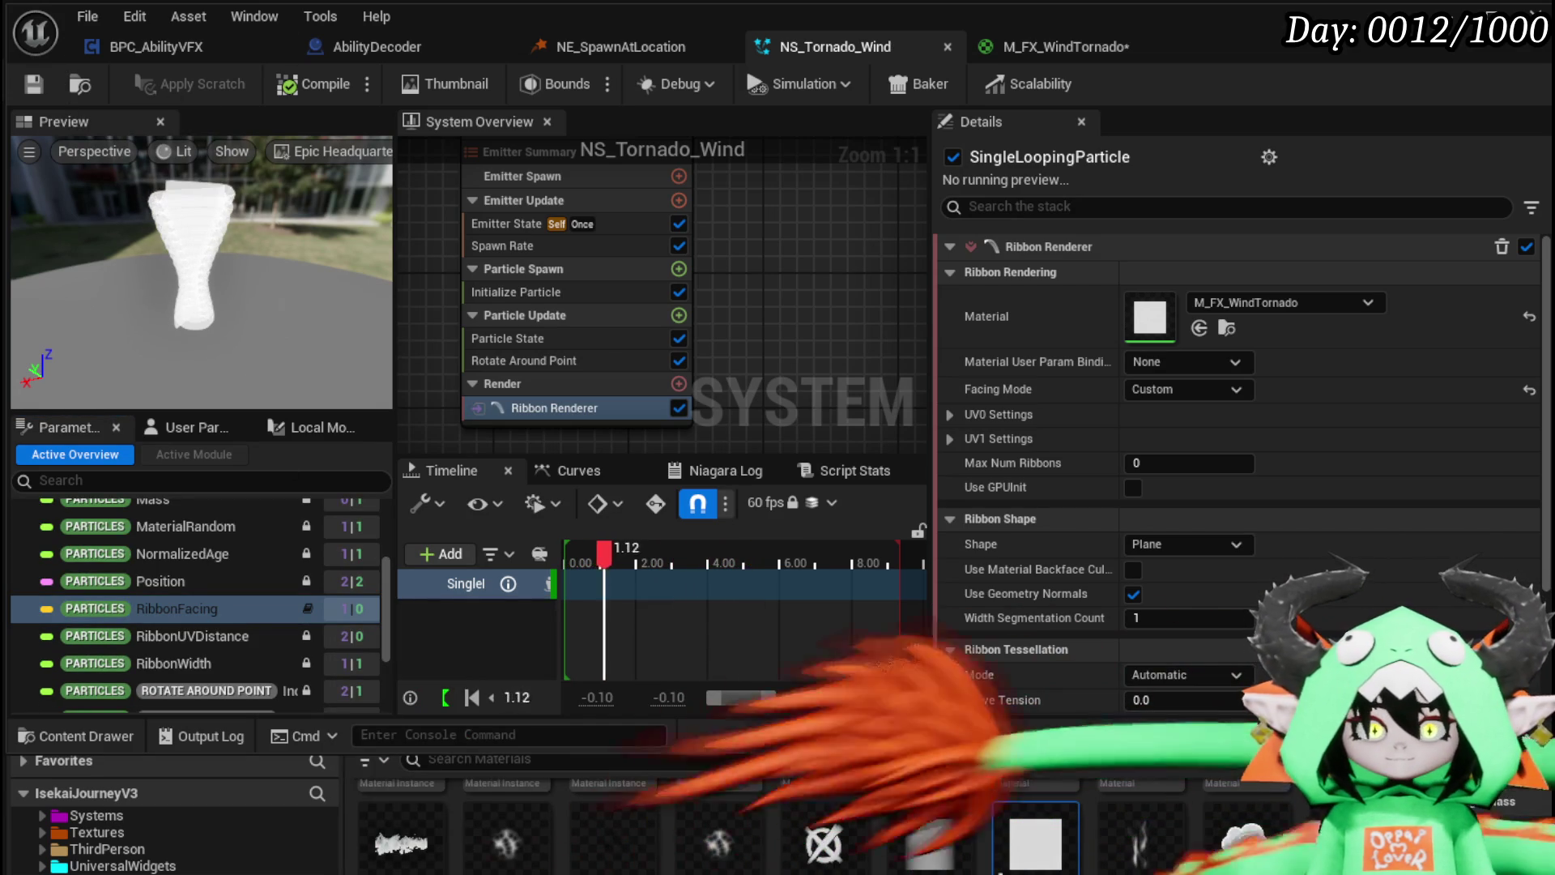
mouse_move(142, 615)
left_mouse_down()
mouse_move(611, 640)
mouse_move(535, 358)
mouse_move(535, 376)
left_mouse_up()
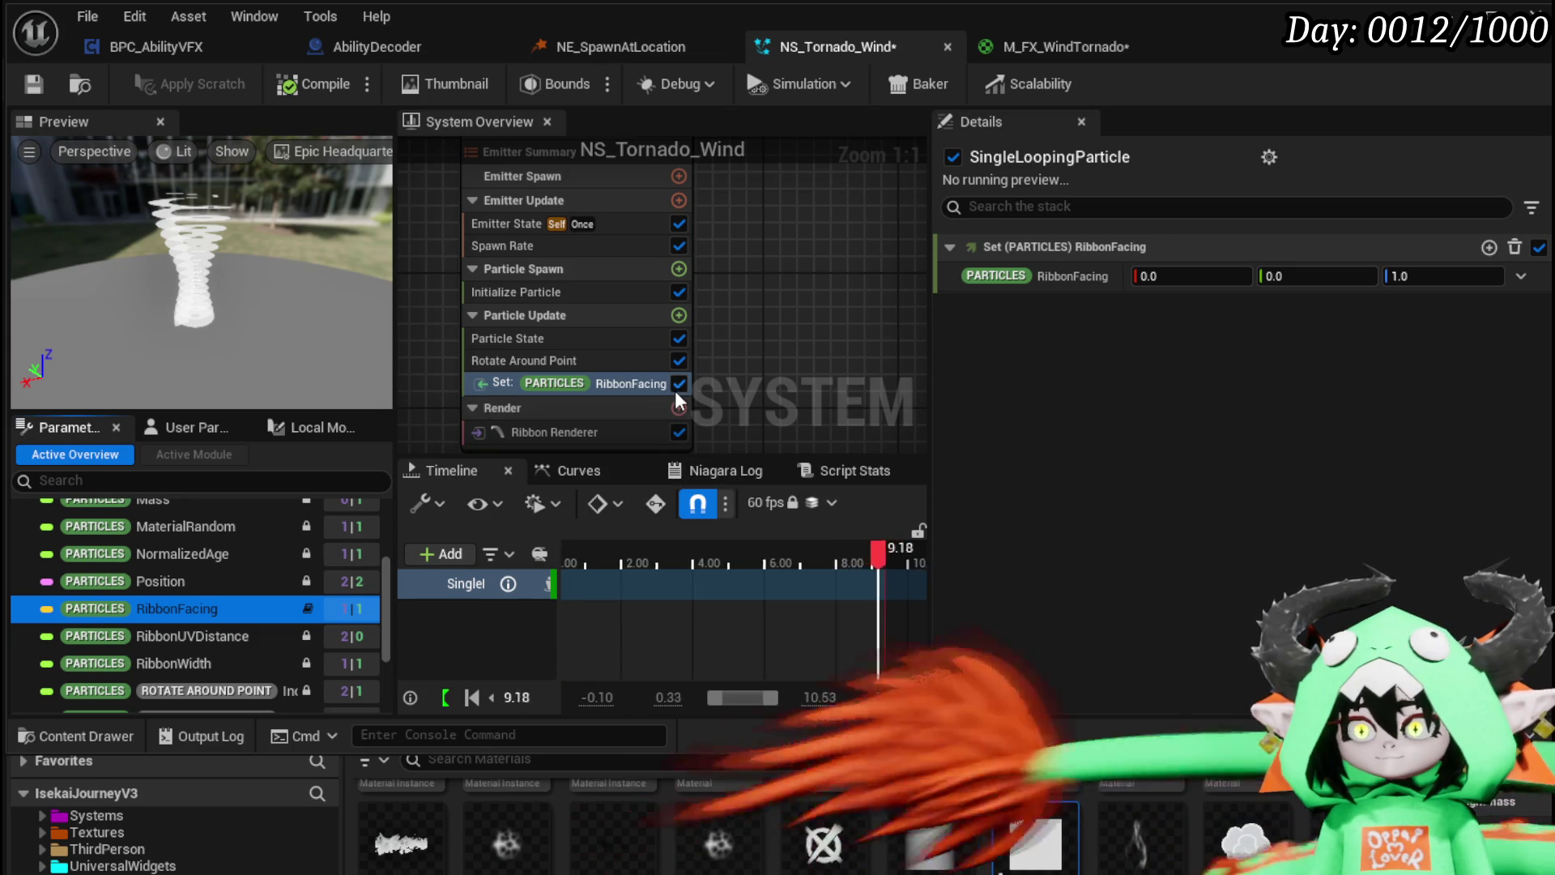
Step: Link RibbonFacing to PARTICLES ROTATE AROUND POINT VectorFromCenter and save the system
left_click(1523, 277)
type("Vec")
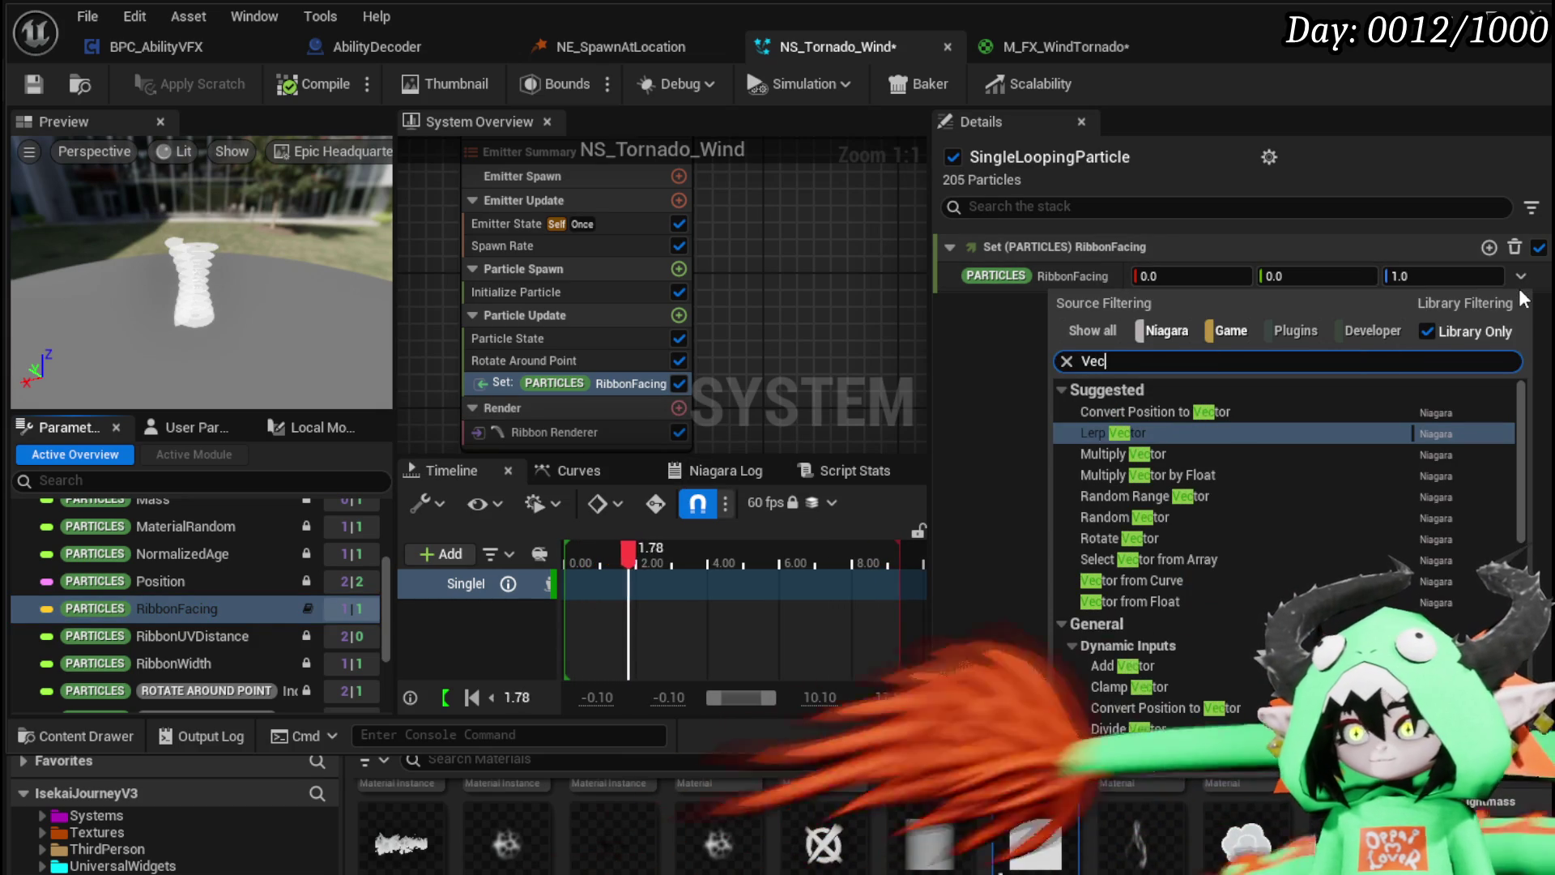
type("tor from")
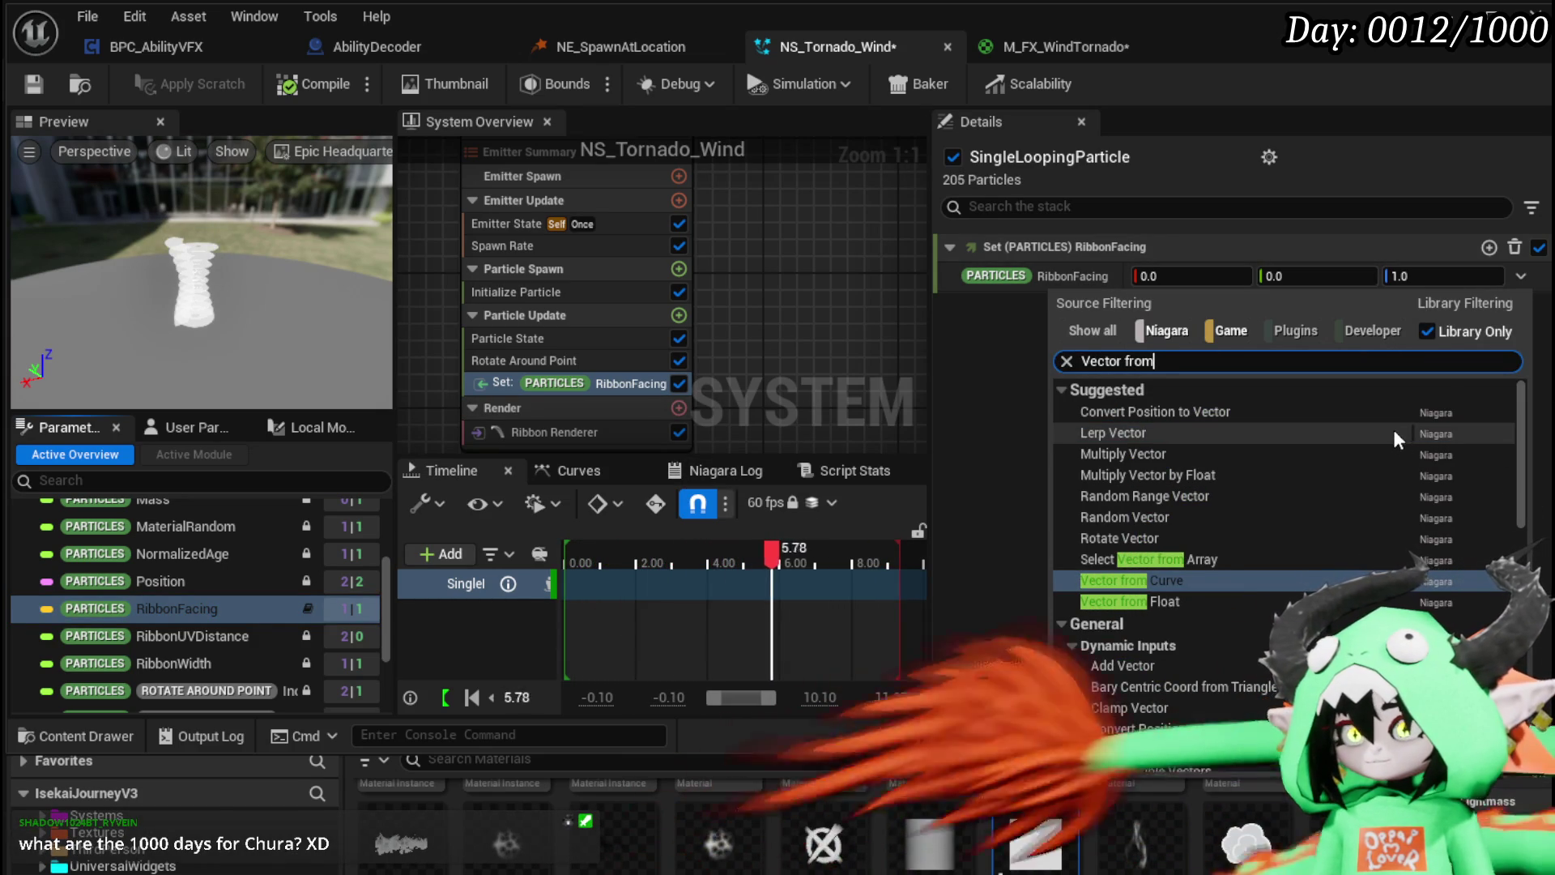
scroll(1394, 430, "down", 3)
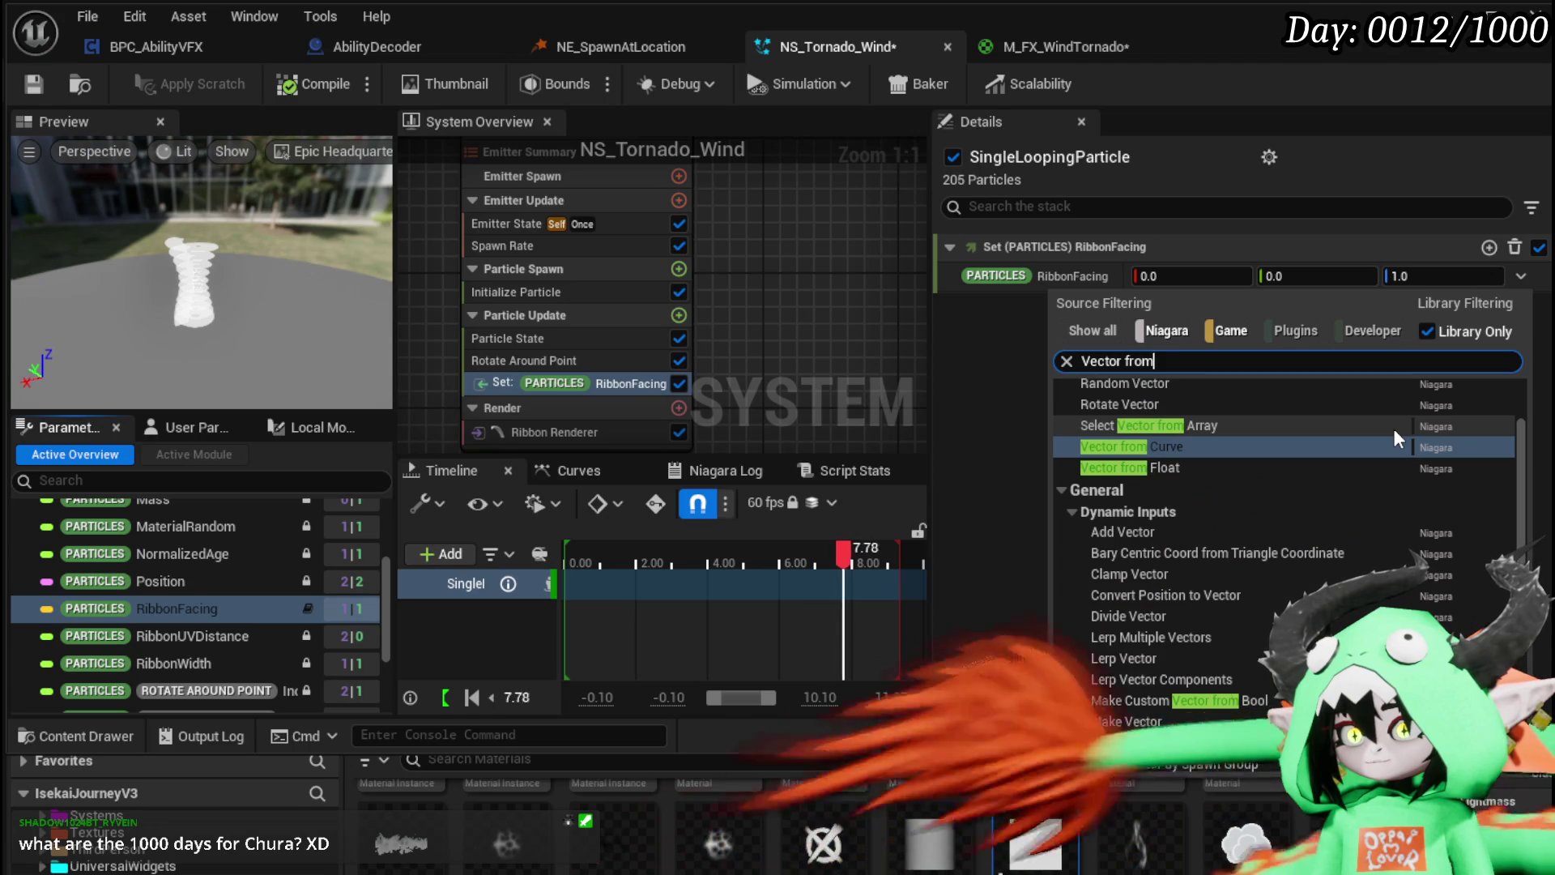
scroll(1393, 429, "down", 3)
scroll(1393, 429, "down", 8)
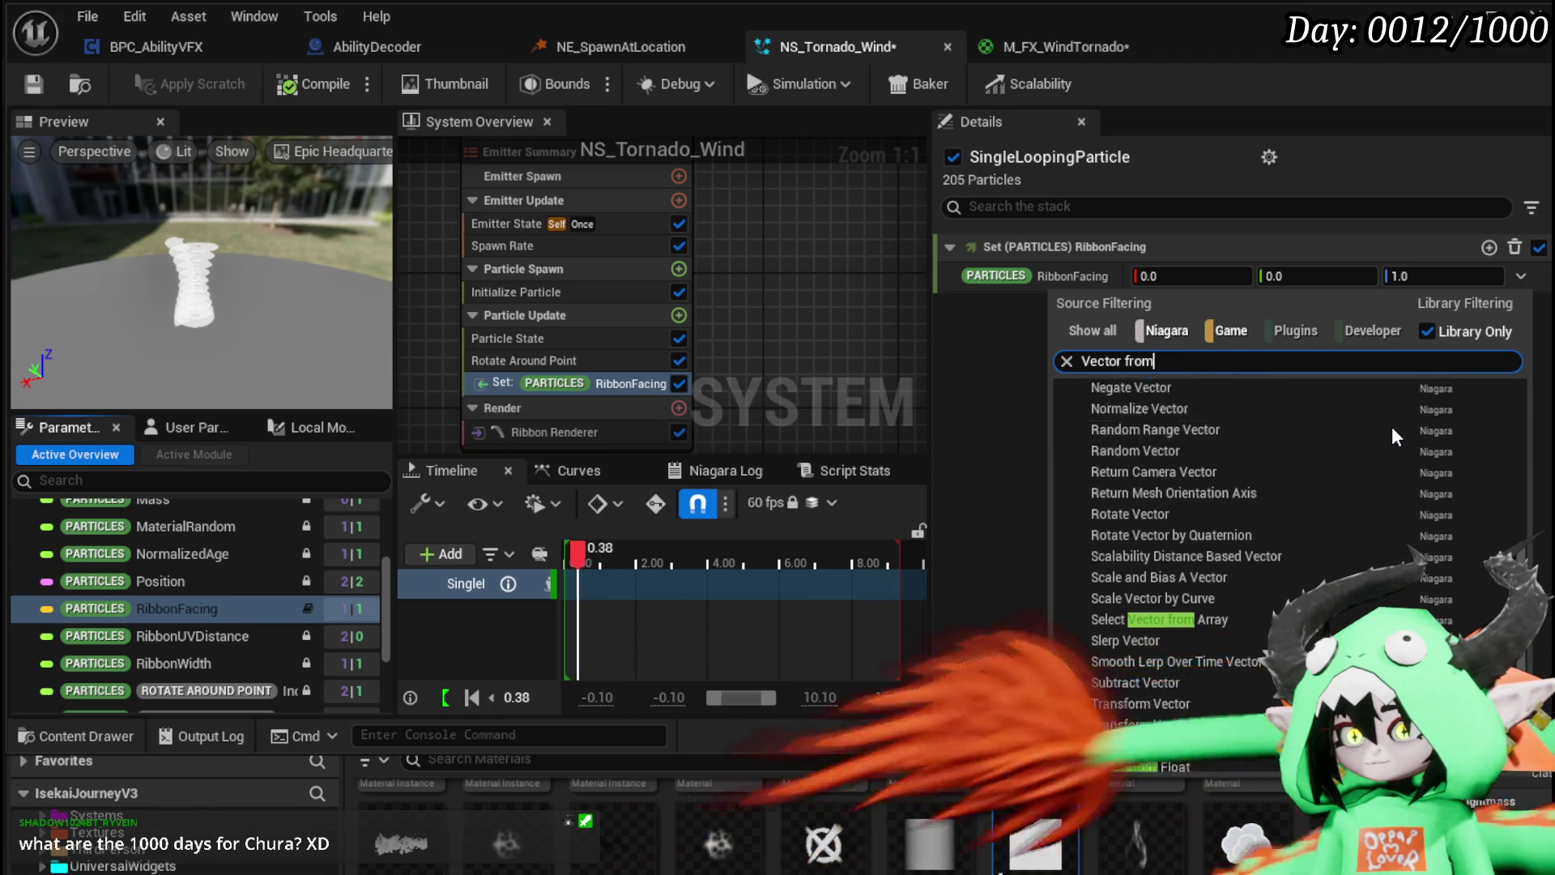
scroll(1393, 429, "down", 6)
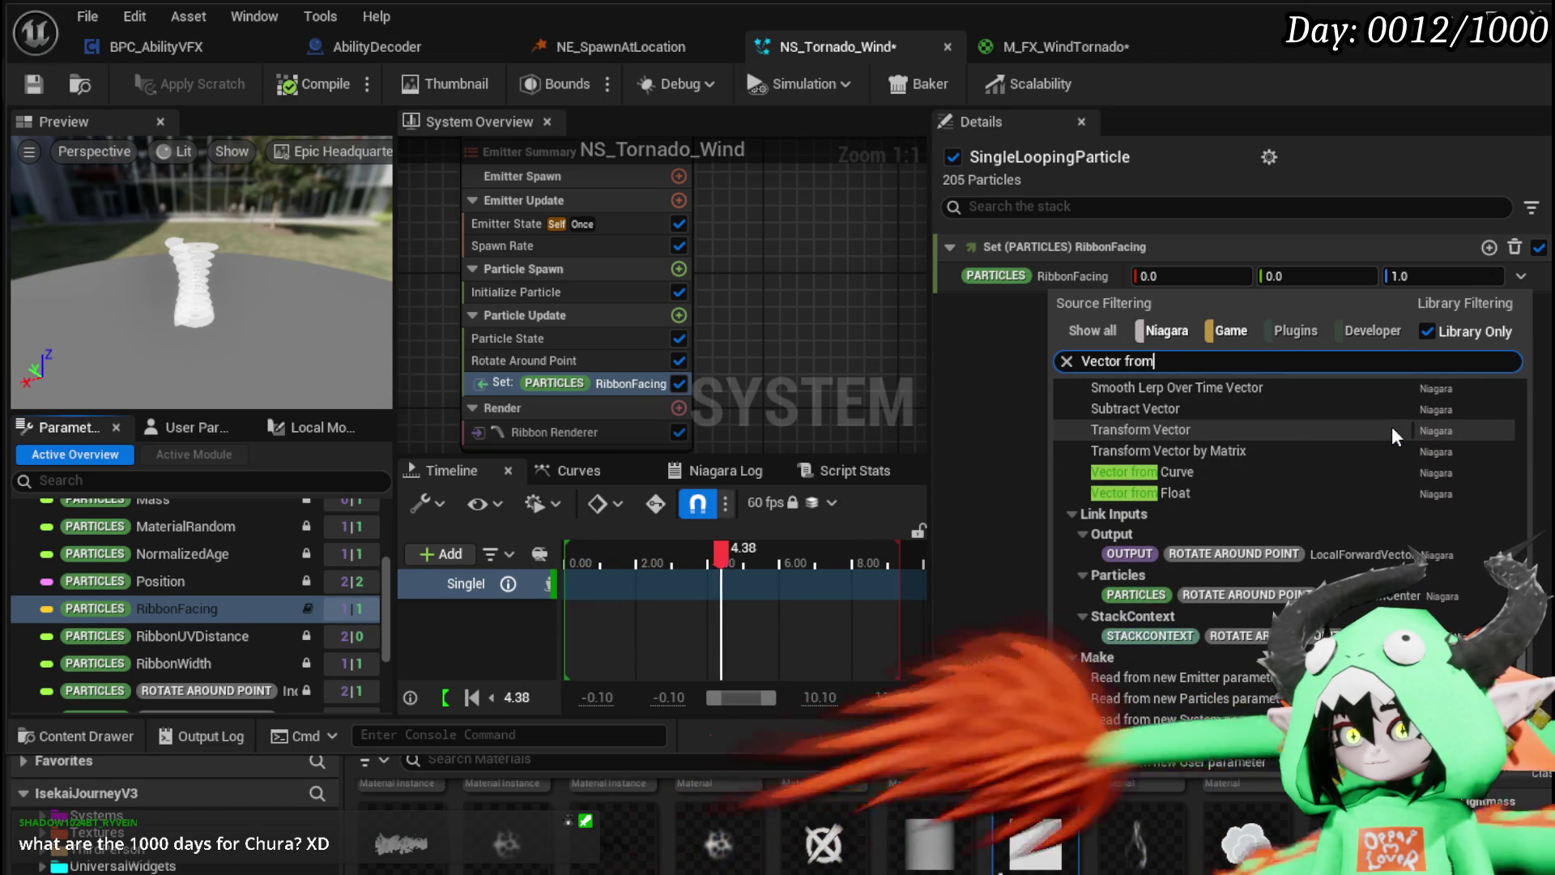
left_click(1248, 594)
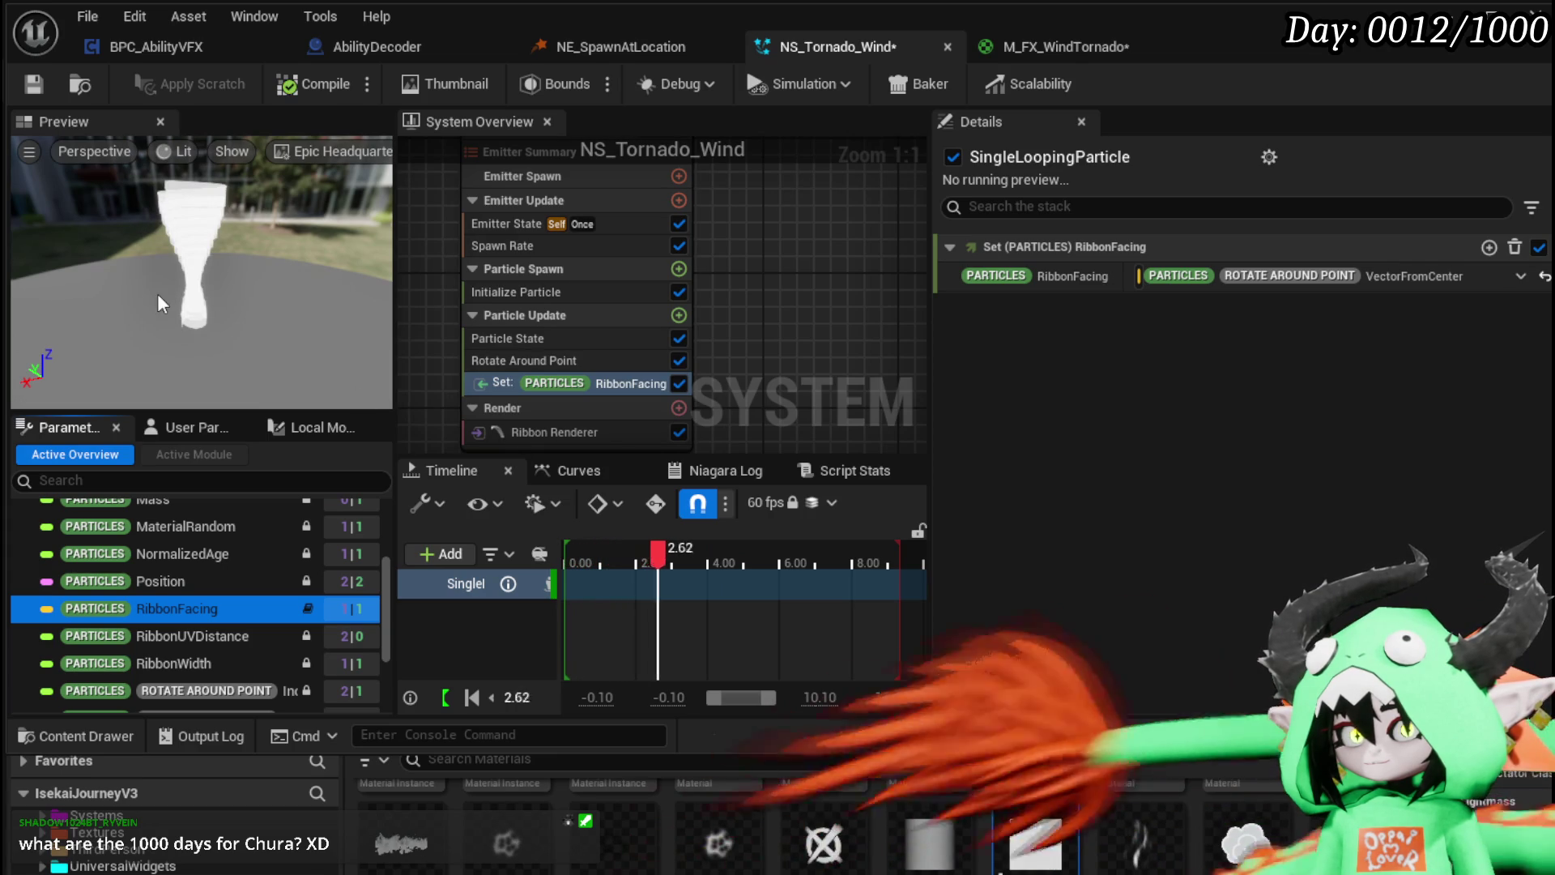
left_click(33, 81)
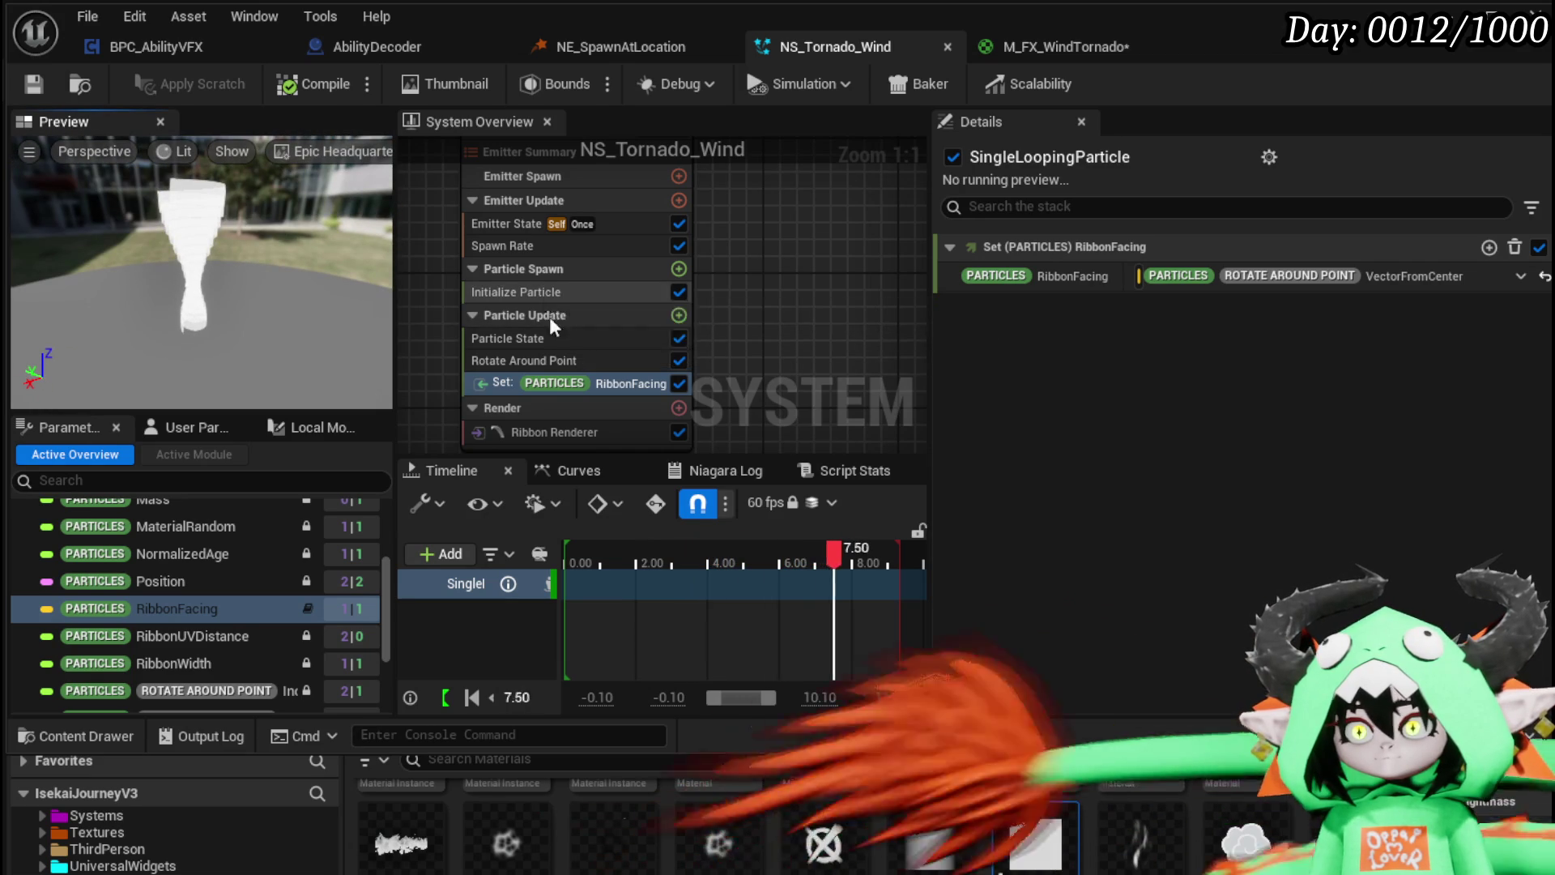
left_click(538, 360)
Step: Set the radius curve's first key to 0.8 and middle key to 0.4, then save
left_click(1205, 557)
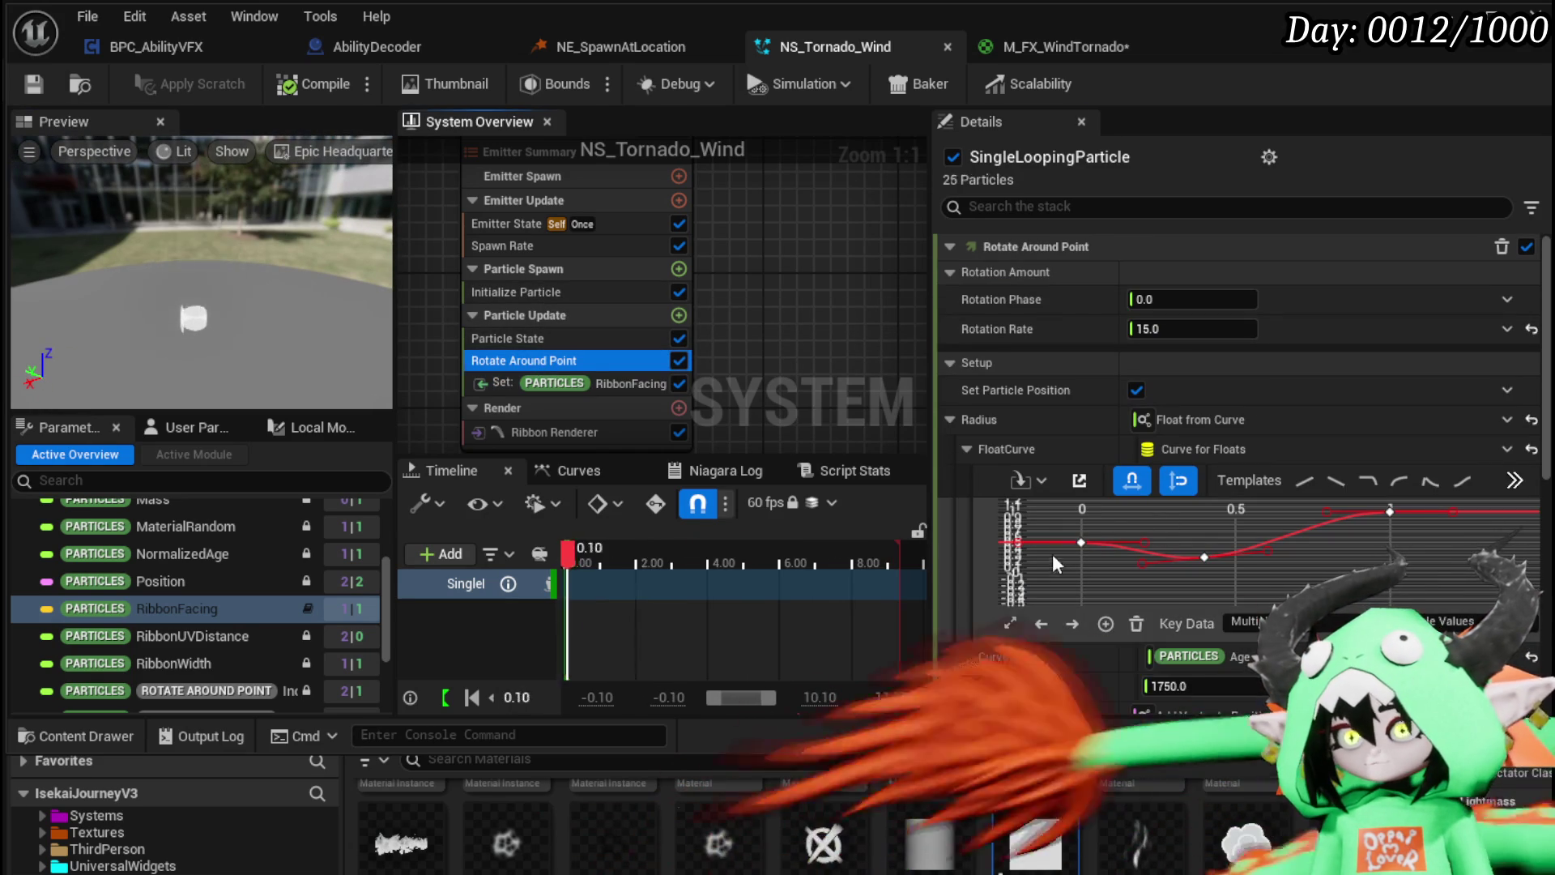
left_click(1428, 617)
type("0.8")
key("Return")
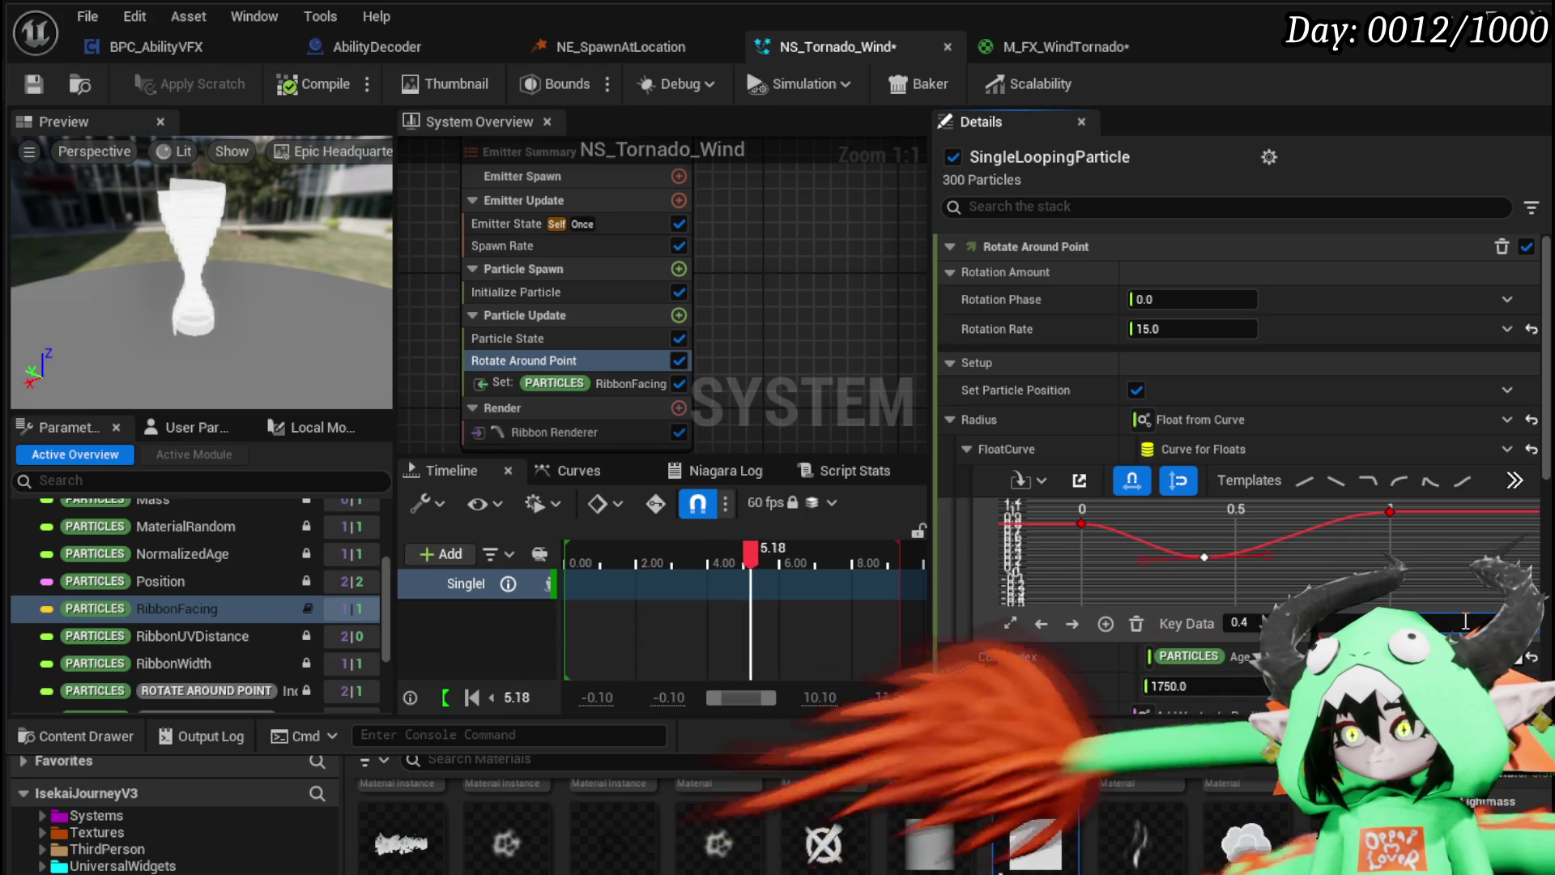
left_click(338, 117)
key("ctrl+s")
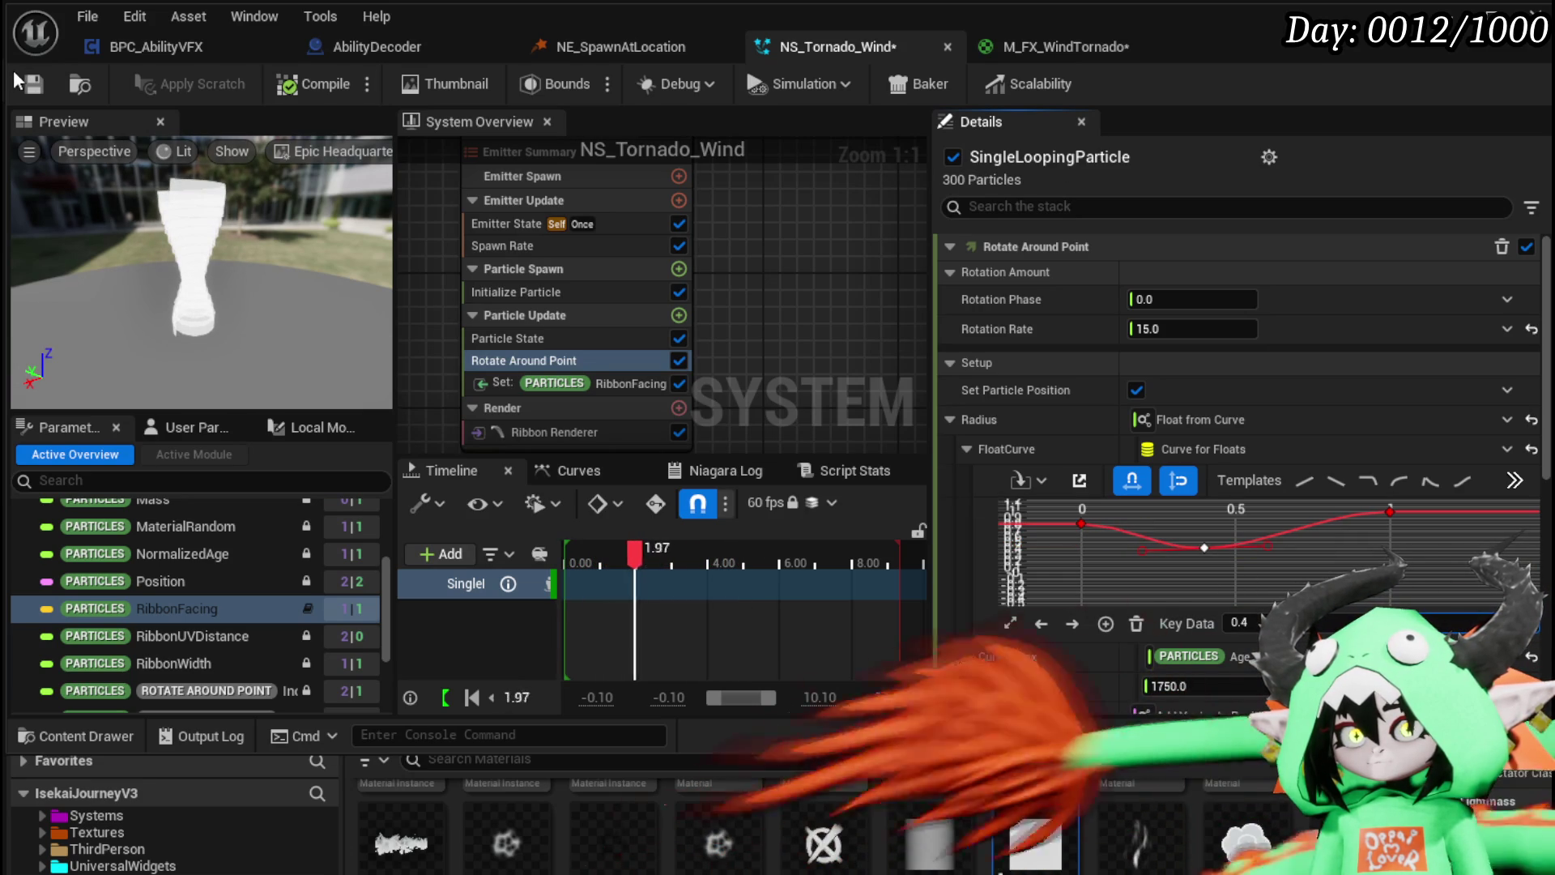
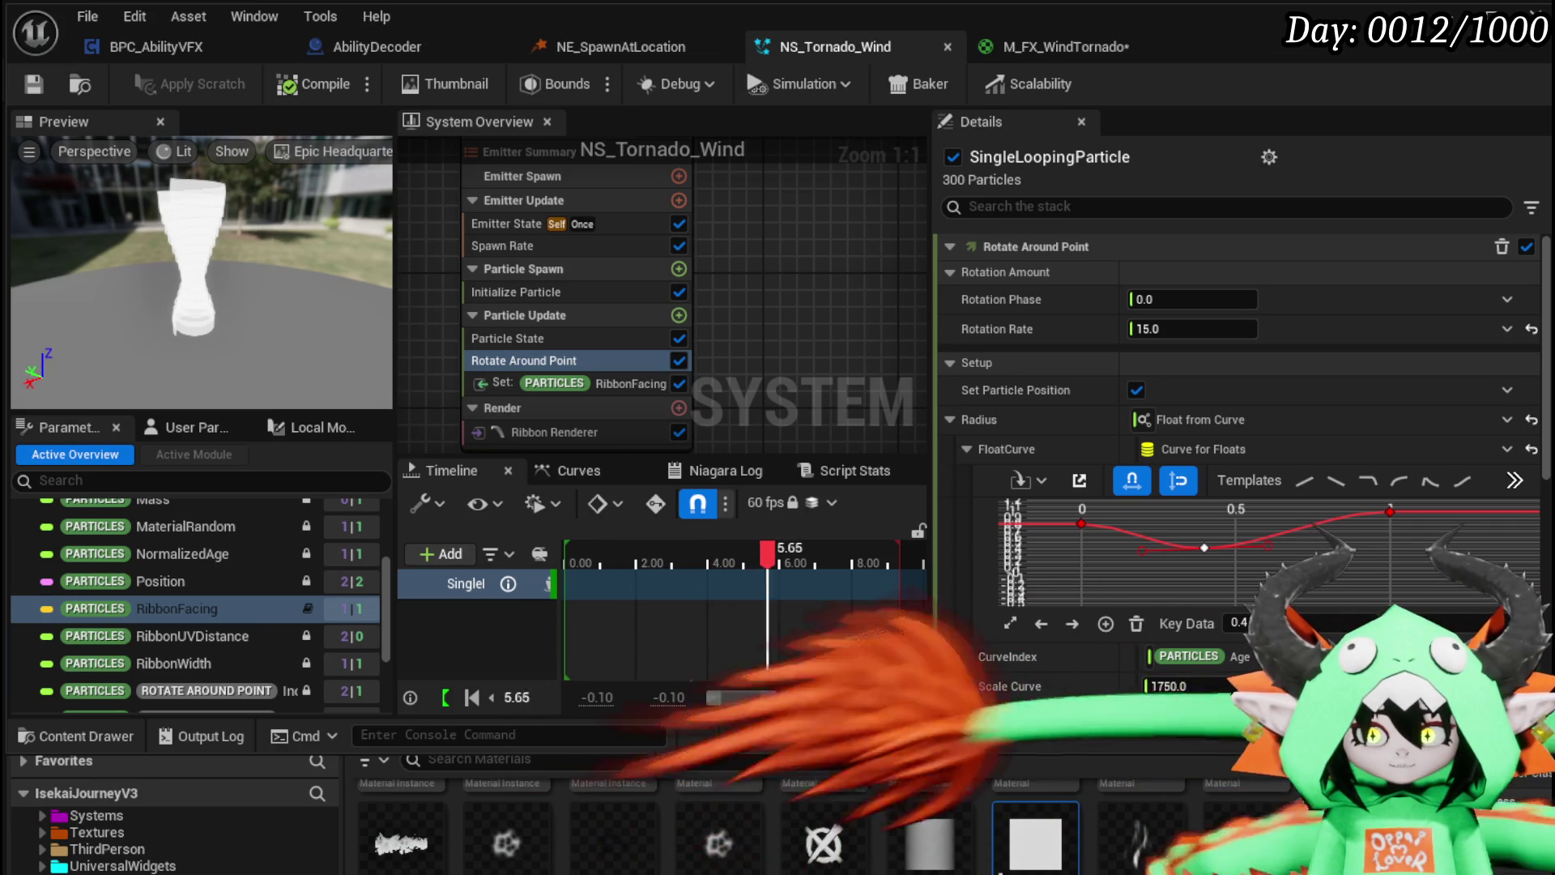
Step: Replace the Rotation Center's Vector value with an Add Vector
scroll(1201, 595, "down", 5)
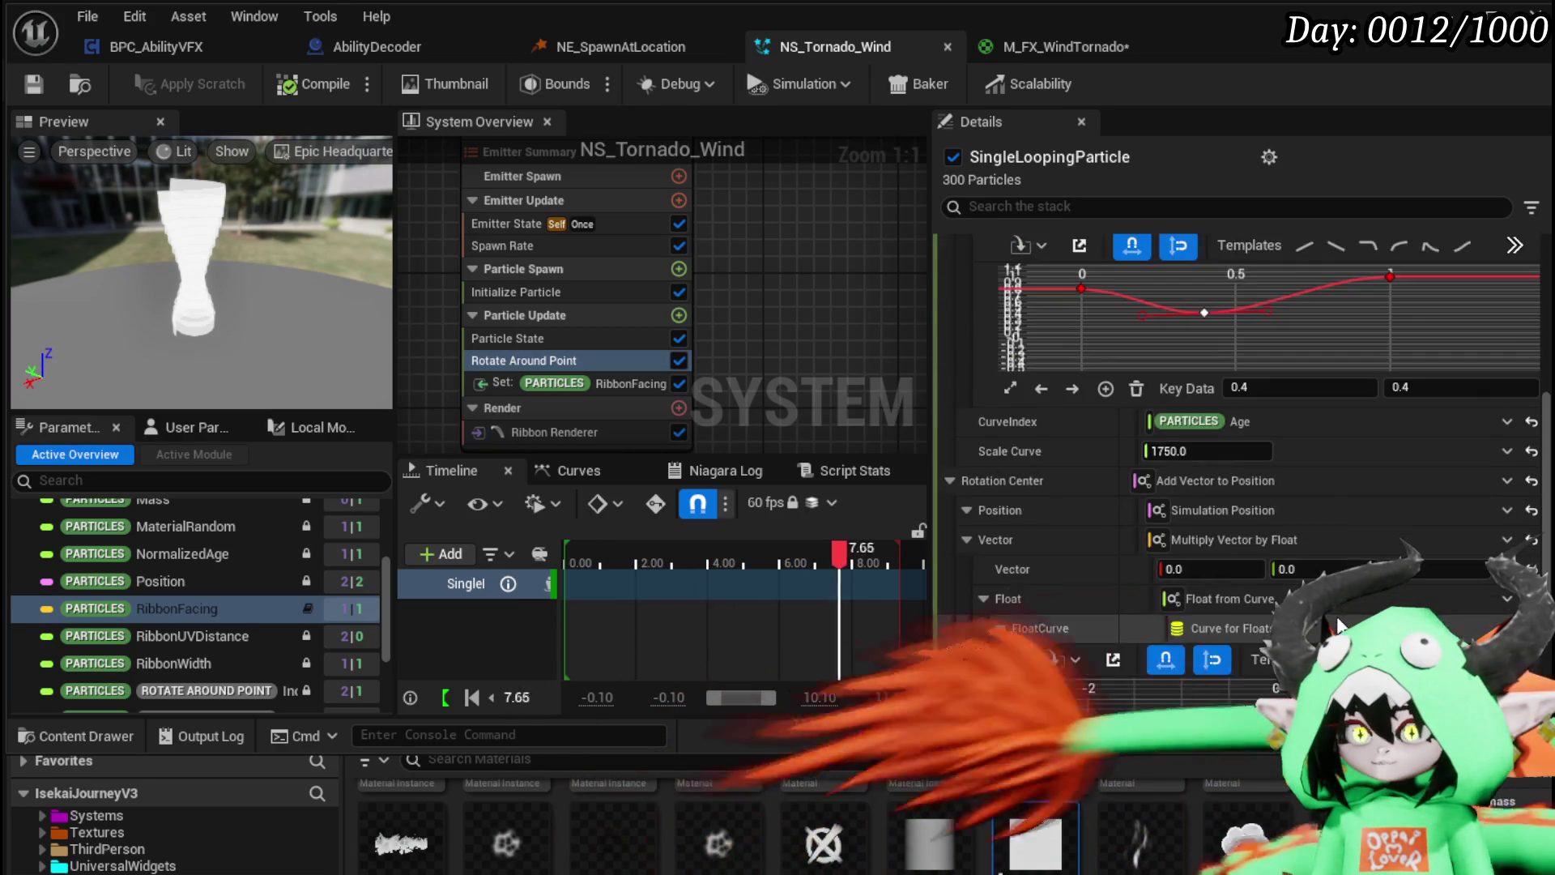
scroll(1204, 559, "down", 5)
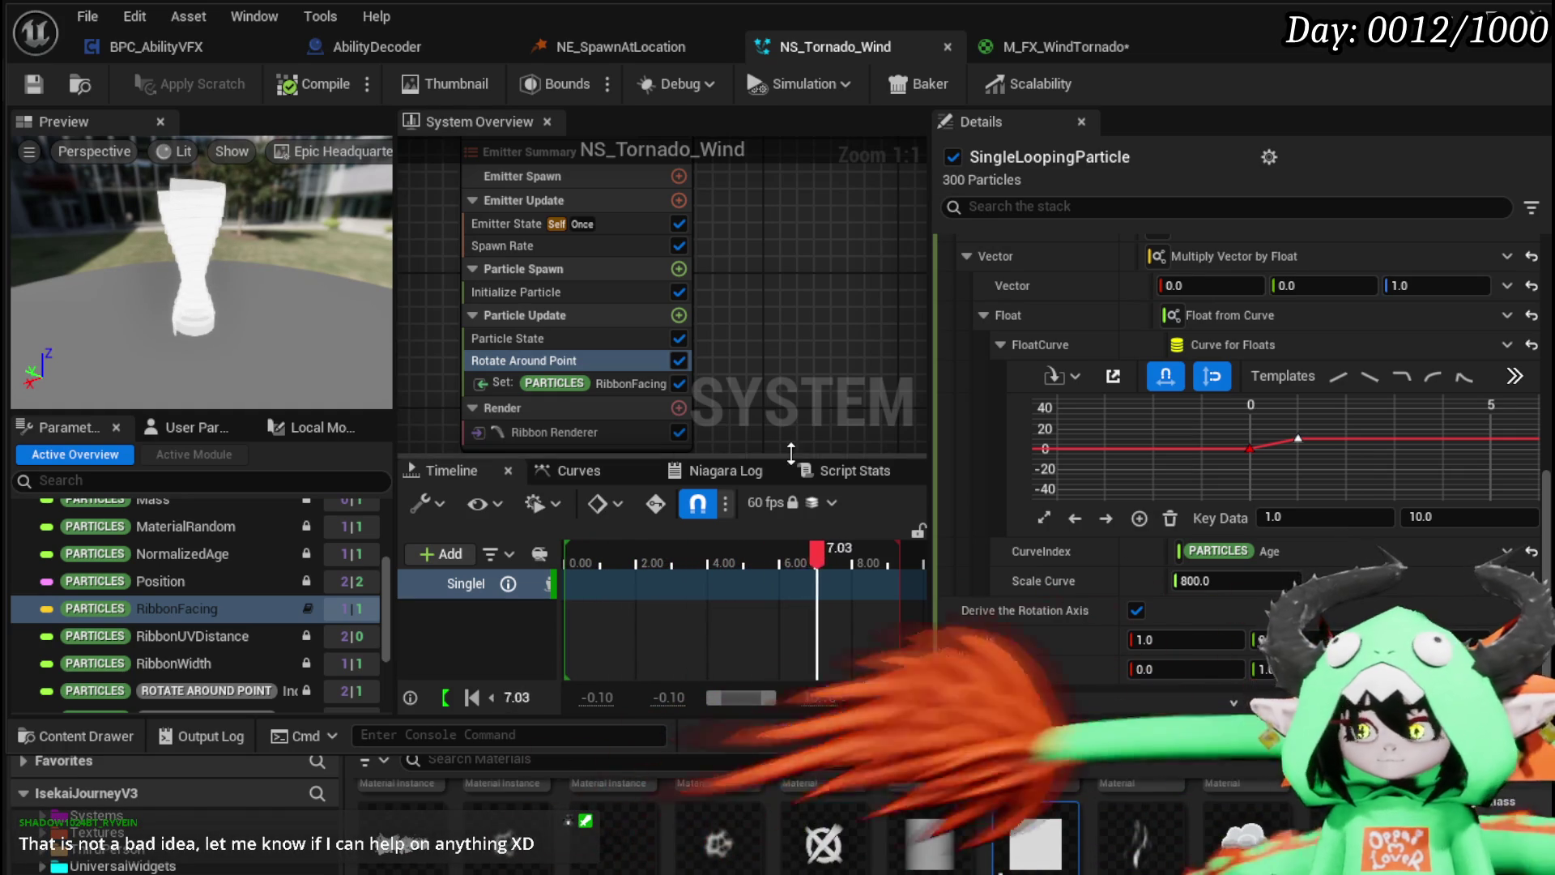
scroll(1290, 466, "down", 2)
scroll(1027, 489, "up", 4)
scroll(1025, 469, "up", 3)
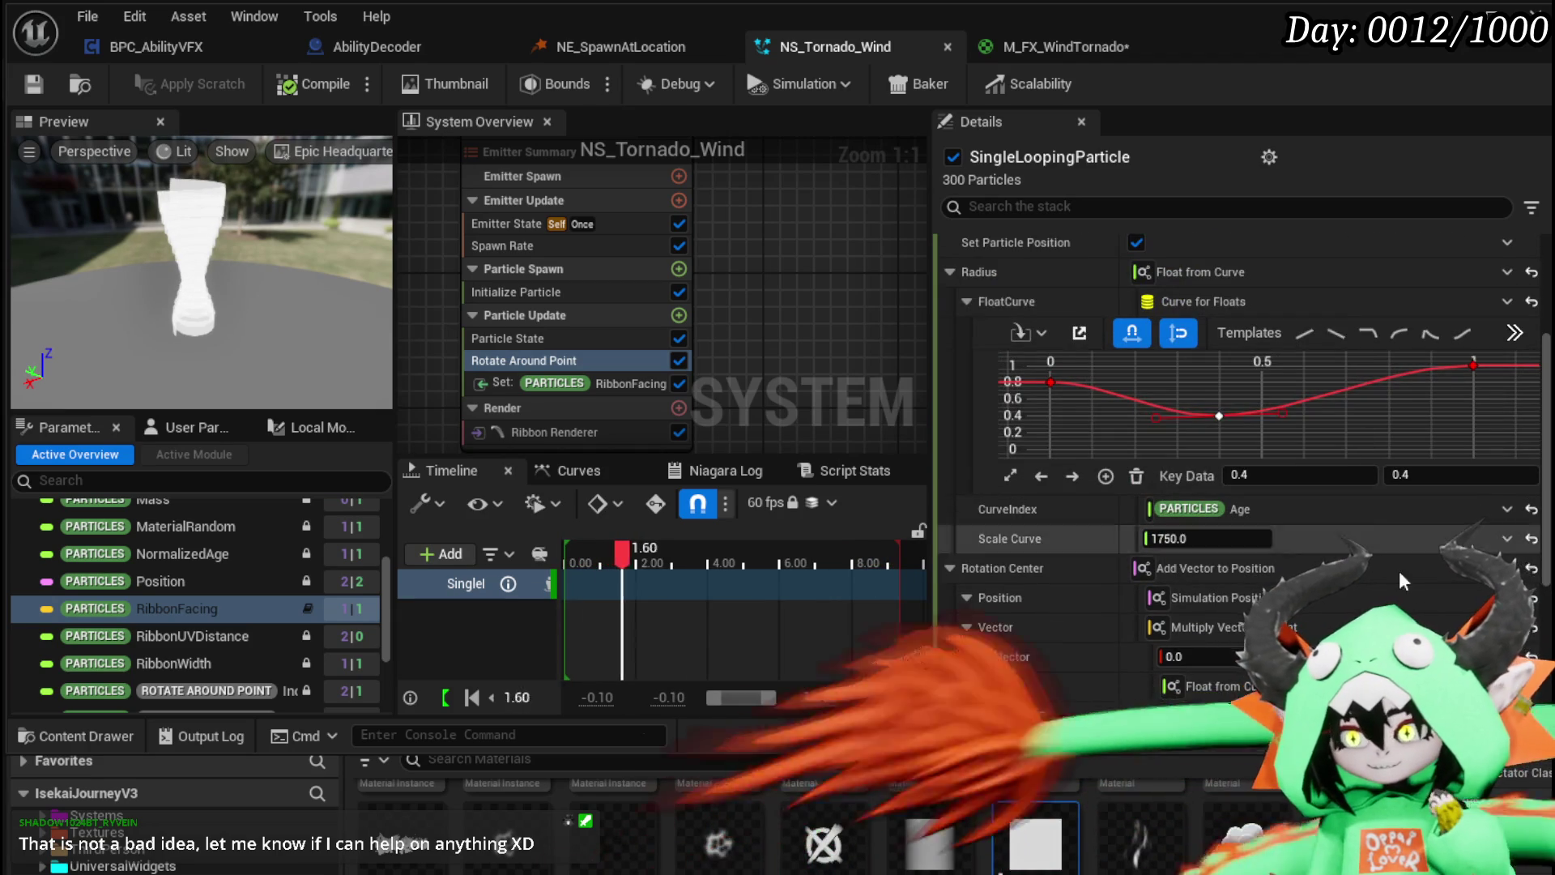
scroll(1409, 559, "down", 4)
scroll(998, 504, "down", 7)
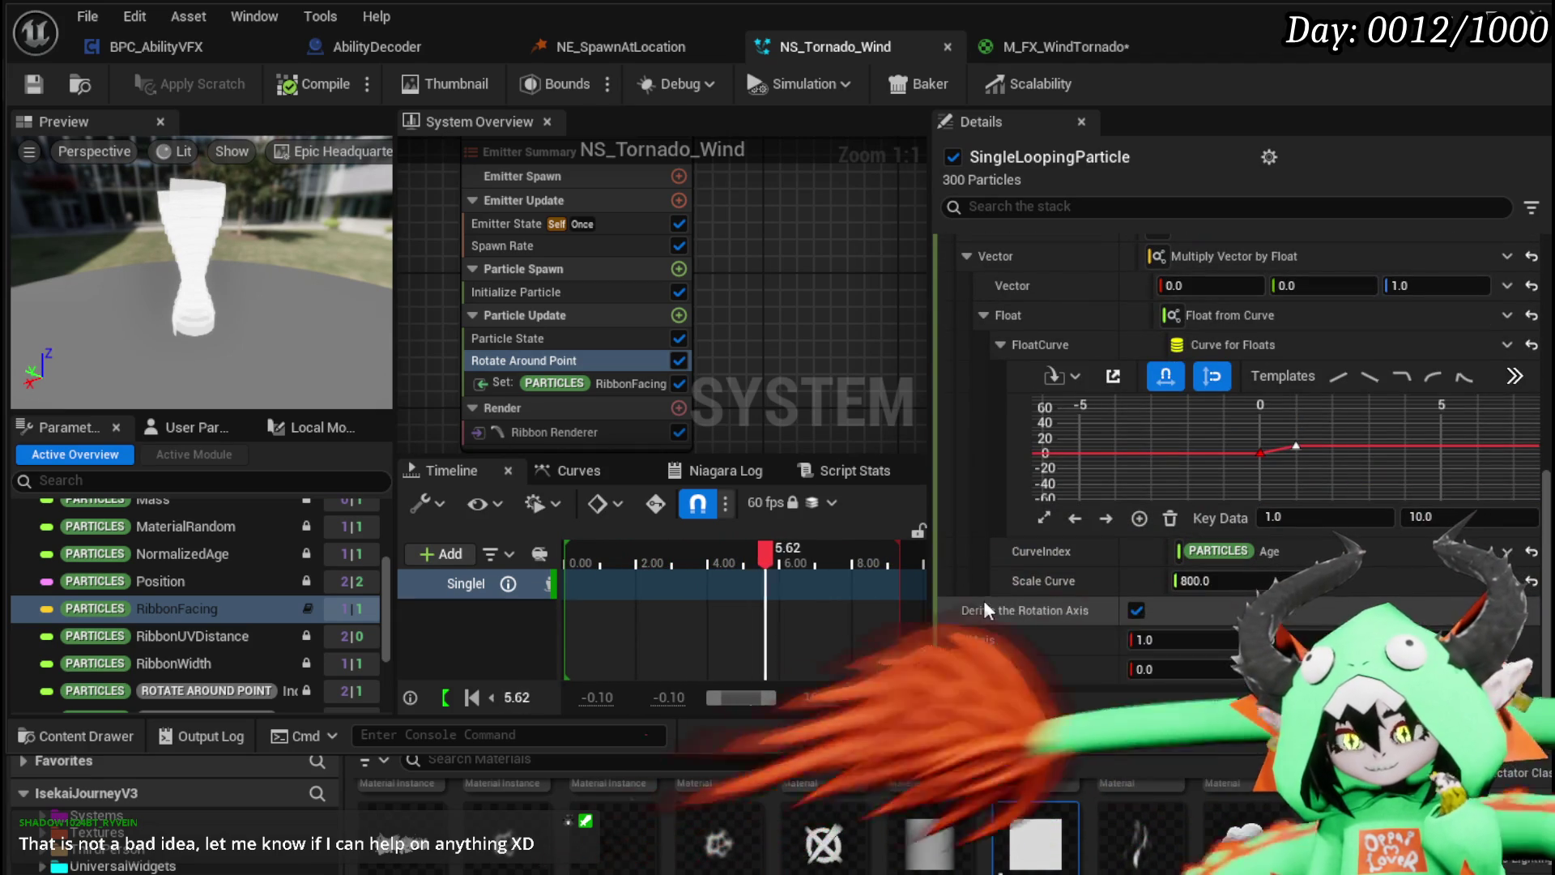
scroll(999, 349, "up", 3)
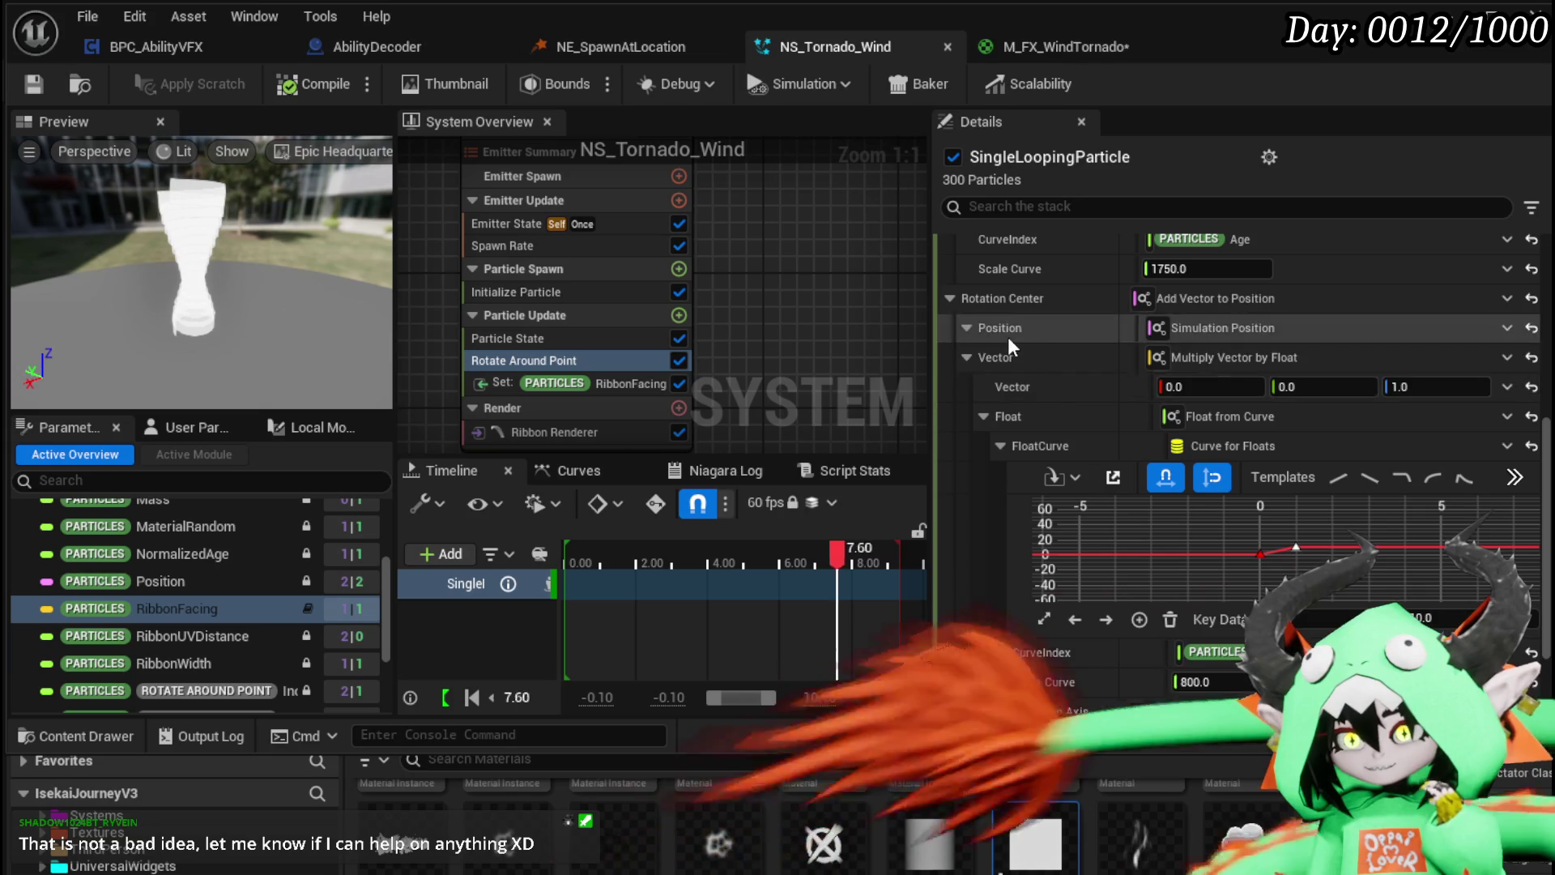
scroll(1036, 354, "up", 3)
scroll(997, 361, "up", 8)
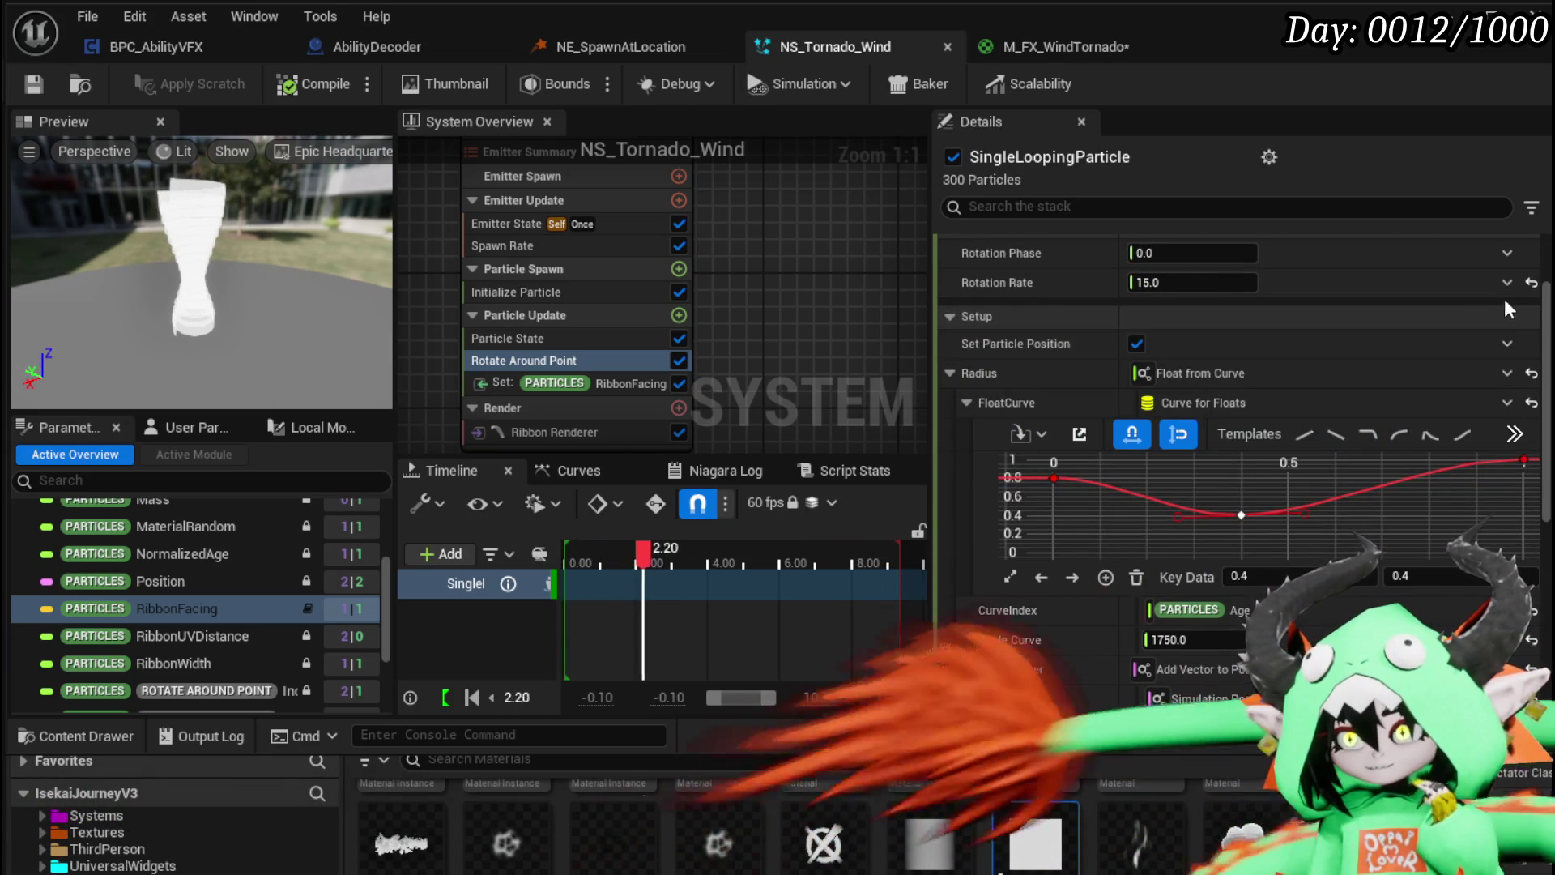
scroll(1549, 288, "up", 1)
scroll(1550, 289, "down", 5)
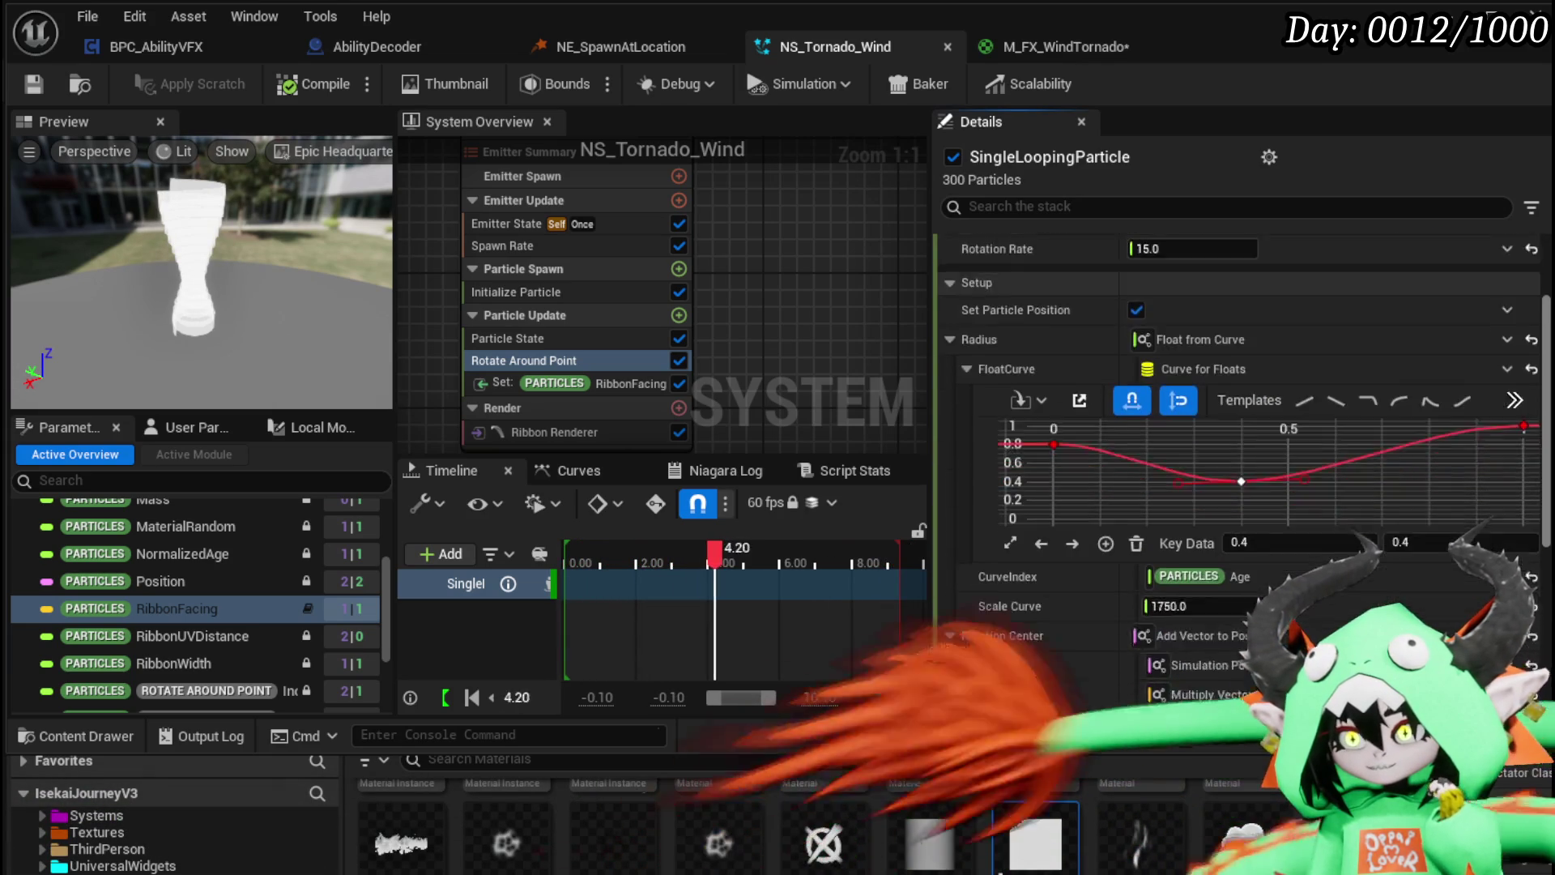
scroll(1239, 470, "up", 2)
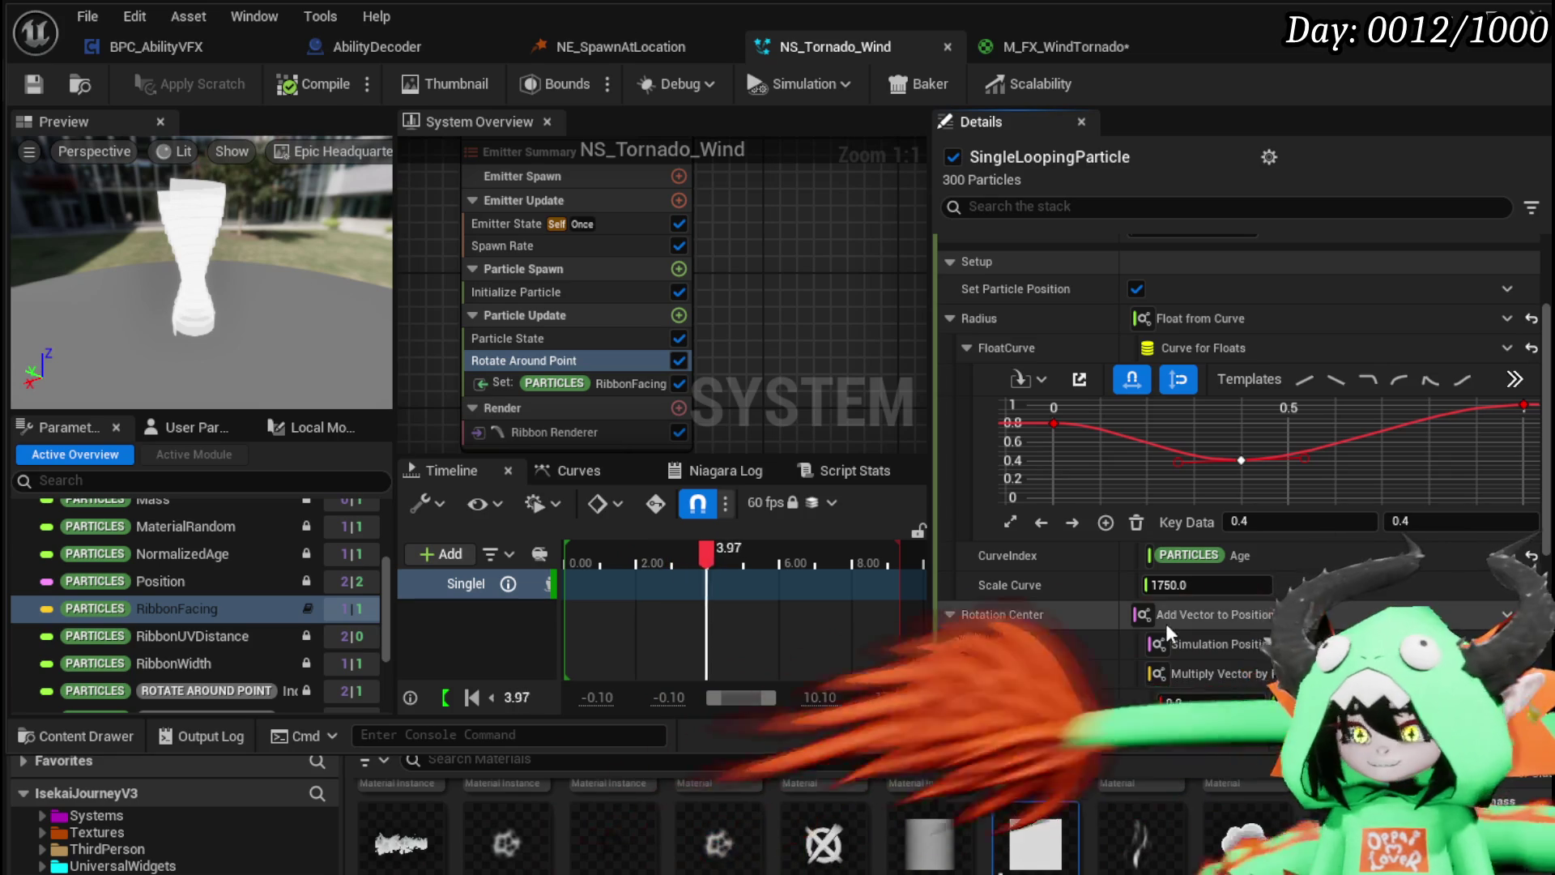
mouse_move(1132, 629)
scroll(1118, 628, "down", 3)
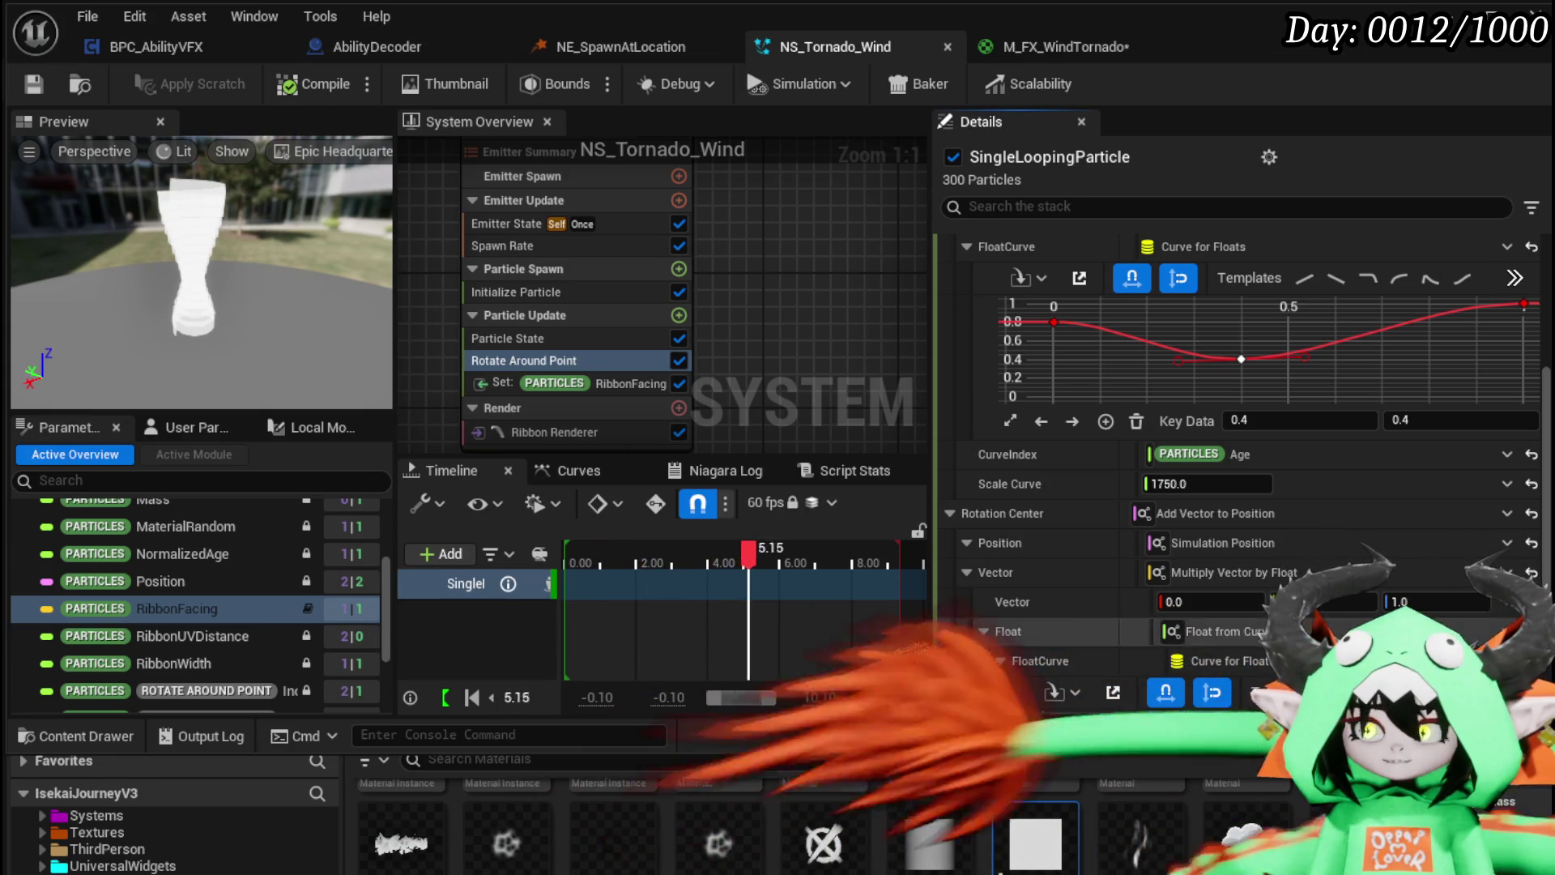
left_click(1507, 602)
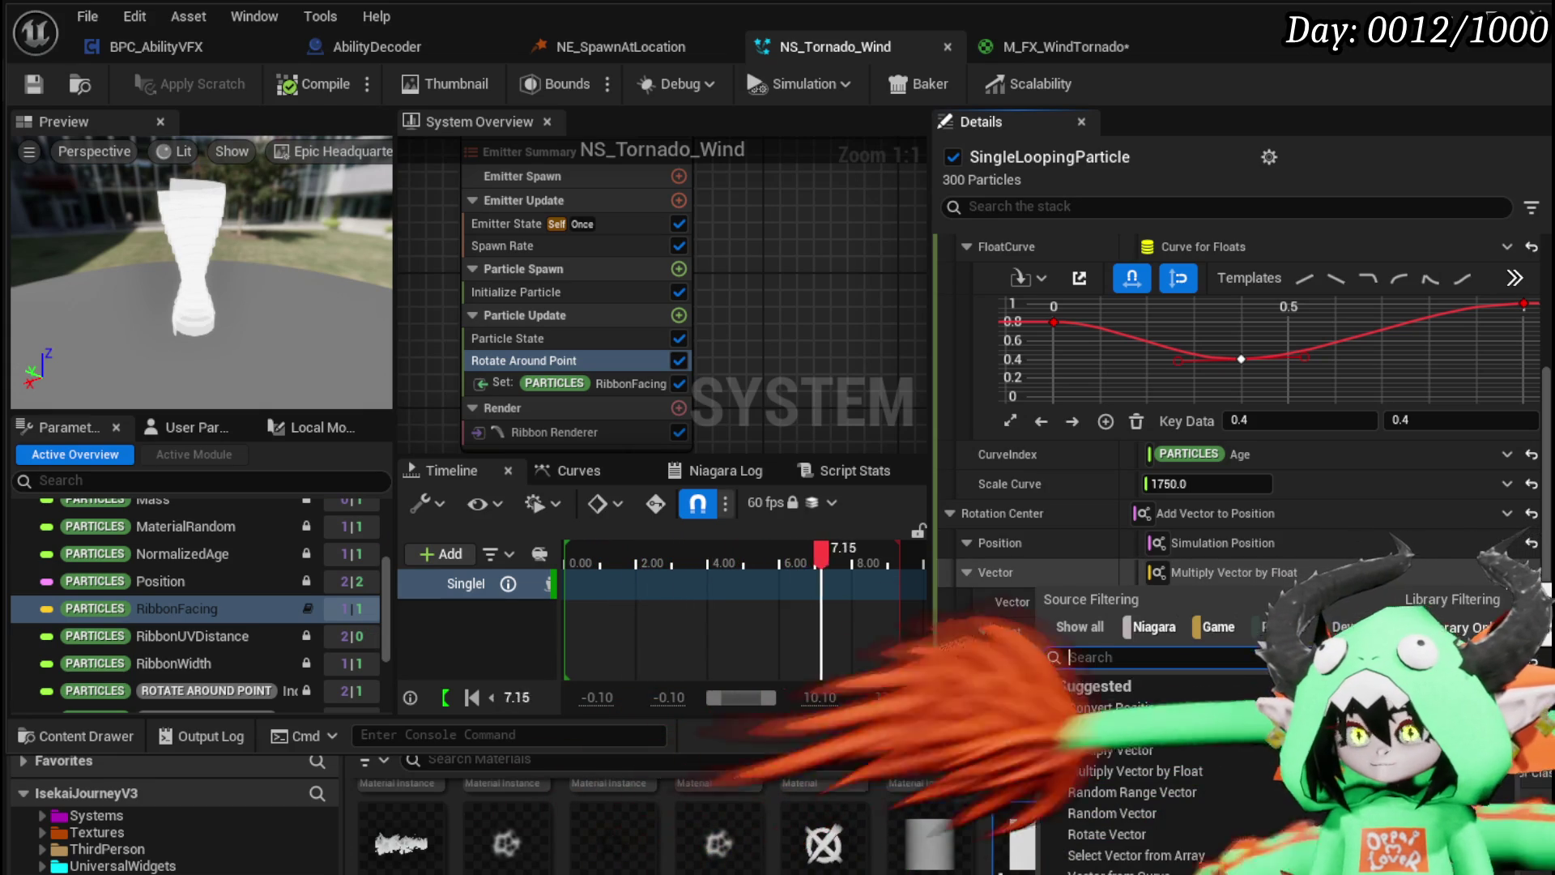
type("add")
key("Return")
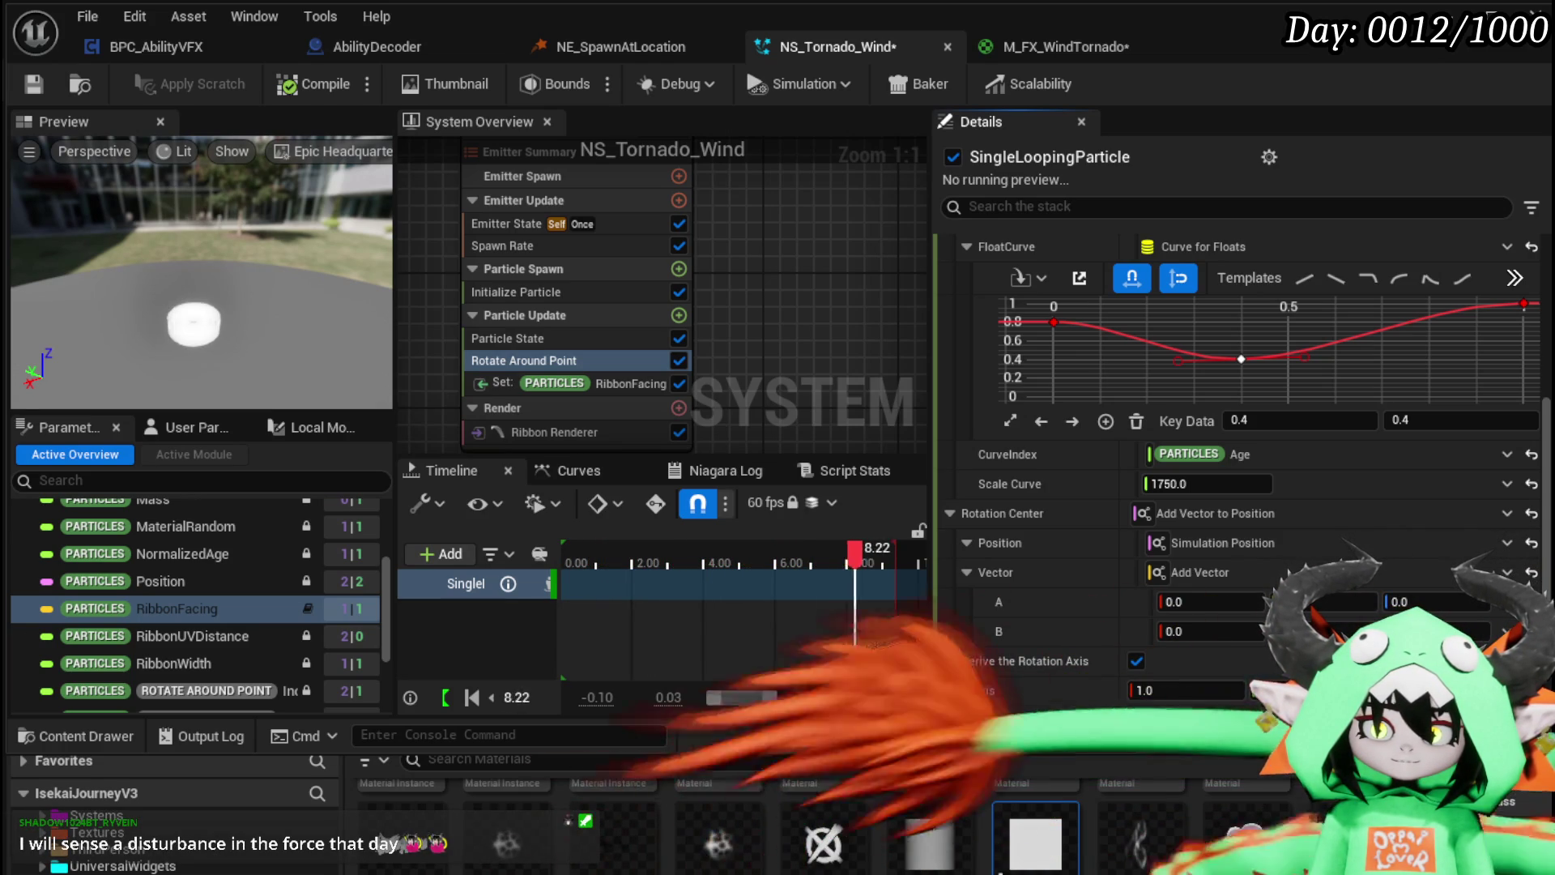
Step: Make vector B an Add Vector too, then bring up the M_FX_WindTornado material
left_click(1507, 690)
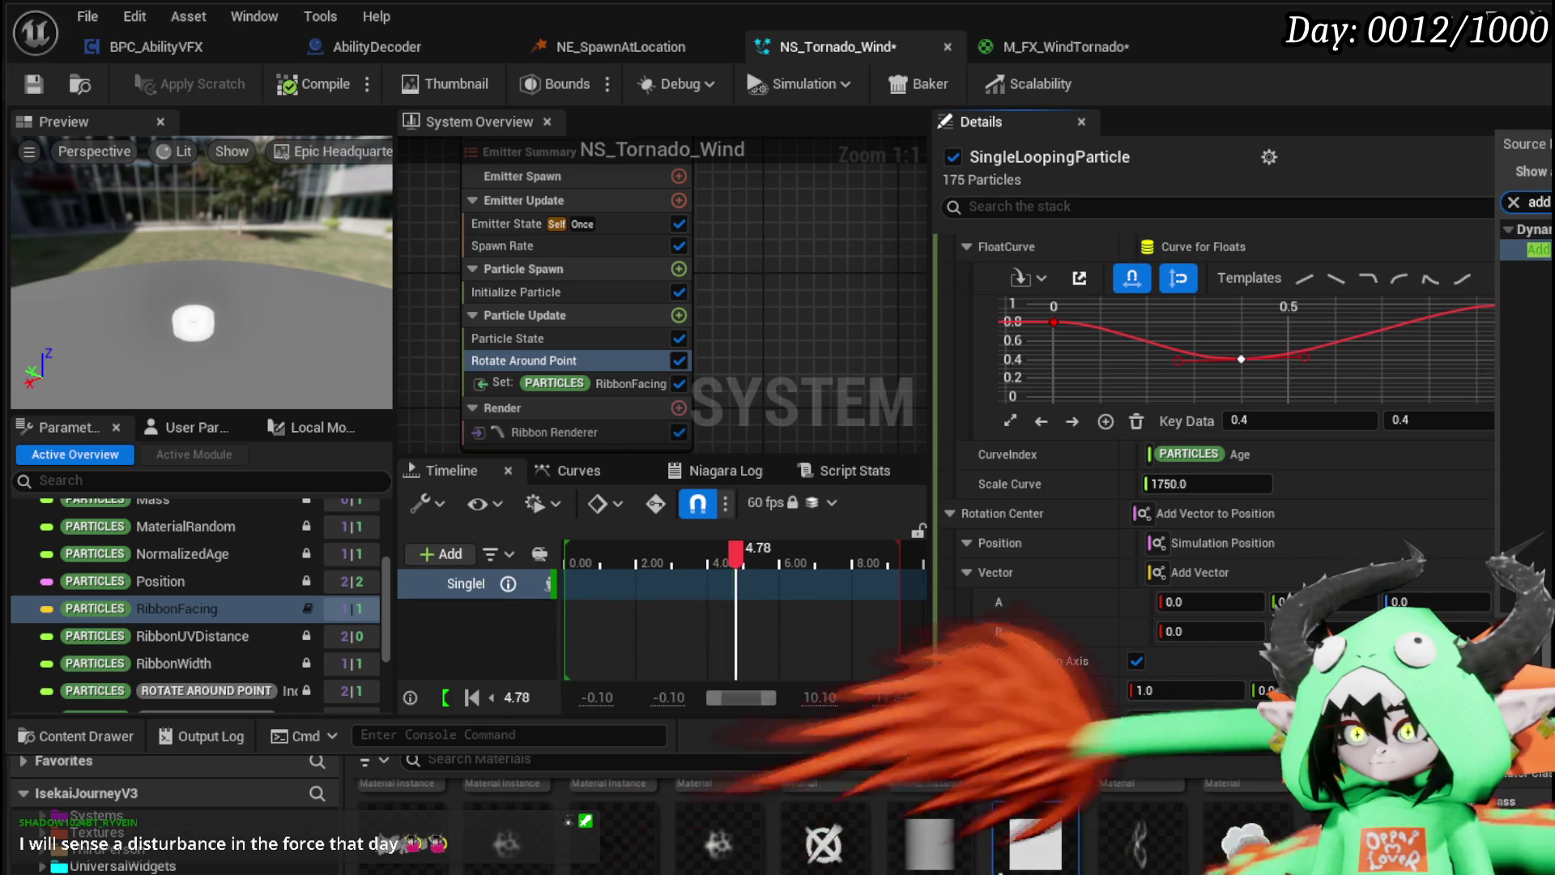
left_click(1535, 249)
scroll(1408, 470, "down", 3)
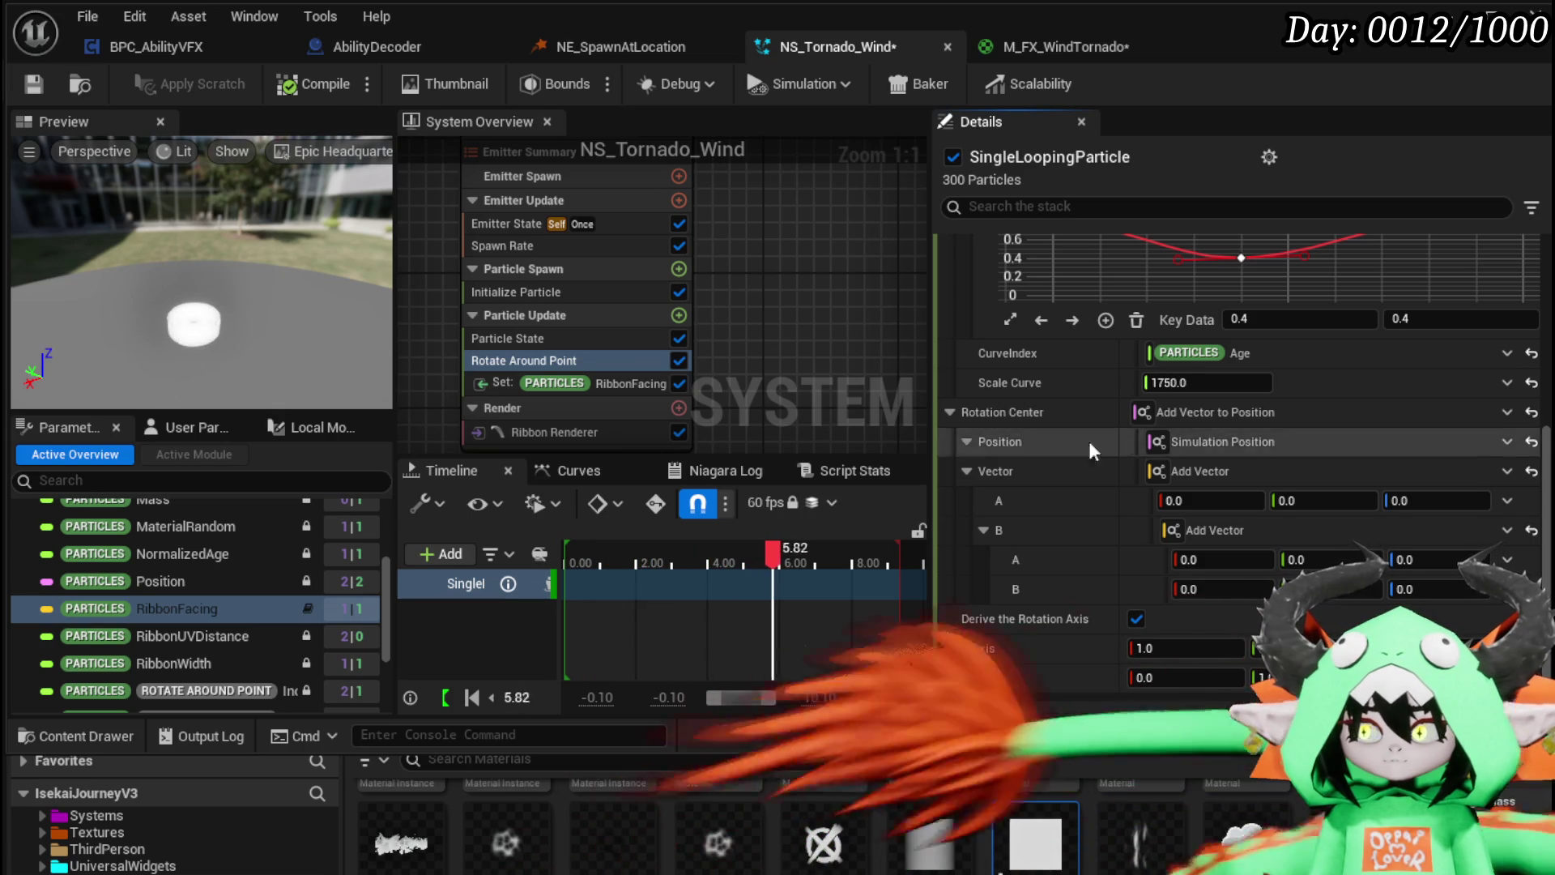
scroll(1080, 409, "up", 2)
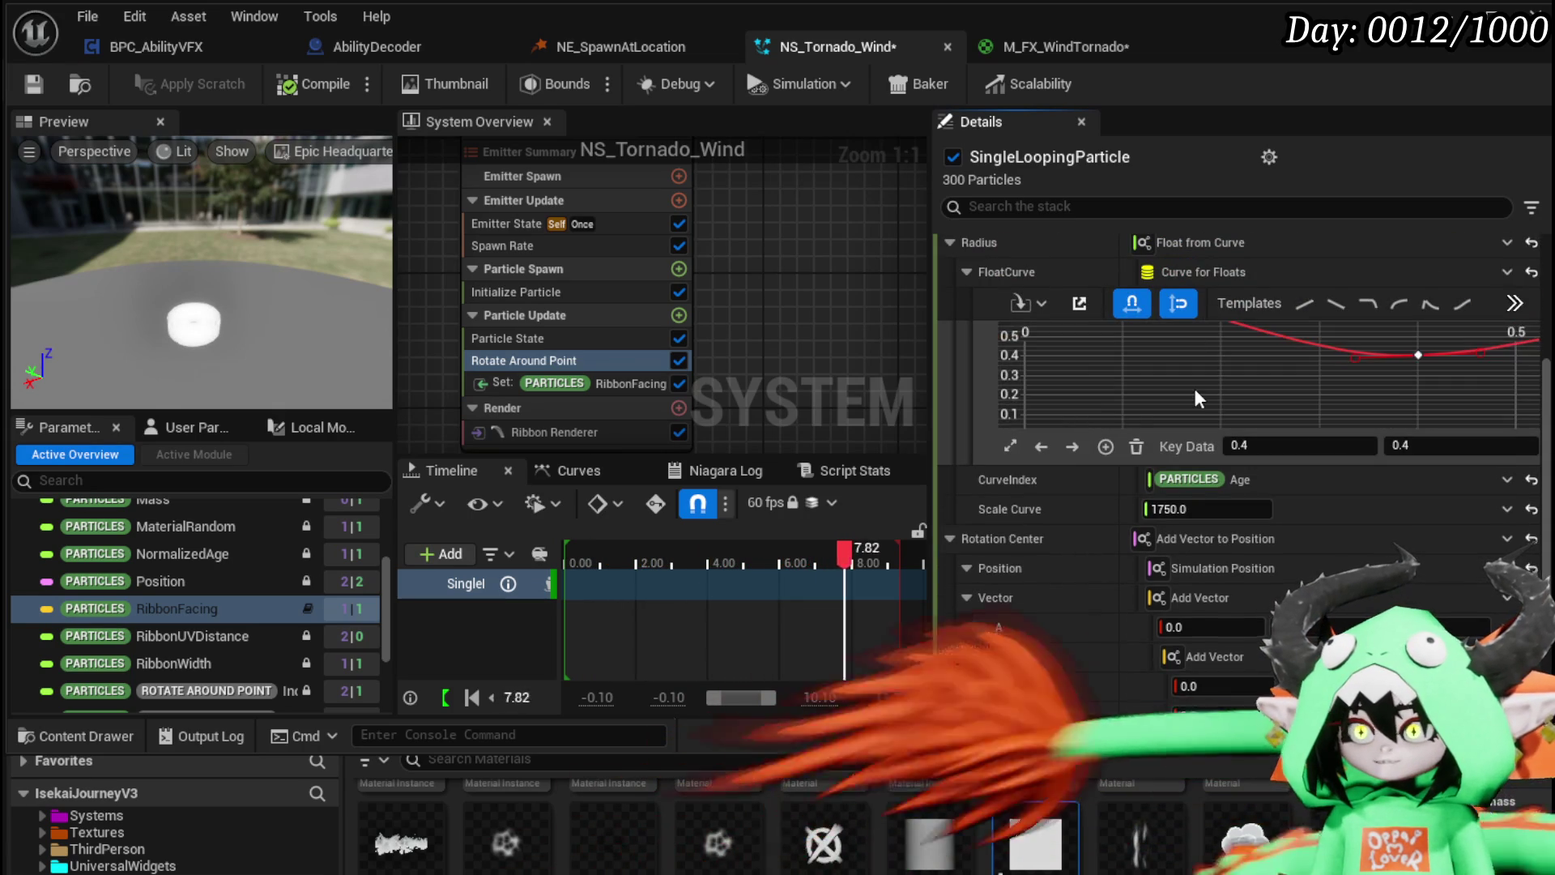
scroll(1194, 387, "up", 2)
scroll(1158, 421, "up", 1)
scroll(1368, 270, "up", 3)
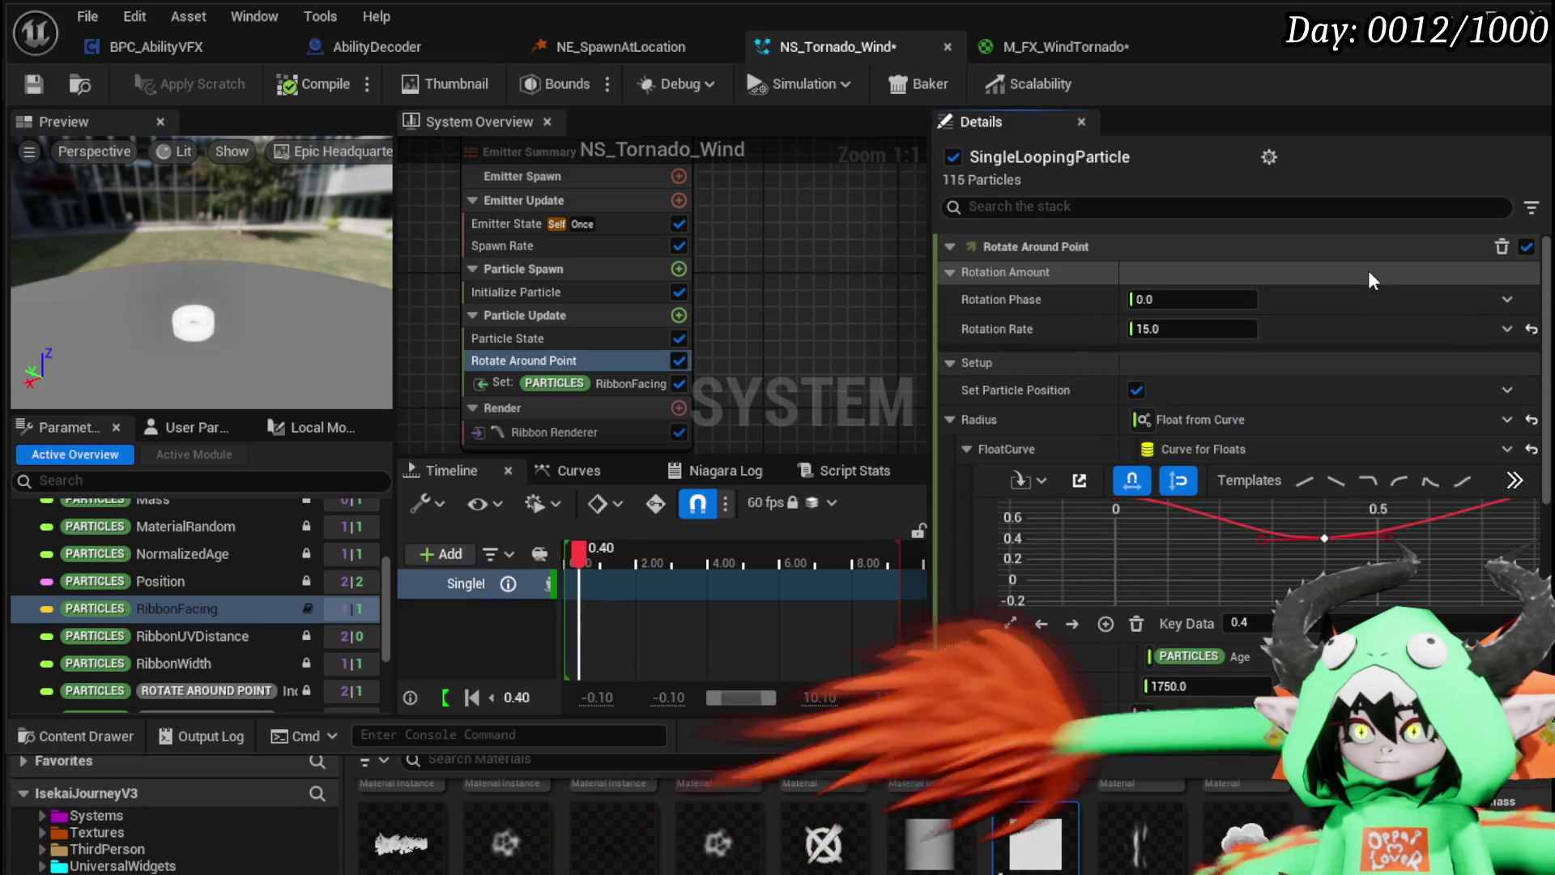
scroll(1182, 517, "down", 5)
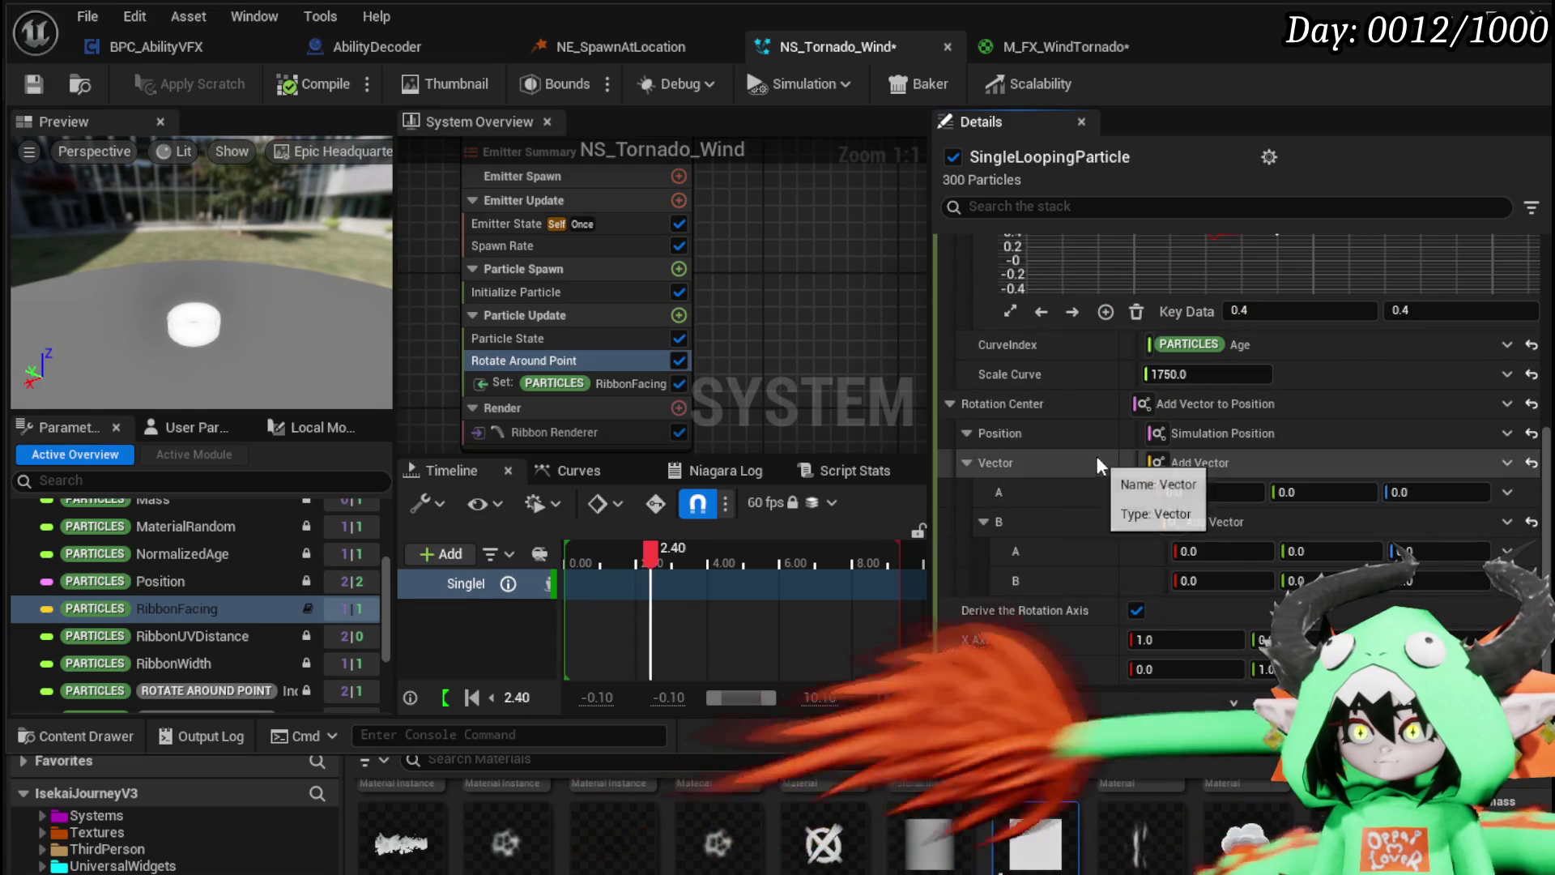
scroll(1096, 547, "up", 3)
scroll(1054, 535, "up", 4)
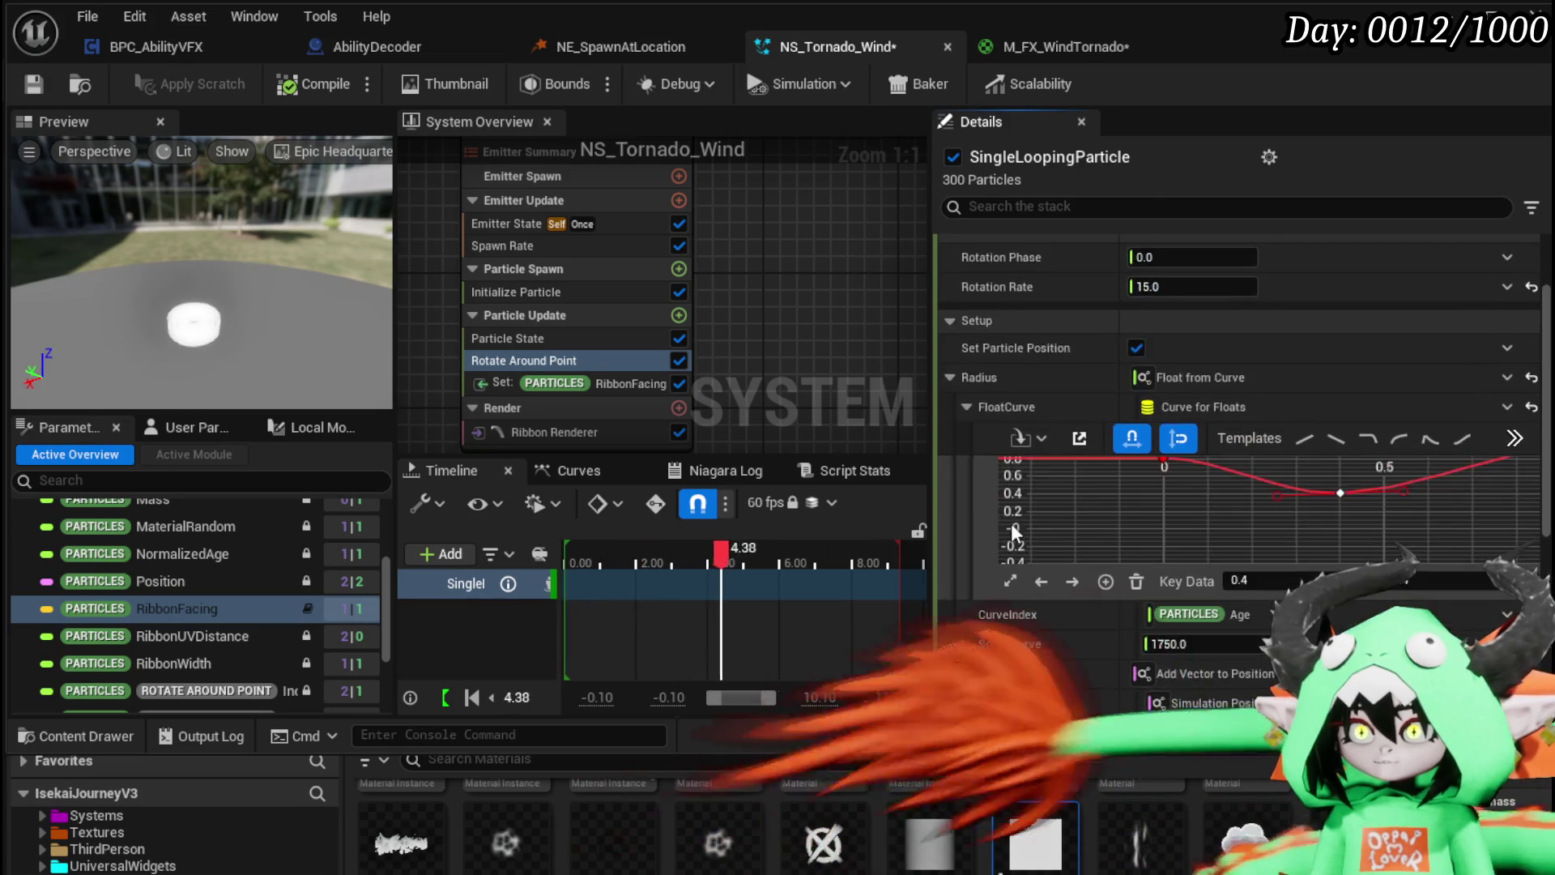
scroll(993, 315, "down", 7)
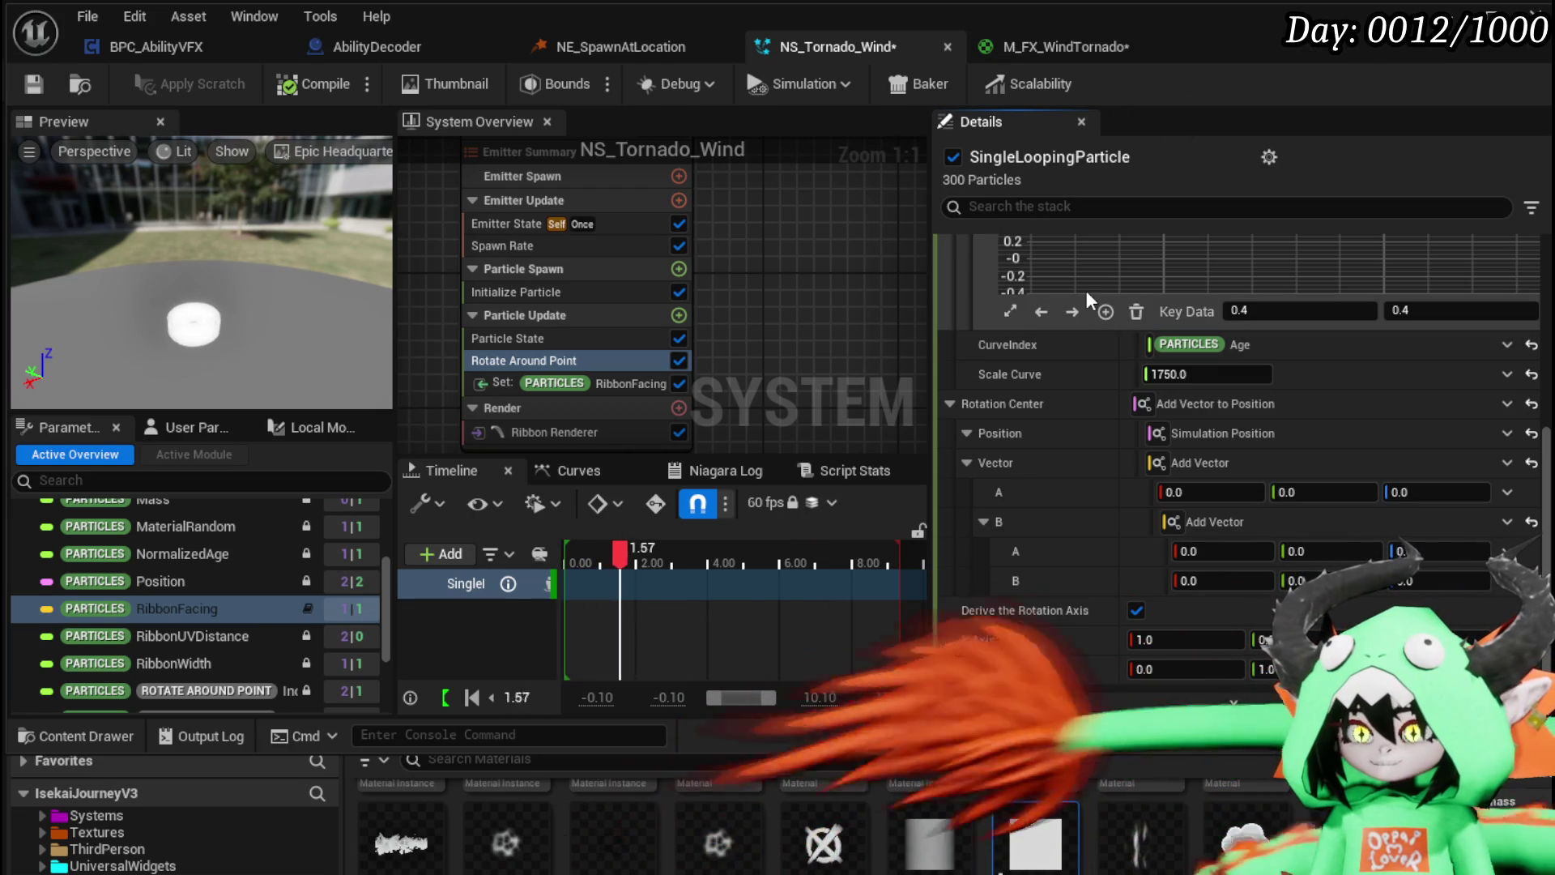
scroll(986, 323, "up", 2)
scroll(1177, 444, "down", 2)
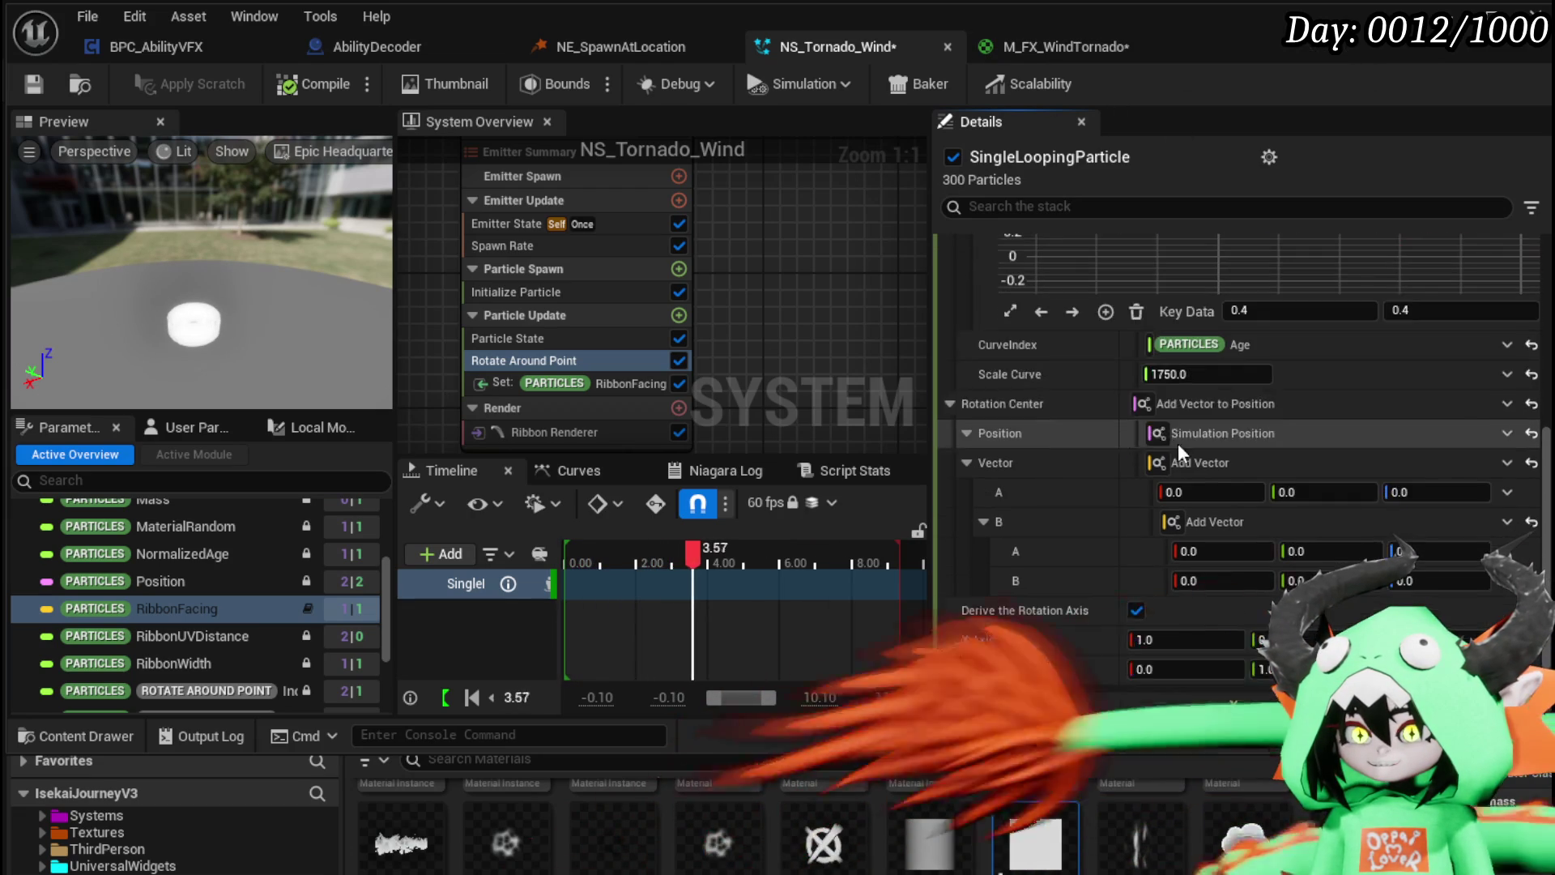
left_click(1150, 47)
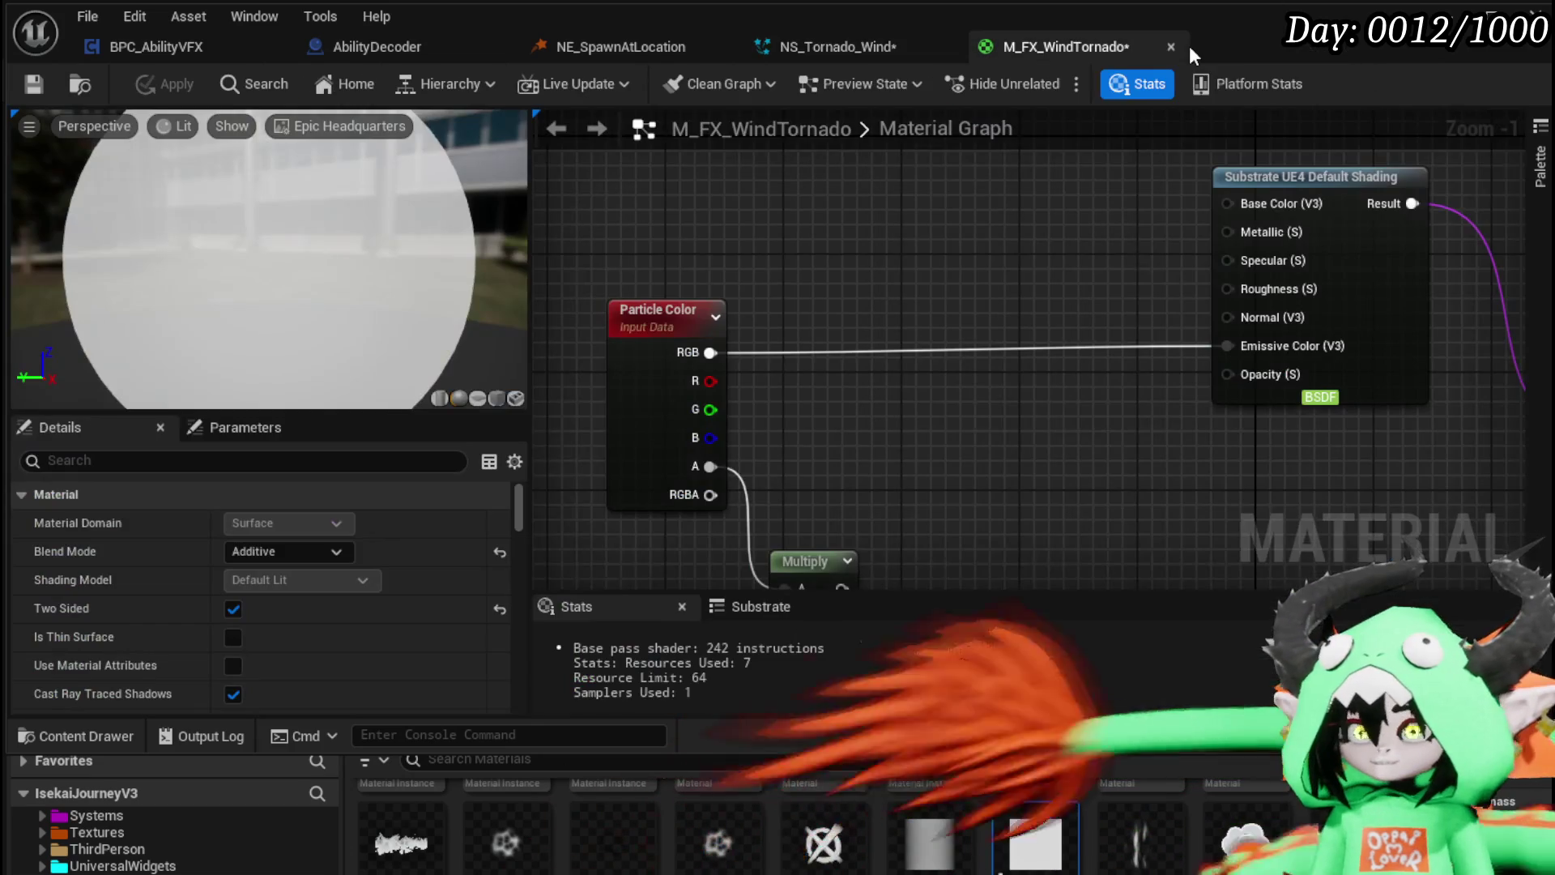
Step: Back in NS_Tornado_Wind, undo the Add Vector changes to Rotation Center
left_click(849, 57)
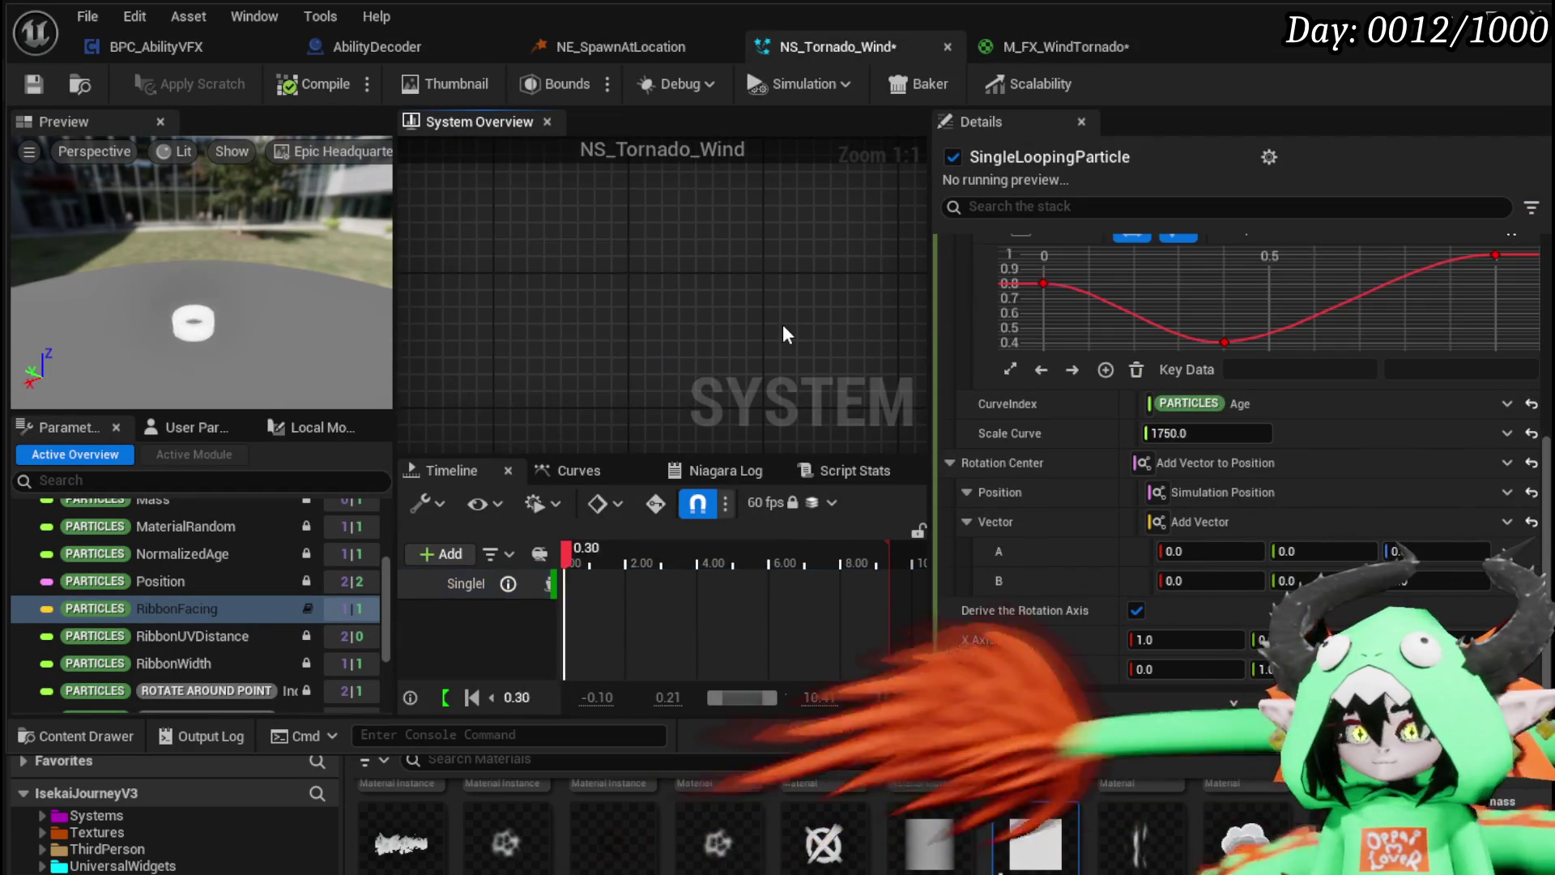
key("ctrl+z")
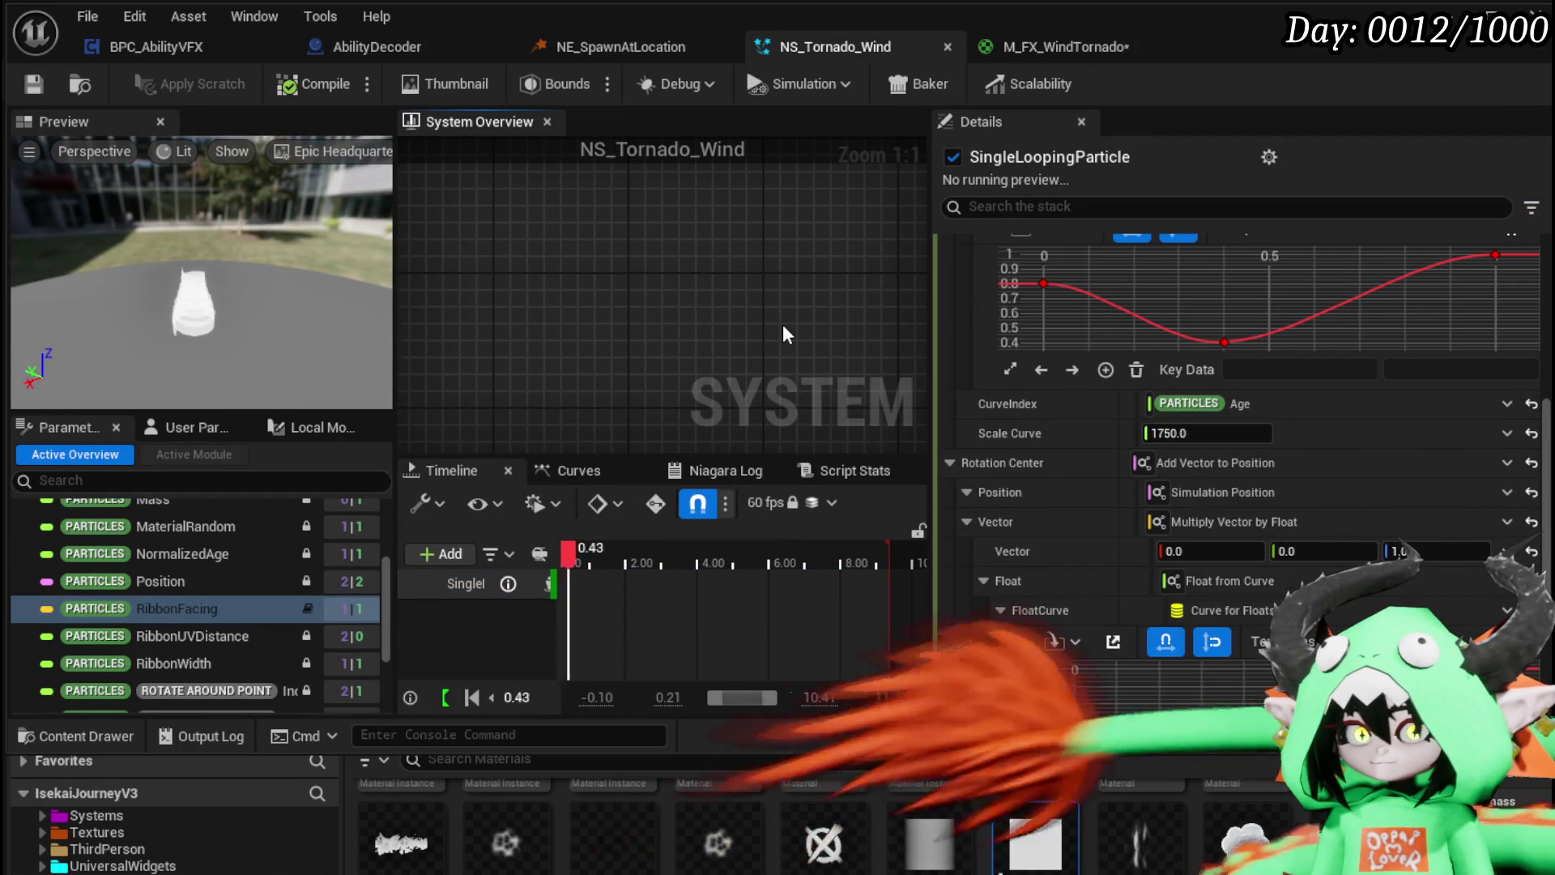
scroll(1213, 454, "down", 3)
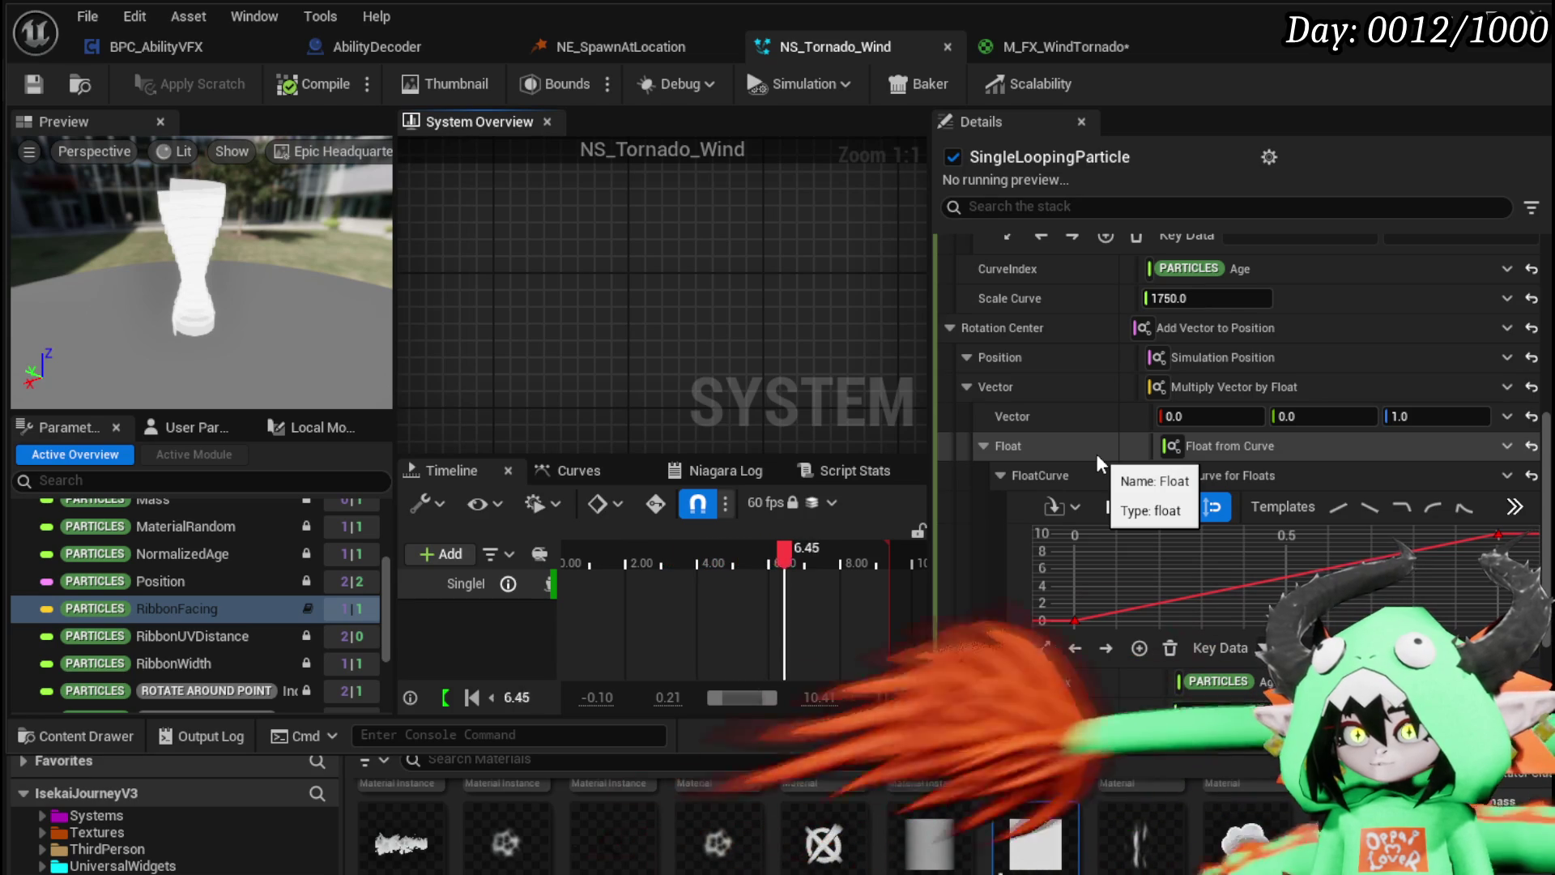
right_click(1093, 392)
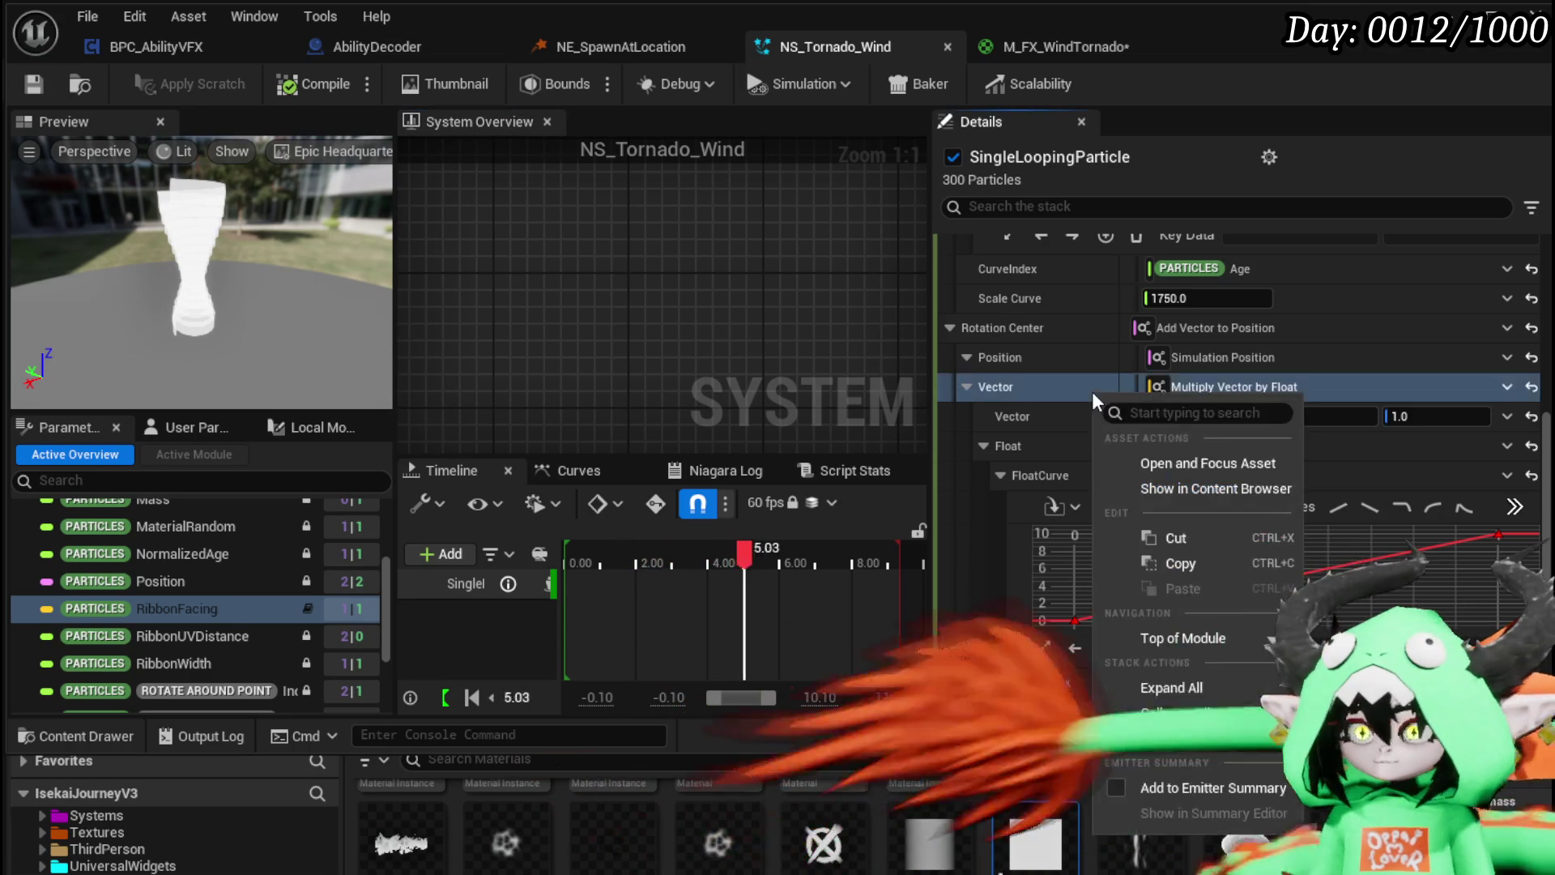
Step: Copy the Vector setup, then make the Vector an Add Vector with B also an Add Vector
left_click(1185, 559)
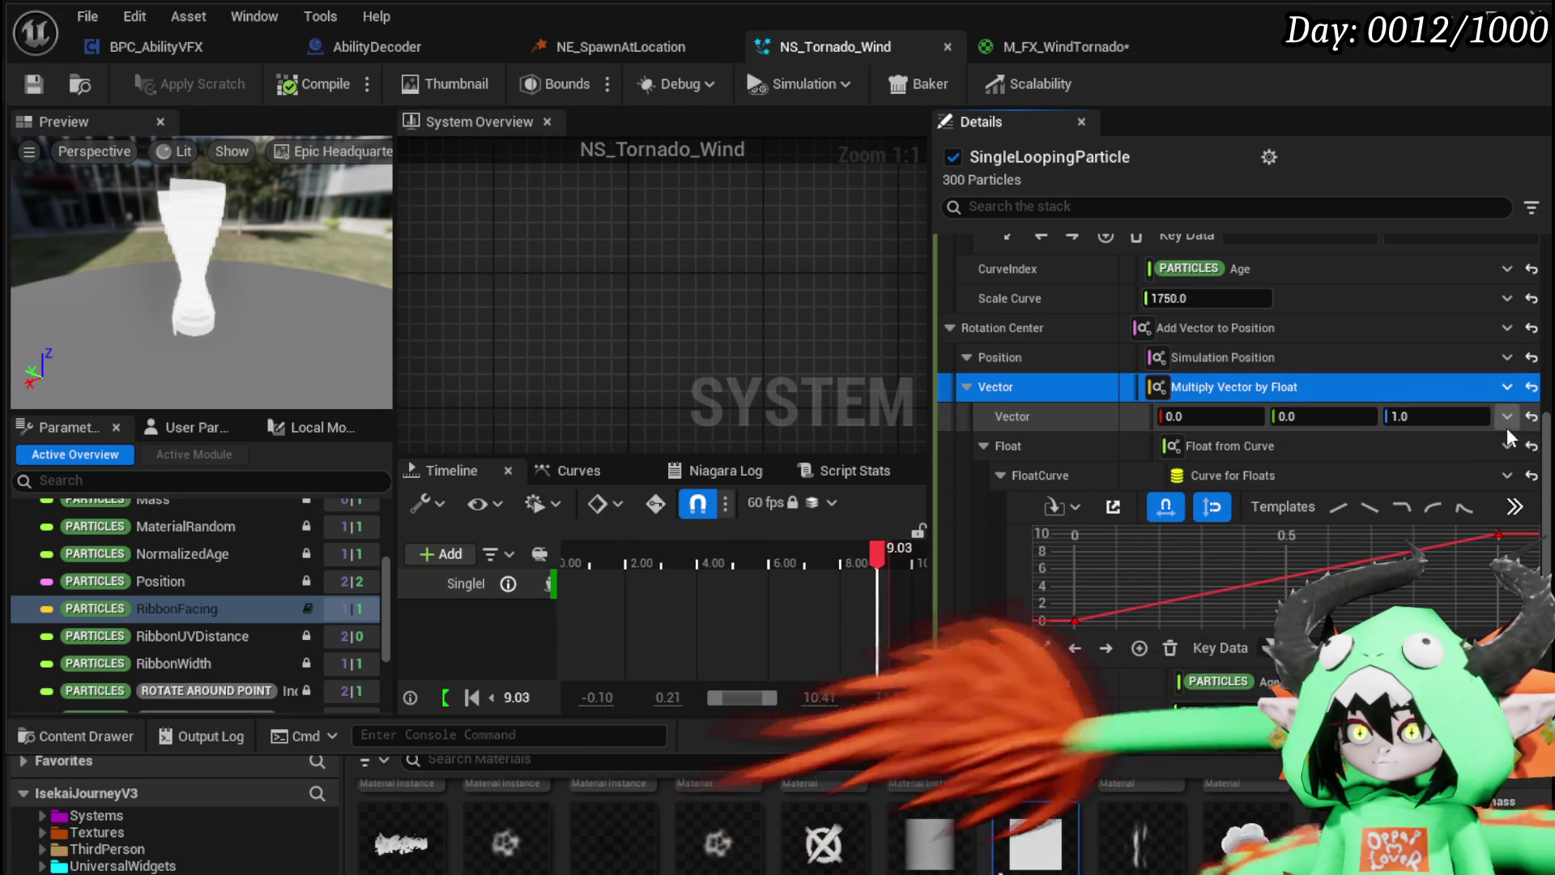
left_click(1507, 386)
type("add")
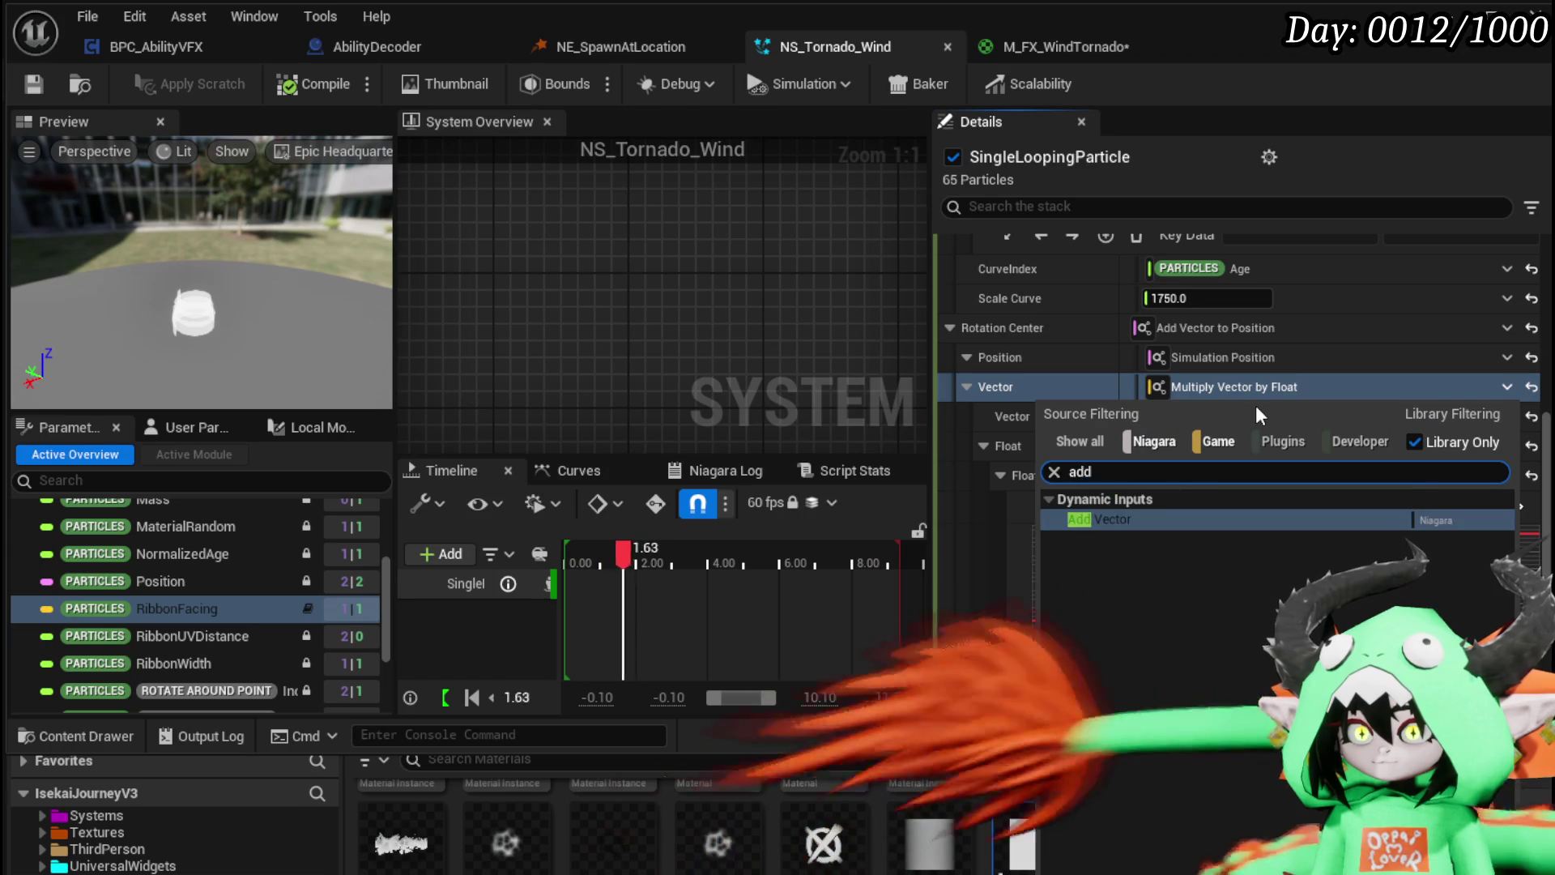
left_click(1145, 512)
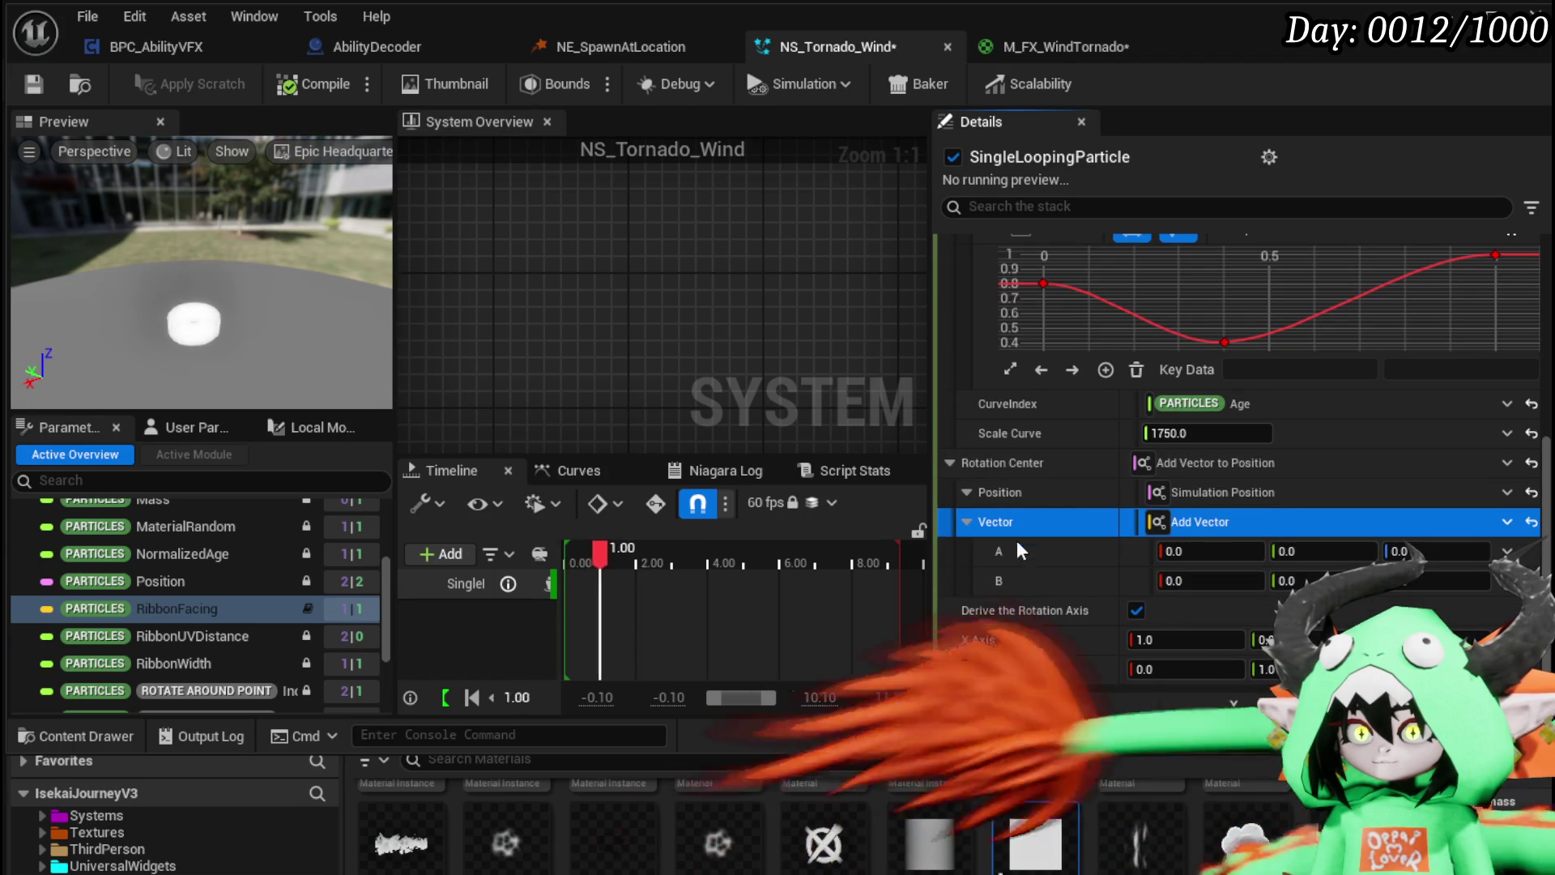
left_click(1507, 580)
type("add")
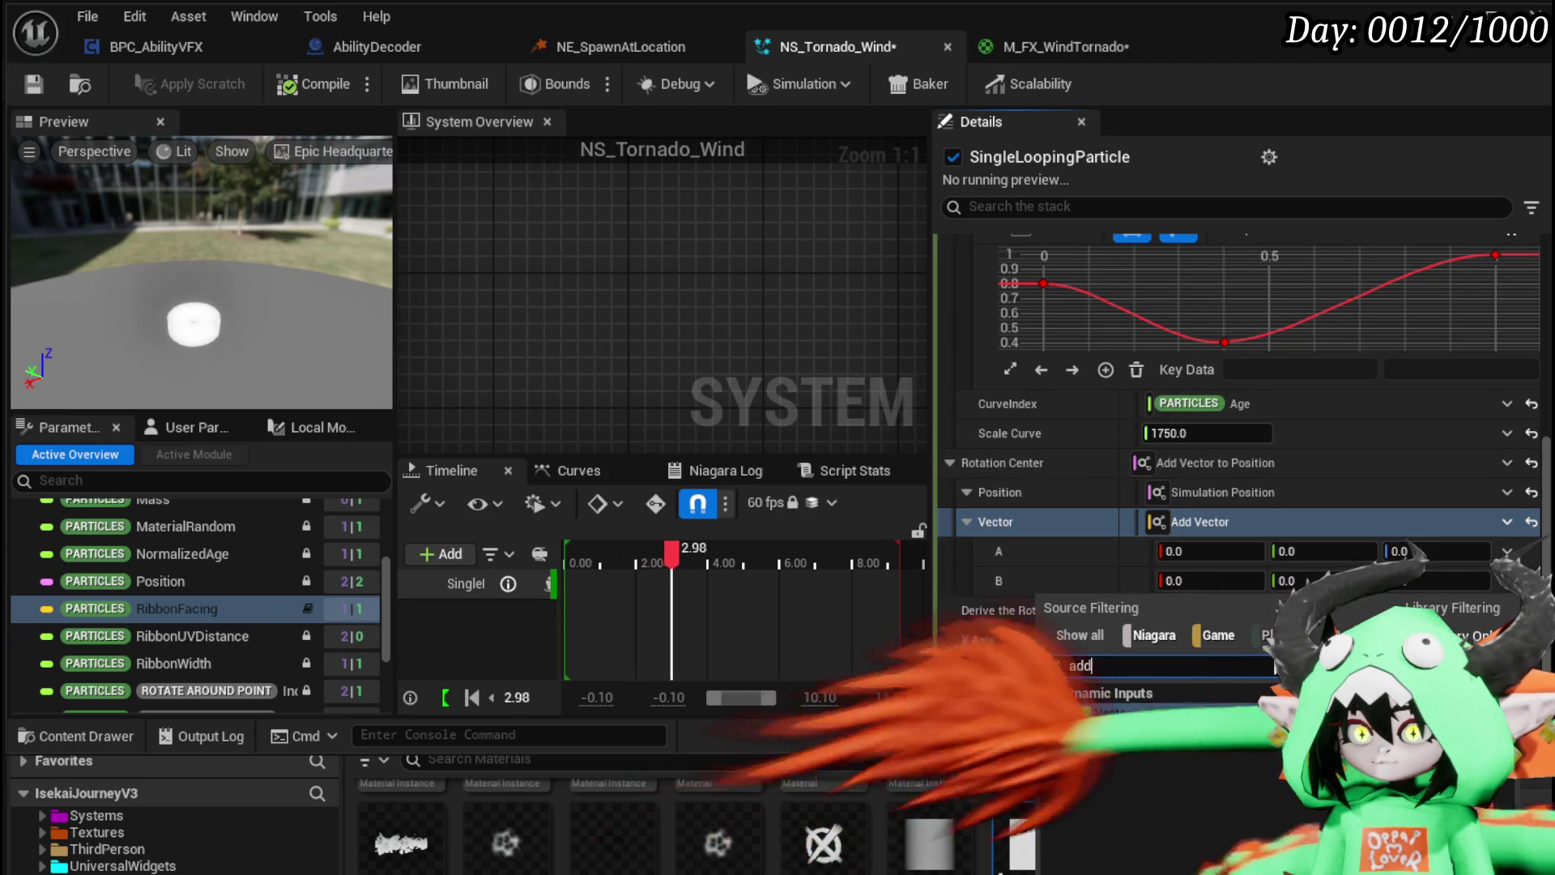
left_click(1076, 717)
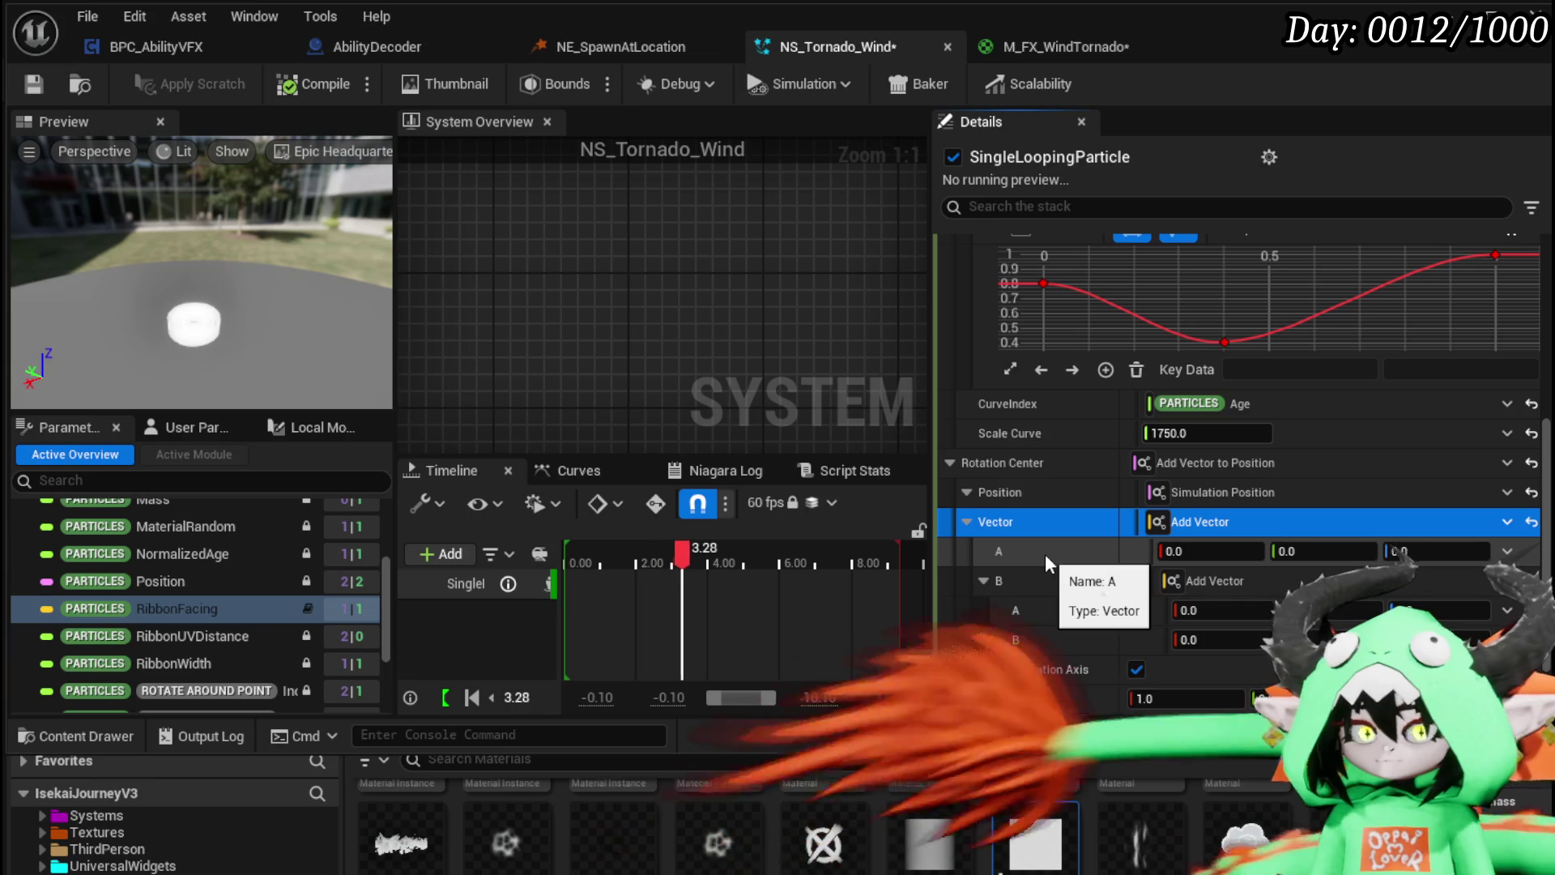
Step: Copy the vector A input's Multiply Vector by Float setup
left_click(1045, 553)
right_click(1047, 549)
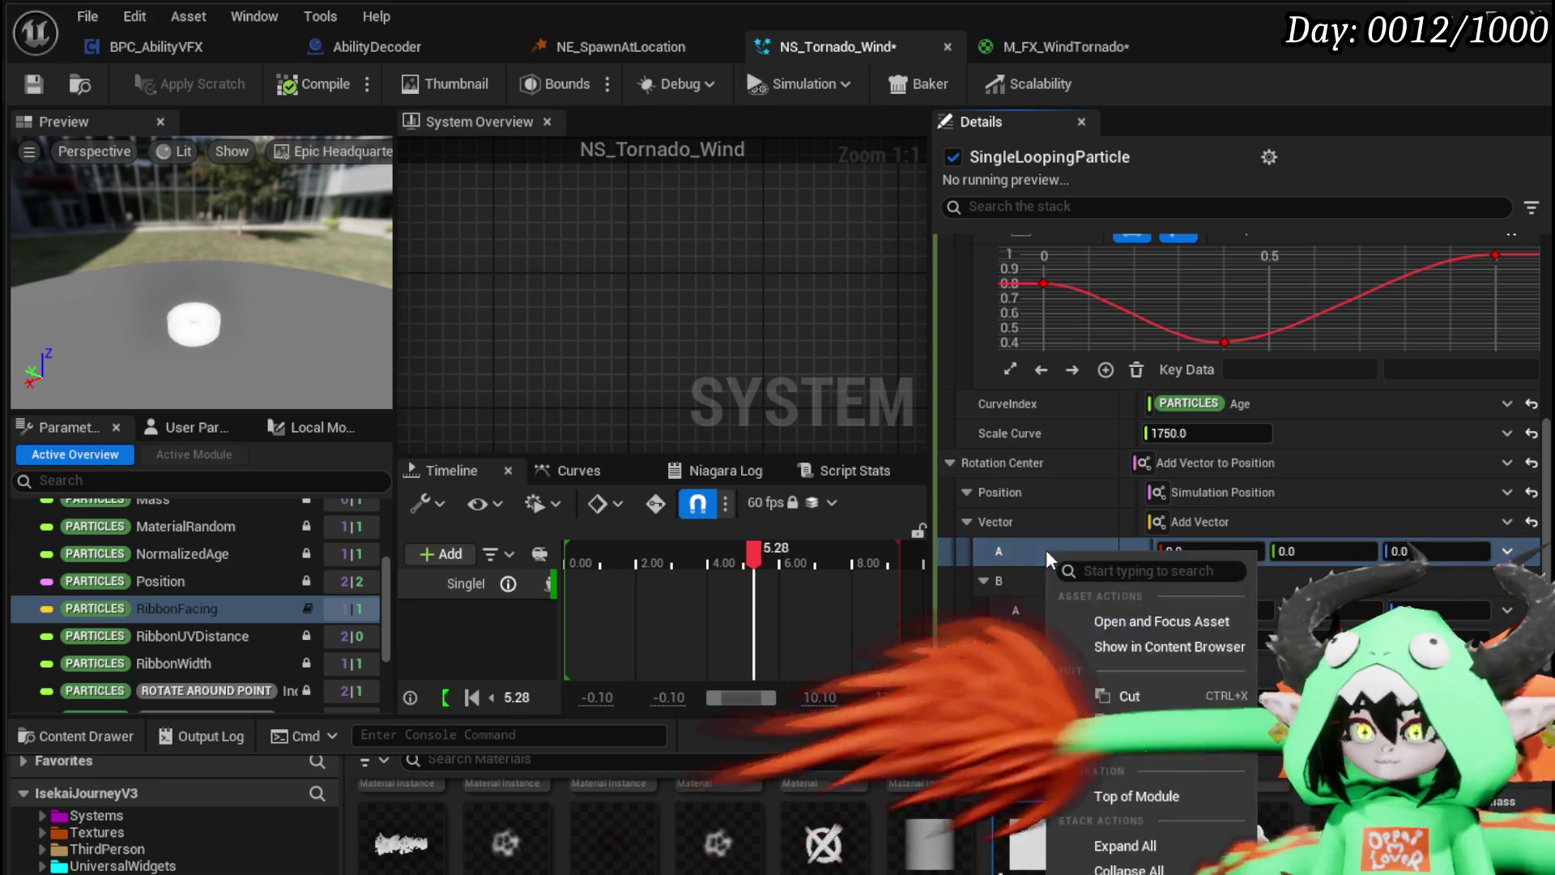
left_click(1142, 734)
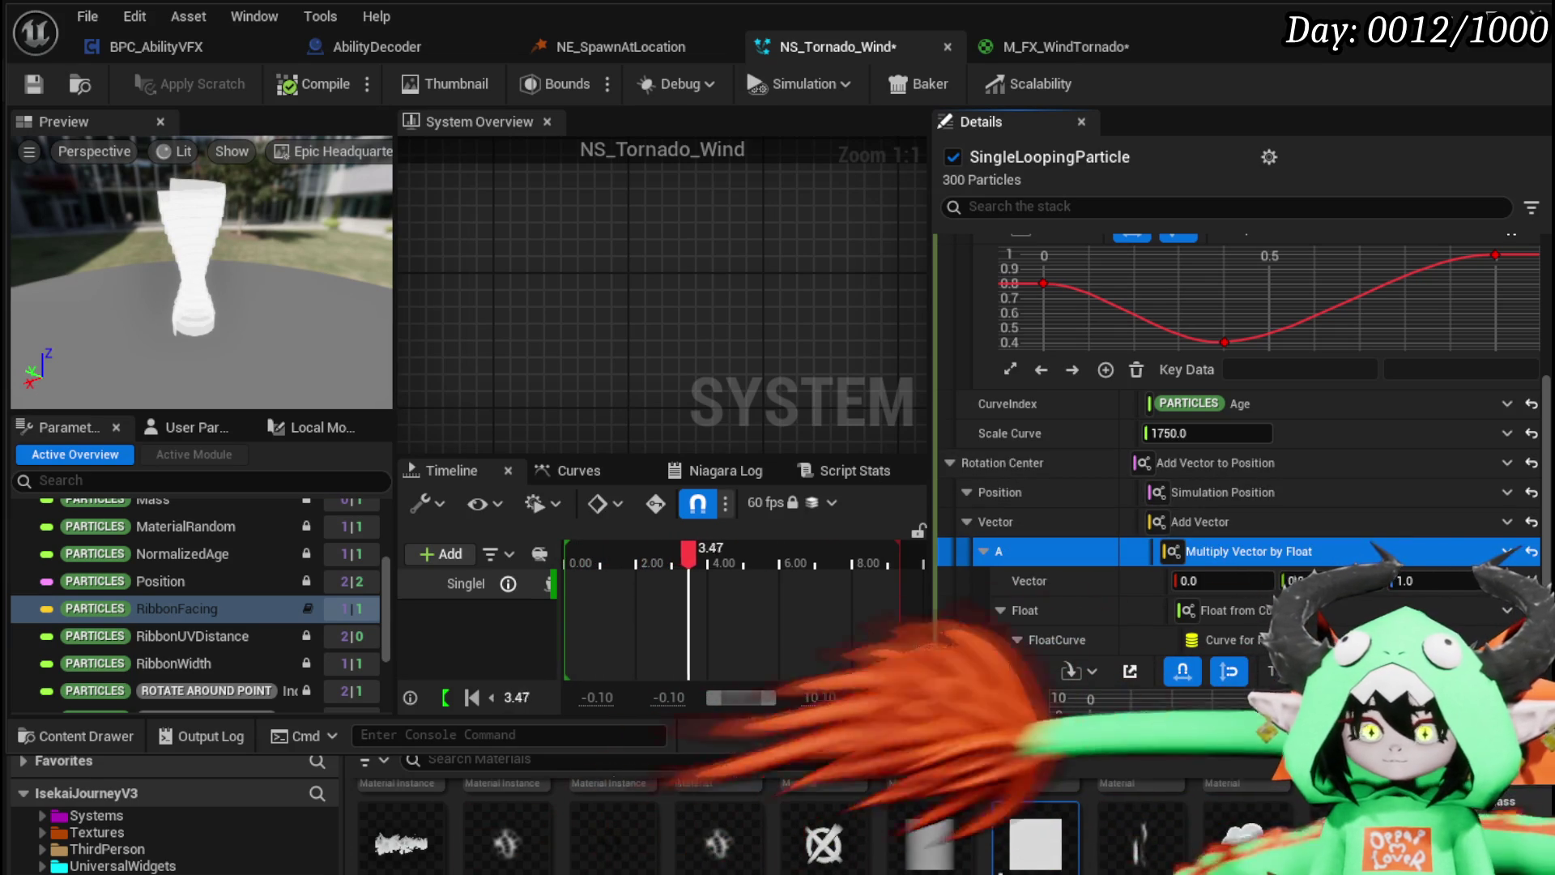
scroll(966, 503, "down", 10)
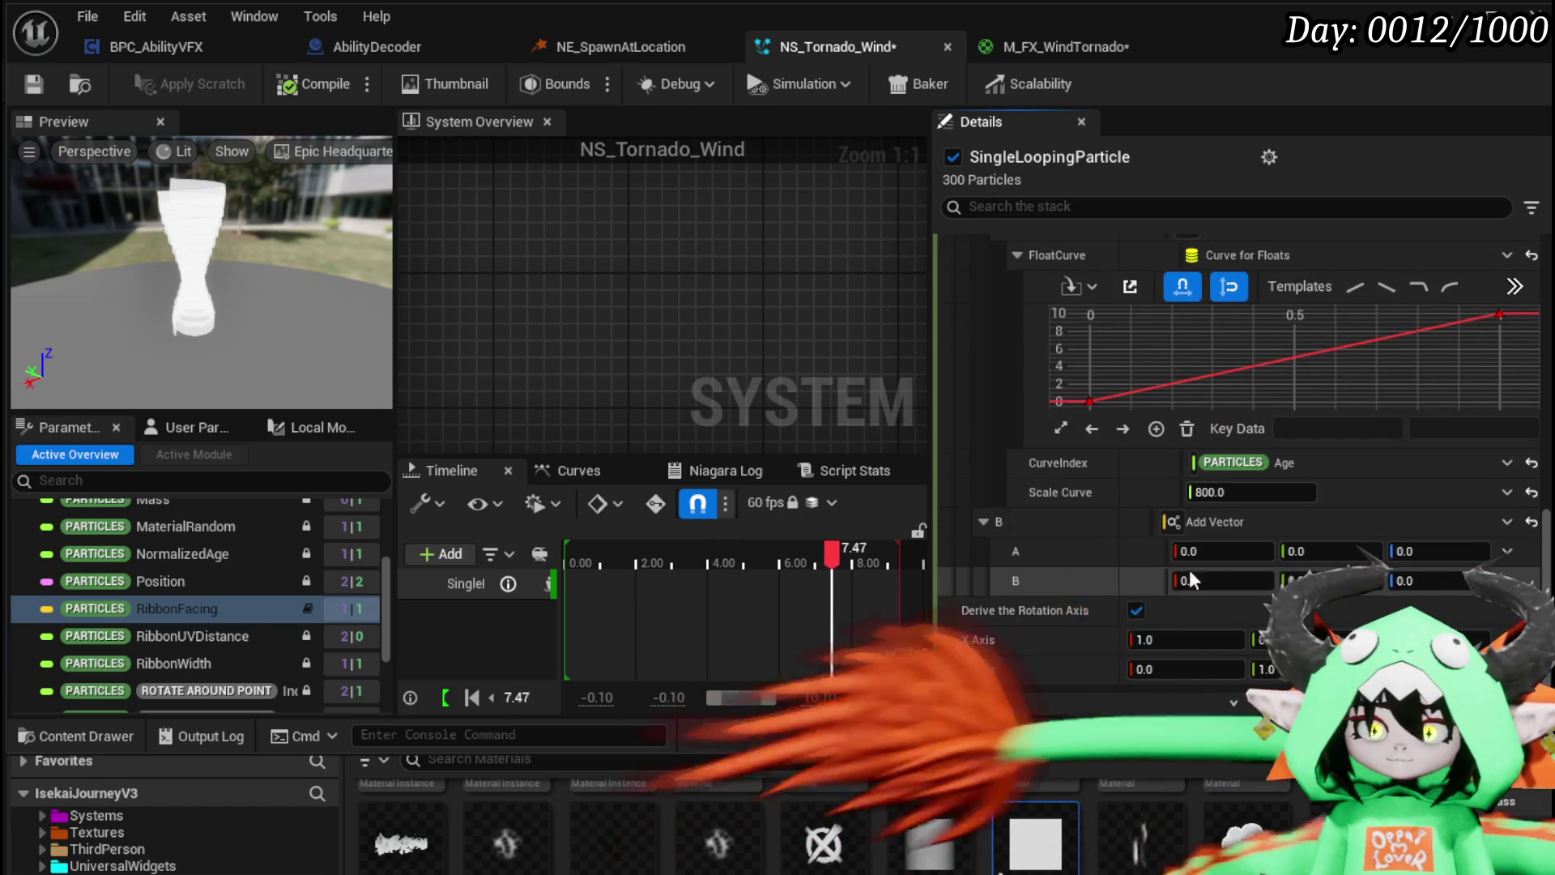
Step: Make B's A input a Multiply Vector by Float with vector 1.0, 0.0, 0.0
left_click(1507, 551)
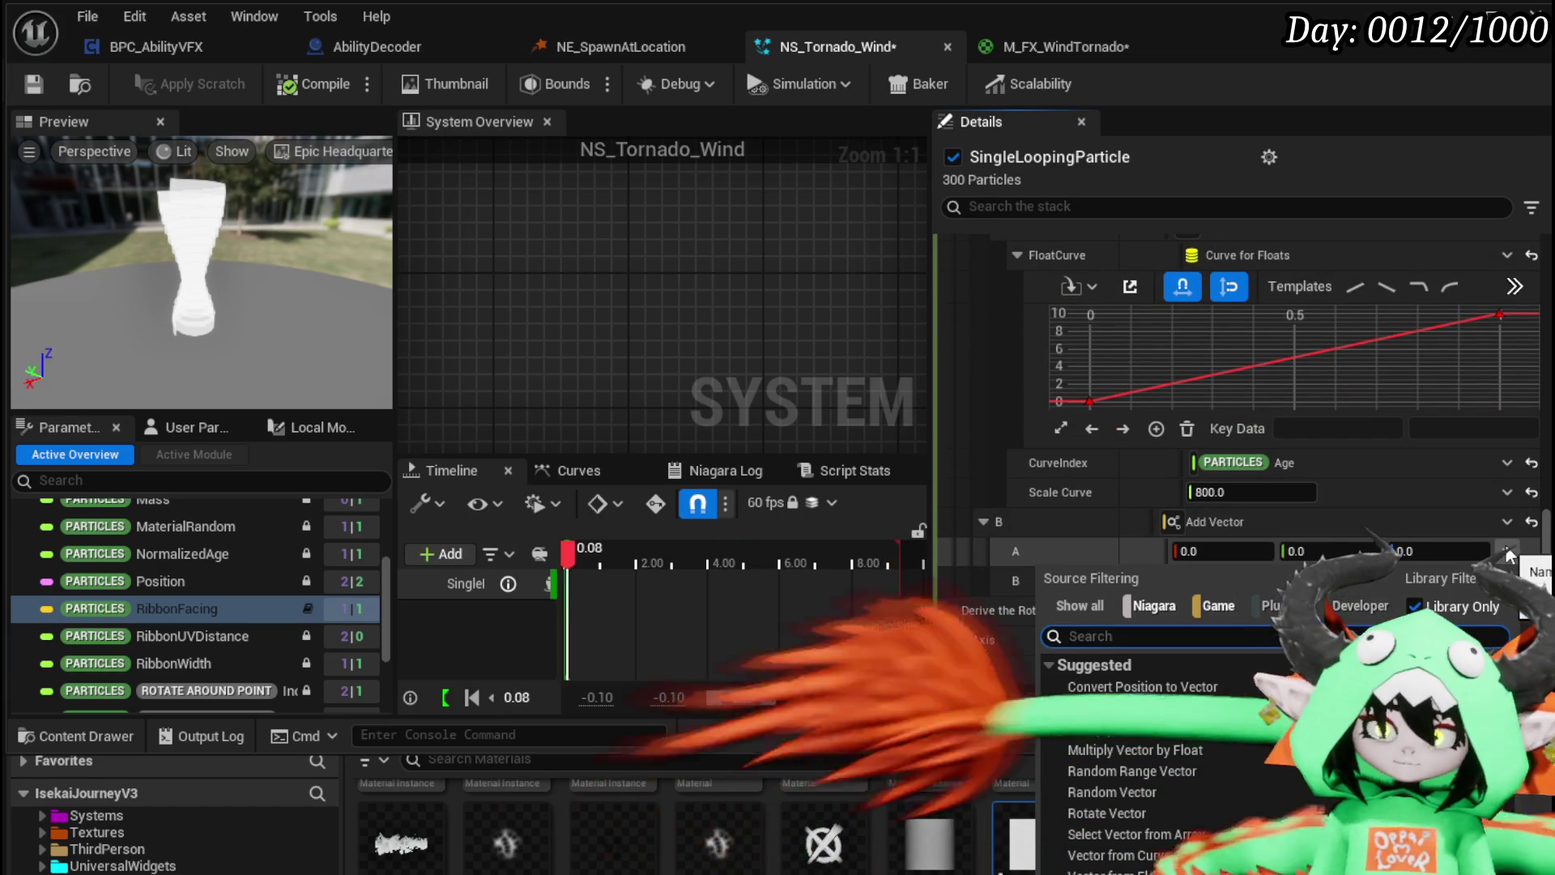
type("mul")
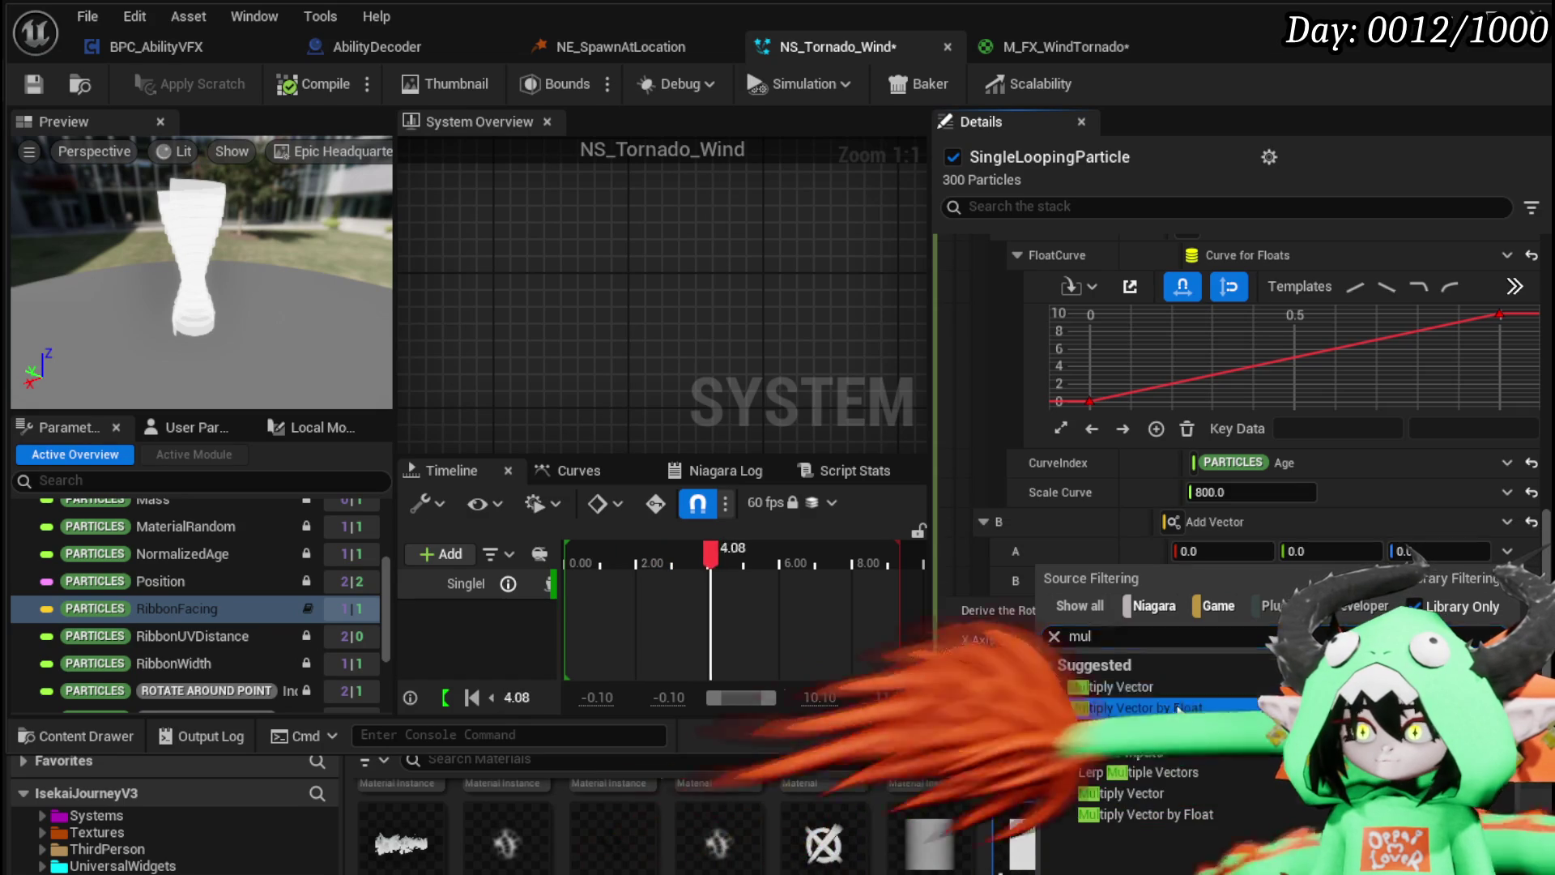
left_click(1133, 708)
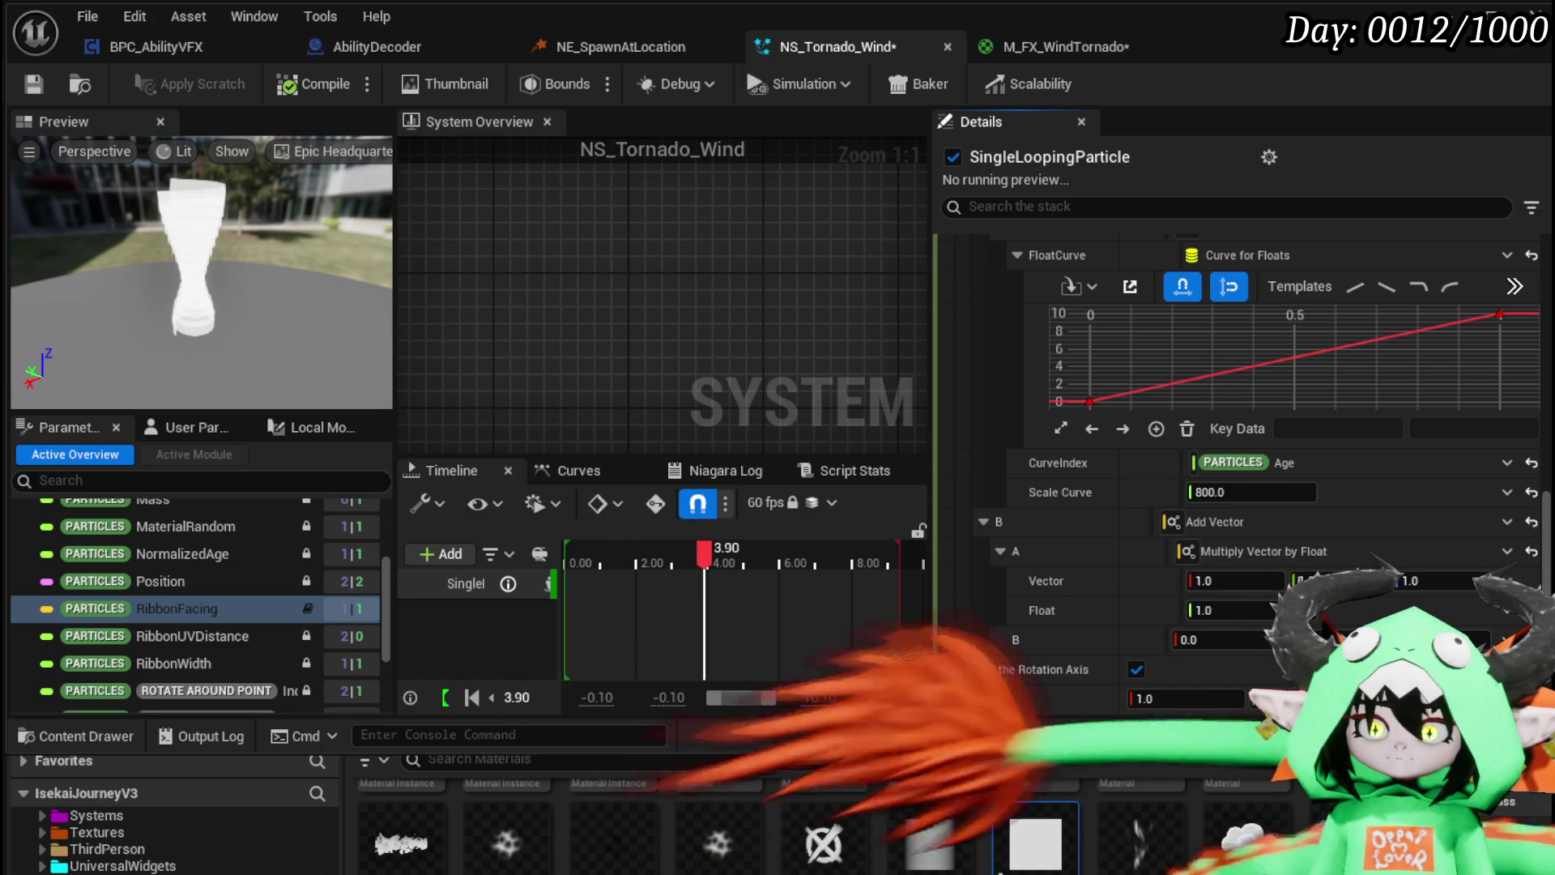
scroll(1087, 702, "down", 2)
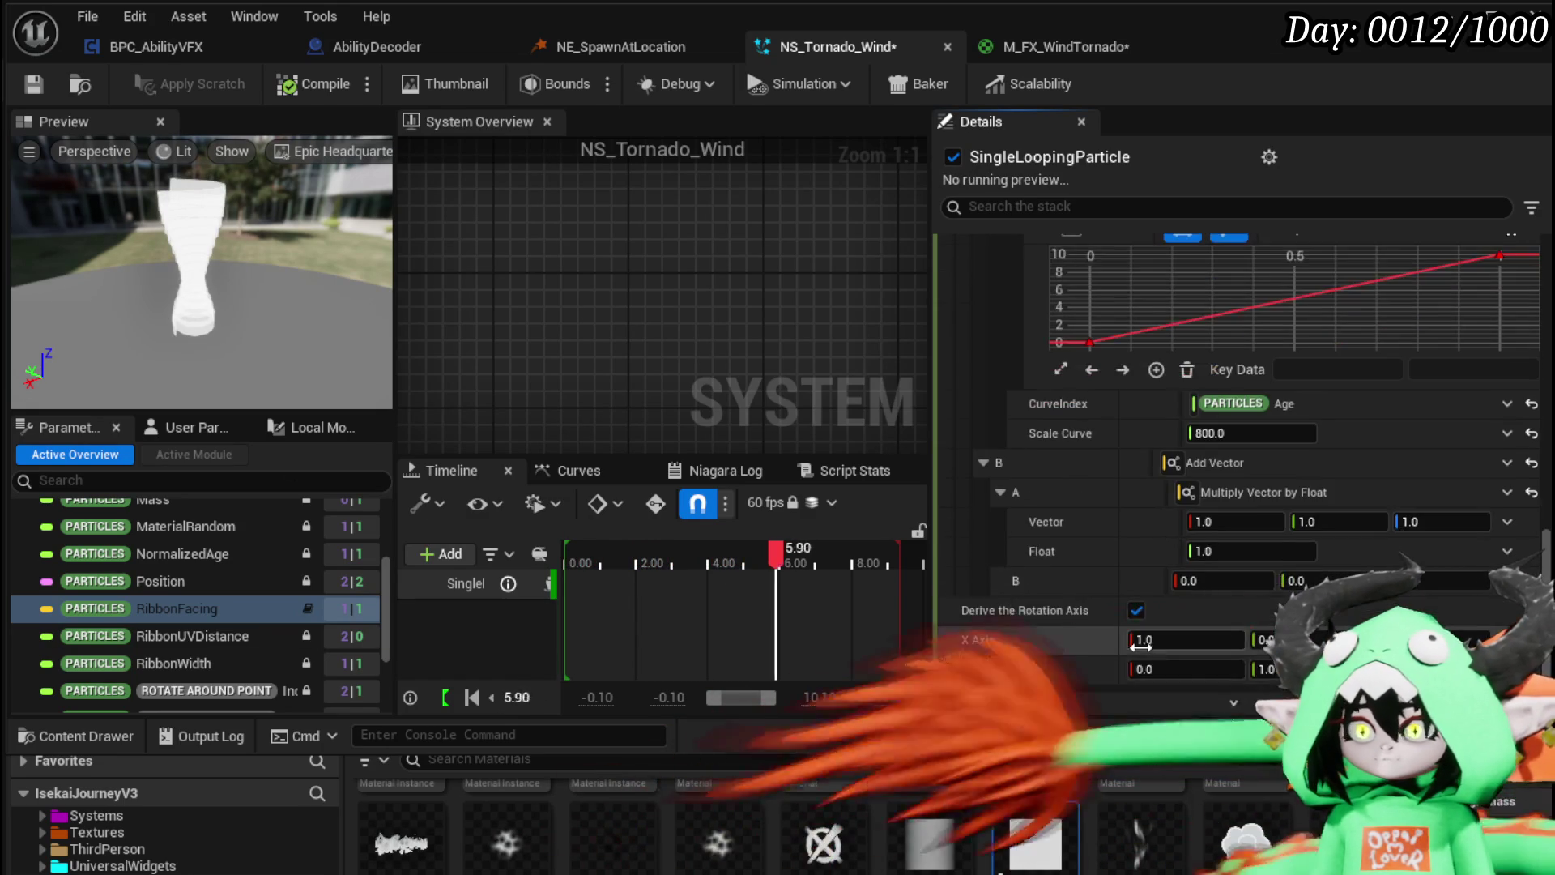
left_click(1363, 521)
left_click_drag(1323, 517, 1381, 521)
type("0")
left_click(1381, 521)
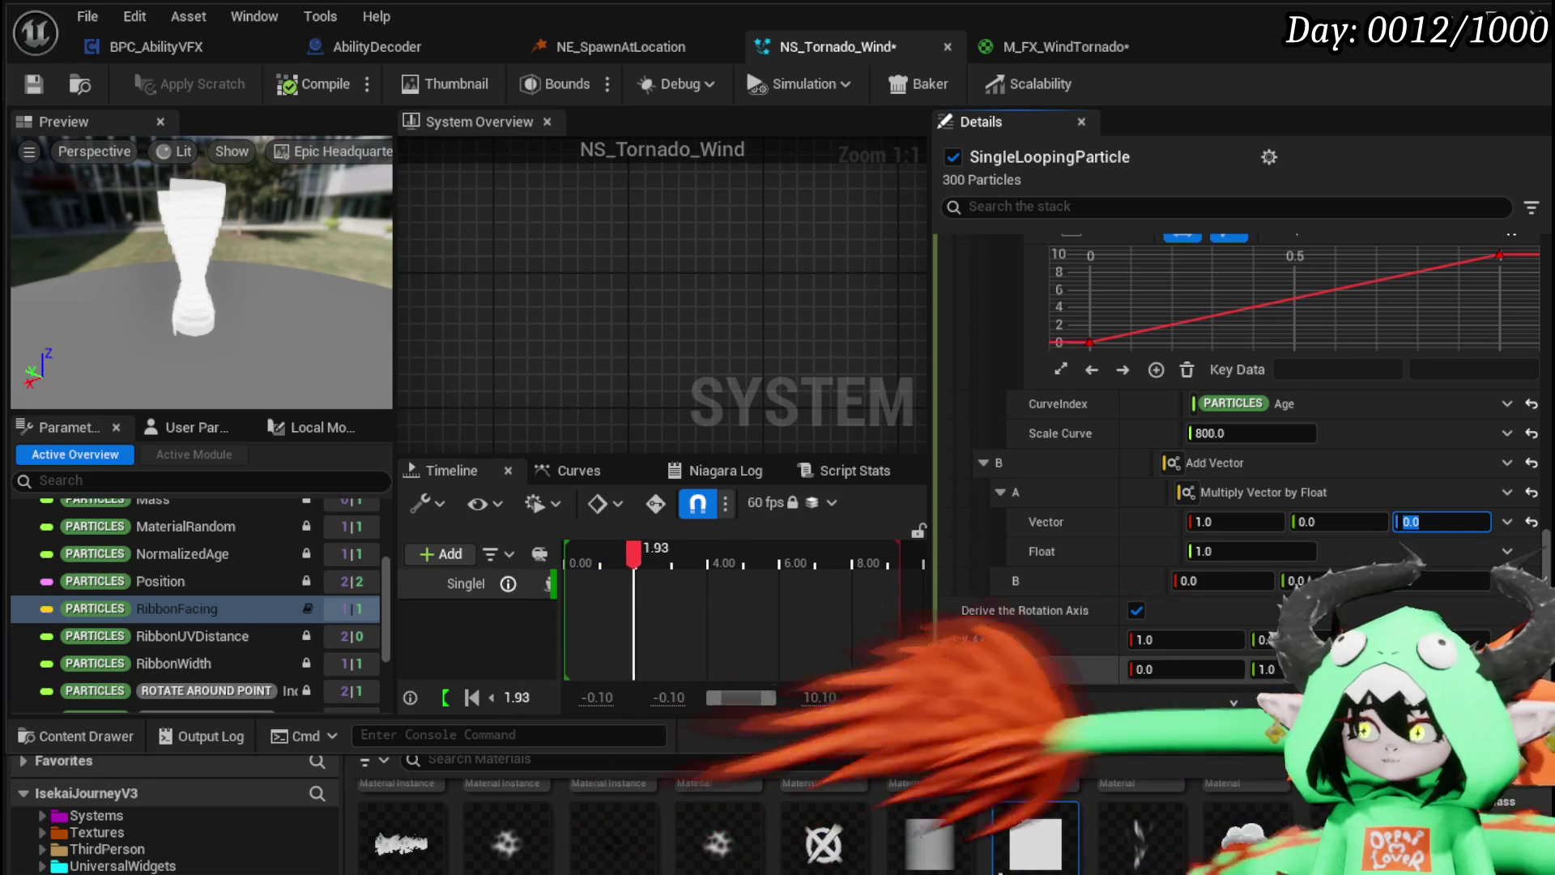
left_click(1507, 522)
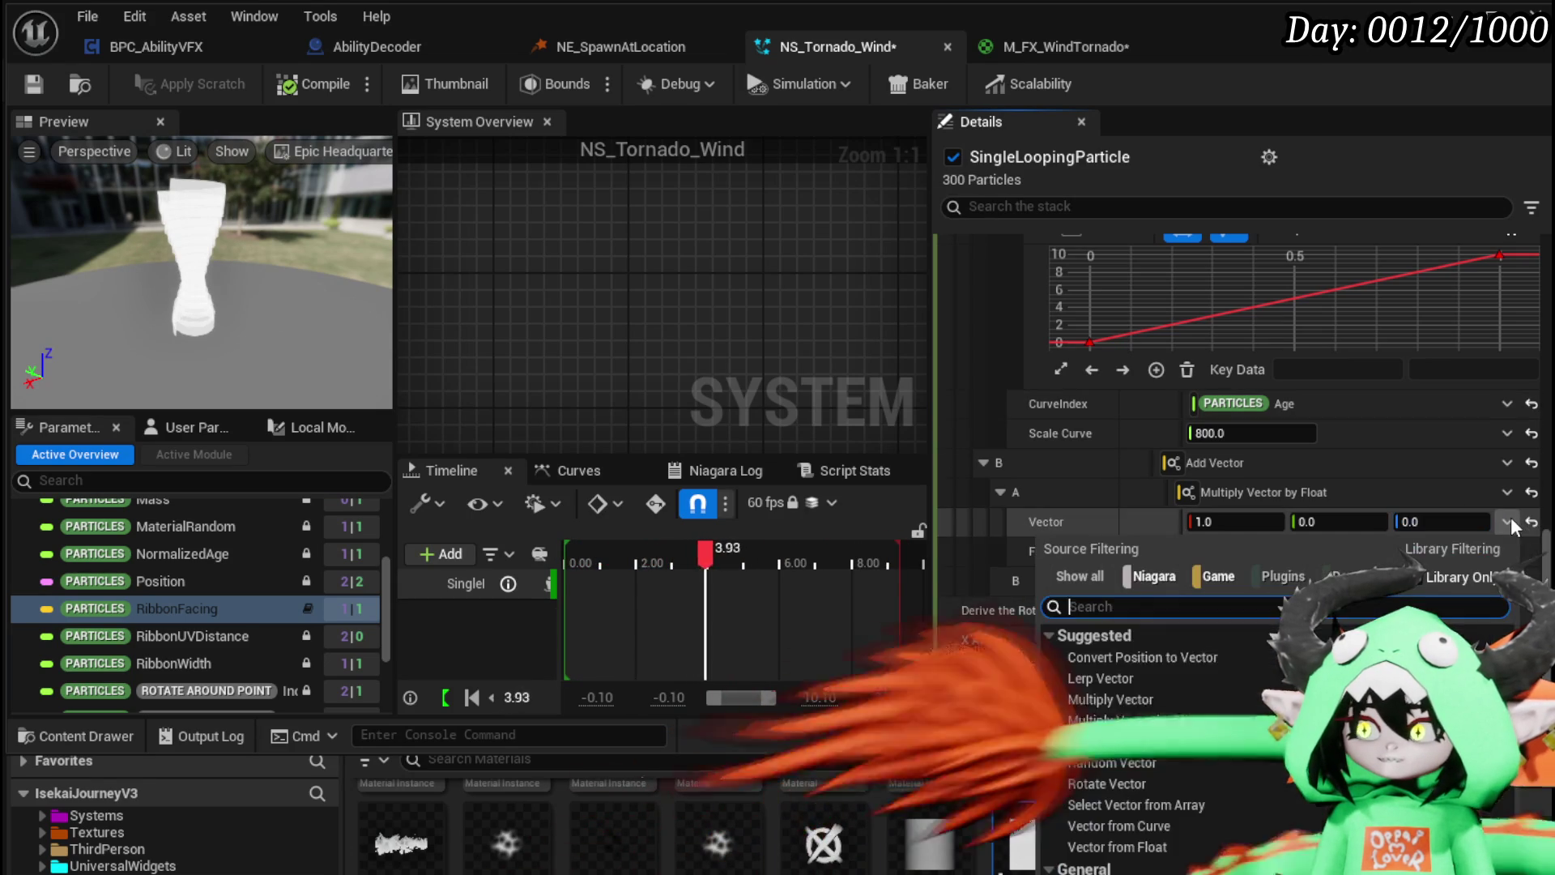
Step: Drive the multiplier's Float with a Sine of Period 3 and Scale 50
type("Sine")
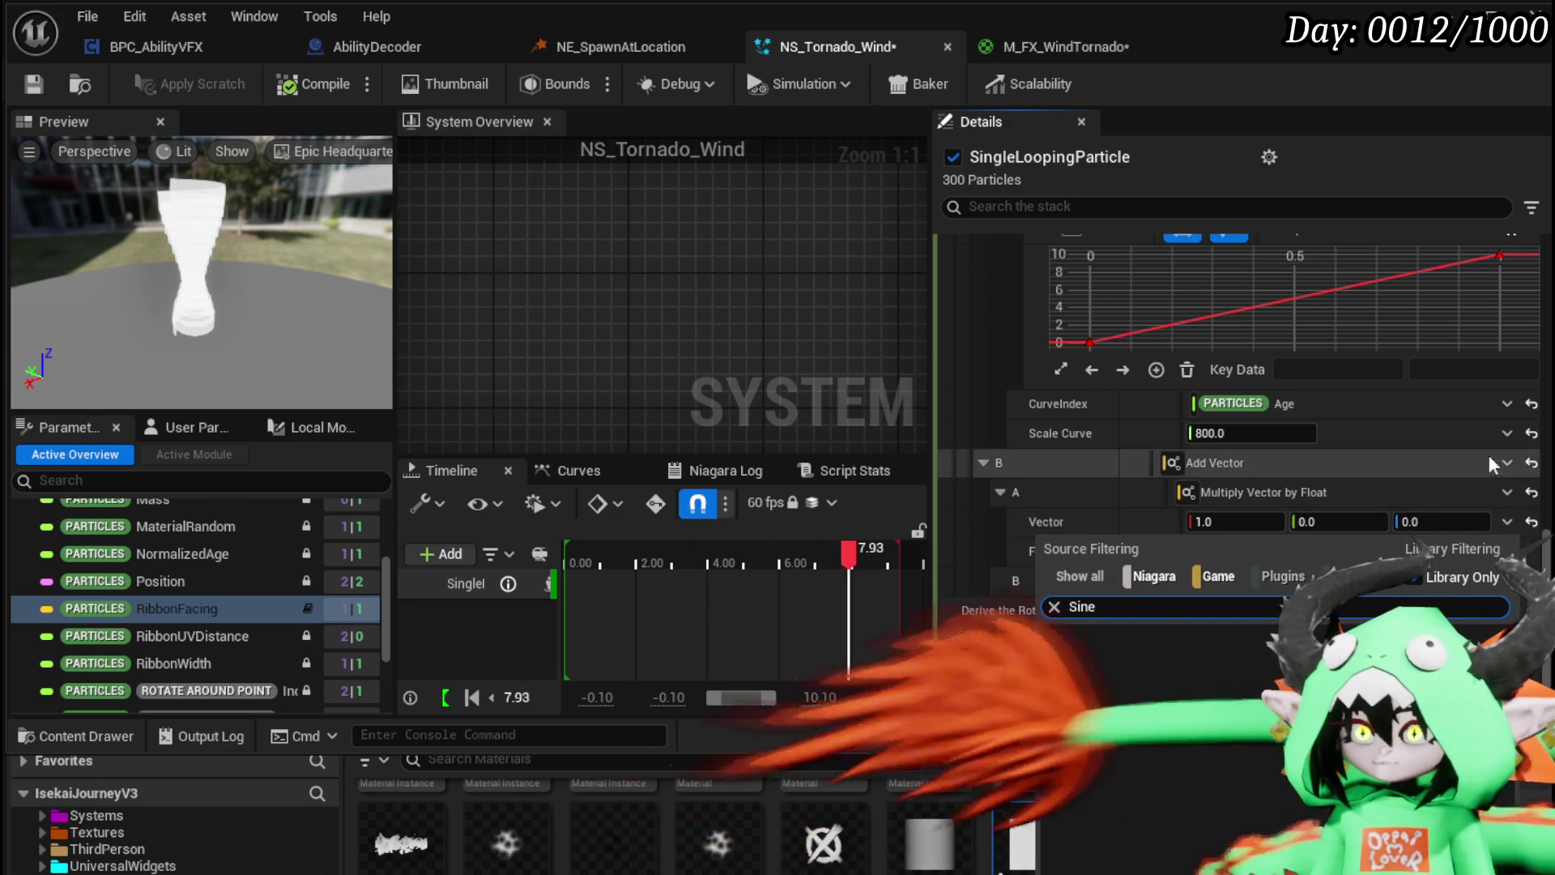
left_click(1359, 486)
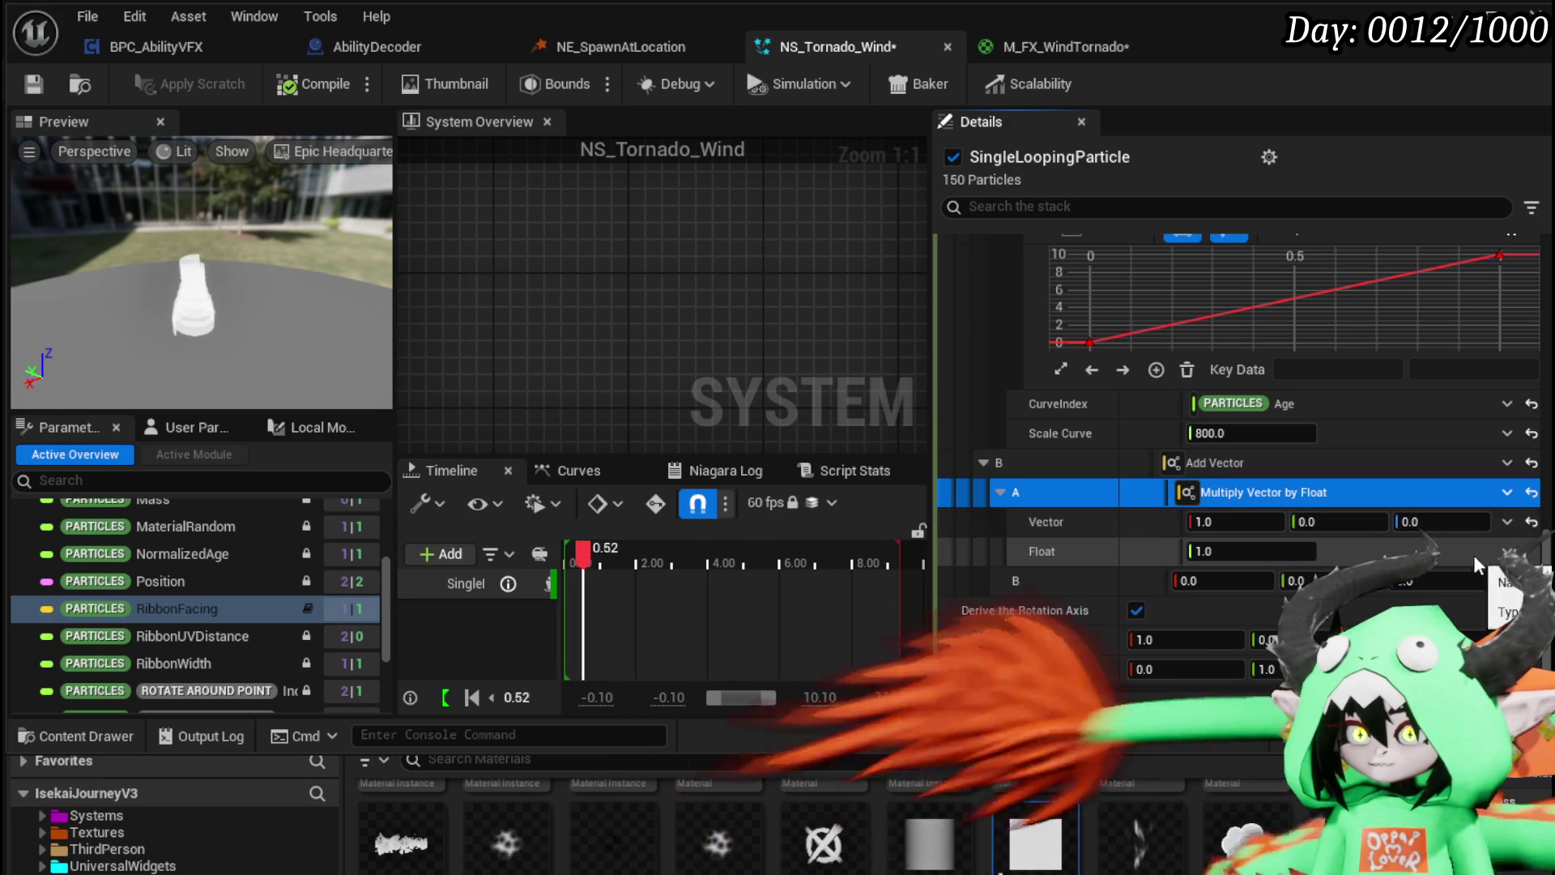
left_click(1507, 551)
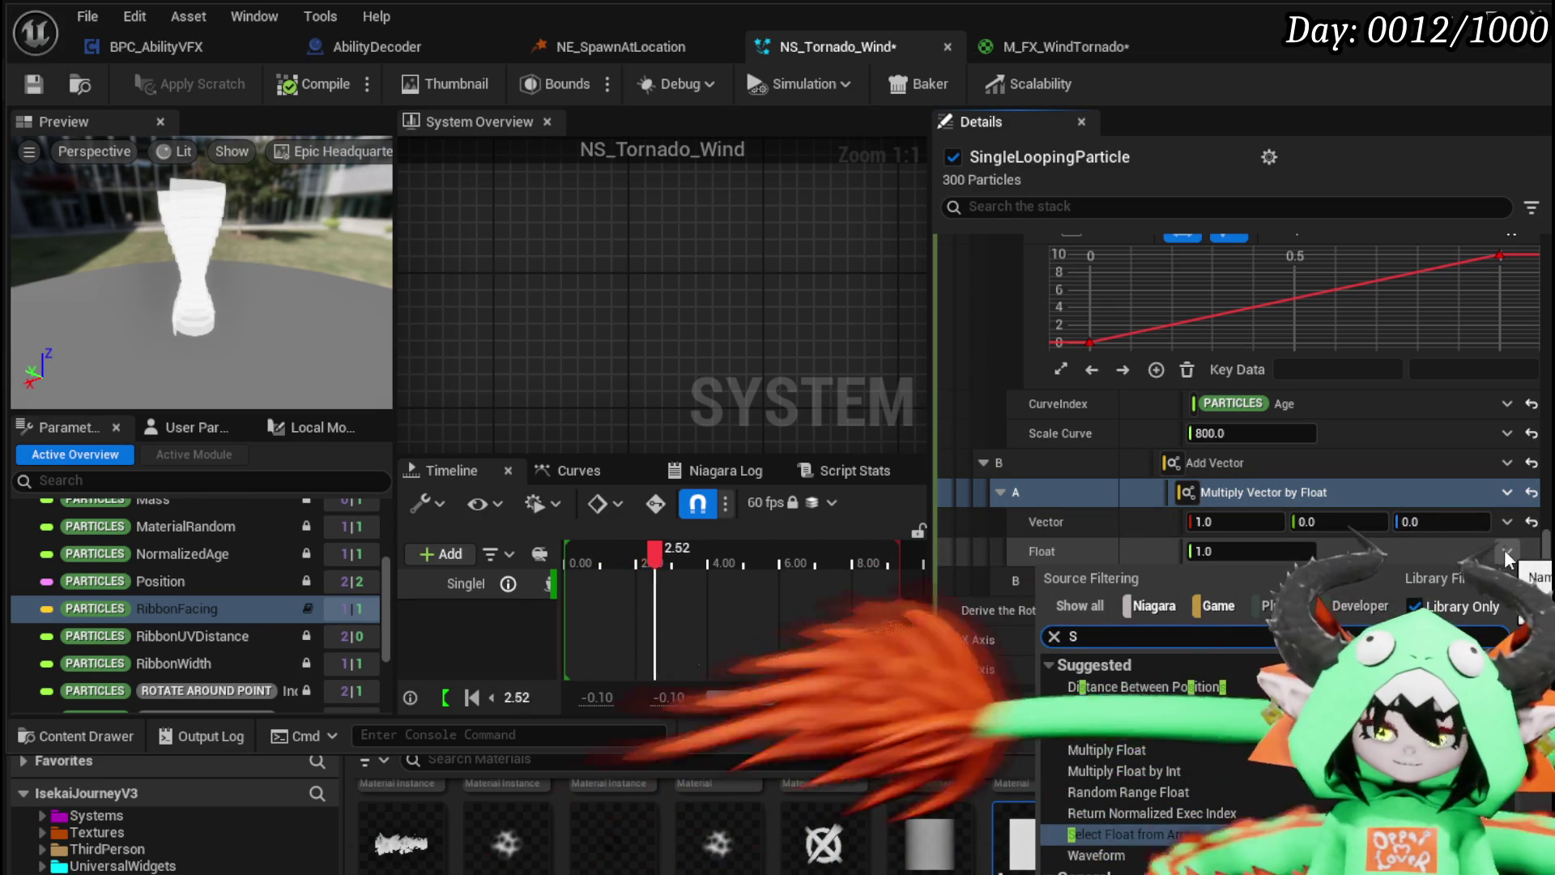
type("Sine")
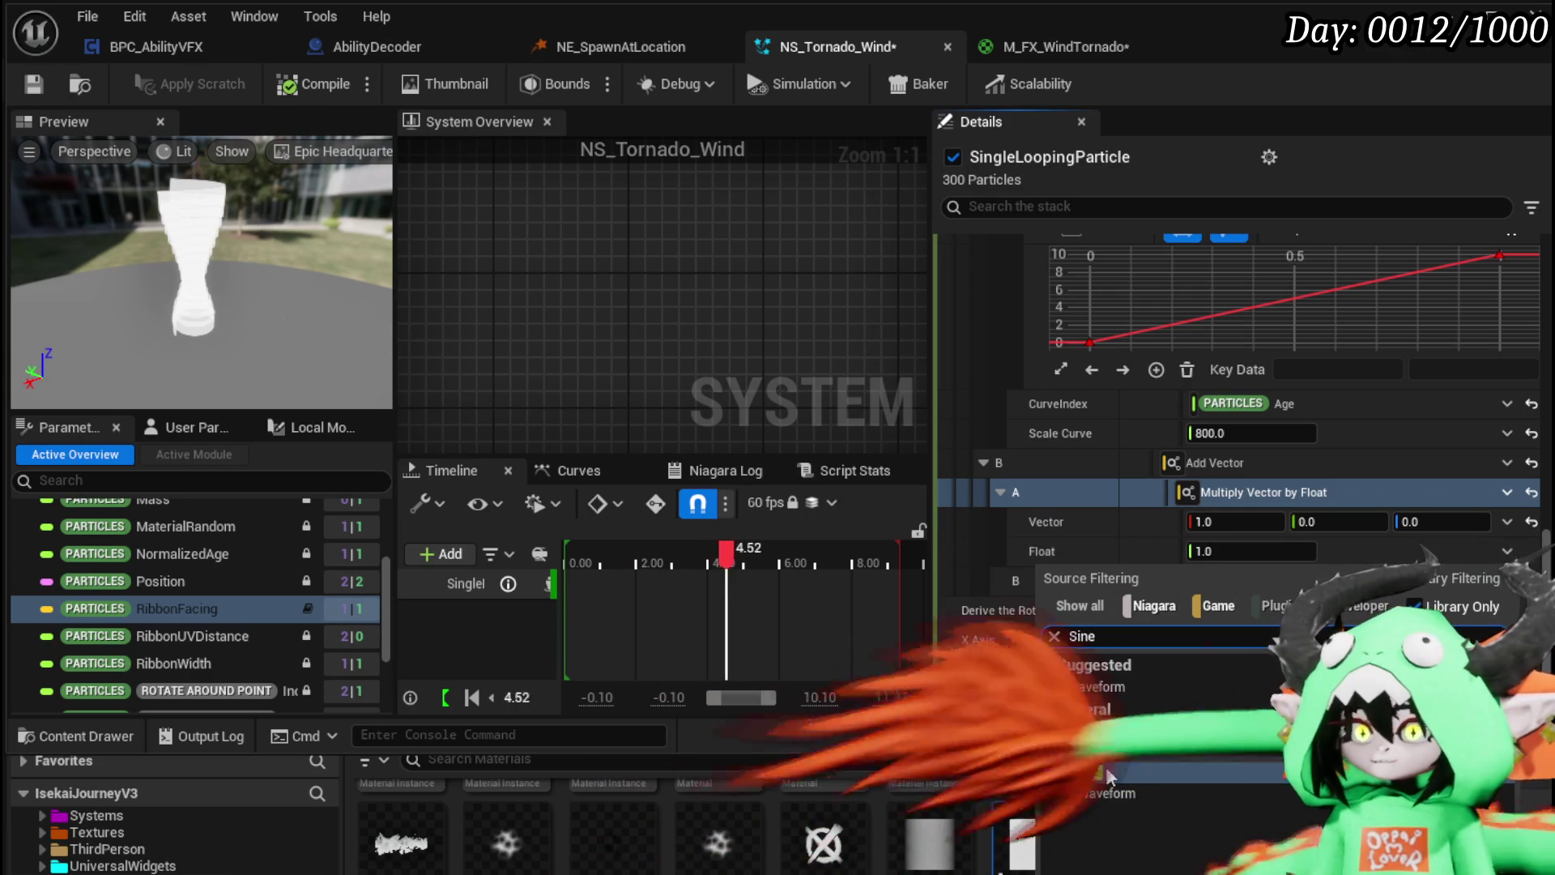
left_click(1105, 766)
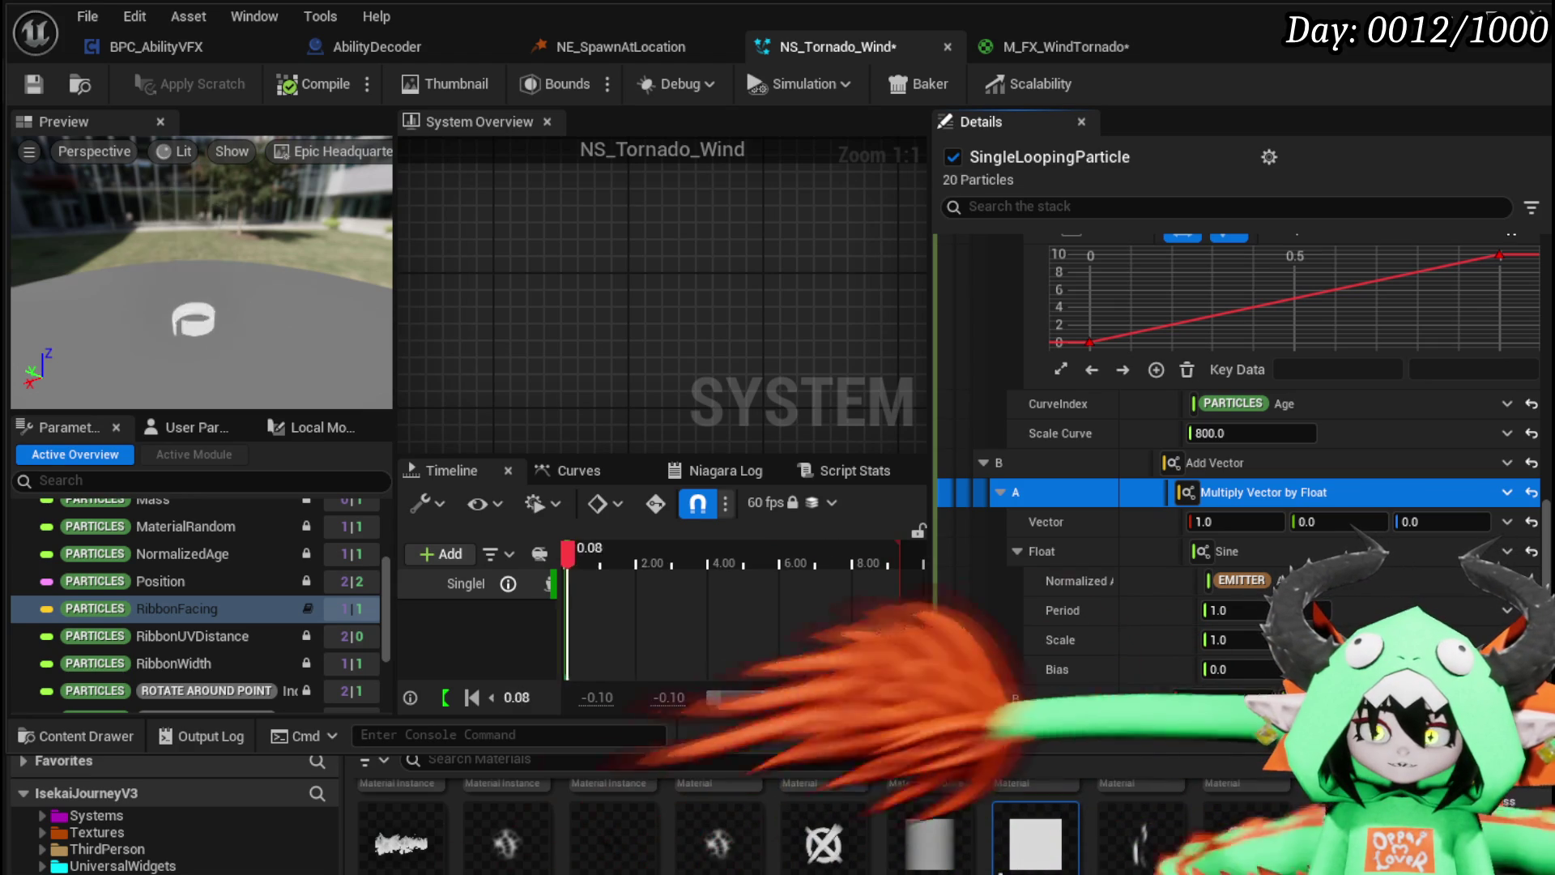
left_click(1231, 610)
type("3")
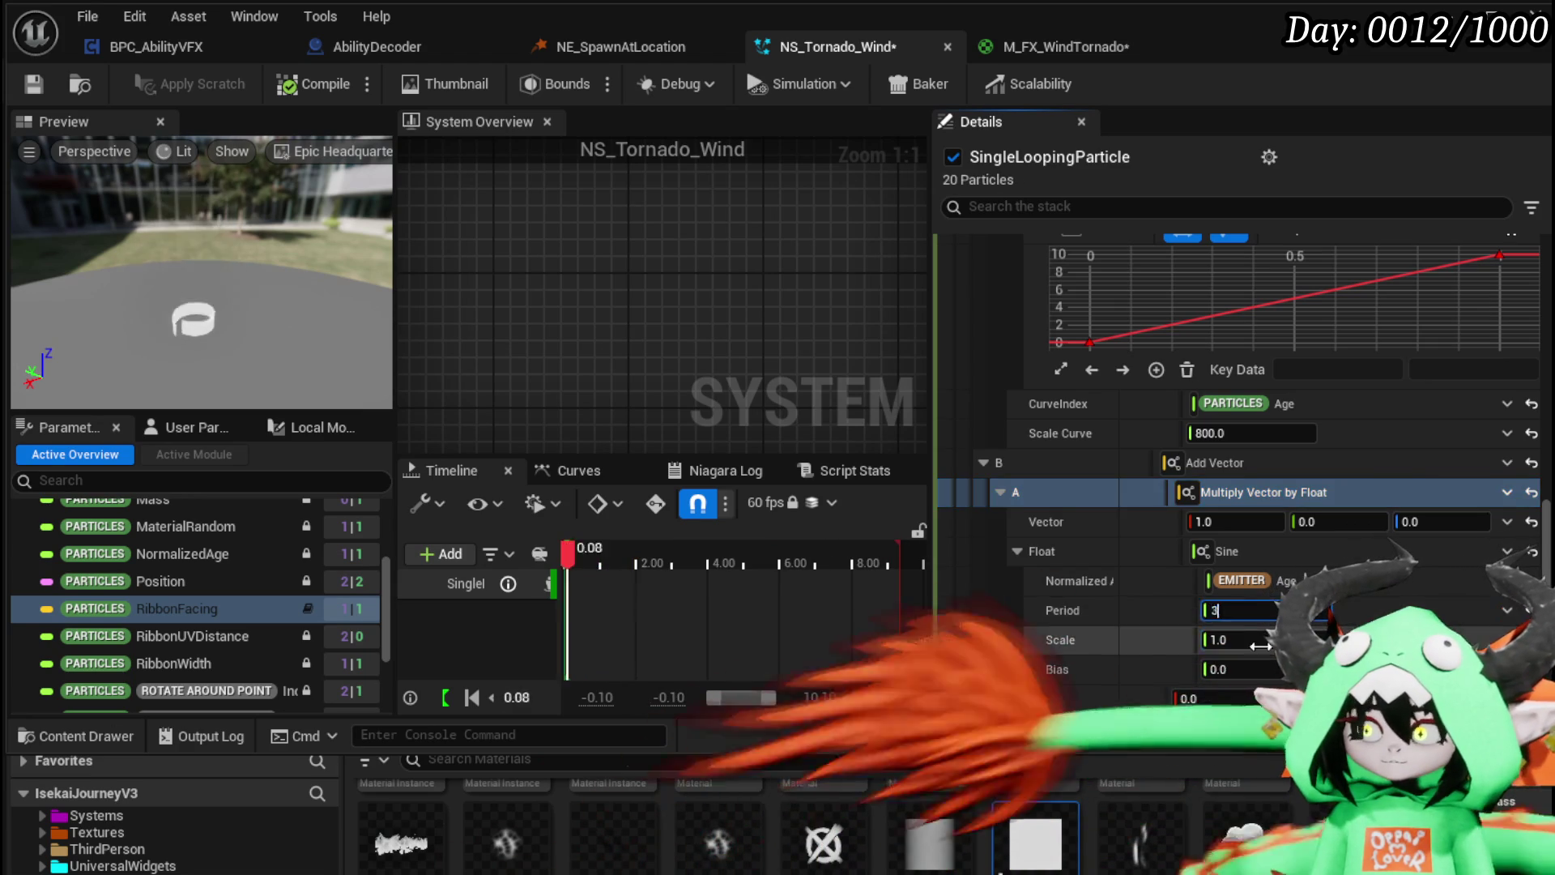
left_click(1257, 639)
type("50")
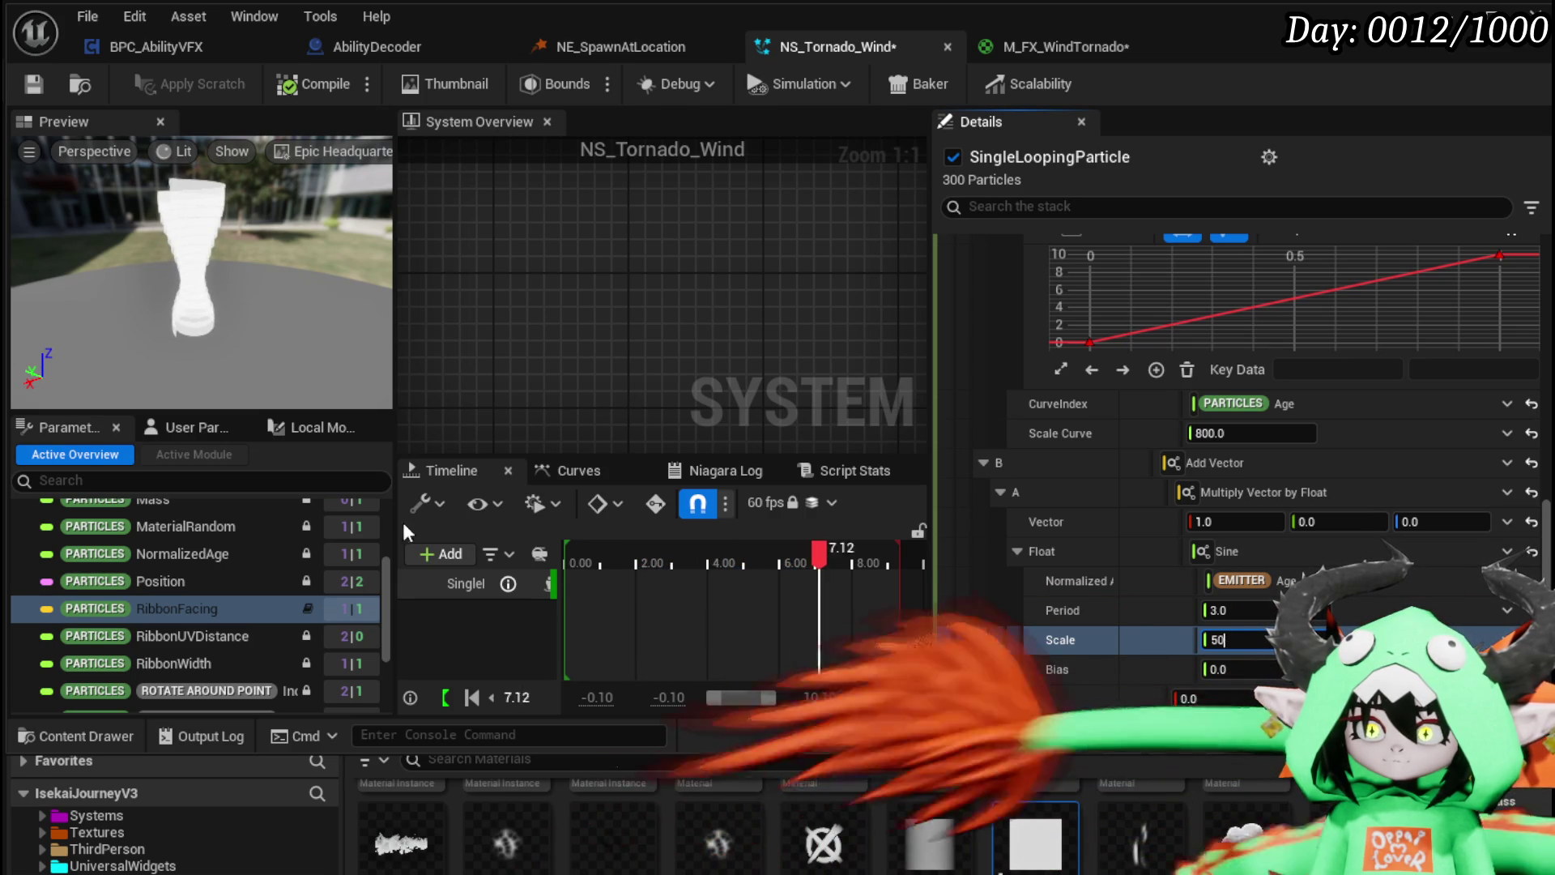
left_click_drag(221, 329, 324, 320)
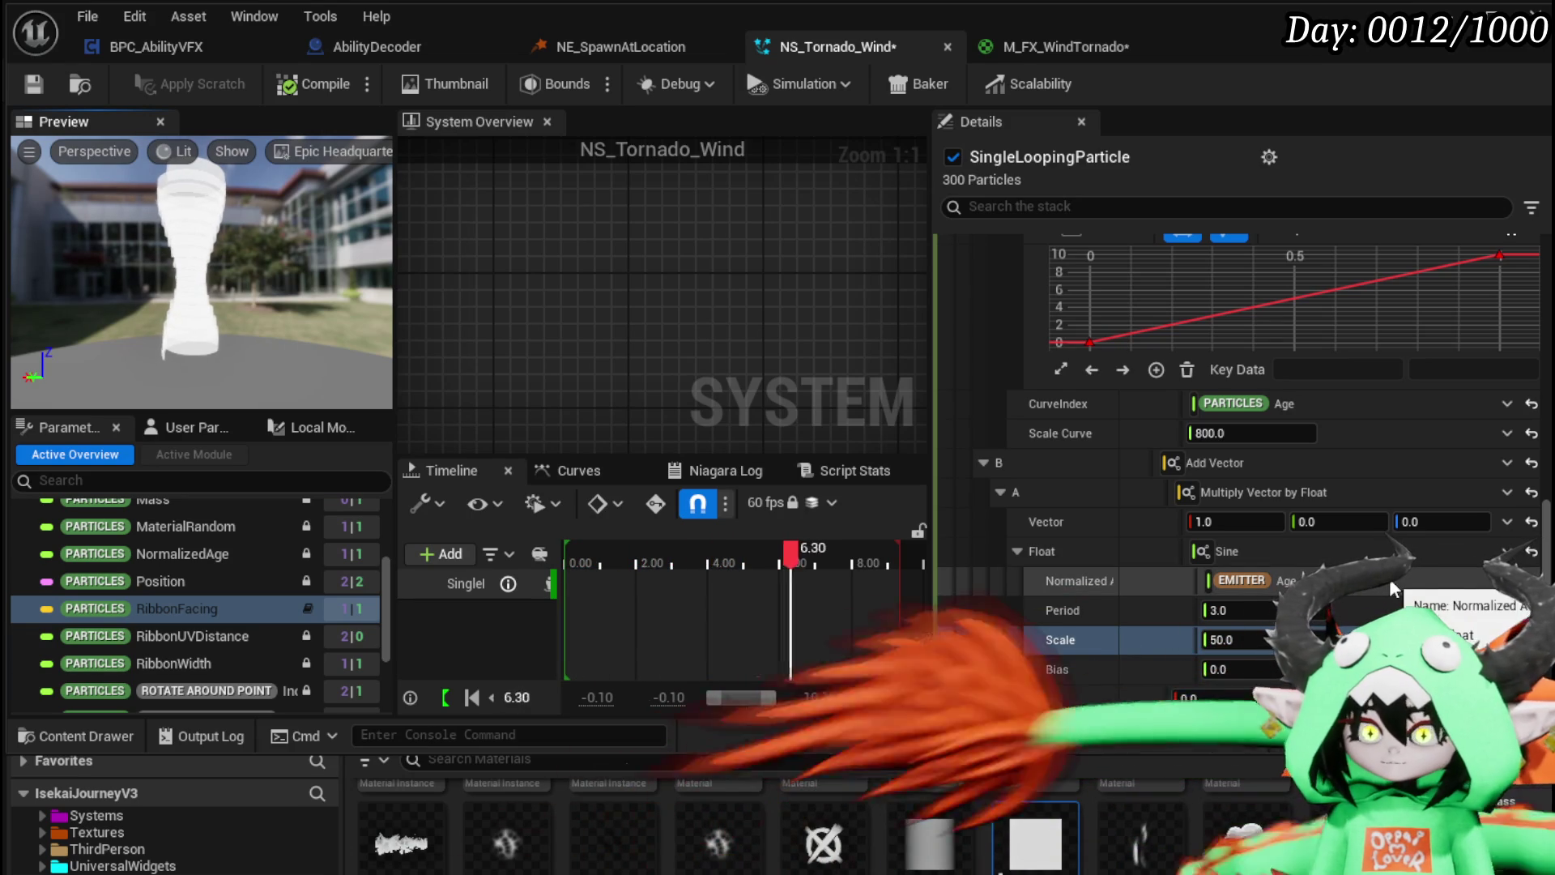
left_click(1505, 580)
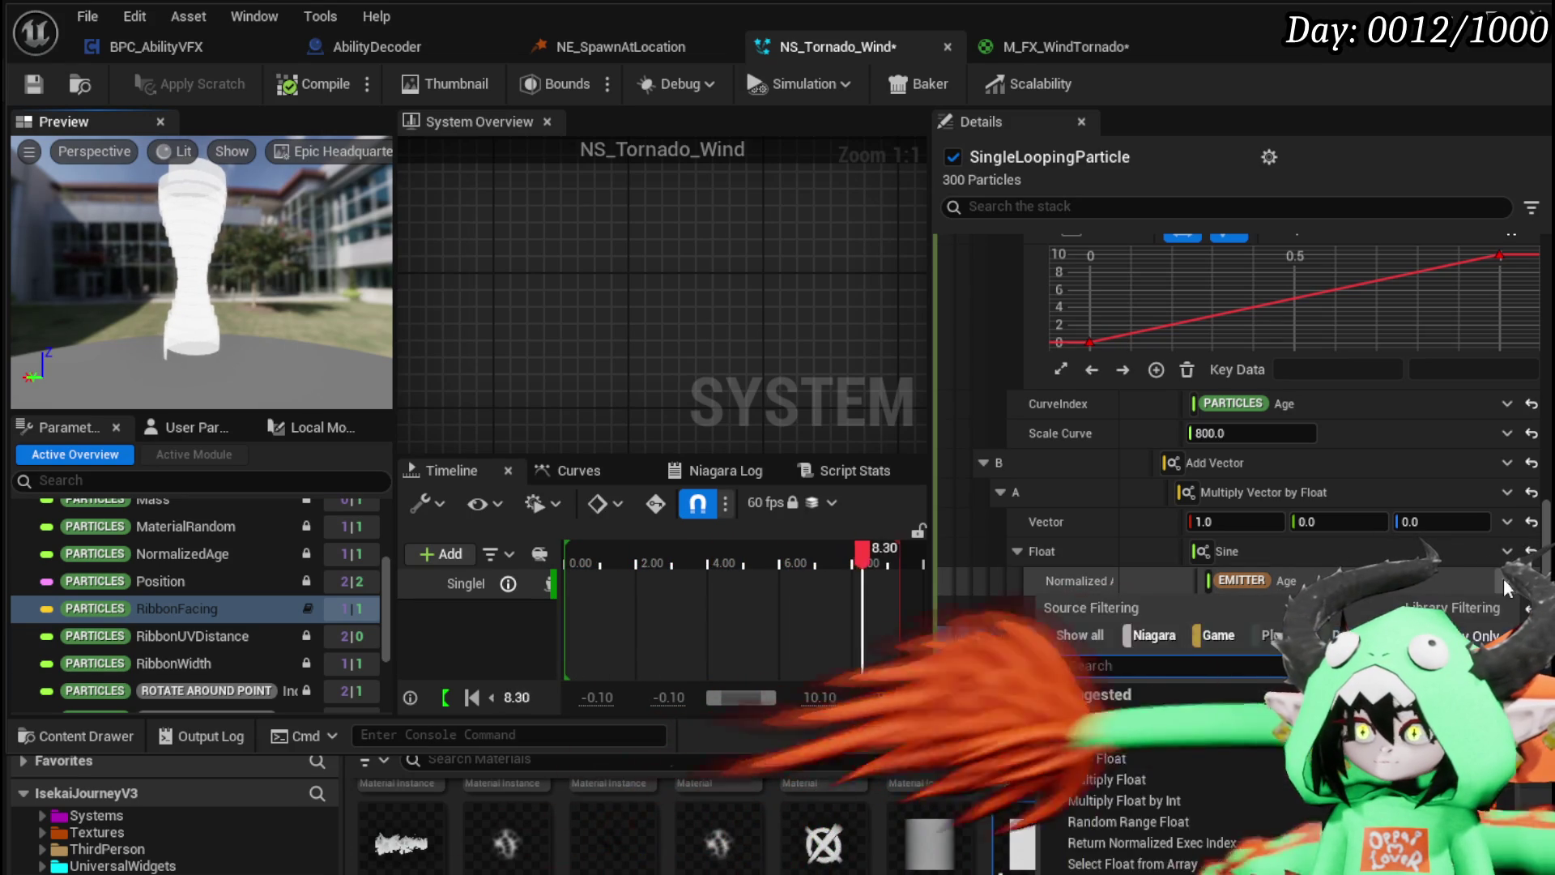
Step: Make the Sine's normalized angle a Multiply Float with A linked to Particles Age
type("mult")
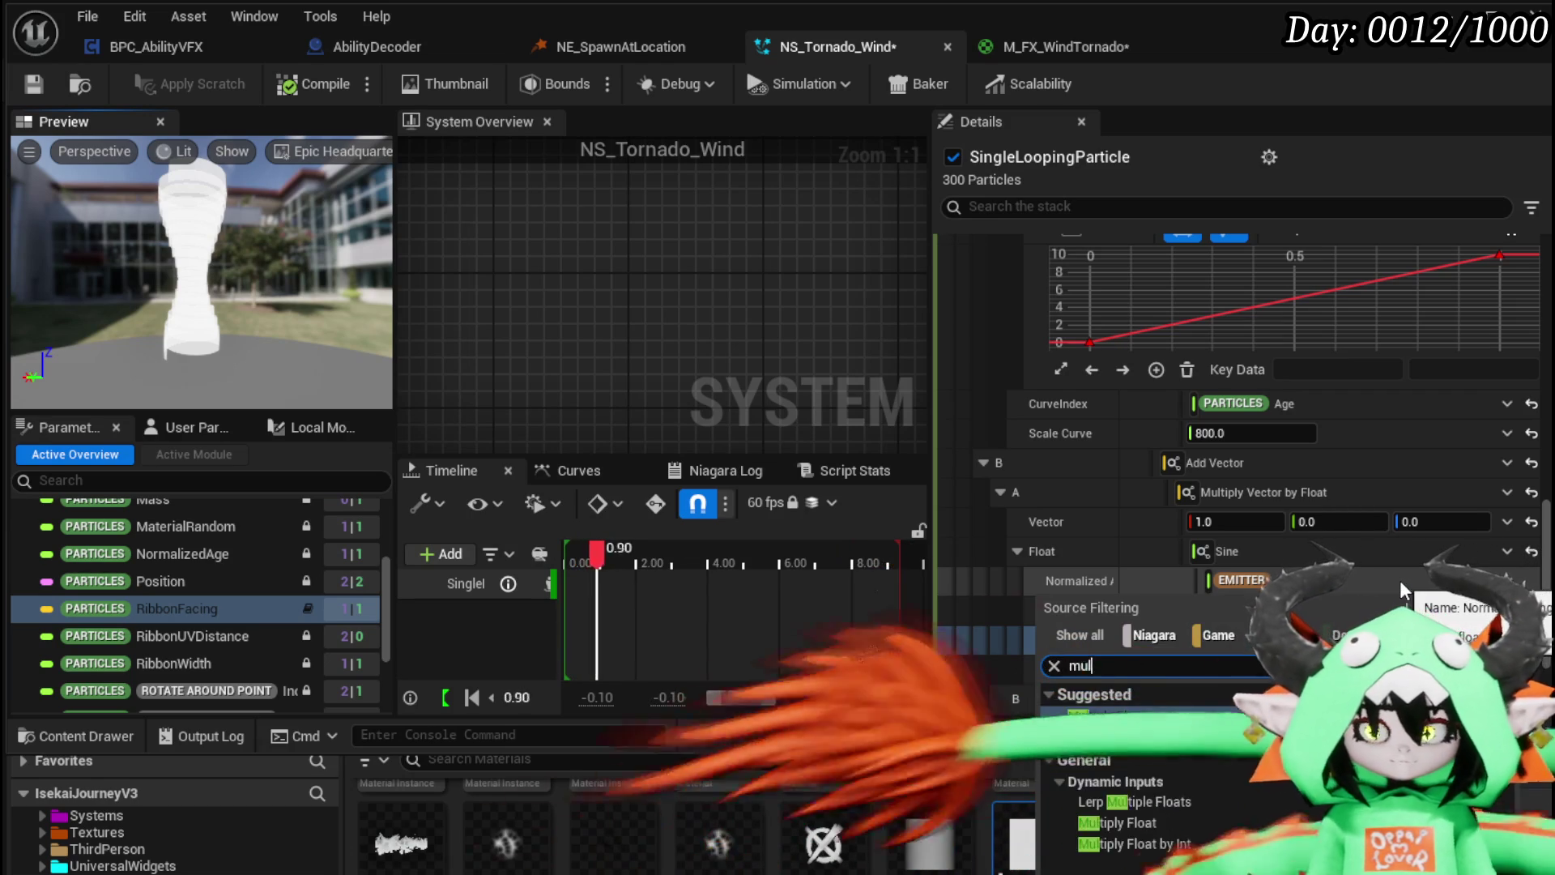
key("BackSpace")
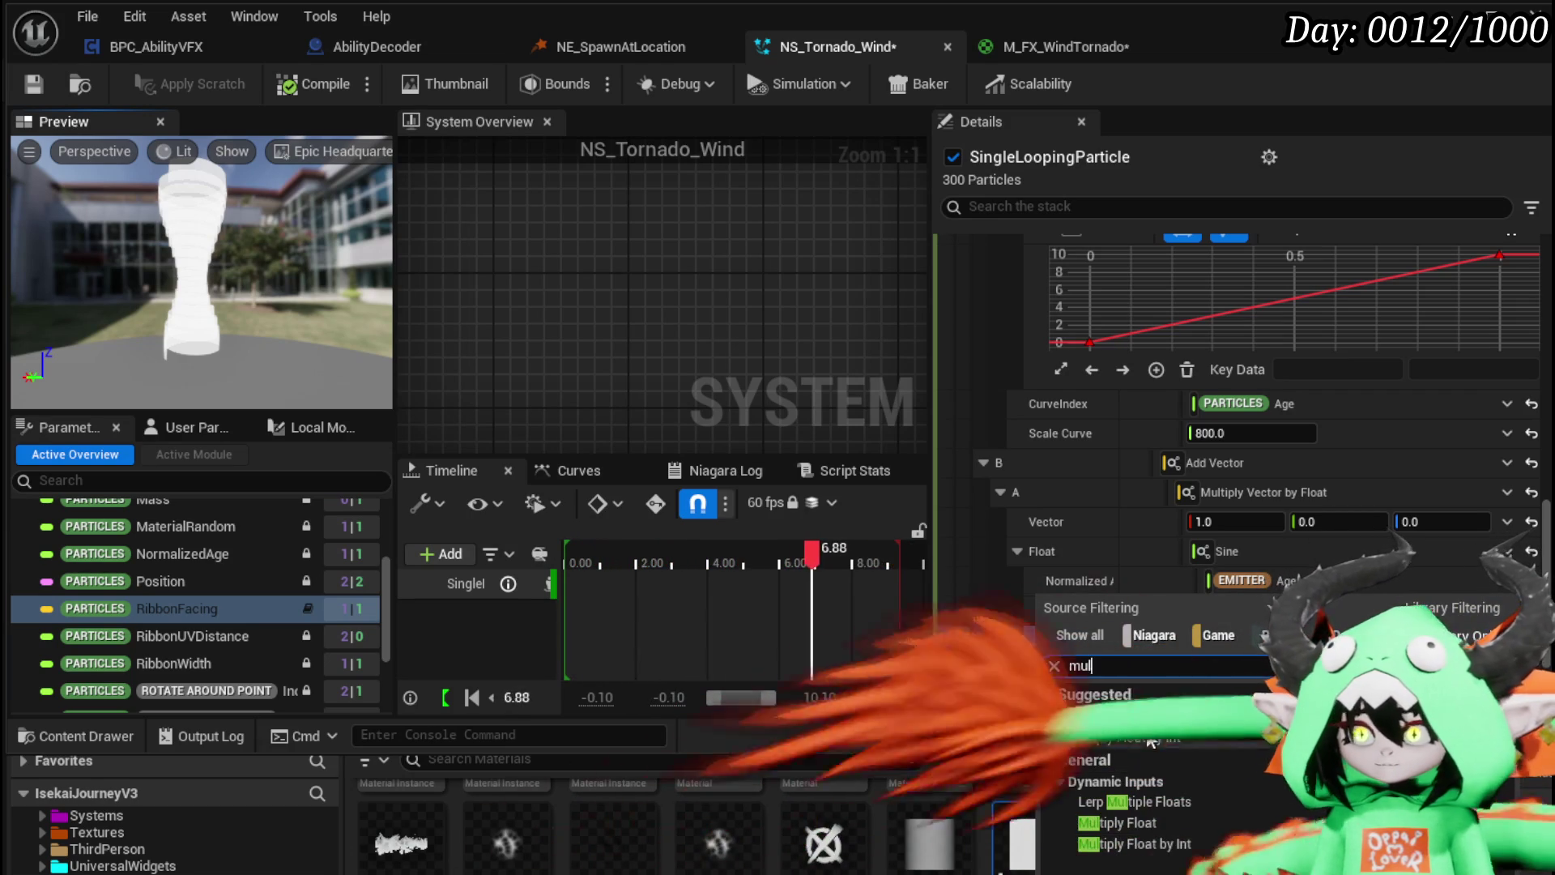
left_click(1150, 846)
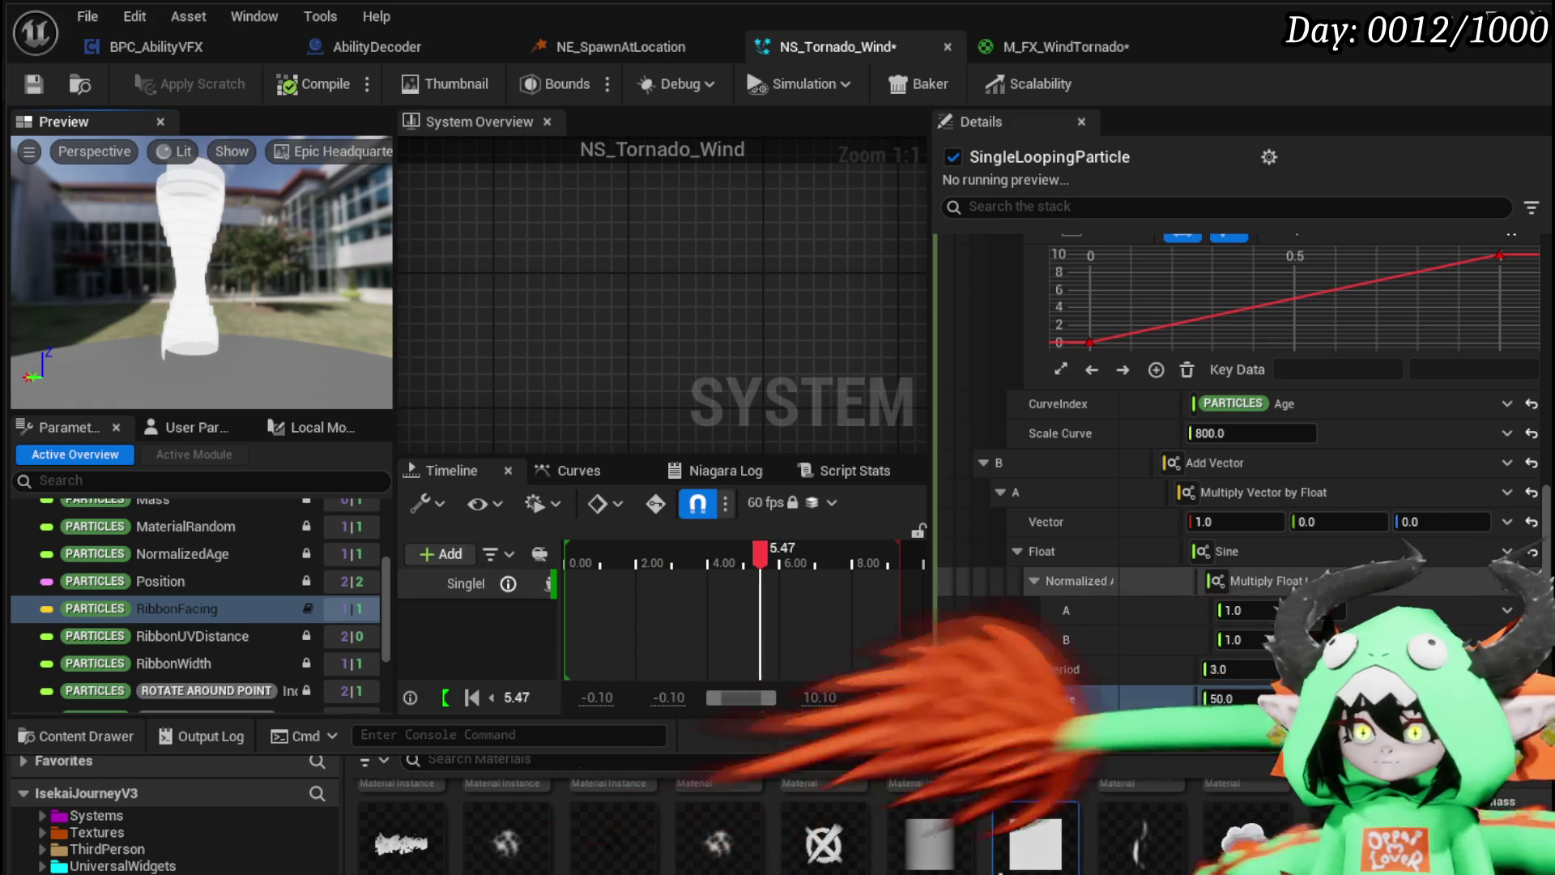
left_click(1506, 611)
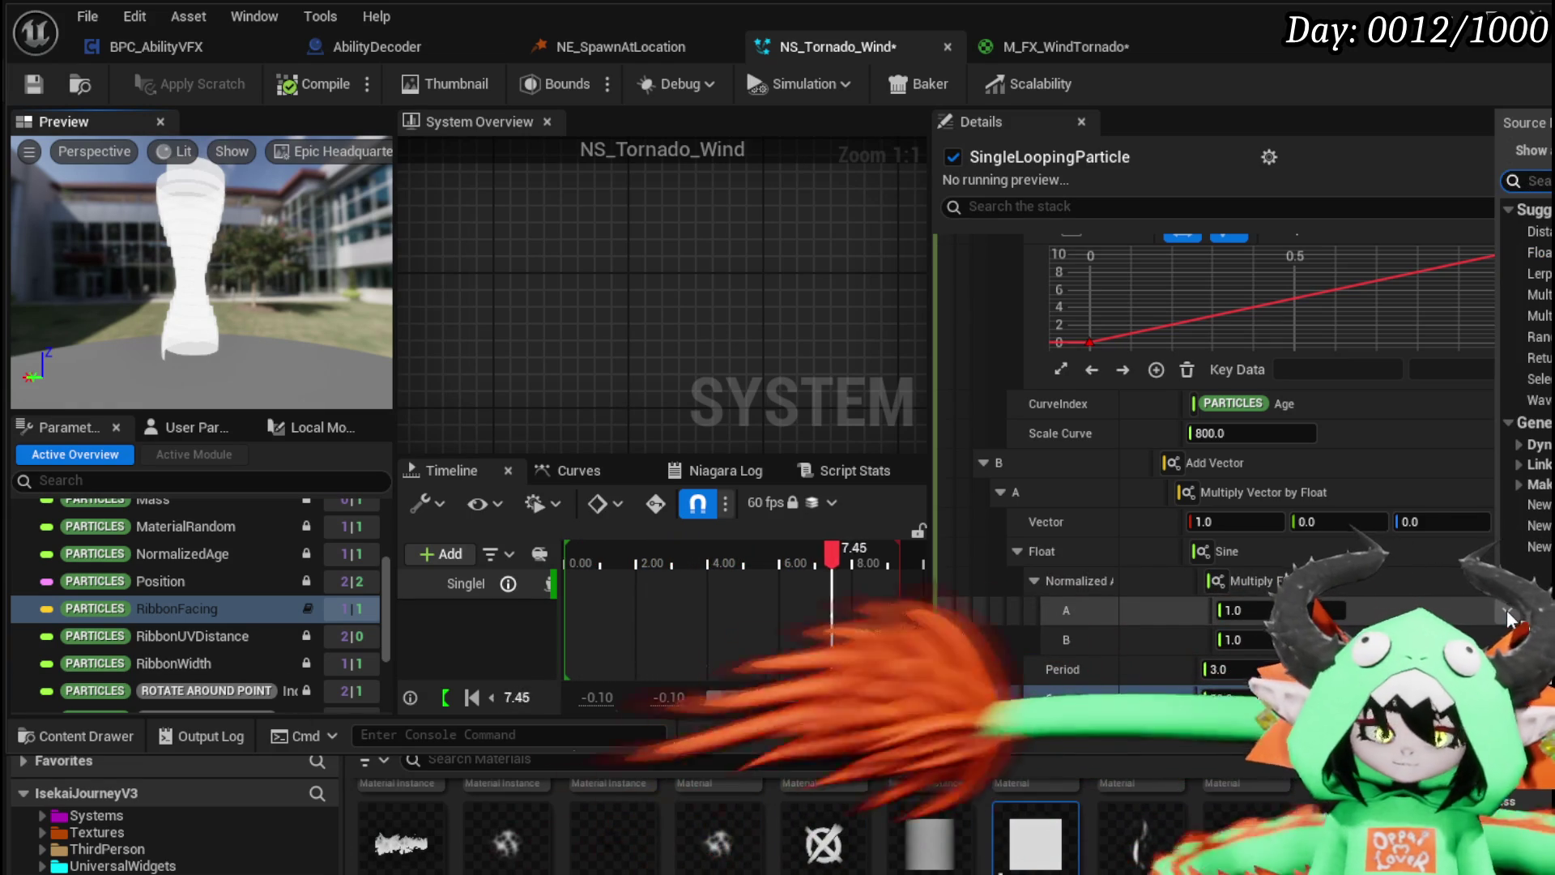
type("Part")
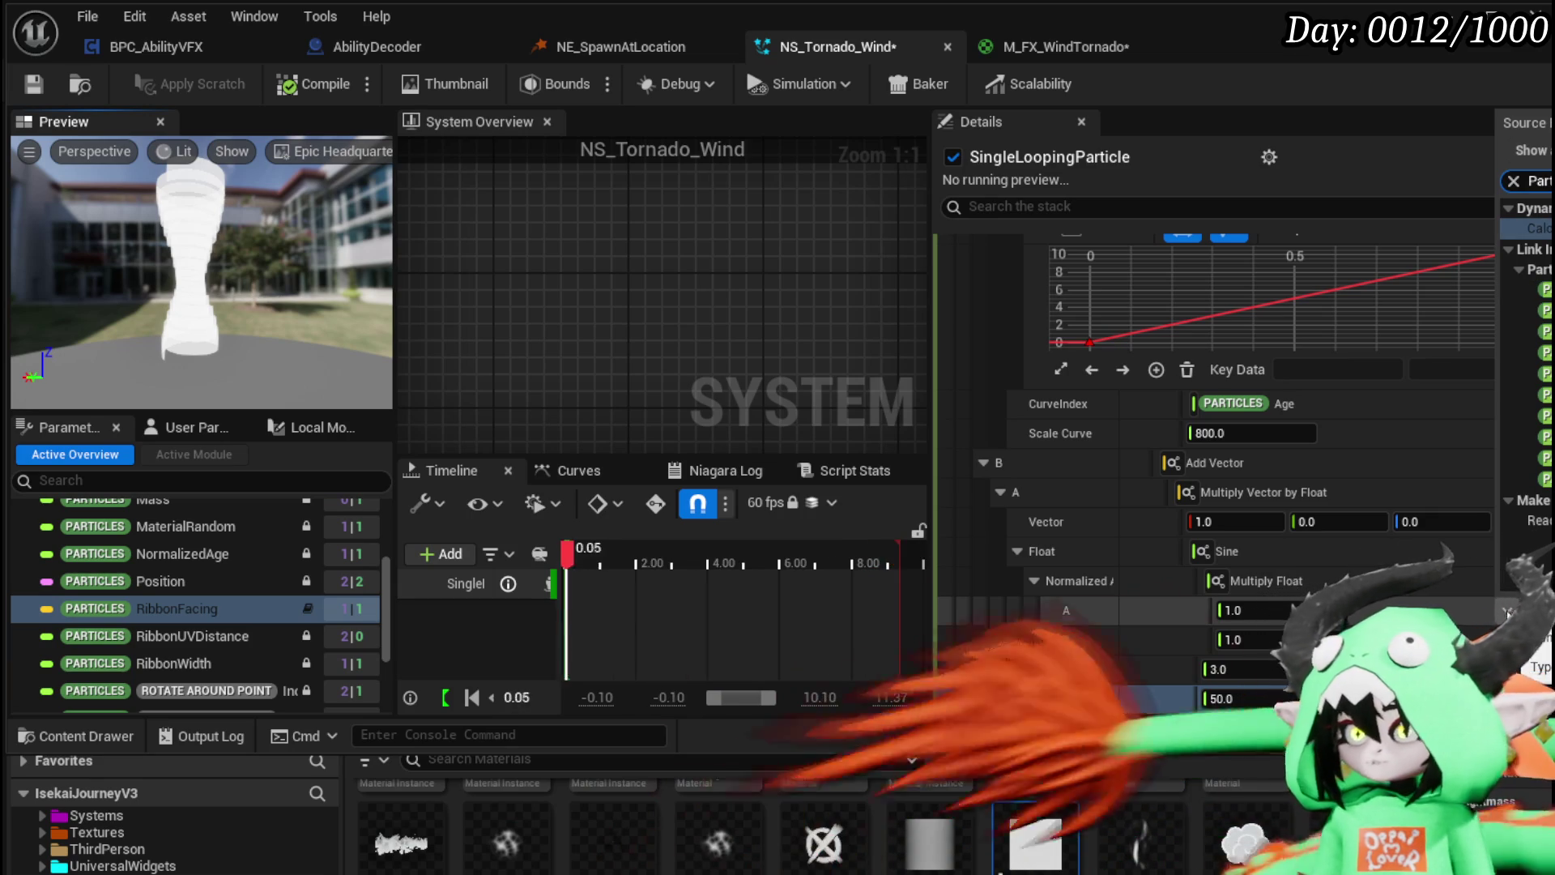
key("Return")
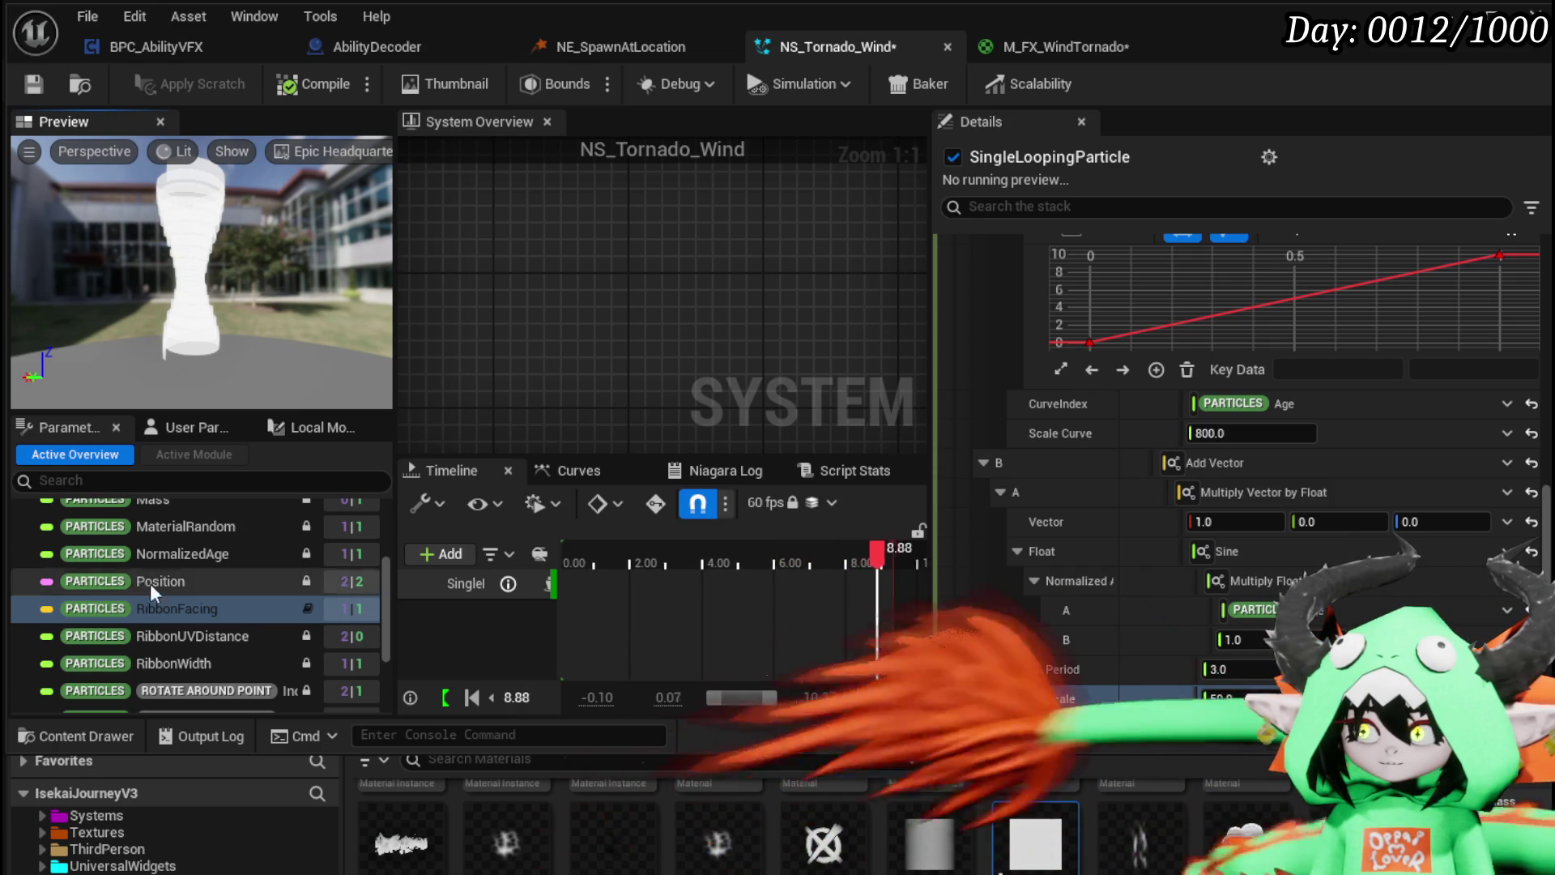
scroll(1387, 603, "down", 3)
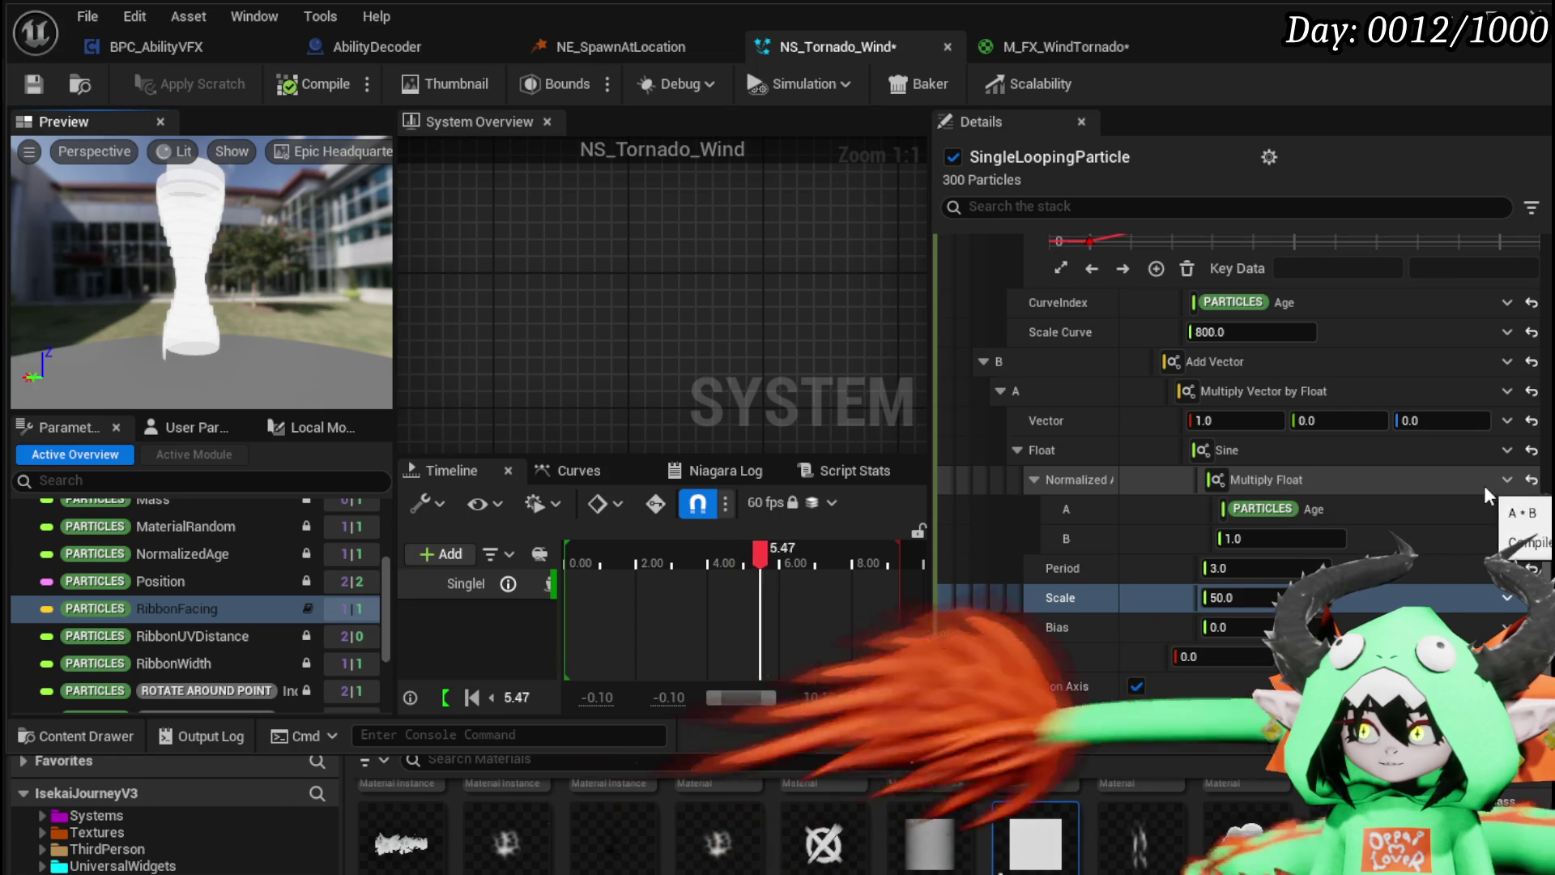
Step: Replace the normalized angle with an Add Float whose A is Emitter Age
left_click(1507, 478)
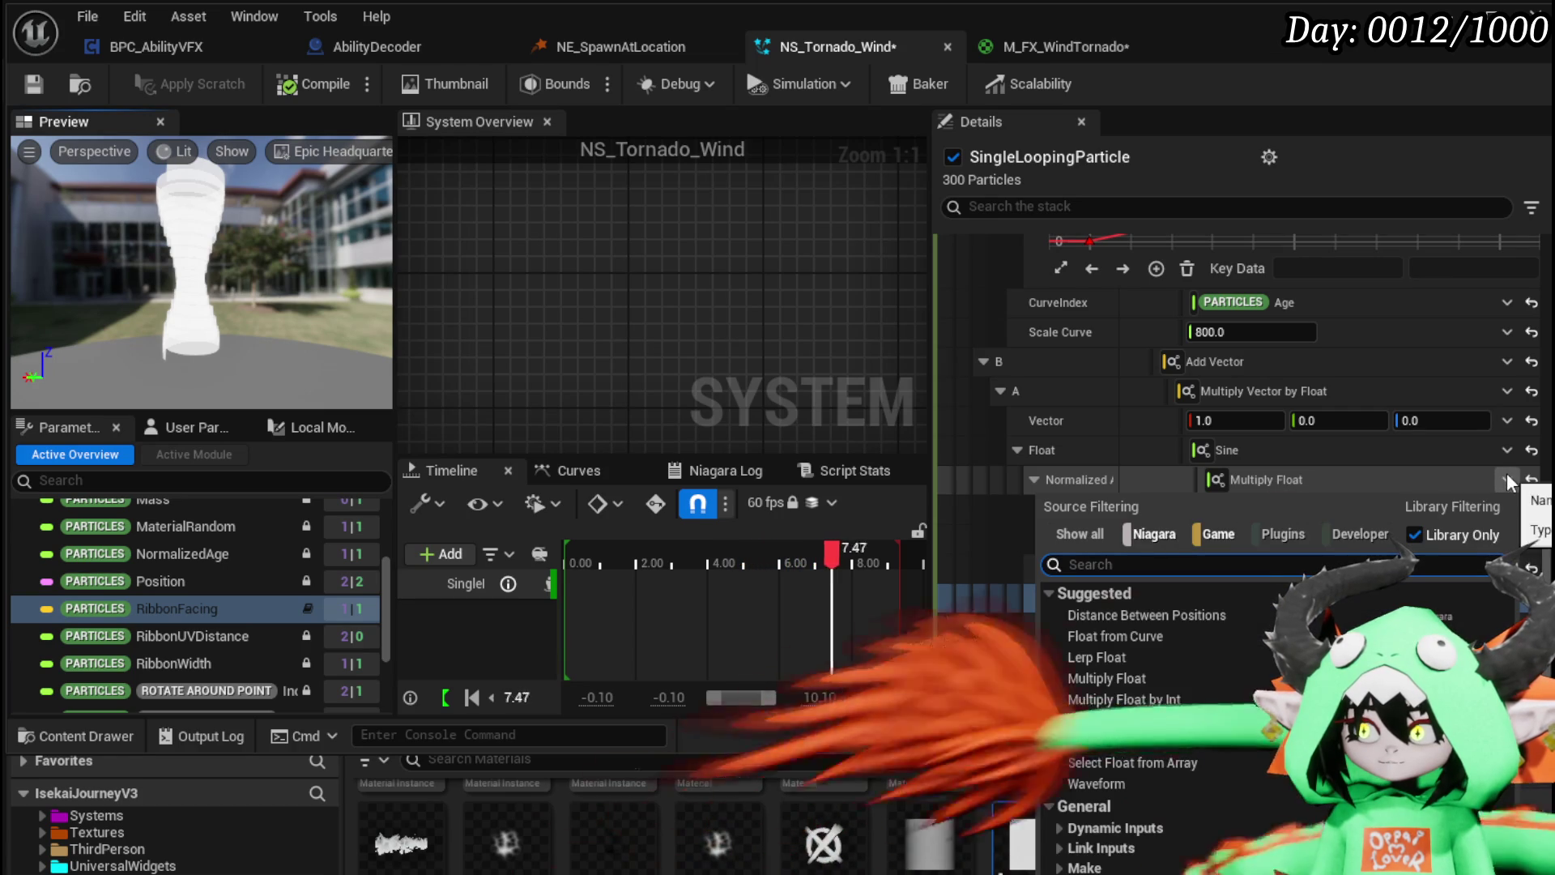
type("add")
left_click(1076, 613)
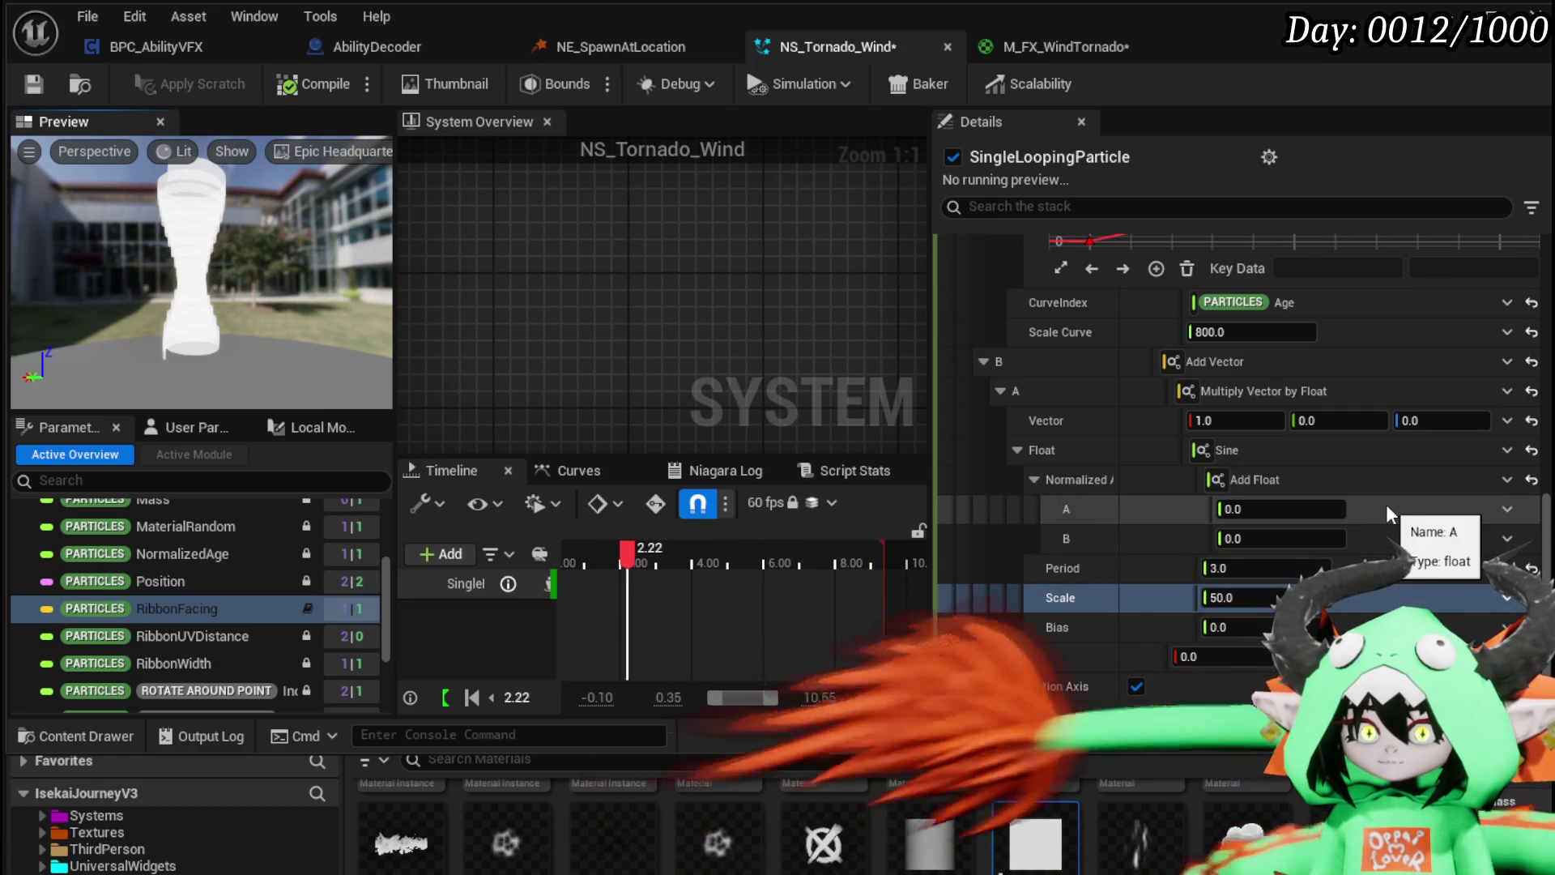
left_click(1503, 508)
type("Emitter")
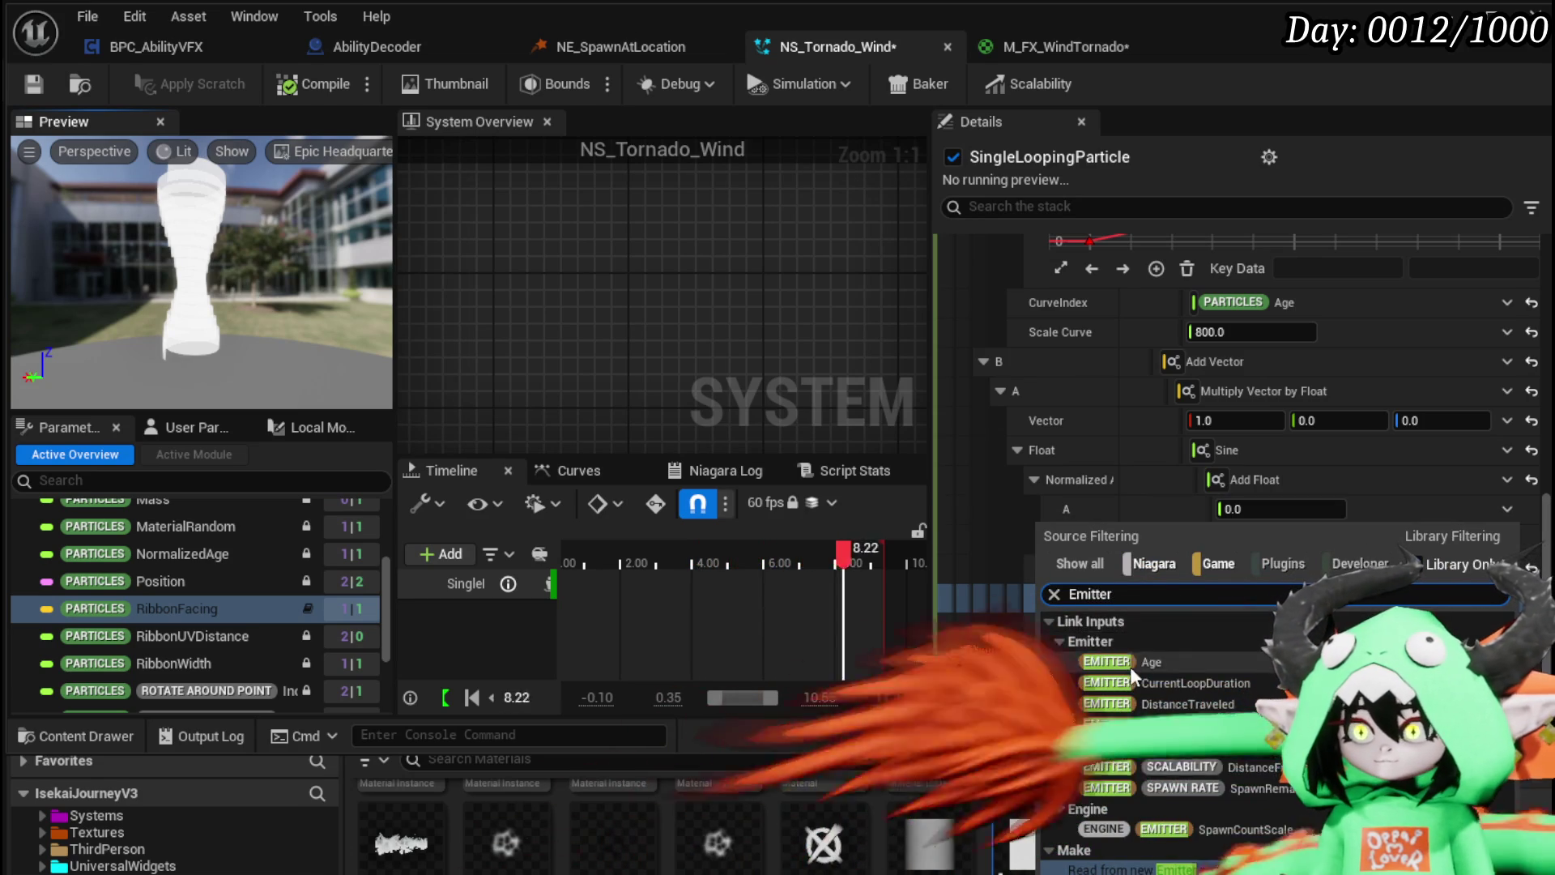
left_click(1130, 663)
Step: Set the Add Float's B to a Multiply Float of Particles Age
left_click(1508, 535)
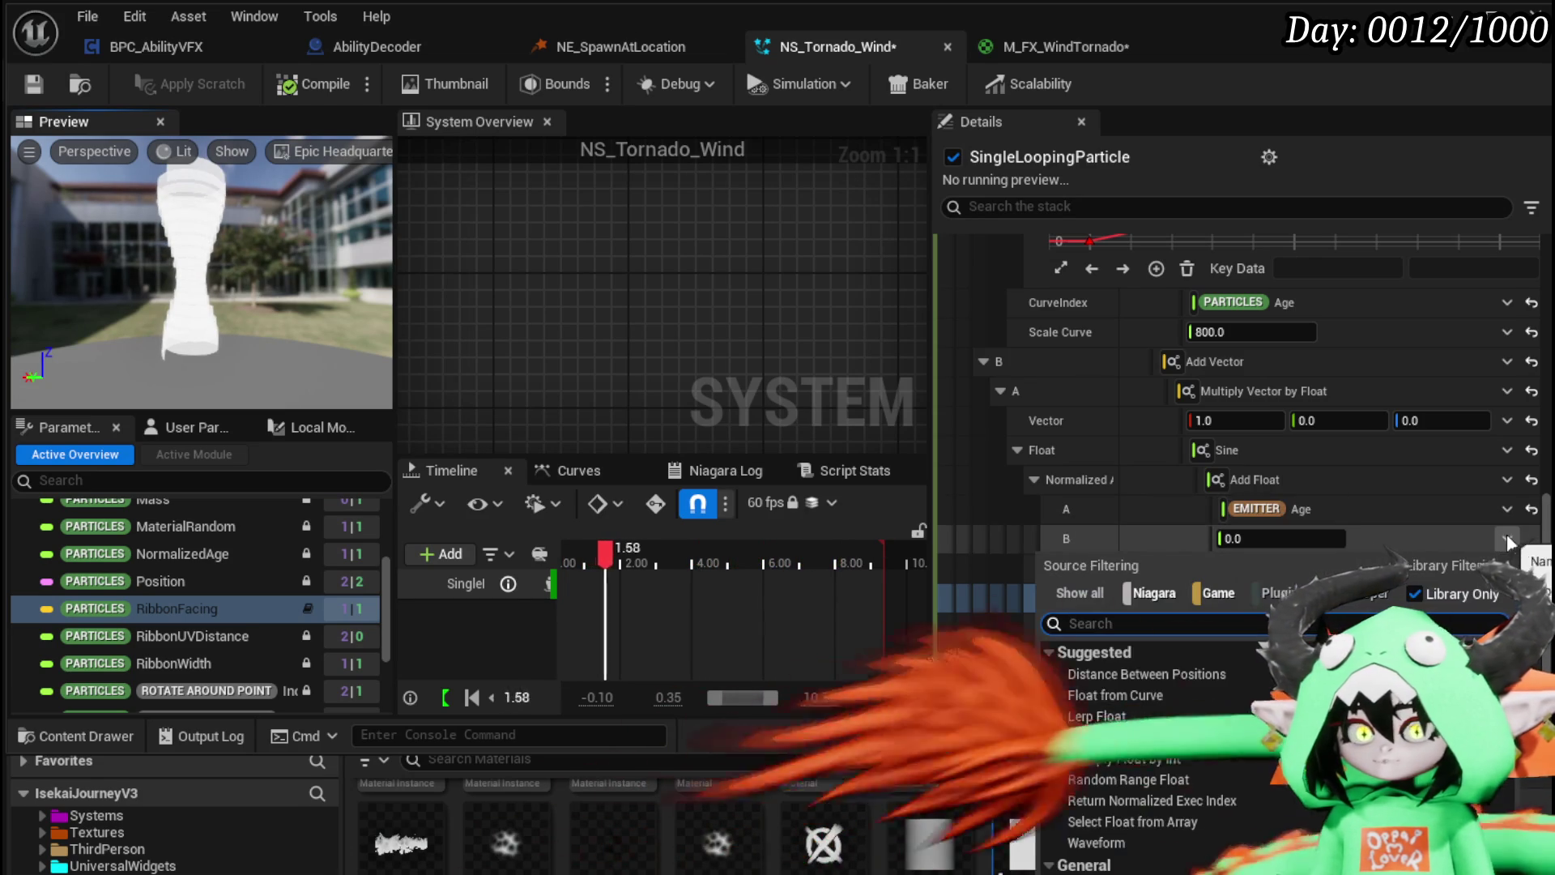
type("Mul")
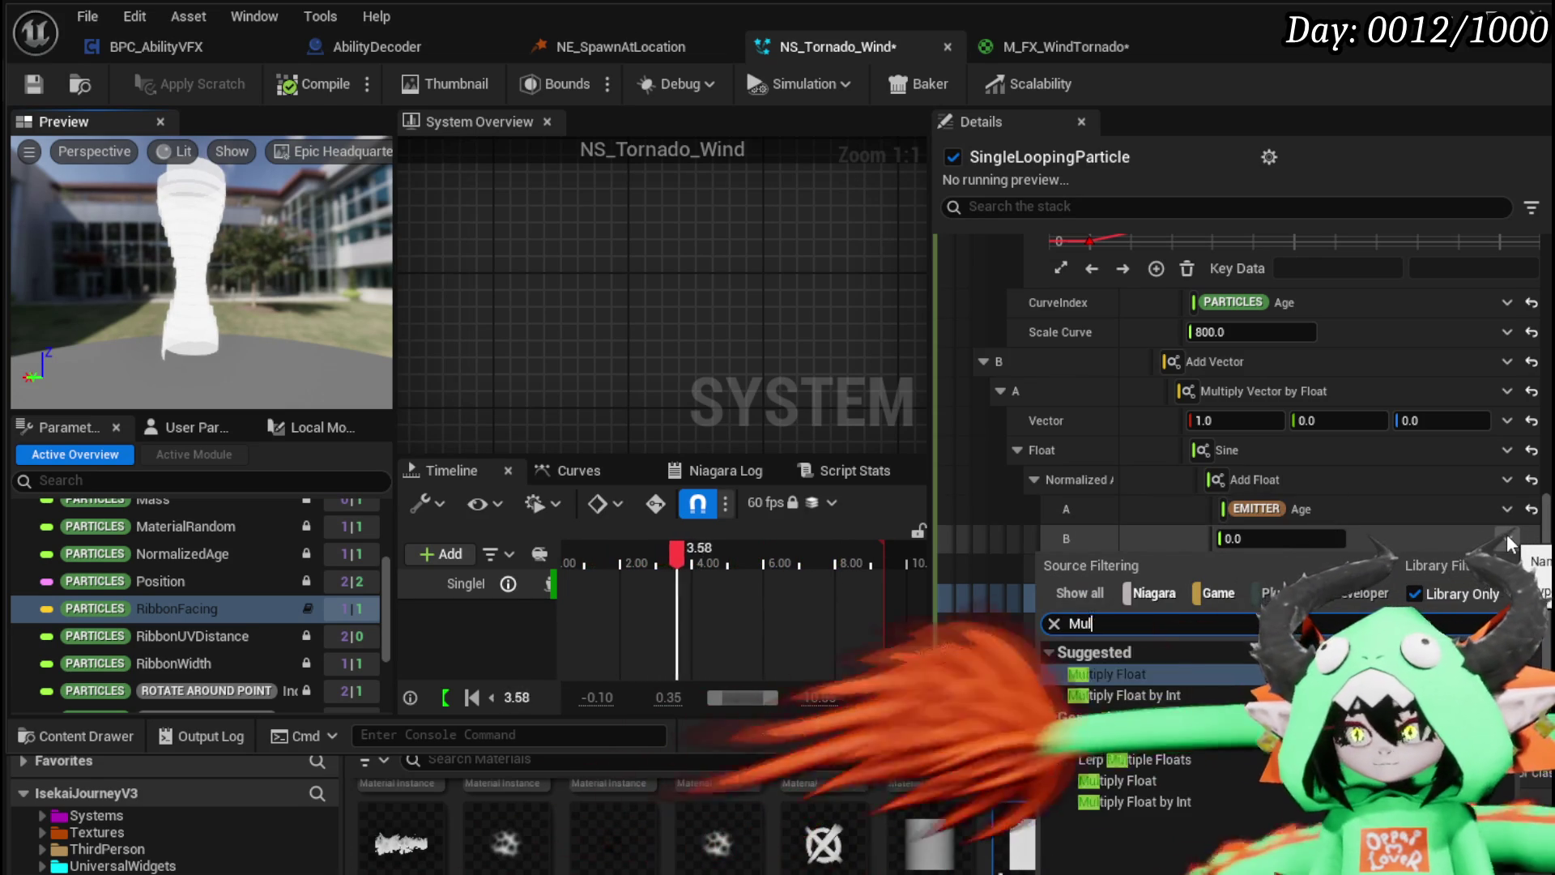
left_click(1160, 672)
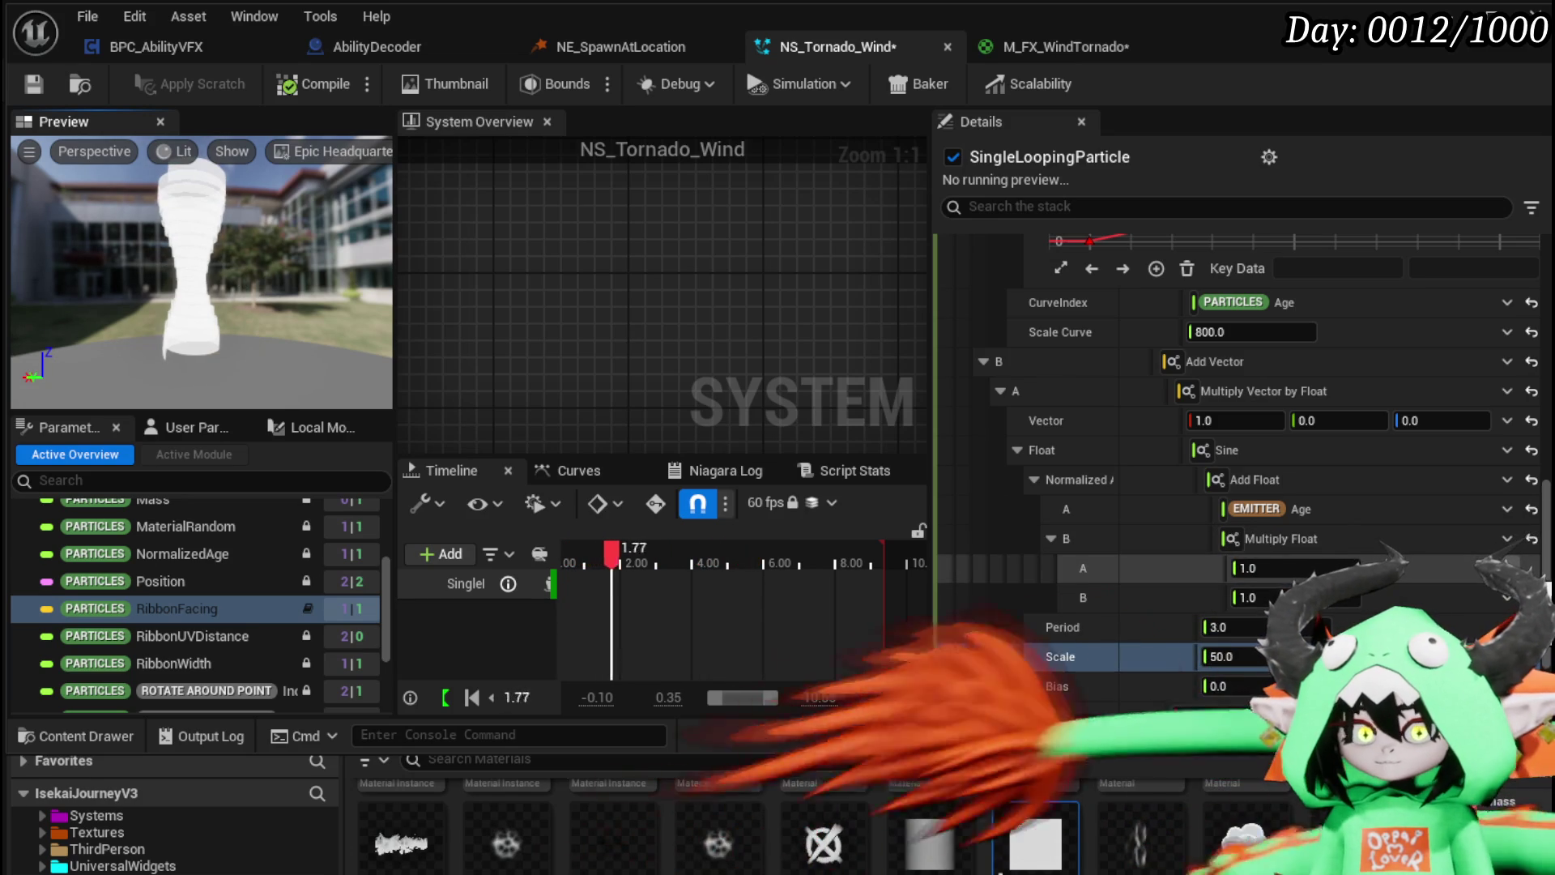
left_click(1508, 568)
type("Partice")
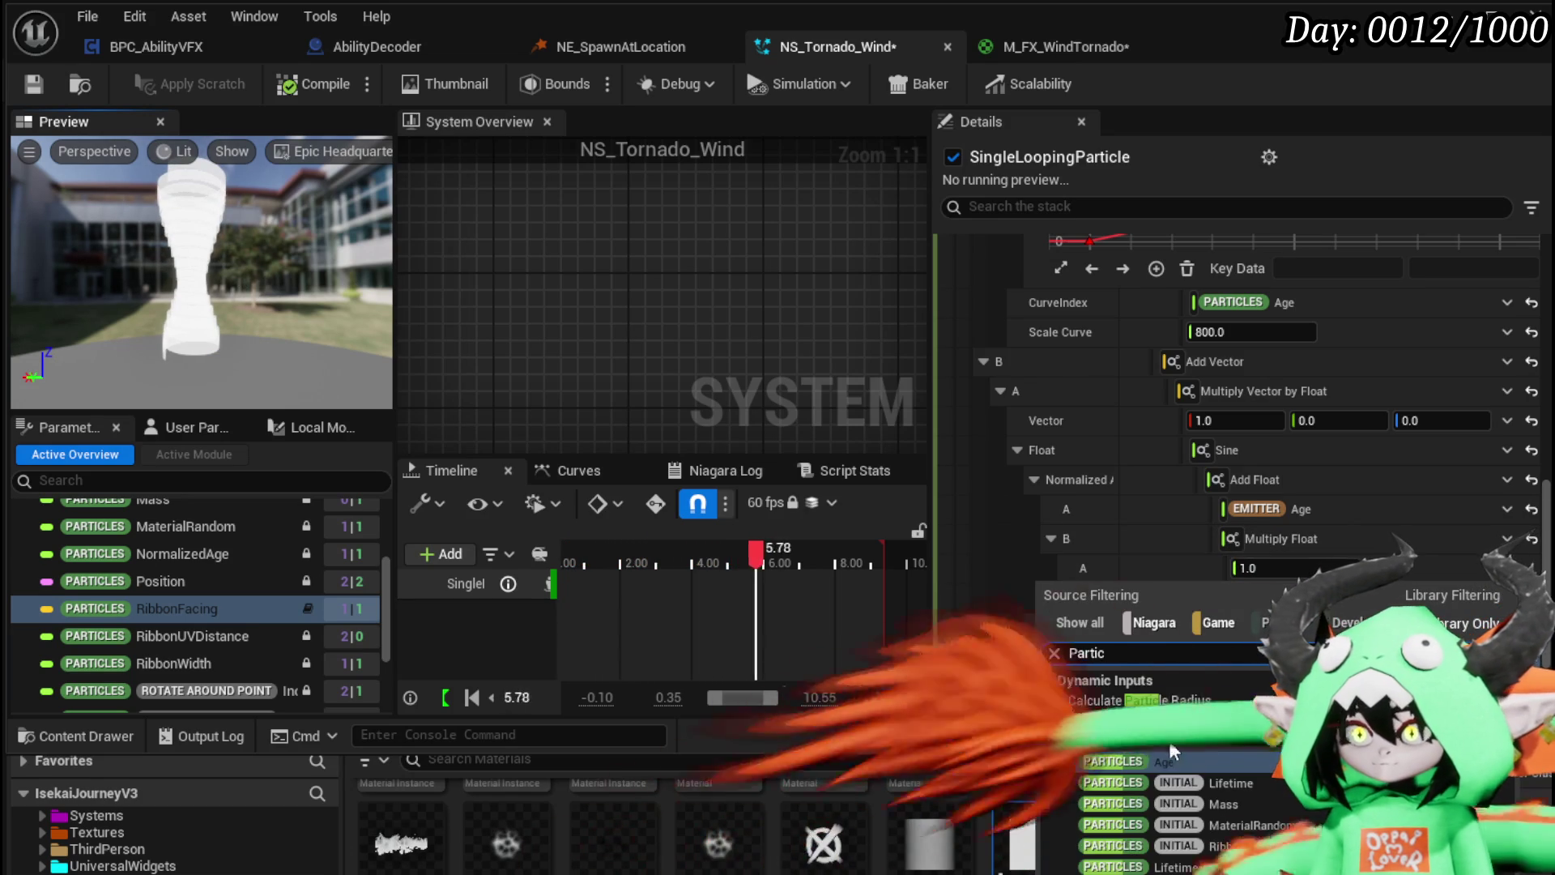
left_click(1149, 755)
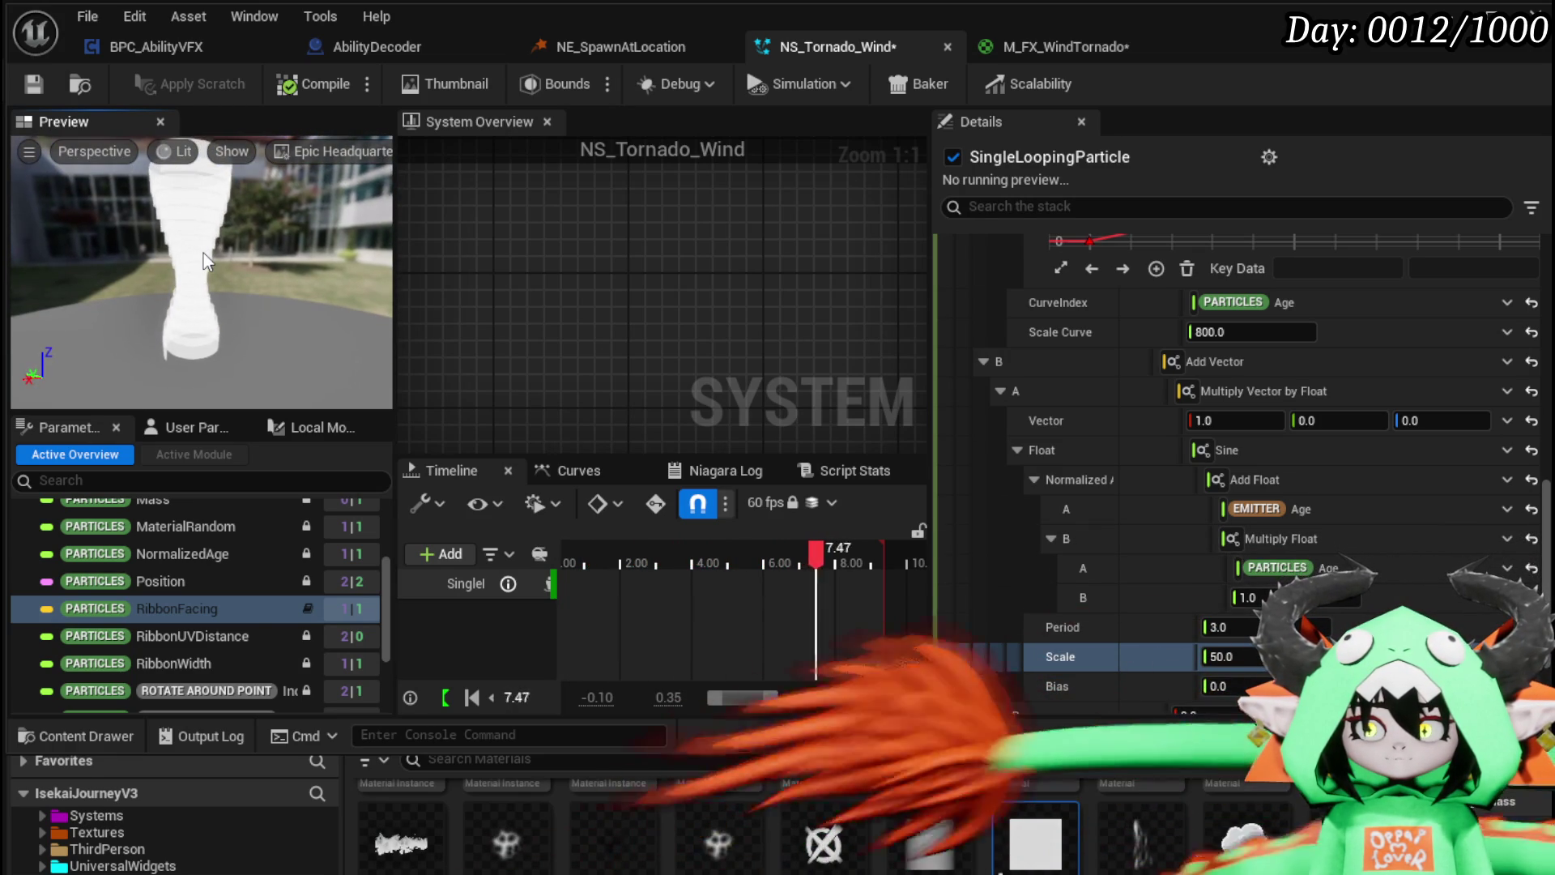
left_click_drag(215, 260, 215, 243)
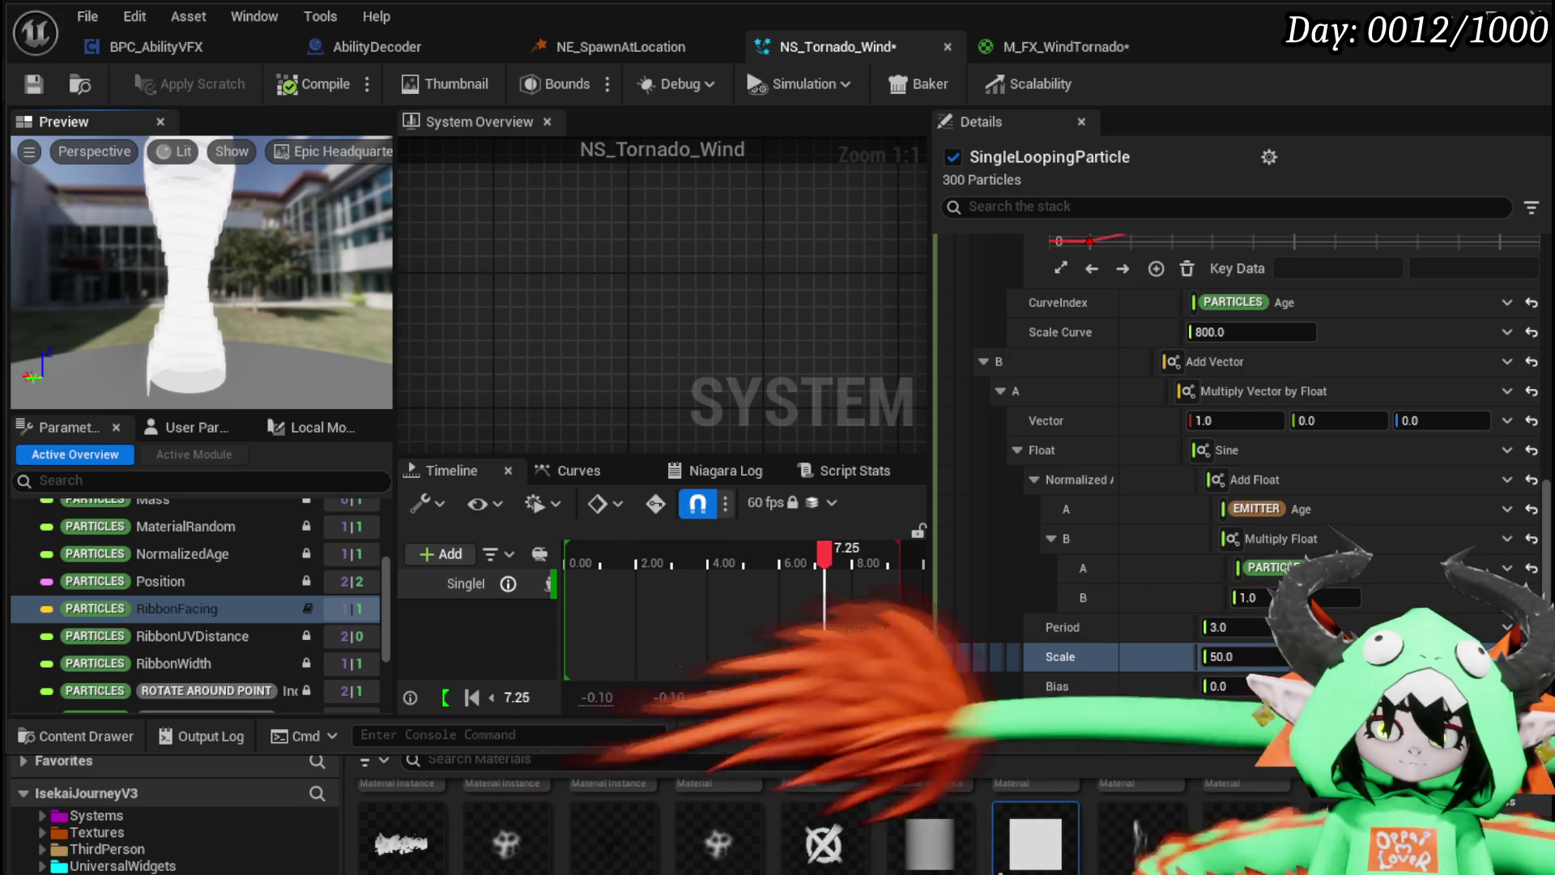
left_click(1296, 598)
type("0")
left_click(1296, 598)
Step: Try multiplier values -30, -300 and -0.03, settling on -0.3
type("0.3")
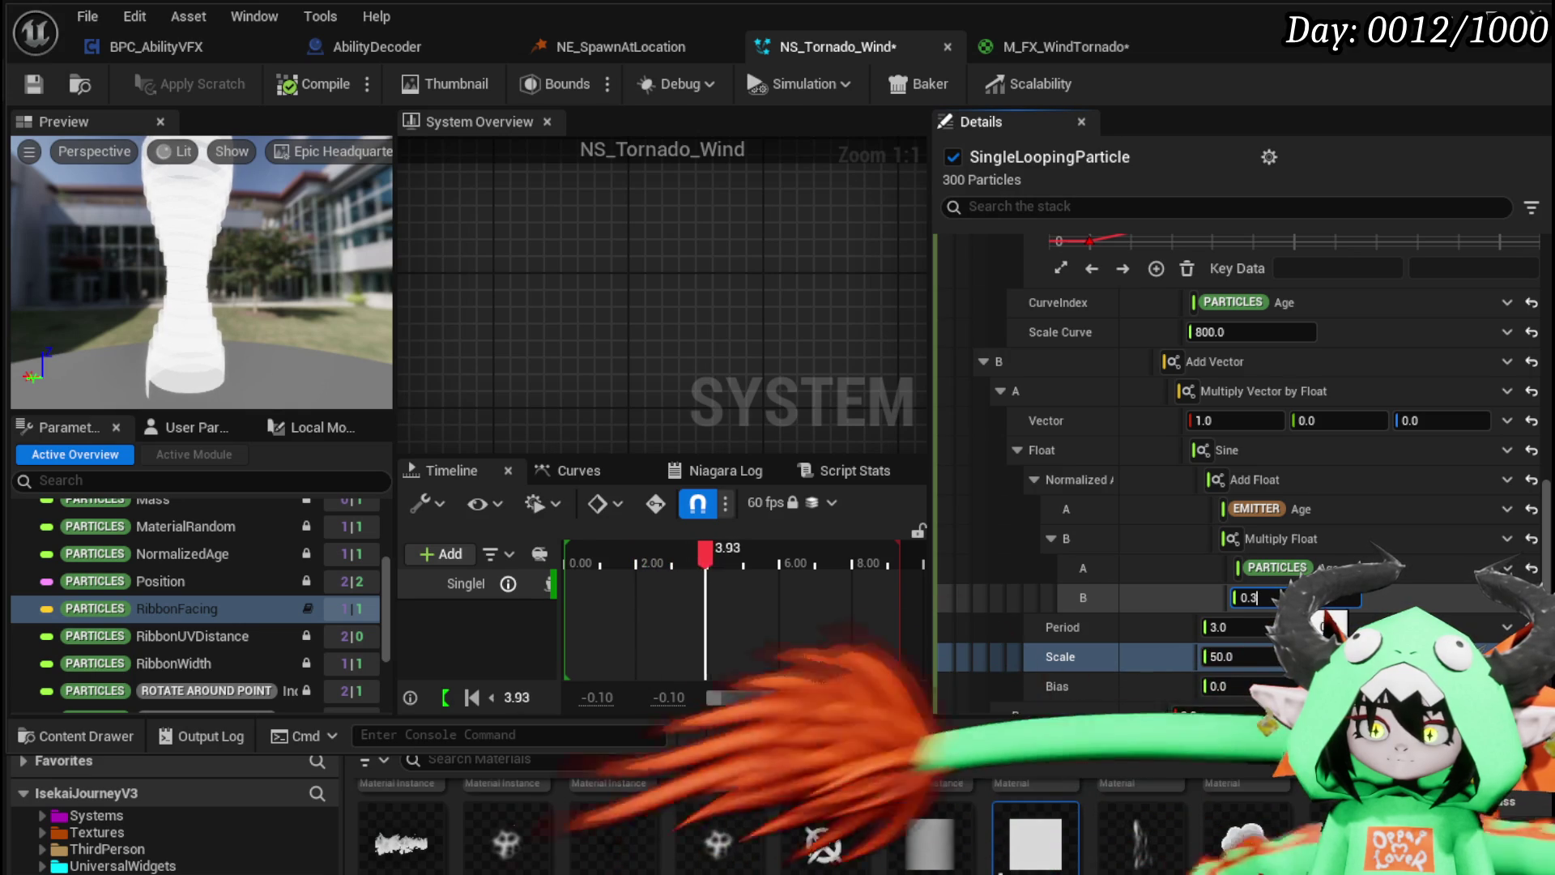
type("-")
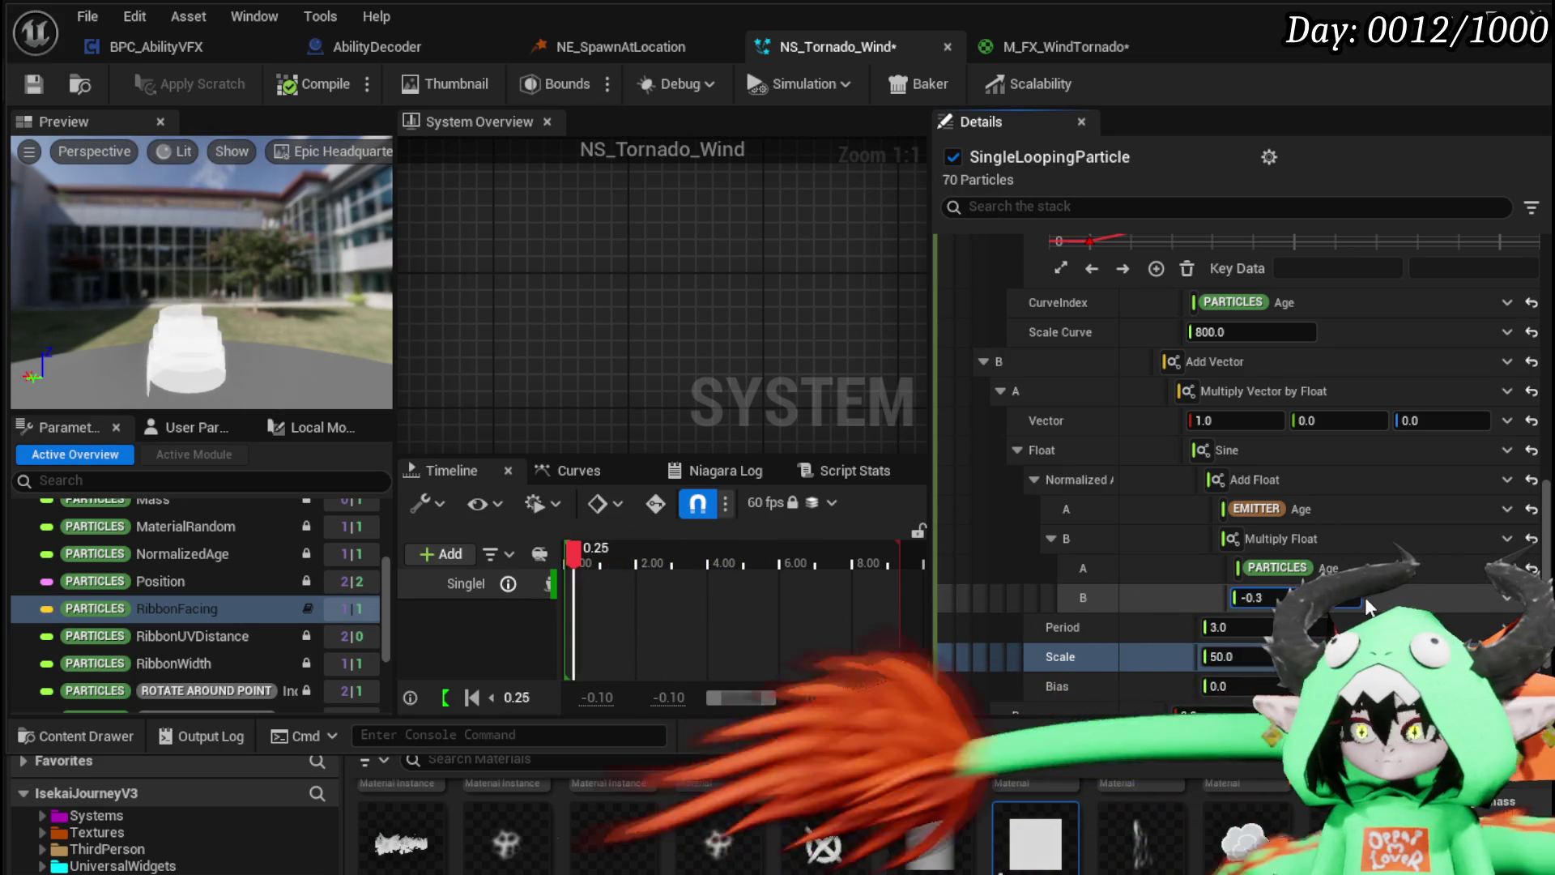
key("ctrl+a")
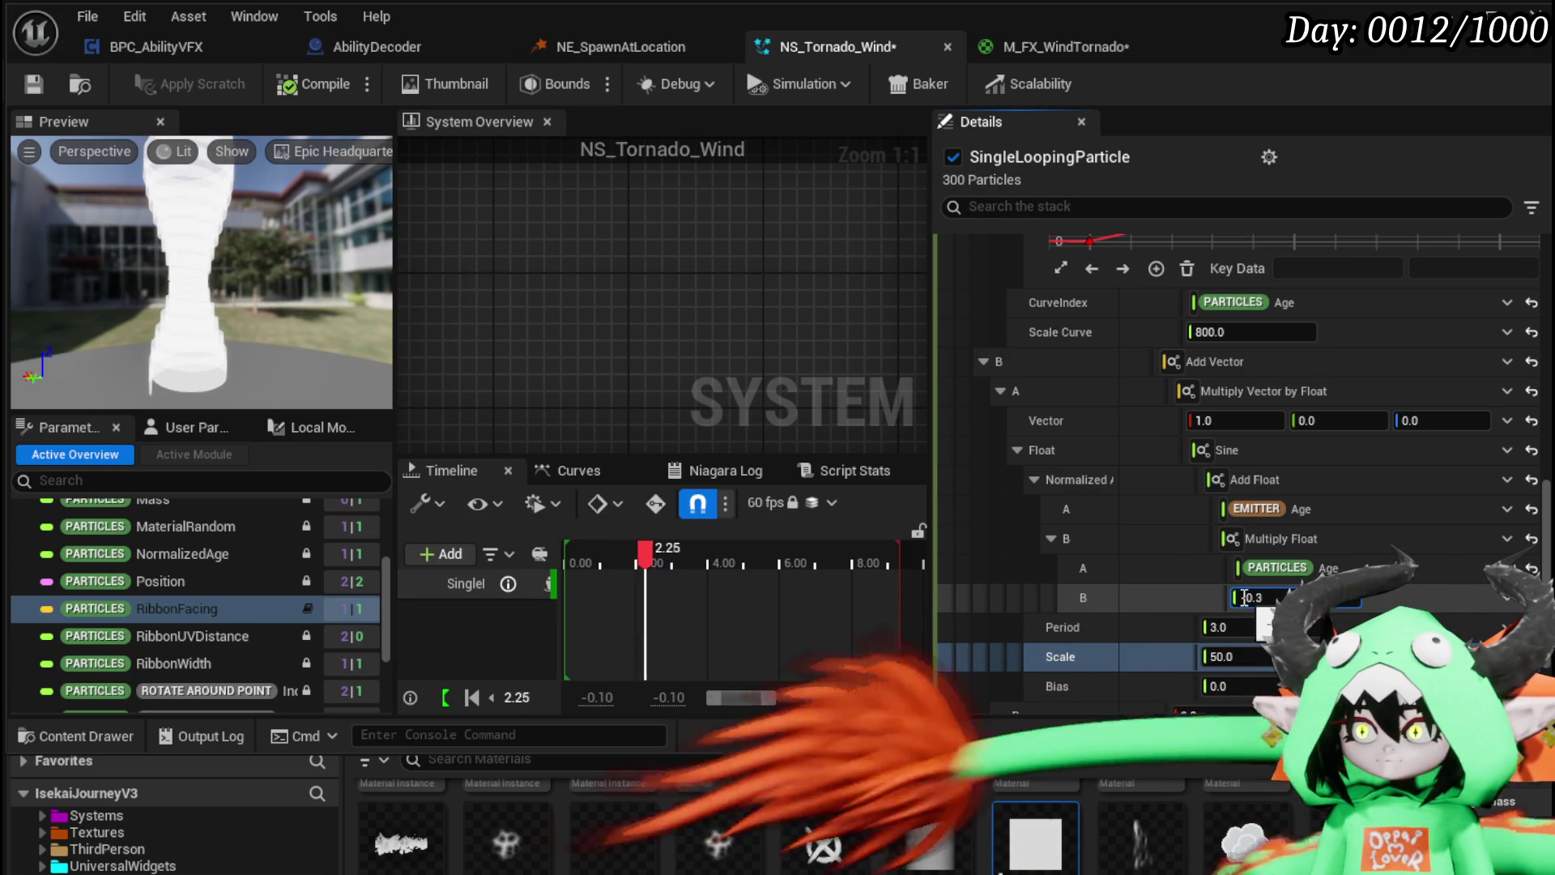
type("-30")
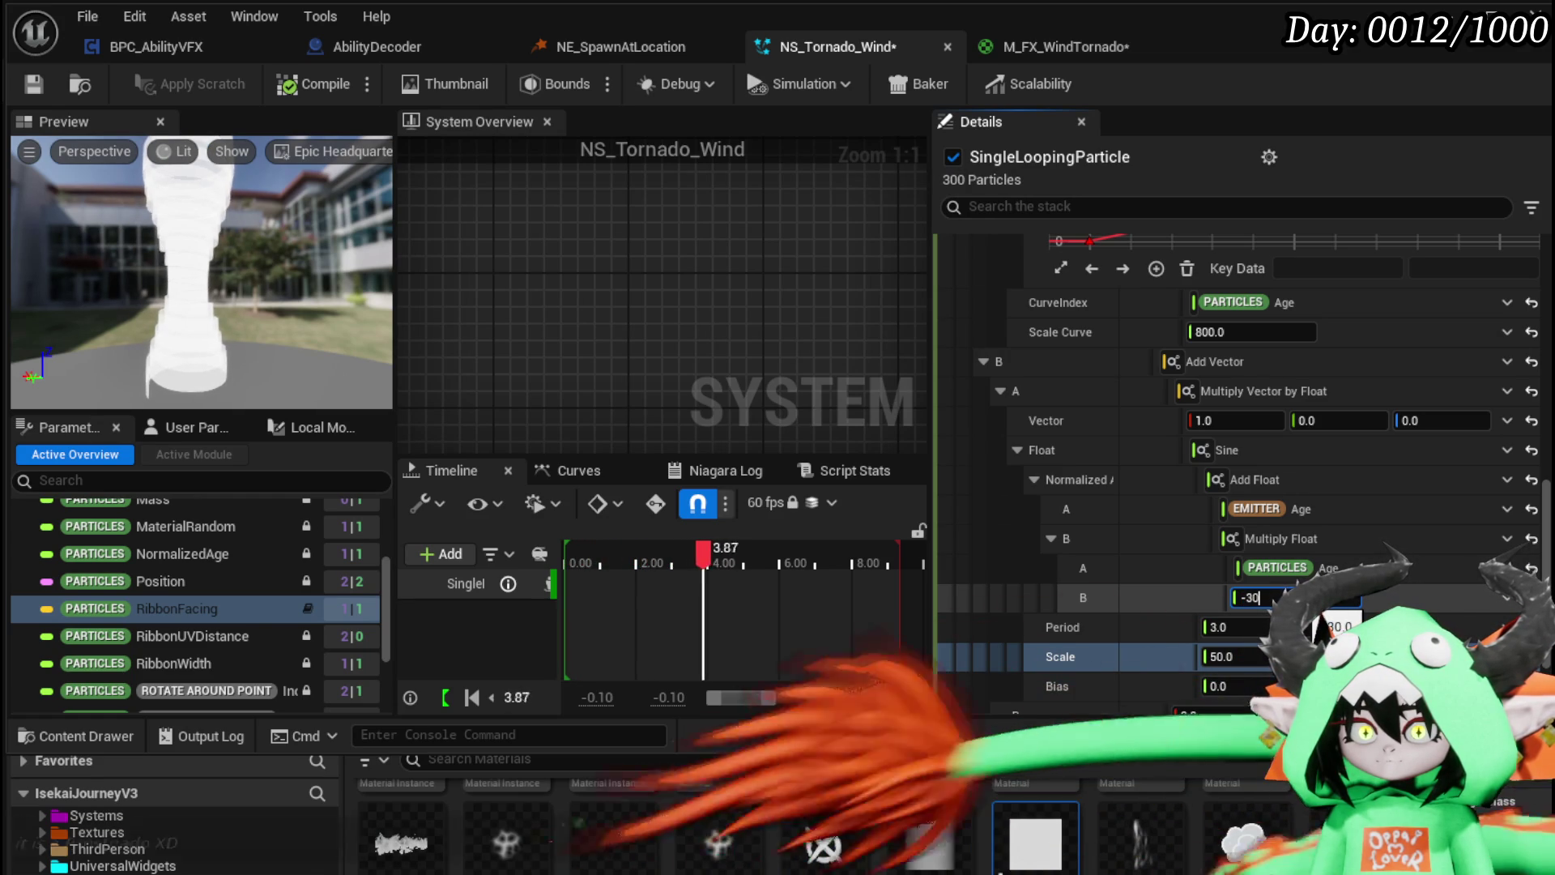
type("-300")
key("Return")
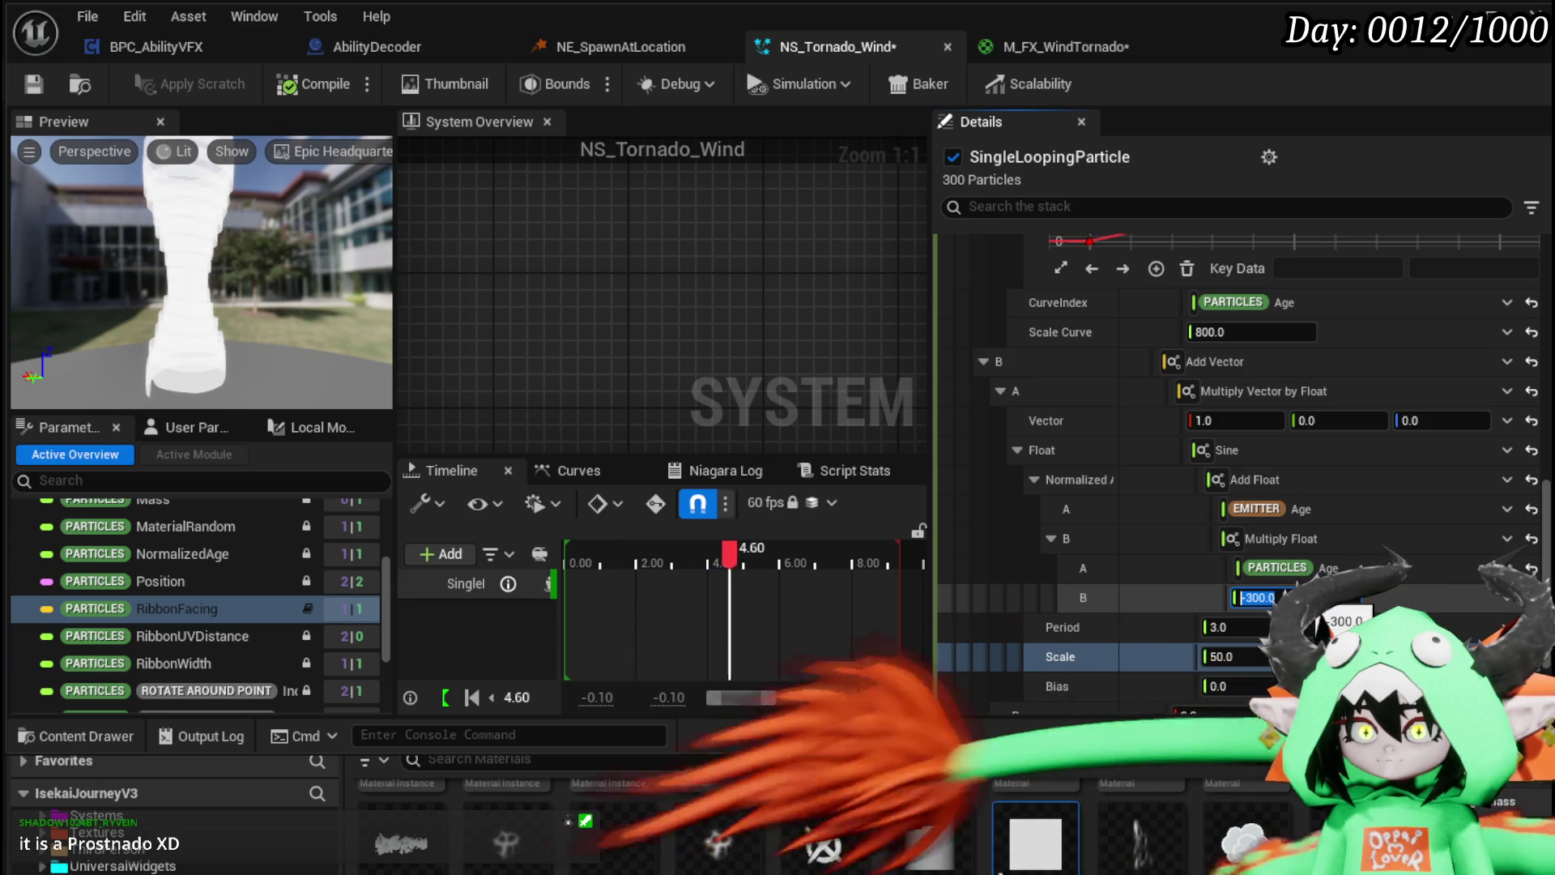
type("-0.3")
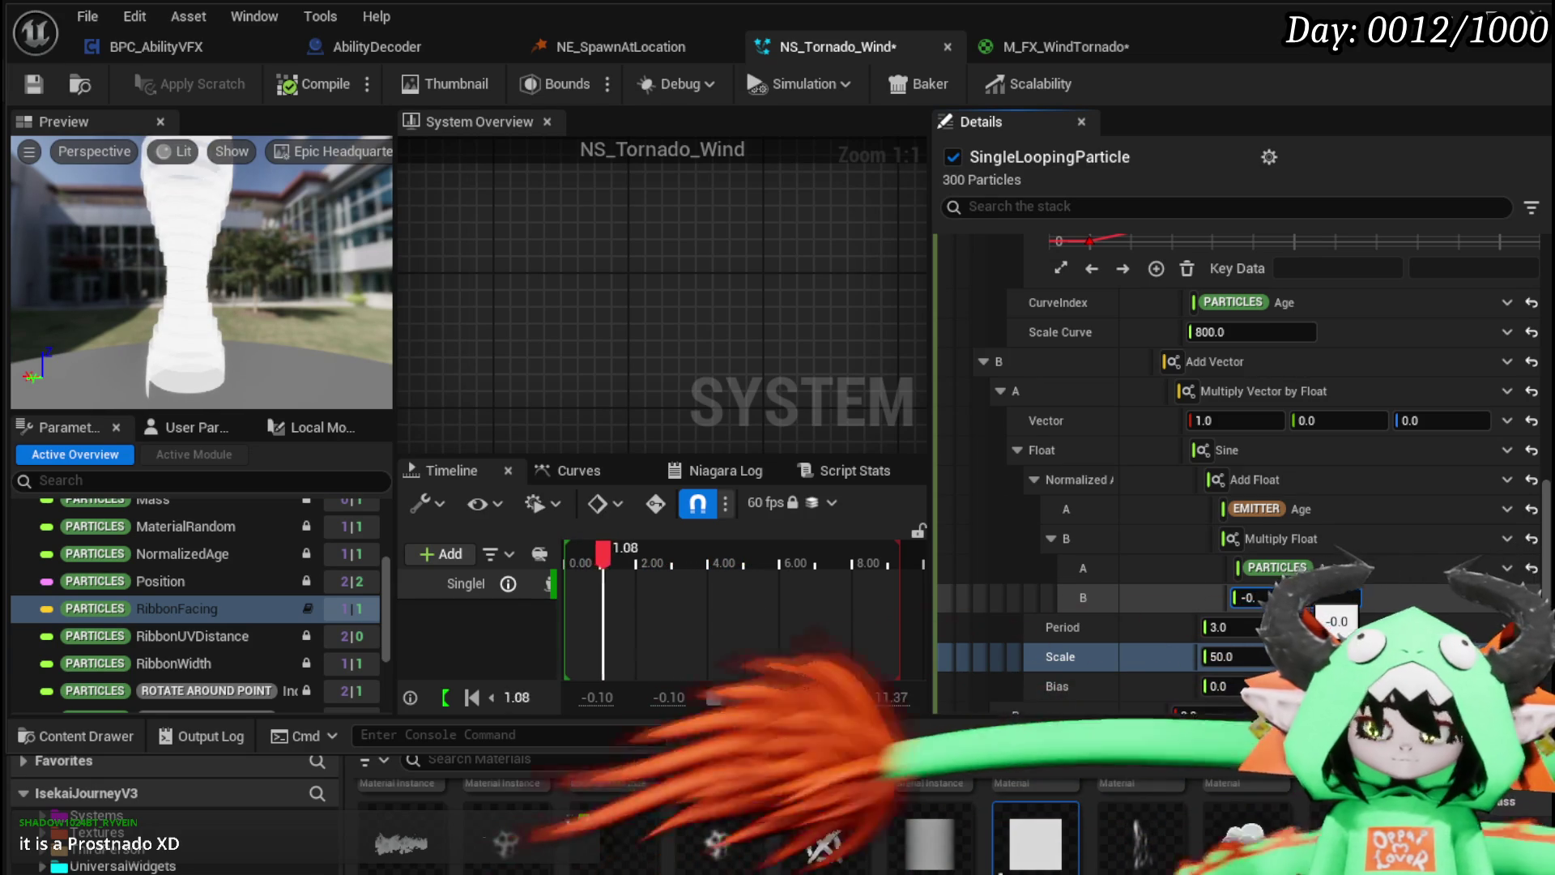
key("Return")
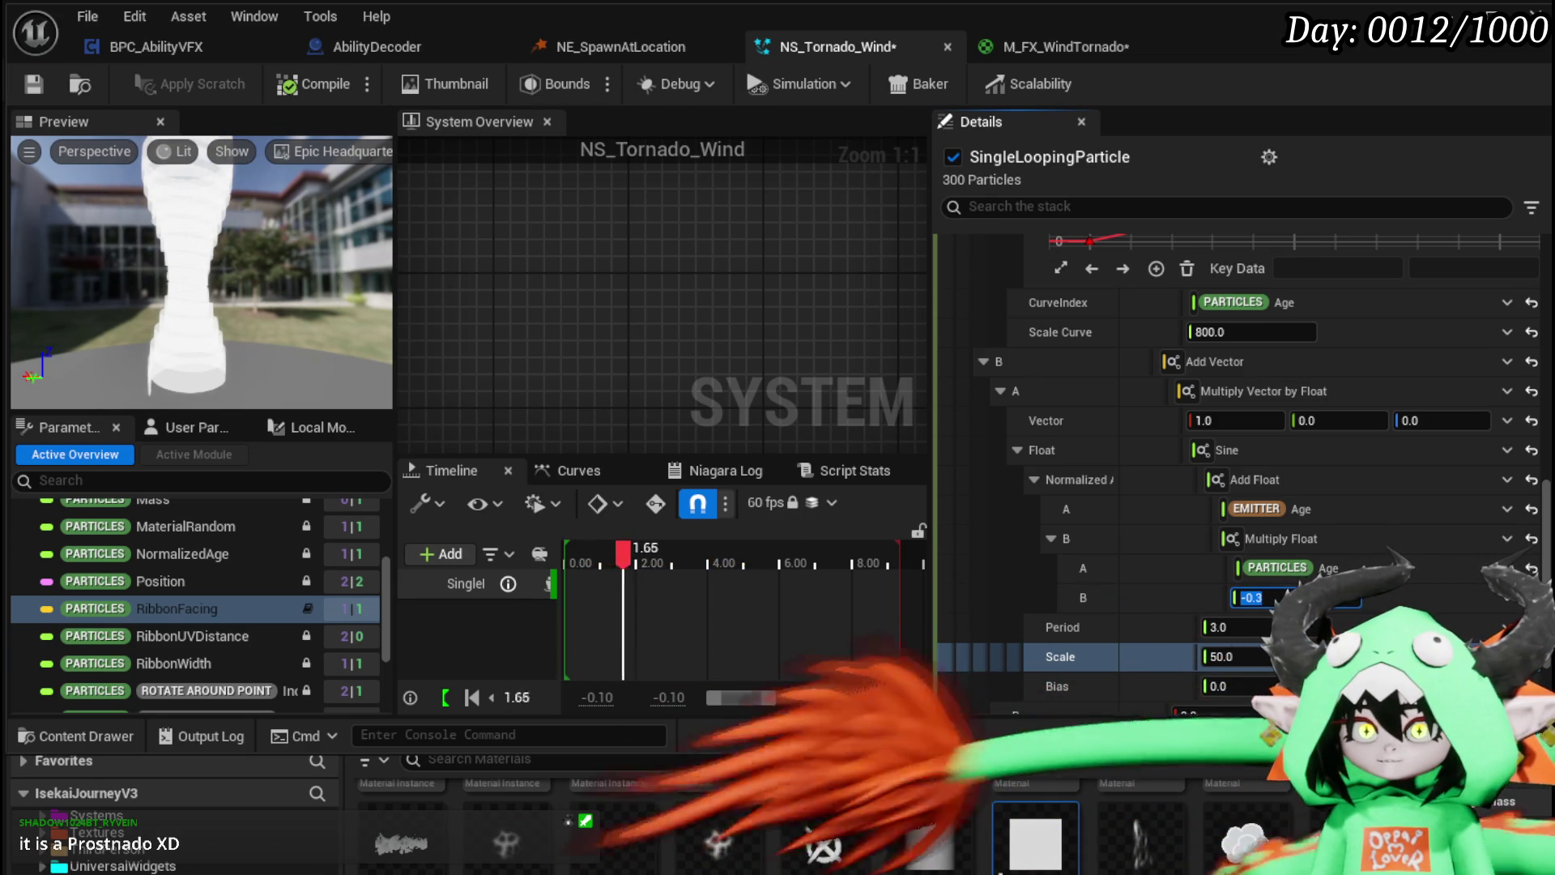
left_click(1255, 598)
type("0")
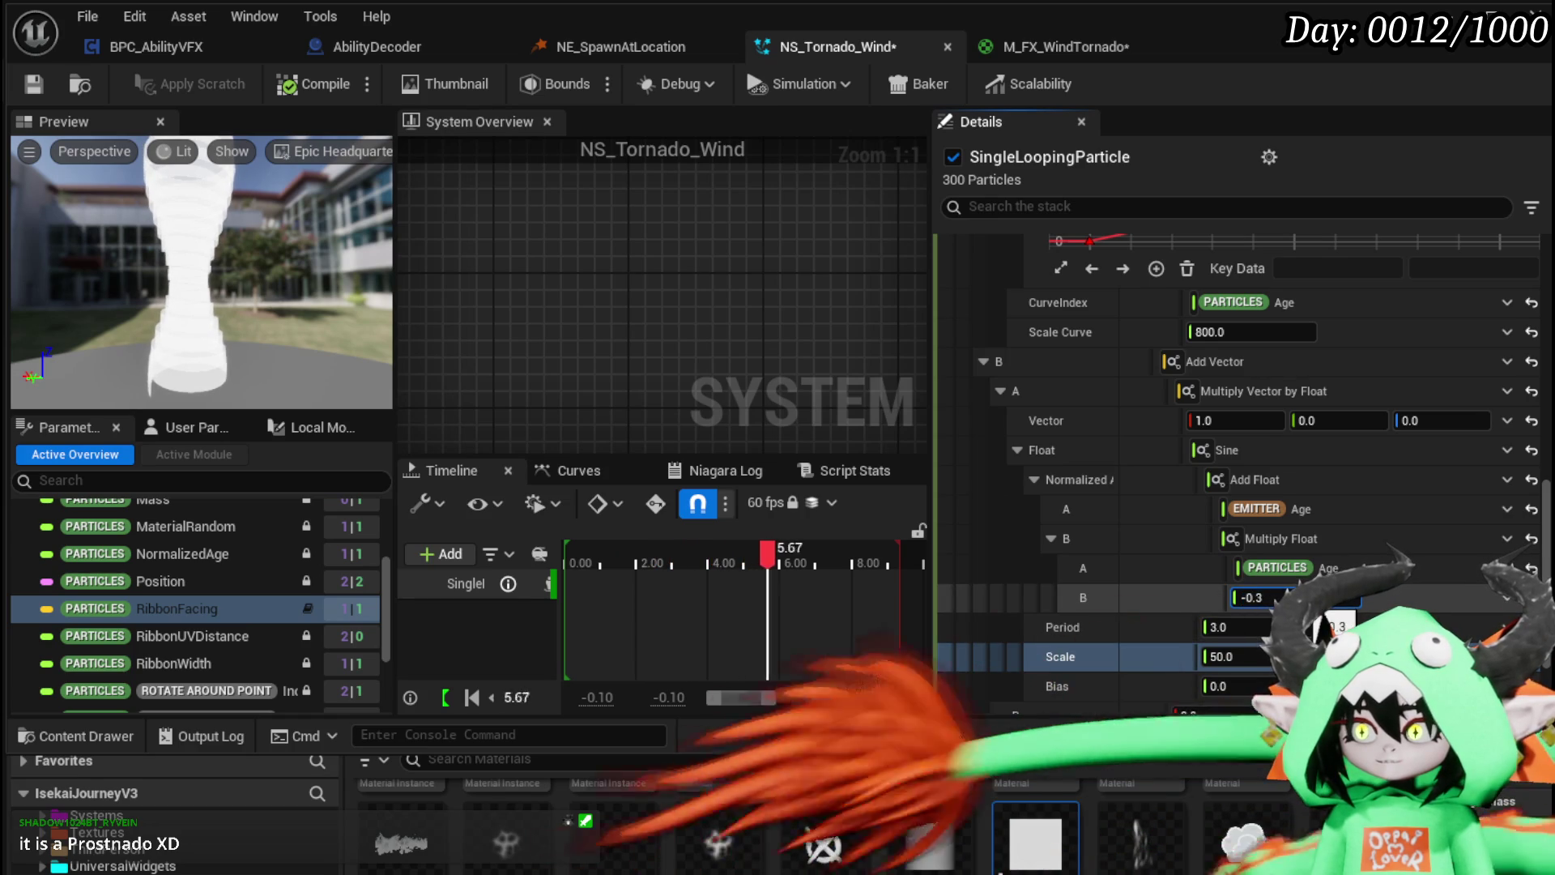
key("Return")
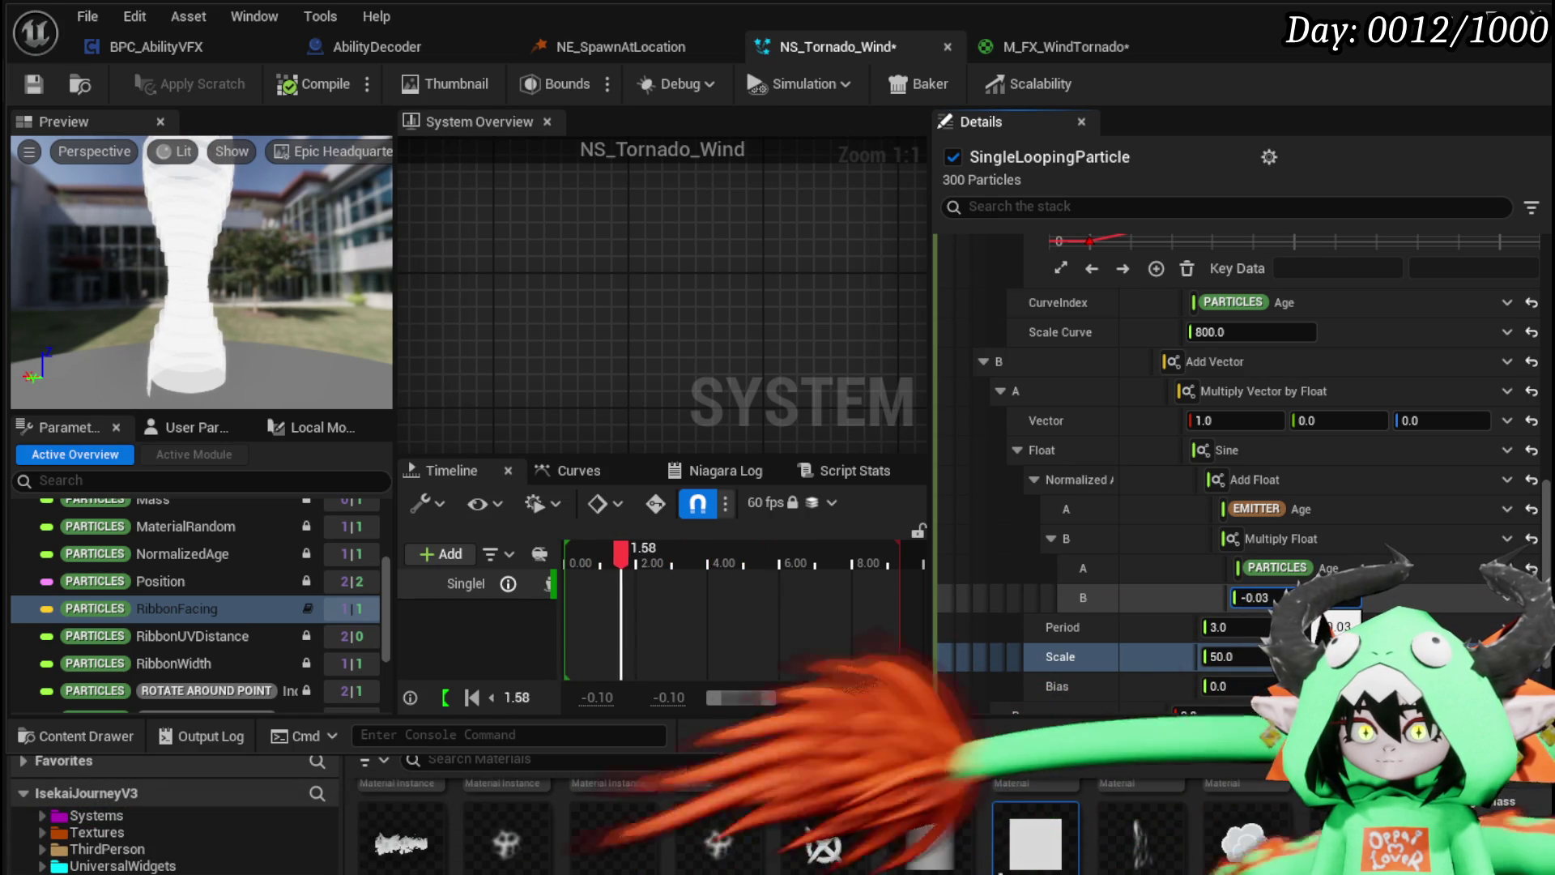
key("BackSpace")
key("Return")
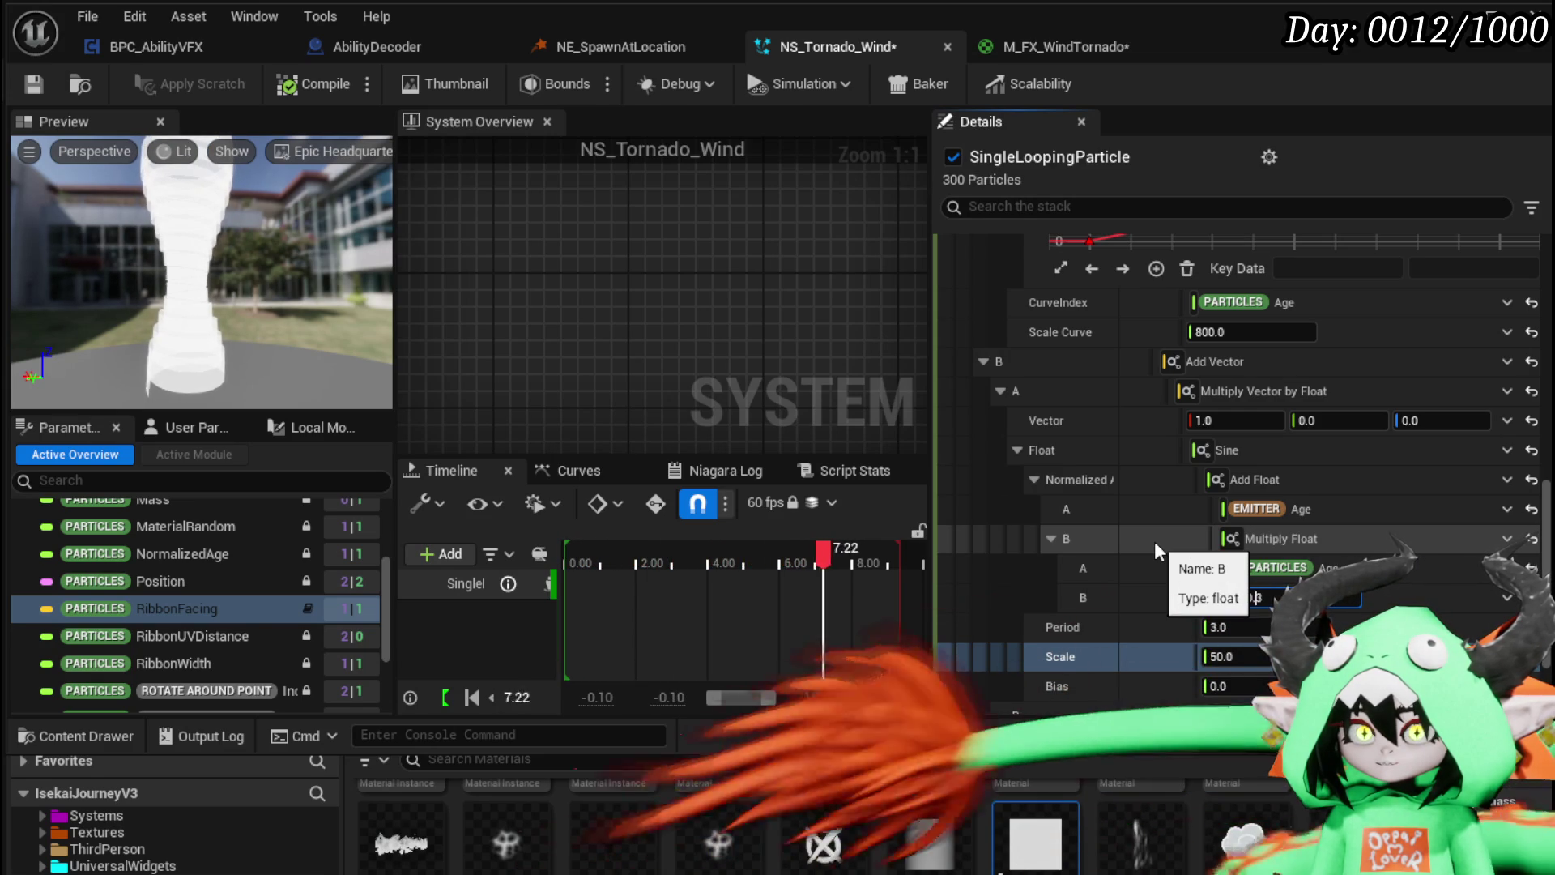
scroll(1151, 538, "down", 3)
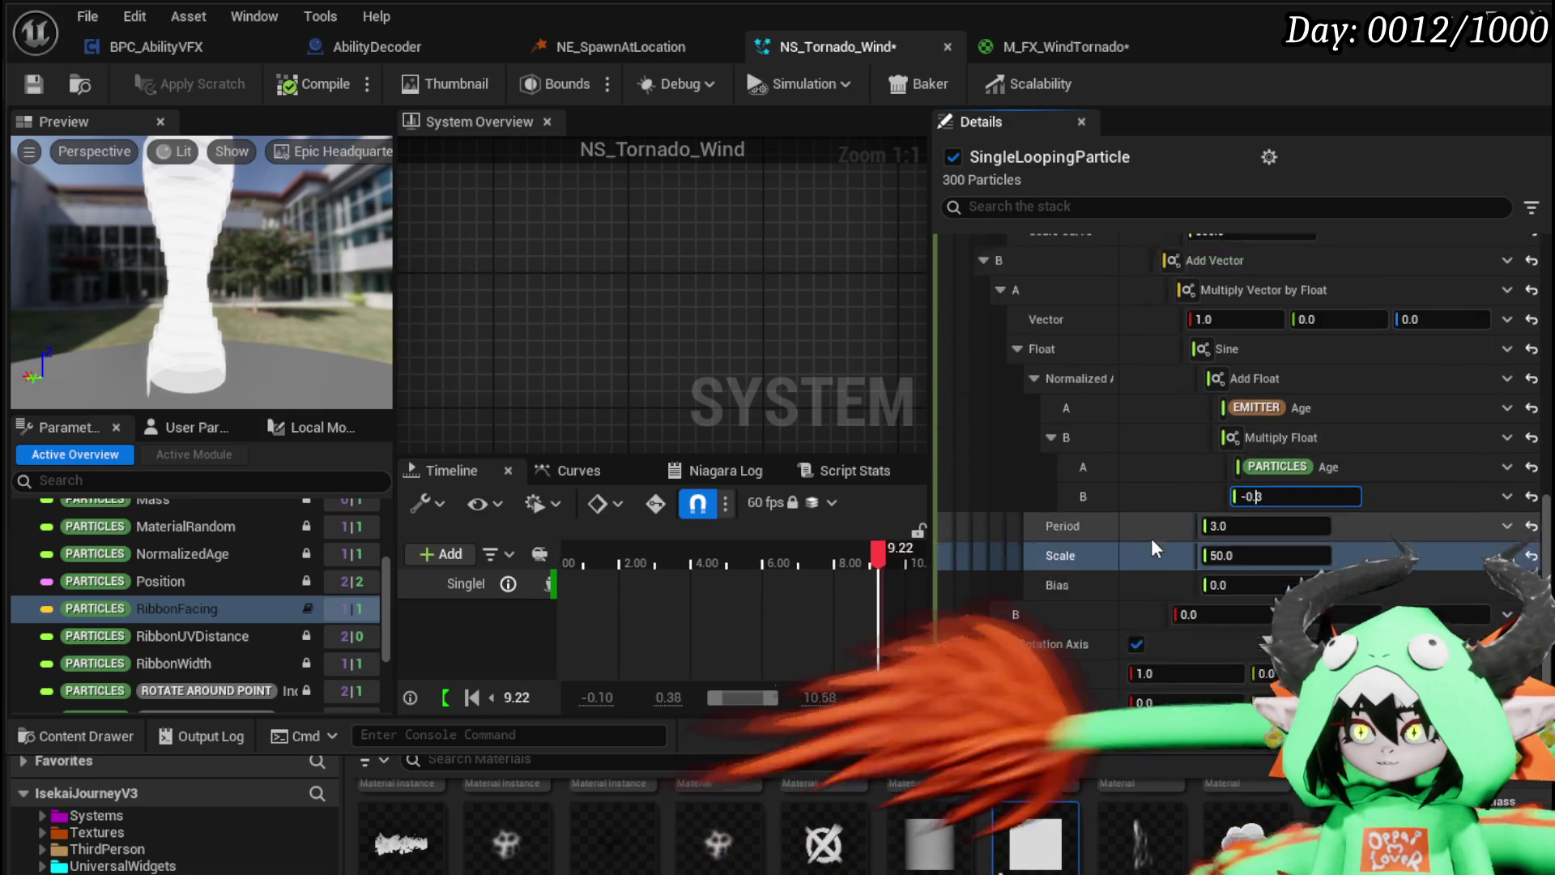
Step: Set the Radius curve's Scale Curve to 170
scroll(1147, 535, "up", 8)
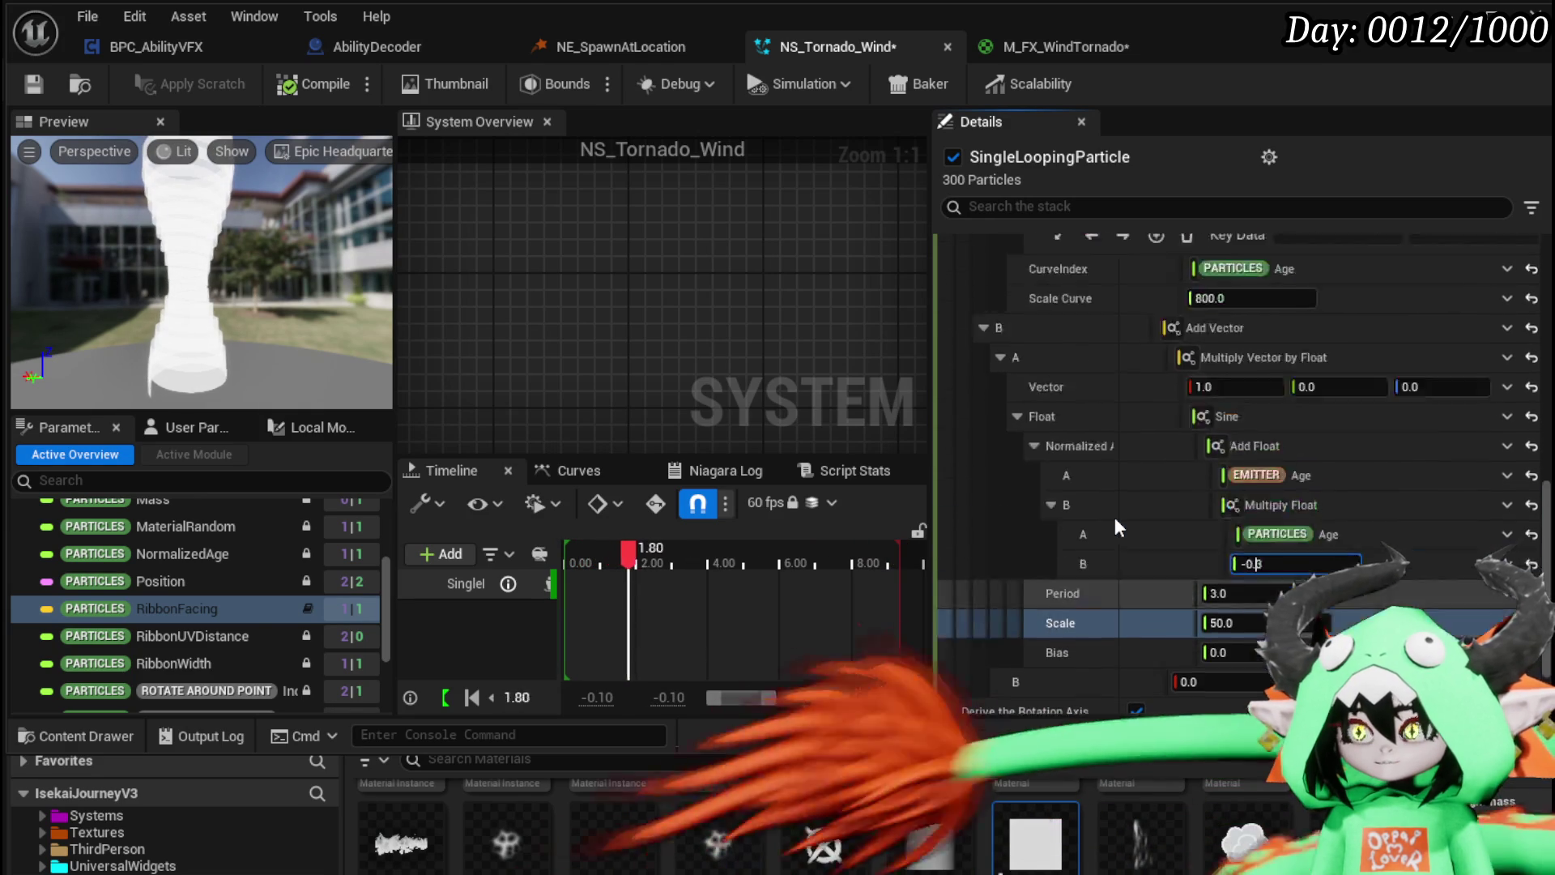
scroll(1063, 516, "up", 8)
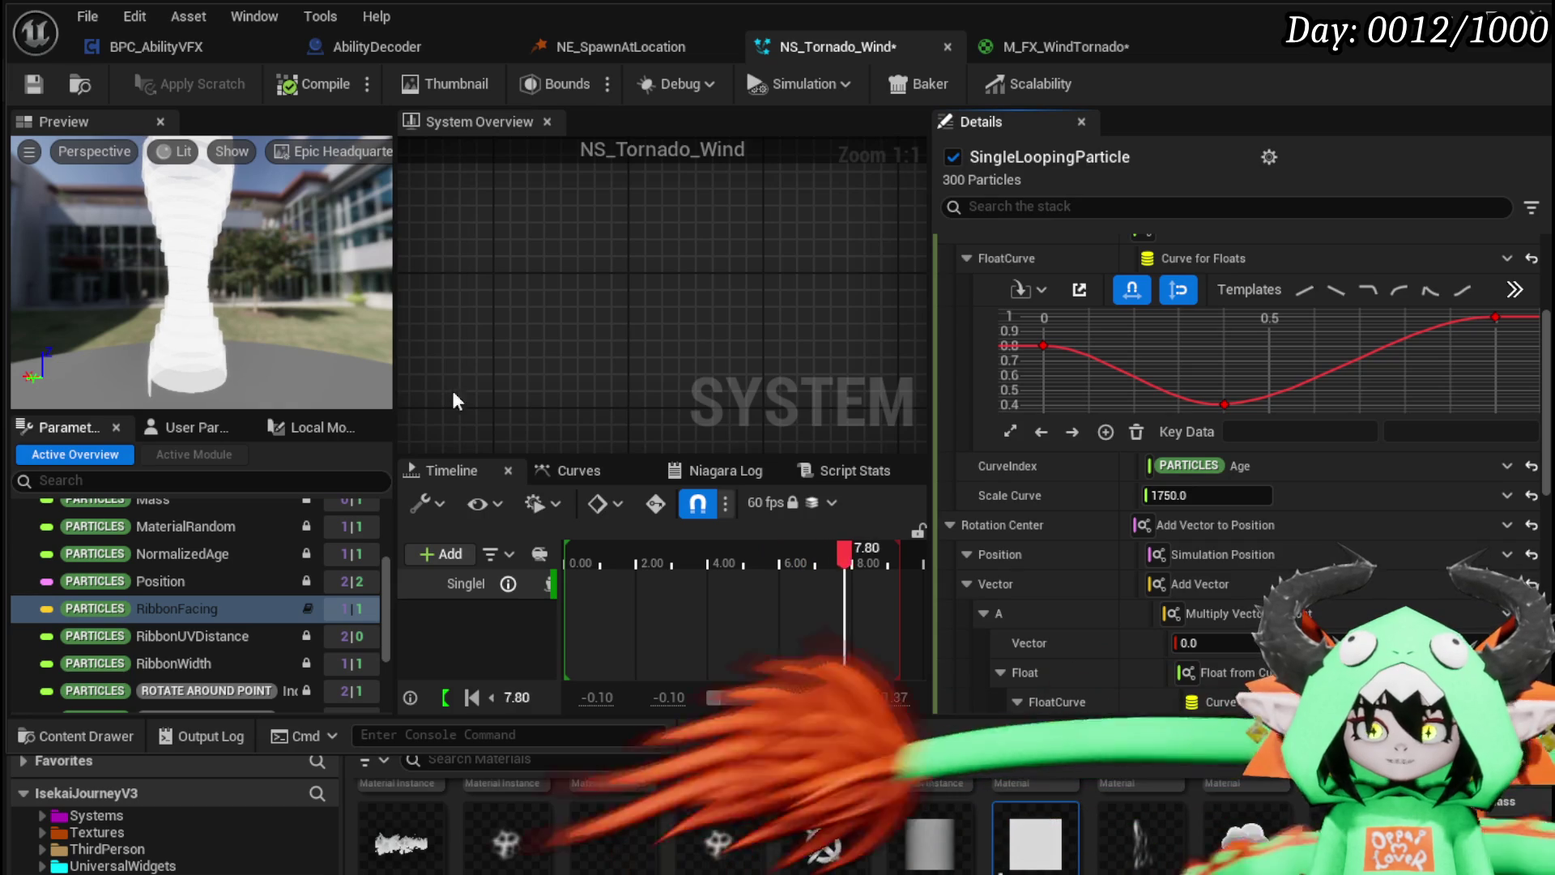
key("BackSpace")
type("0")
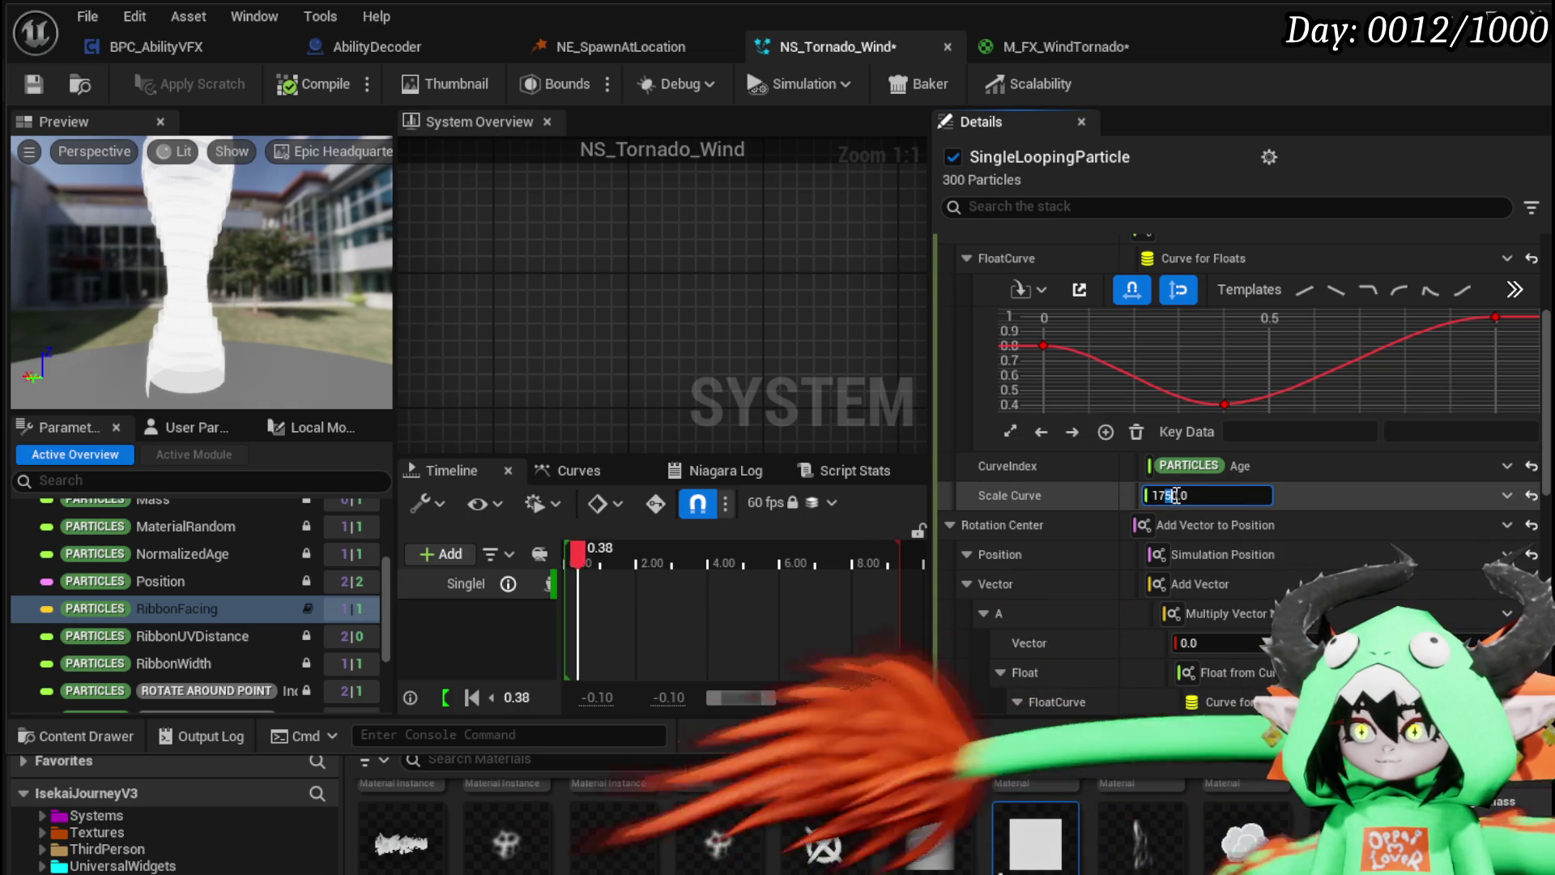
type(".")
key("Return")
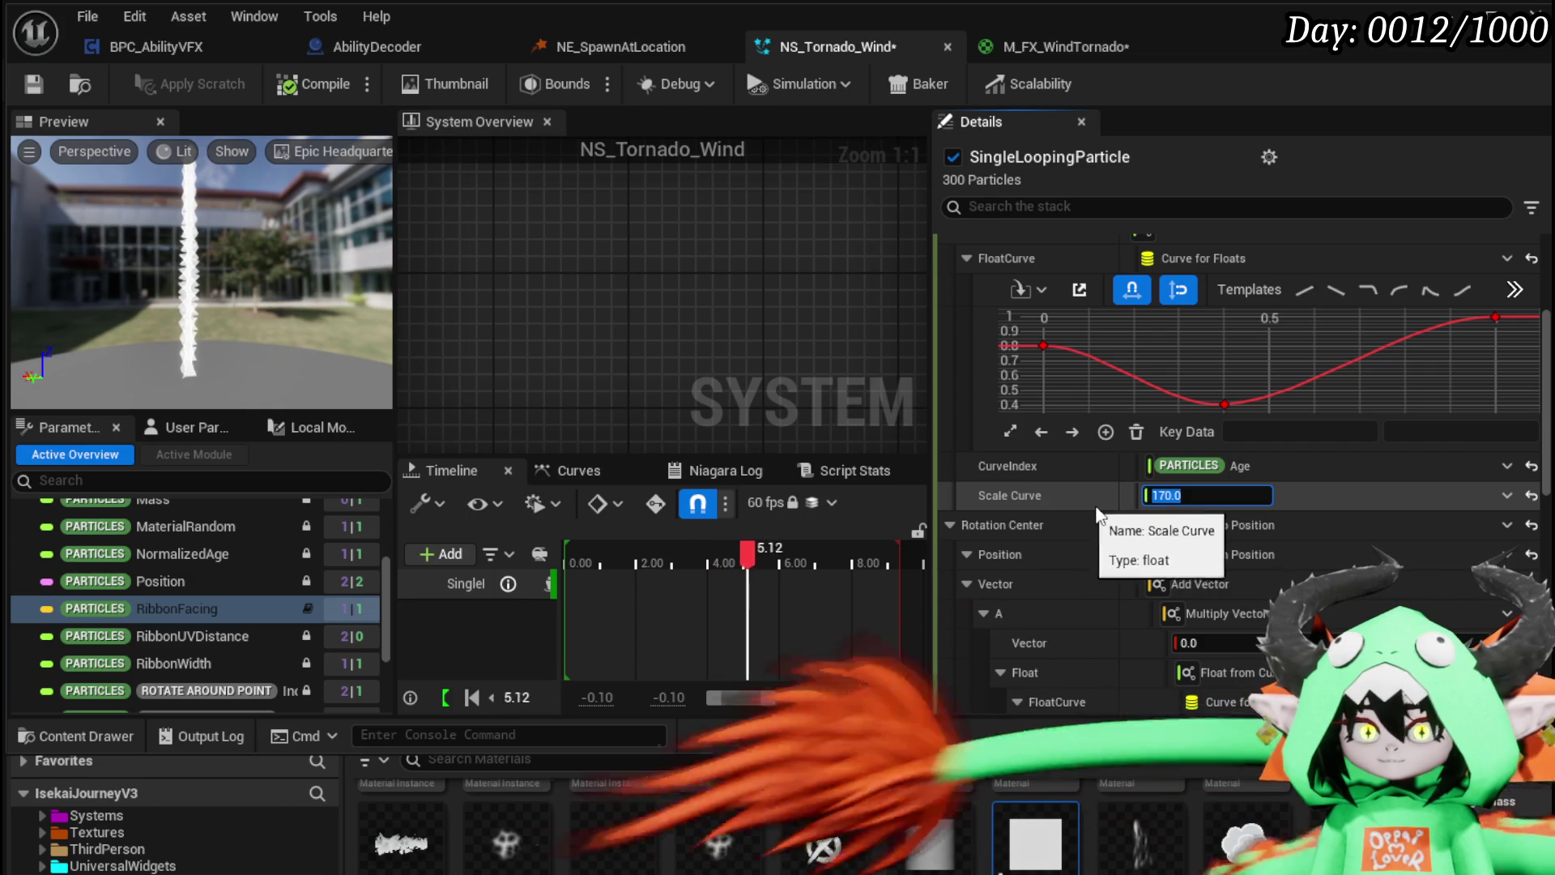
Step: Set Rotate Around Point's Rotation Rate to 50 after testing 1.5 and 10
scroll(945, 499, "up", 2)
left_click(1205, 239)
type("1")
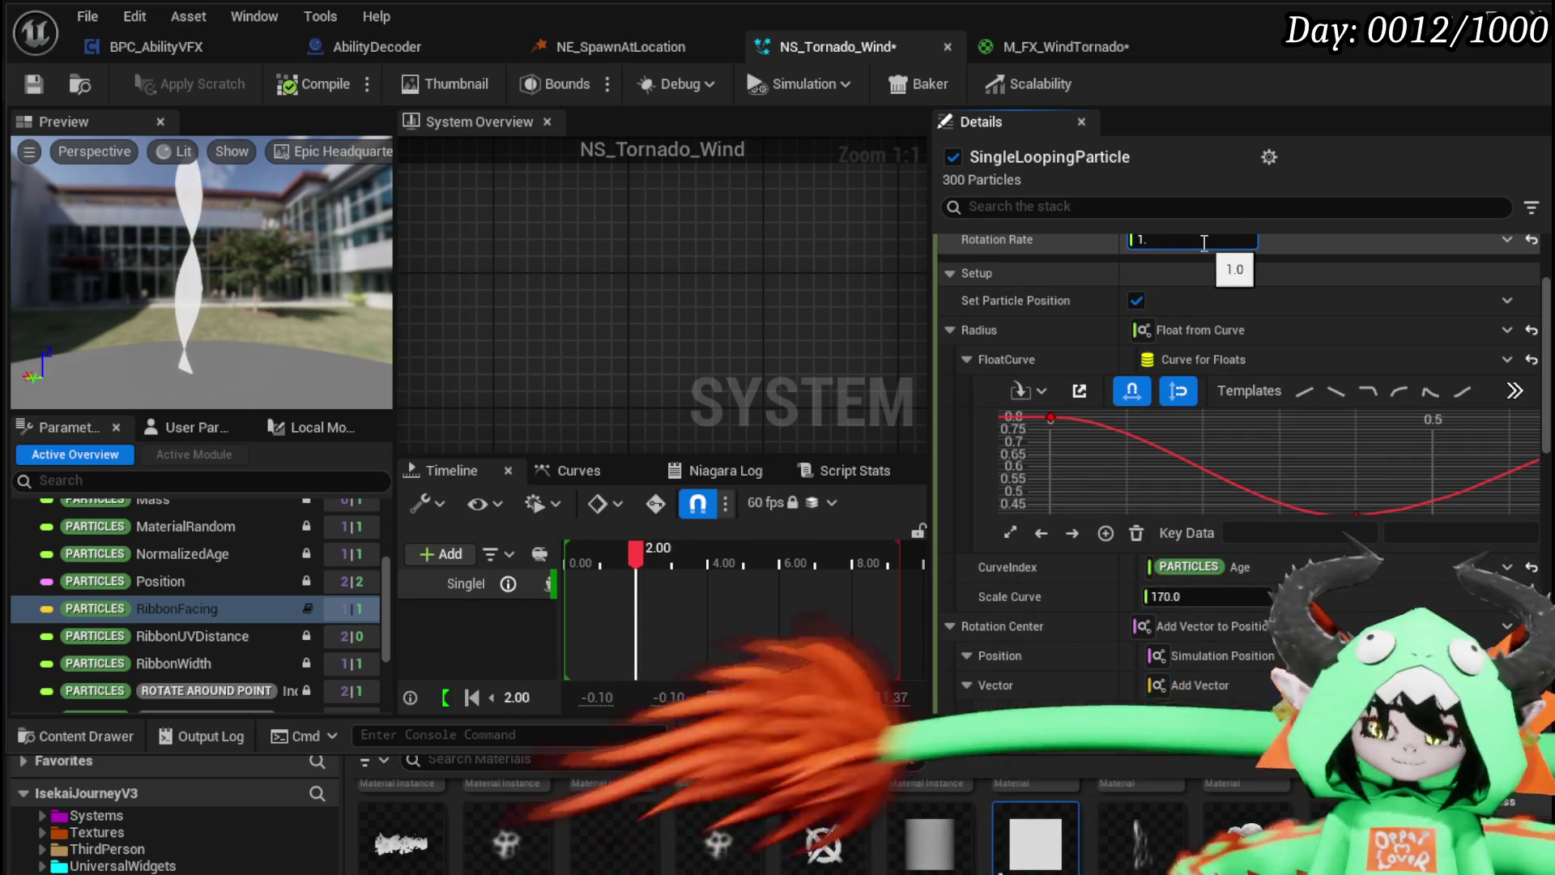
type(".5")
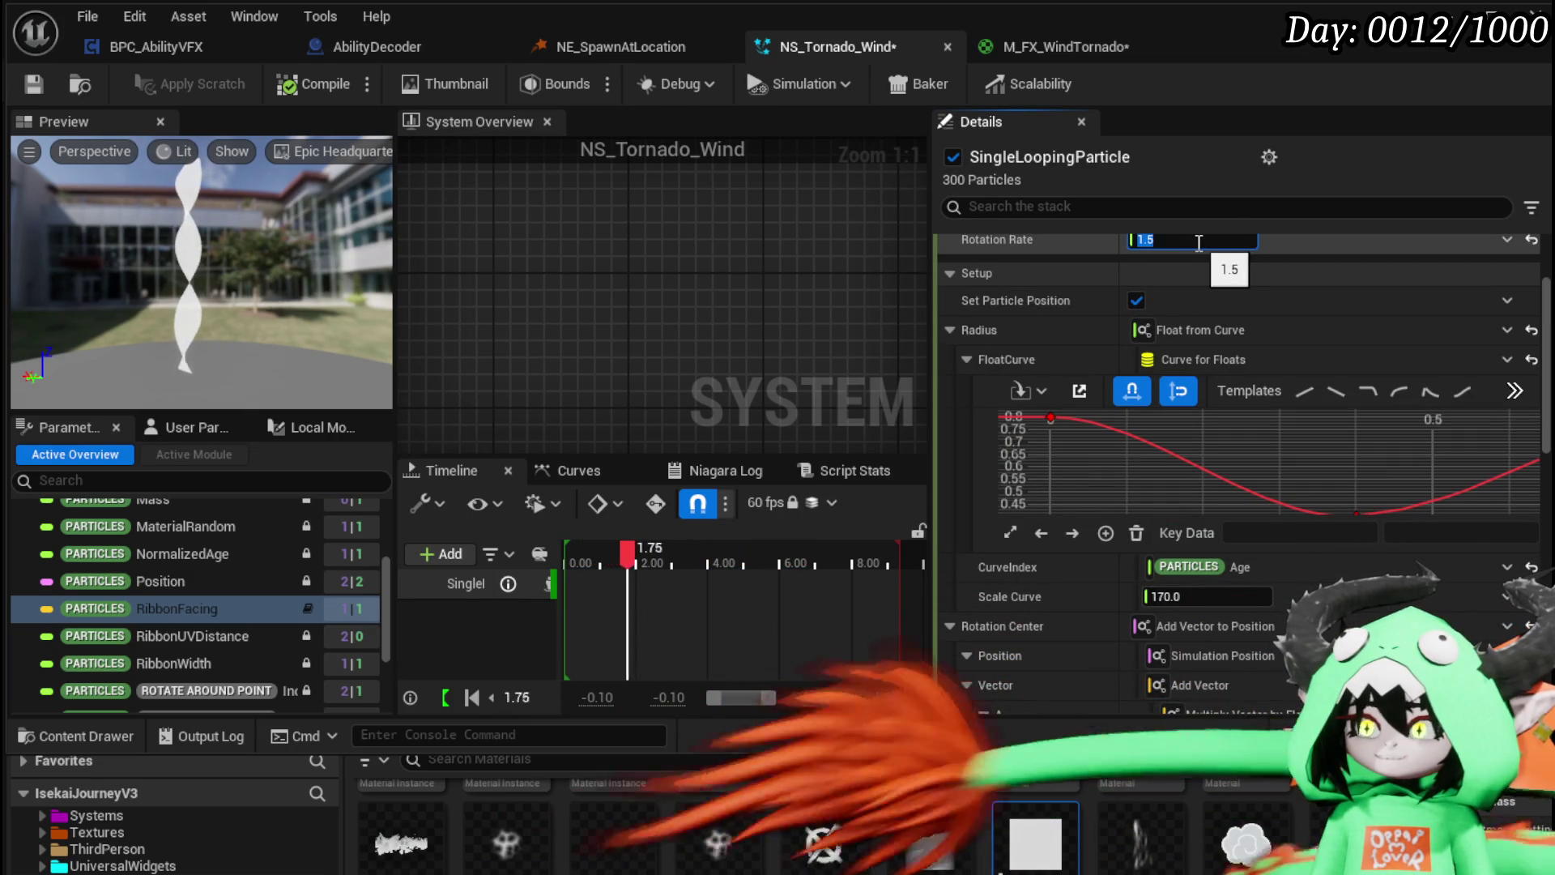
type("20")
key("BackSpace")
key("BackSpace")
key("BackSpace")
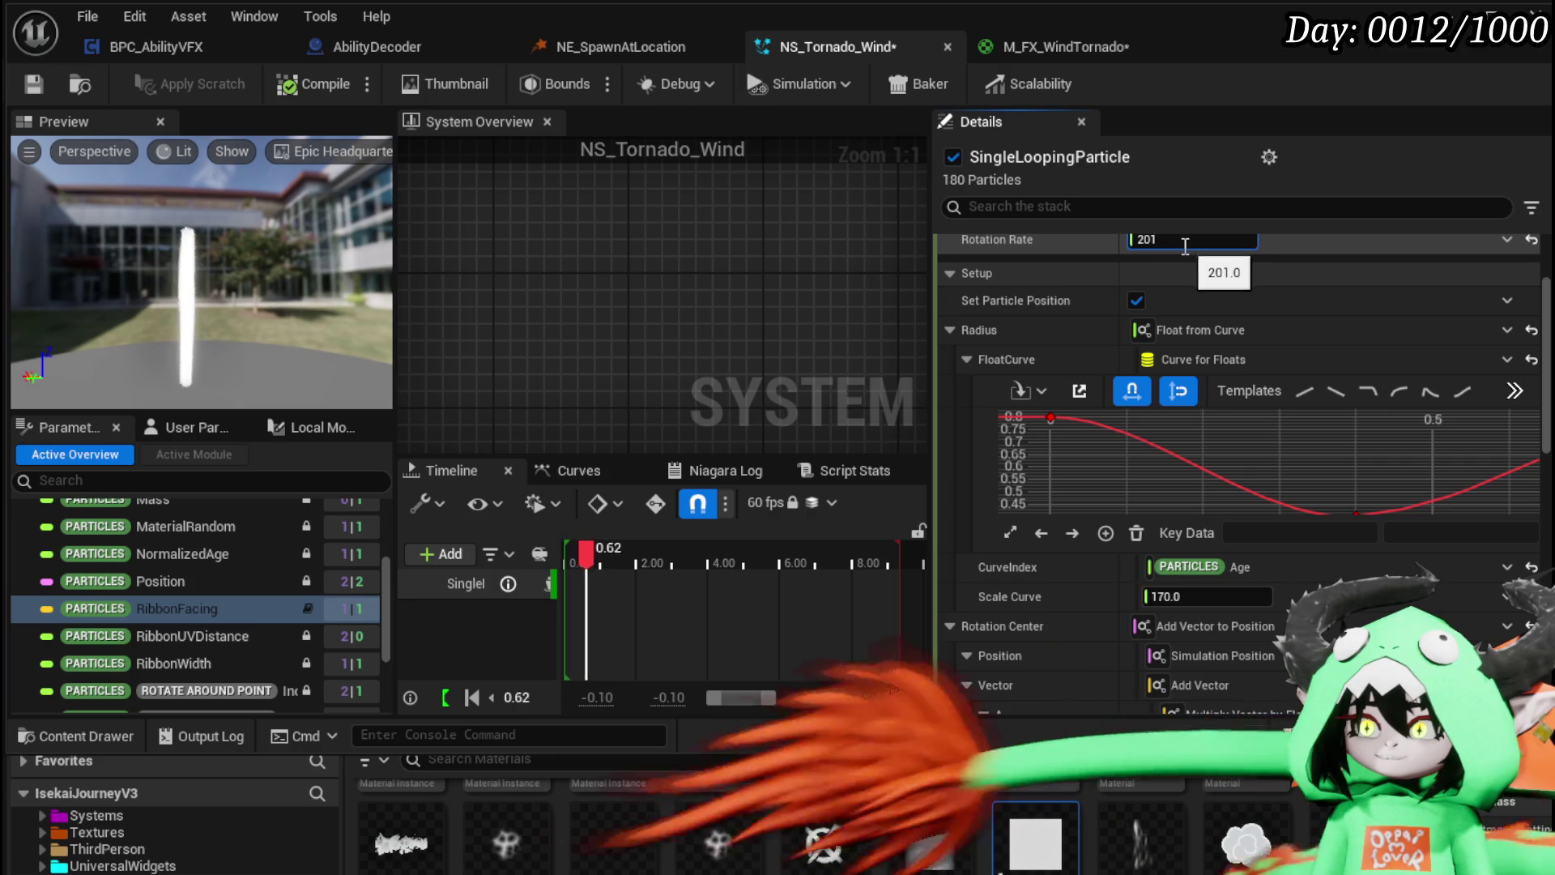
type("1")
key("BackSpace")
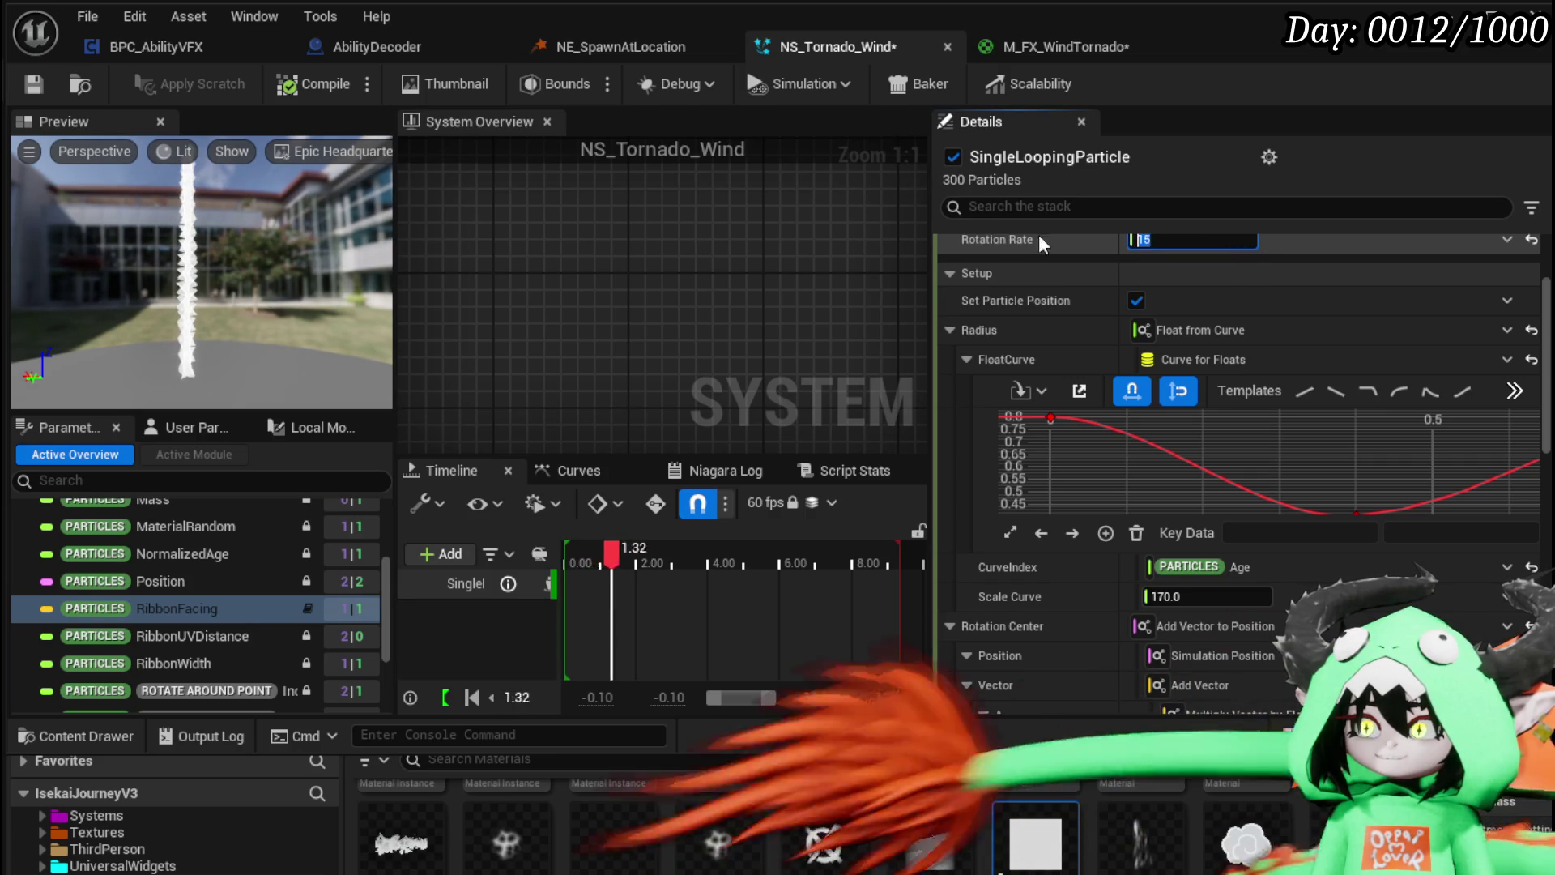
type("0")
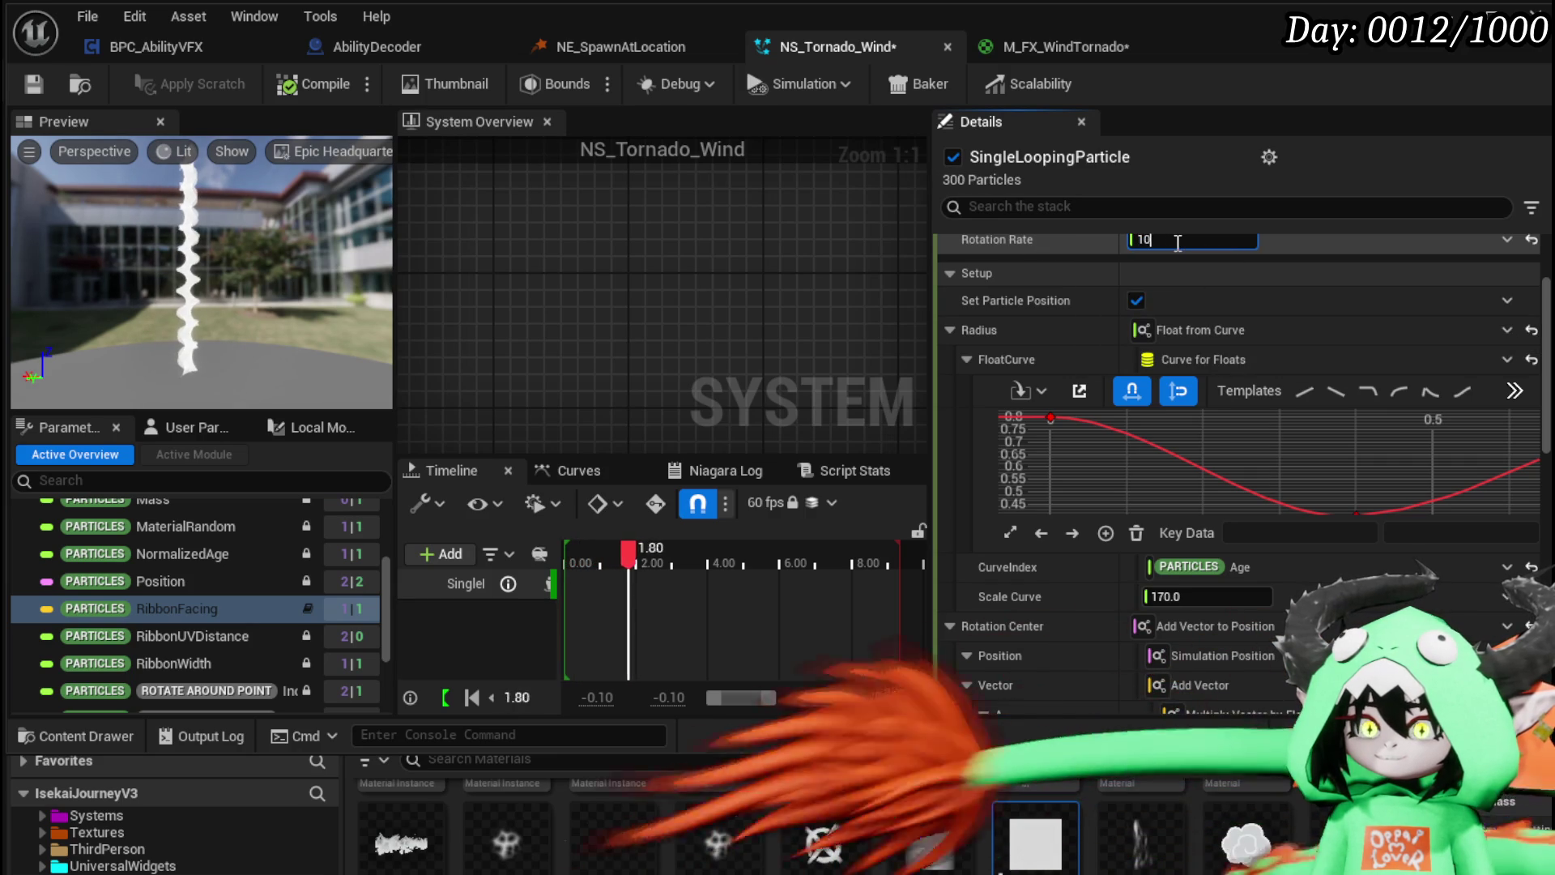
key("BackSpace")
type(".5")
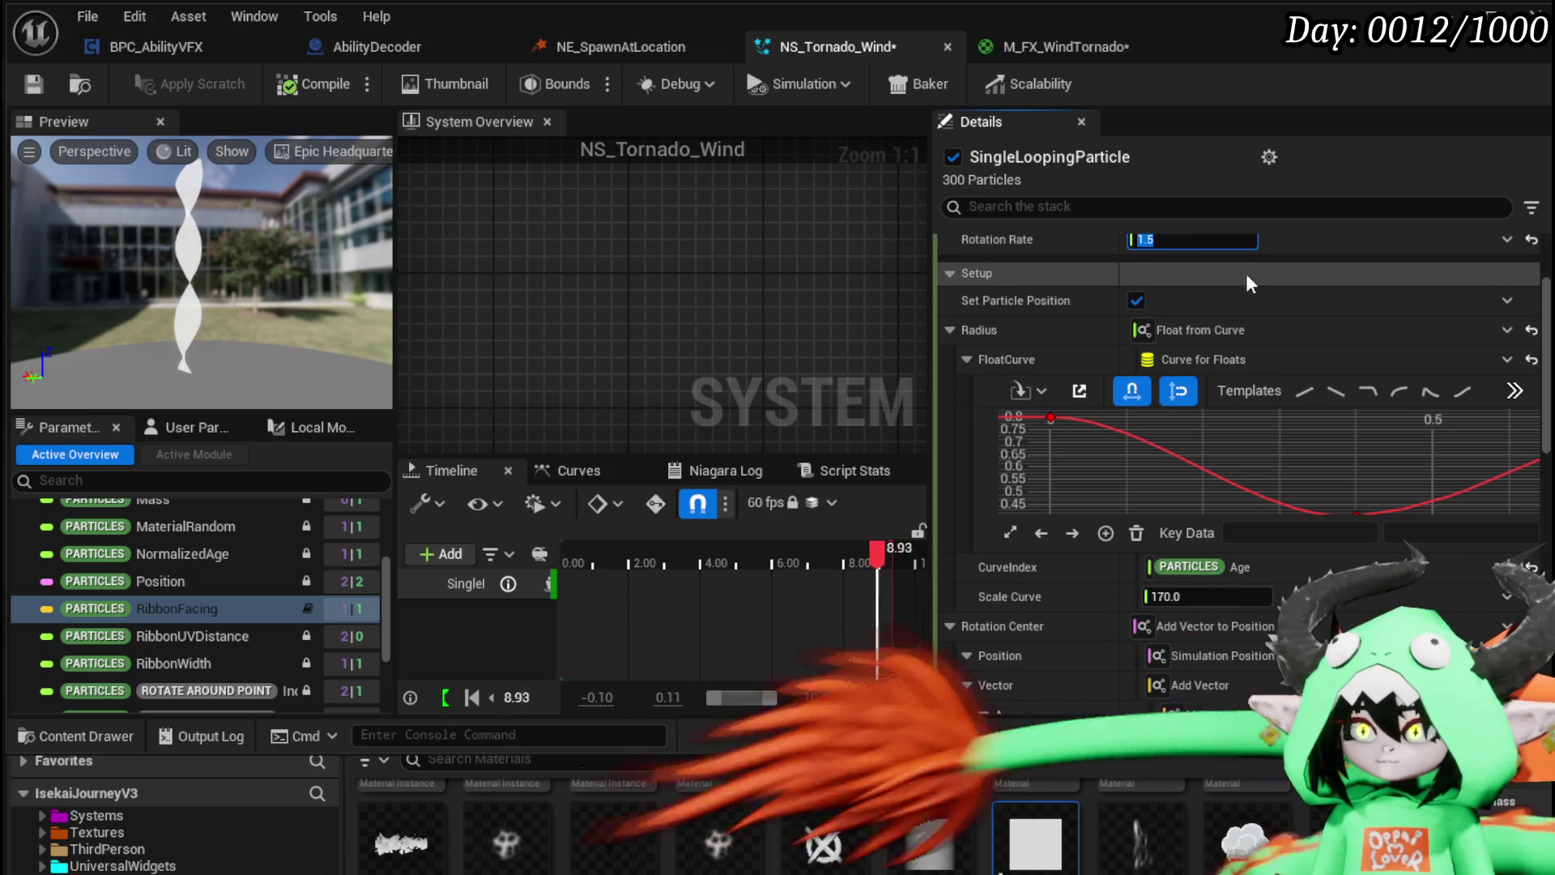
type("50")
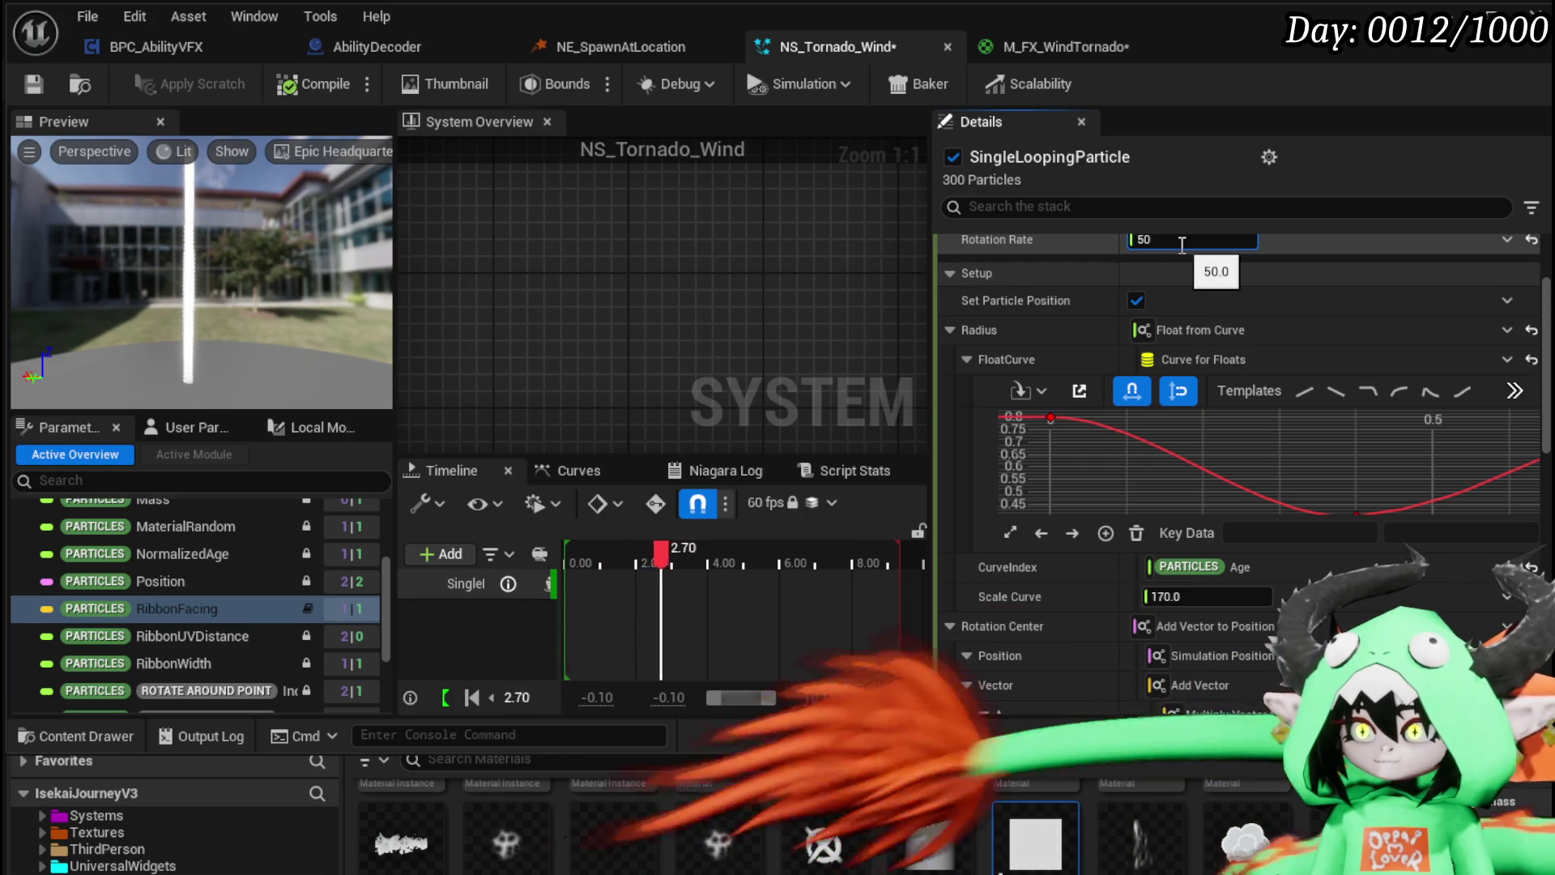
left_click(1167, 597)
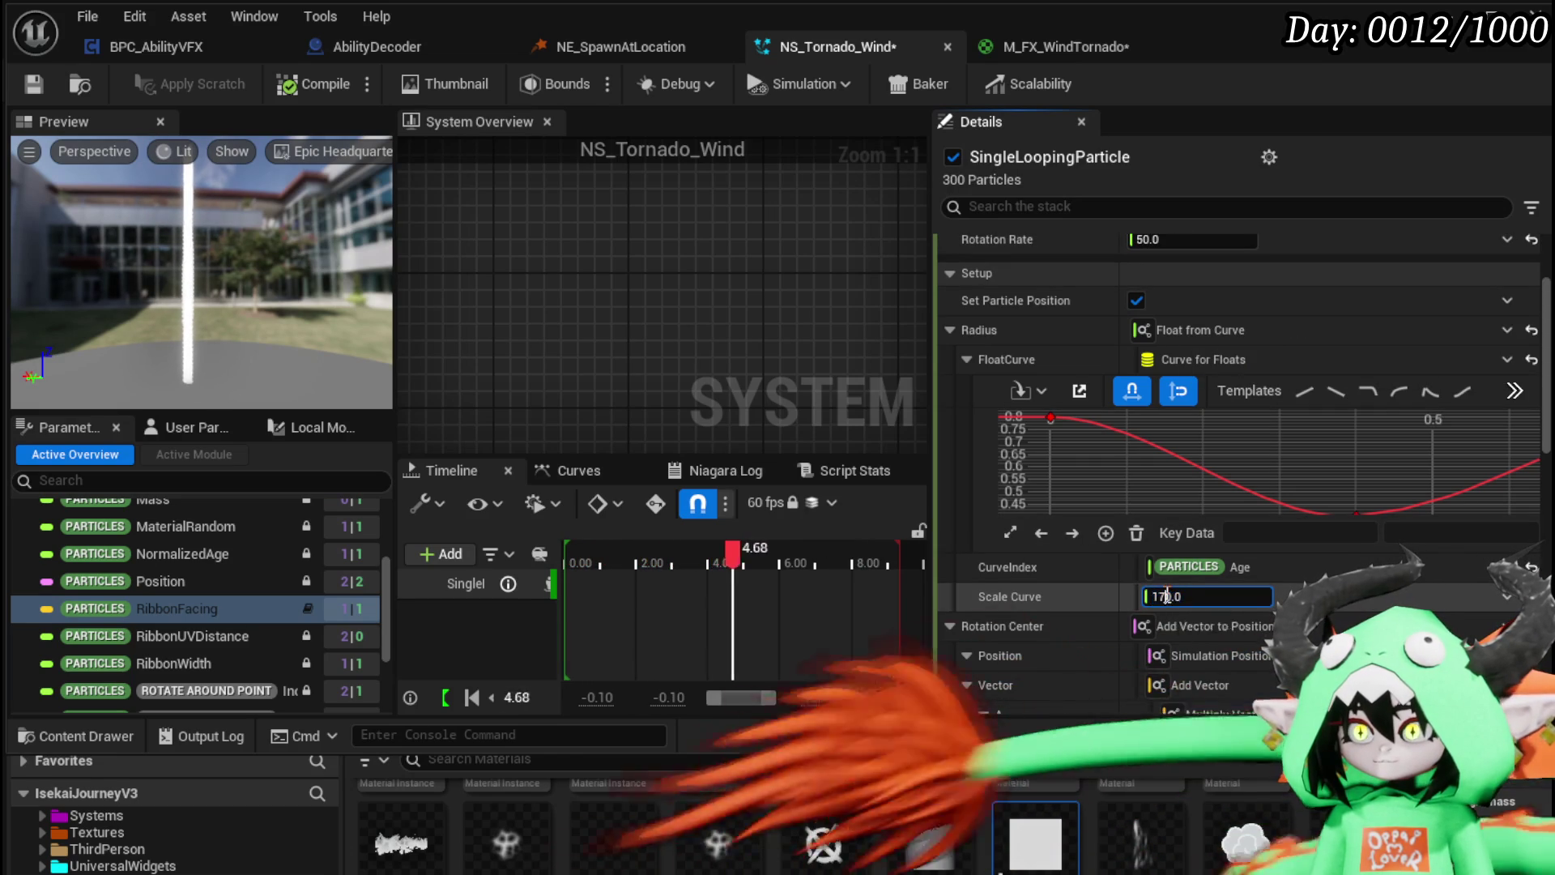
type("1750")
Step: Commit the radius scale, set Rotation Phase to 5.0, and try new Rotation Rates
key("Return")
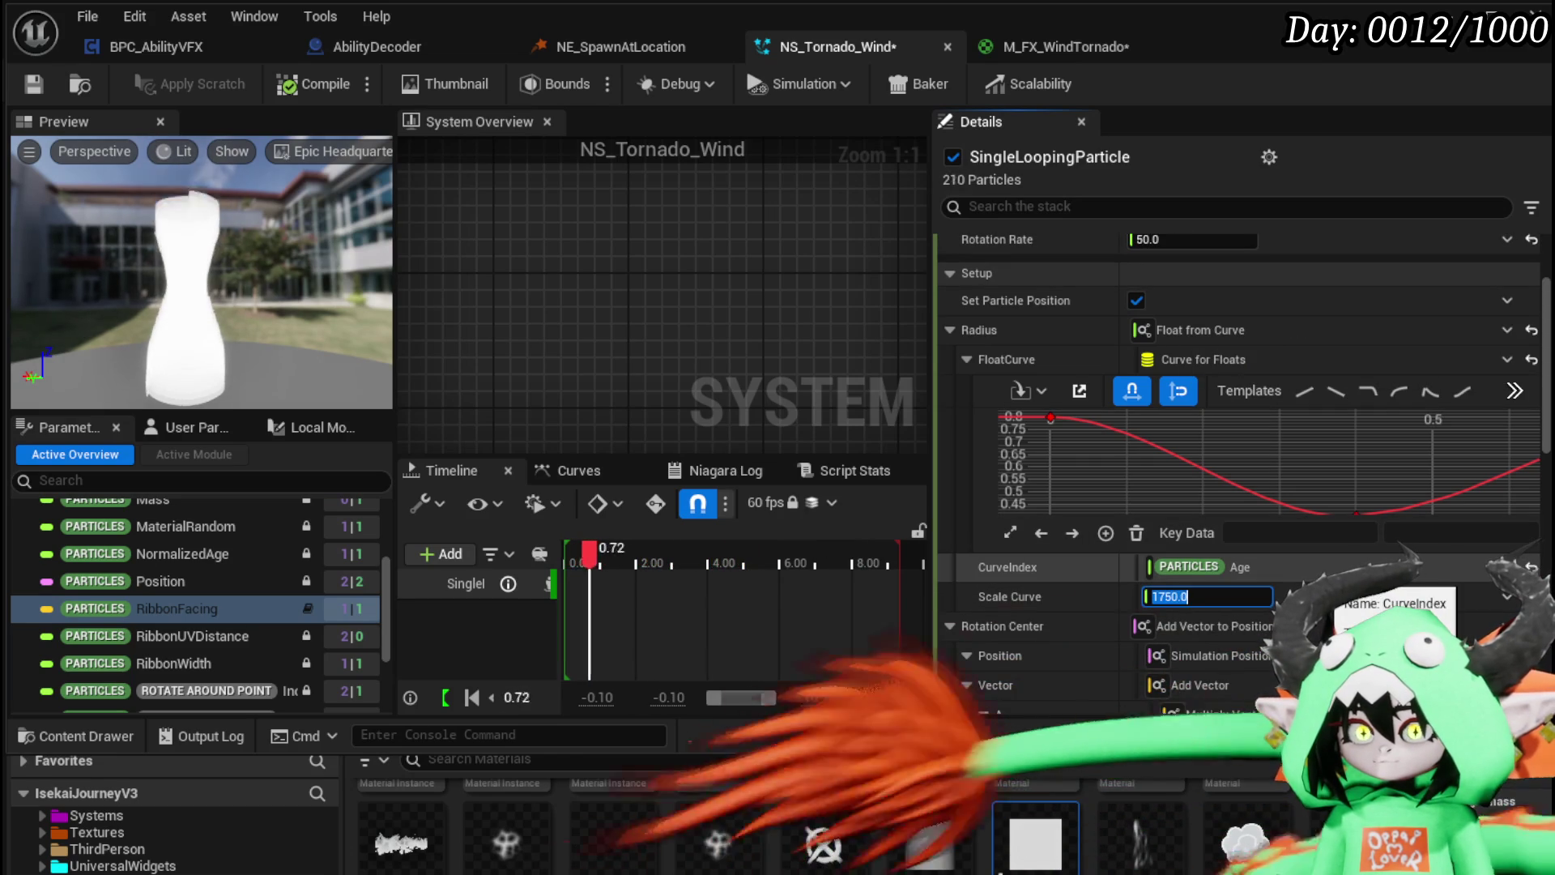
scroll(1009, 295, "up", 3)
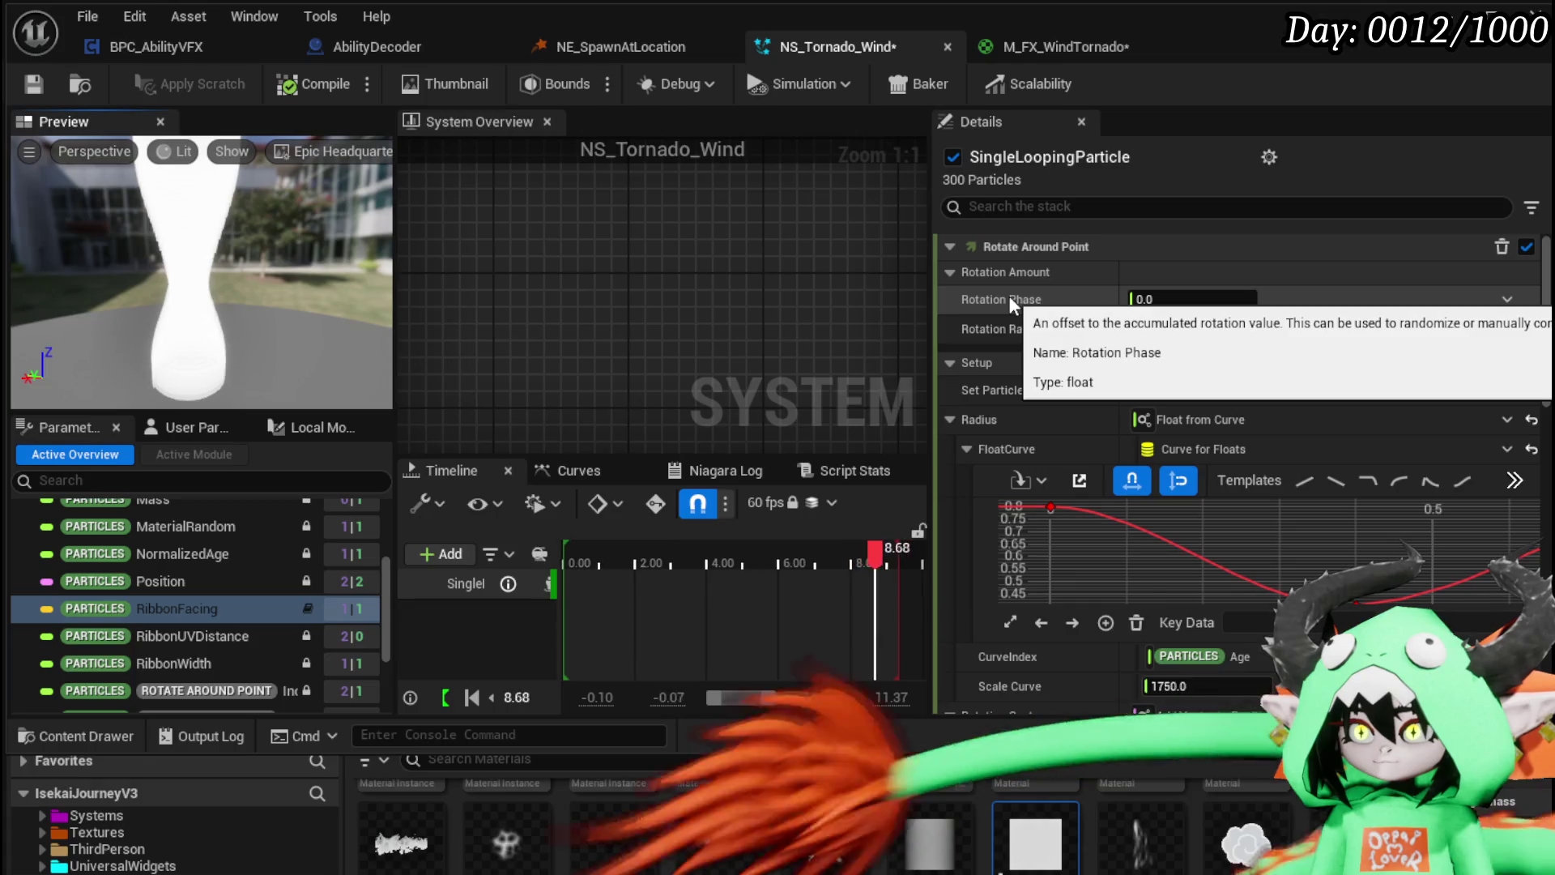
left_click(1183, 299)
type("5")
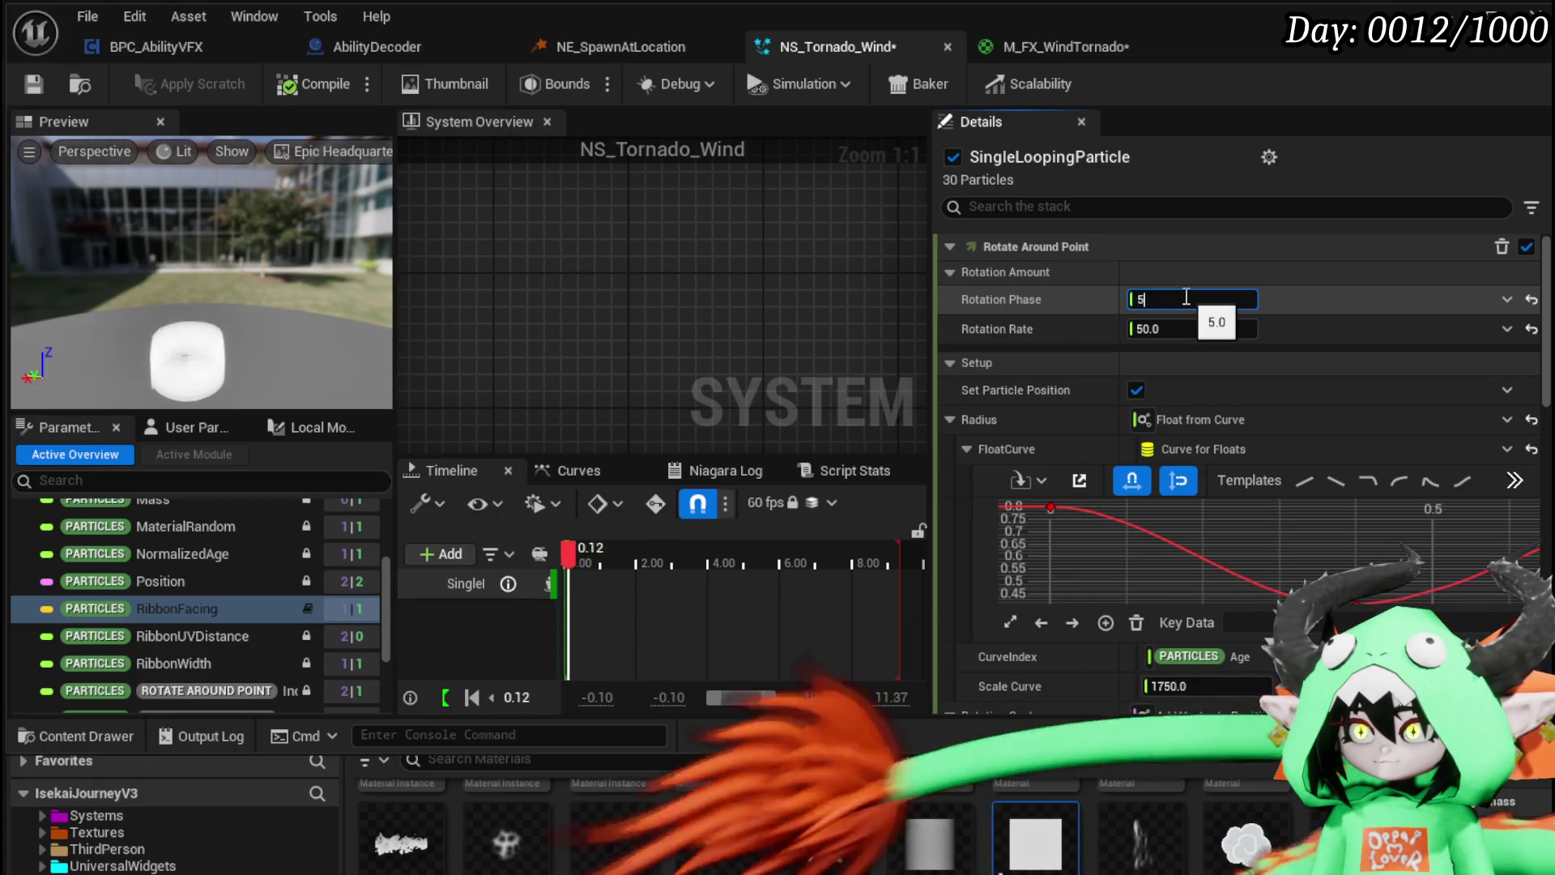
left_click(1178, 328)
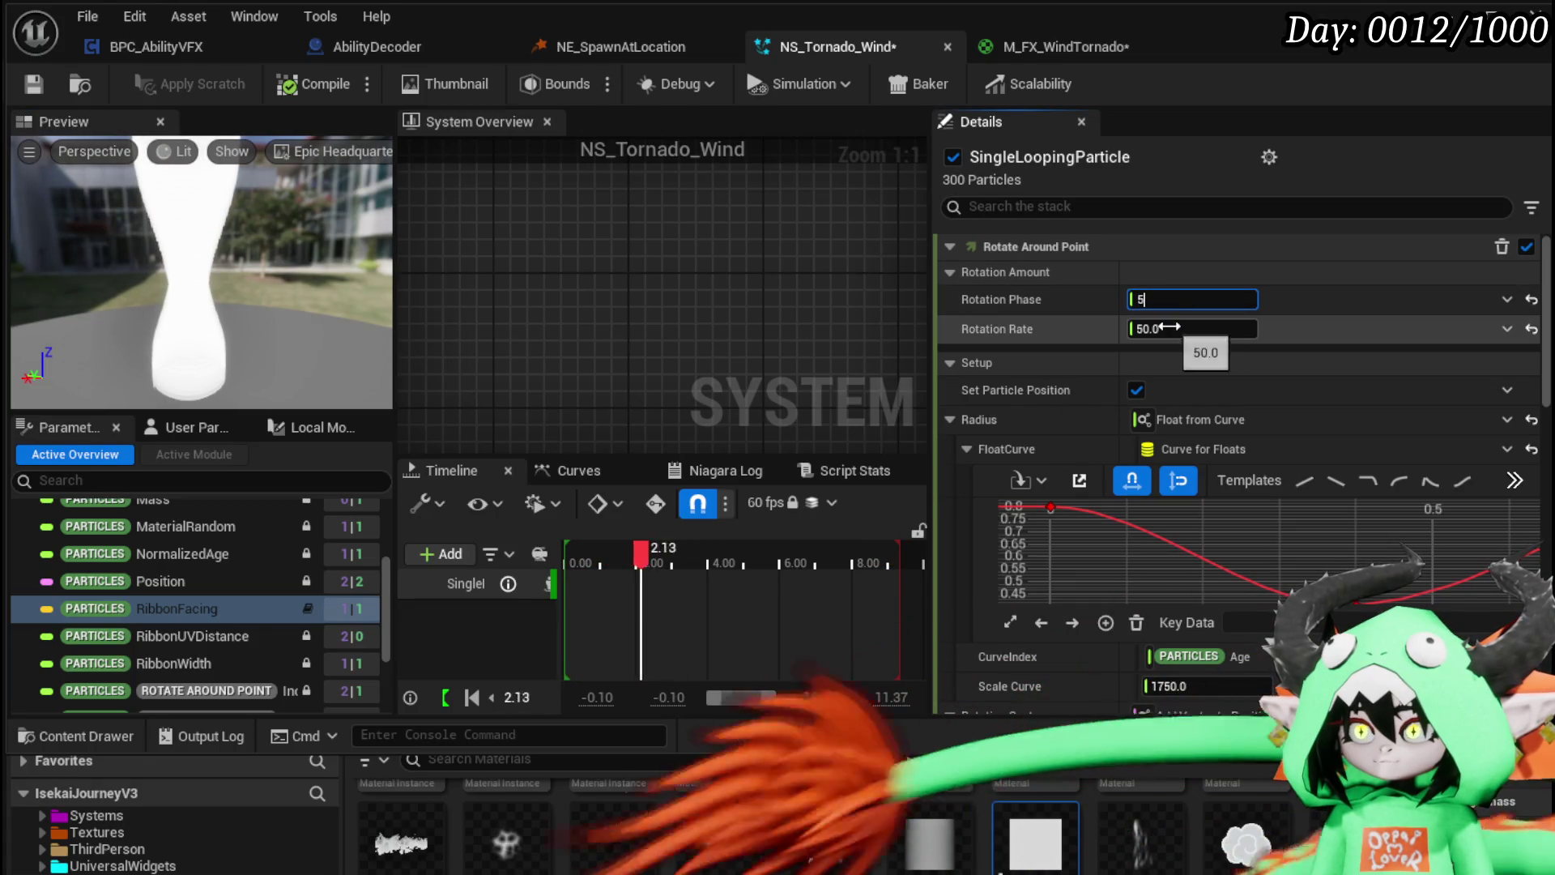
type("1")
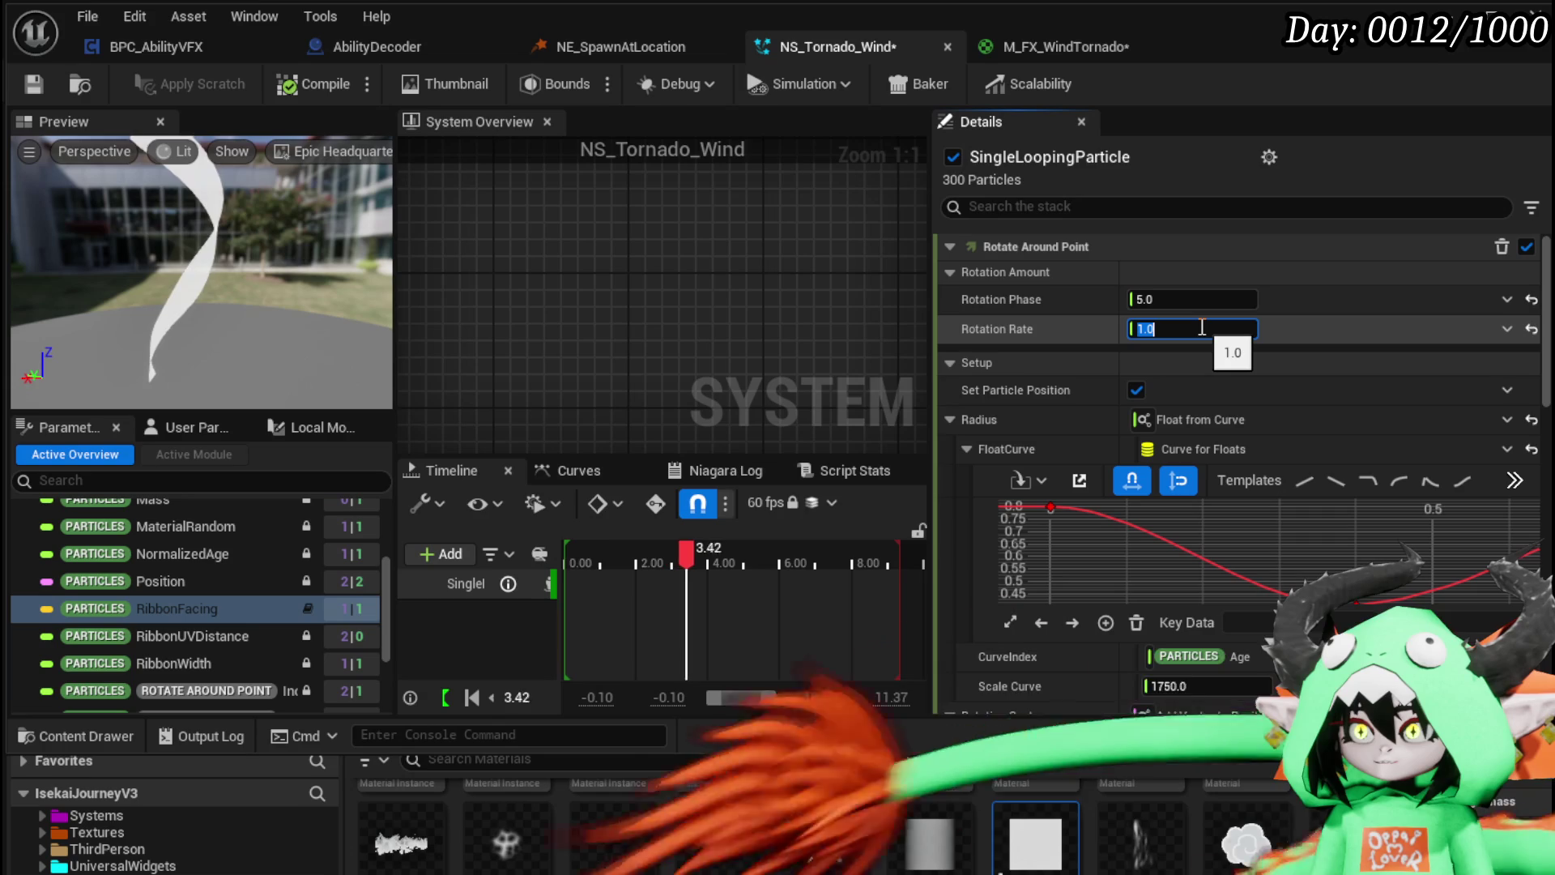
type("2")
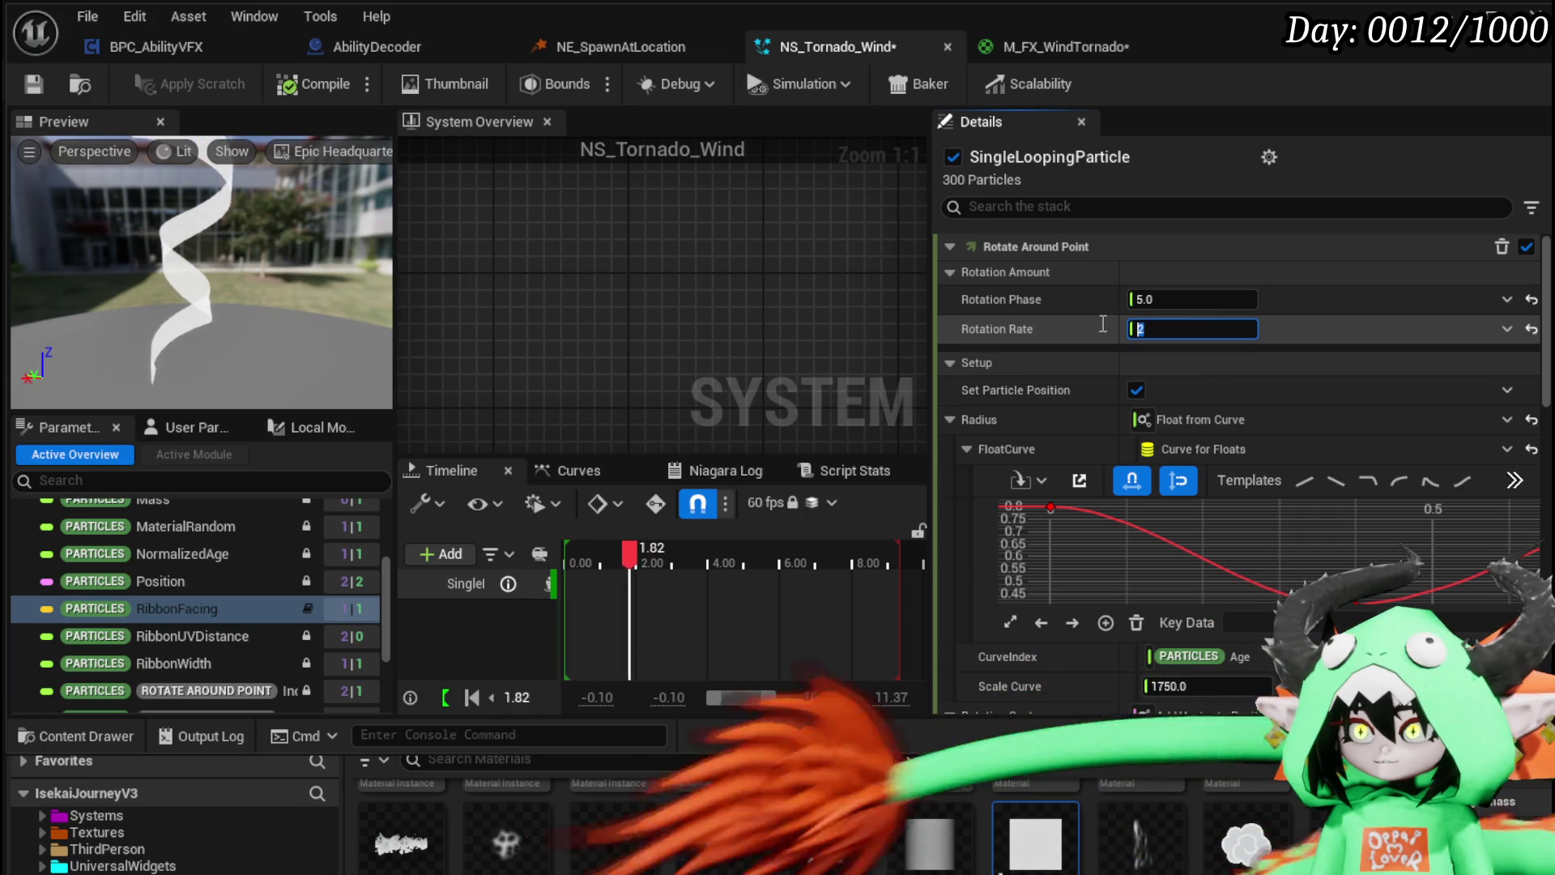
type("3")
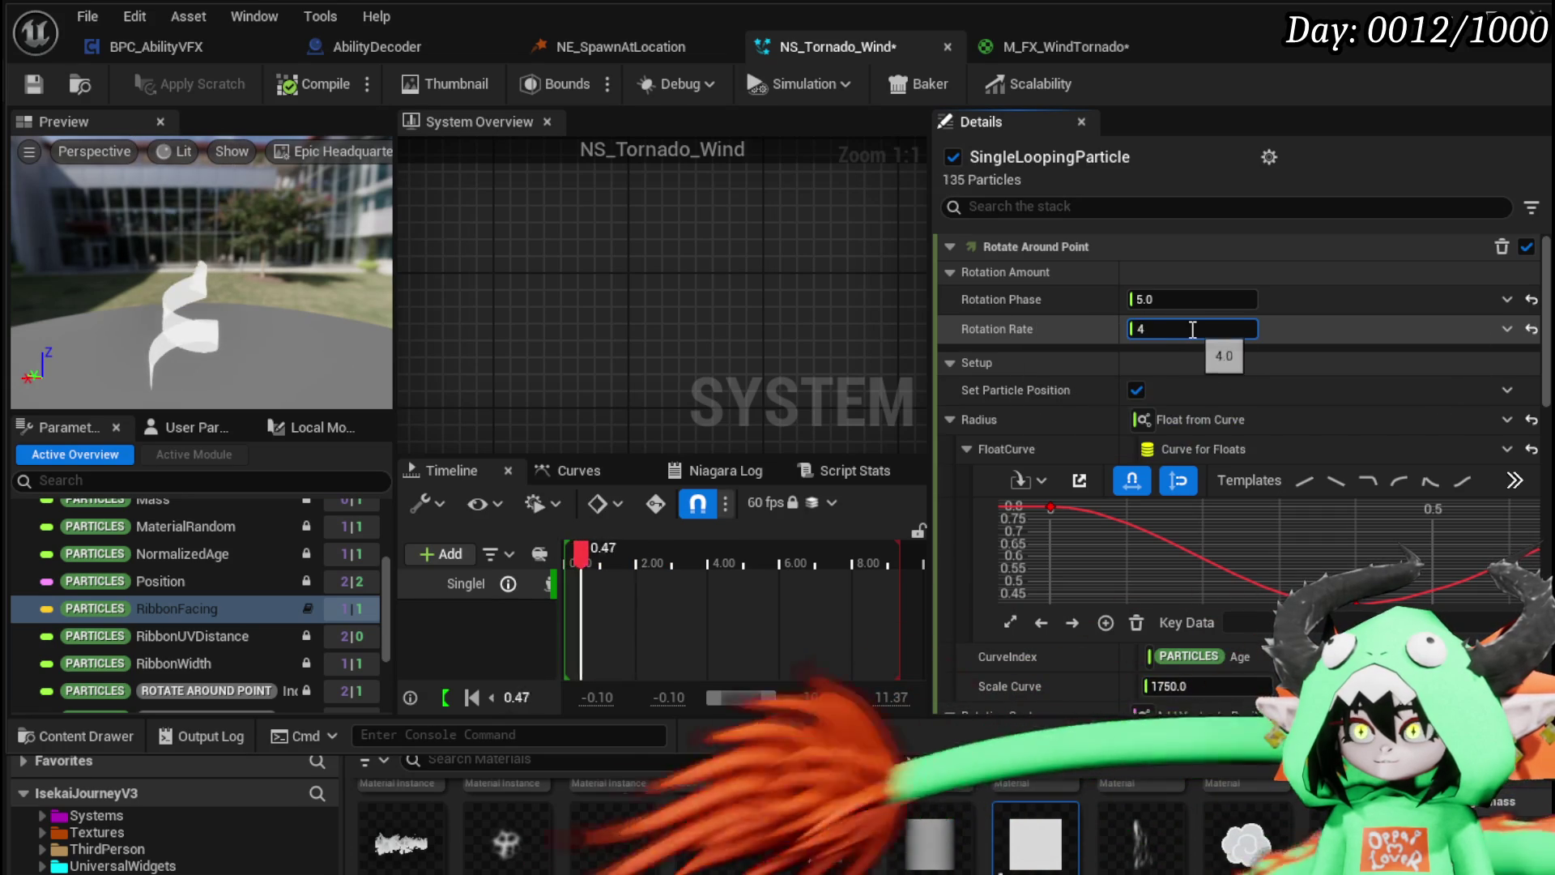
type("4")
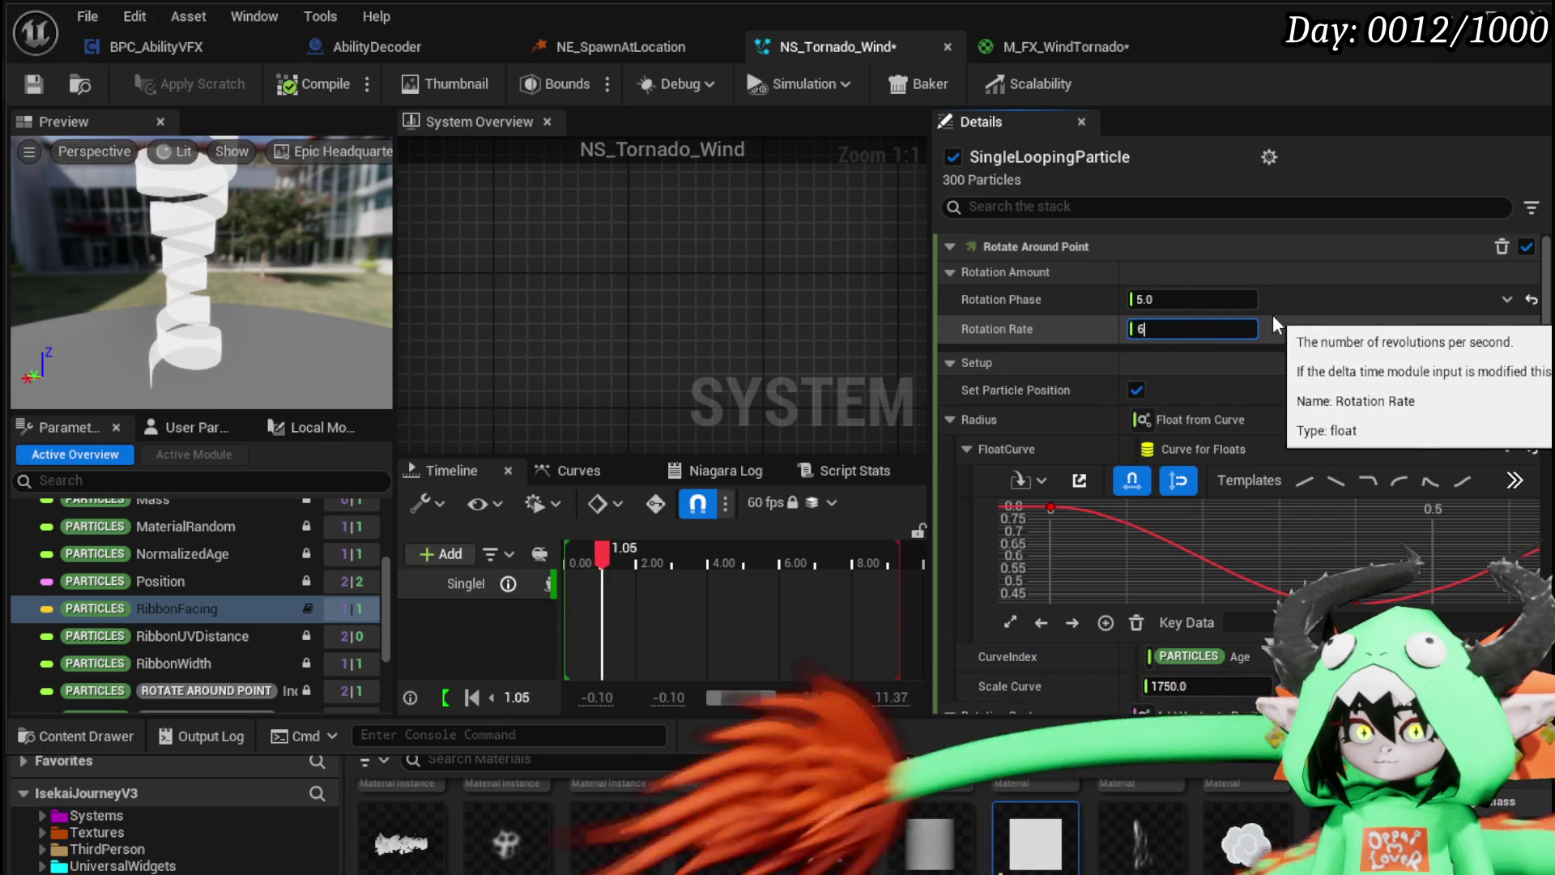
type("7")
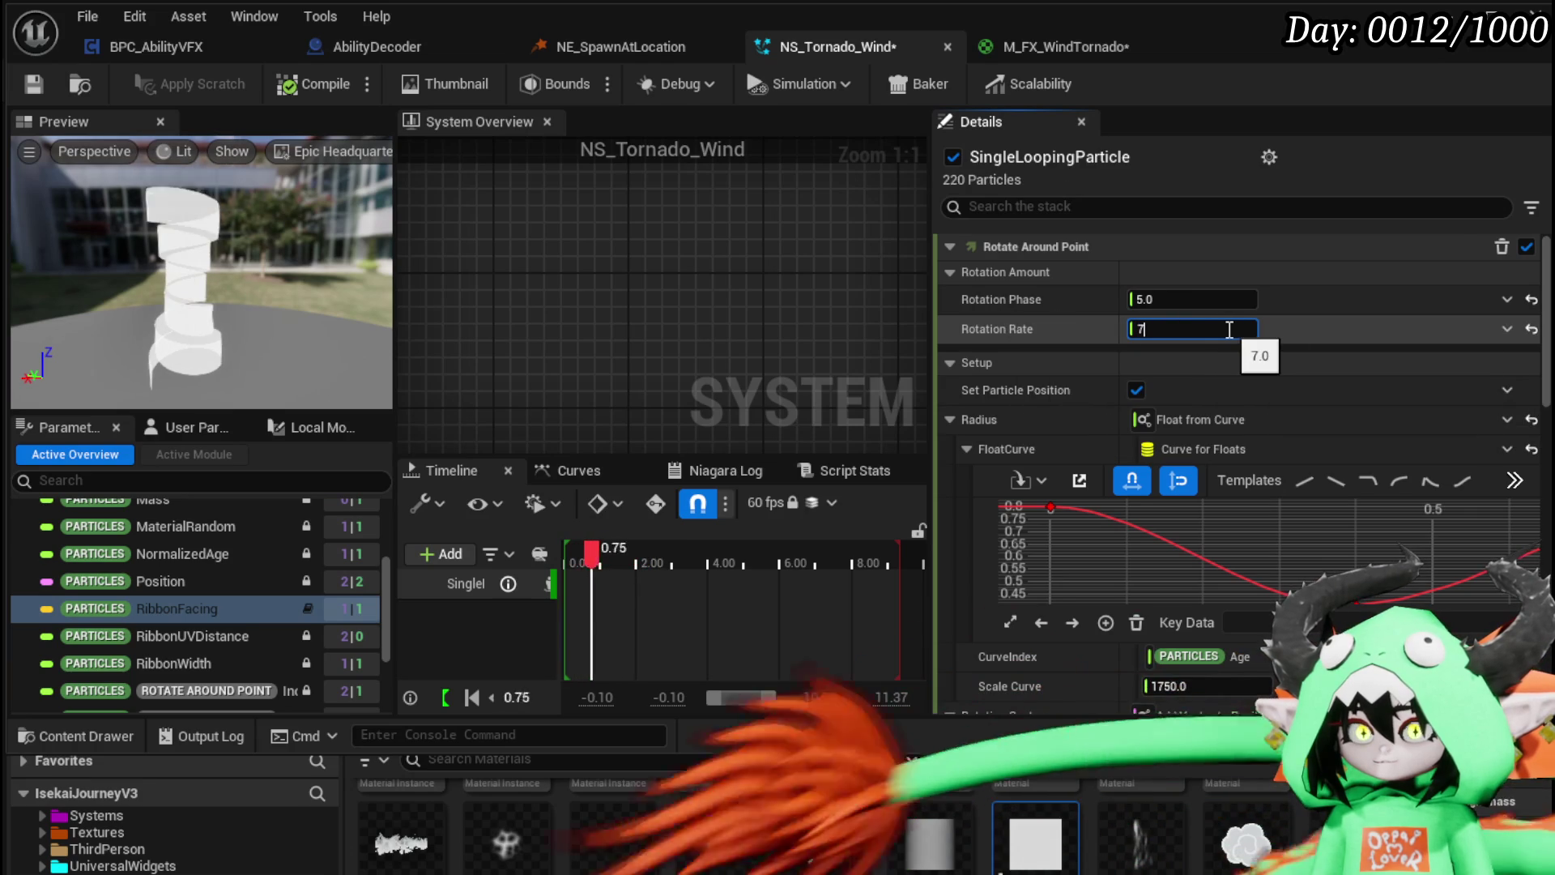
Step: Keep the radius Scale Curve at 170.0 and settle Rotation Rate at 5.0
scroll(1017, 328, "down", 2)
left_click(1161, 549)
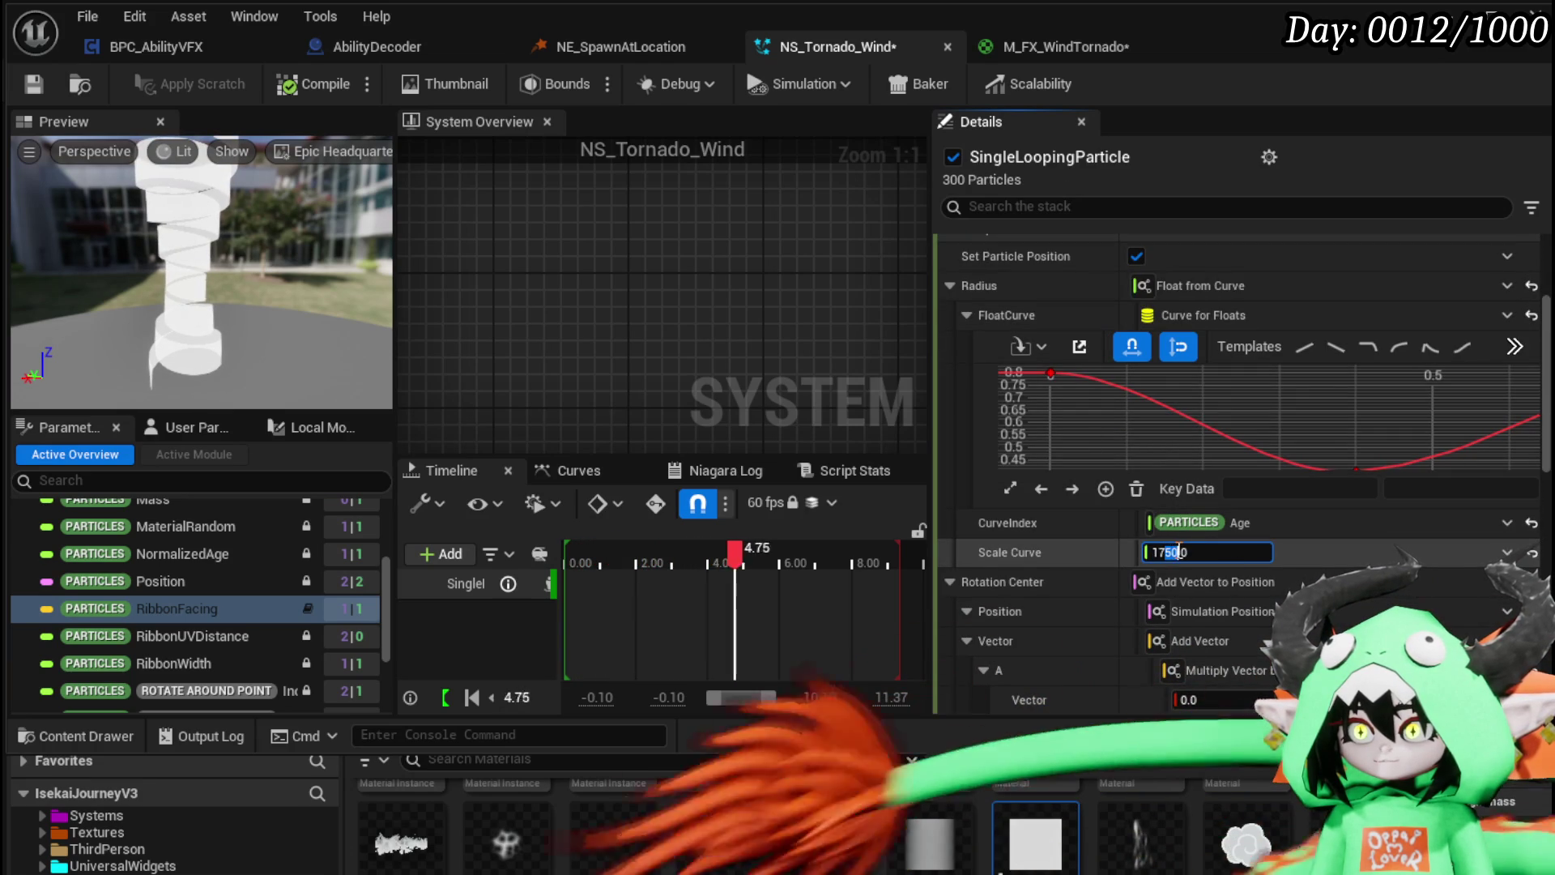
type("0")
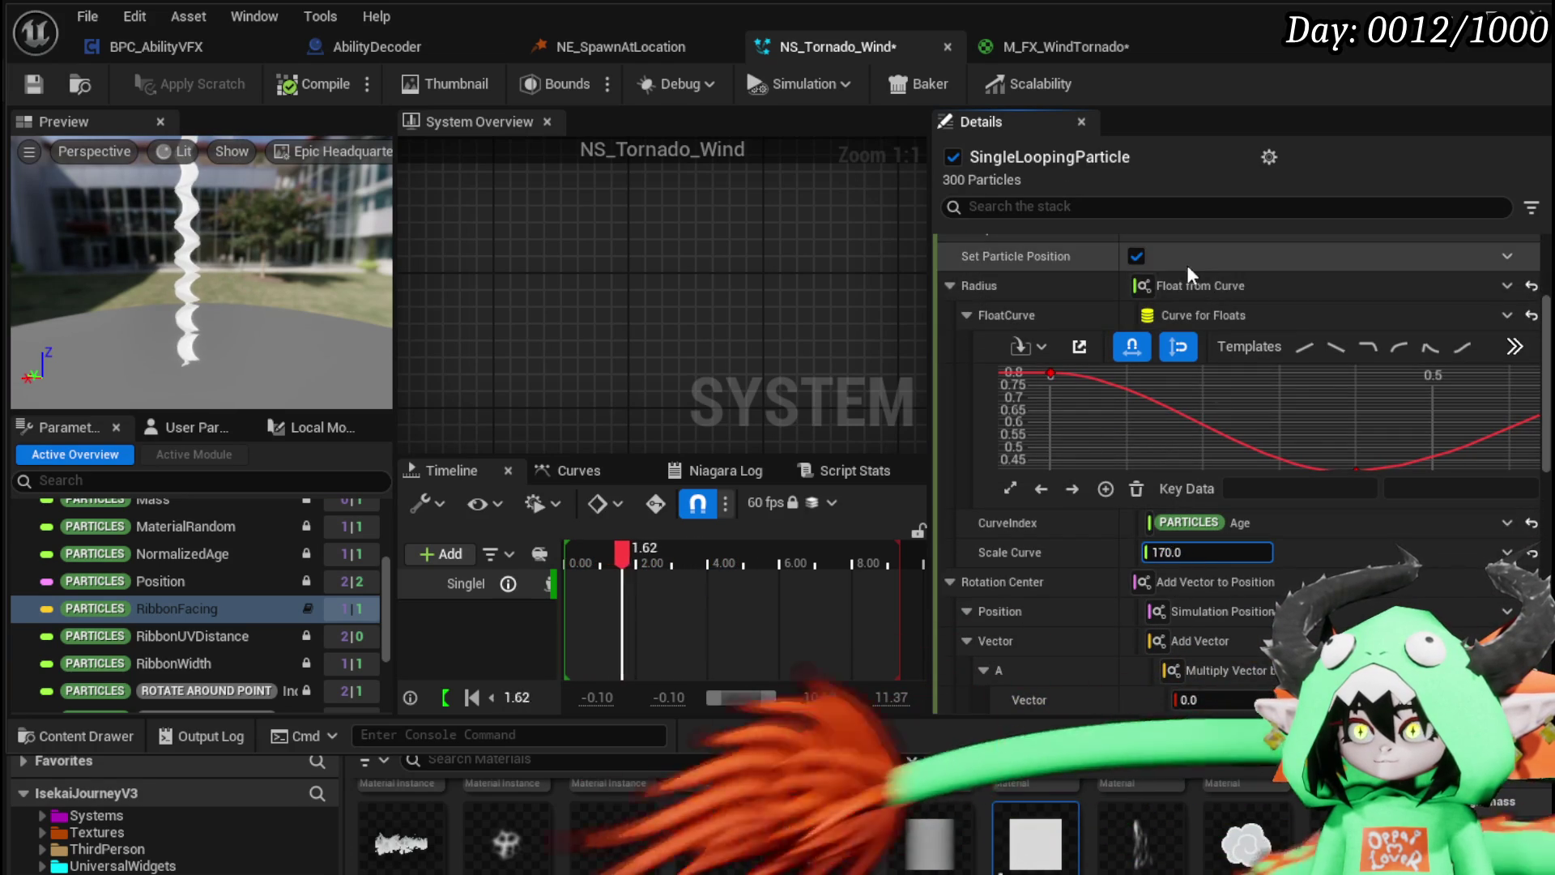
scroll(1188, 265, "up", 2)
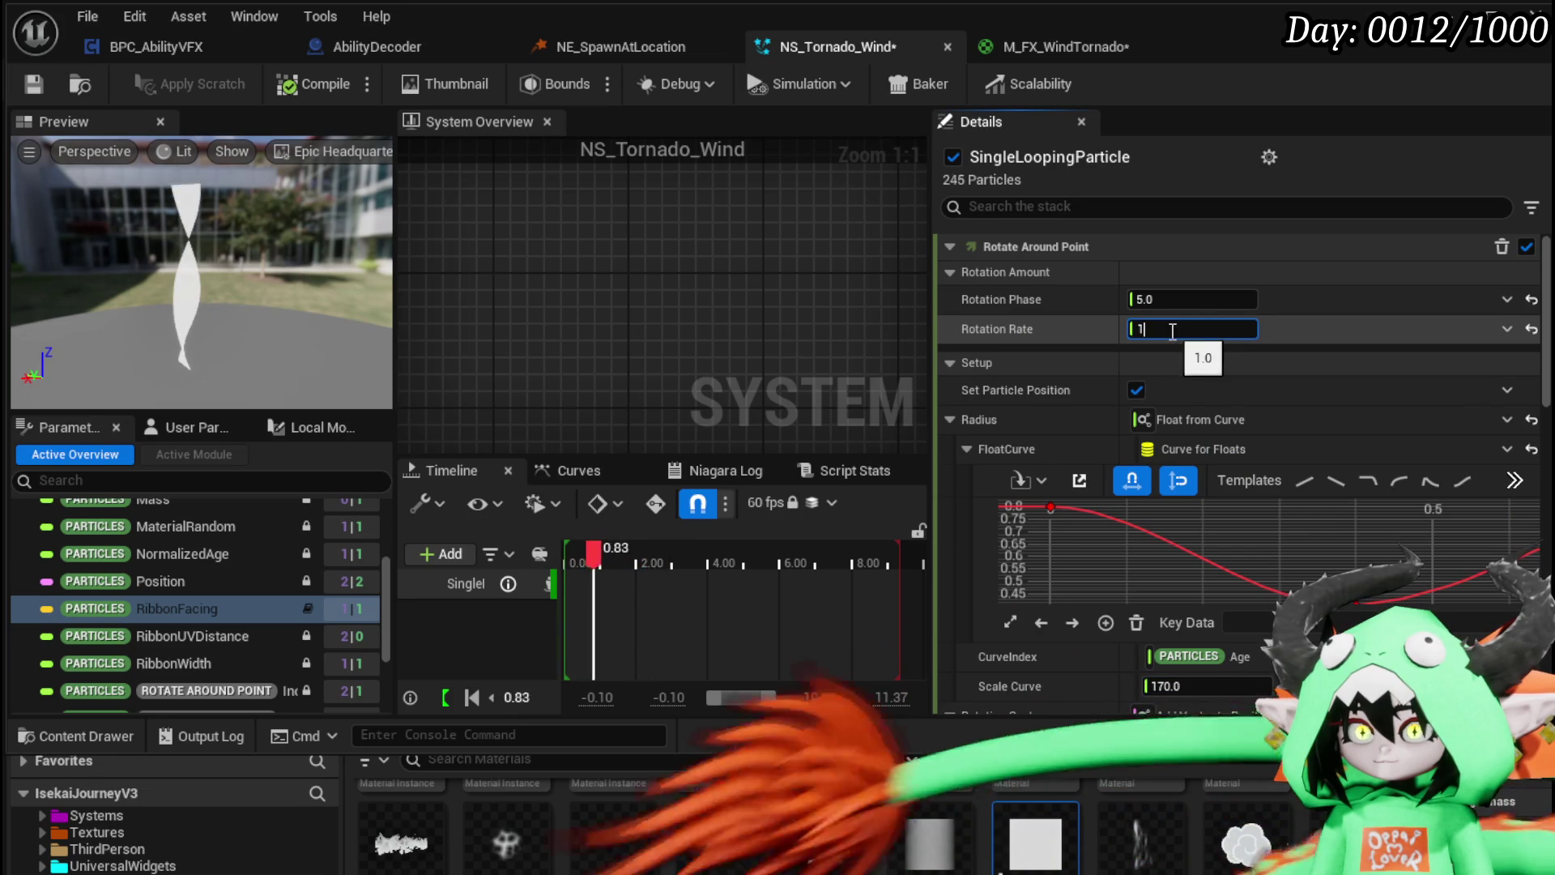
type("23")
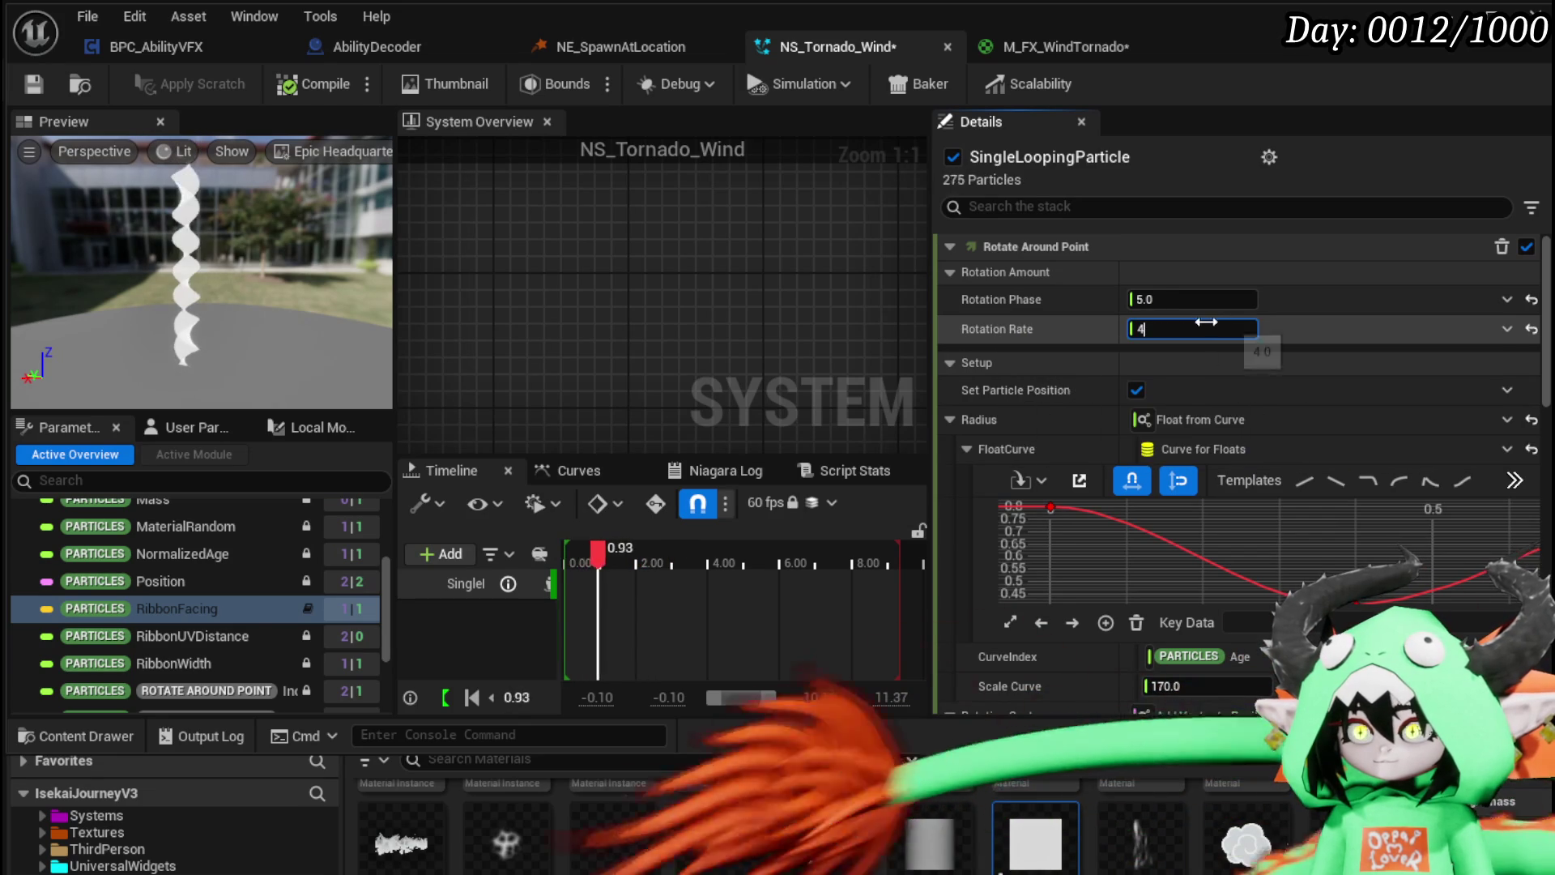
left_click_drag(1191, 328, 1207, 326)
left_click(1207, 327)
type("5")
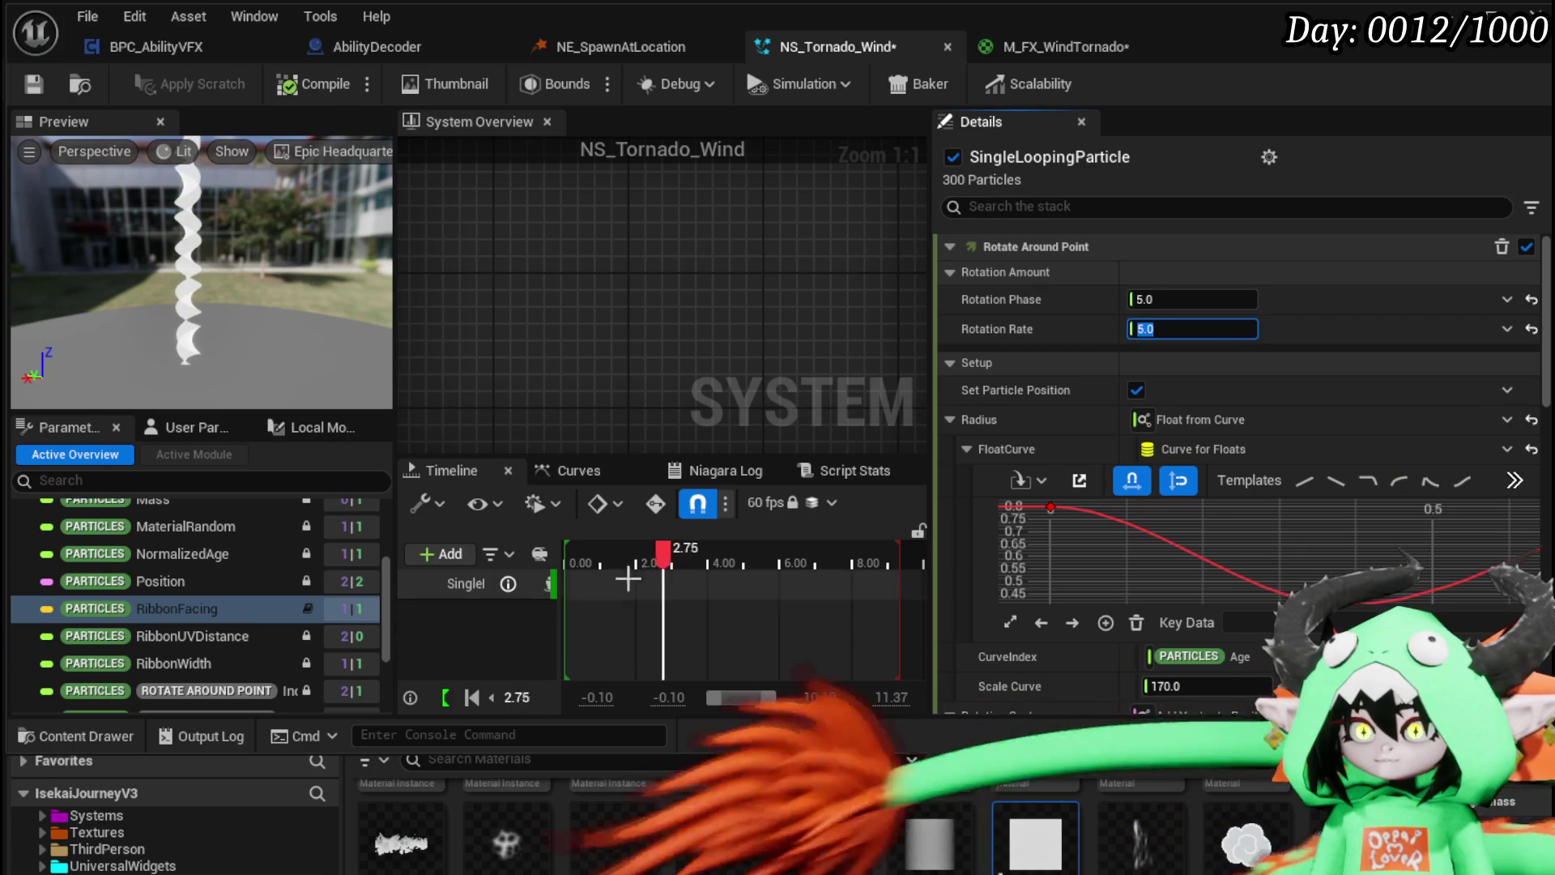
left_click(815, 328)
Step: Set Initialize Particle's Ribbon Width to 100
scroll(815, 317, "down", 5)
scroll(761, 305, "up", 5)
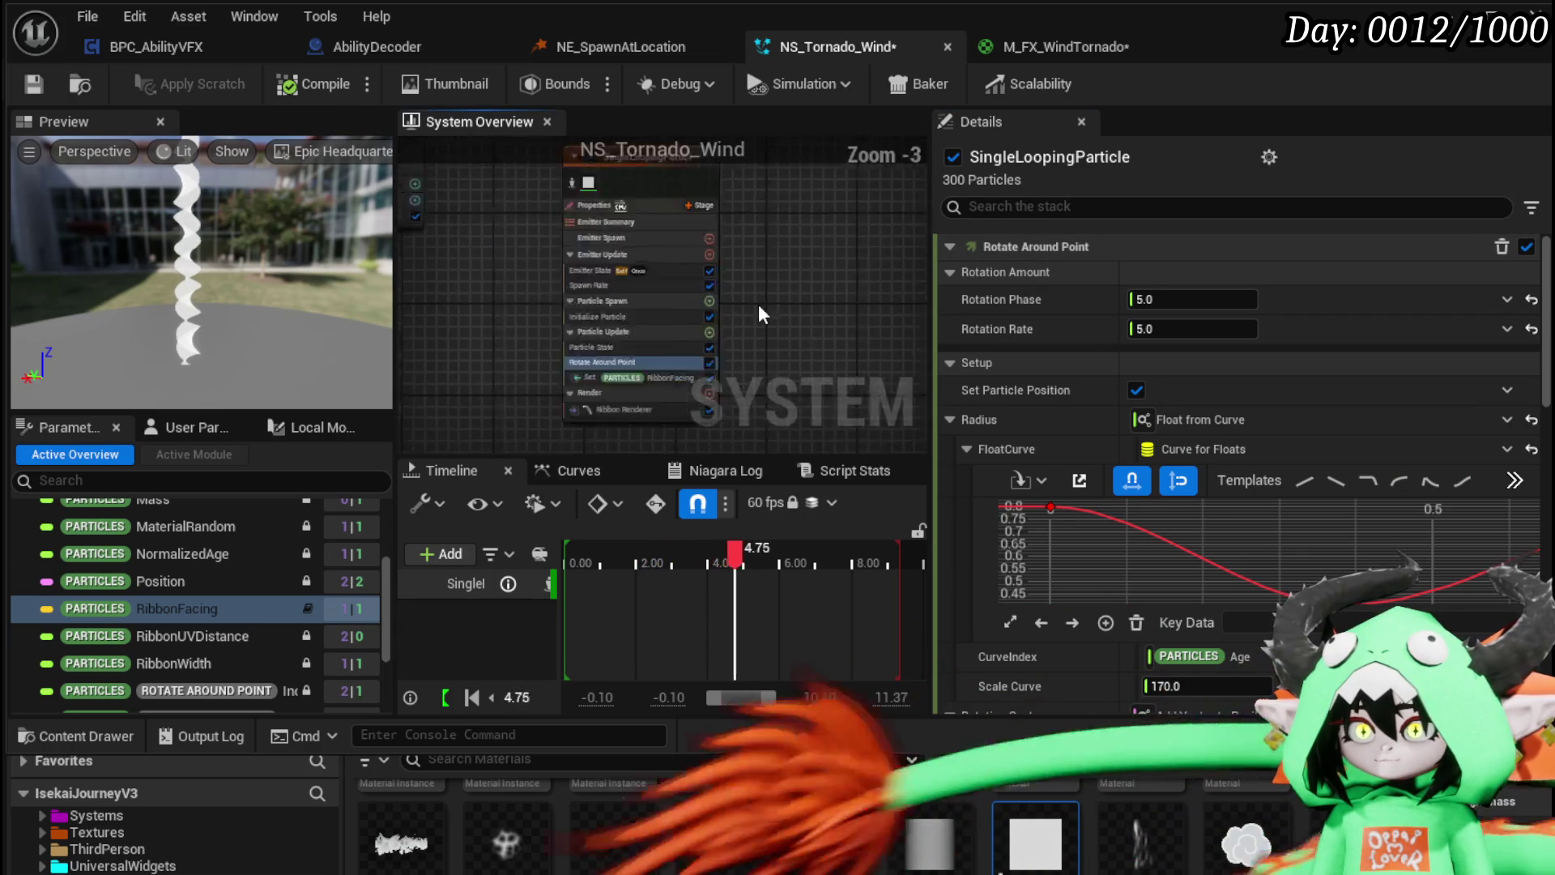
left_click(532, 386)
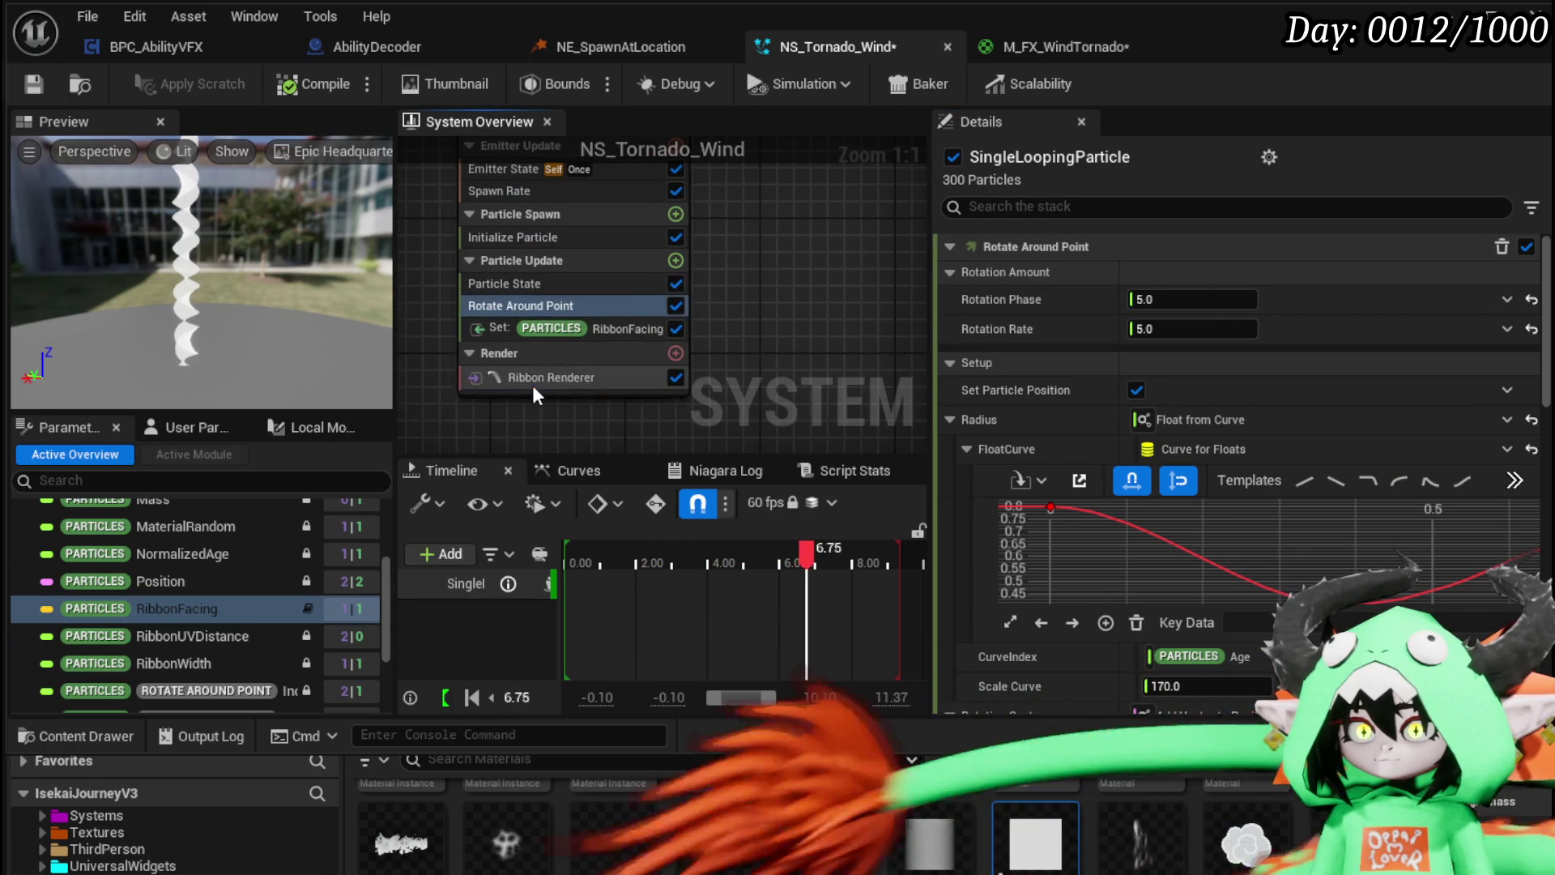
left_click(507, 274)
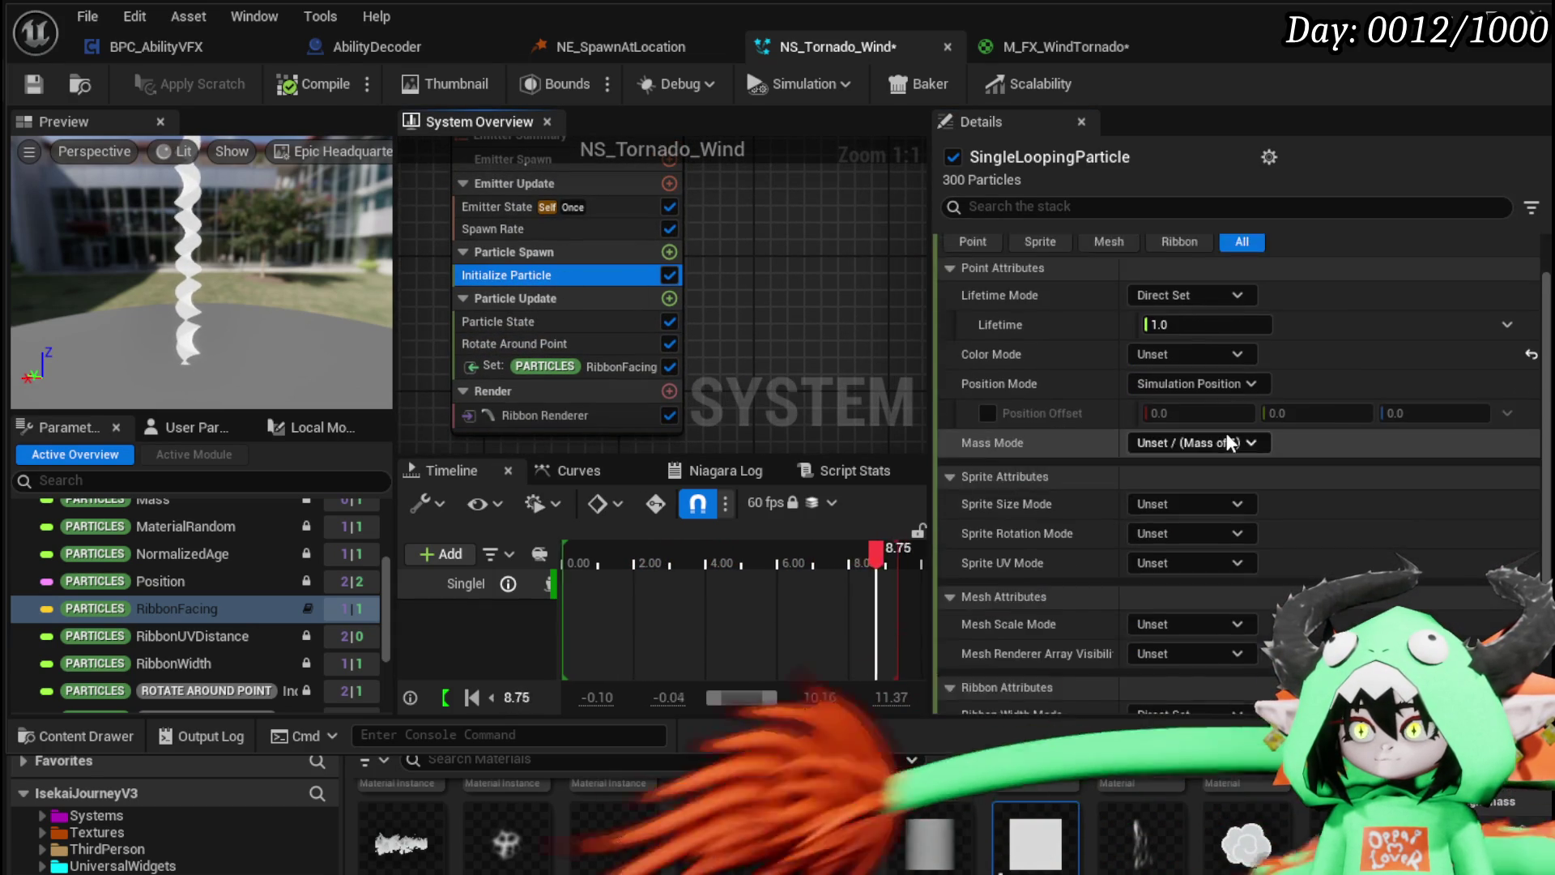
scroll(1227, 454, "down", 10)
left_click(1188, 609)
type("100")
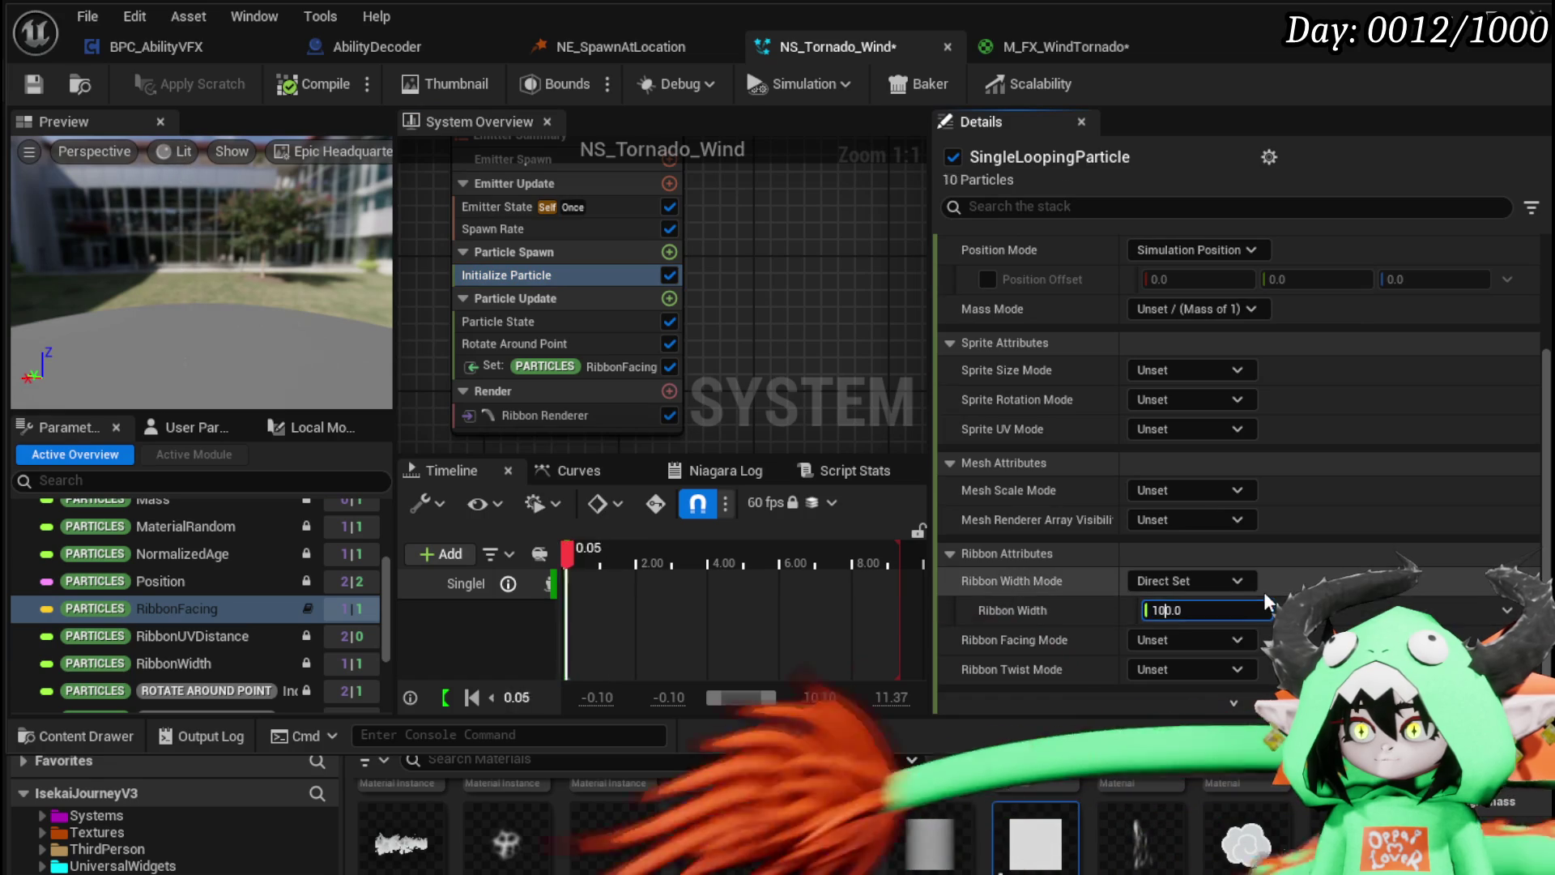
key("Return")
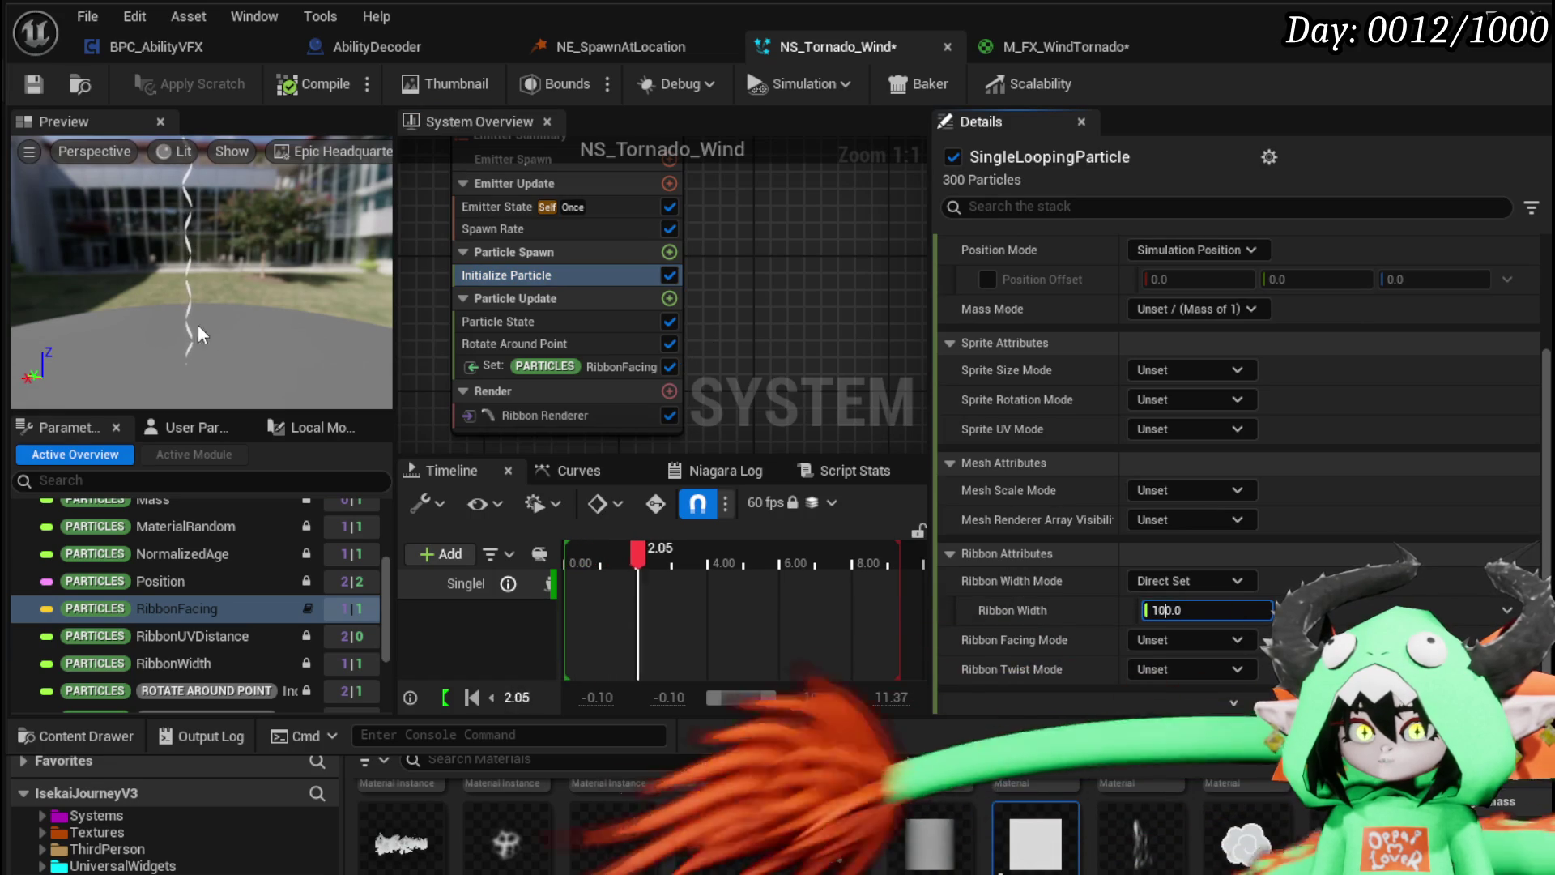
Step: Select Rotate Around Point and begin editing its Rotation Phase value
left_click(518, 343)
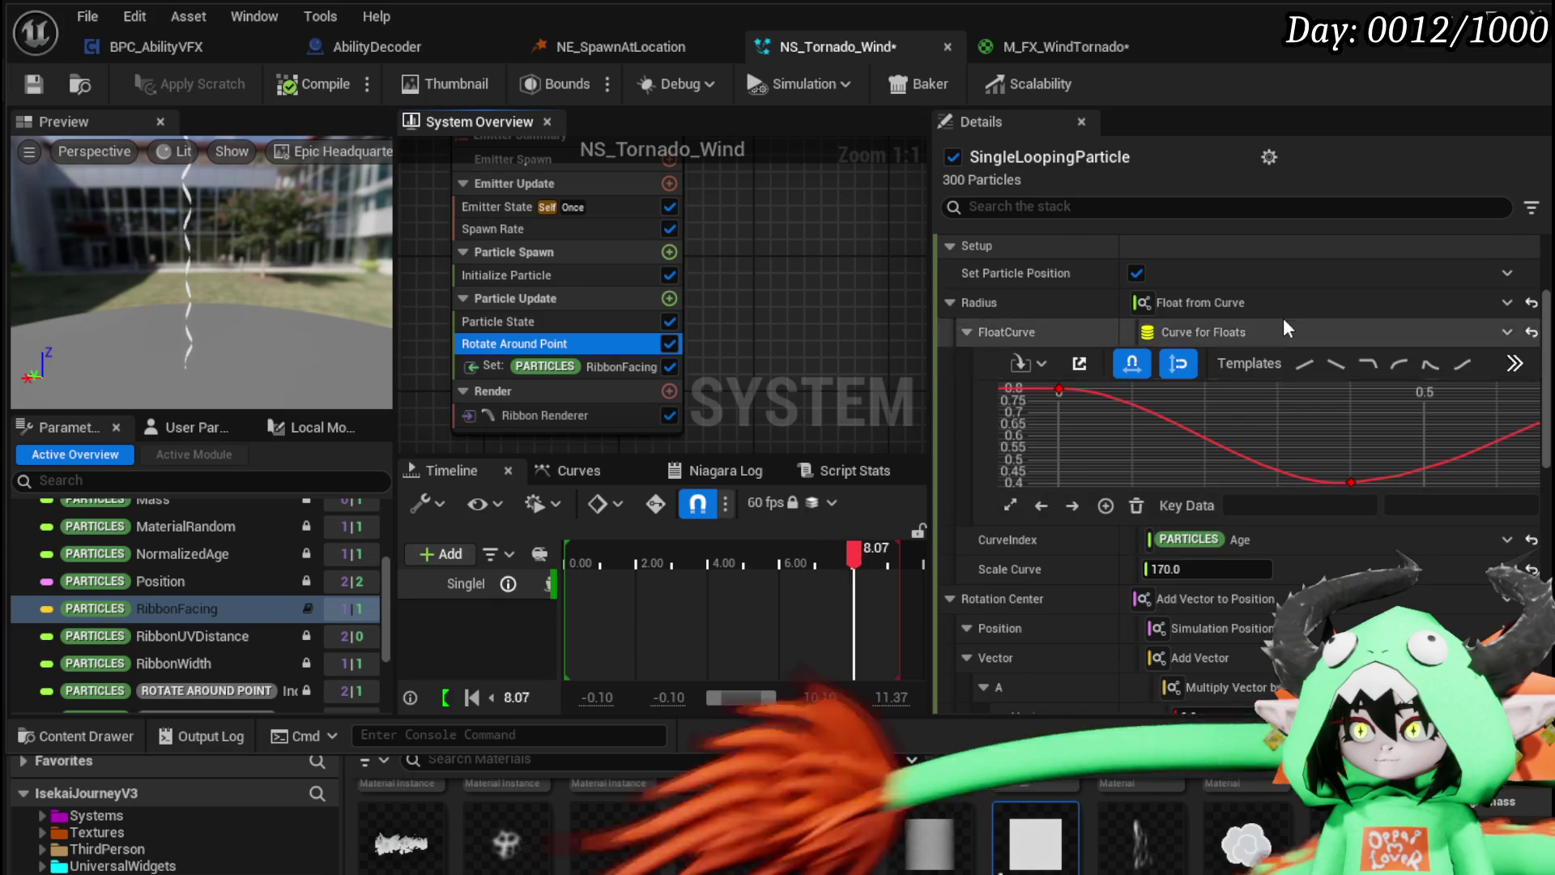
scroll(1283, 317, "up", 3)
left_click(1191, 299)
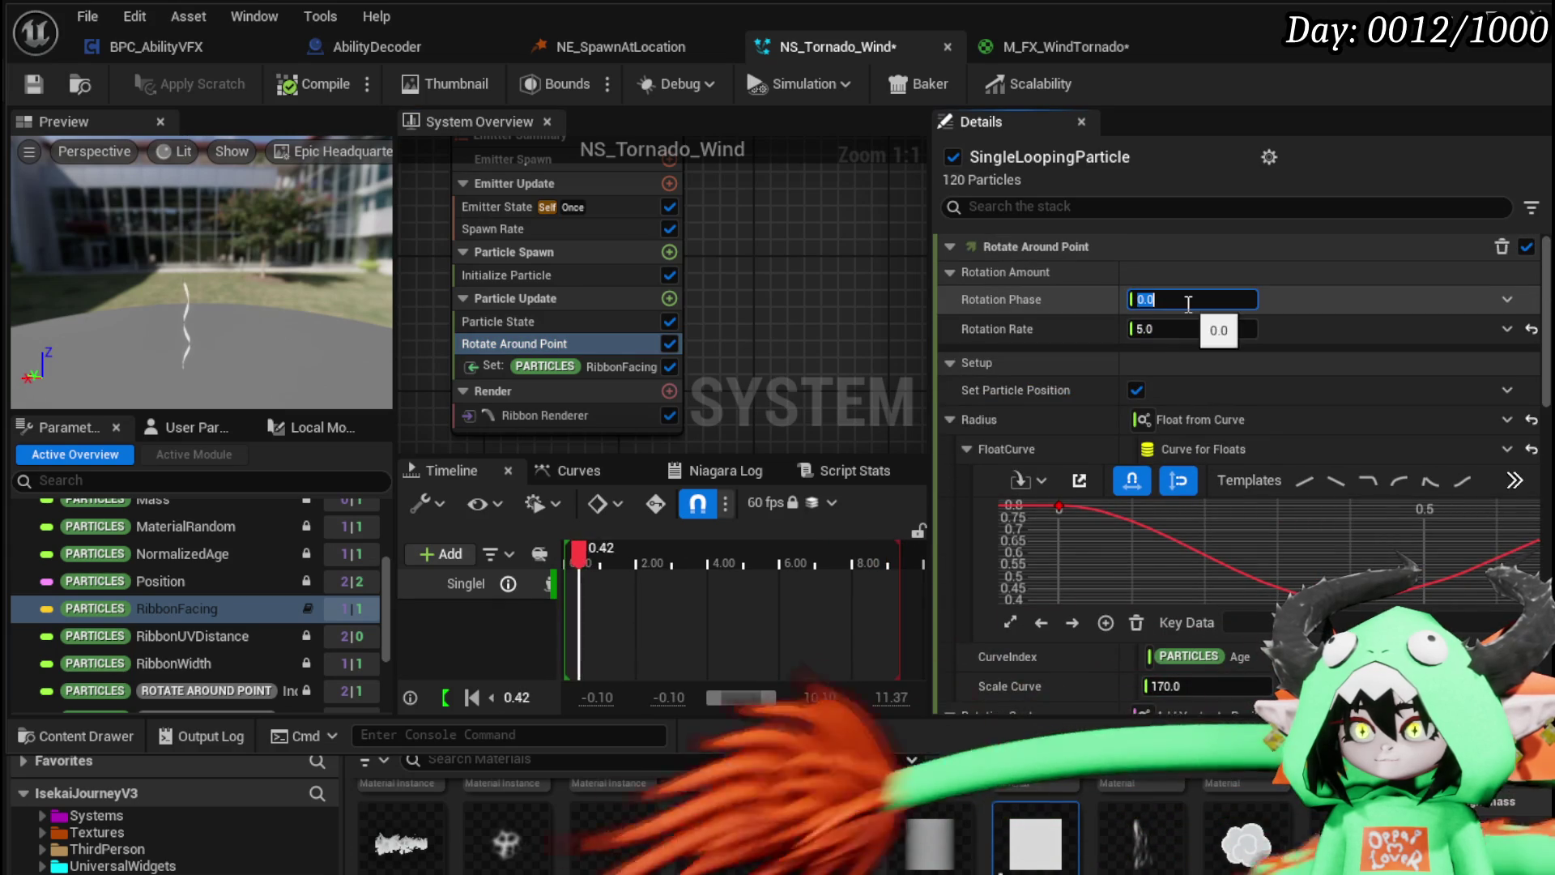
Step: Set Rotation Phase to 0 and Rotation Rate to 50, then select Initialize Particle's Lifetime
type("0")
left_click(1189, 330)
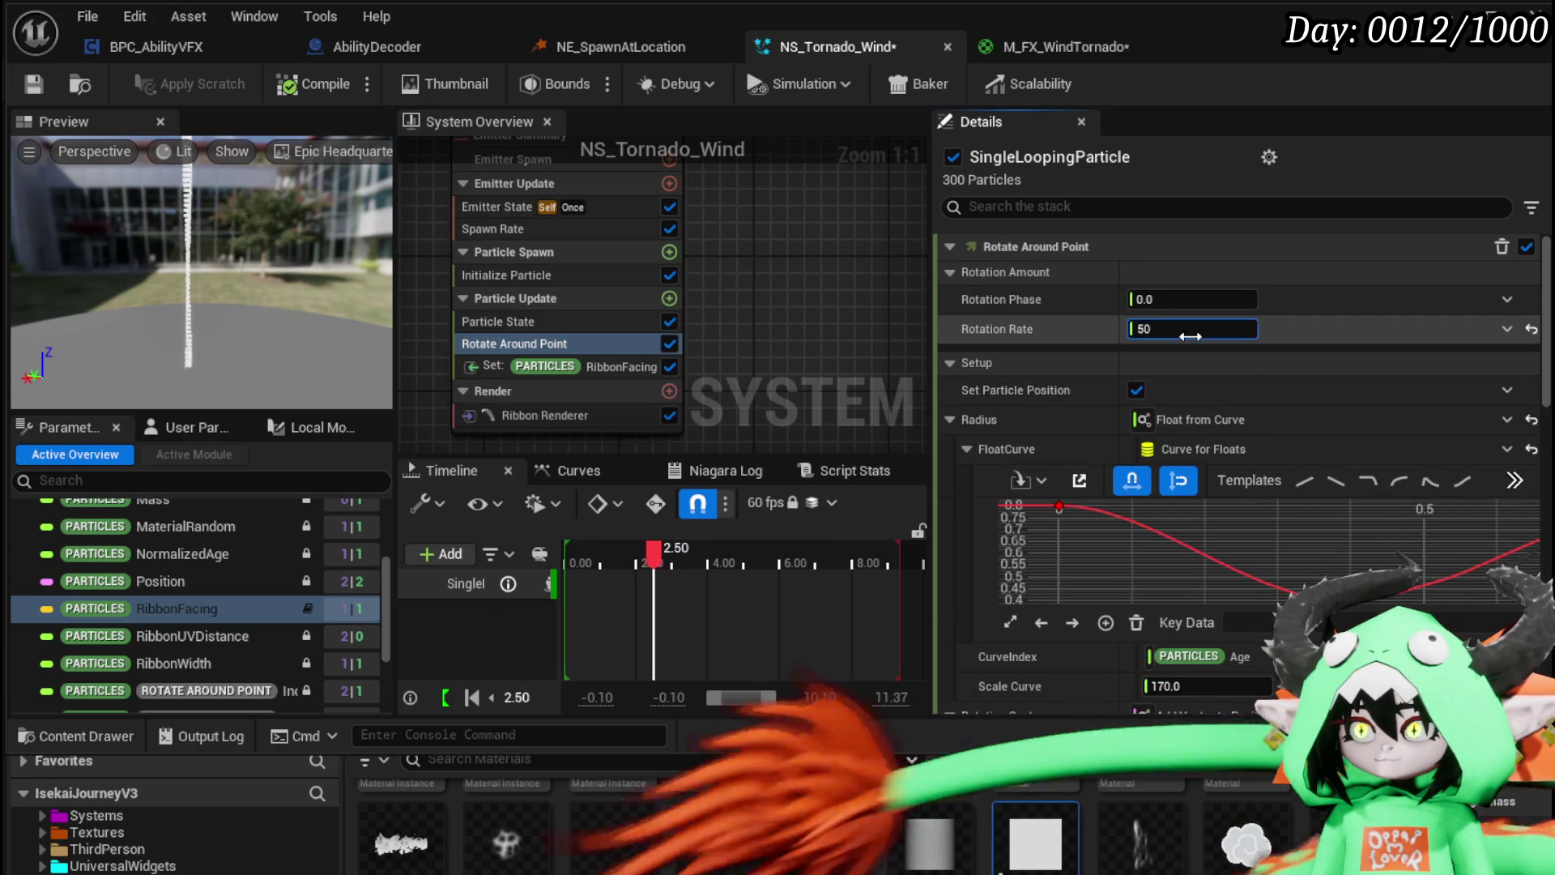
key("Return")
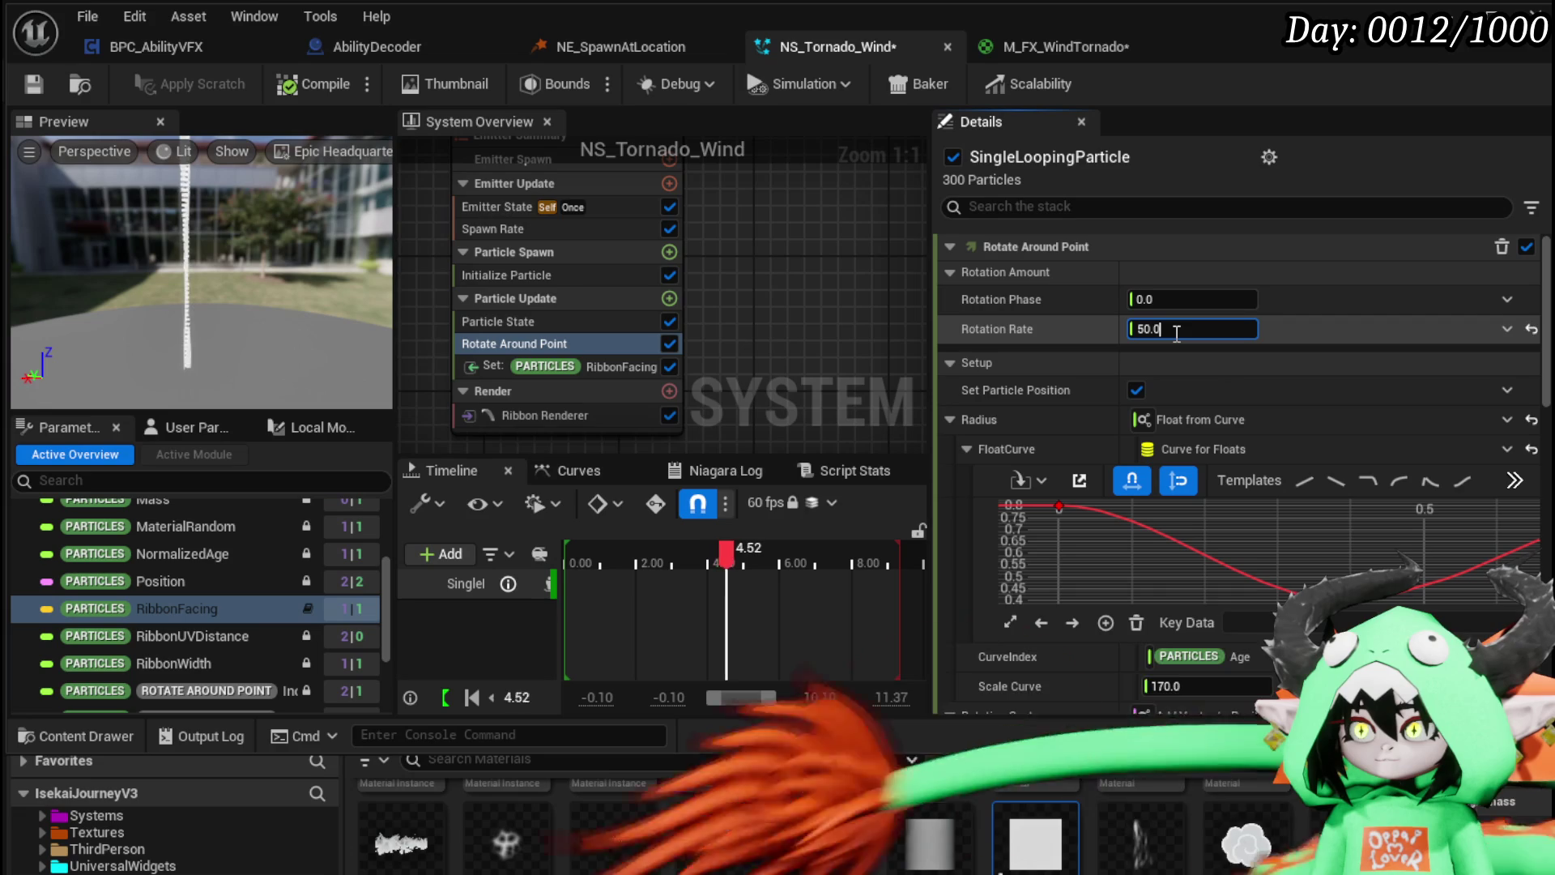
left_click(561, 276)
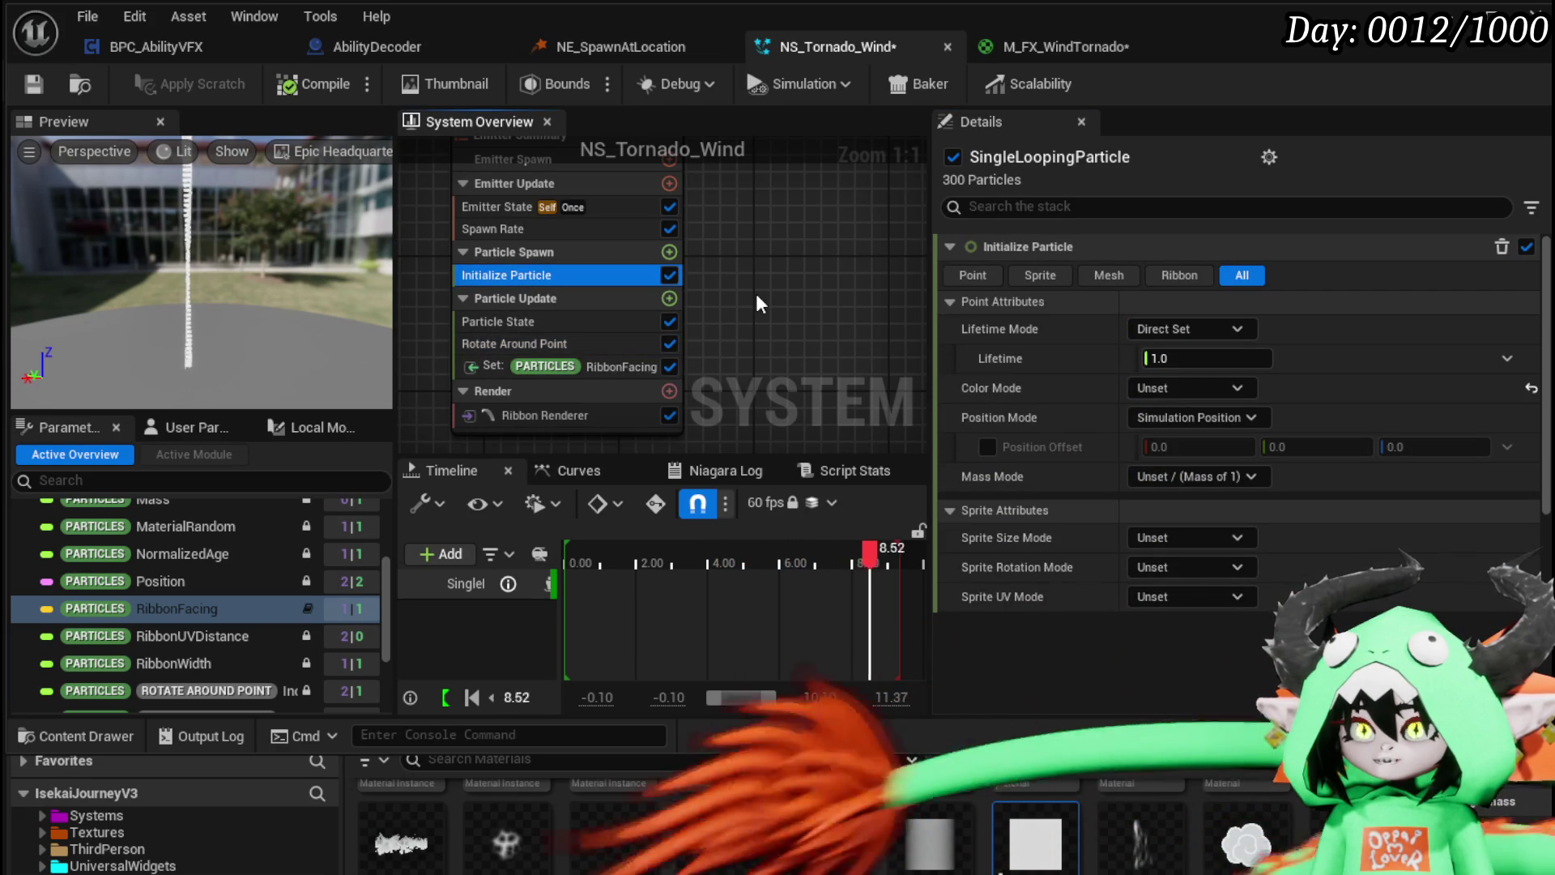
left_click(1237, 359)
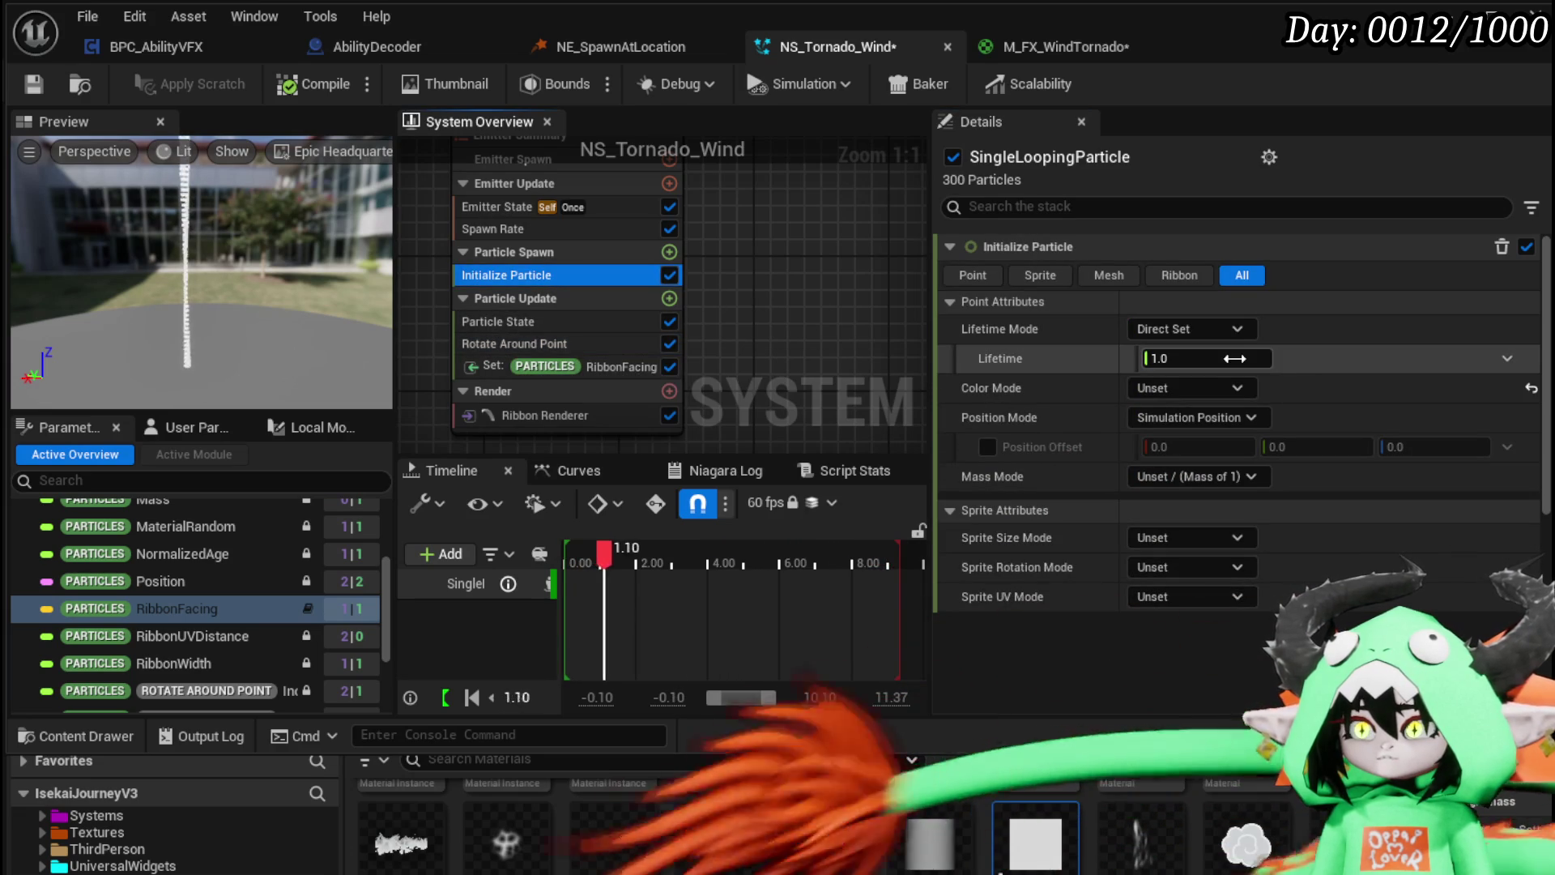
Step: Set particle Lifetime to 120 and SpawnRate to 30
type("120")
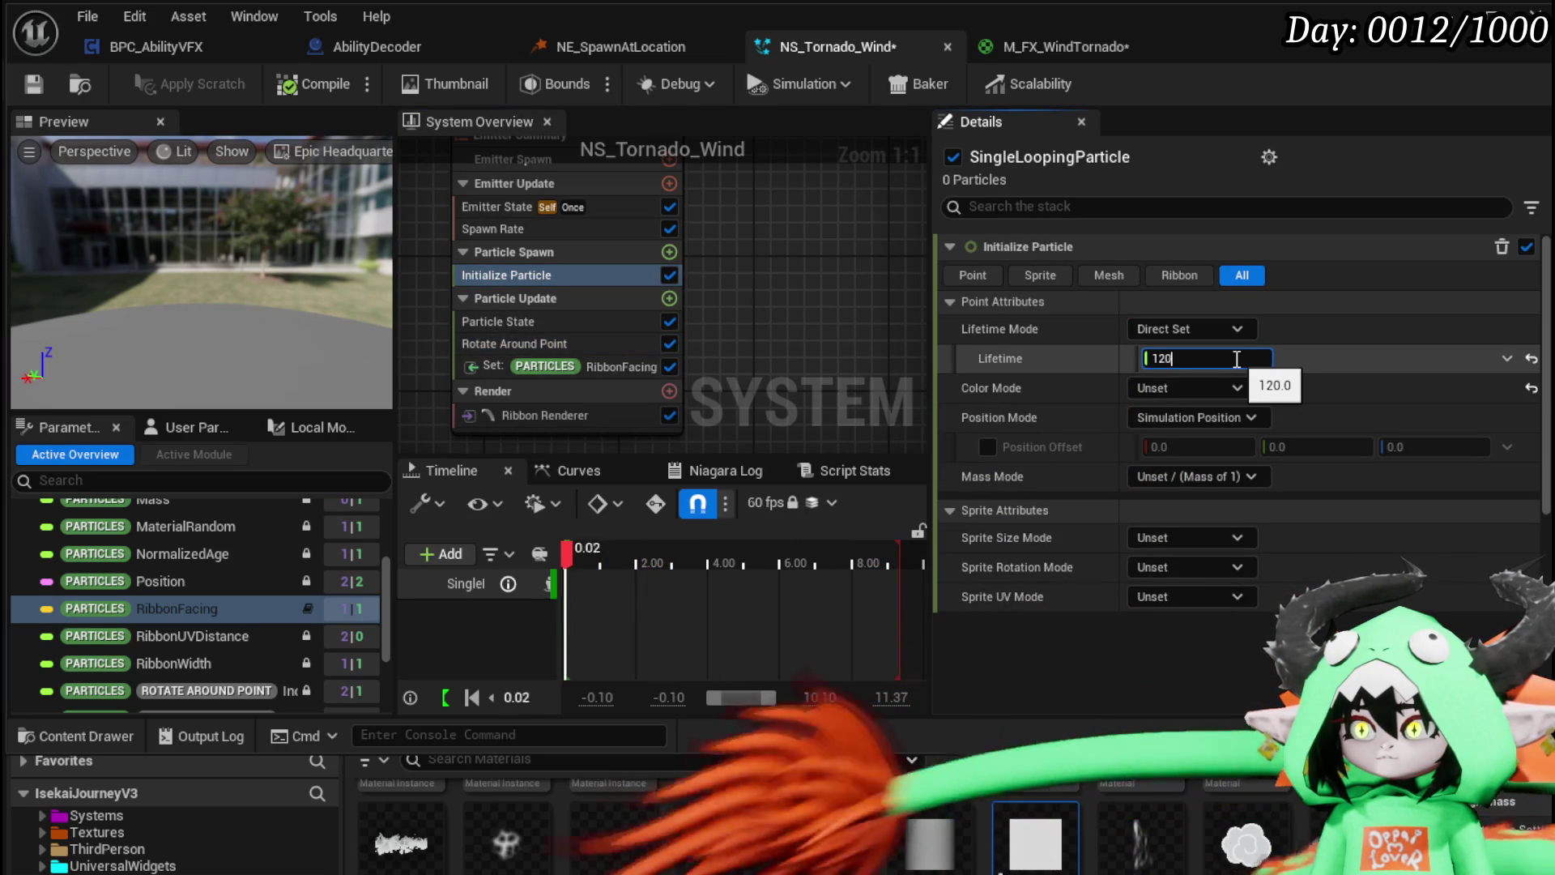
key("Return")
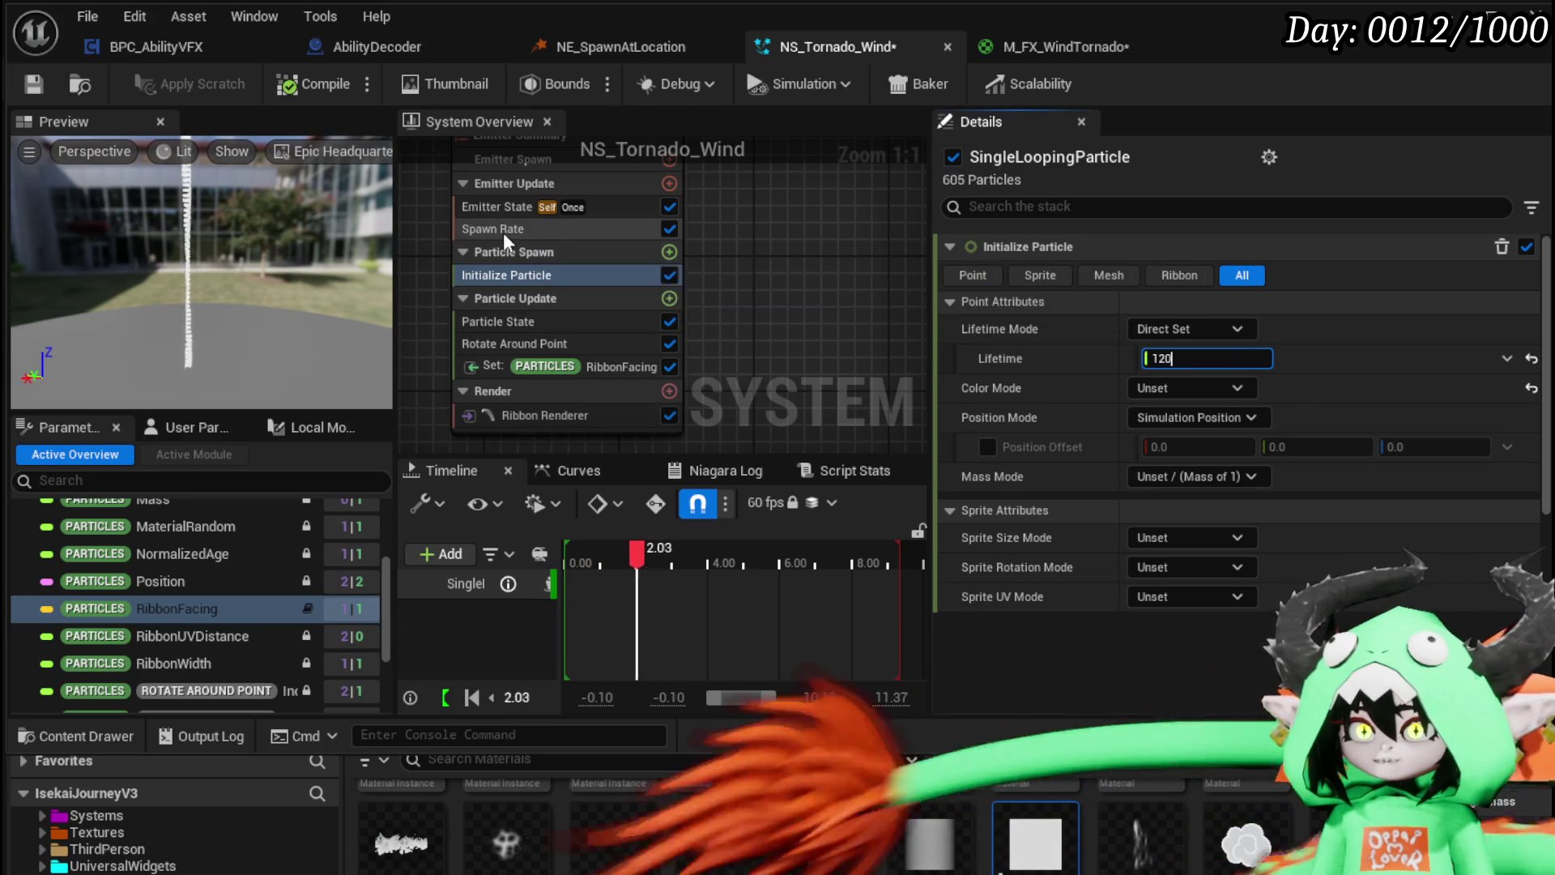
left_click(501, 230)
left_click(1185, 275)
type("30")
key("Return")
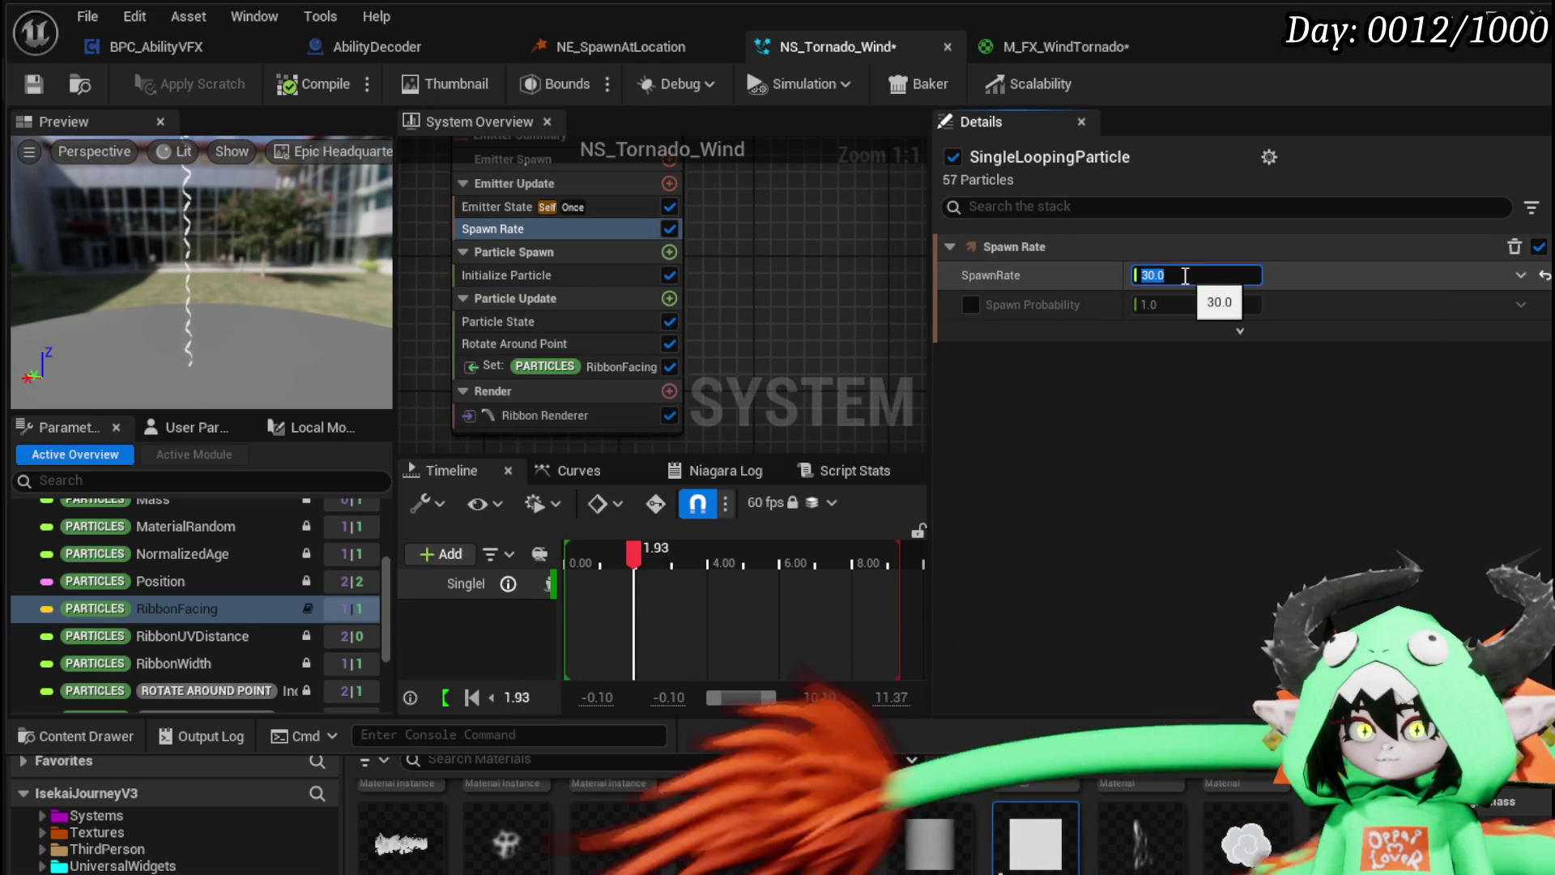
Step: Review Emitter State, Initialize Particle and Particle State, then edit Rotate Around Point's Rotation Rate
left_click(496, 210)
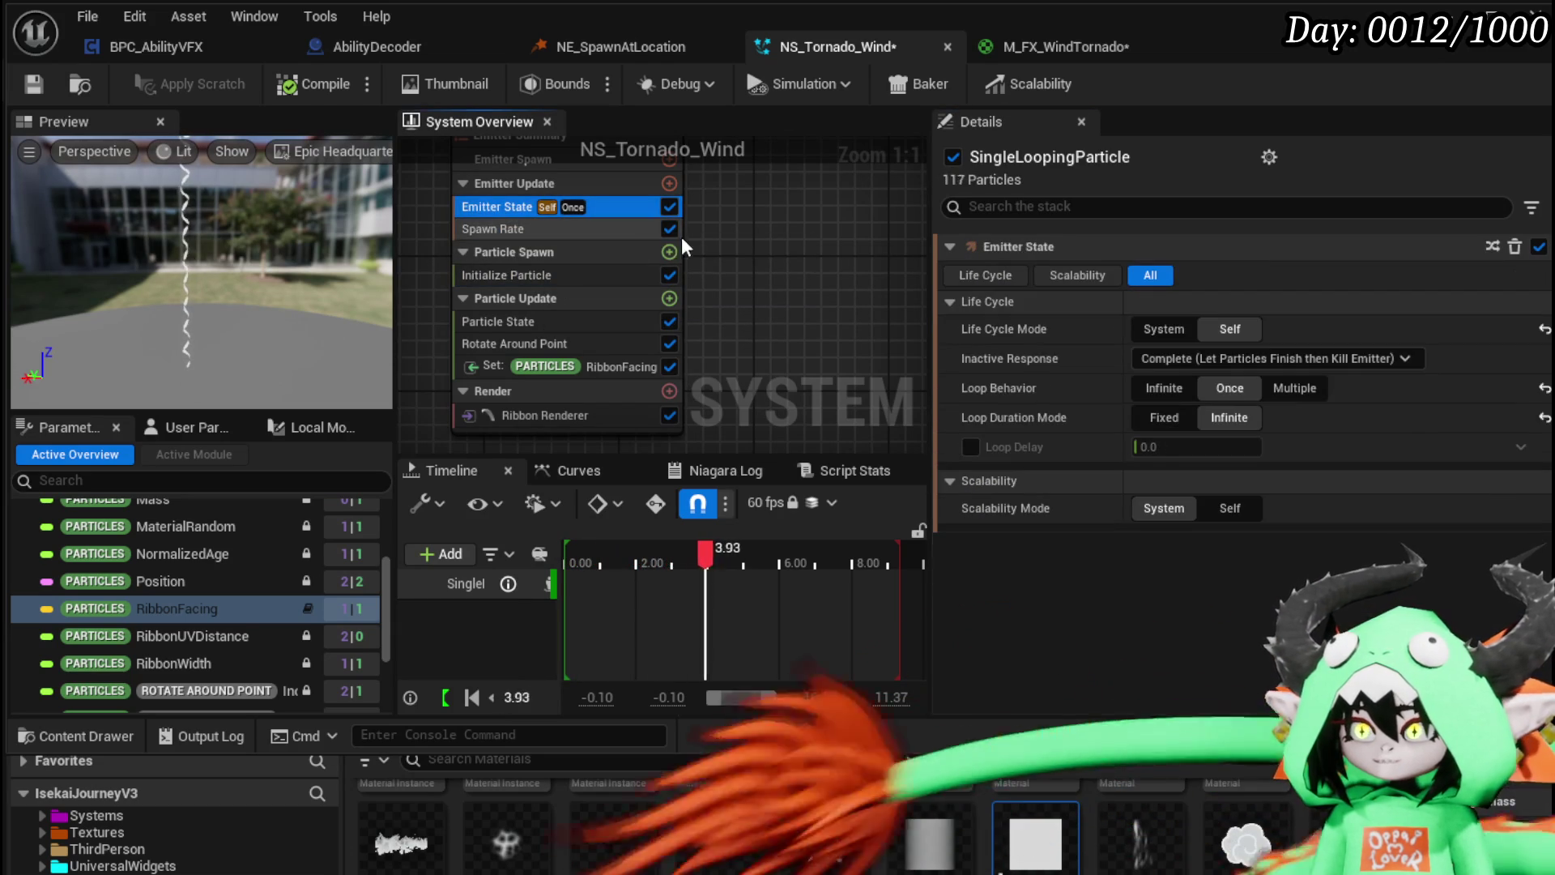
left_click(527, 279)
left_click(522, 319)
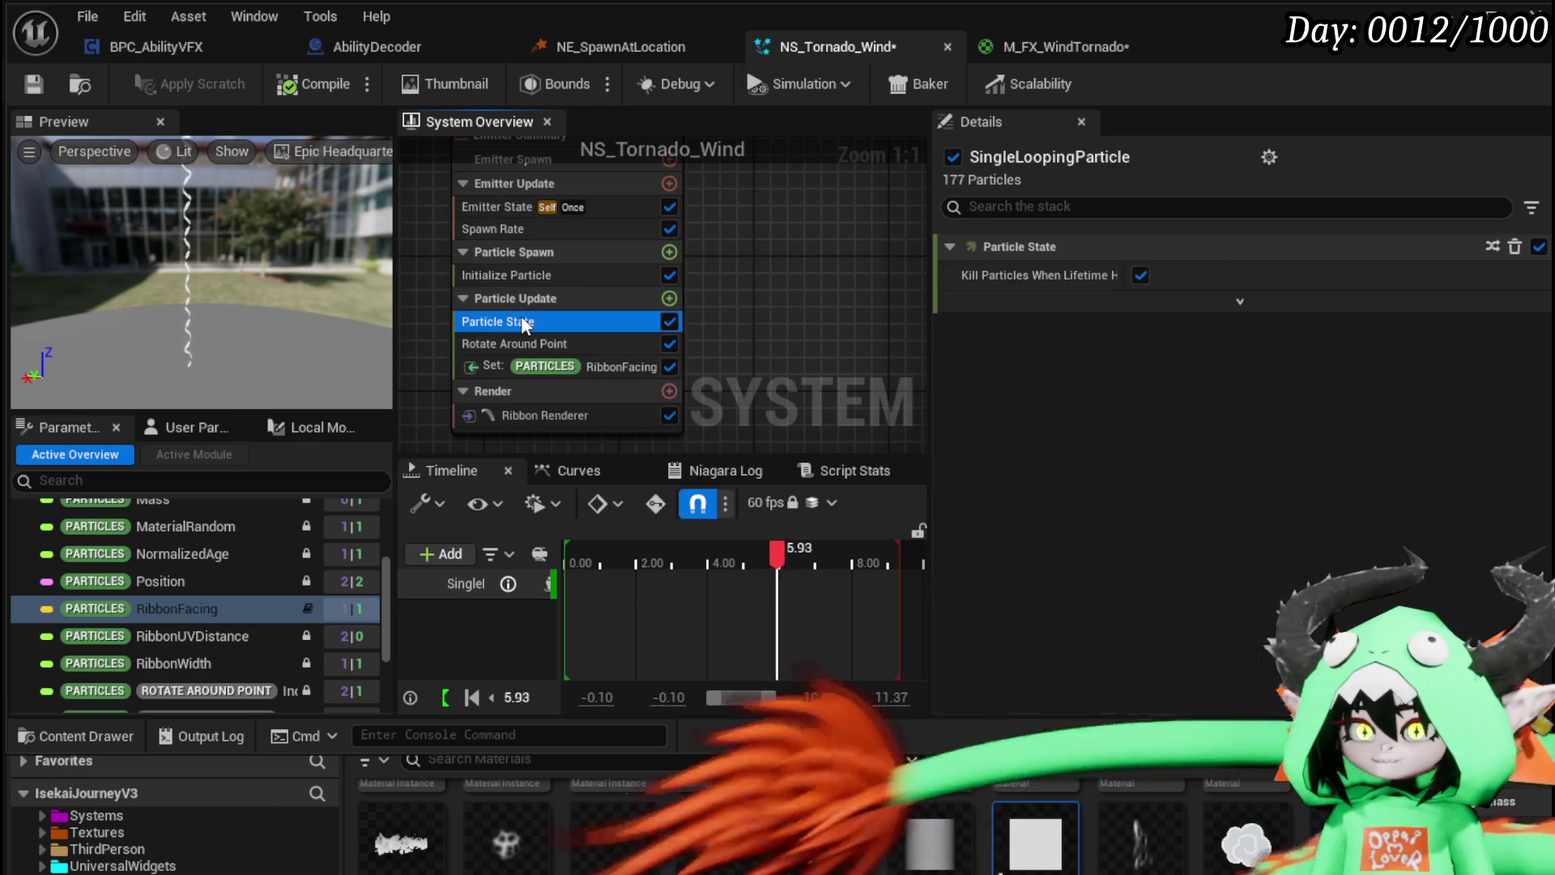
left_click(523, 345)
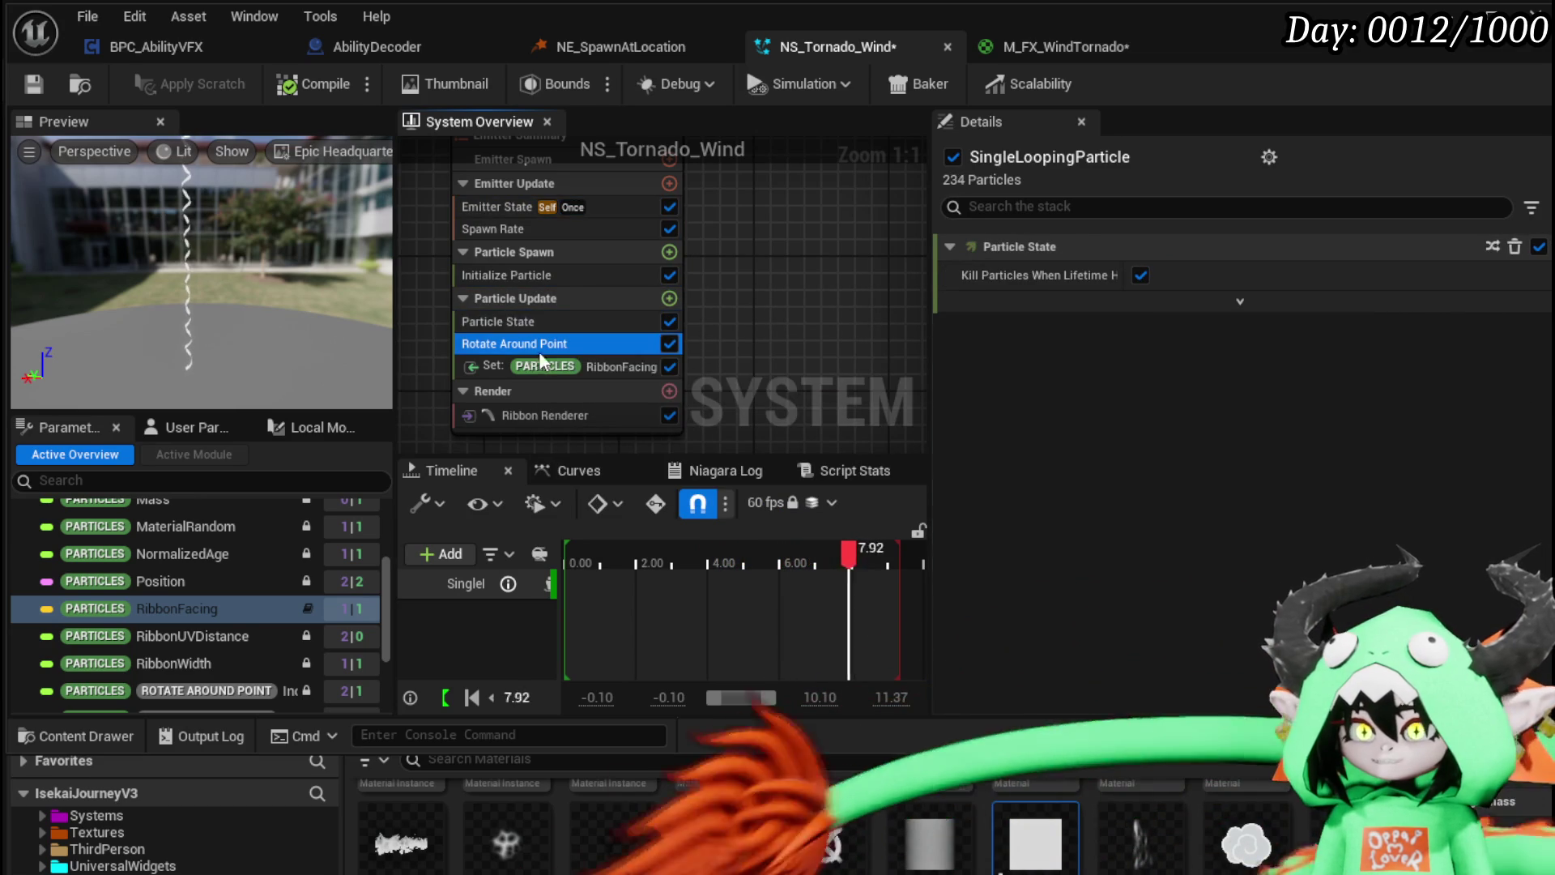
left_click(1213, 330)
Step: Try Rotation Rate values of 1, 5 and about 3
type("1")
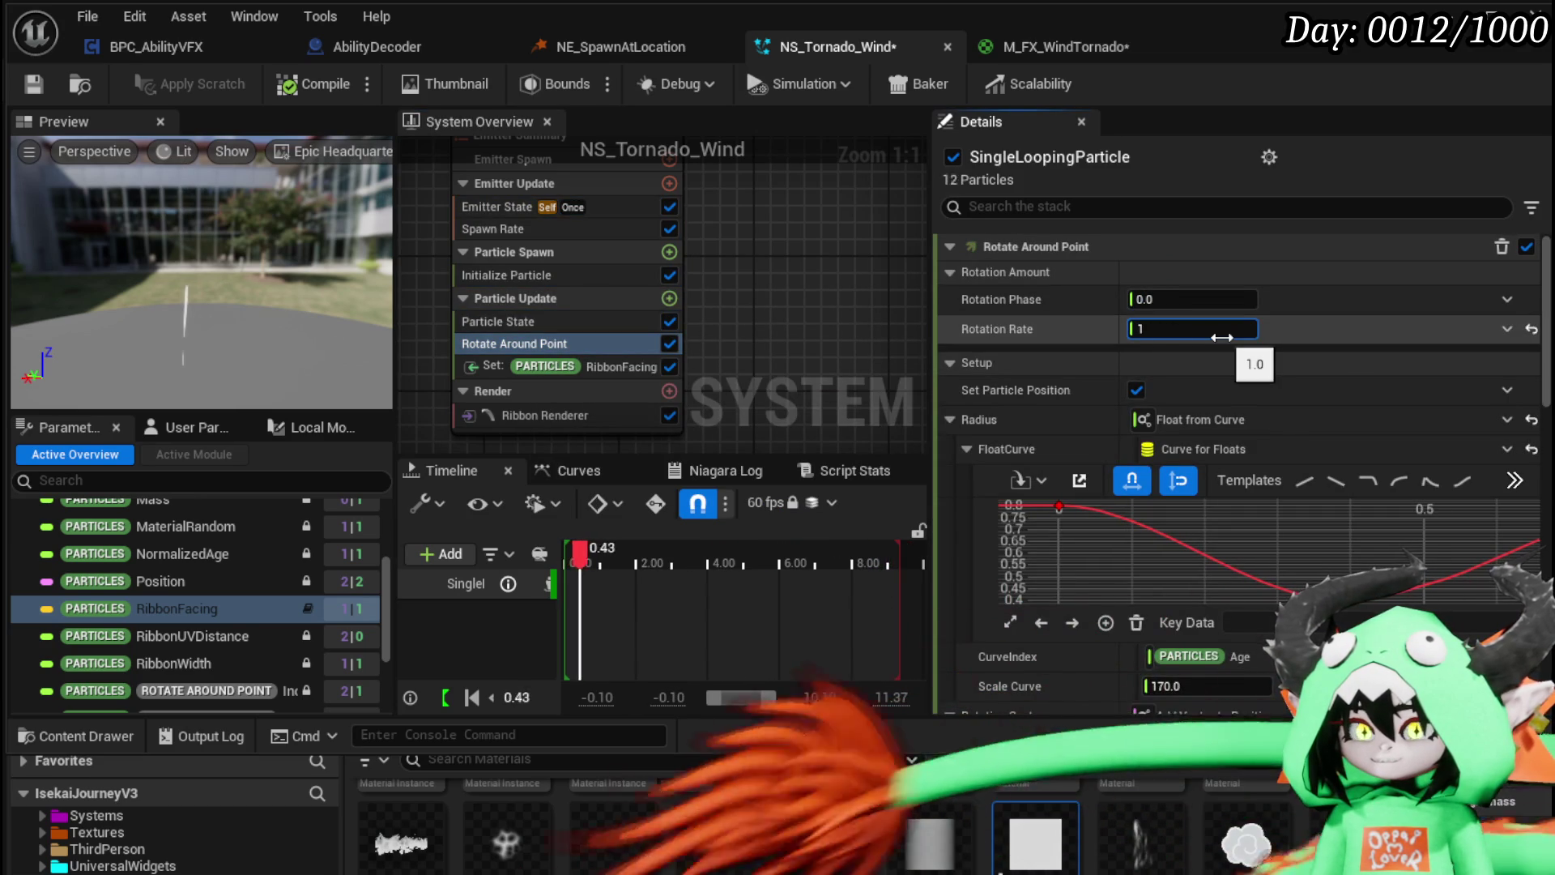
key("Return")
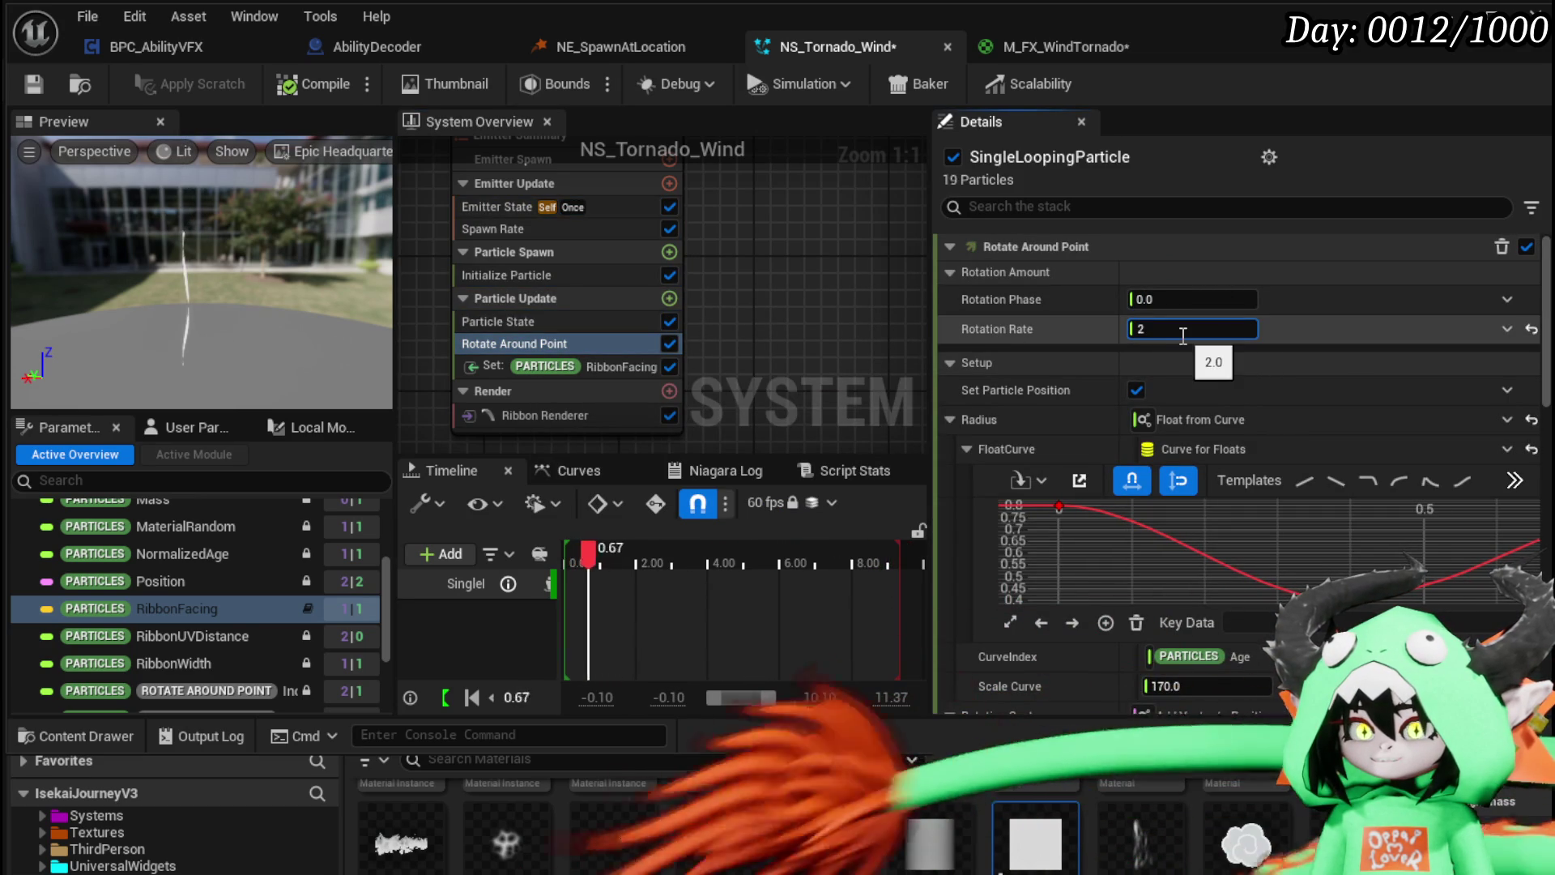
type("5")
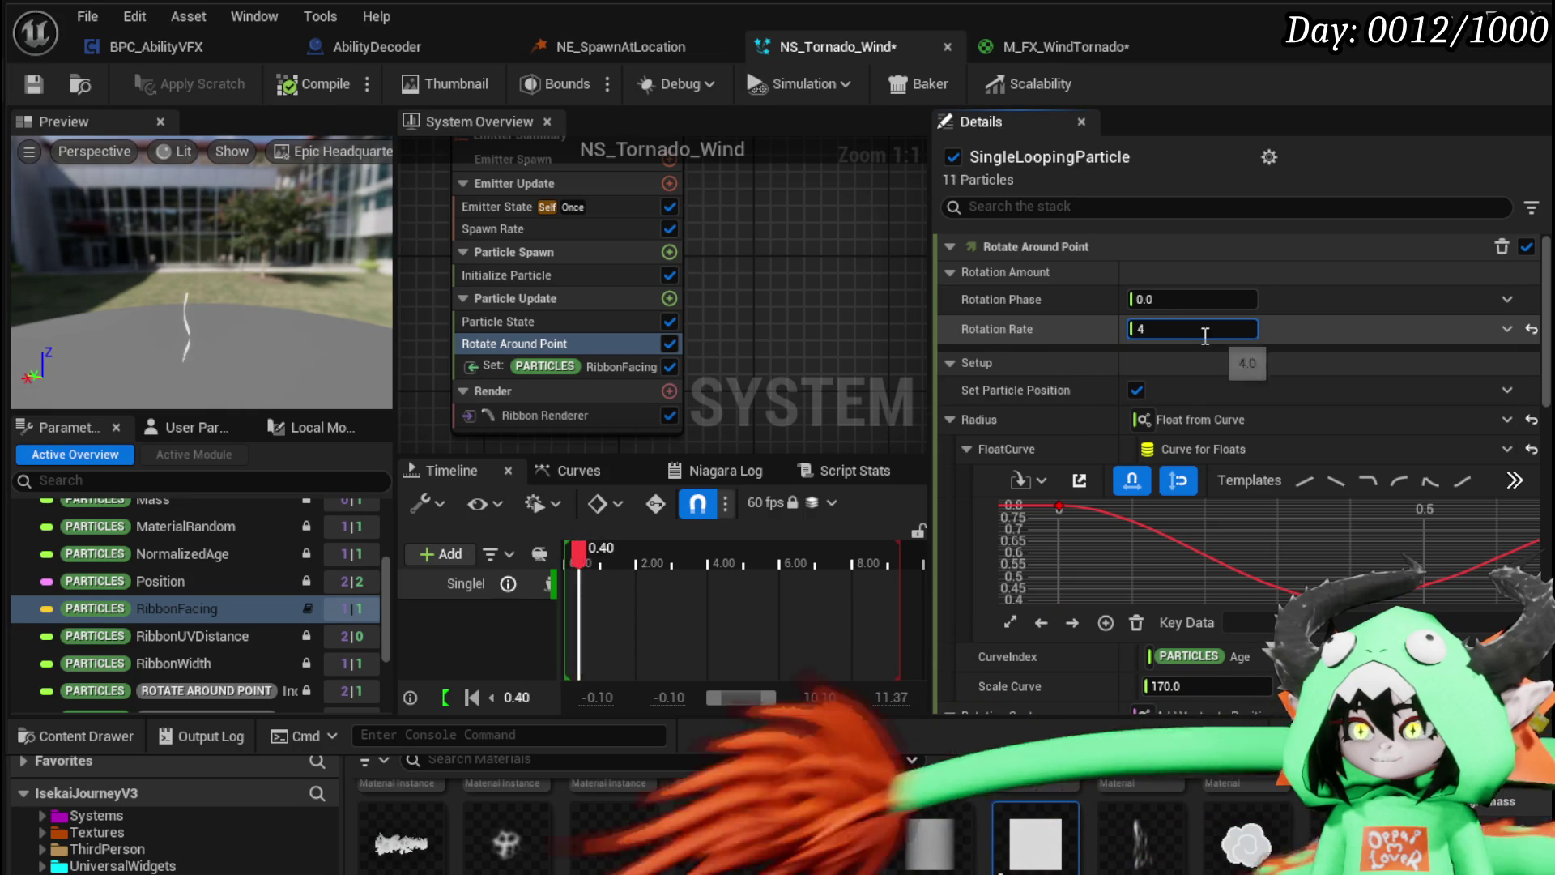
key("Return")
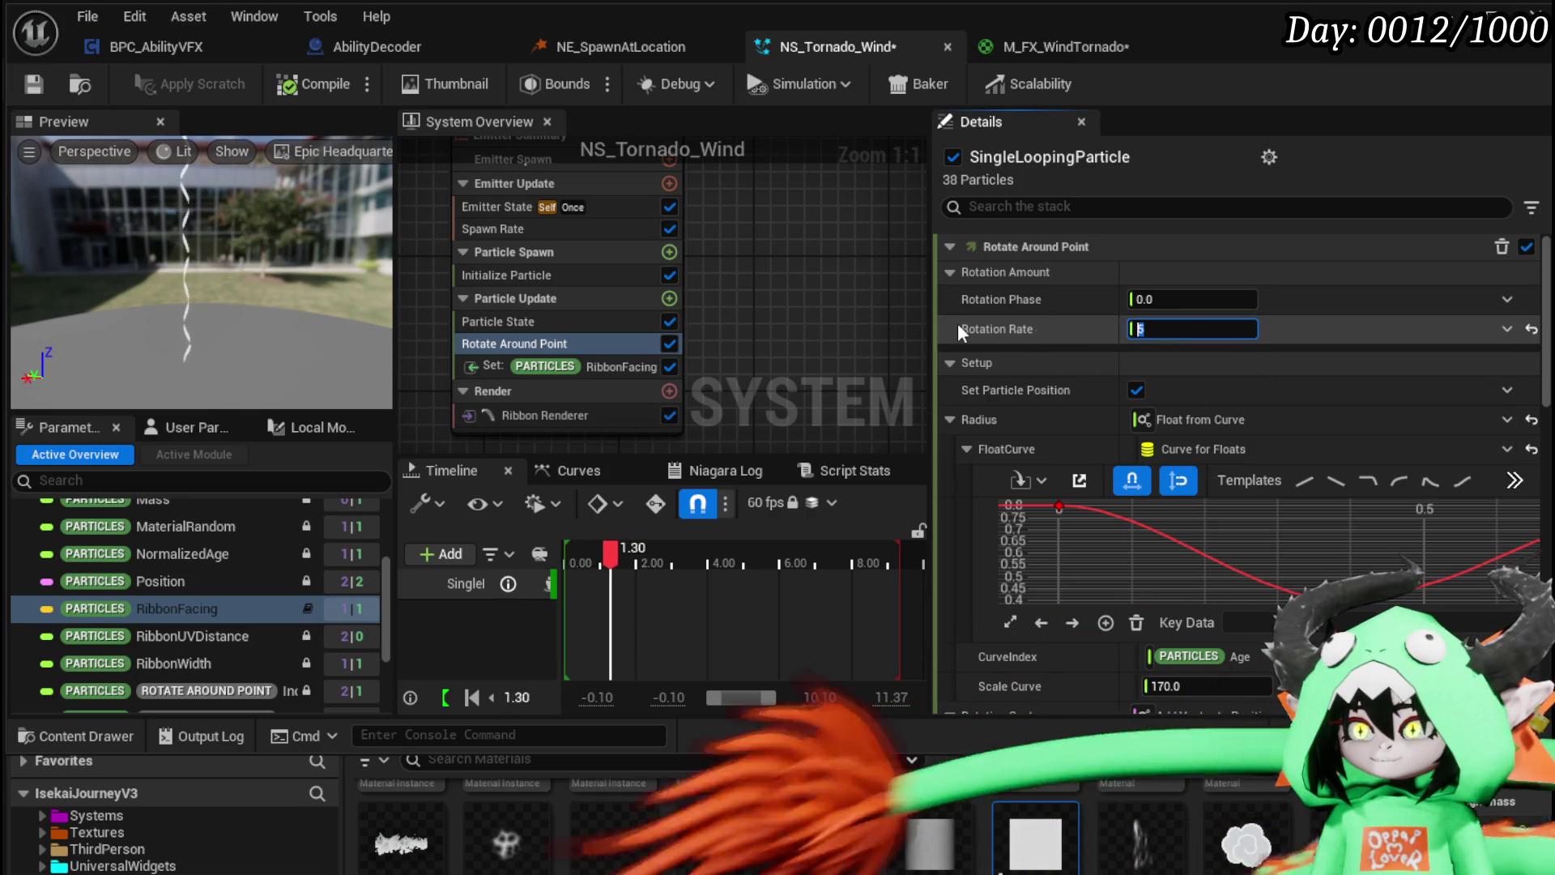
left_click_drag(1188, 339, 1202, 339)
left_click(1202, 339)
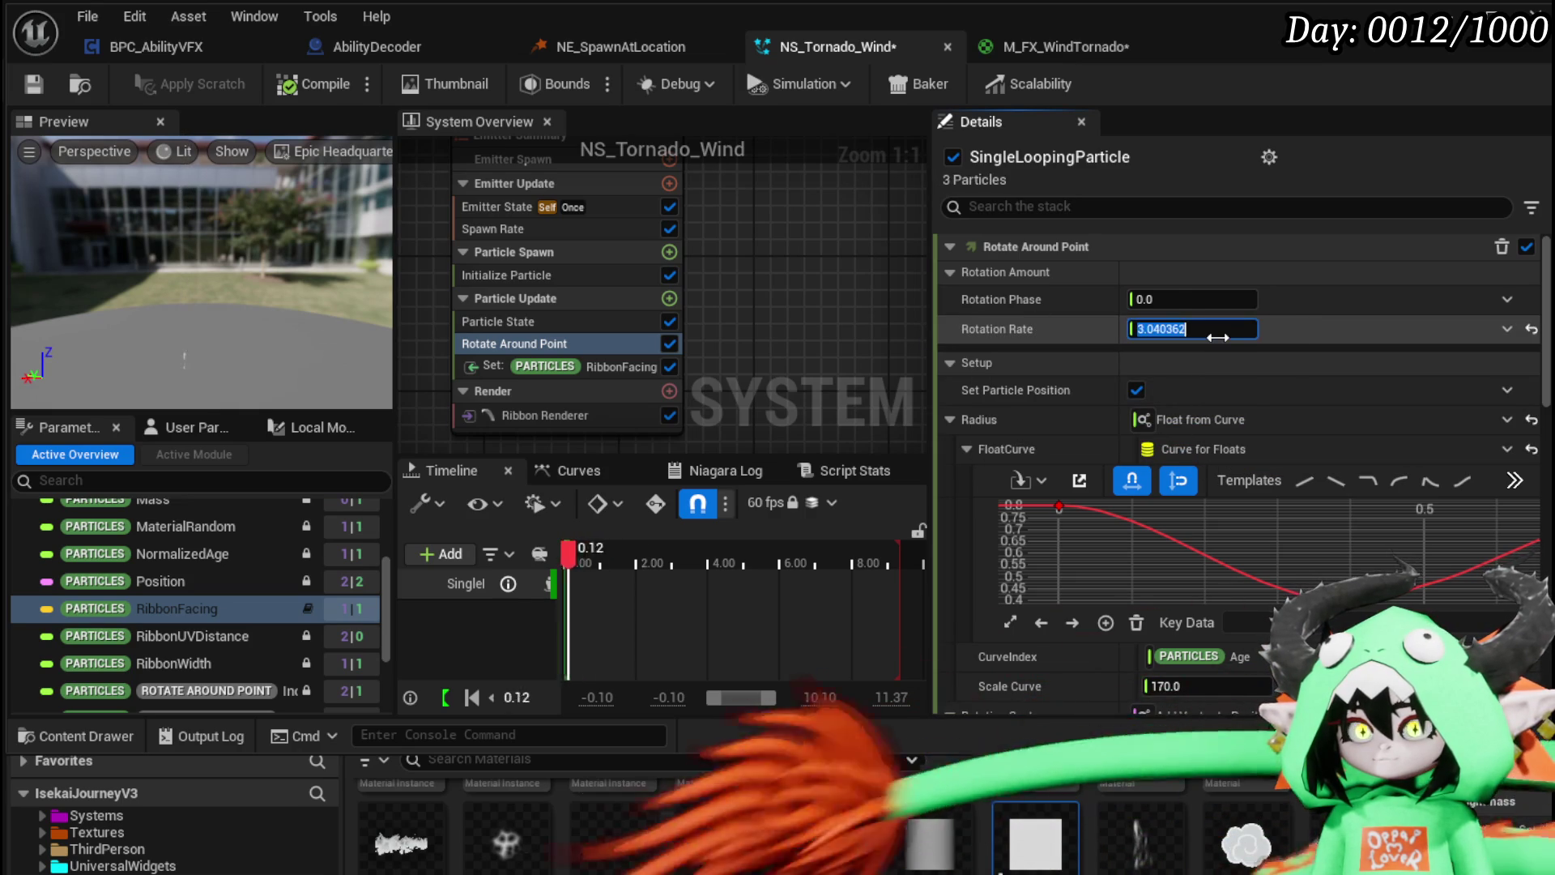
type("10")
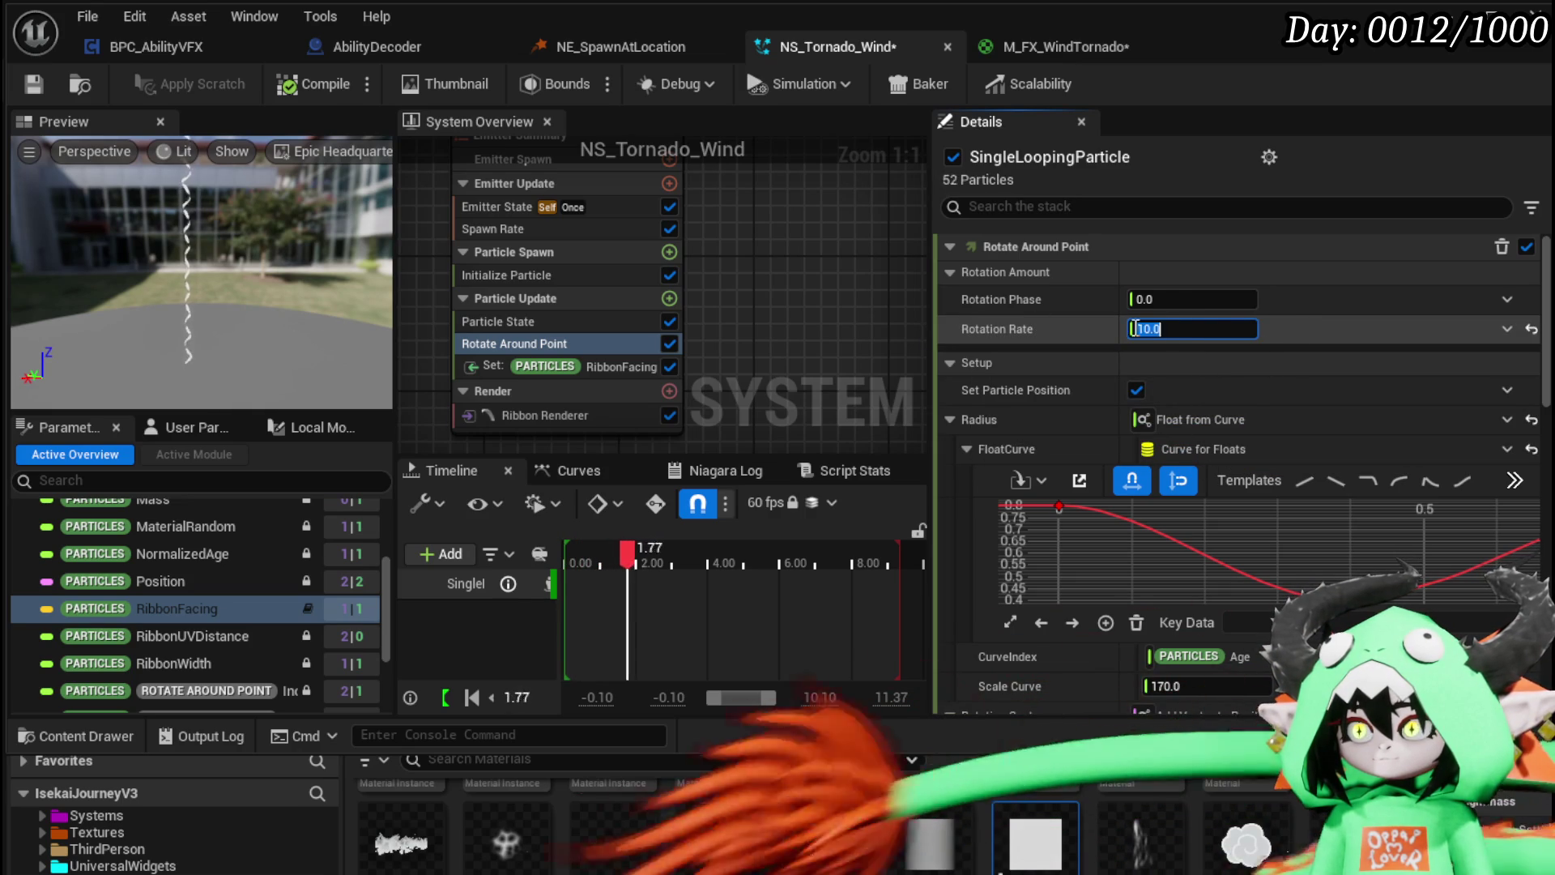
type("20")
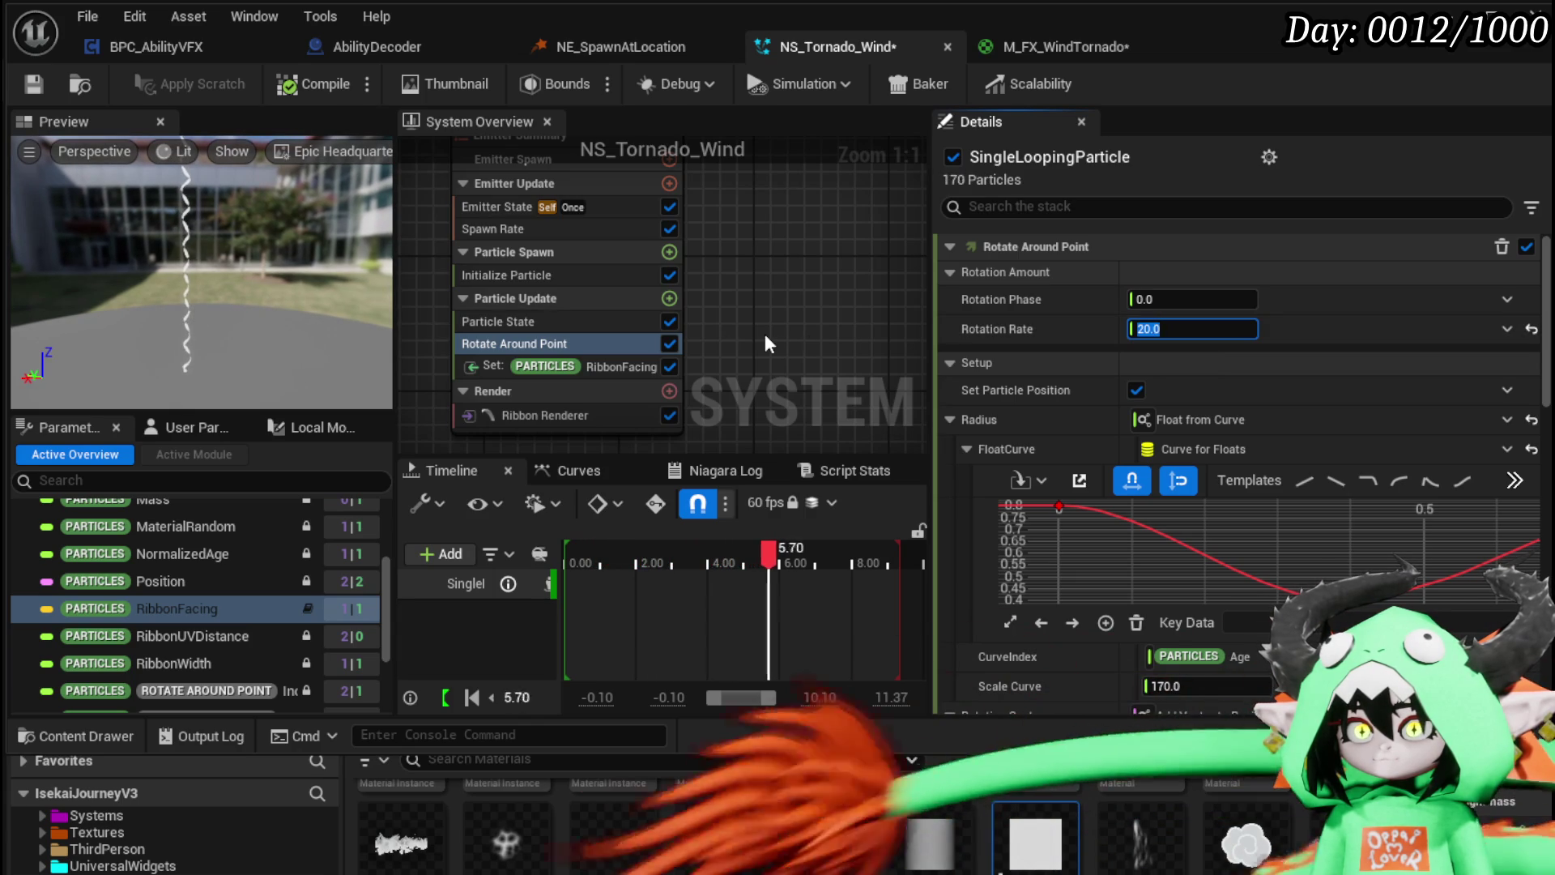
Step: Set Rotate Around Point's Radius Scale Curve to 175
left_click(609, 415)
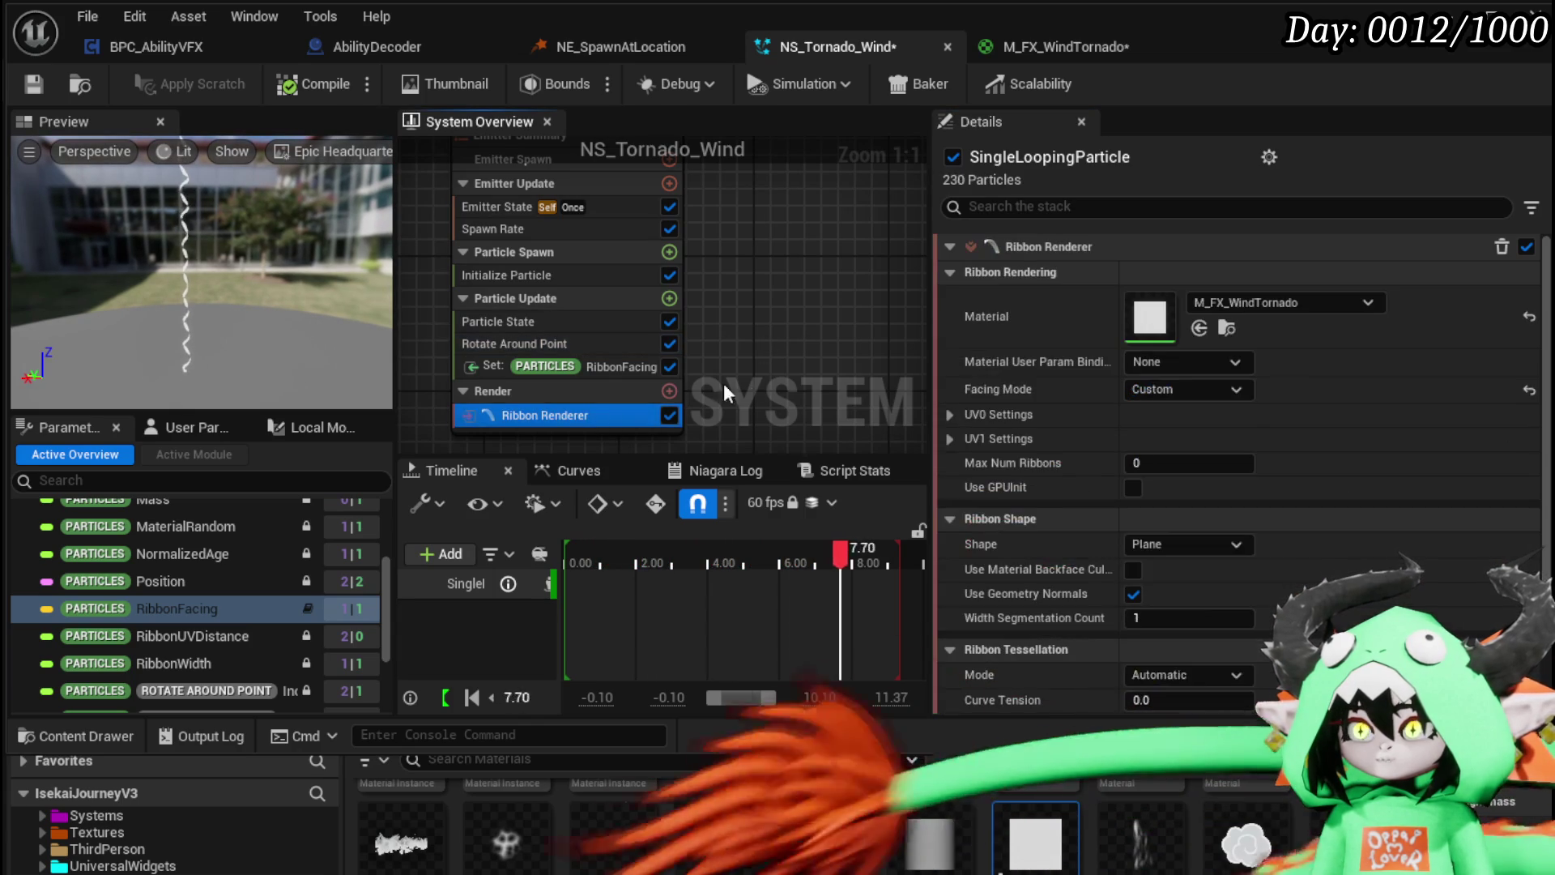
left_click(515, 343)
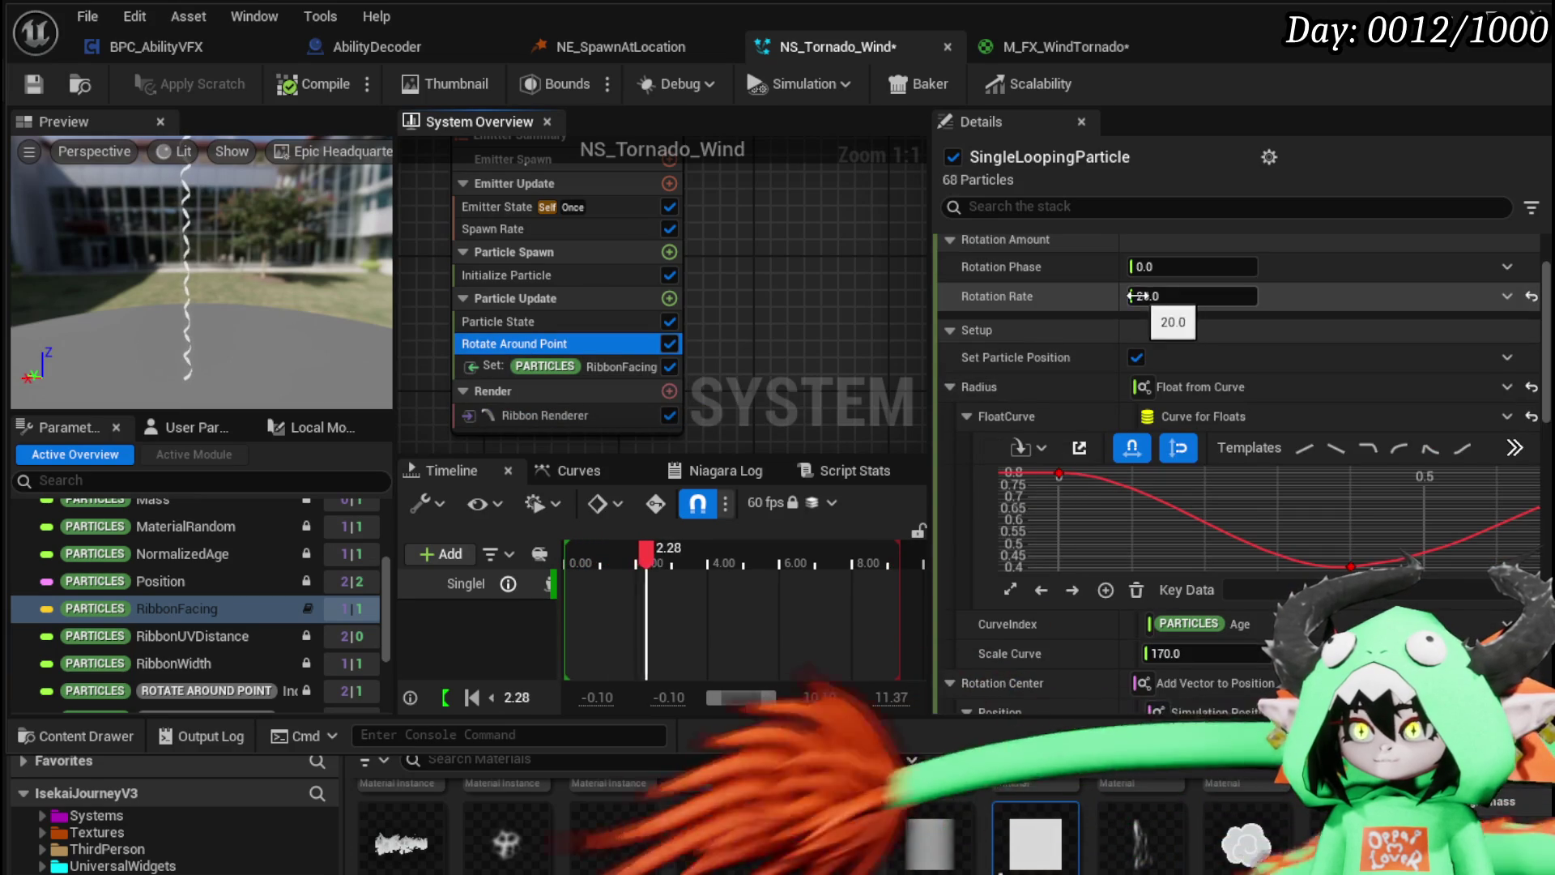
scroll(979, 318, "down", 3)
left_click(1162, 517)
type("175")
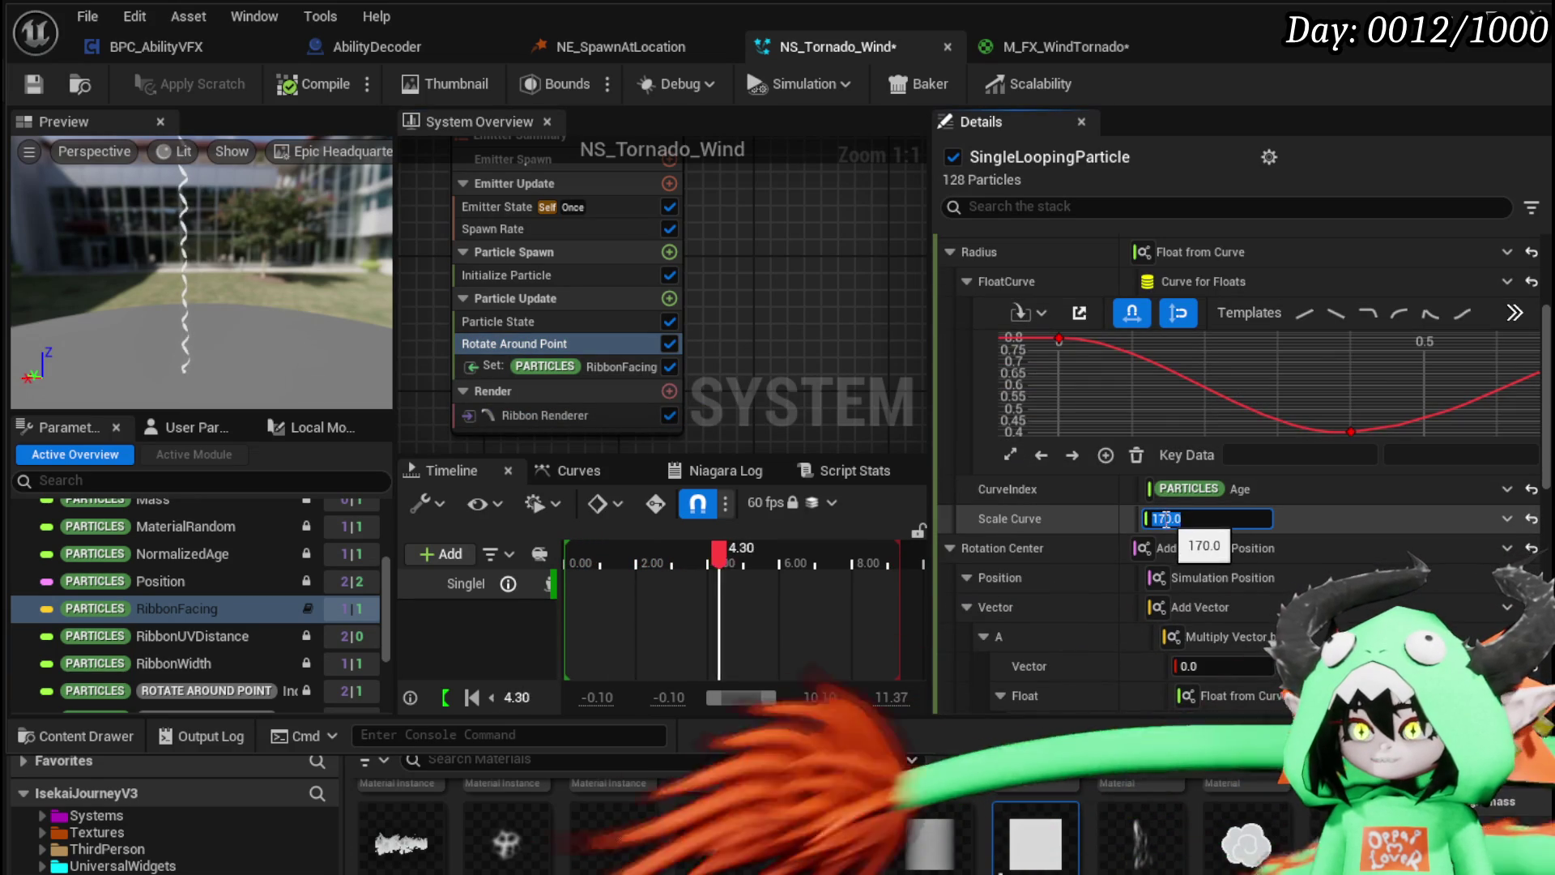
key("Return")
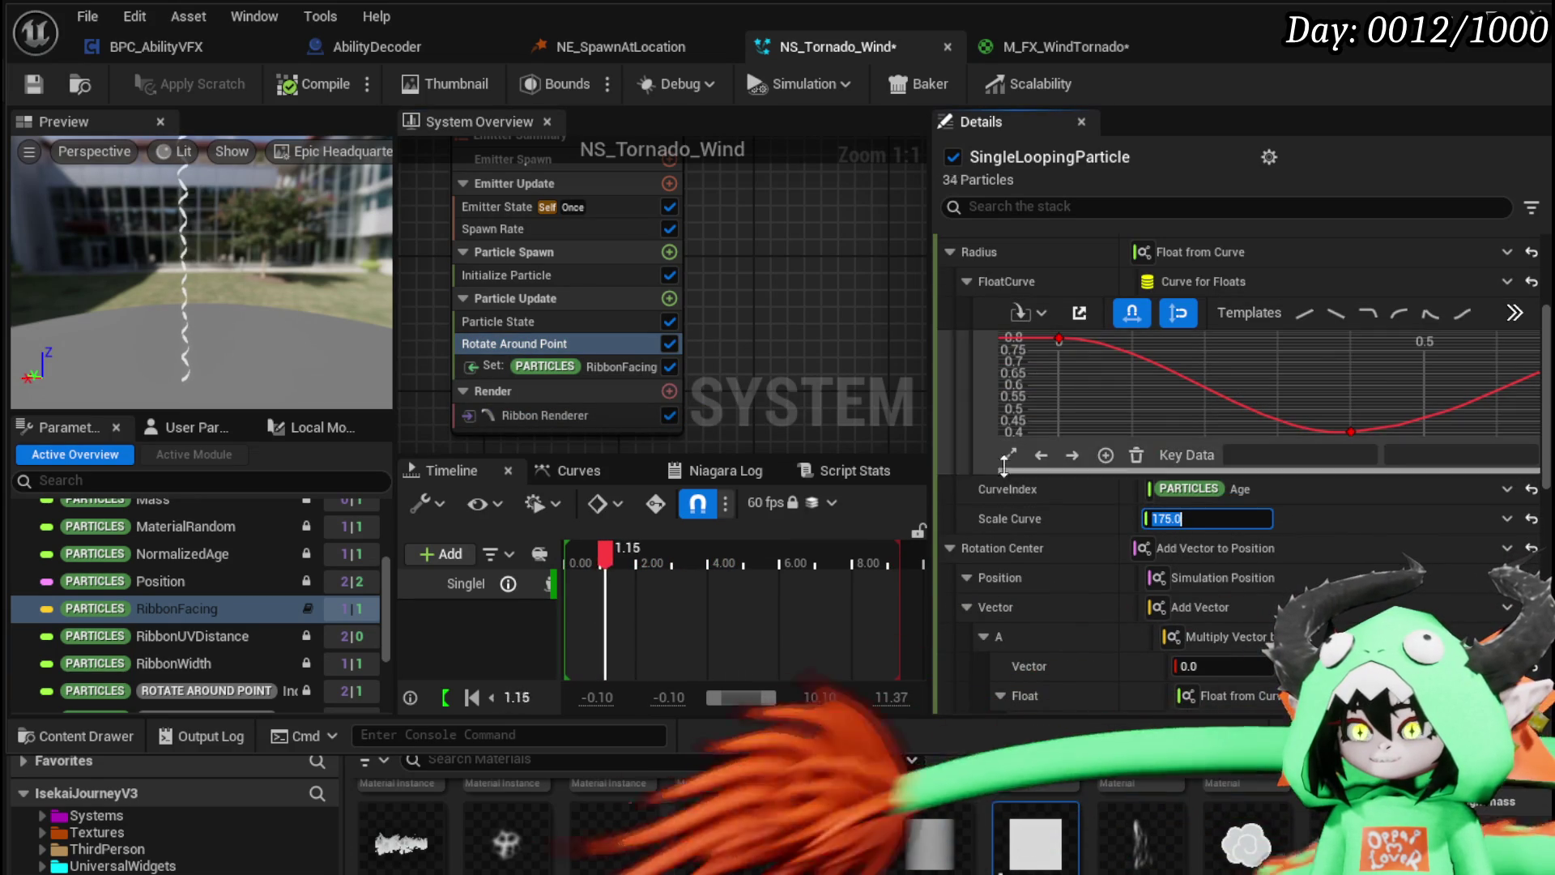
Step: Set Rotation Rate back to 50
scroll(951, 411, "down", 3)
scroll(951, 411, "down", 3)
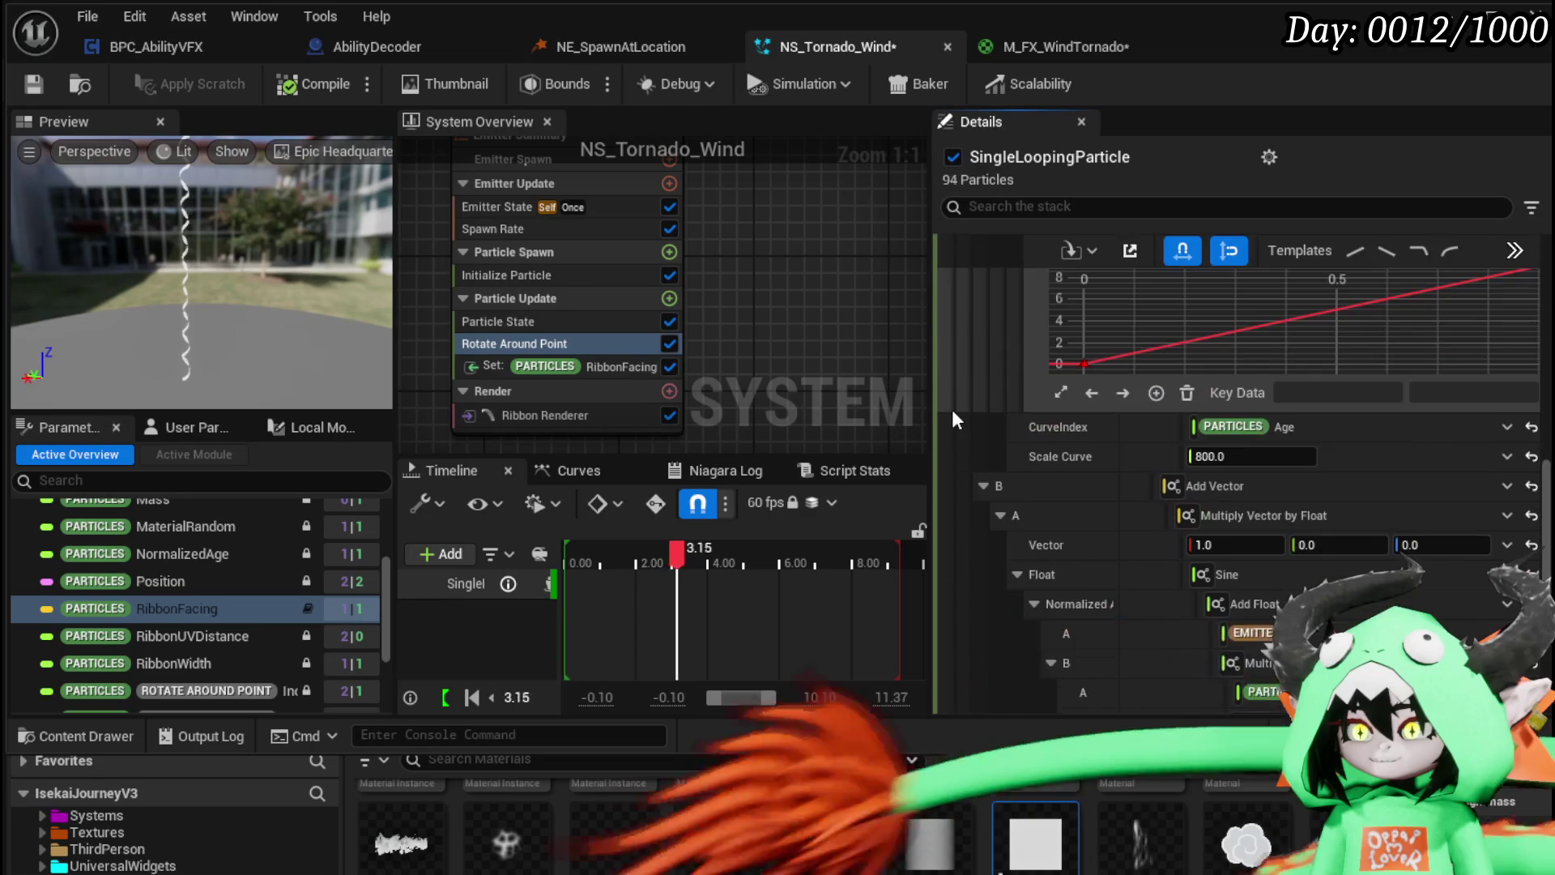
scroll(951, 409, "down", 3)
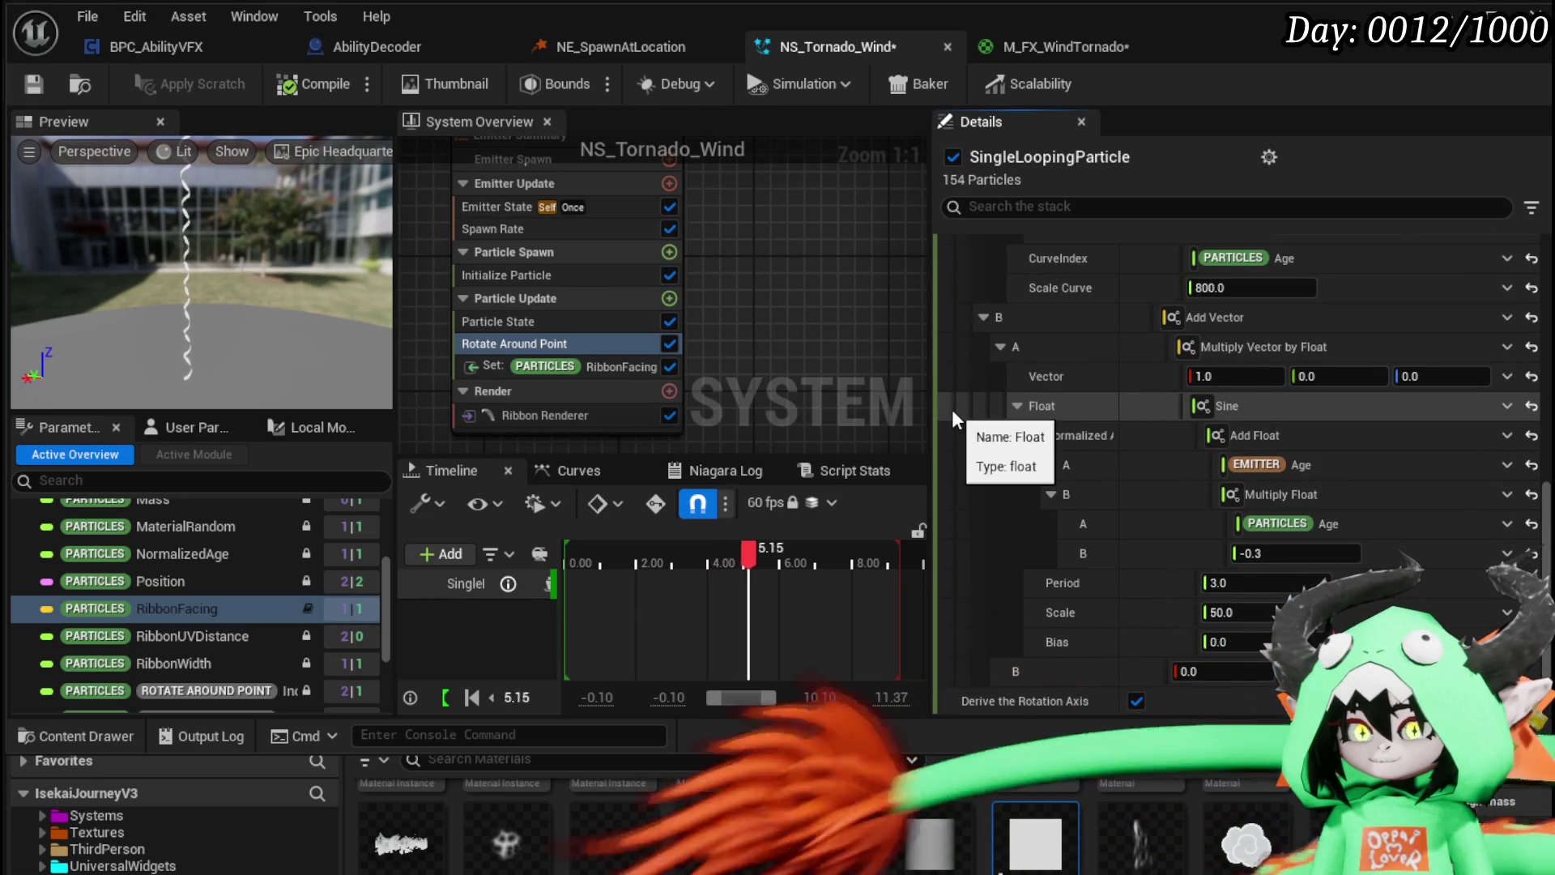
scroll(951, 410, "down", 2)
scroll(951, 410, "up", 4)
scroll(951, 410, "up", 6)
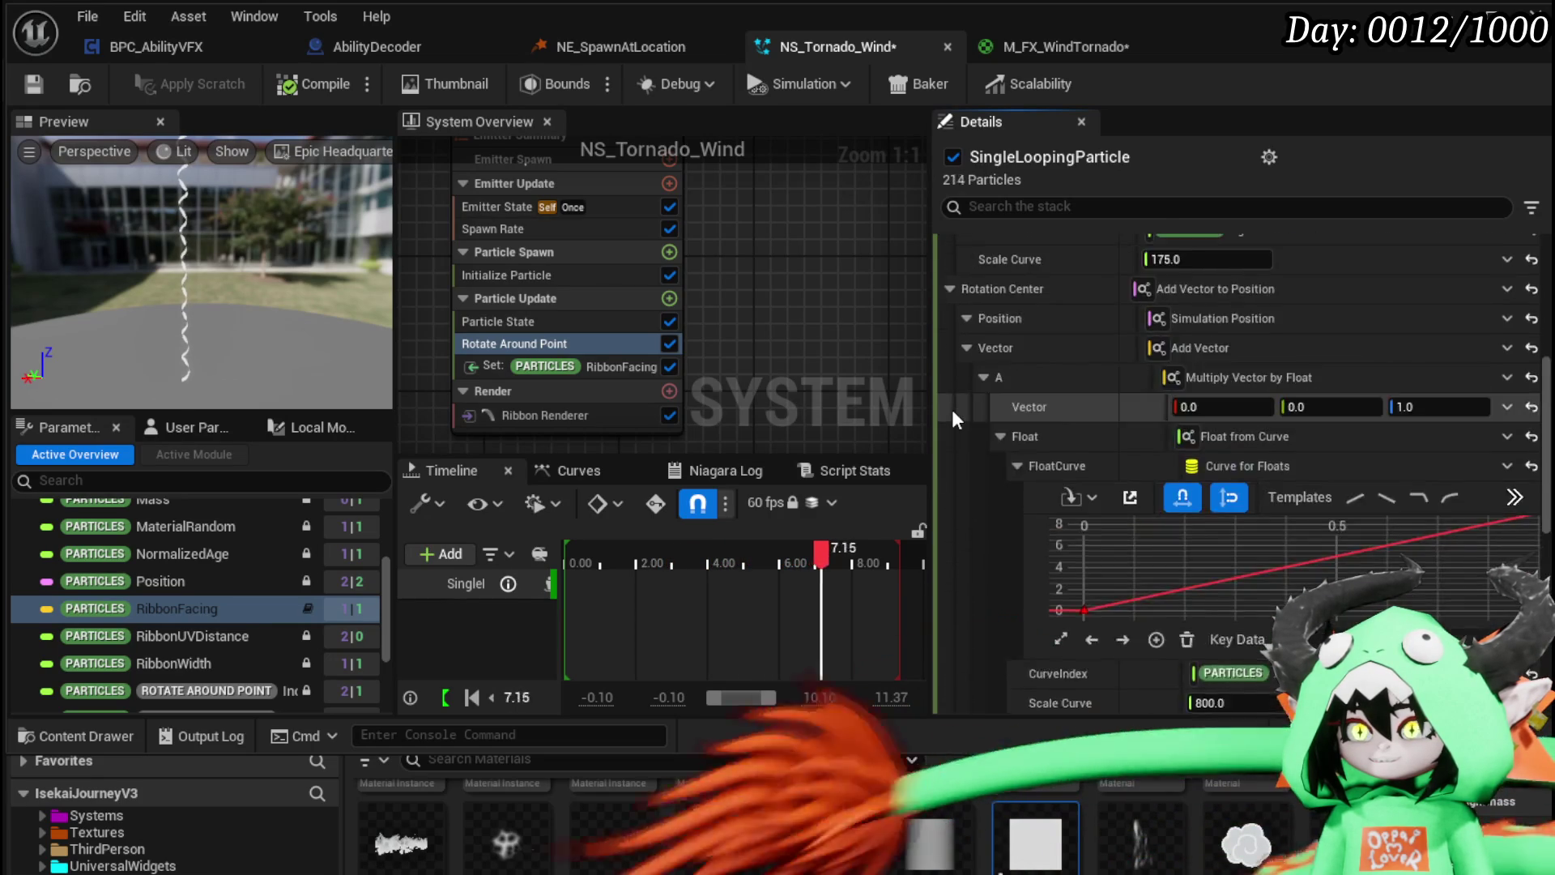
left_click(1202, 329)
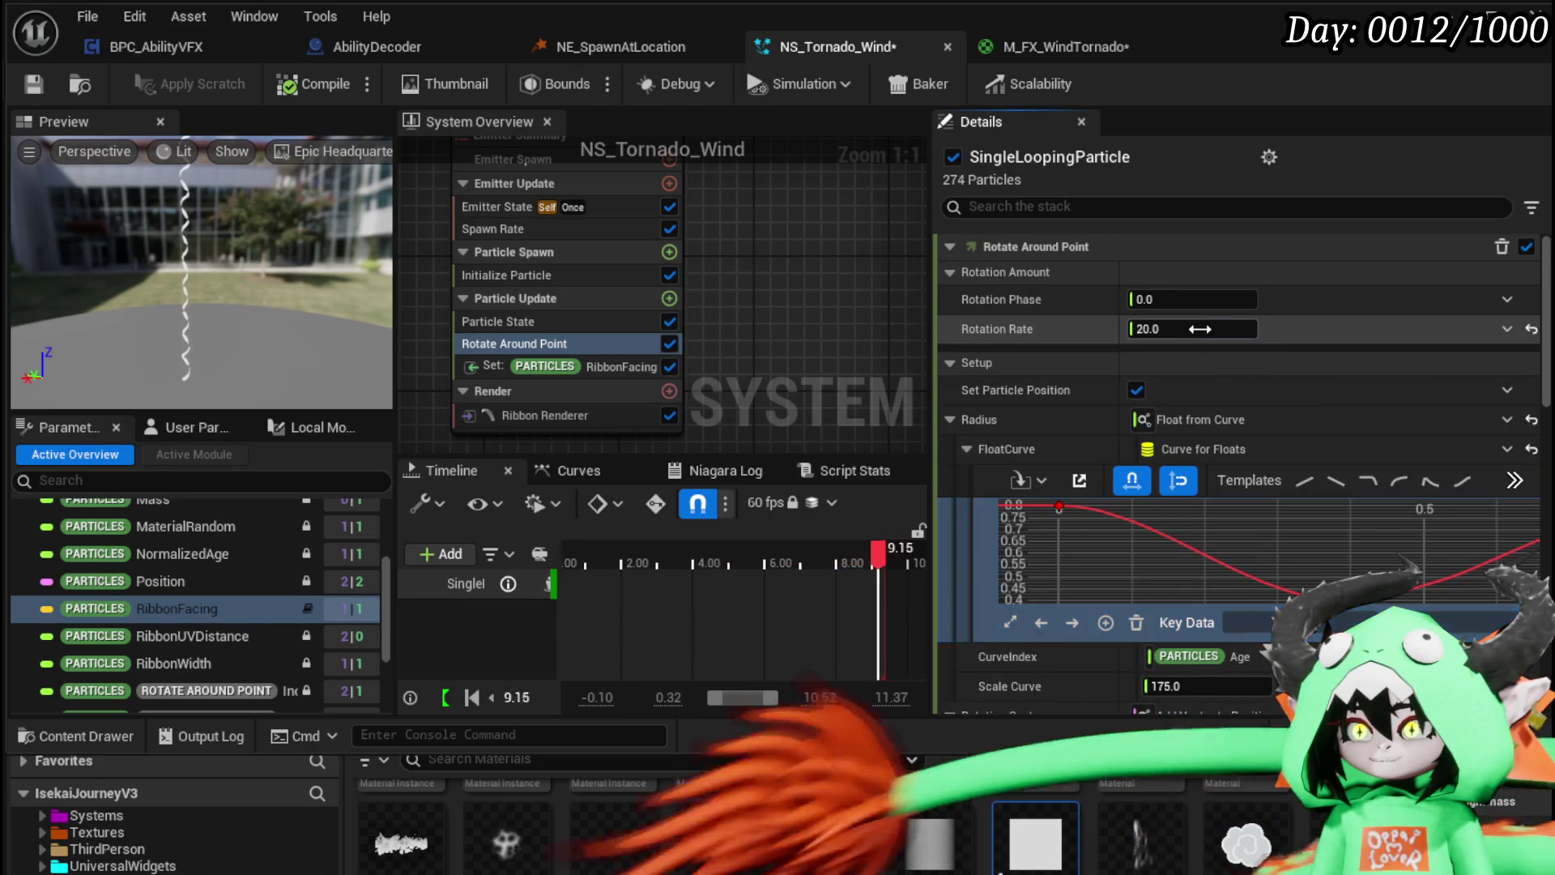
type("50")
Step: Review the Ribbon Renderer and Rotate Around Point settings, then show Initialize Particle
left_click(526, 415)
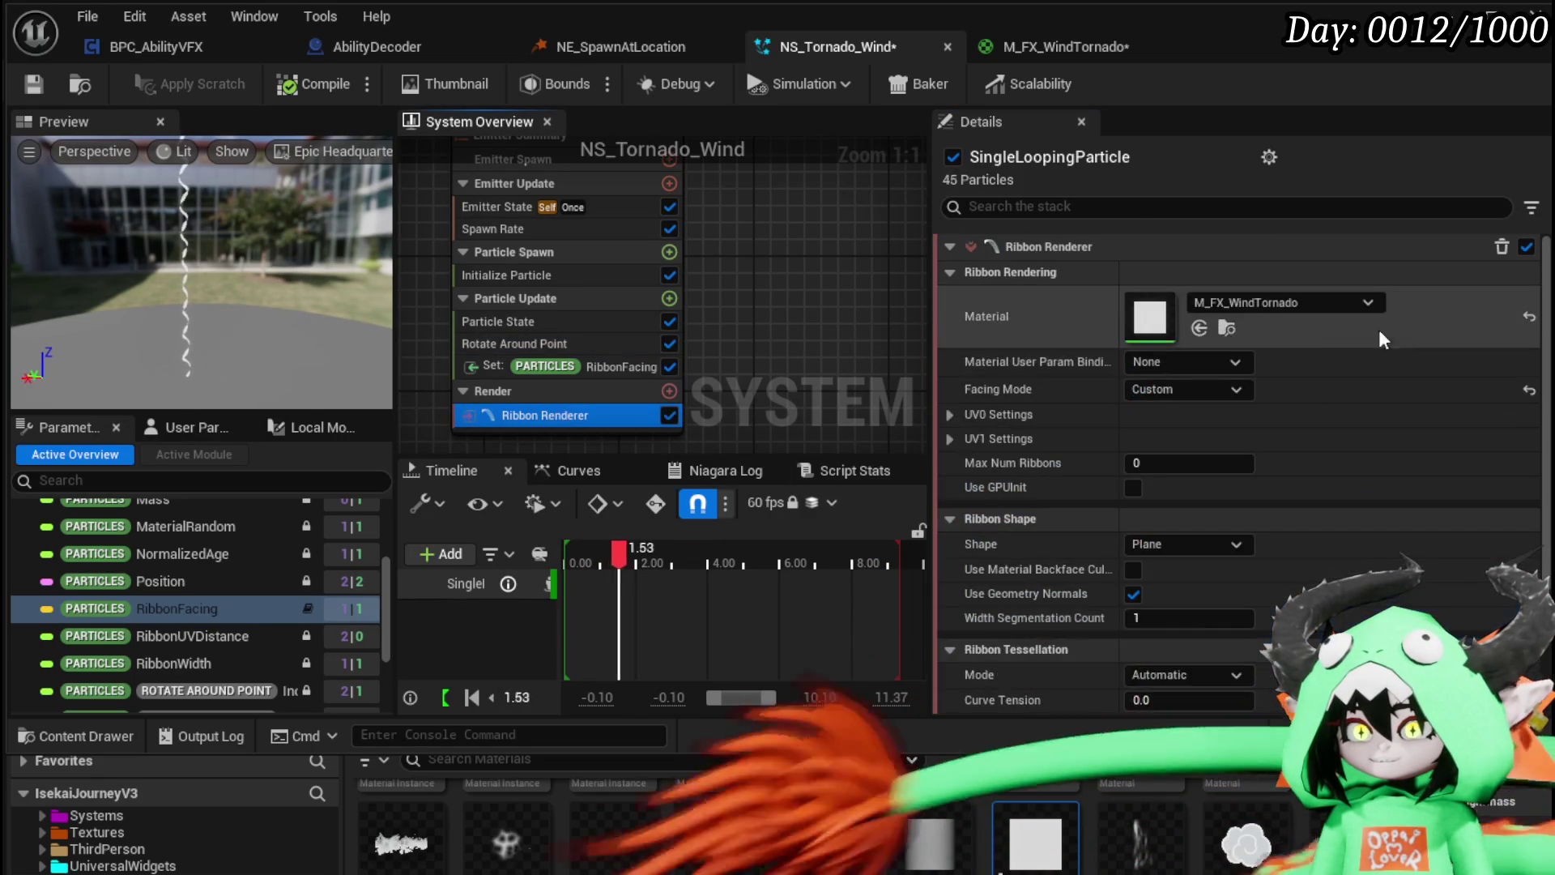
left_click(486, 343)
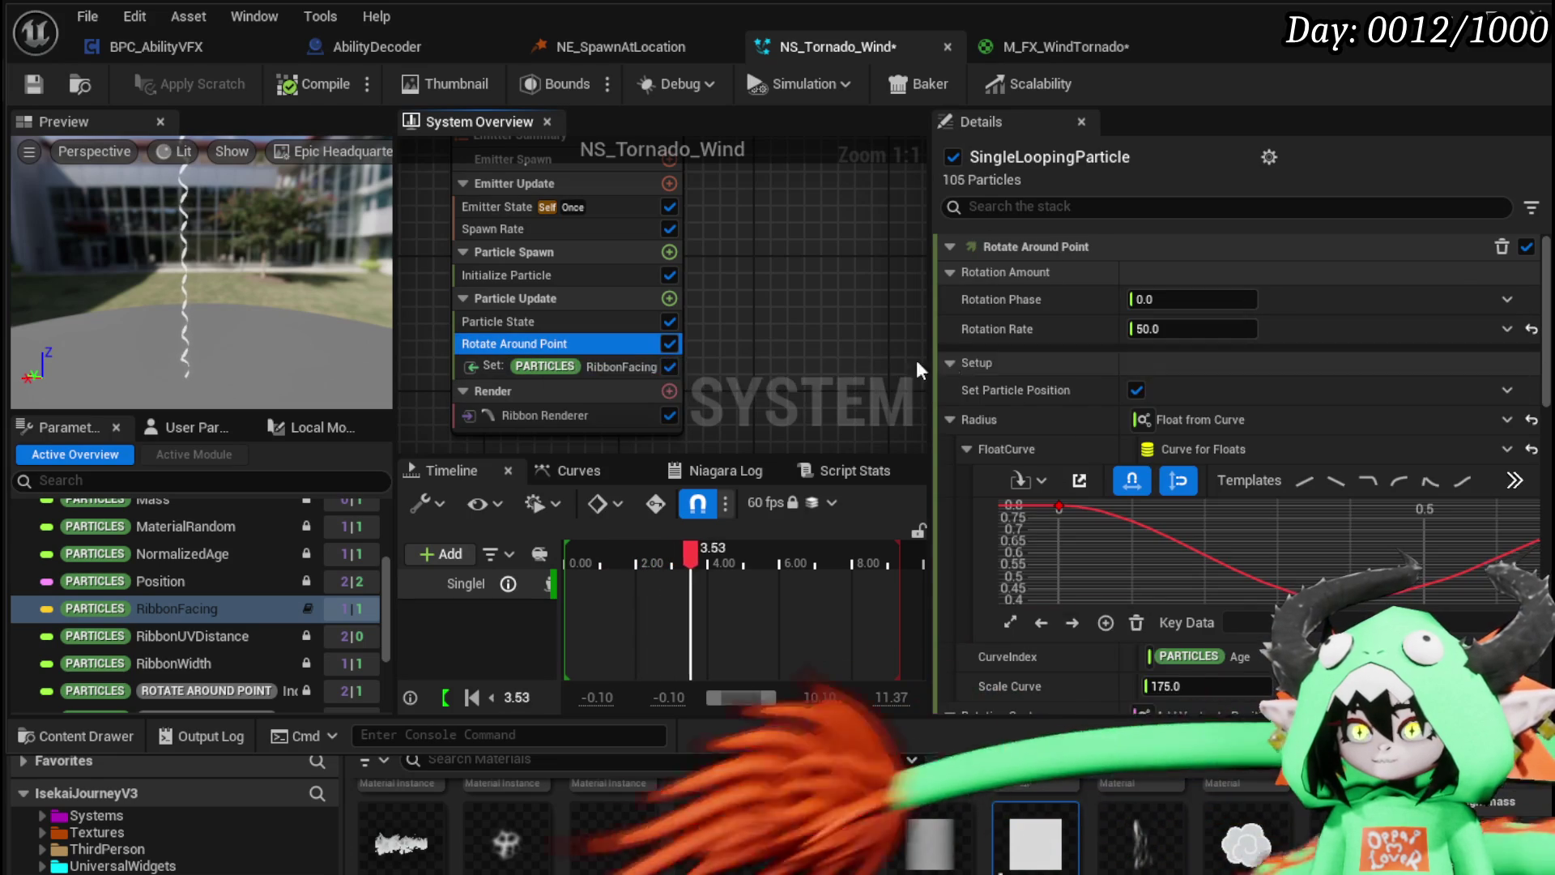
left_click(539, 276)
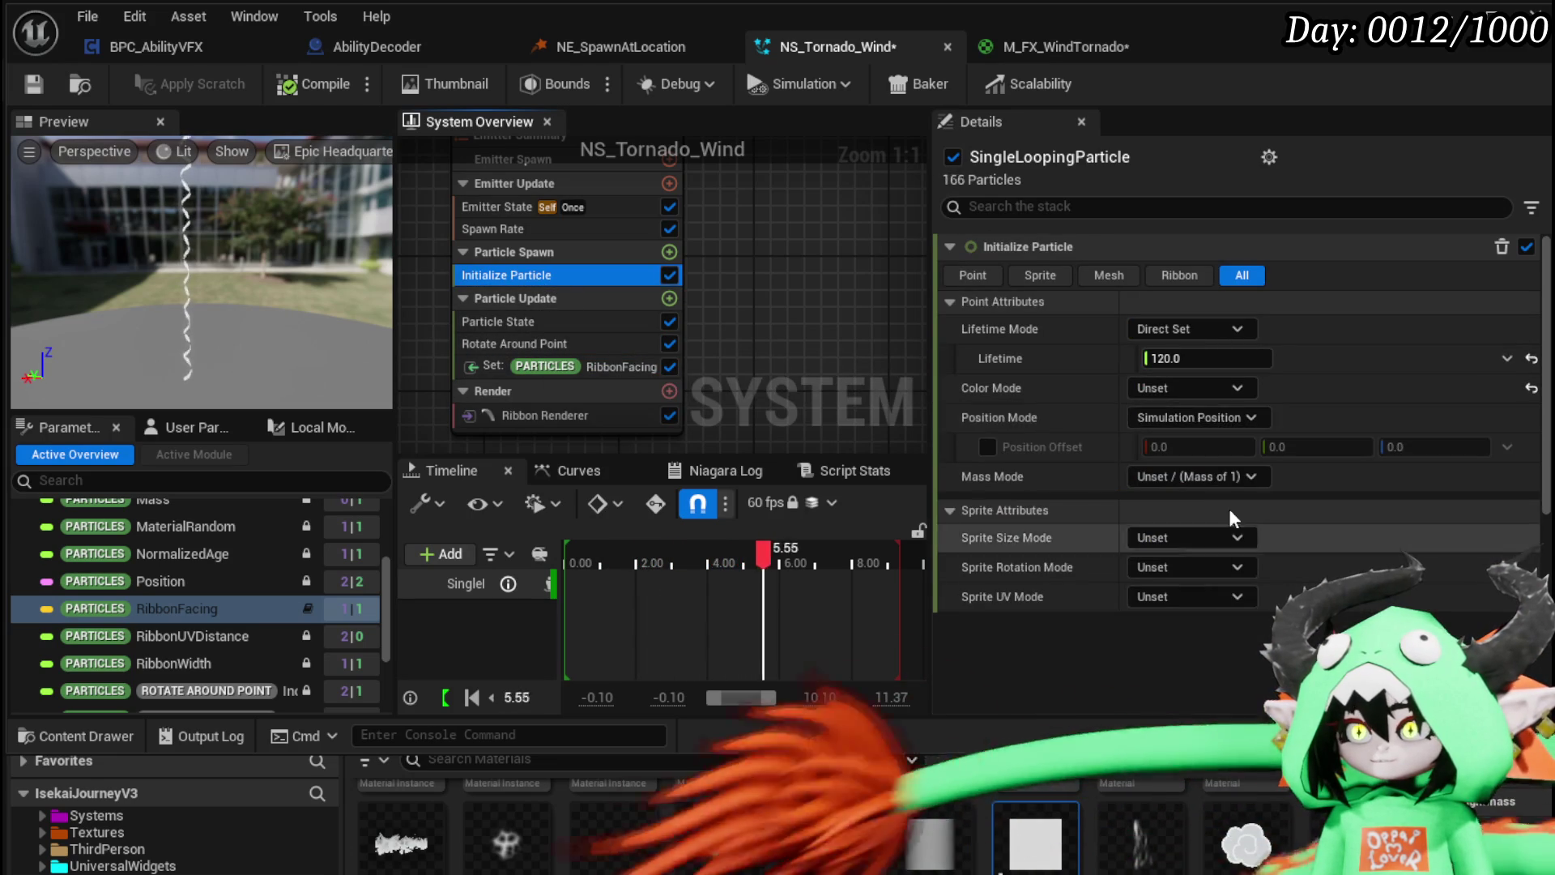
scroll(1086, 537, "down", 3)
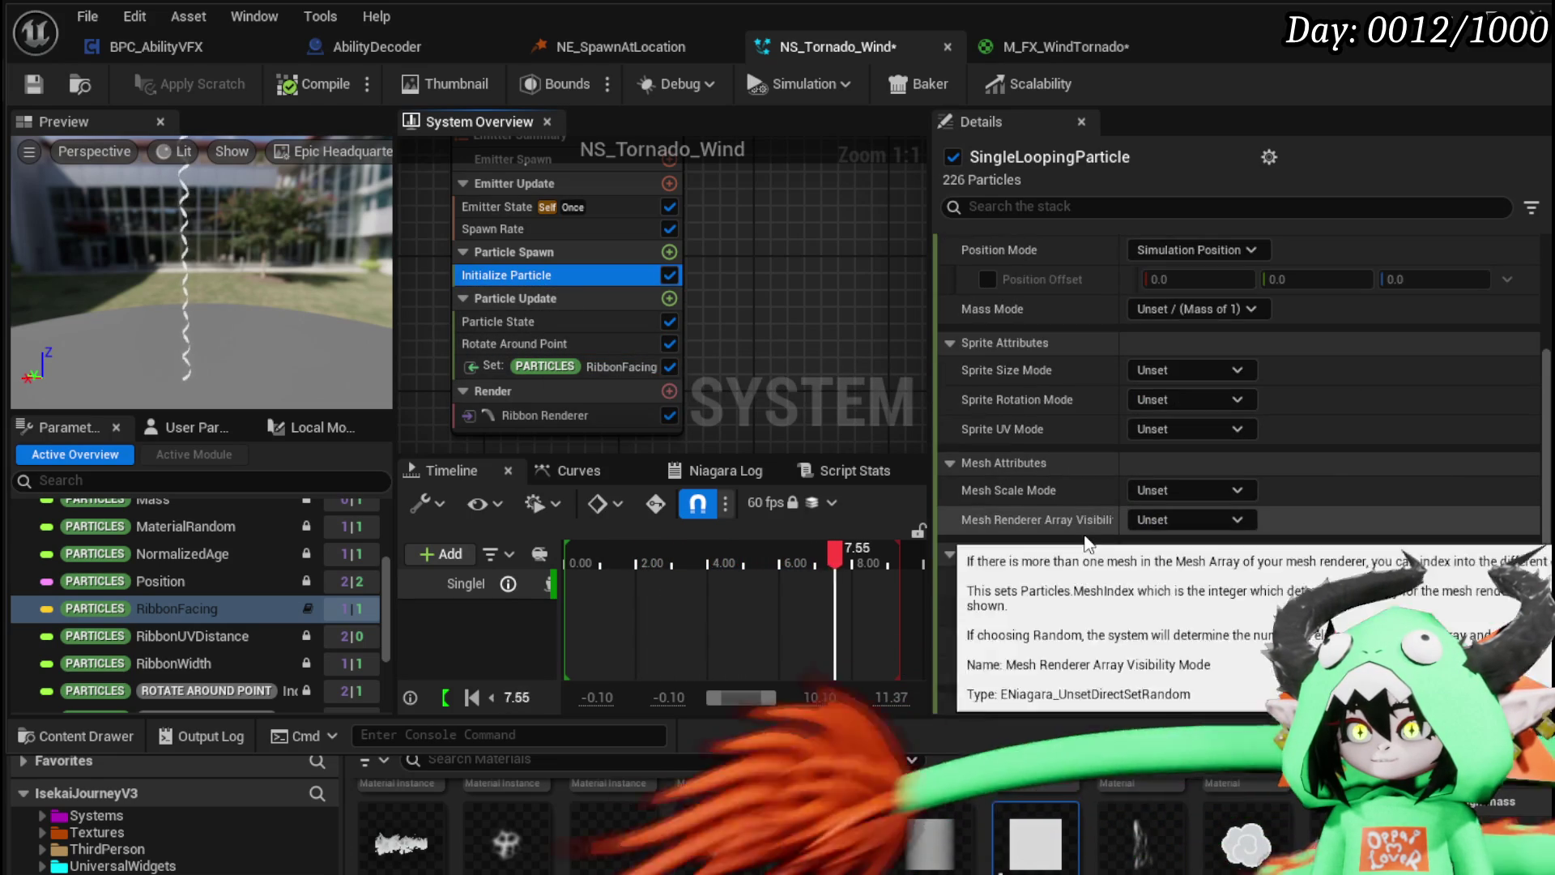
Step: Set Ribbon Width to 1000 after trial values of 200 and 500
left_click(1186, 612)
type("2")
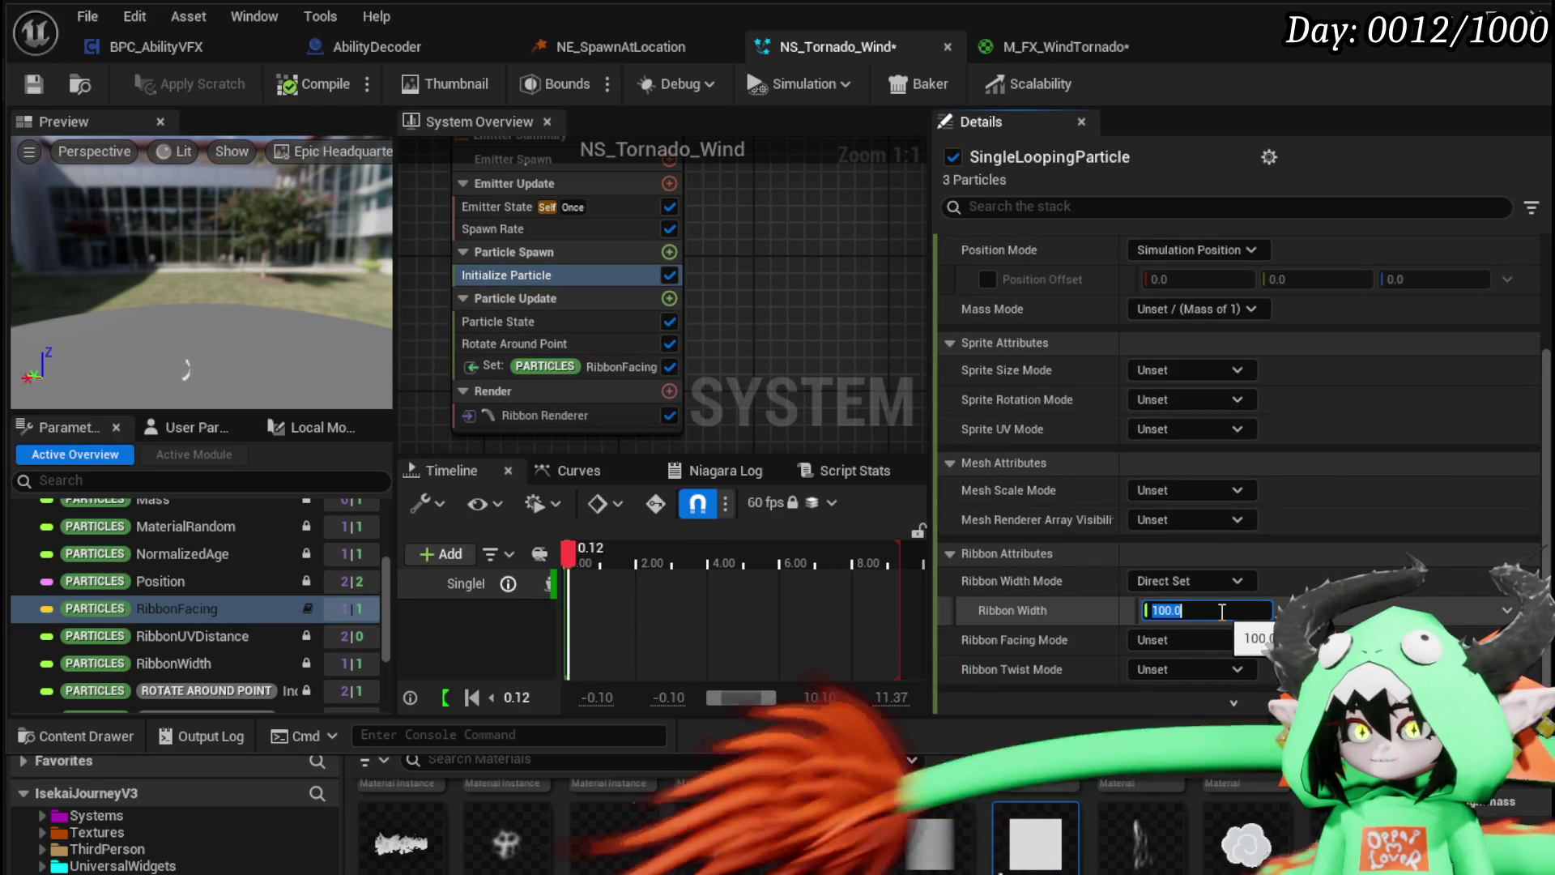
key("BackSpace")
key("BackSpace")
key("BackSpace")
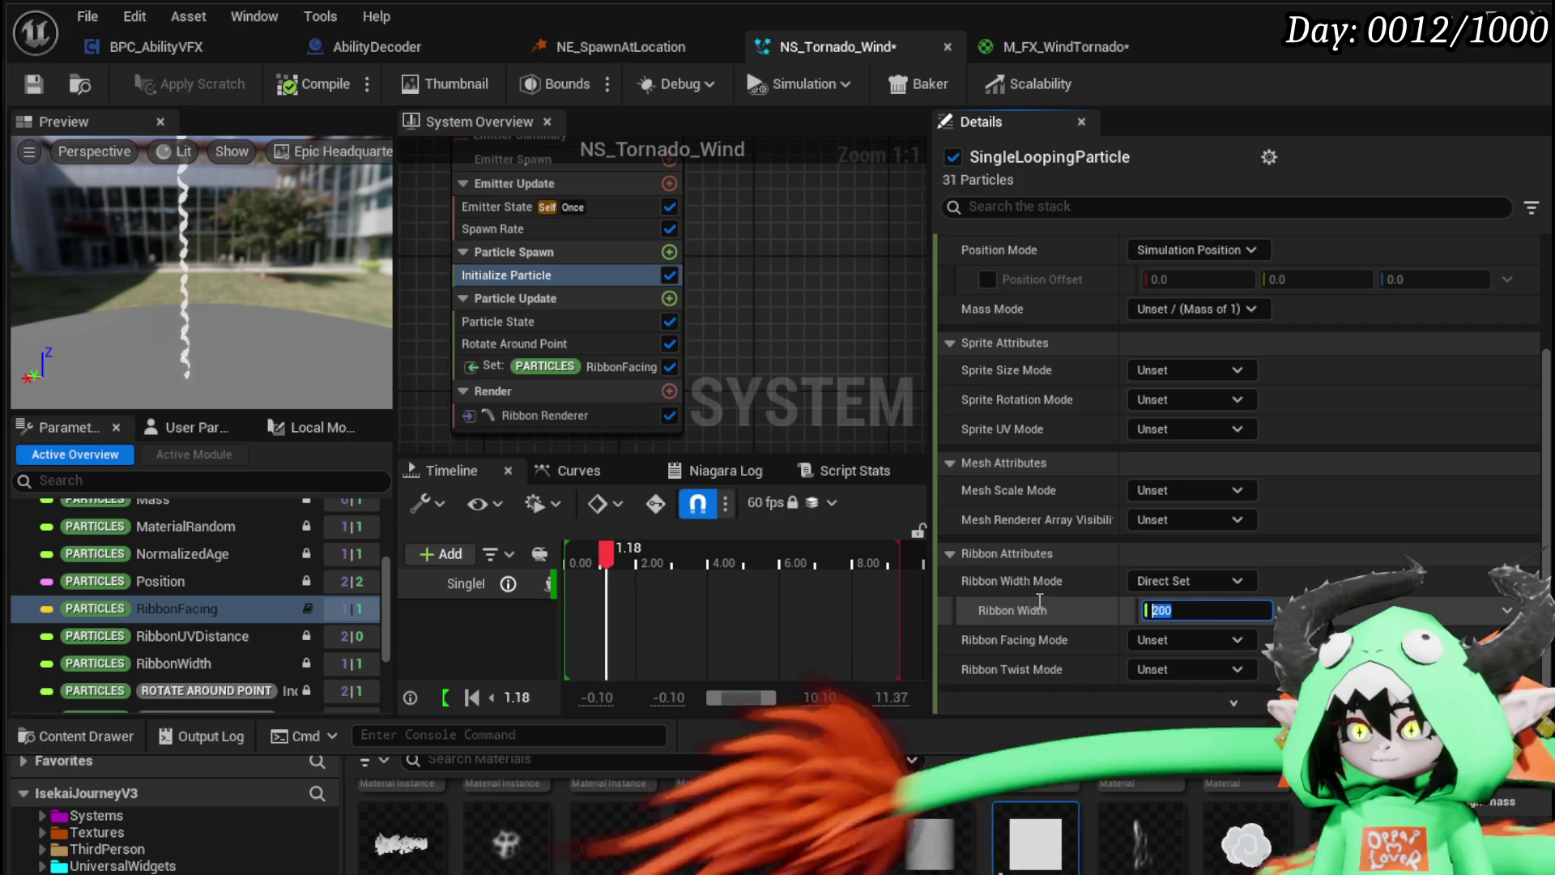
type("50")
key("Return")
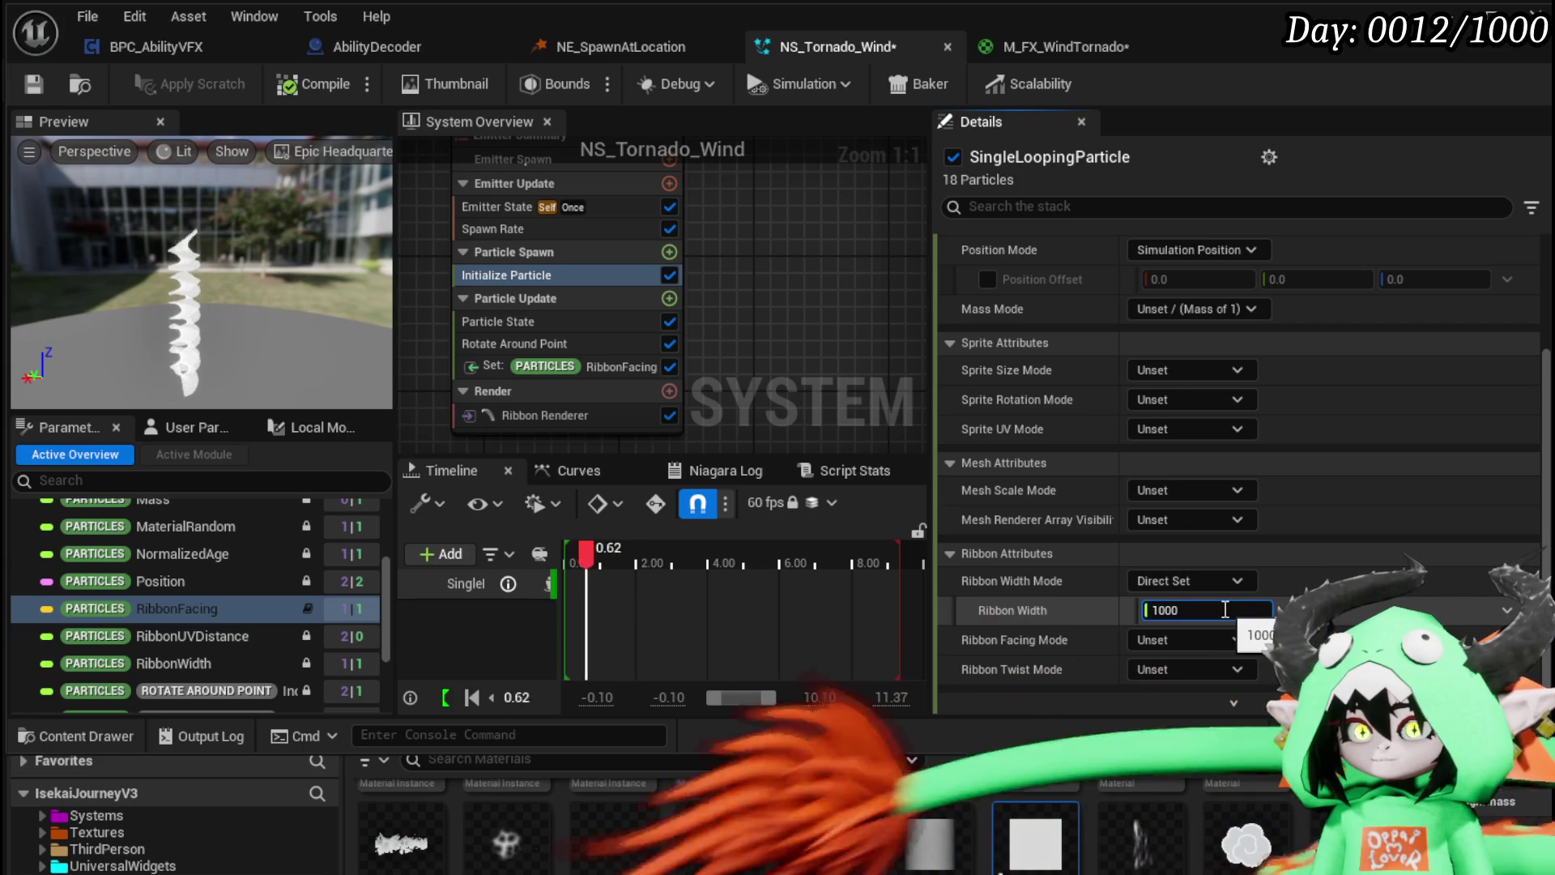
key("Return")
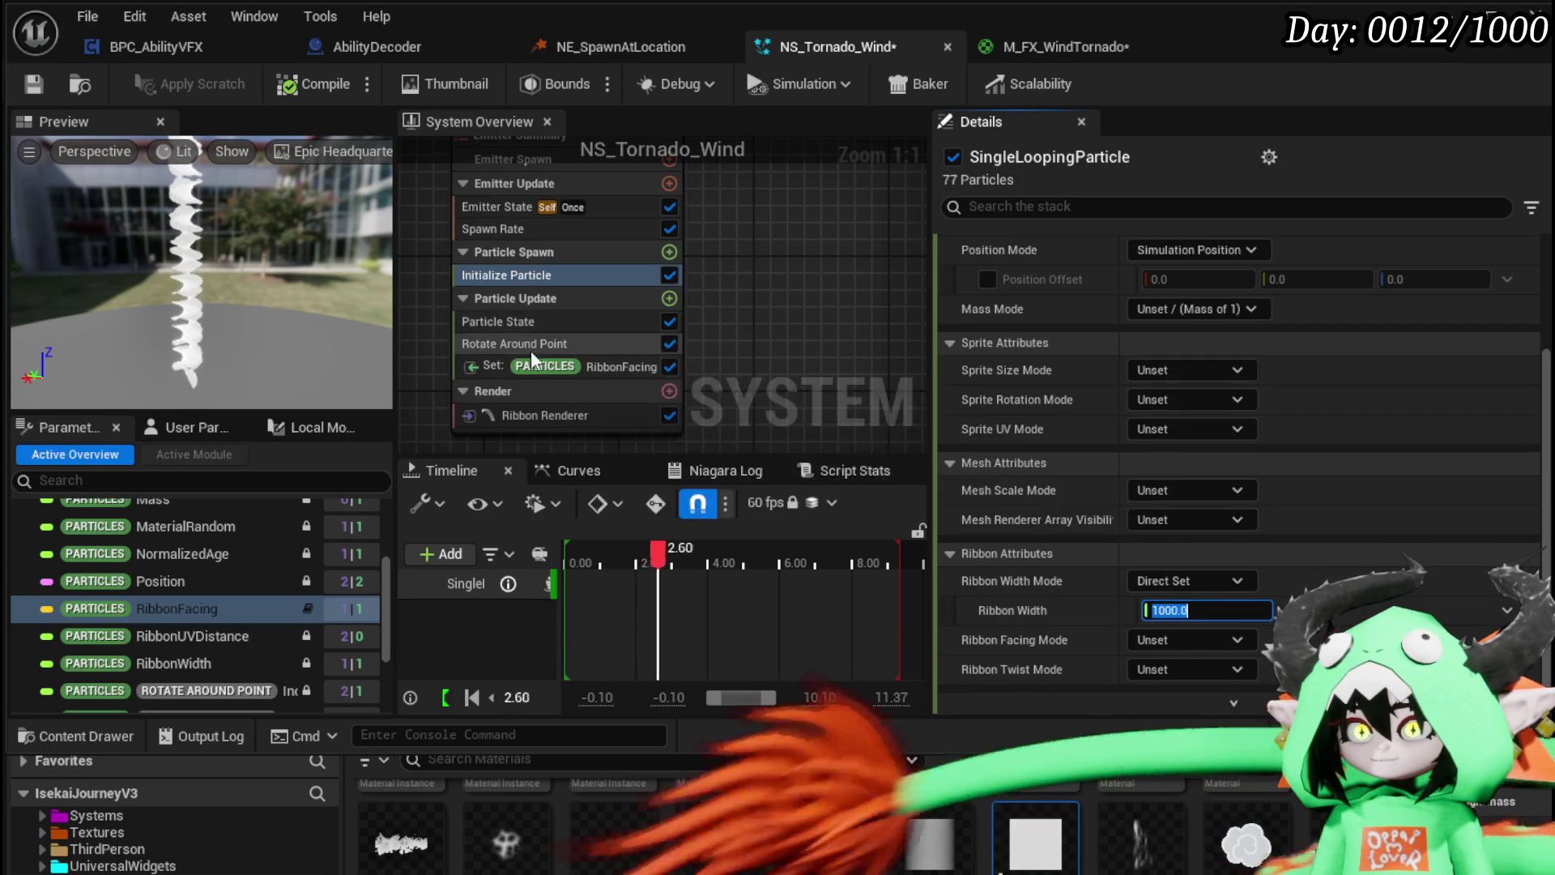
left_click(513, 343)
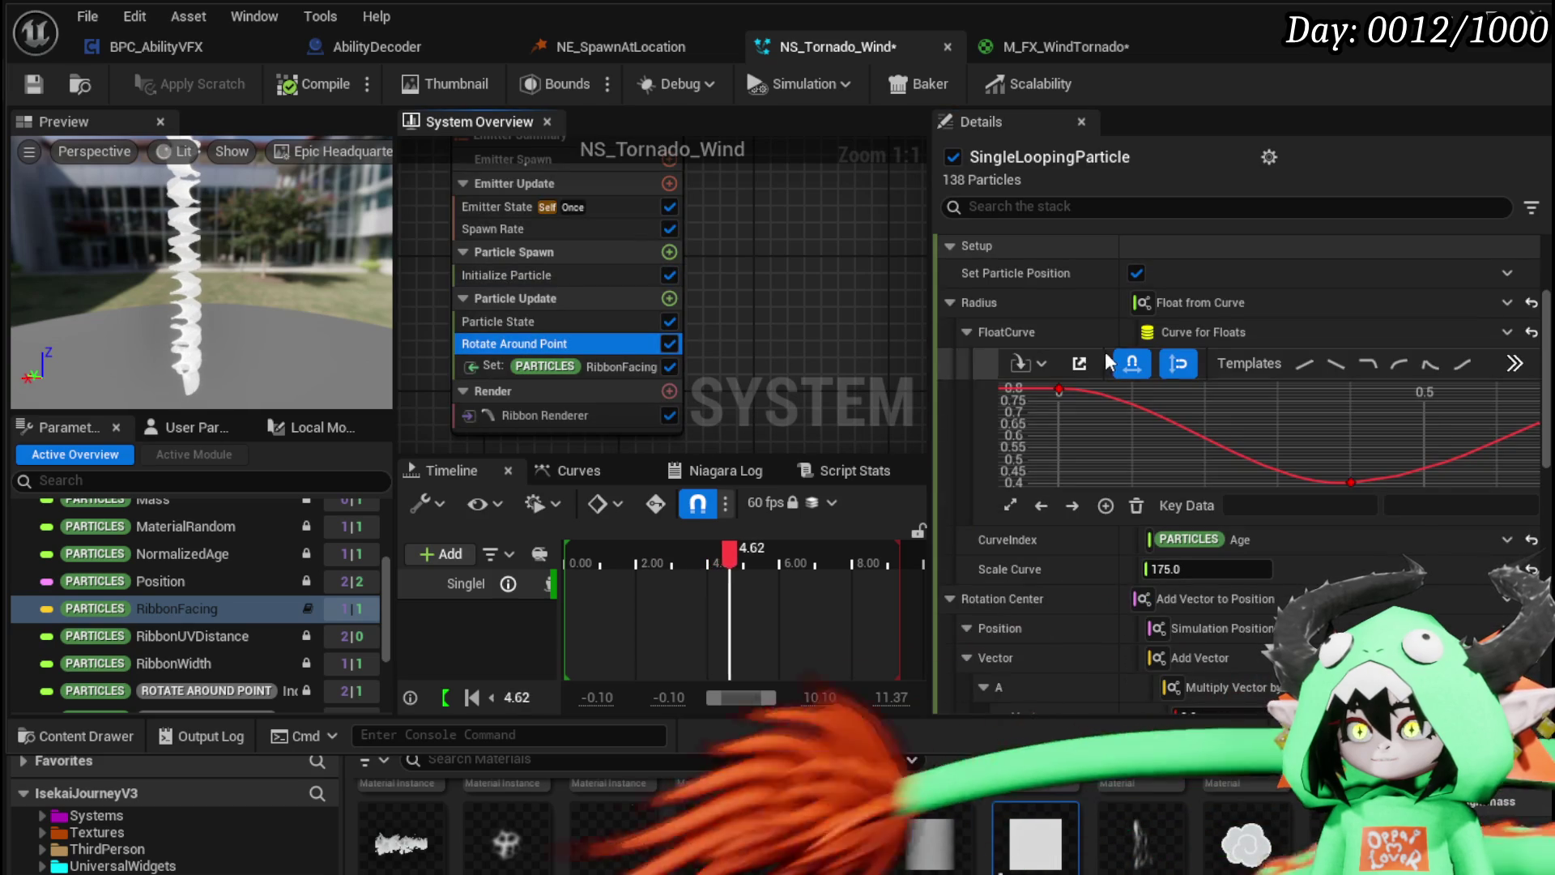
Step: Try a Rotation Rate of 3 and set the Radius Scale Curve to 1750
scroll(1105, 351, "up", 3)
type("1")
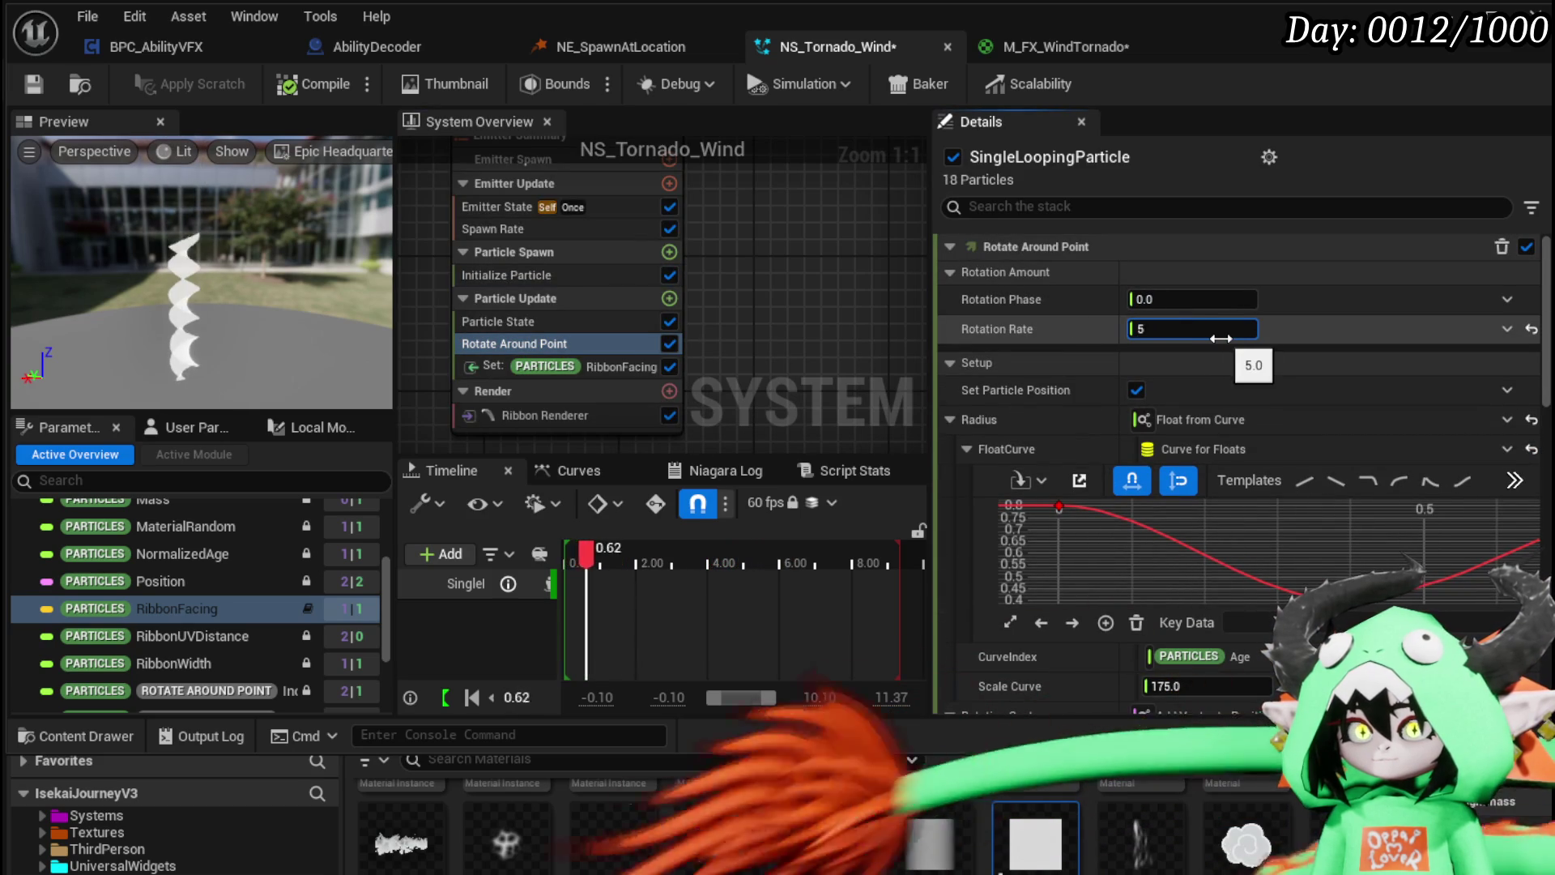
key("BackSpace")
type("3")
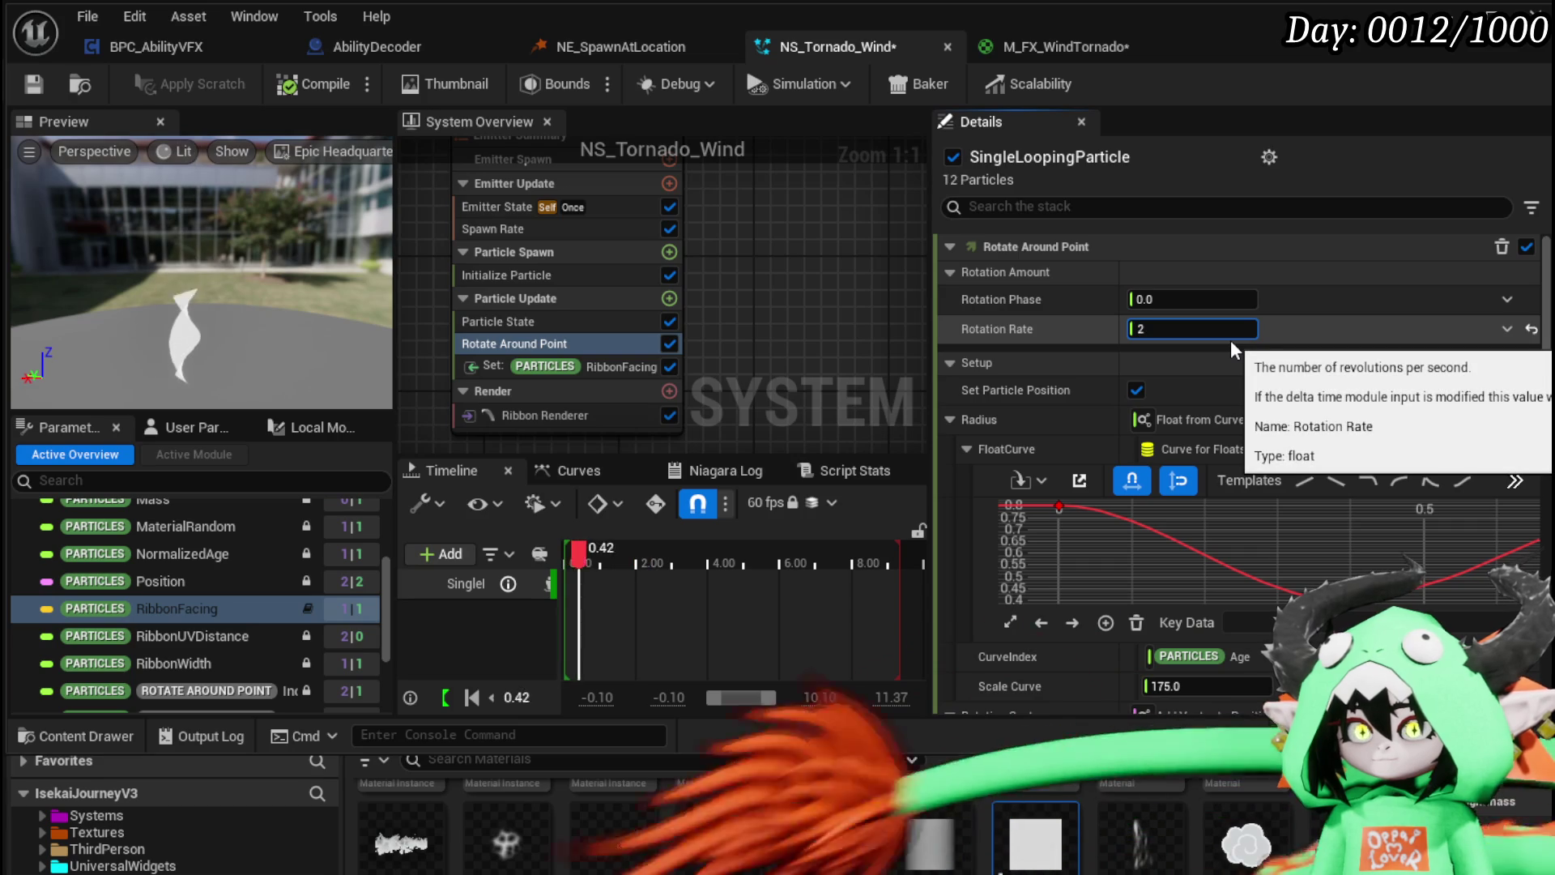
type("2")
type("45")
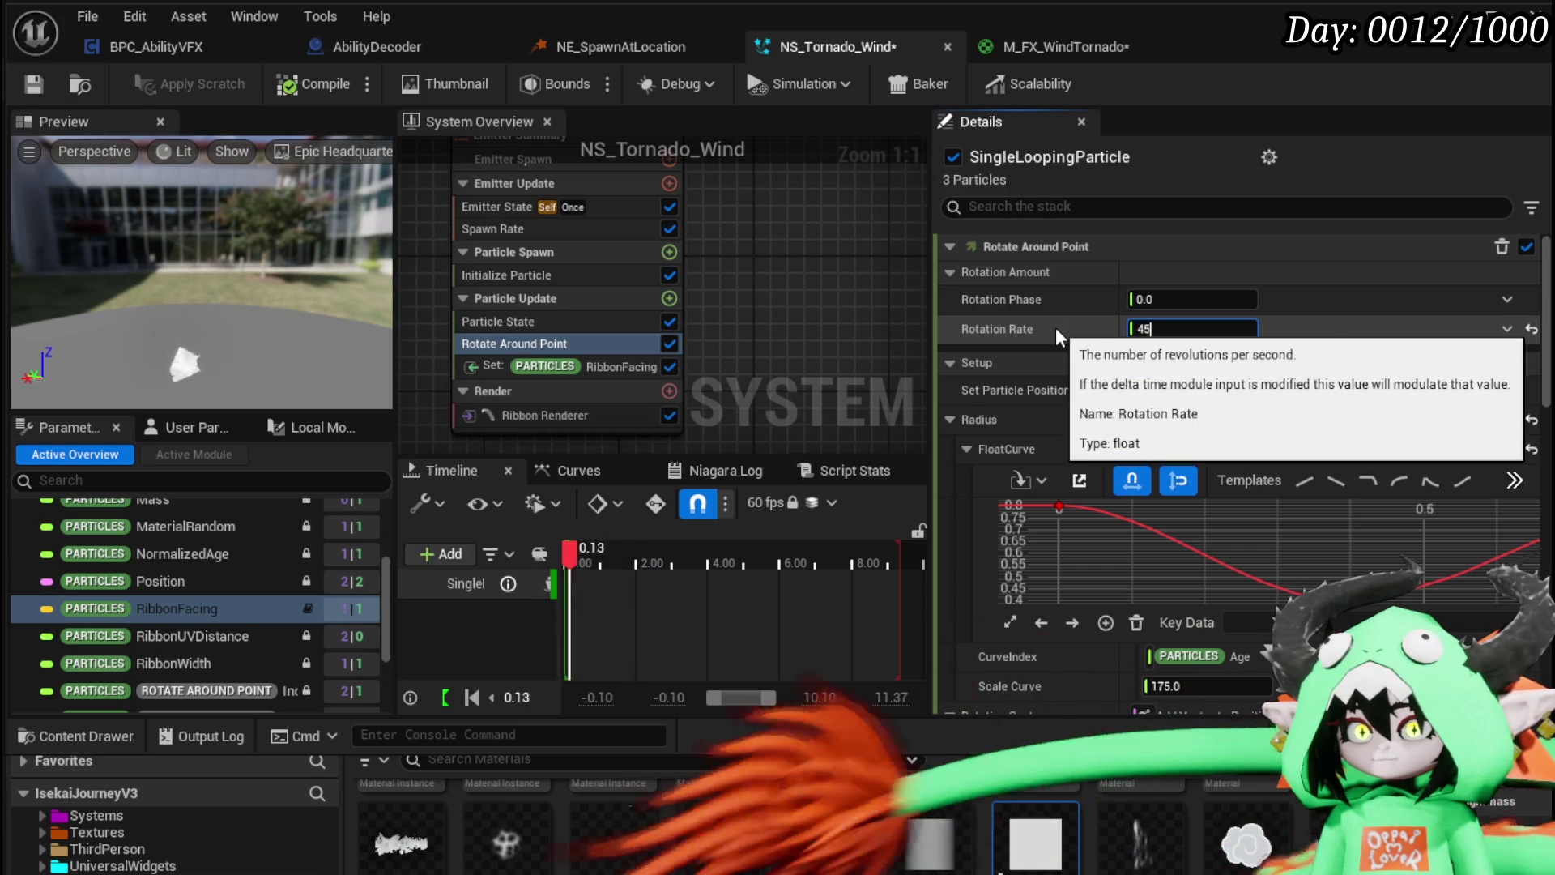
key("BackSpace")
key("BackSpace")
type("3")
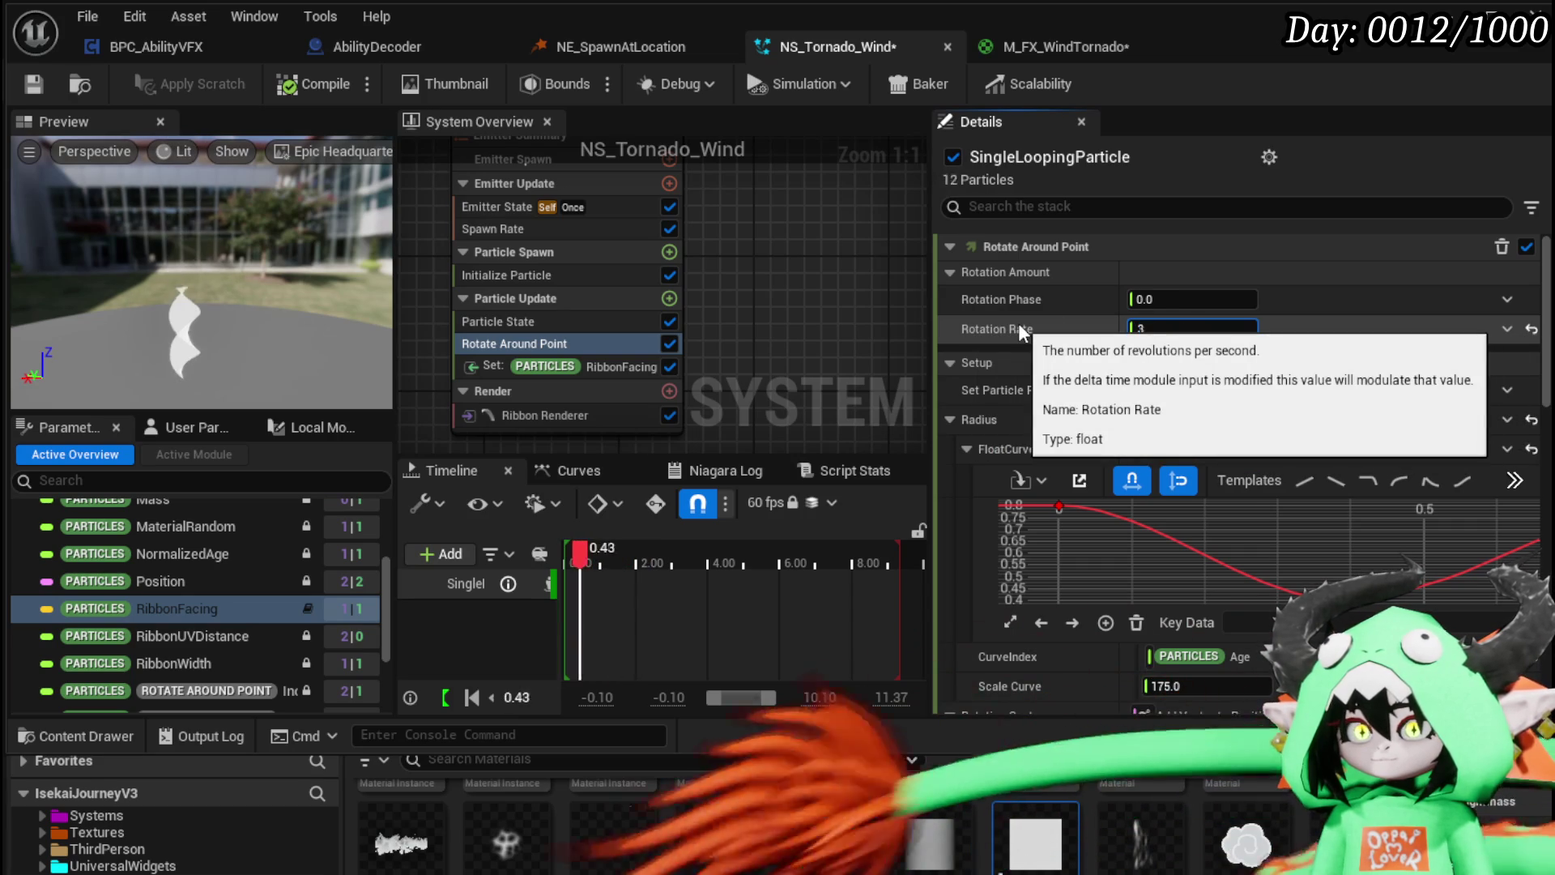
scroll(1077, 376, "down", 4)
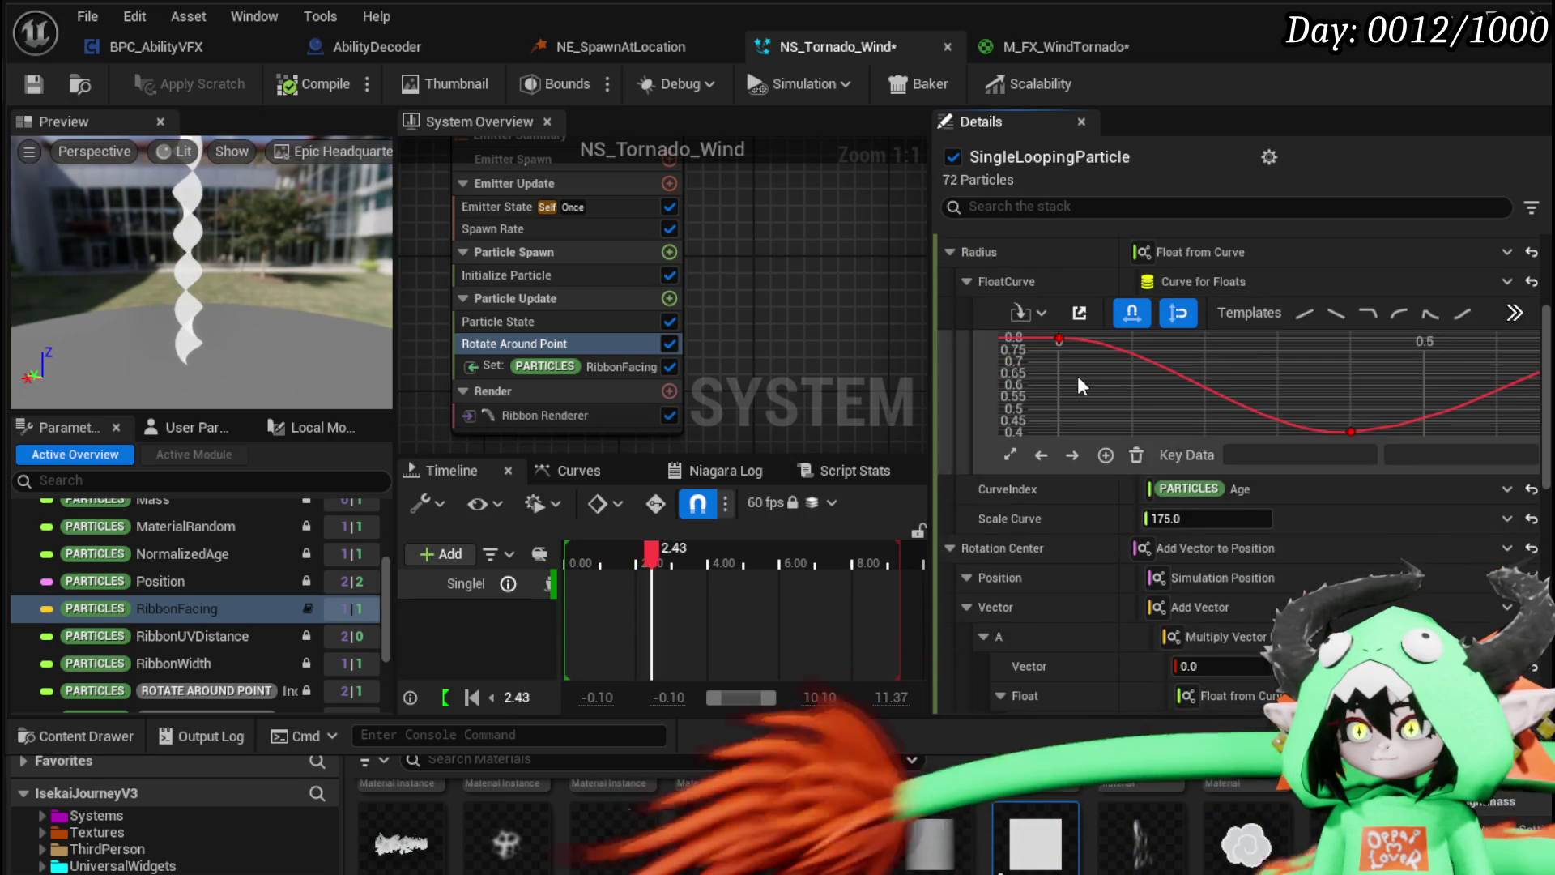
left_click(1170, 519)
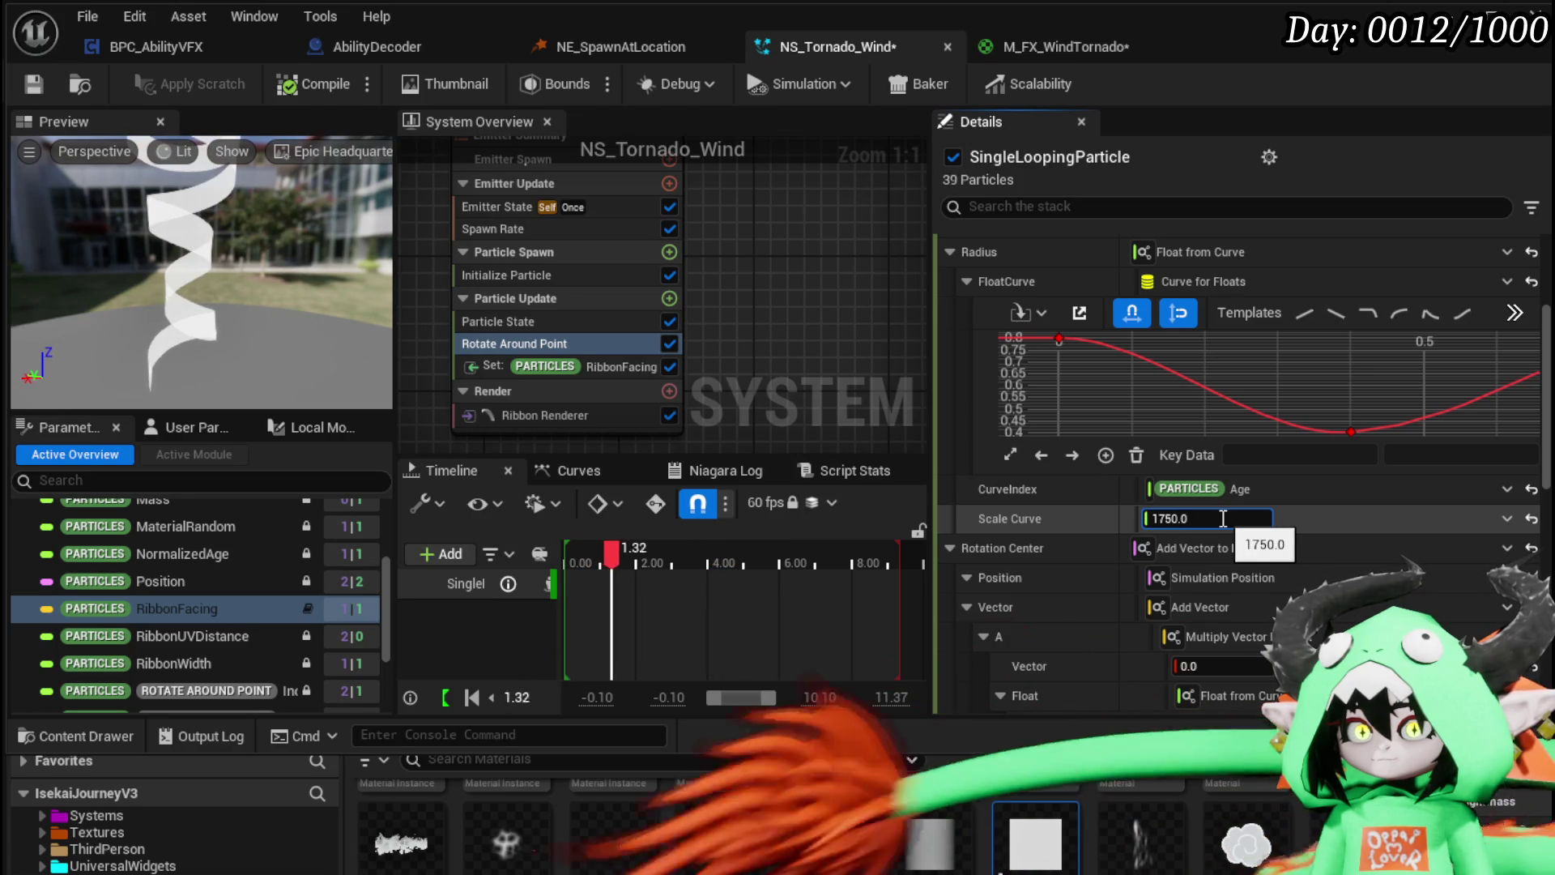
key("Return")
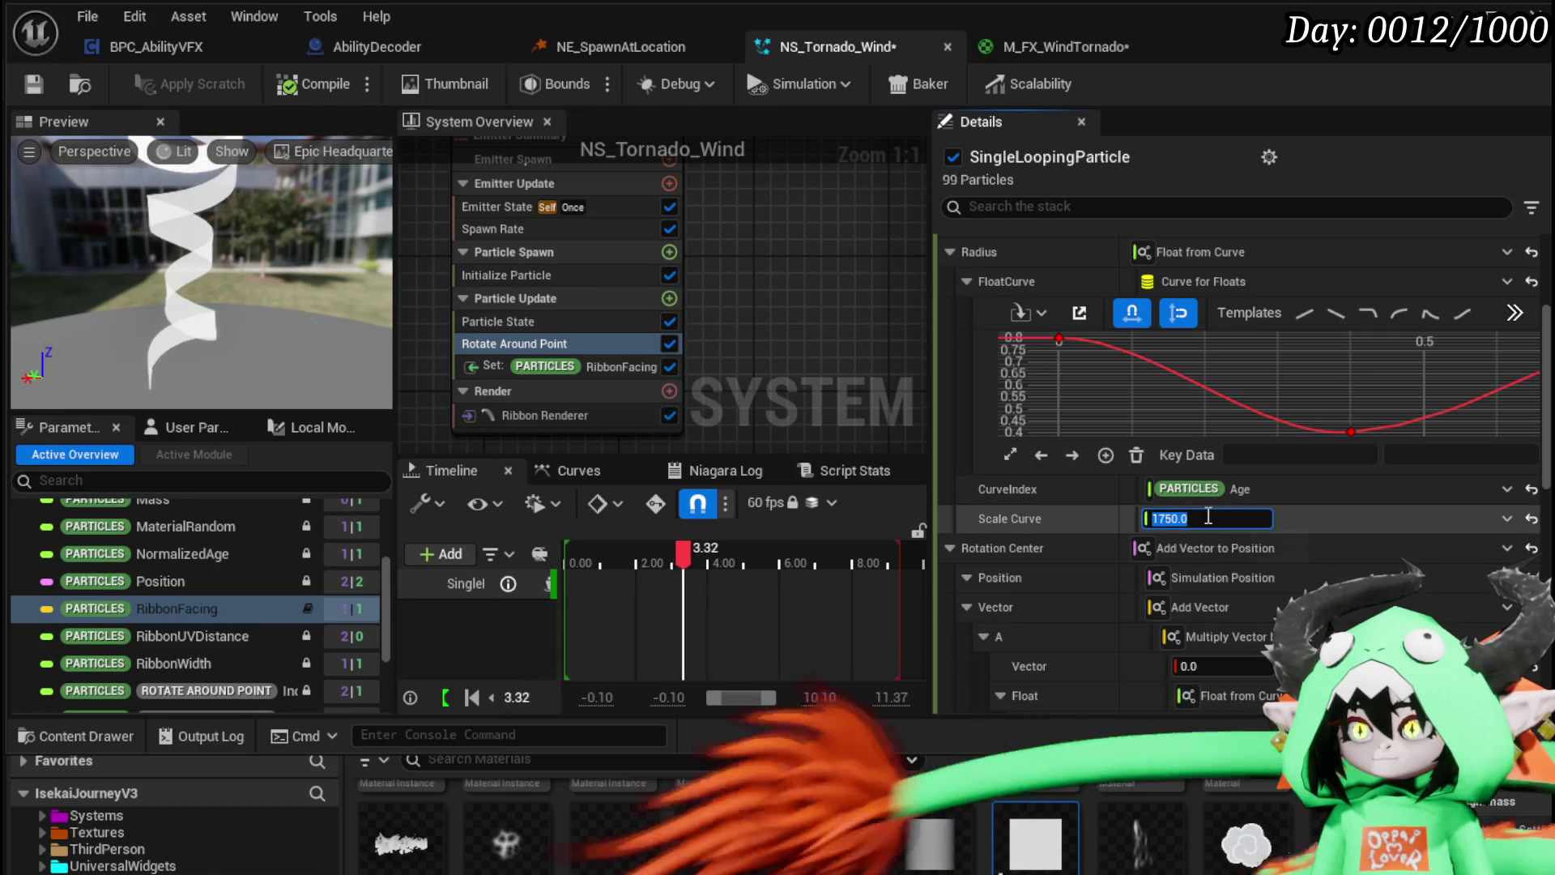
Step: Set Rotation Rate to 8, then 9
left_click_drag(264, 316, 308, 324)
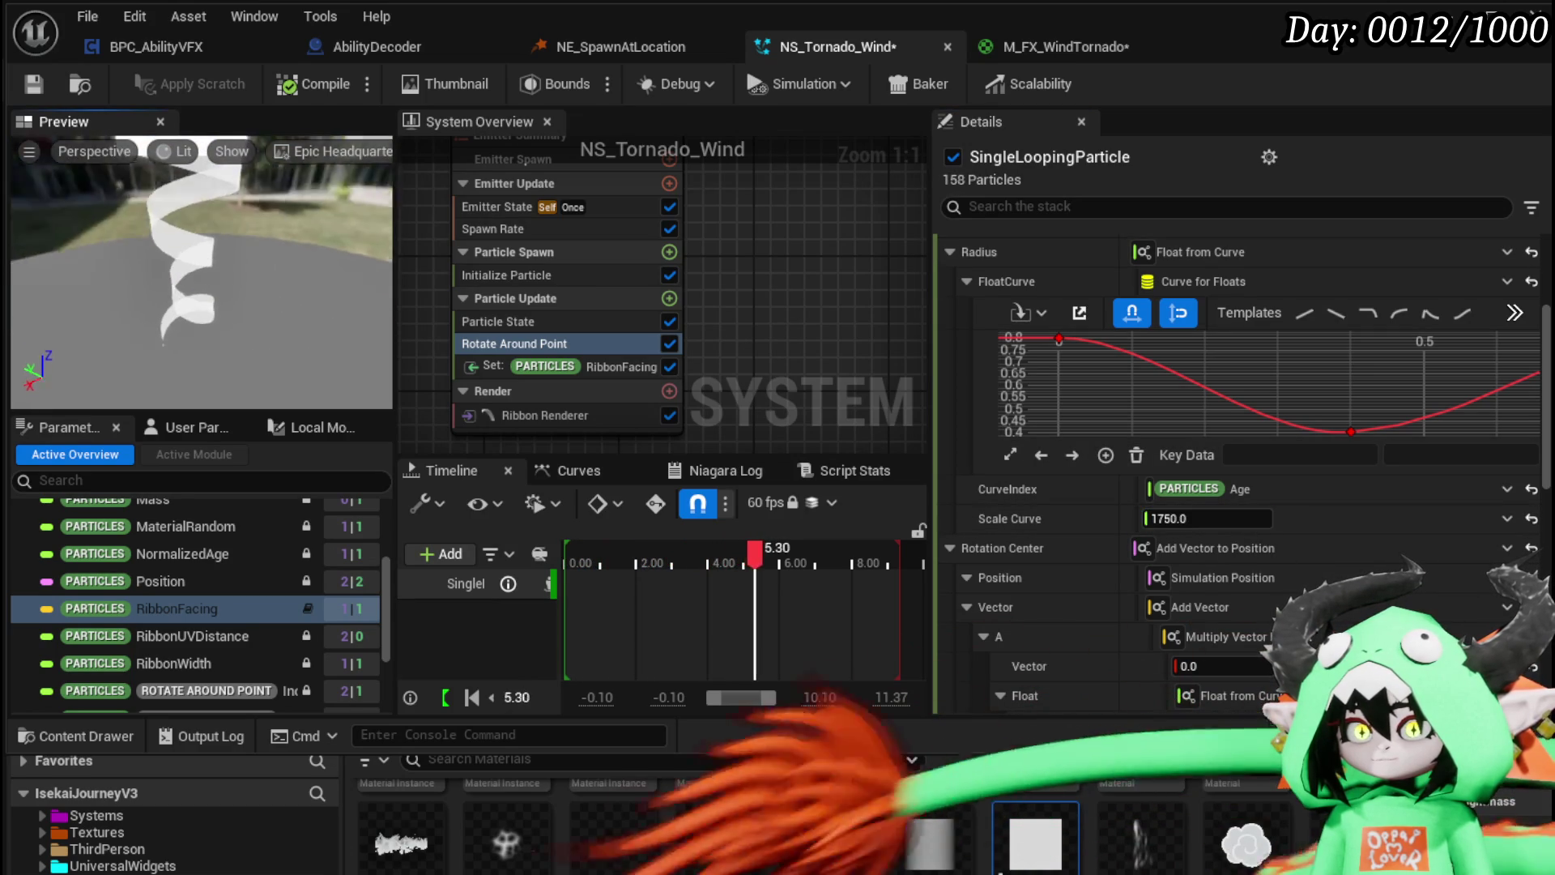
scroll(1189, 327, "up", 4)
left_click(1189, 327)
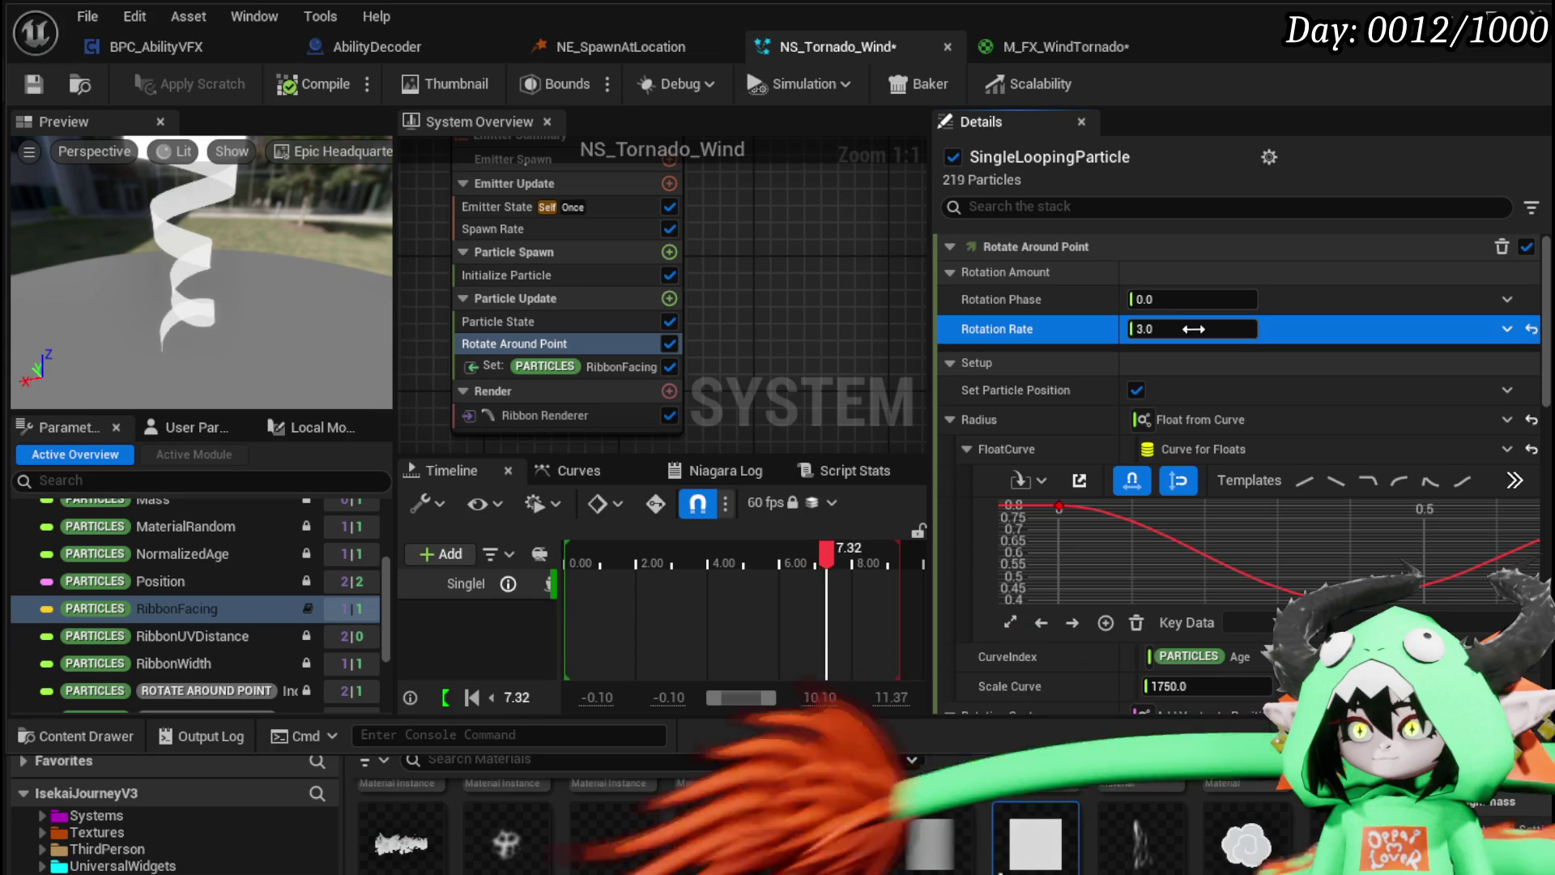
type("5")
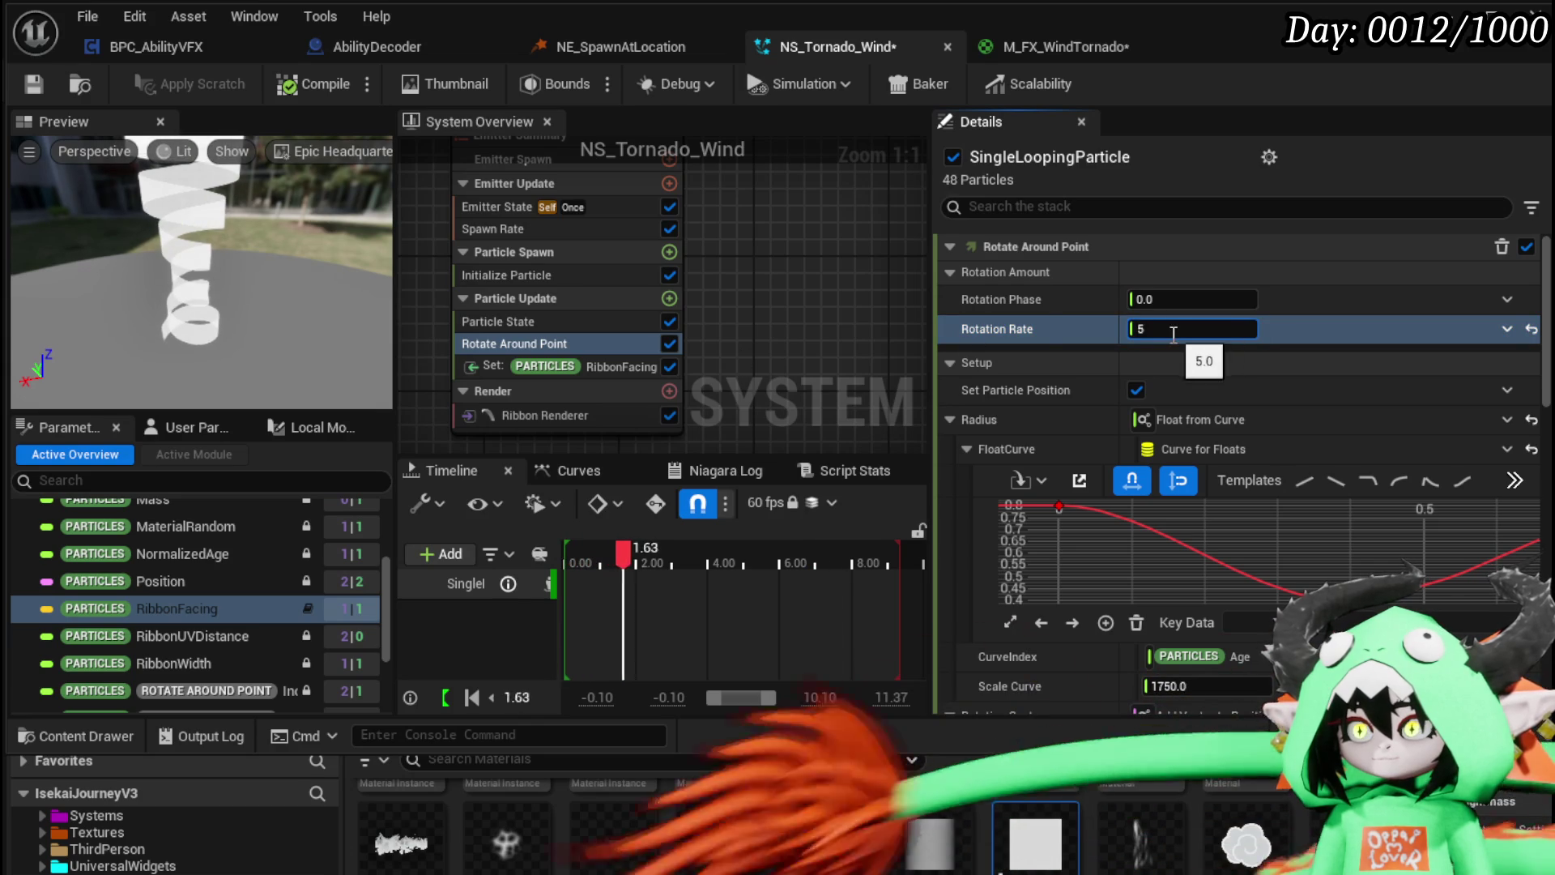
key("BackSpace")
type("3")
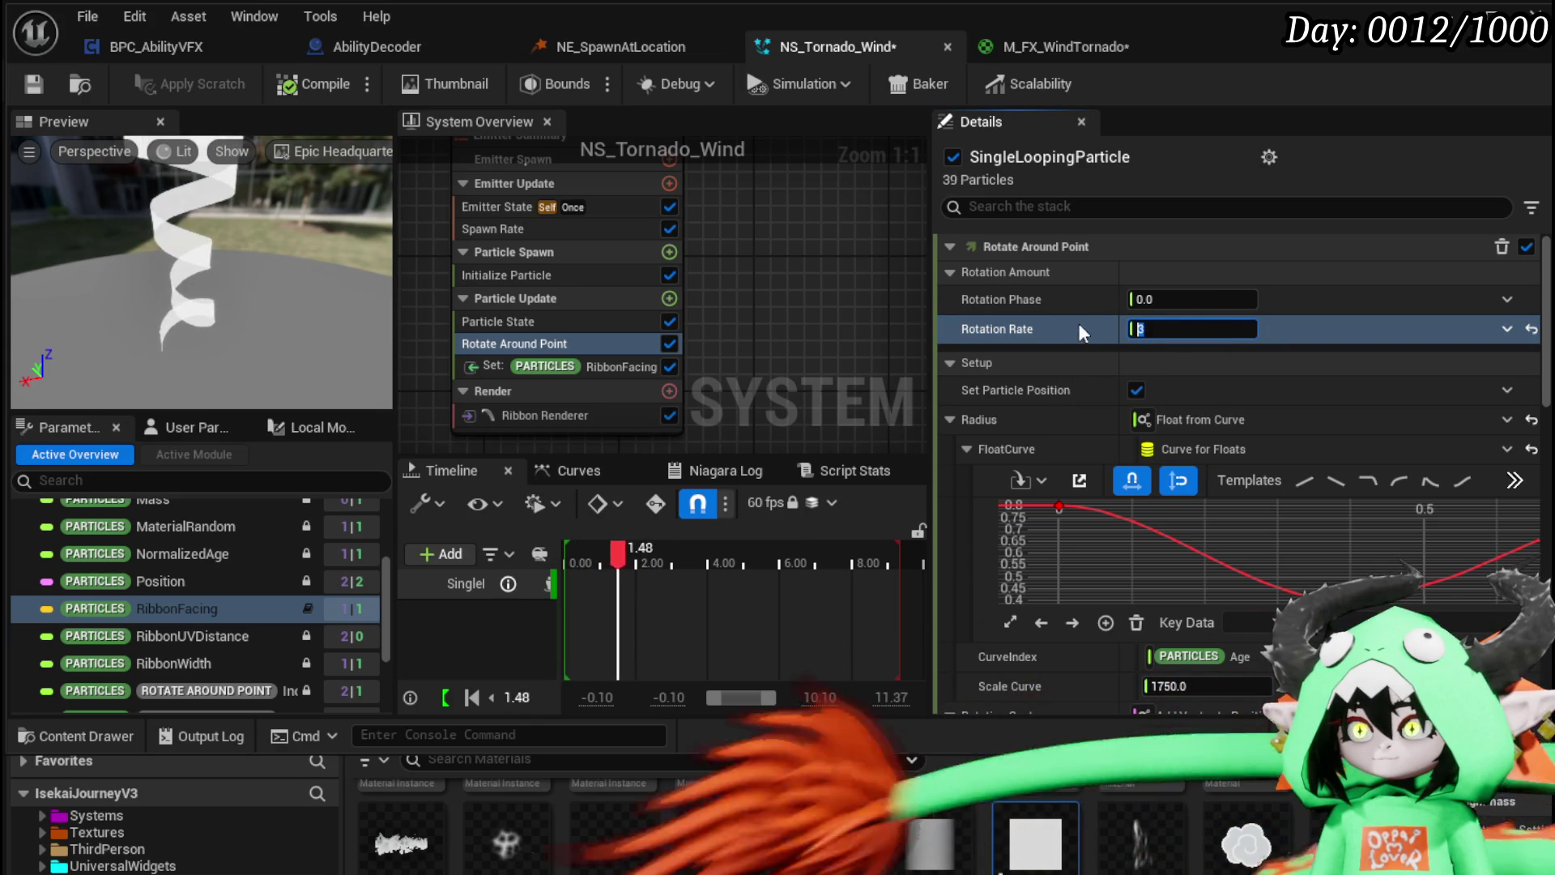
key("BackSpace")
type("8")
key("Return")
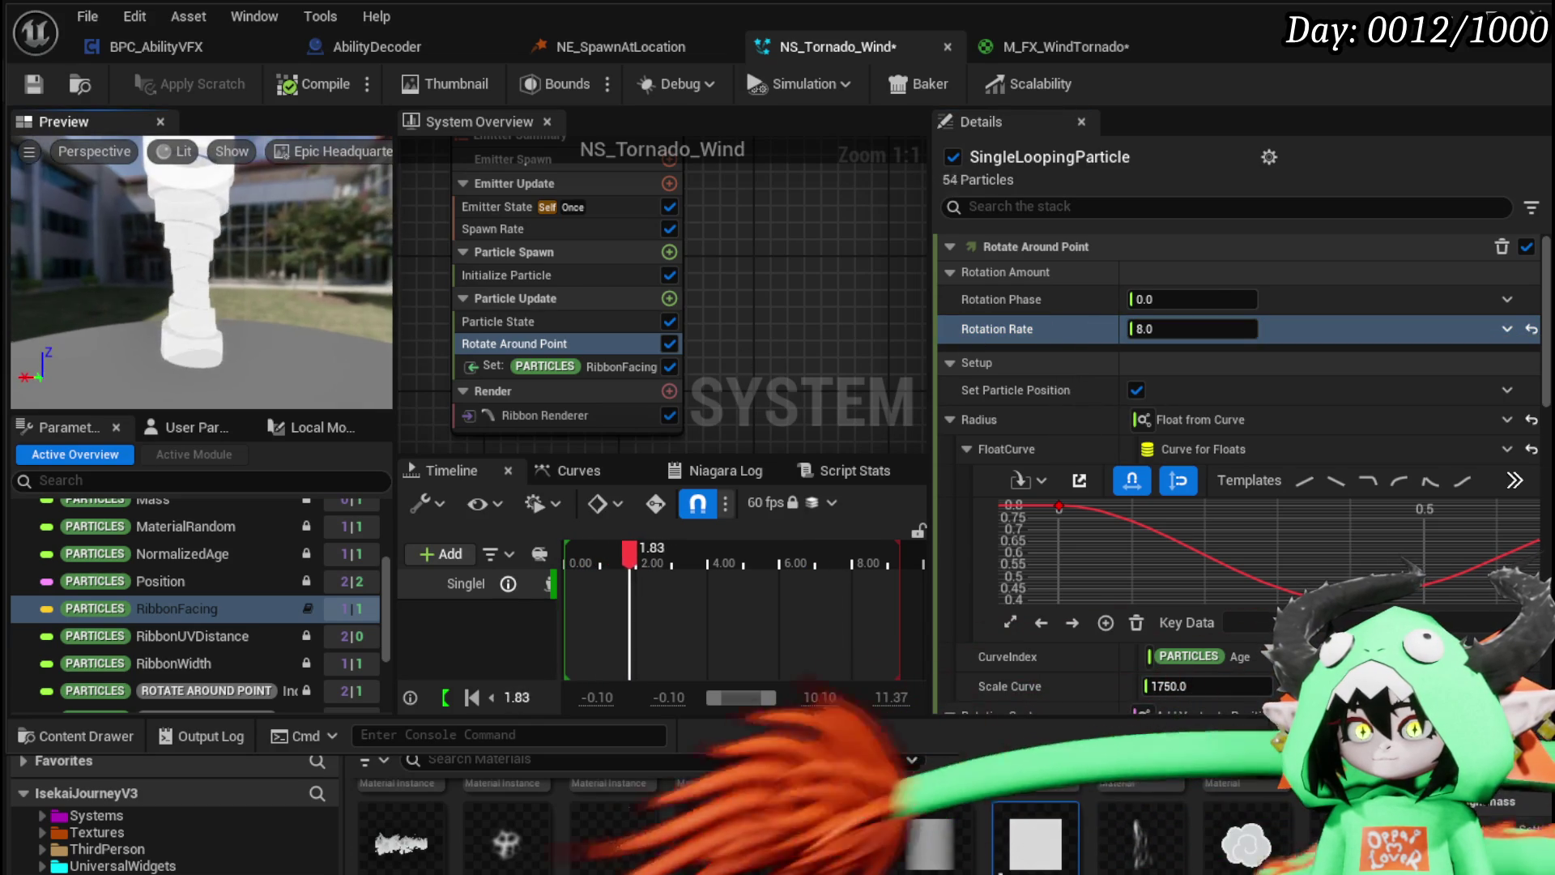
type("9")
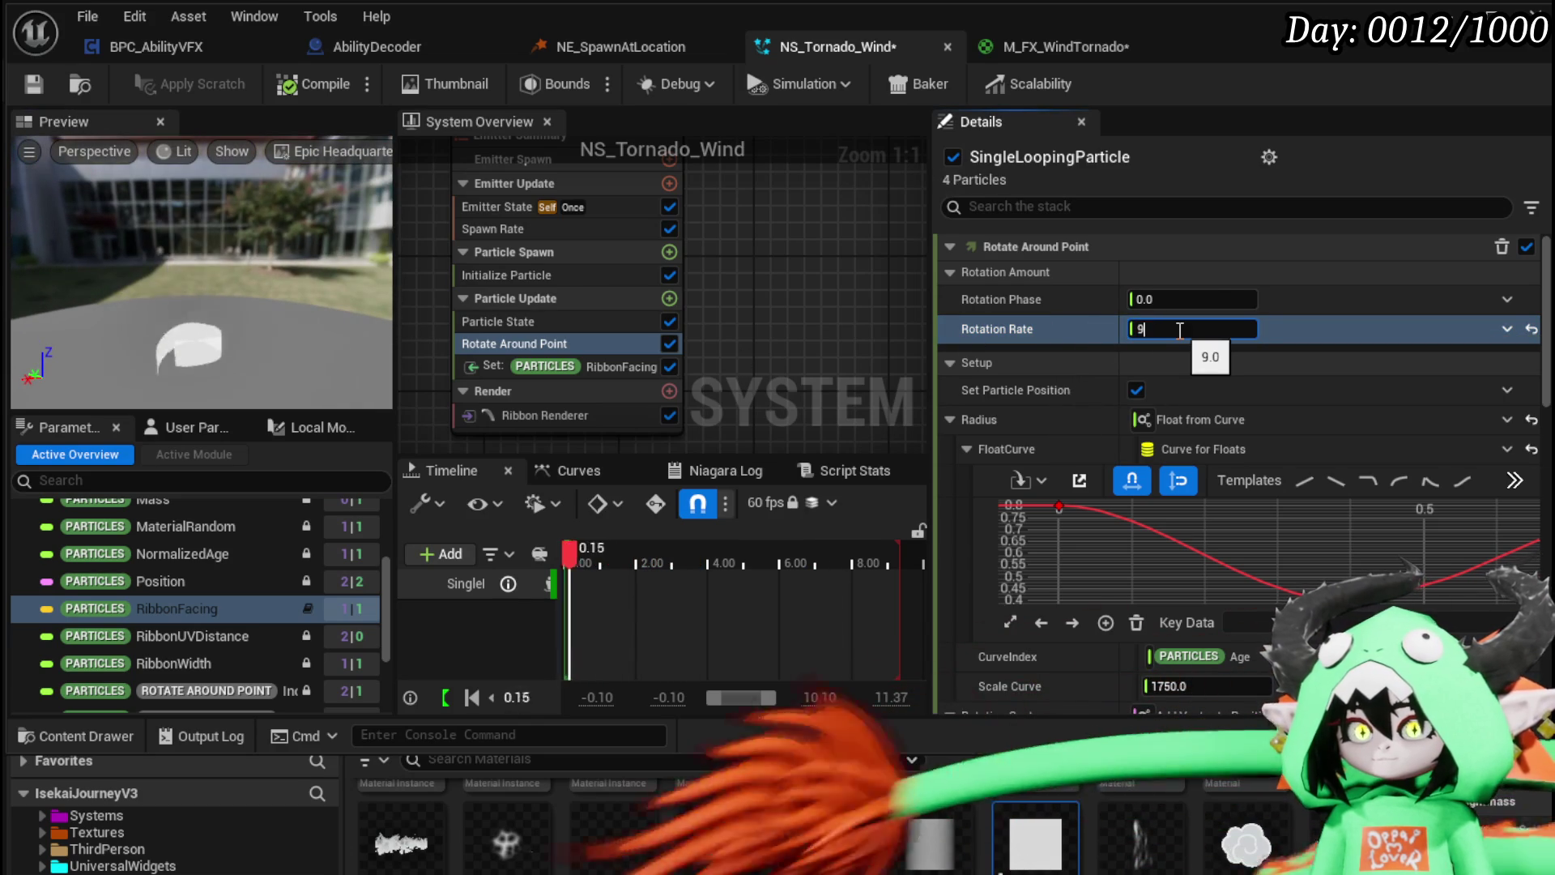
Step: Type 1 into Initialize Particle's Lifetime
left_click(510, 276)
left_click(1231, 359)
type("1")
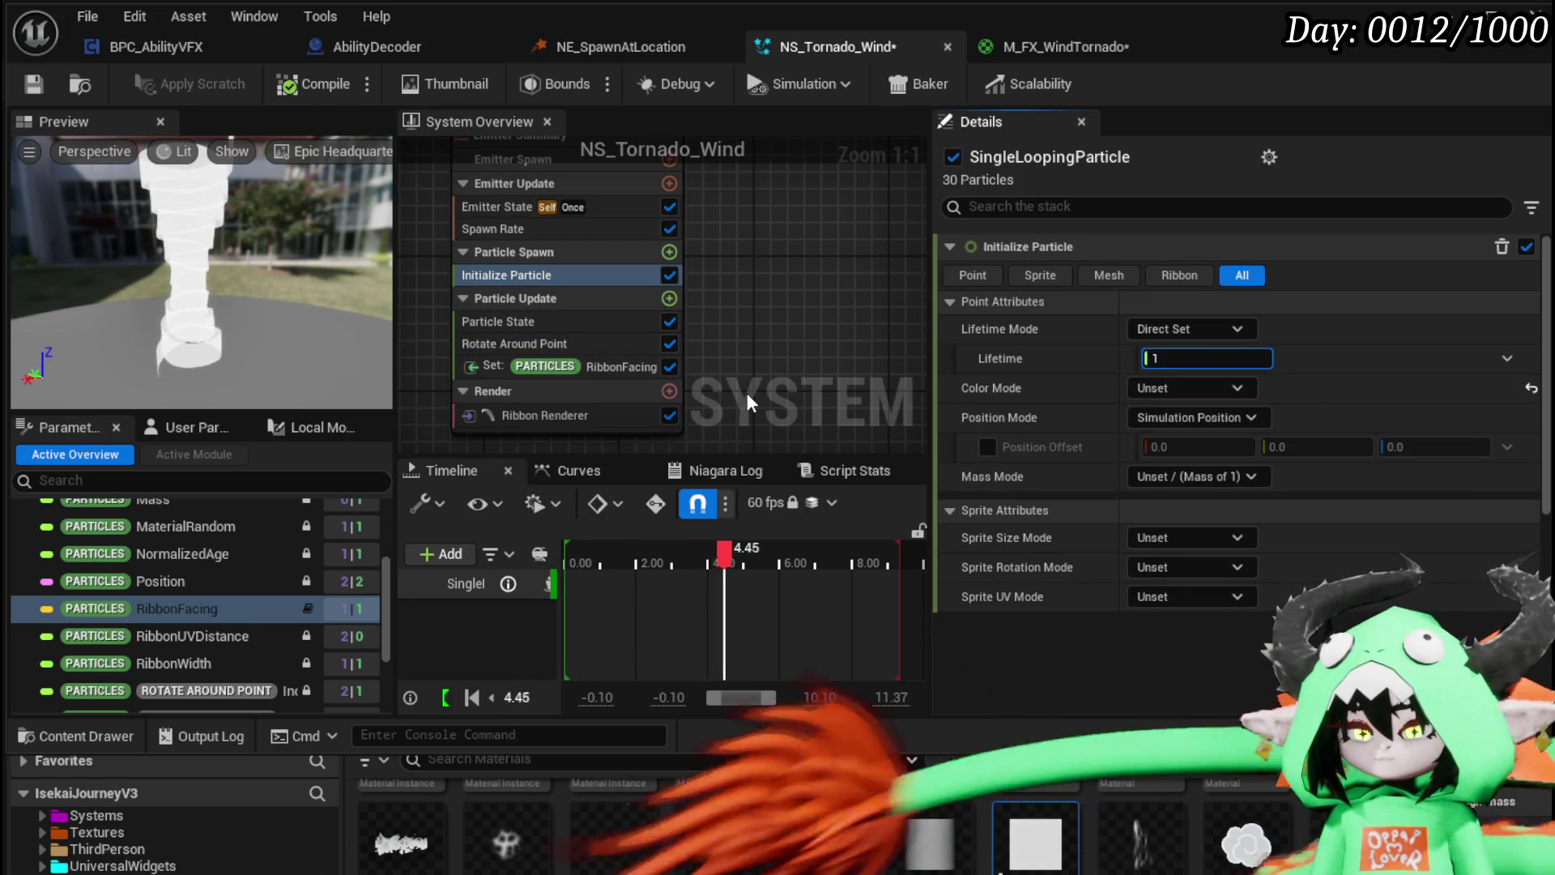
Step: Try SpawnRate values 2 and 5, then set it back to 30
left_click(527, 229)
left_click(1211, 276)
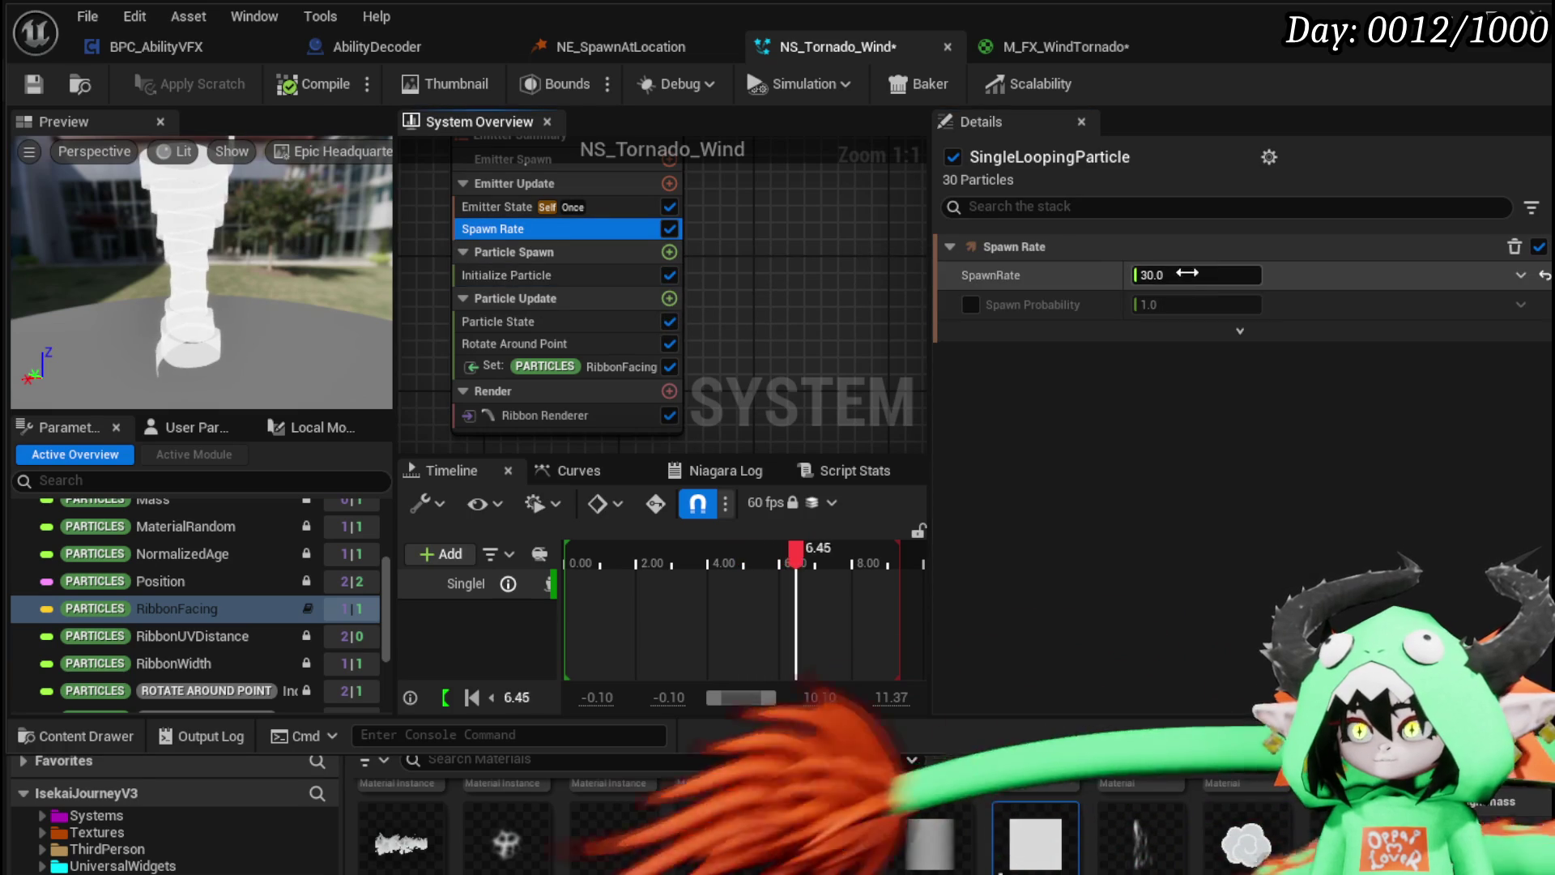
type("1")
key("BackSpace")
type("2")
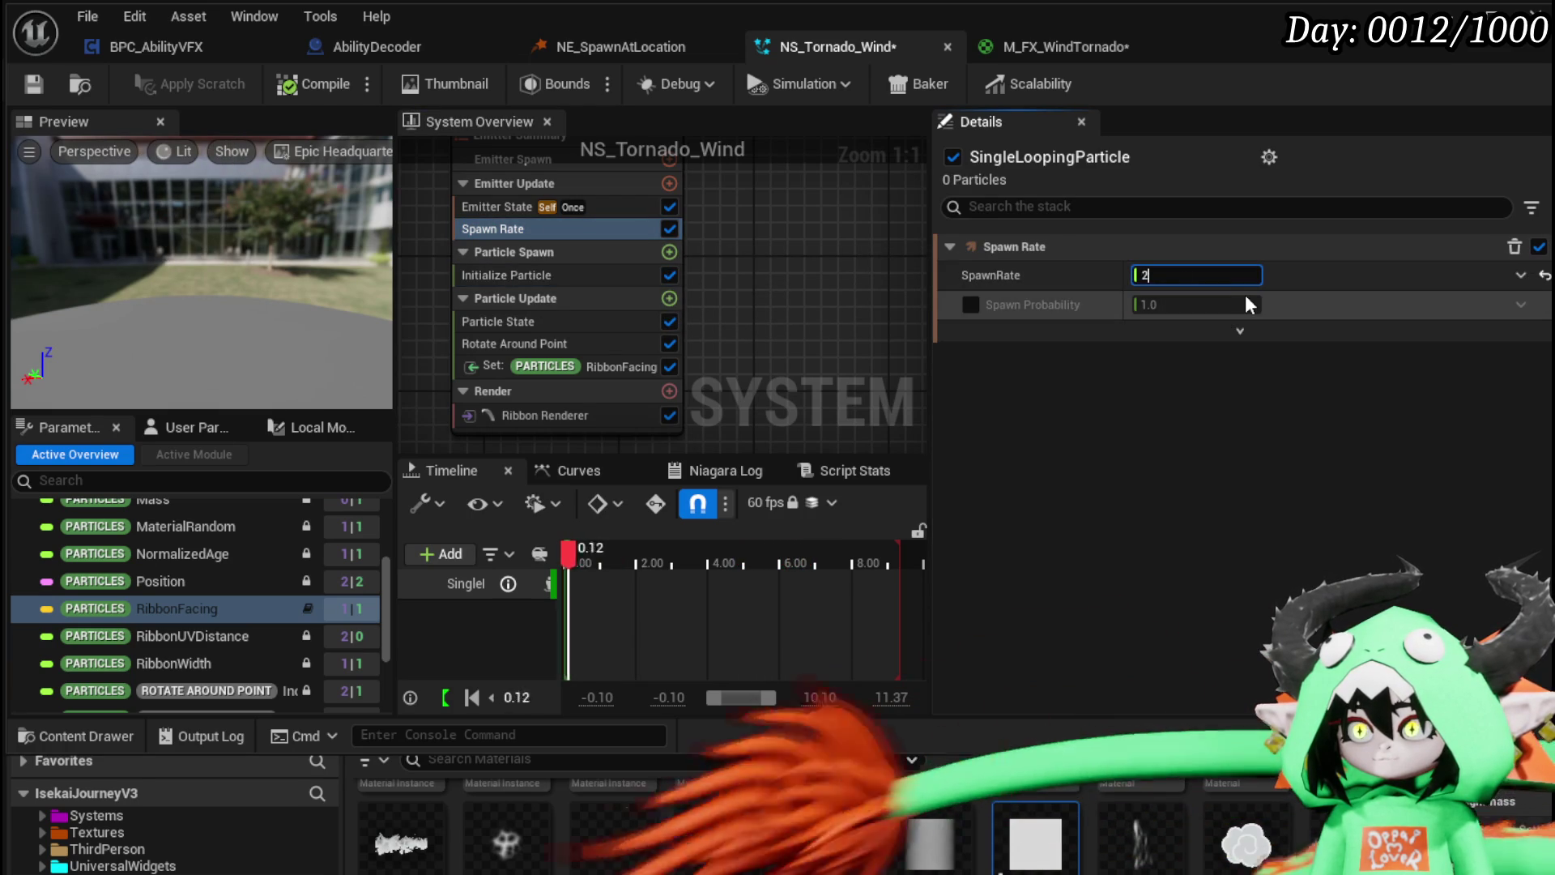
key("Return")
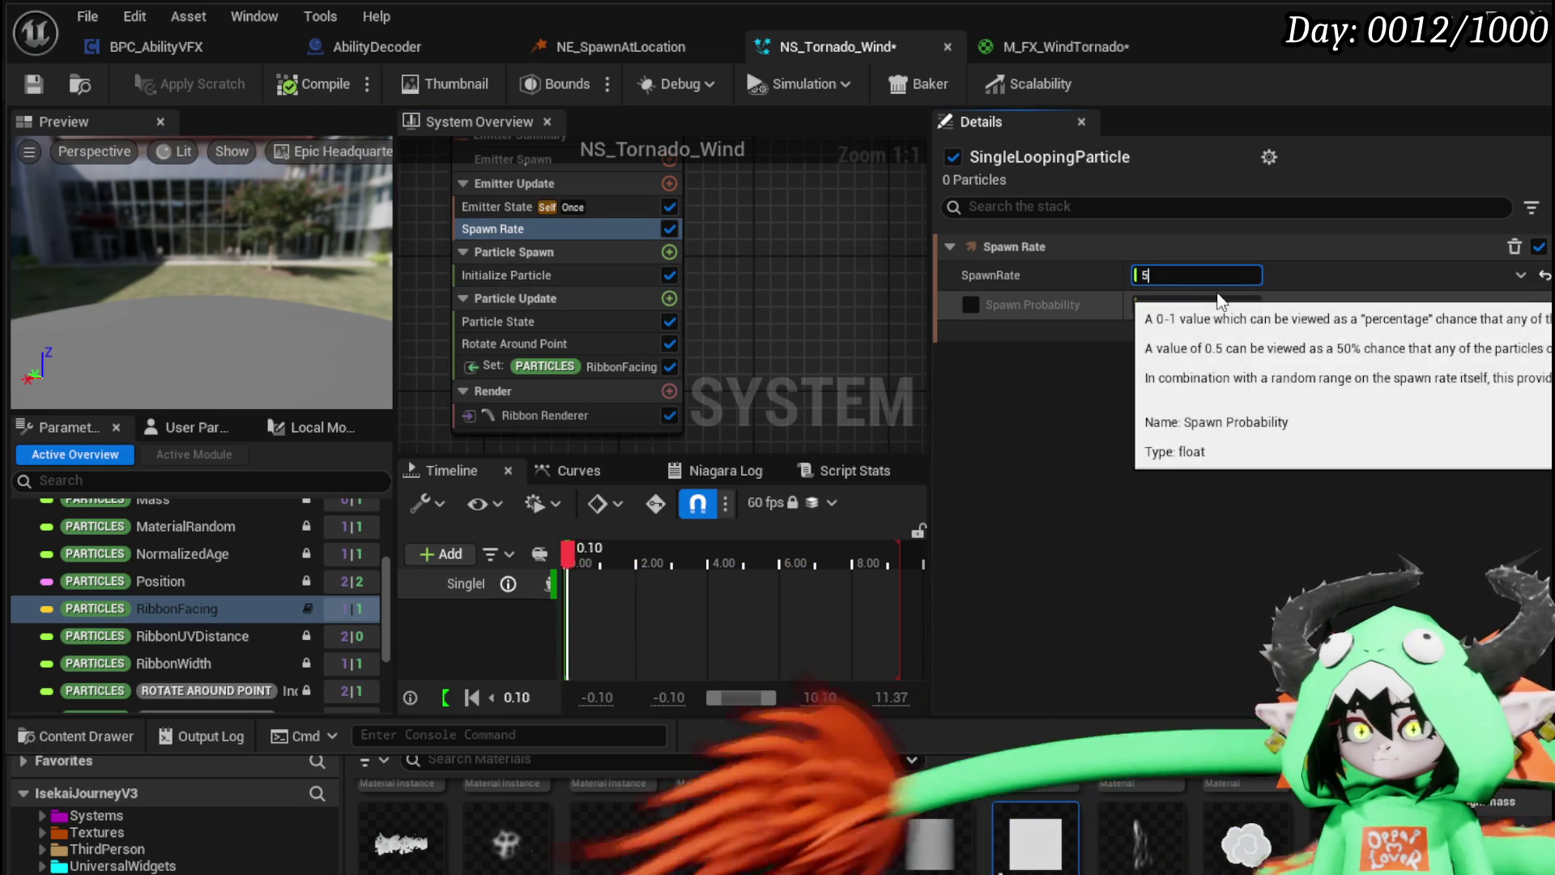
type("5")
key("Return")
type("30")
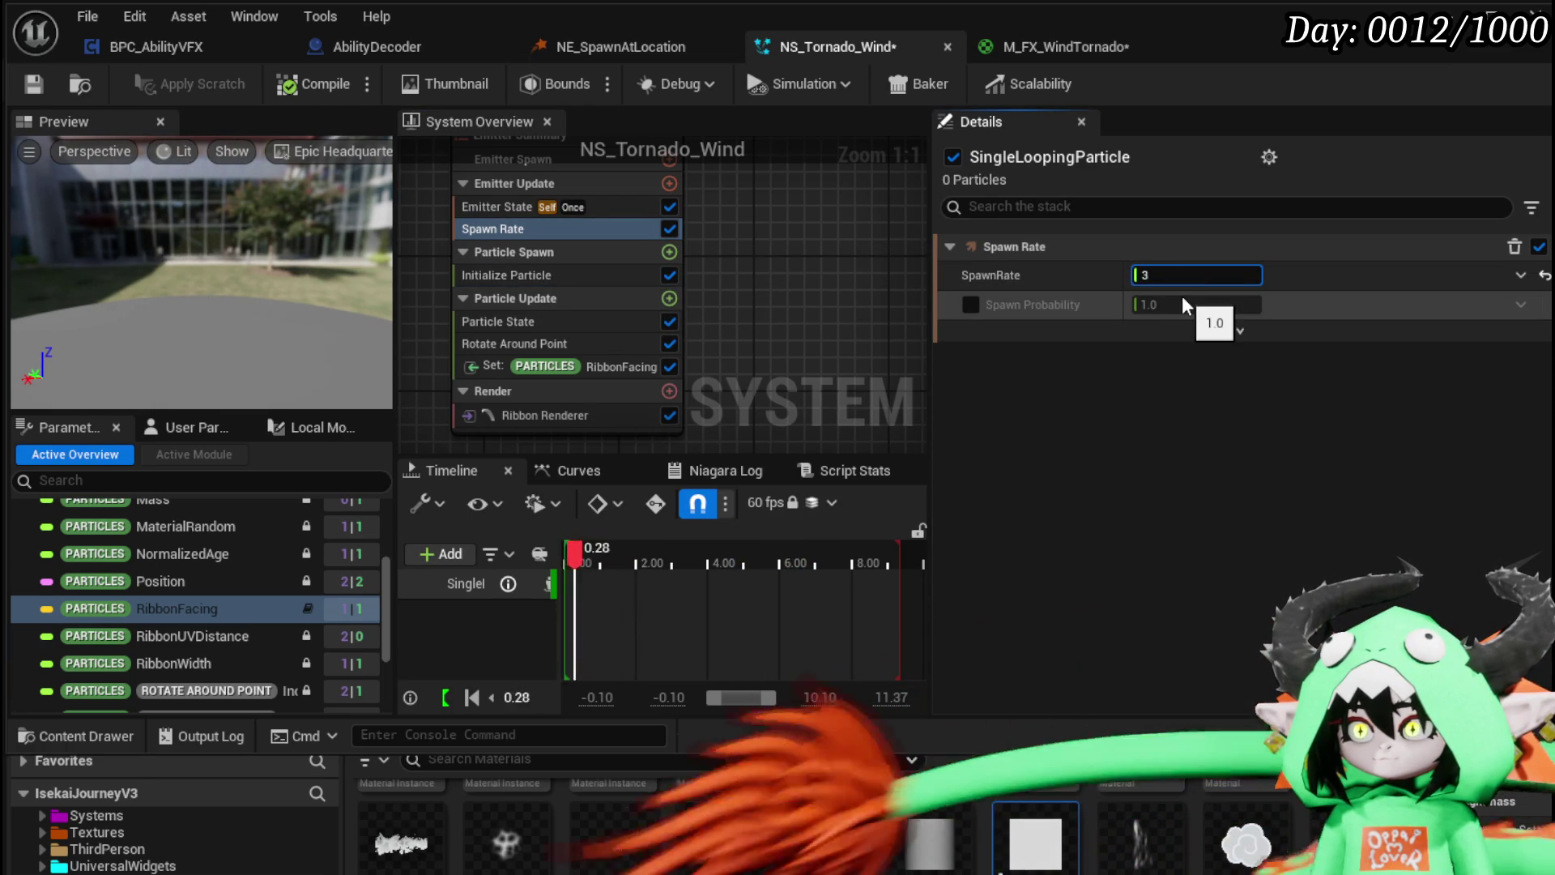
key("Return")
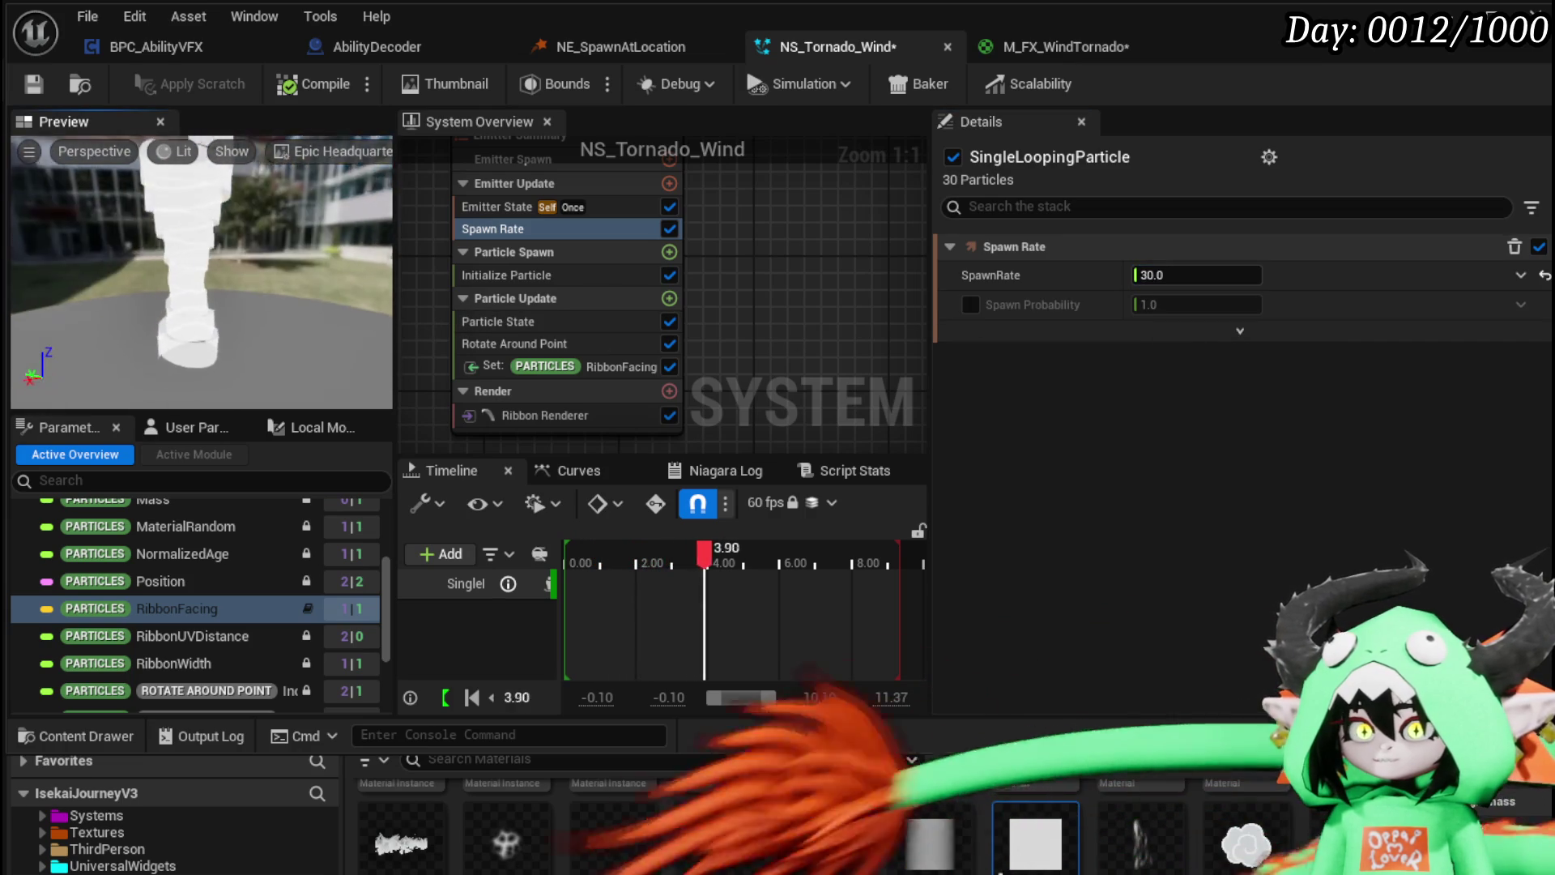
left_click(563, 343)
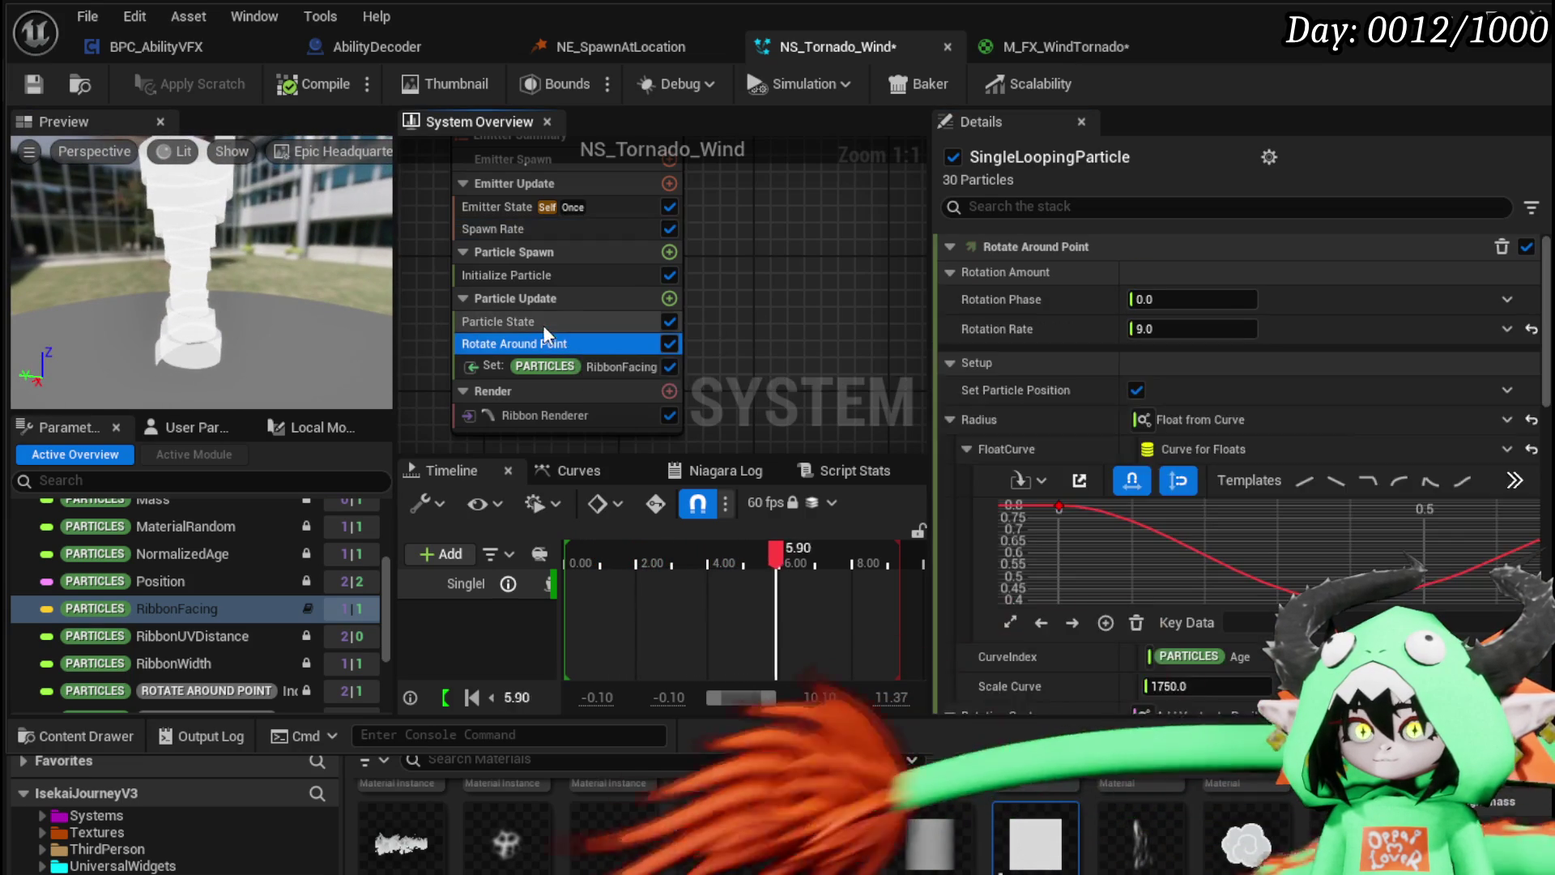
Step: Test faster Rotation Rates of 80 and 50, committing 30
left_click(1184, 326)
left_click(1188, 327)
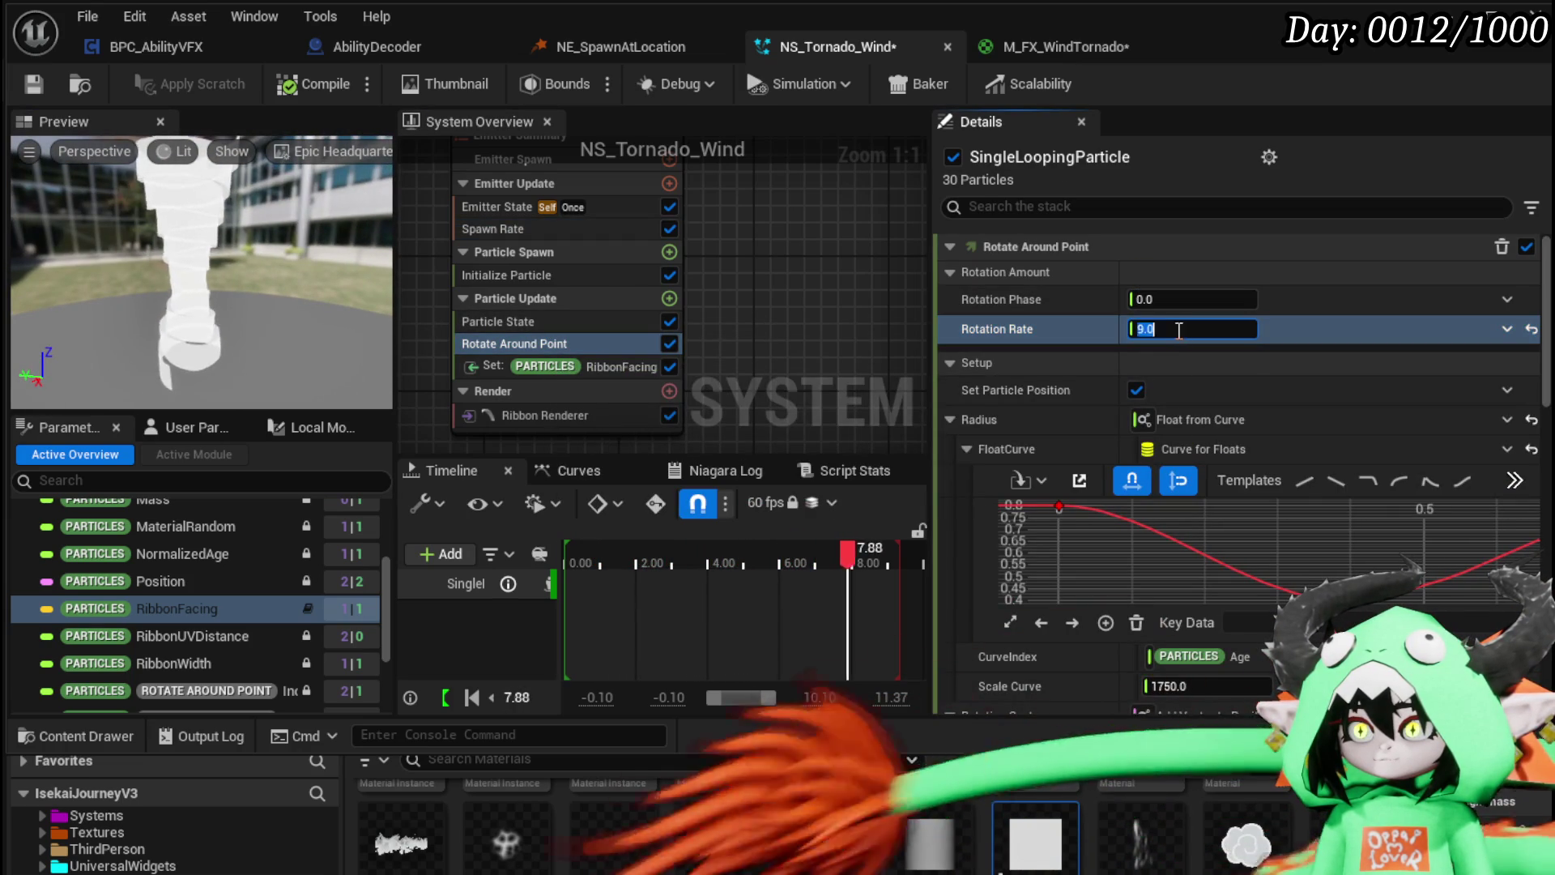
type("10")
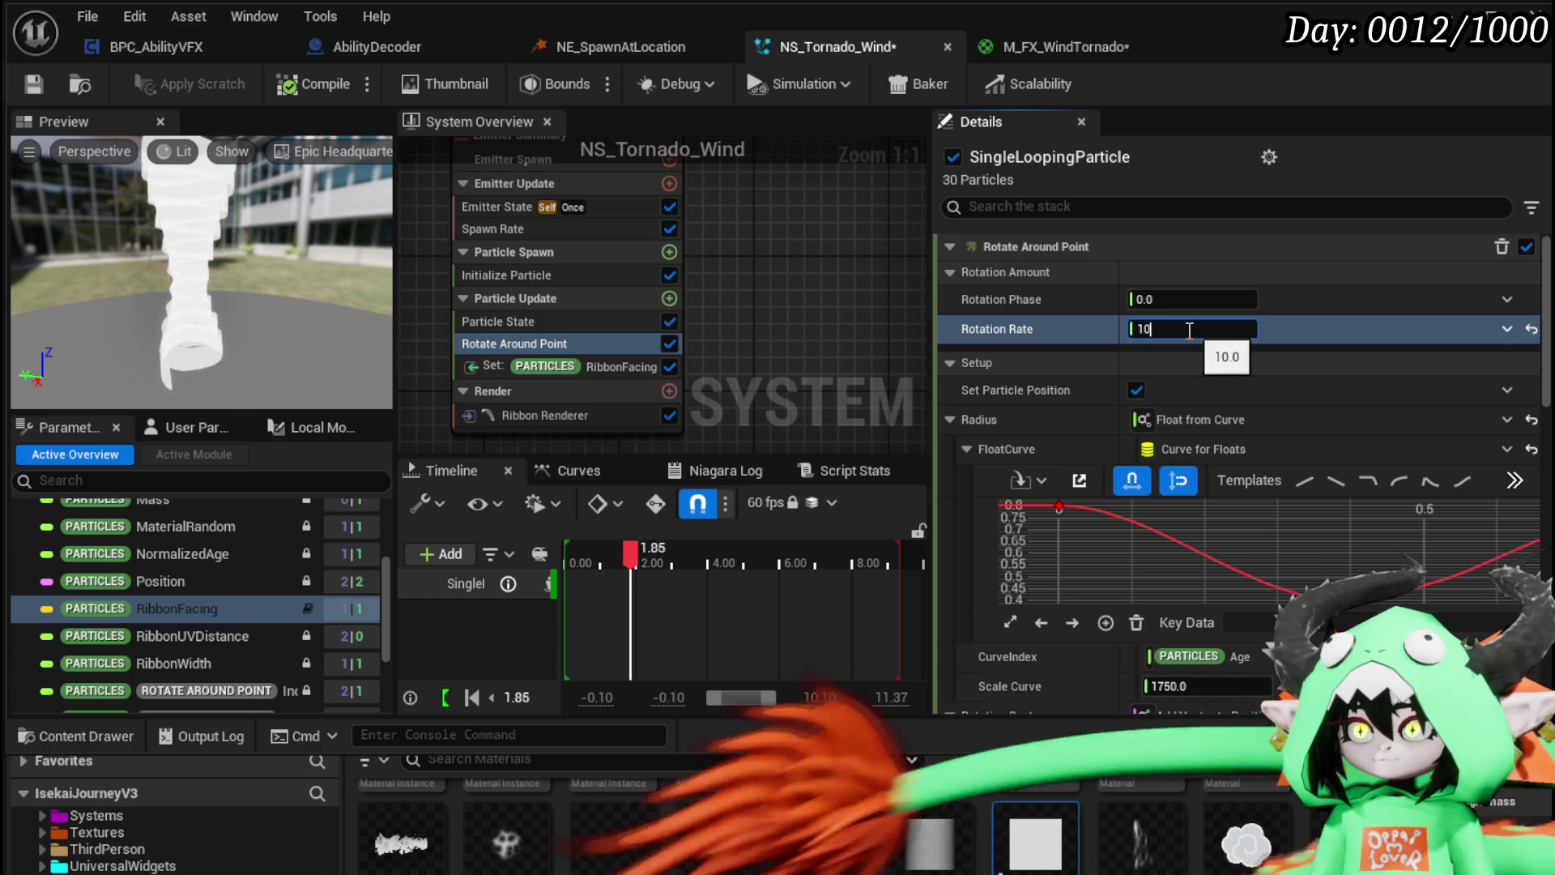
key("BackSpace")
key("BackSpace")
type("80")
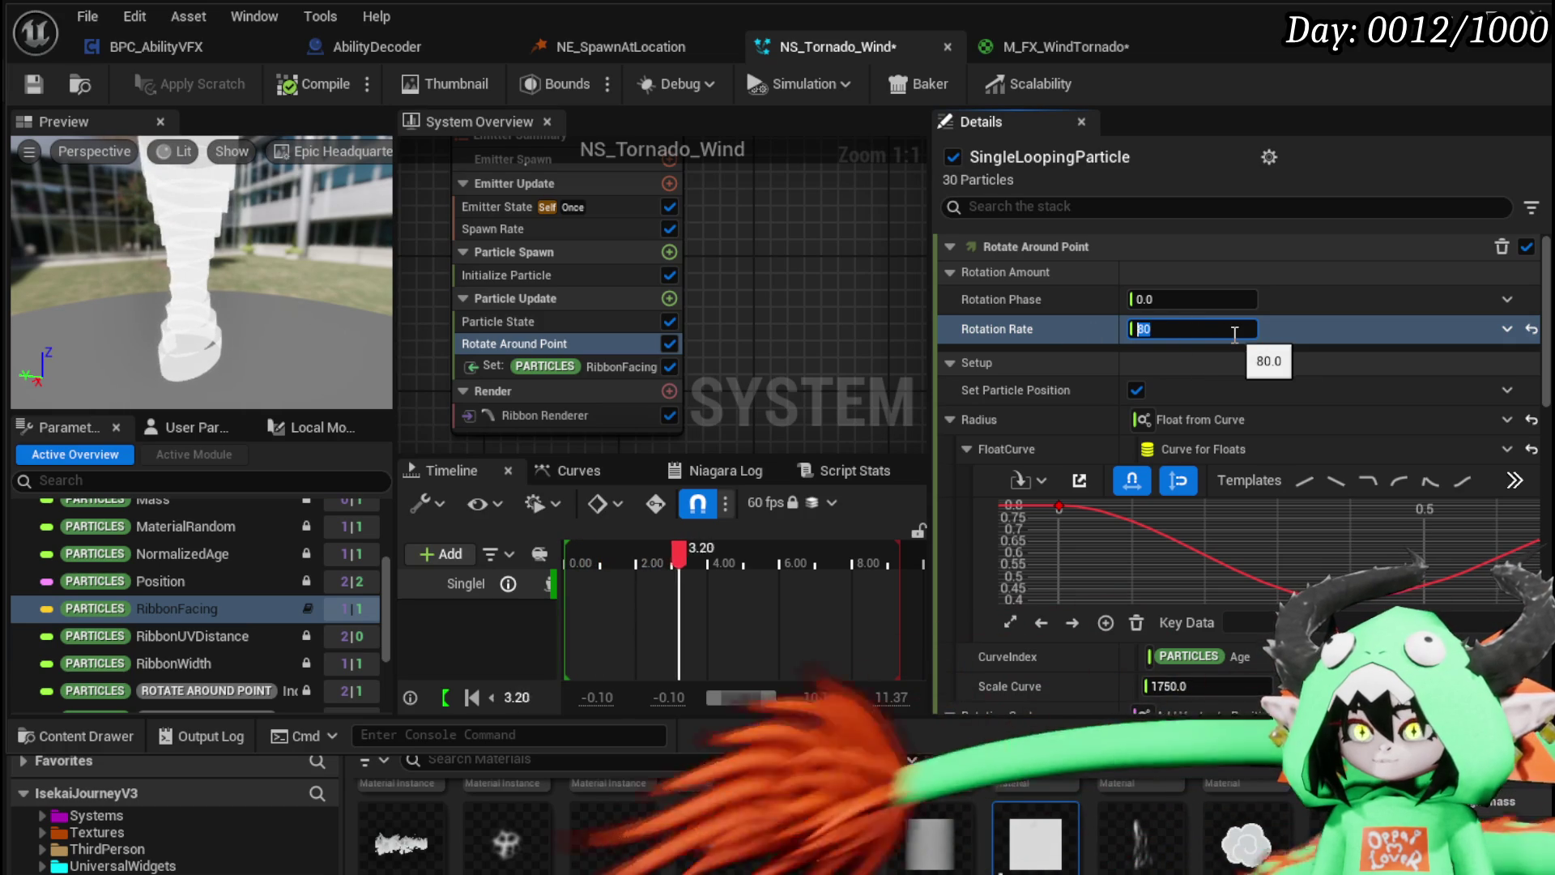
type("50")
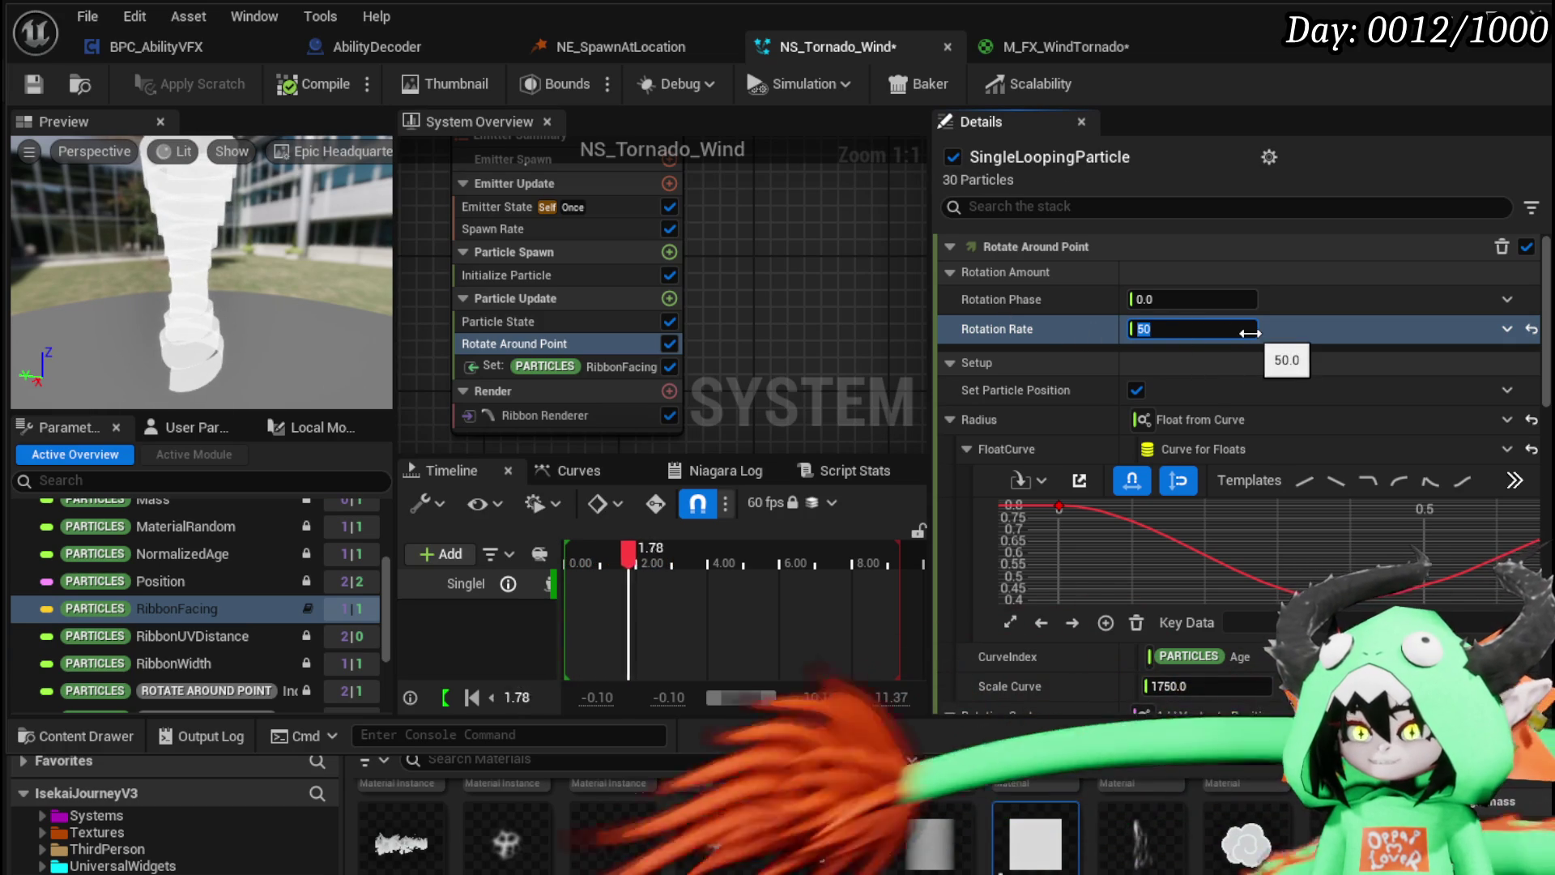
key("BackSpace")
key("BackSpace")
type("3")
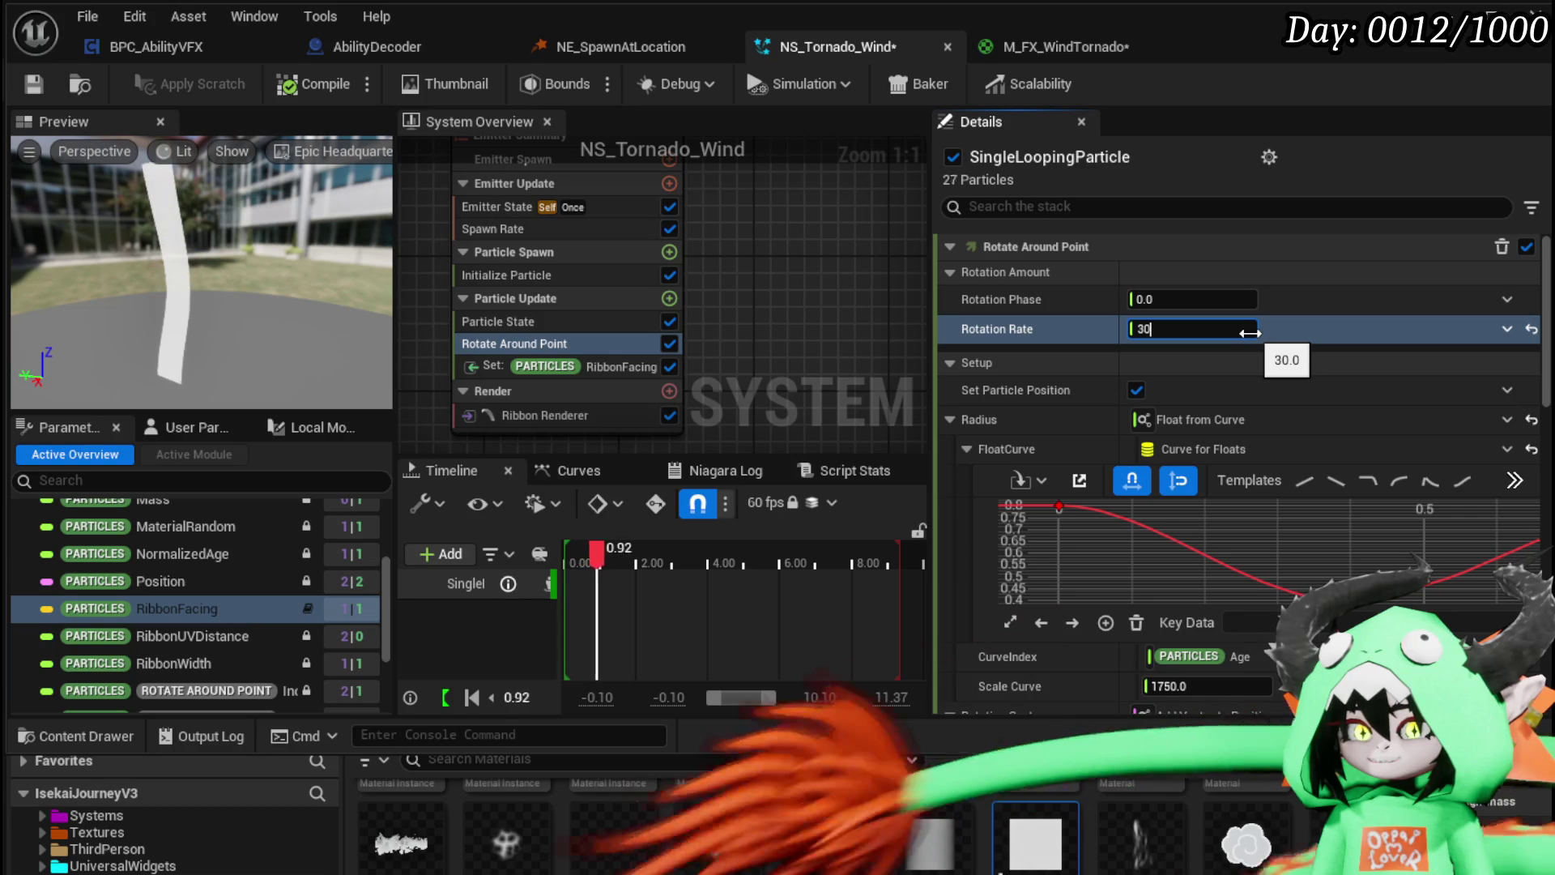
key("Return")
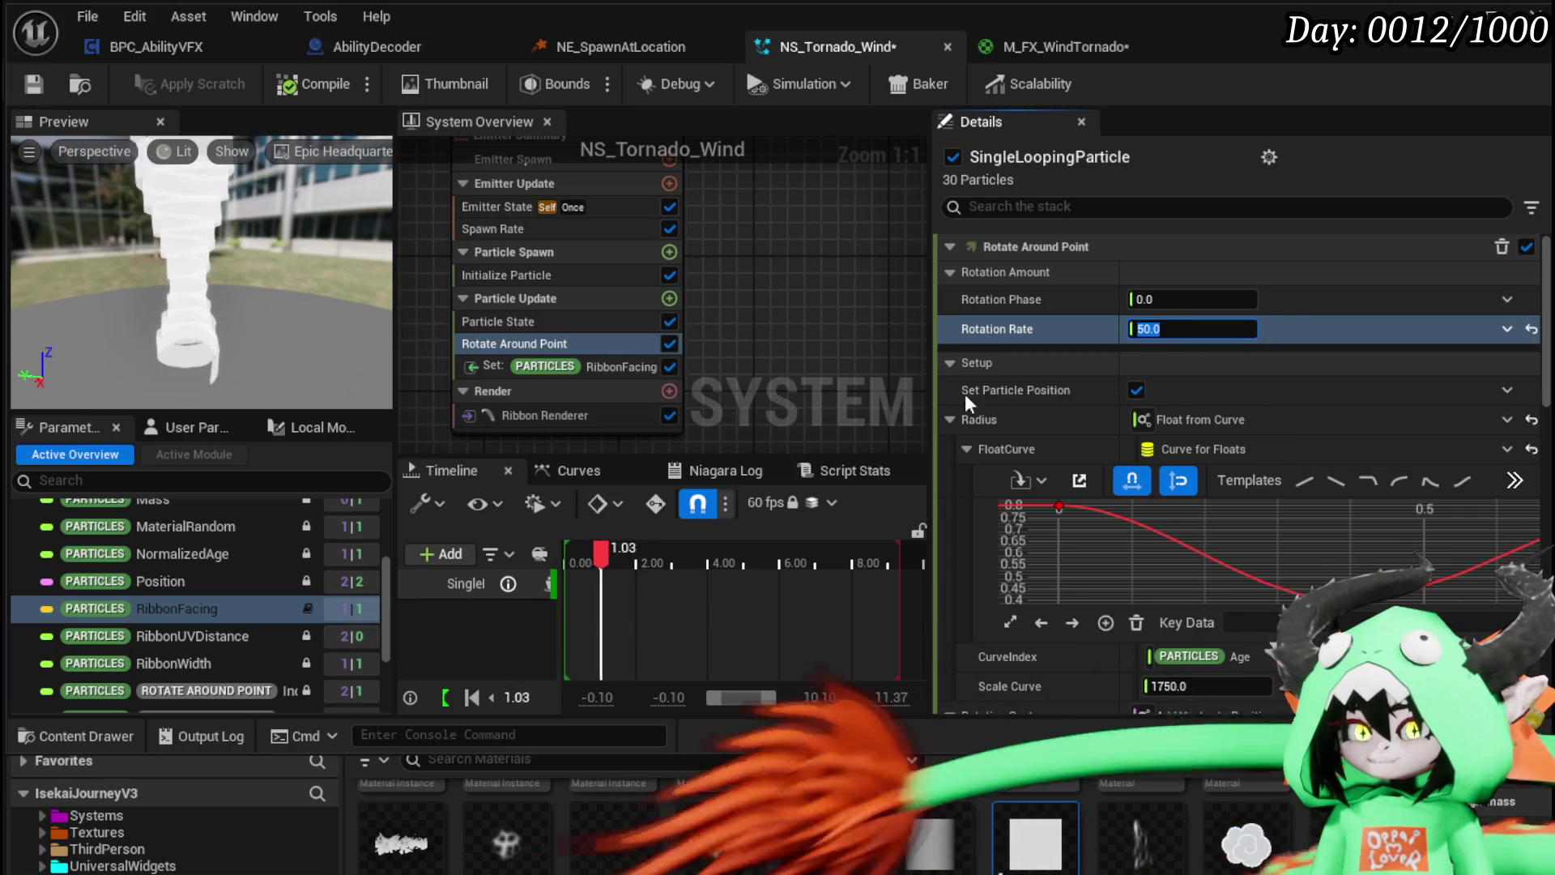
Step: Settle Rotation Rate at 10 after trying 2, 3 and 5, then save NS_Tornado_Wind
scroll(1034, 319, "down", 1)
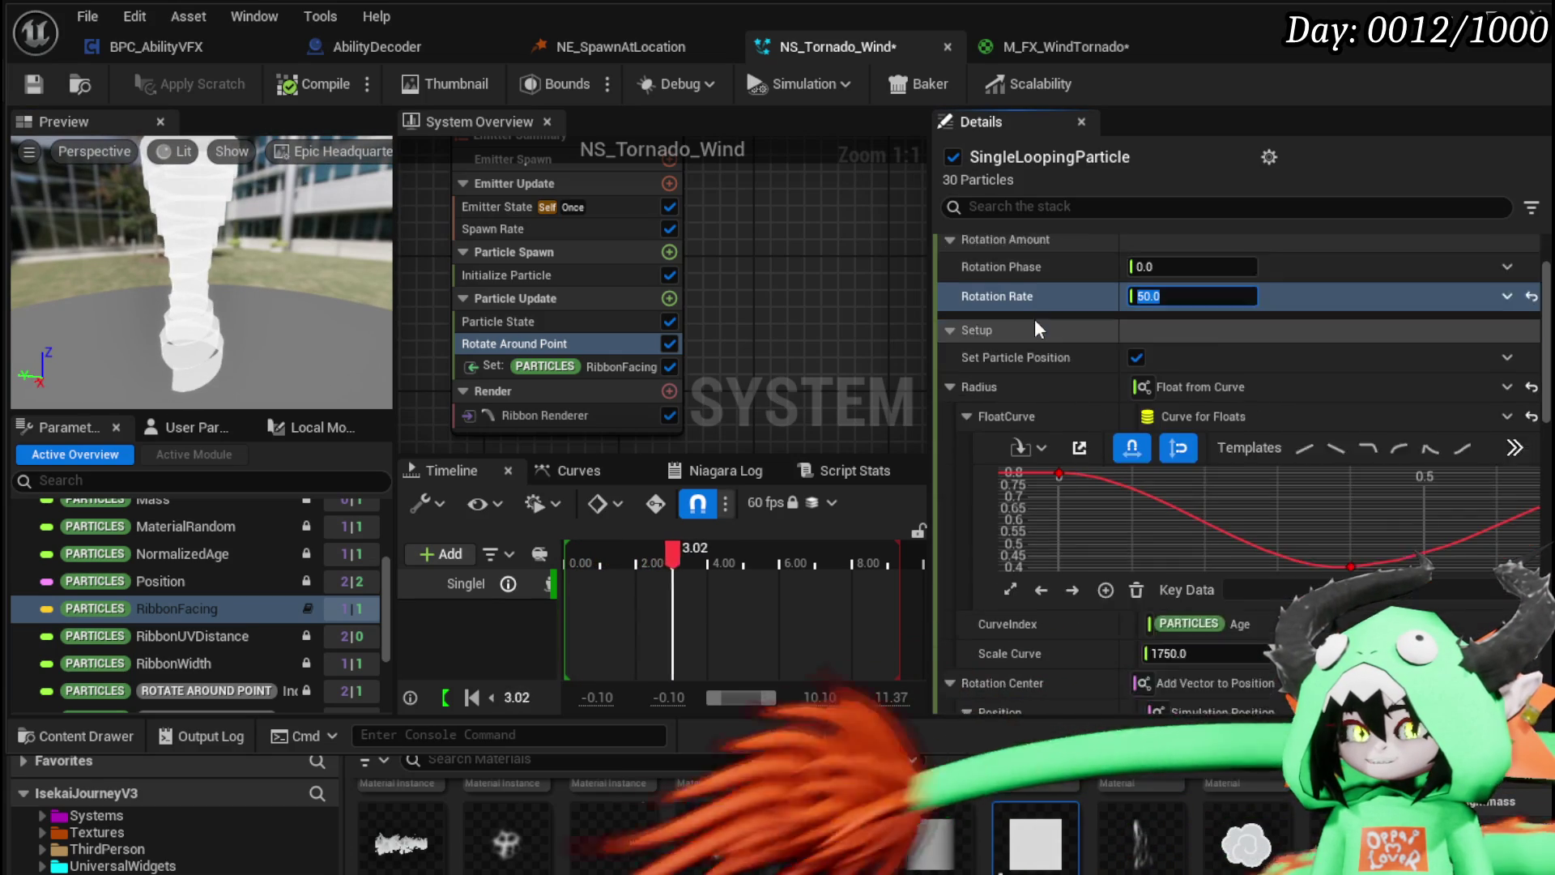
type("1")
key("BackSpace")
type("2")
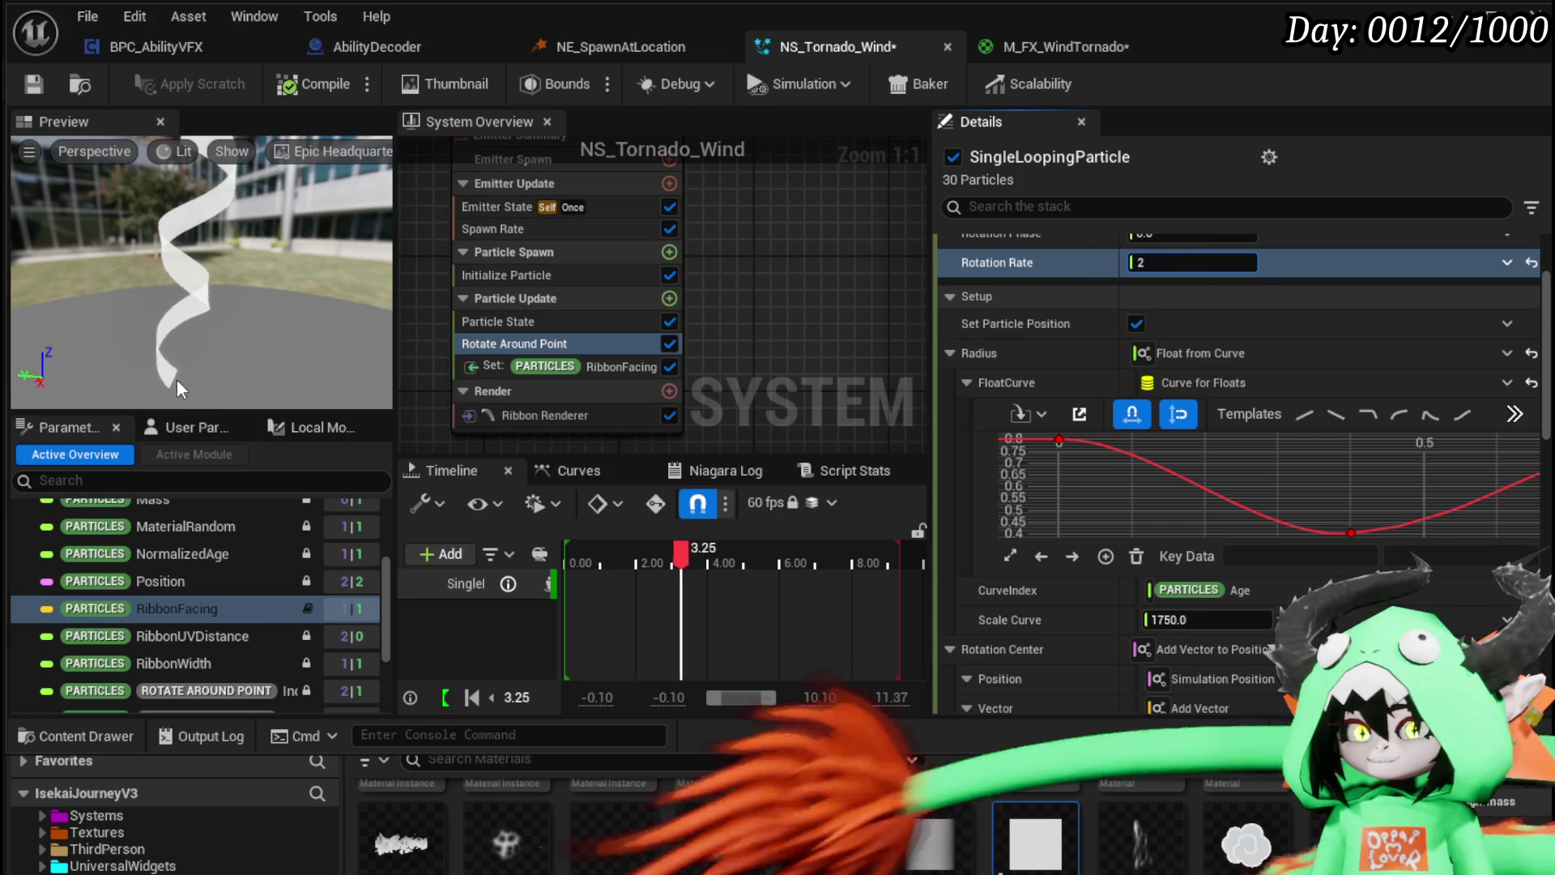
key("BackSpace")
type("3")
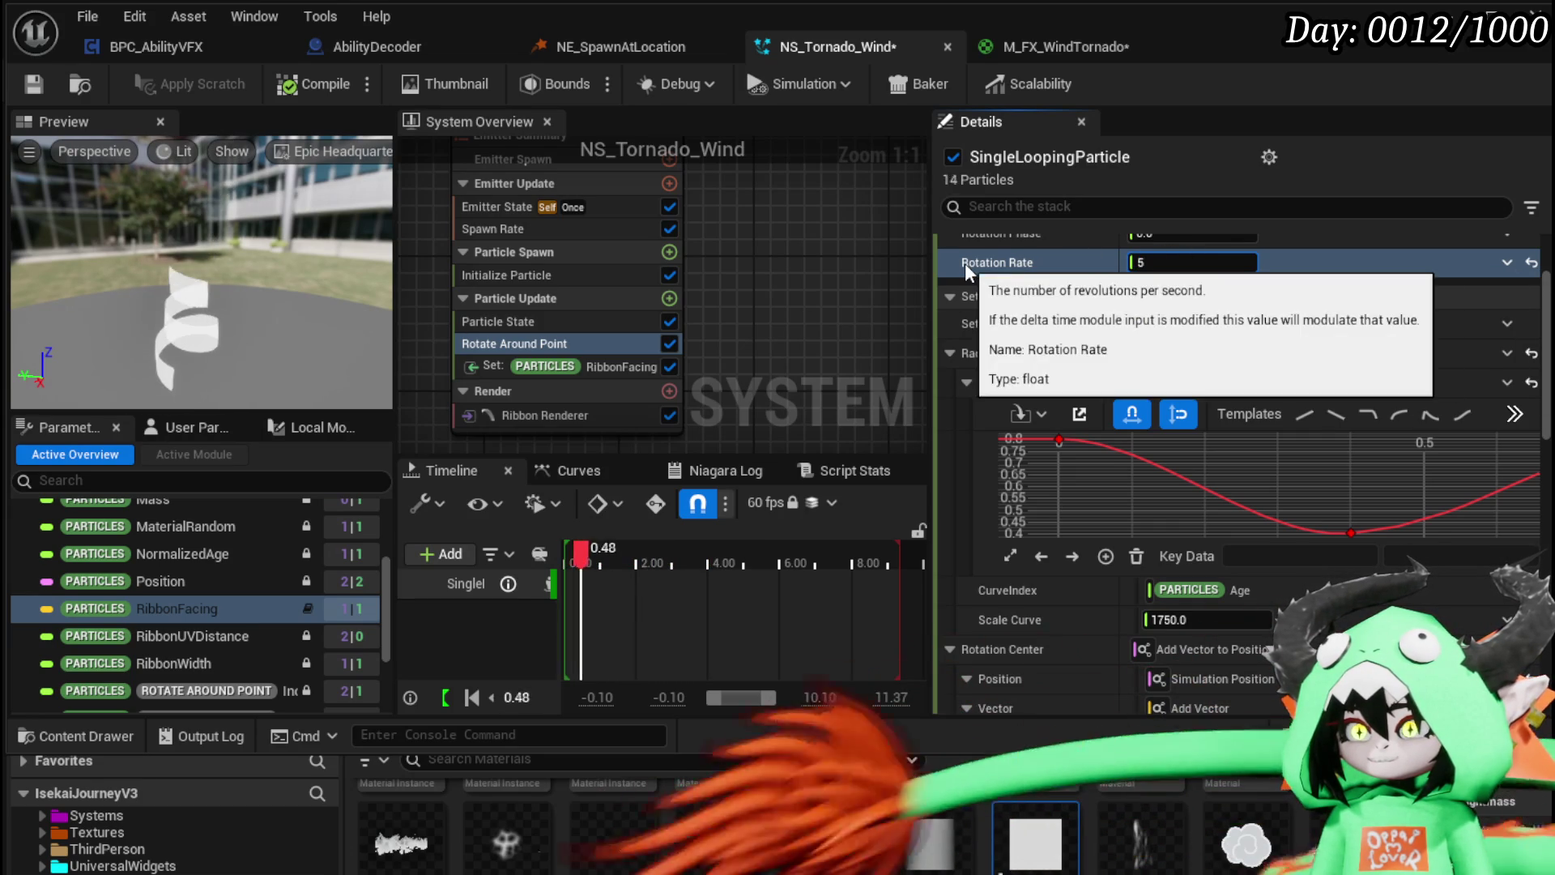
key("BackSpace")
type("5")
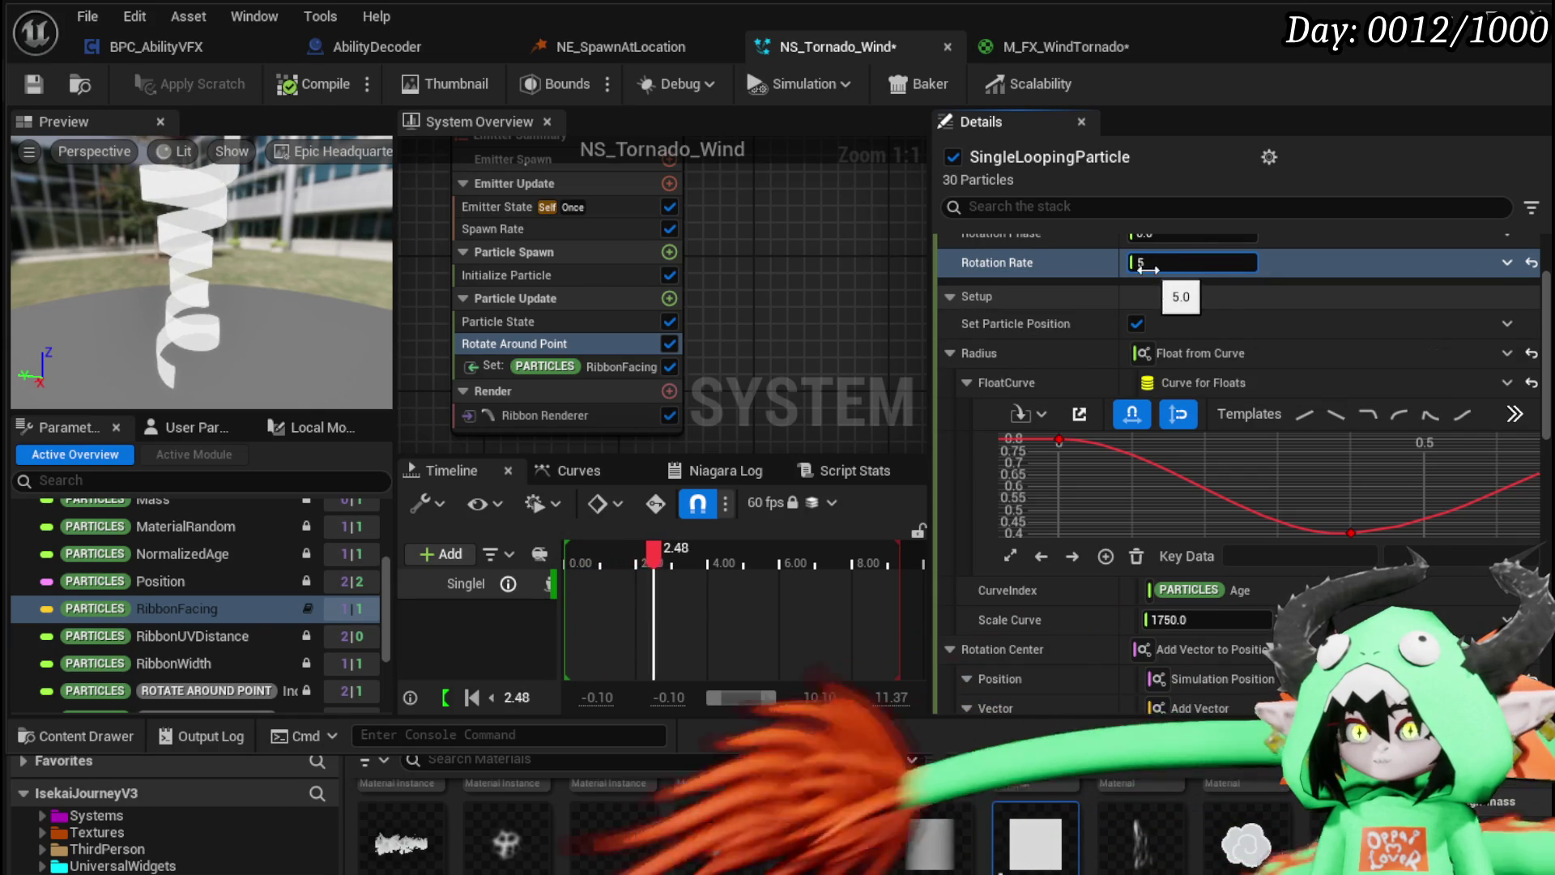
key("BackSpace")
type("10")
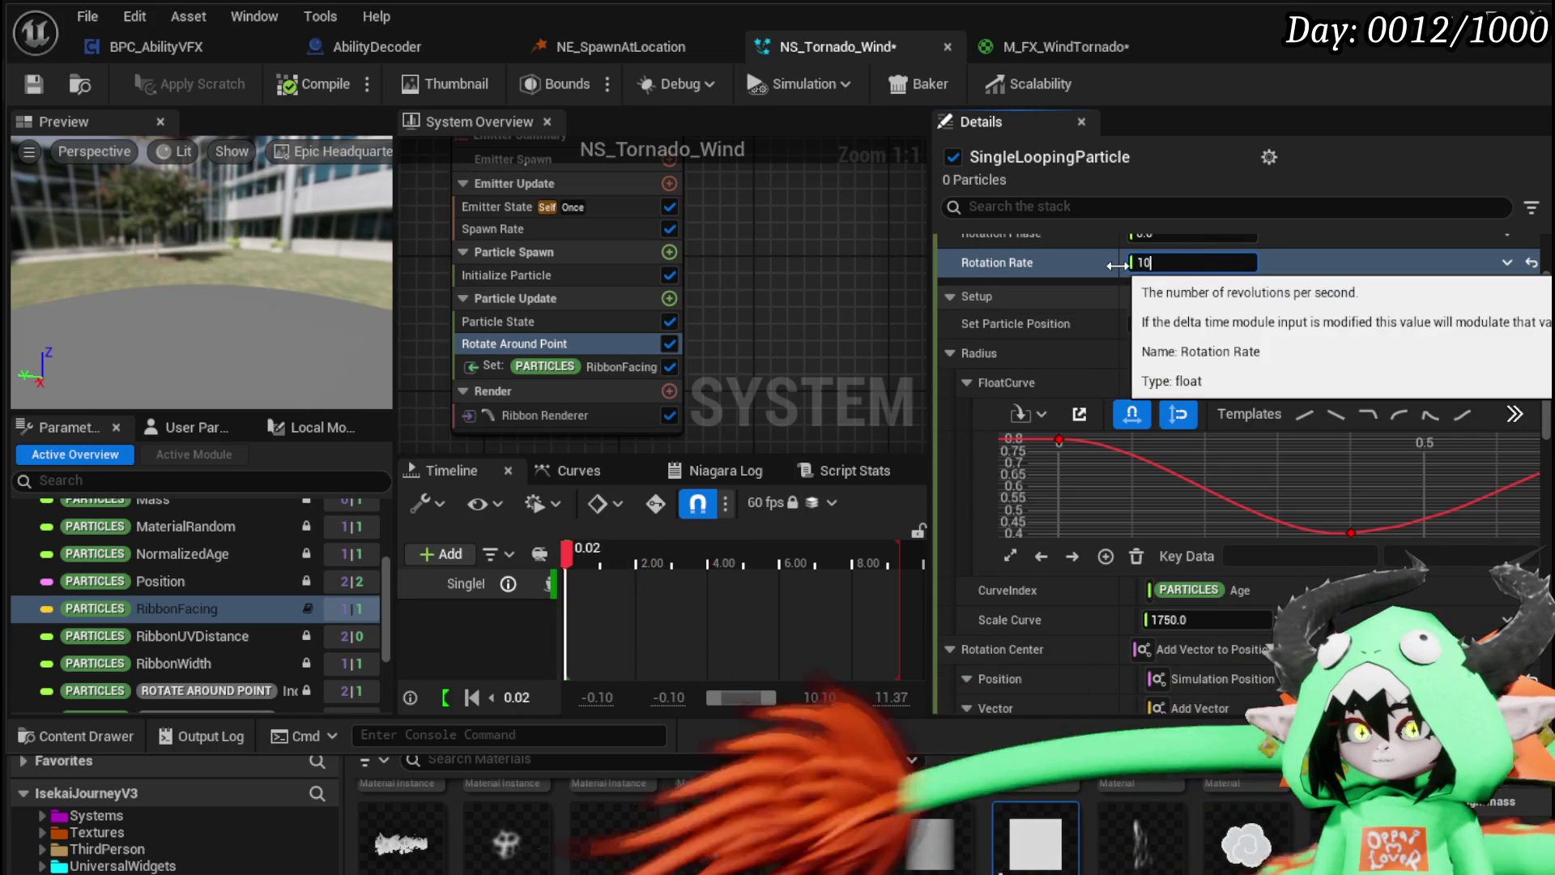
key("Return")
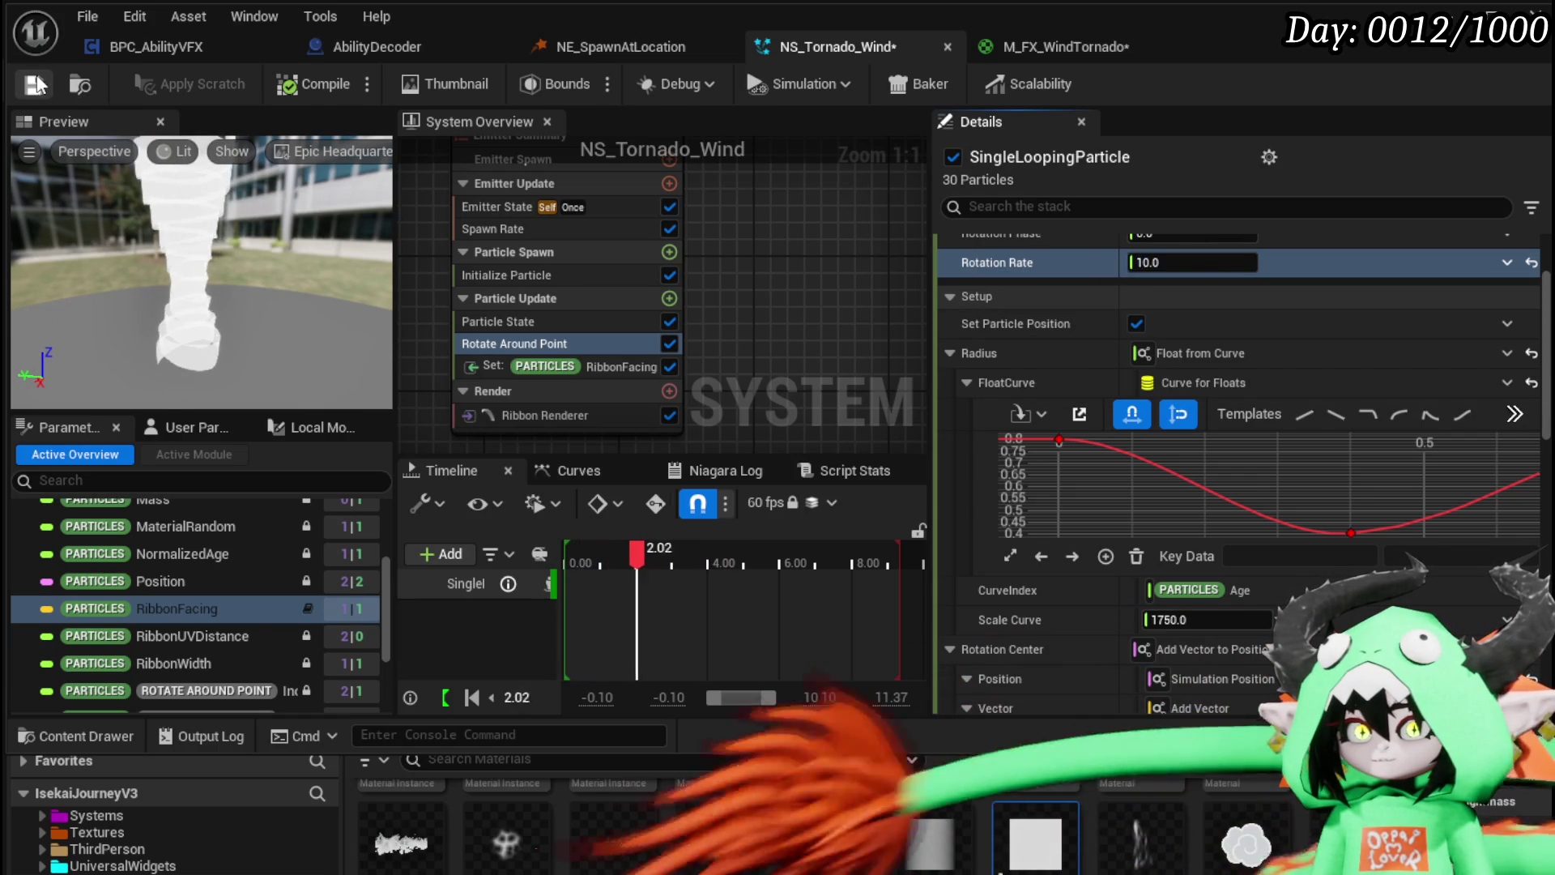
key("ctrl+s")
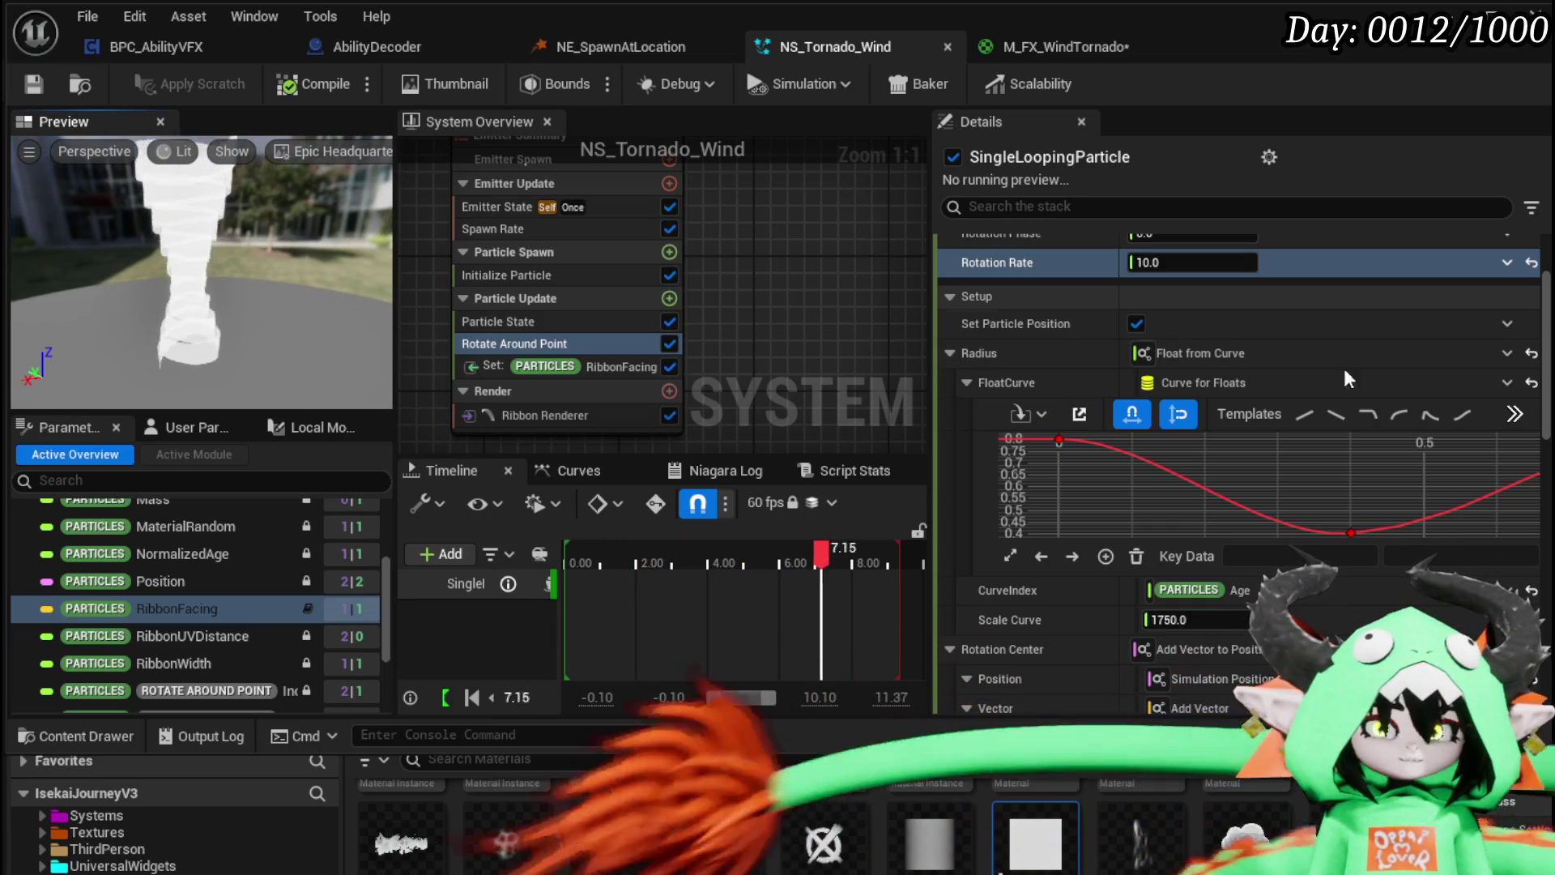
Step: Set Rotation Rate to 1.5
scroll(1004, 306, "up", 2)
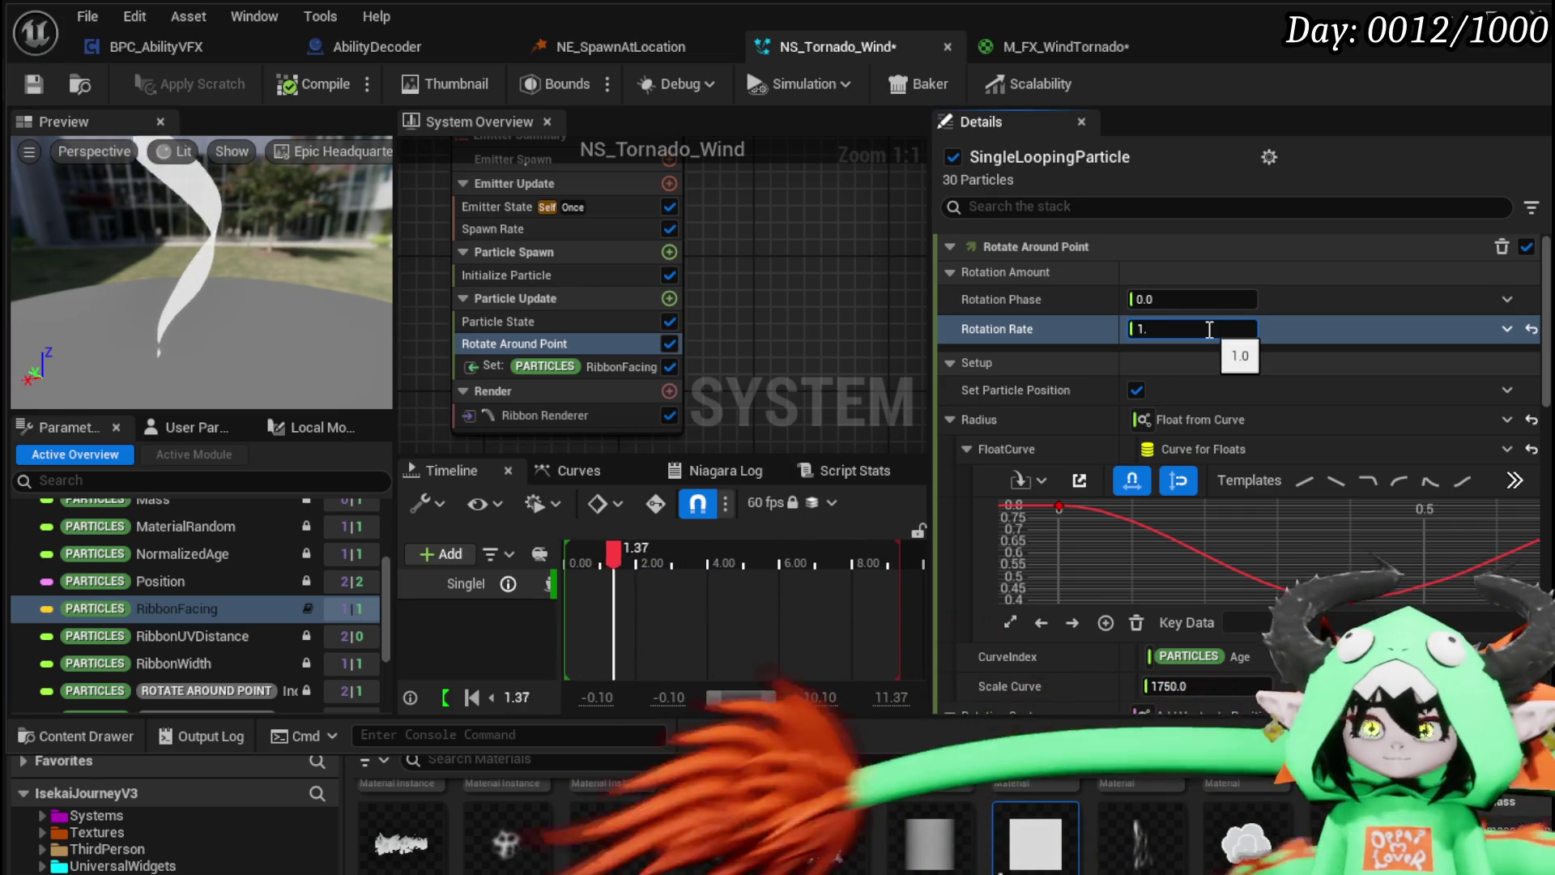
type("5")
key("Return")
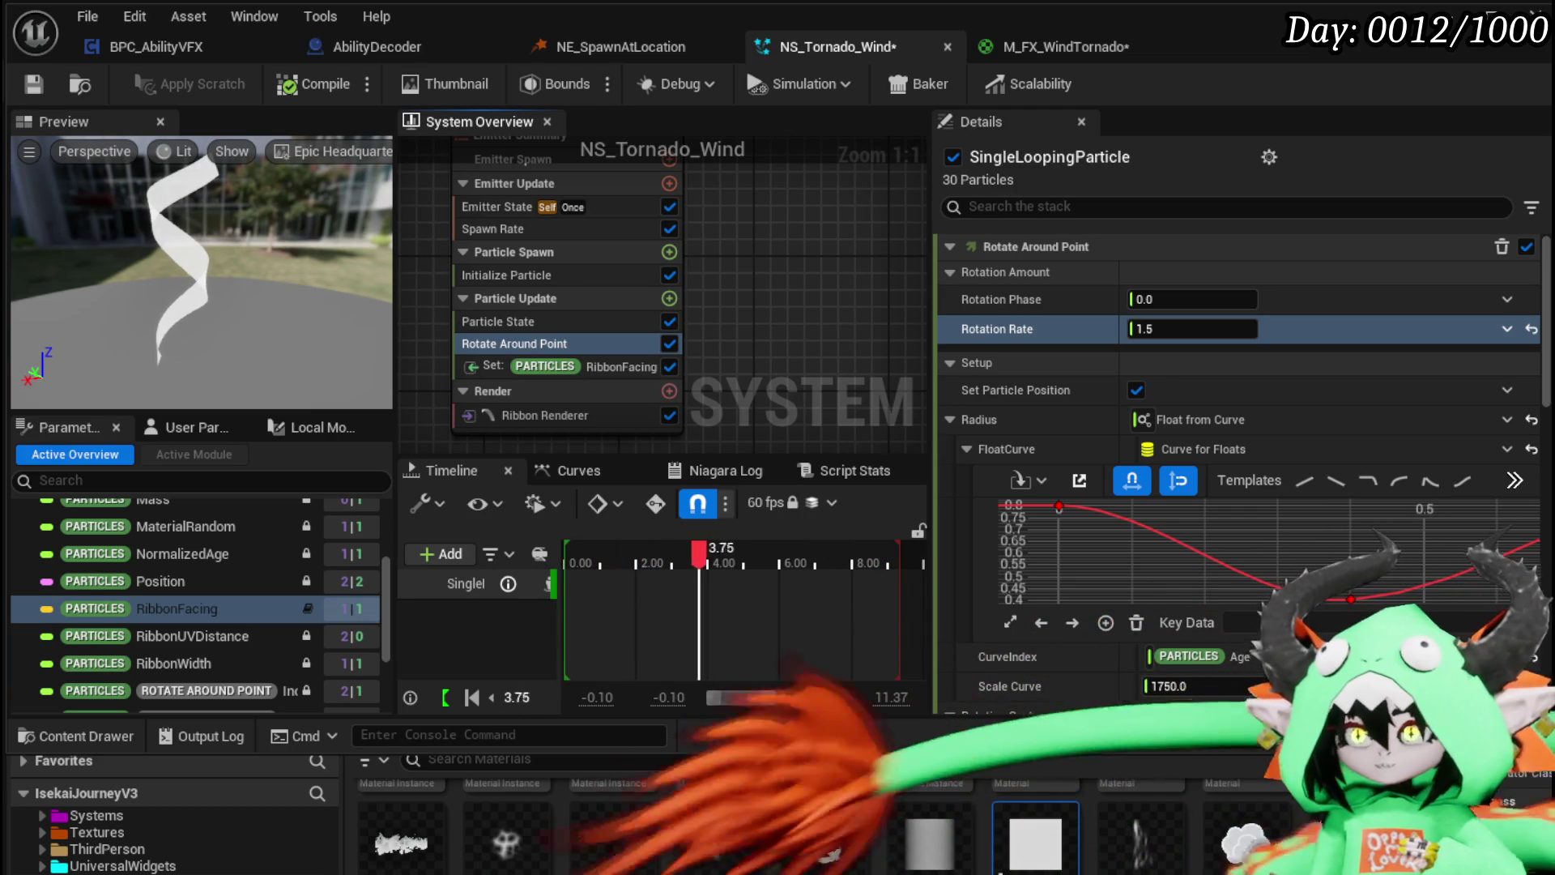
Step: Change the radius Scale Curve from 1750 to 170 and save NS_Tornado_Wind
scroll(1196, 565, "down", 1)
left_click(1199, 686)
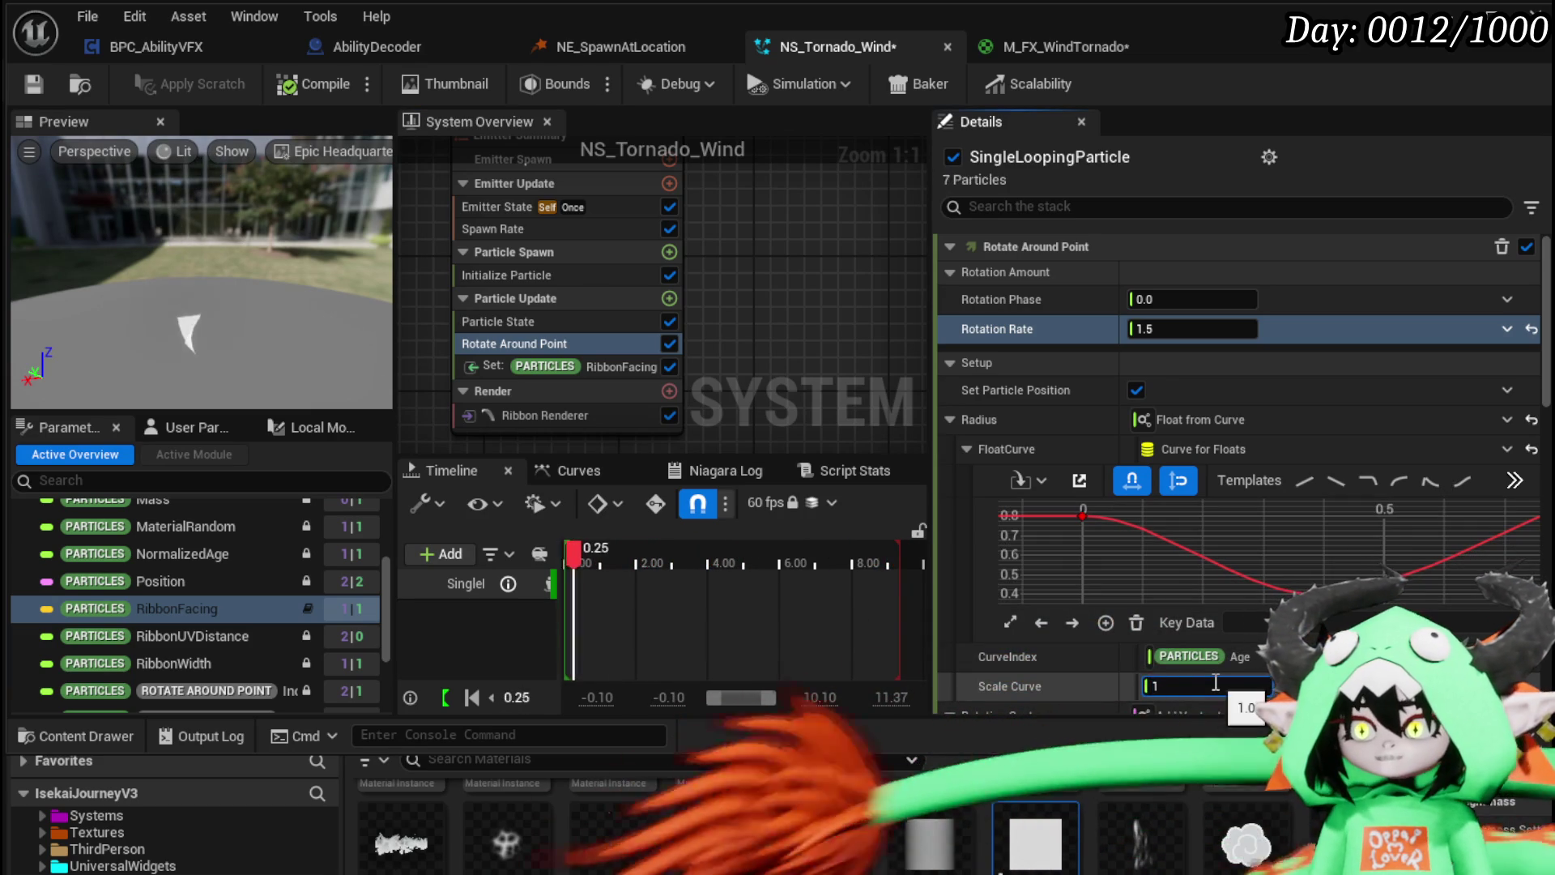
type("170")
key("Return")
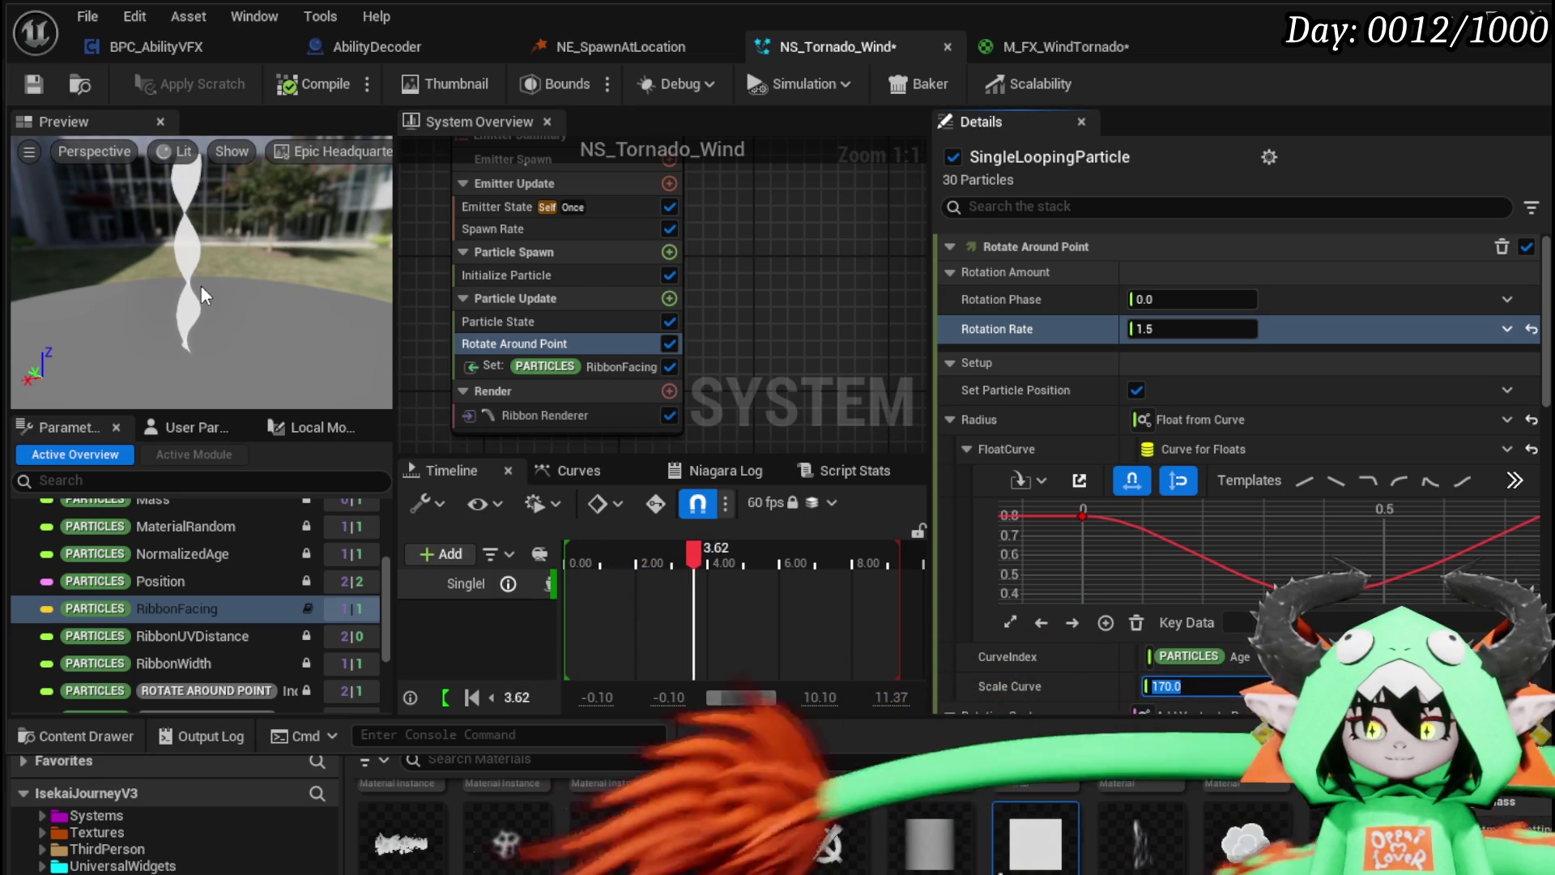
left_click(32, 82)
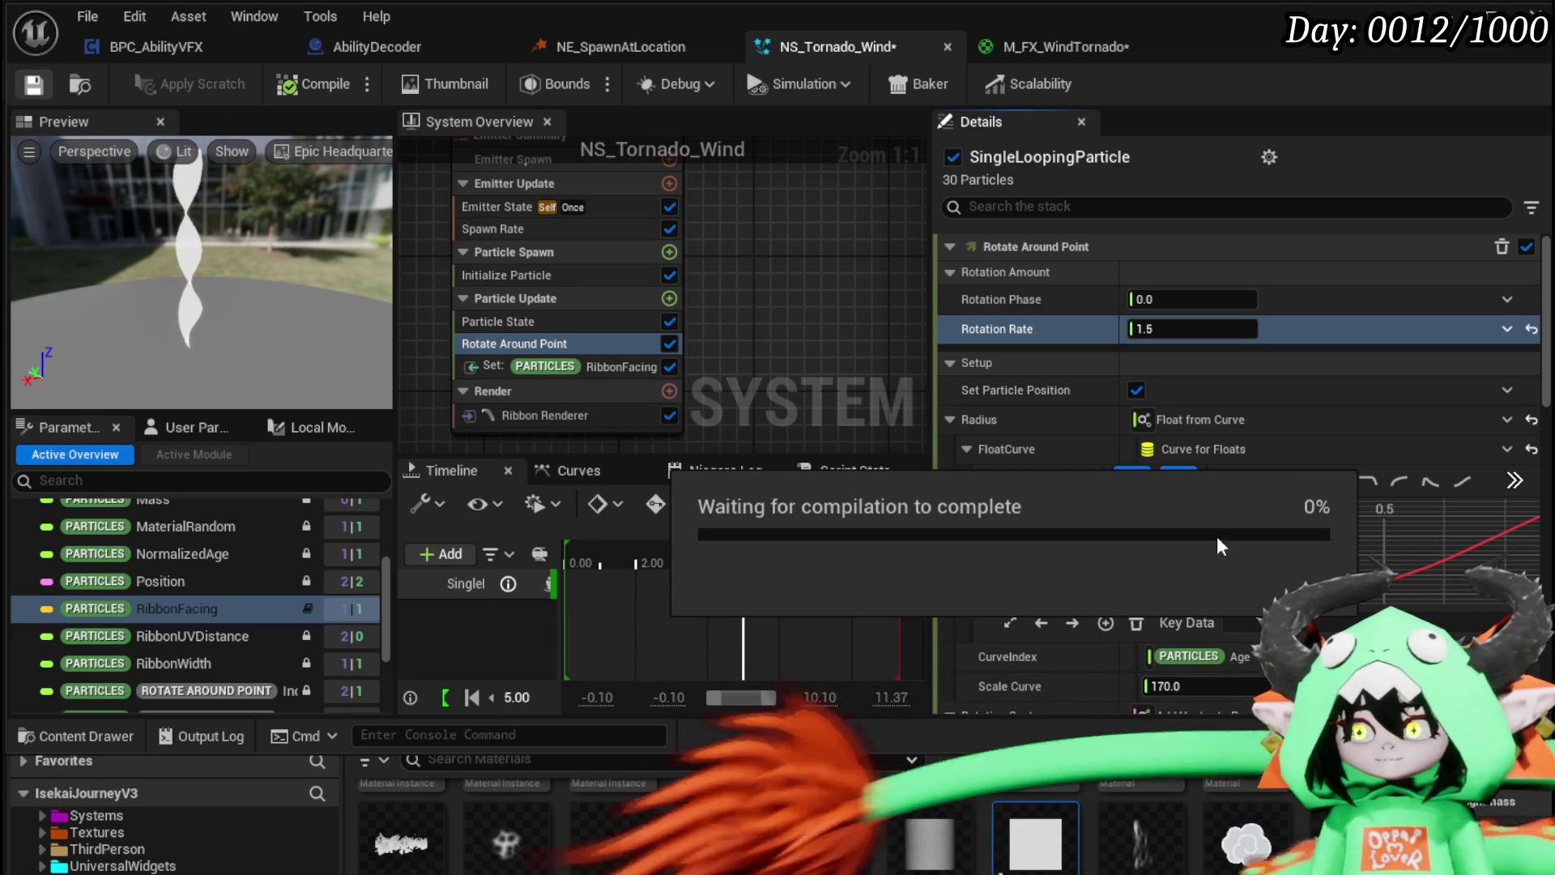
scroll(1144, 508, "down", 3)
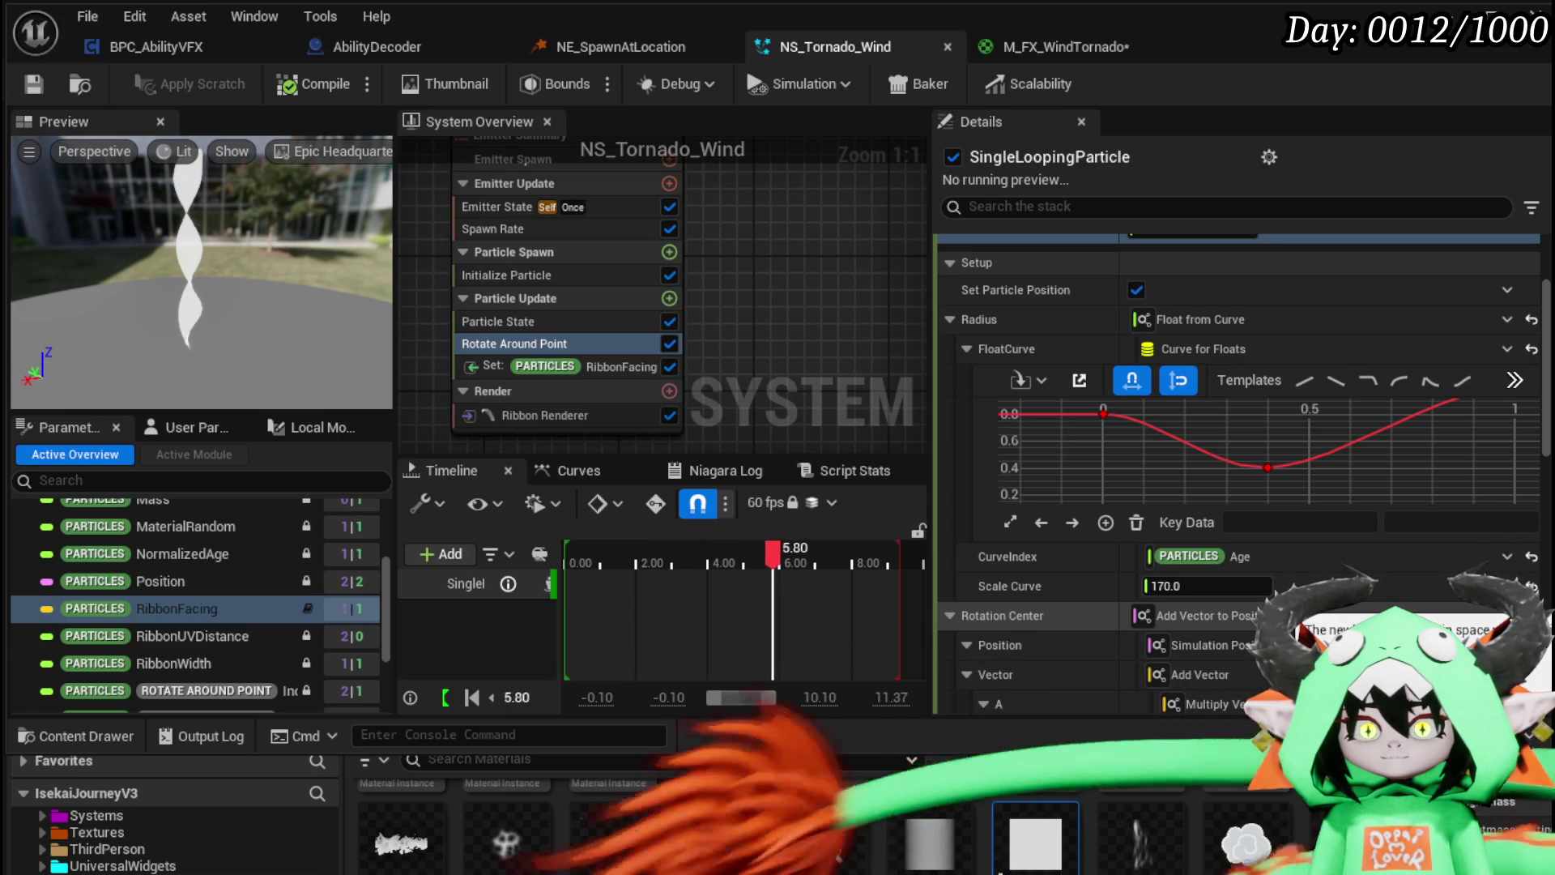
Step: Move the height curve's end key from time 1 to time 10
scroll(1239, 486, "down", 7)
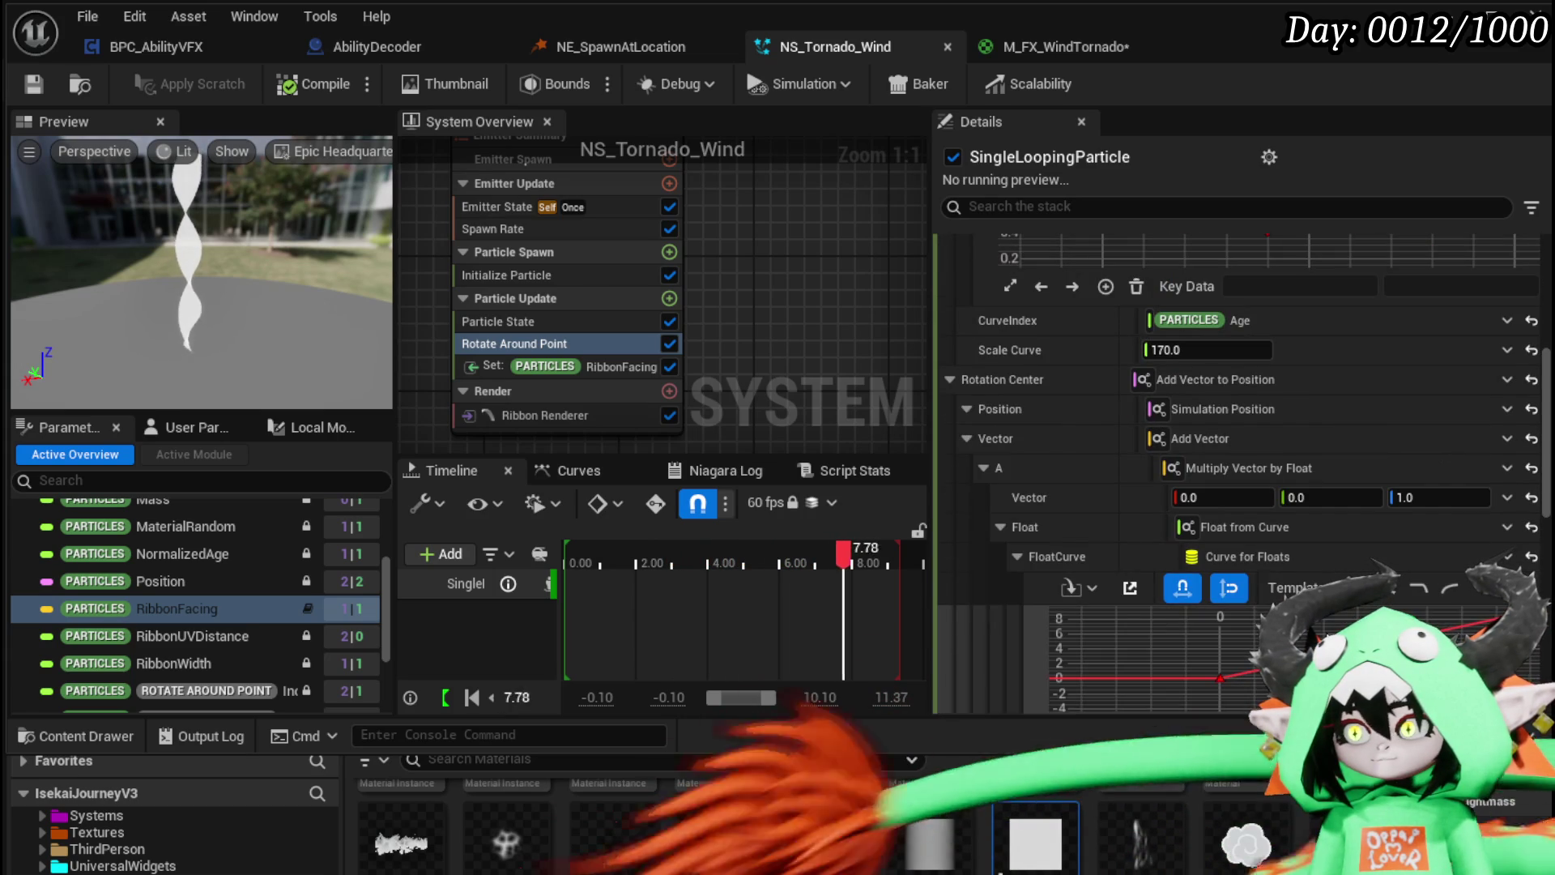
scroll(1151, 656, "down", 3)
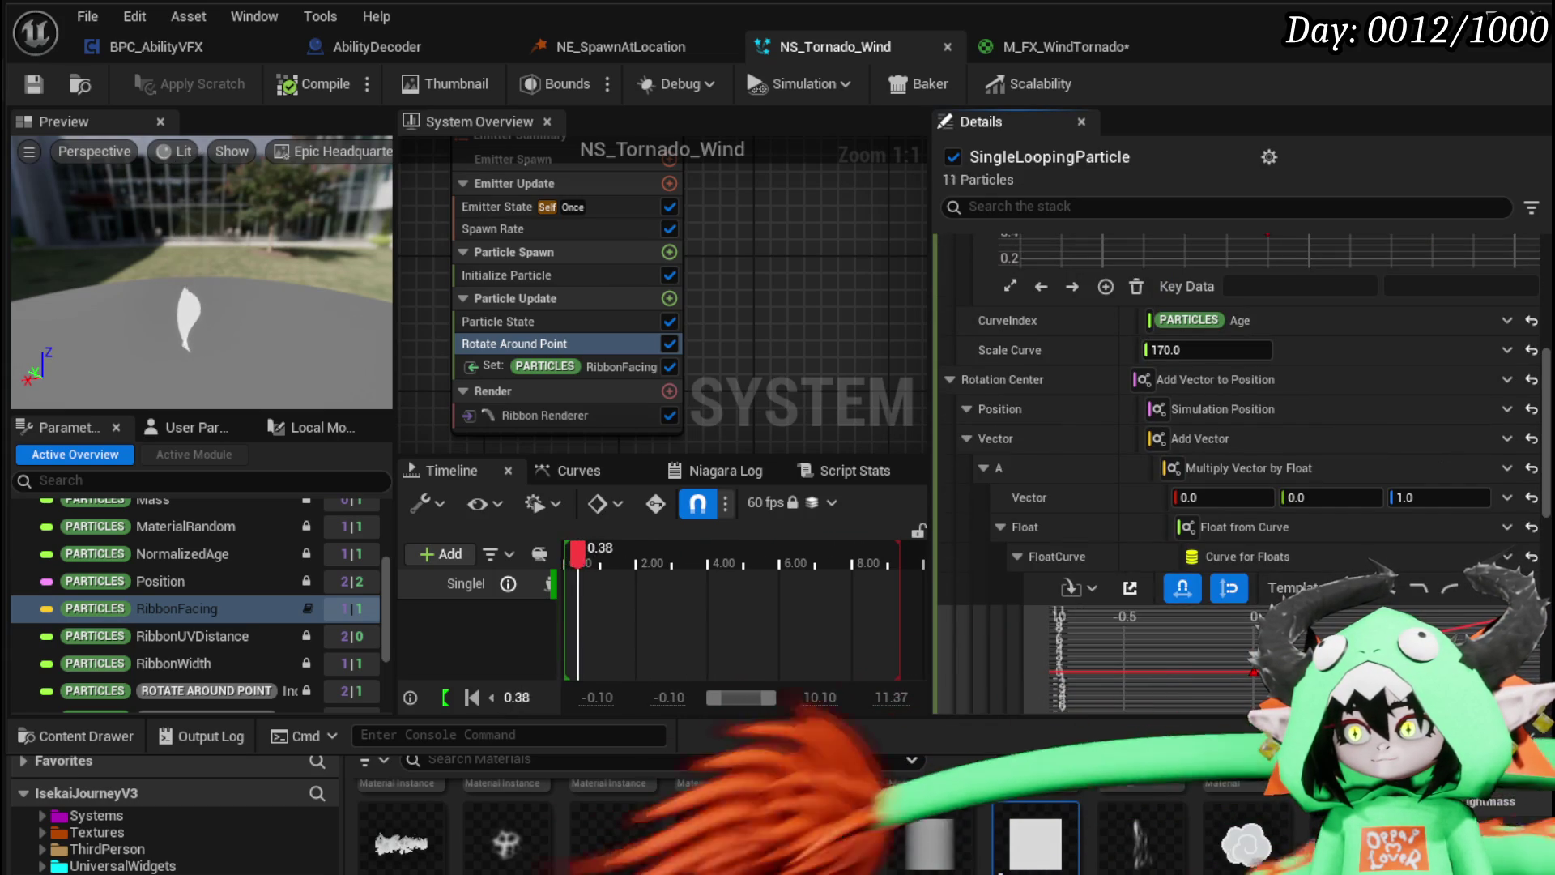
key("f")
scroll(1053, 546, "down", 2)
scroll(1053, 546, "down", 4)
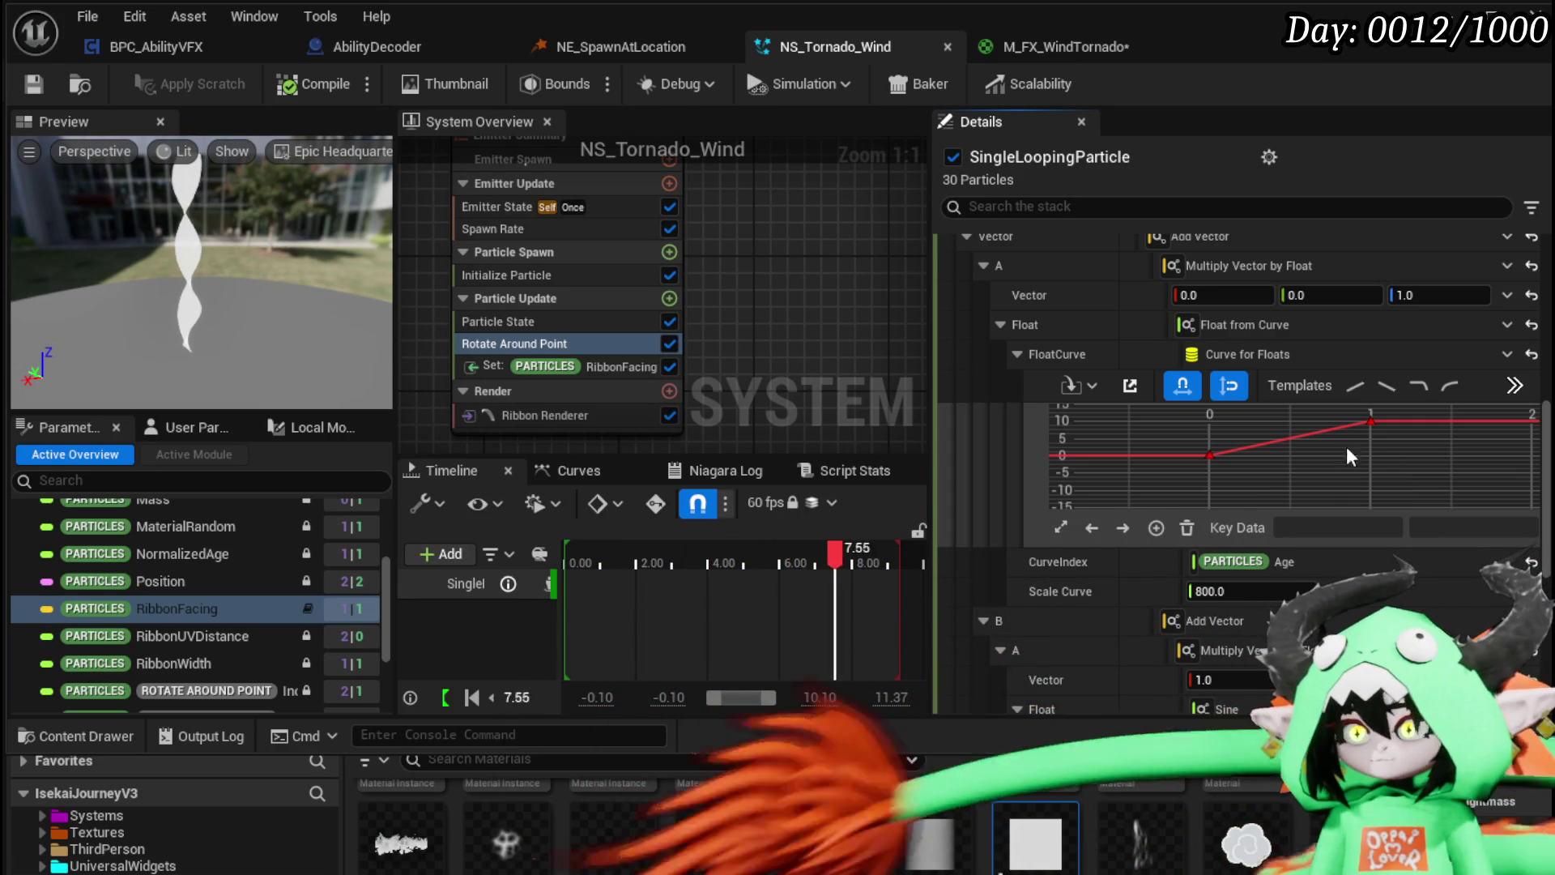
left_click(1371, 420)
left_click(1364, 458)
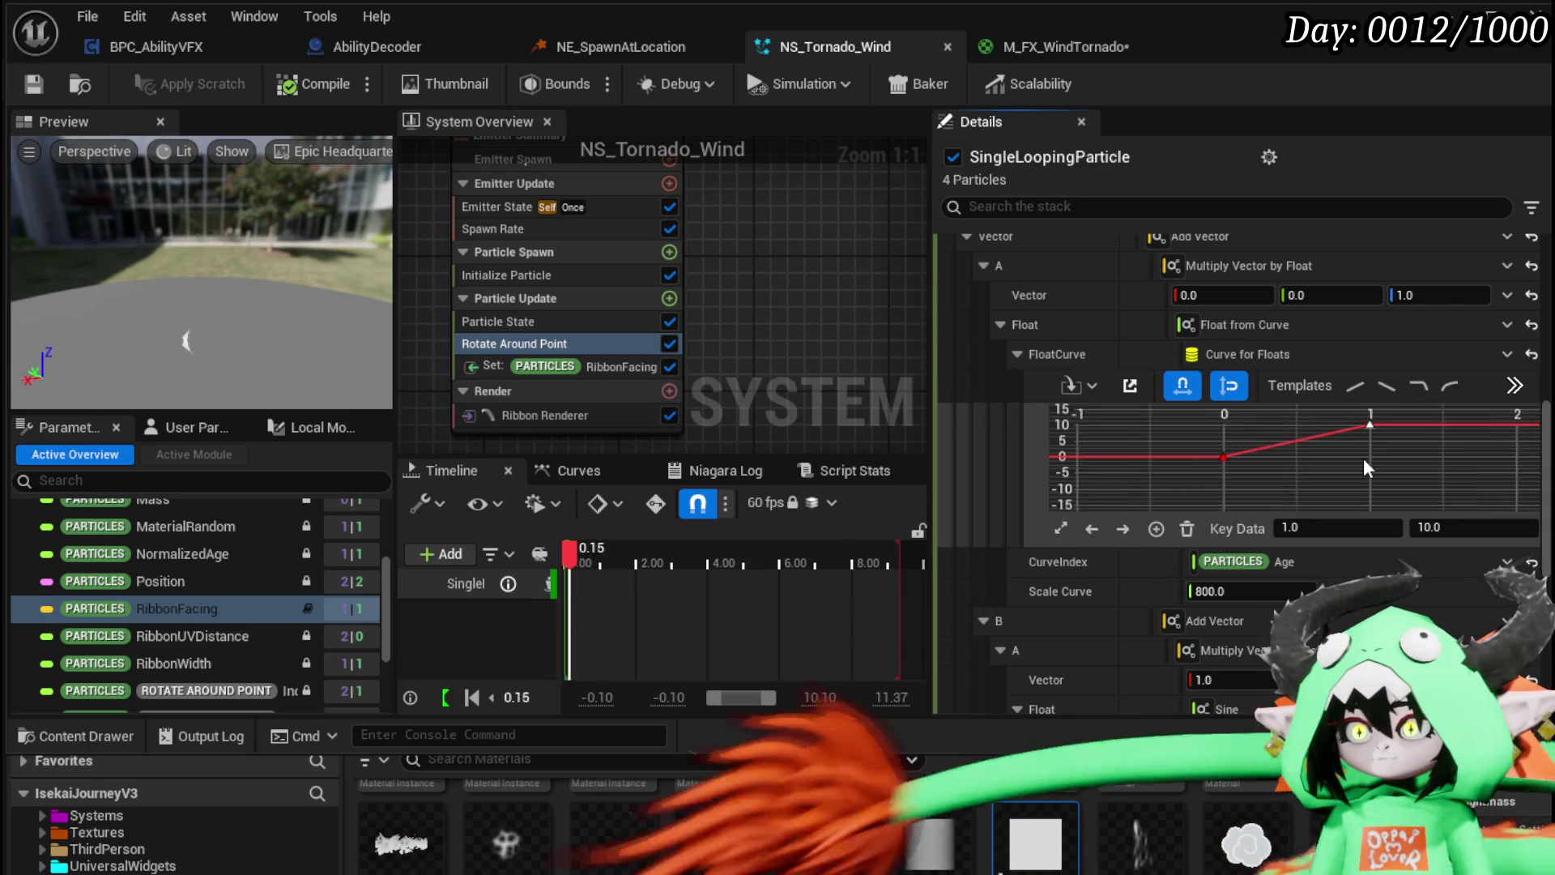
scroll(1364, 458, "down", 2)
scroll(1340, 444, "up", 2)
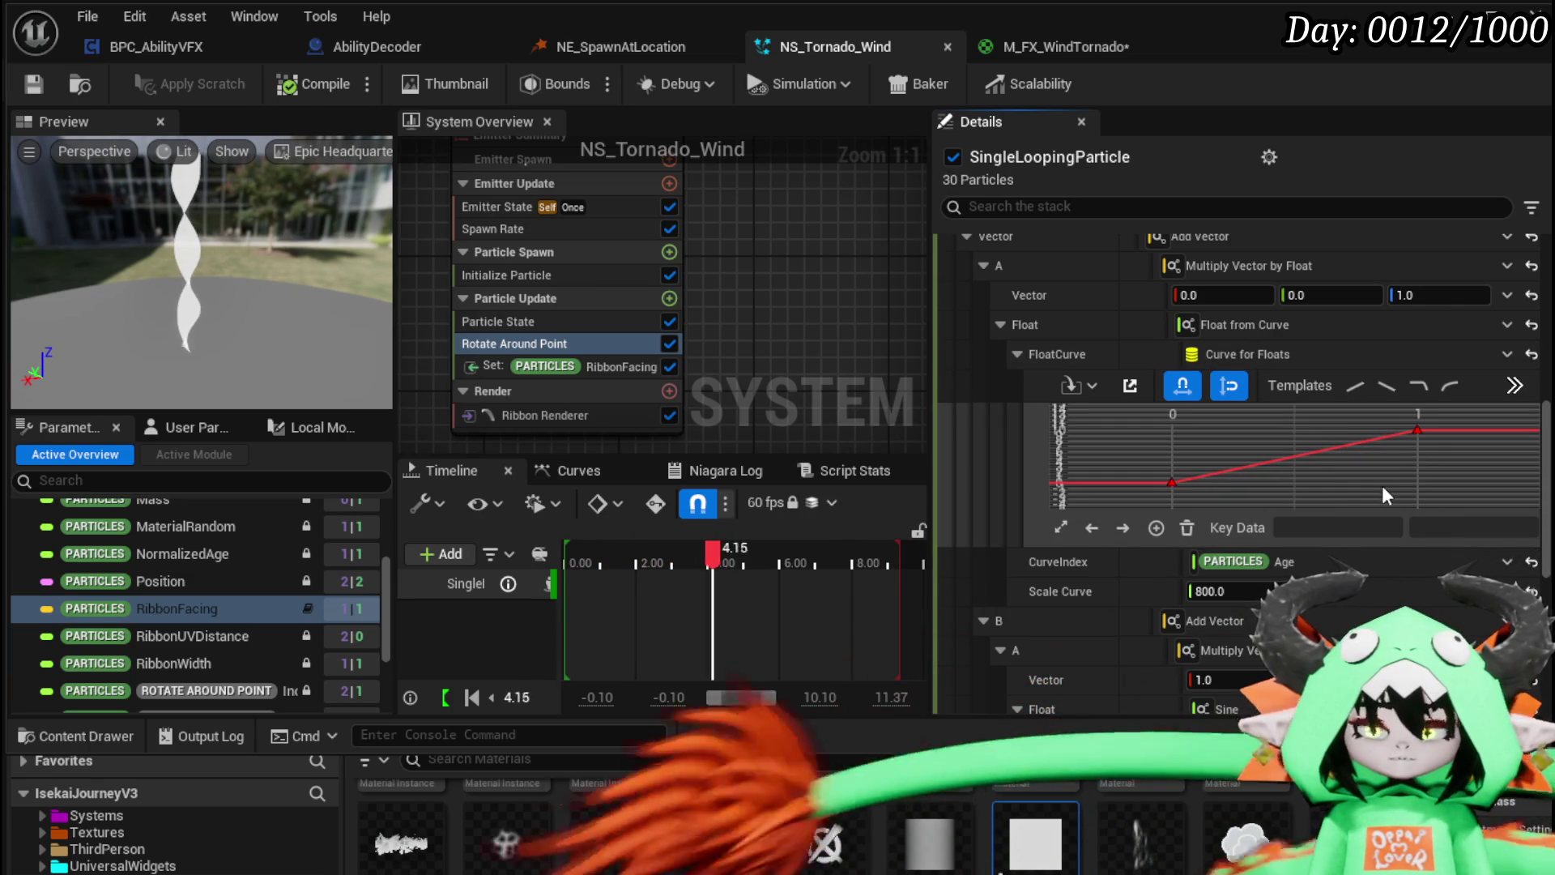
left_click(1418, 430)
left_click_drag(1329, 531, 1468, 534)
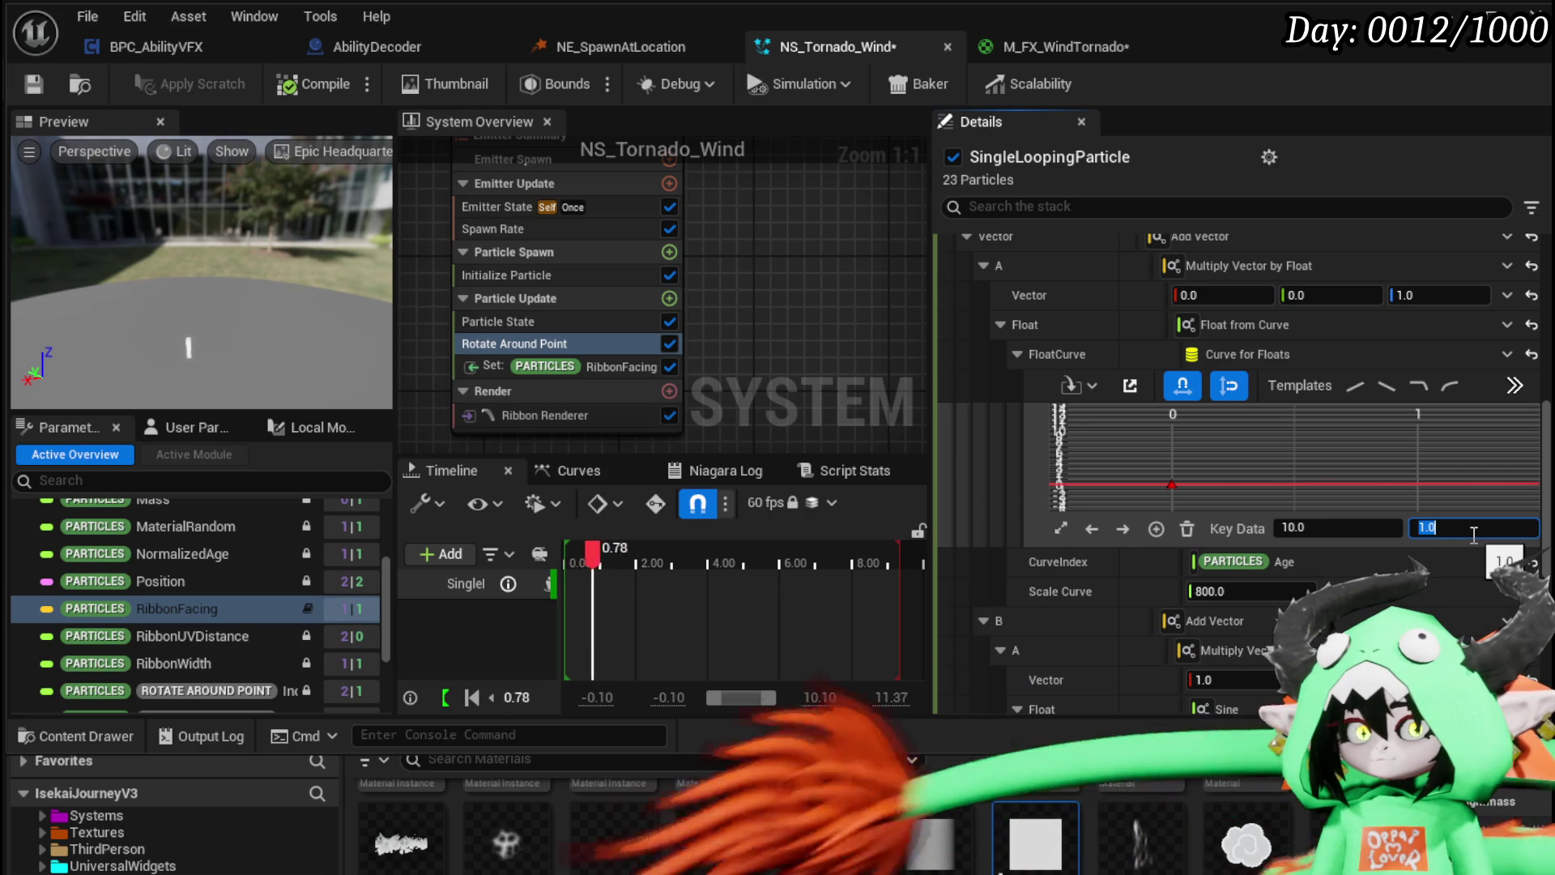
left_click(1322, 435)
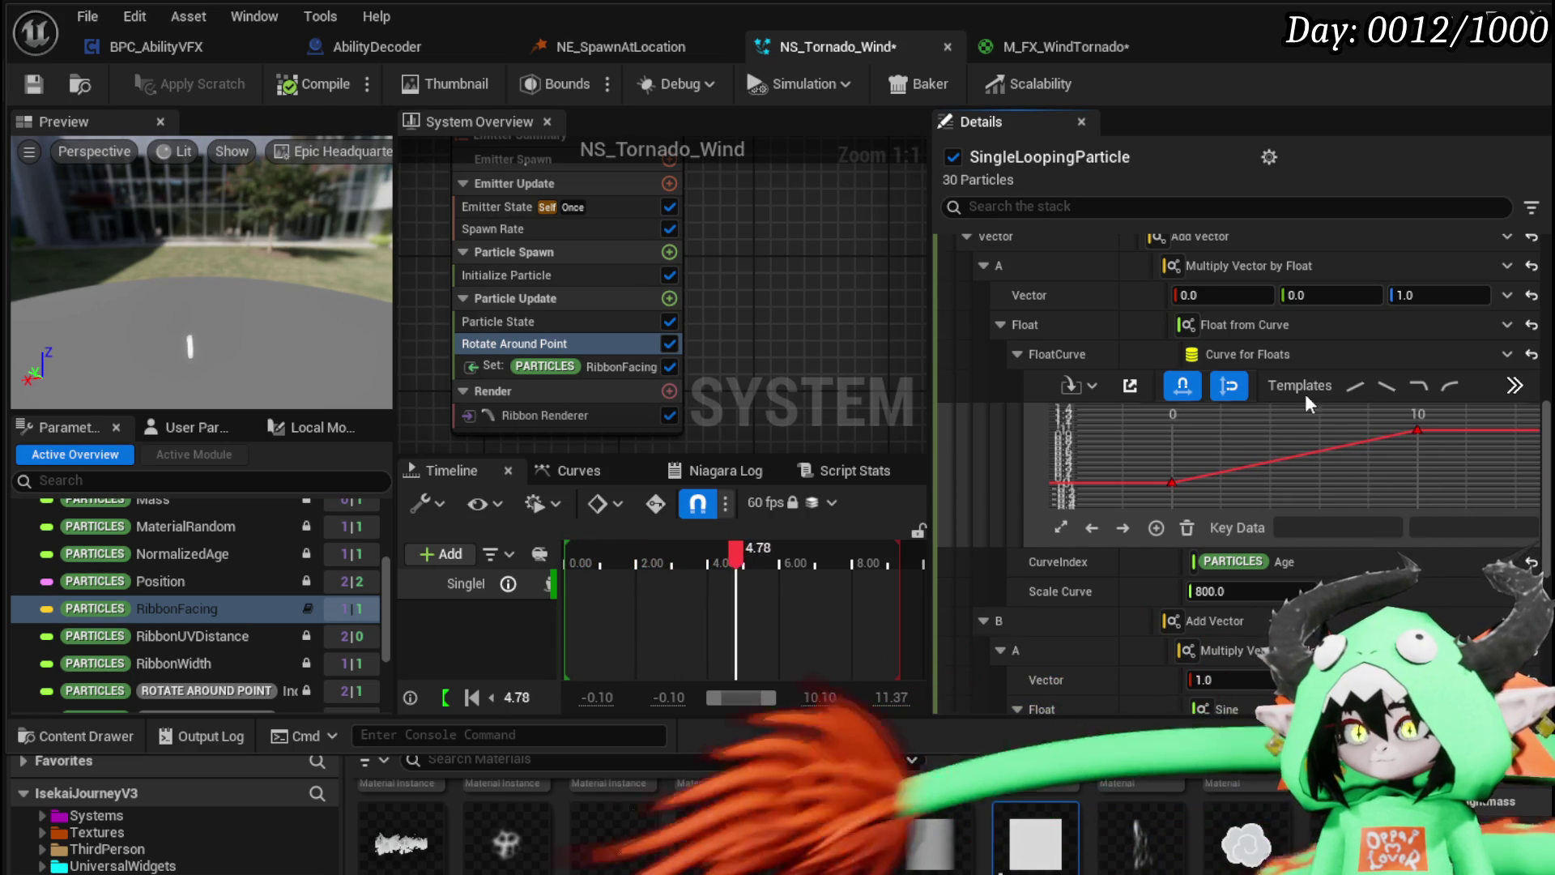
Step: Move the radius curve's last key to time 10 and its 0.4 dip key to time 5
scroll(1288, 365, "up", 5)
scroll(1255, 421, "up", 3)
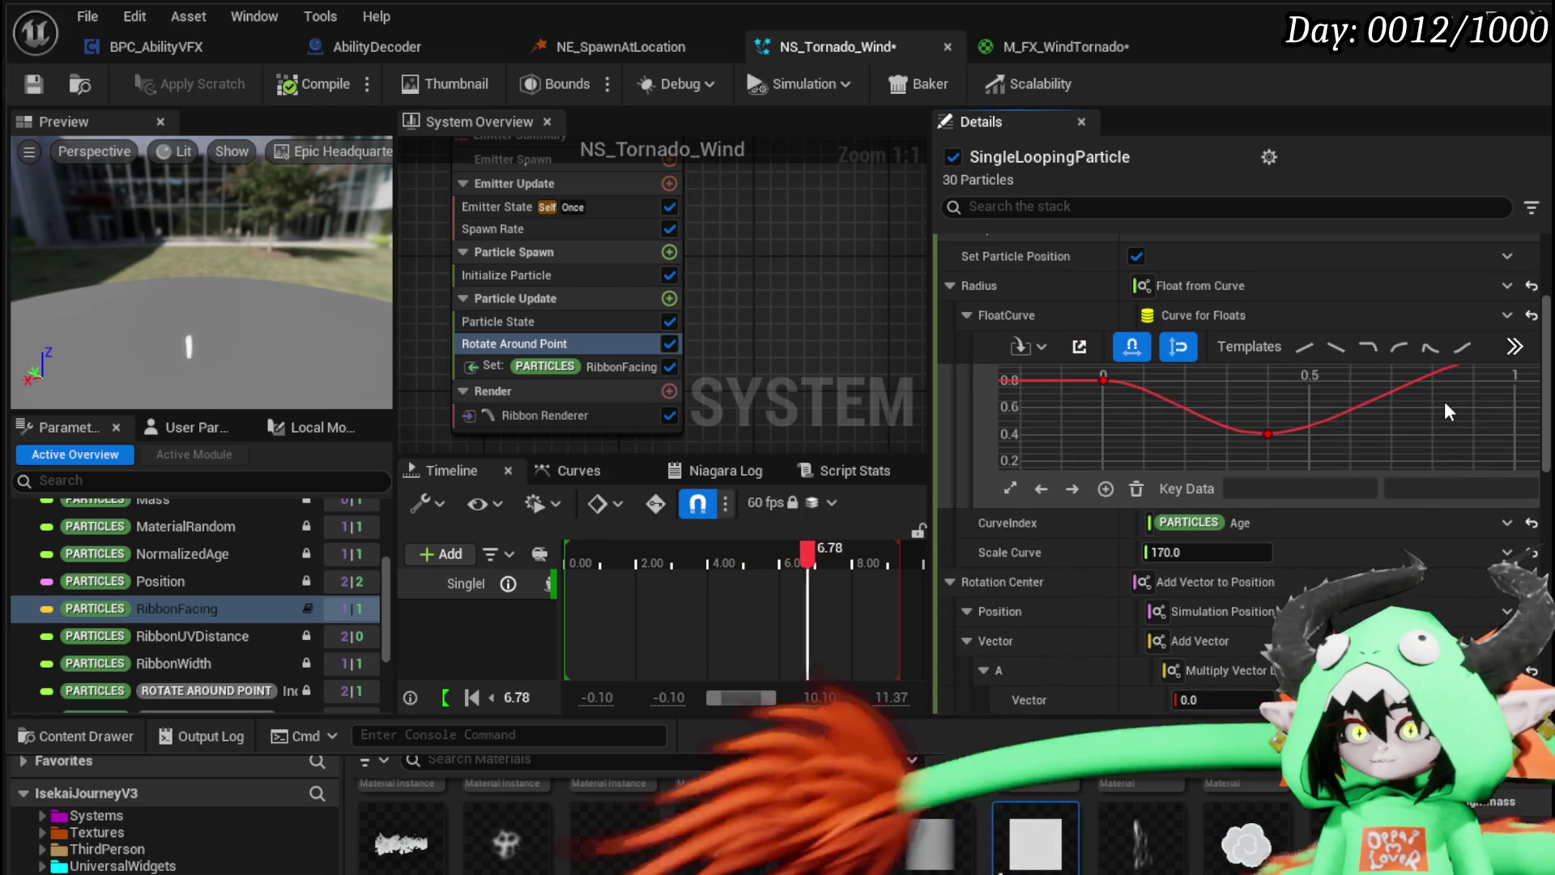
scroll(1445, 401, "down", 3)
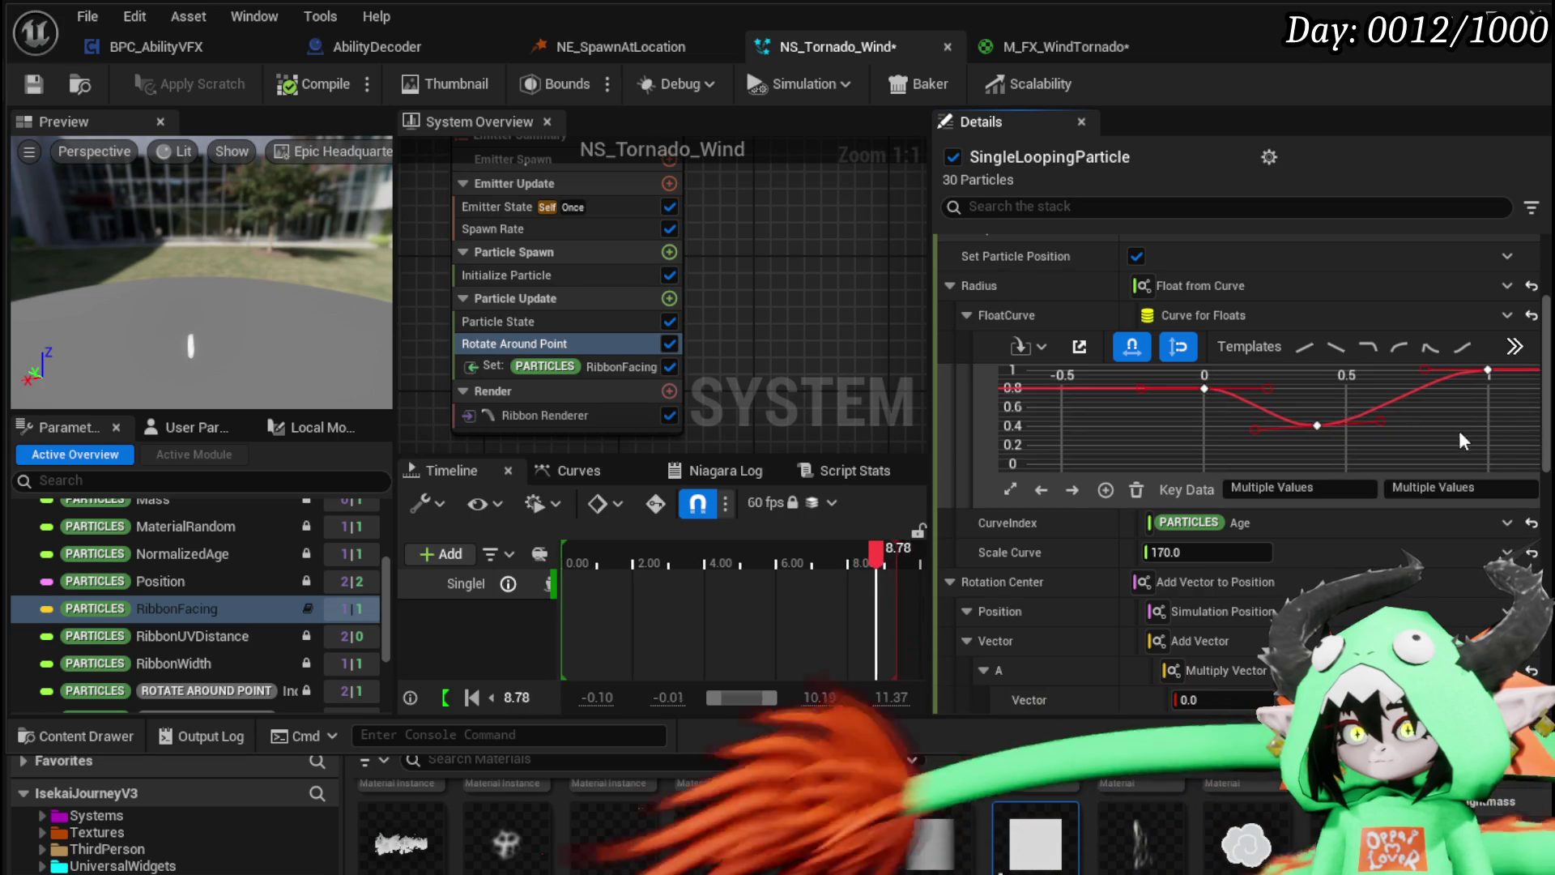
left_click(1413, 388)
left_click(1297, 488)
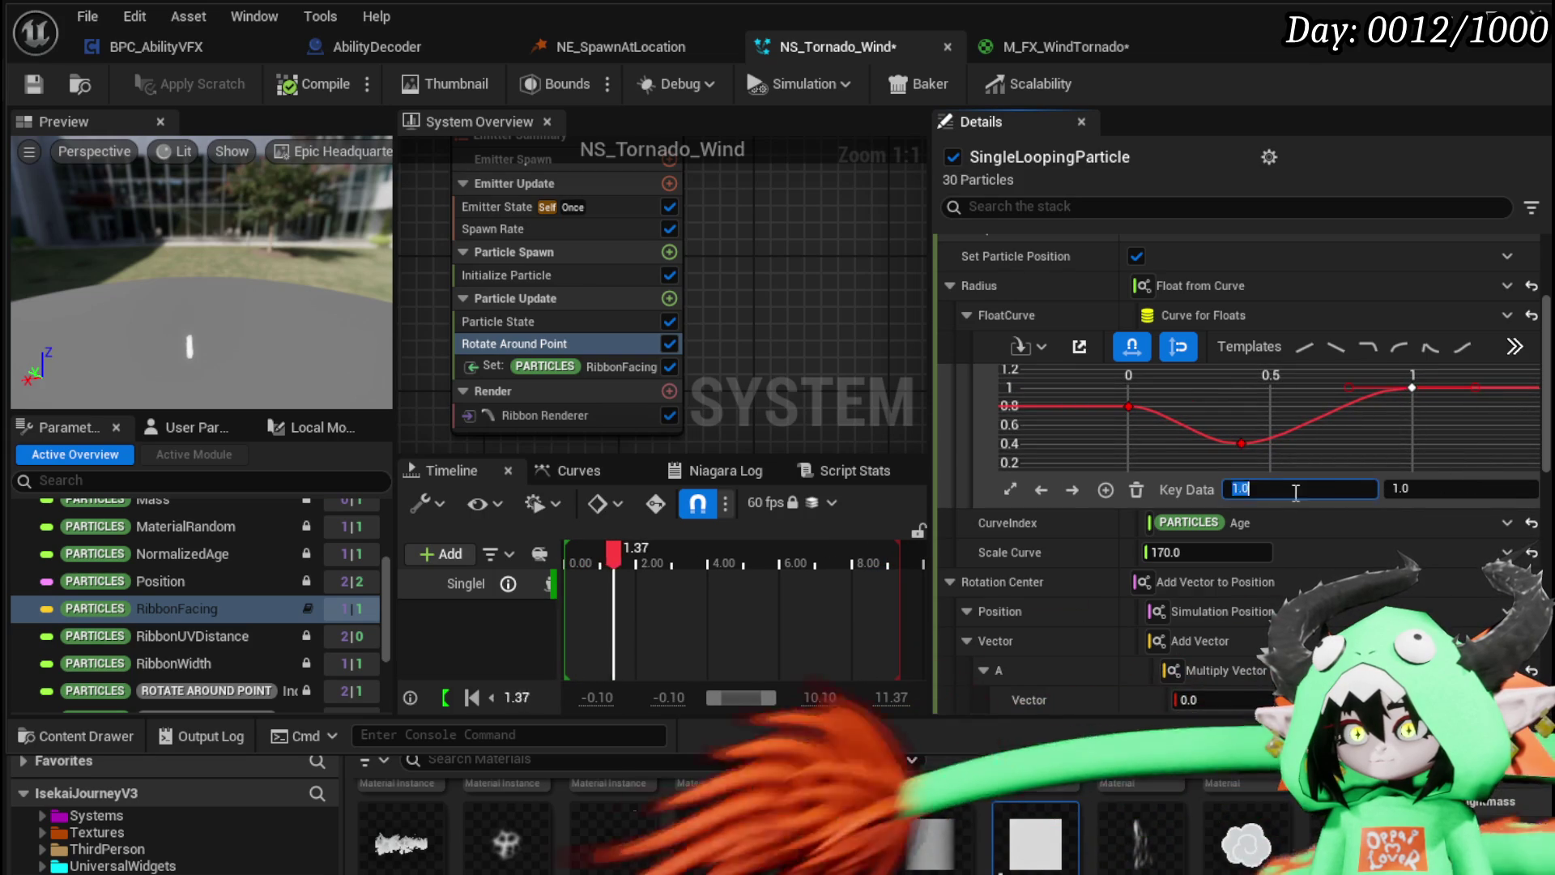
type("10")
key("Return")
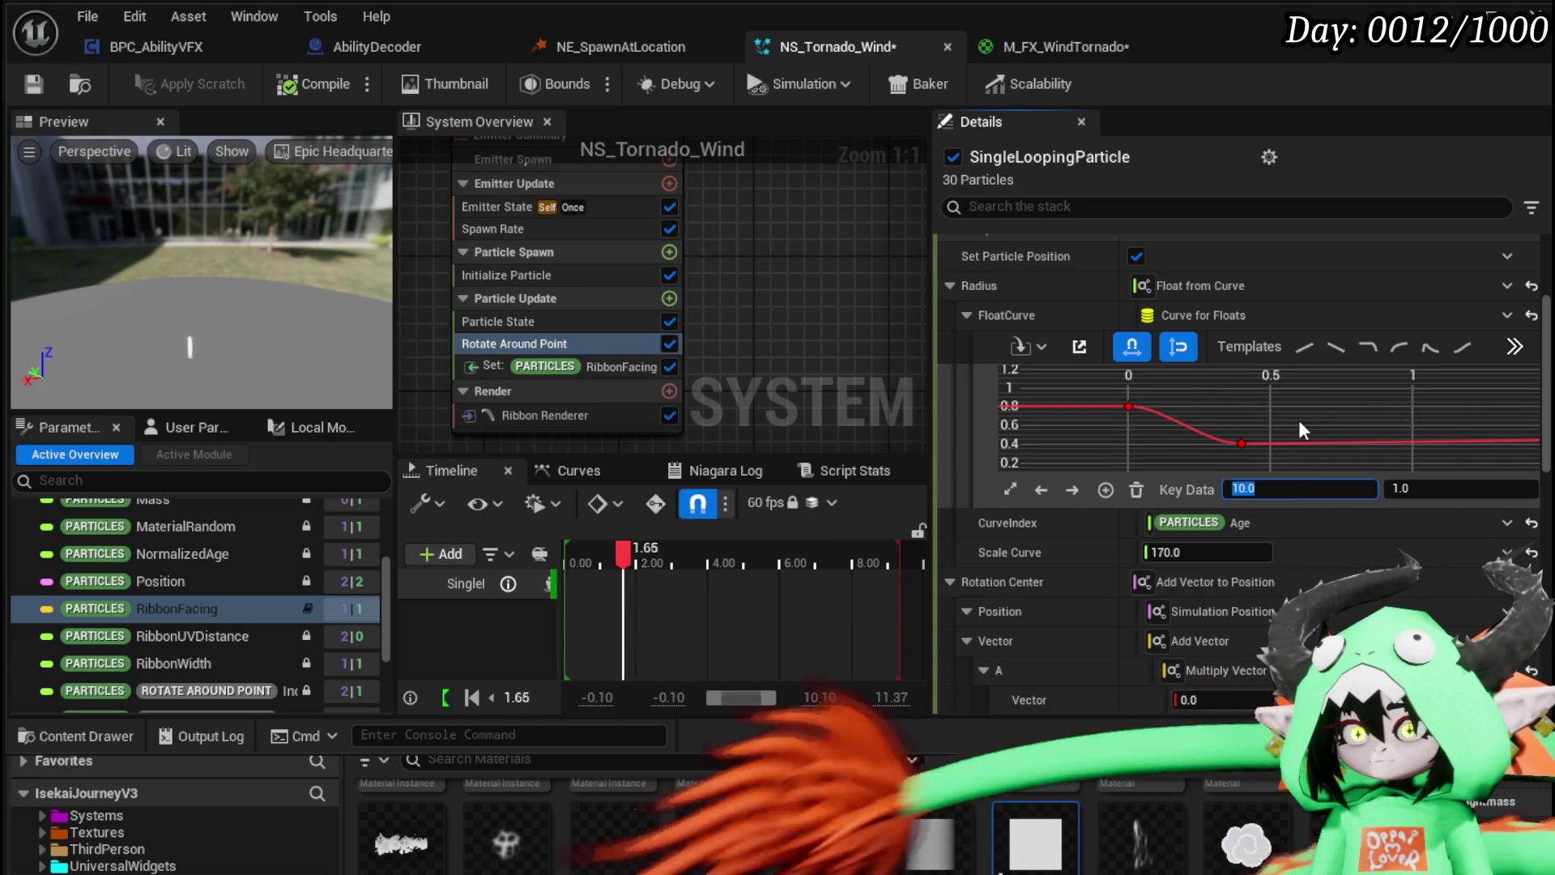
left_click(1256, 418)
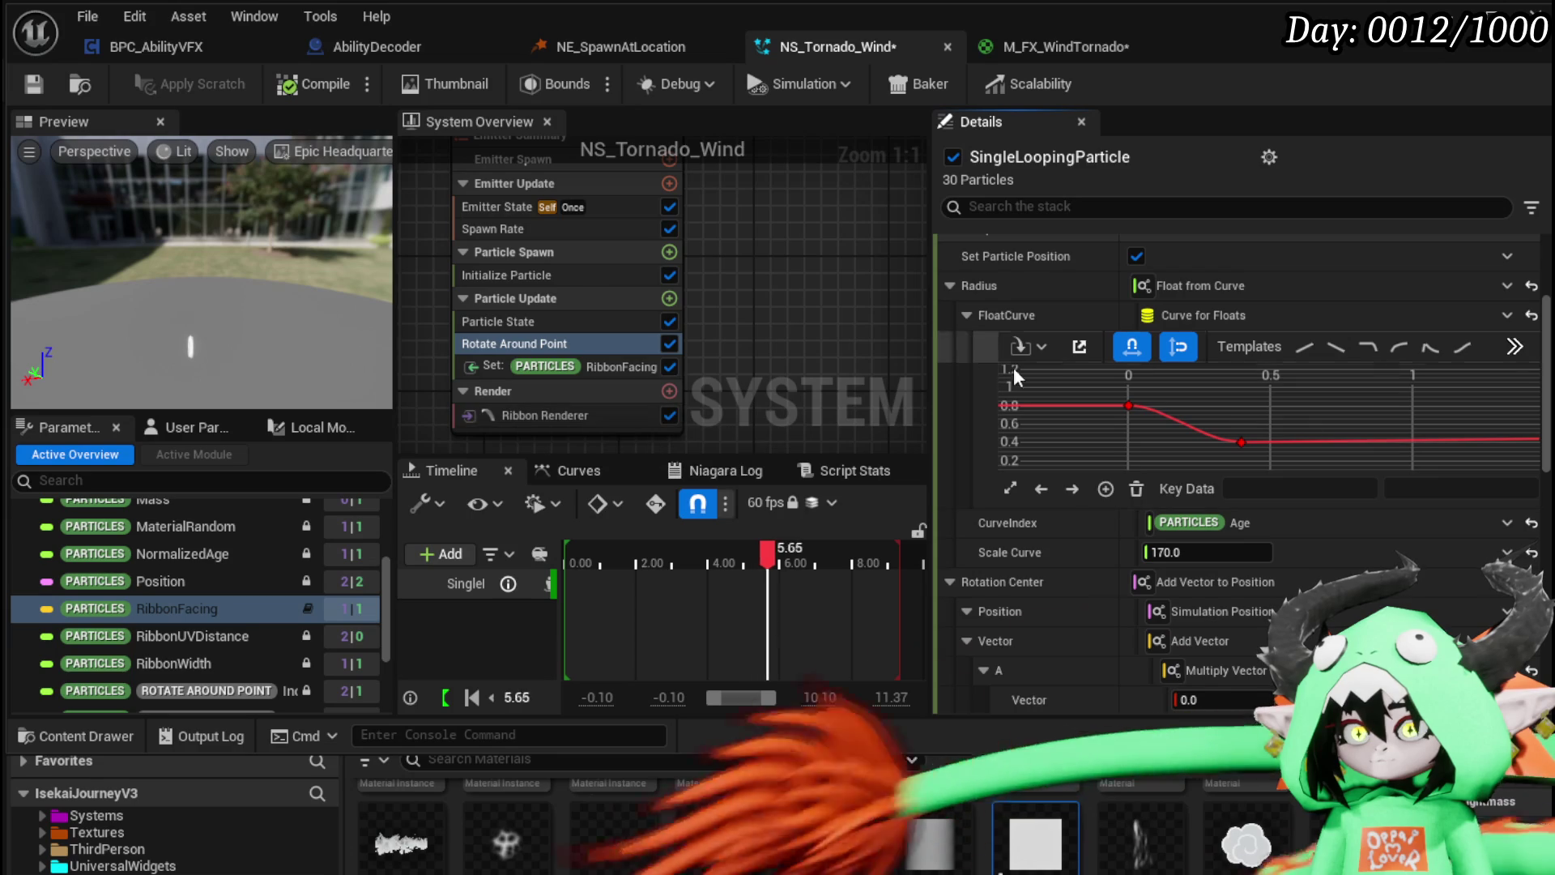
left_click(1241, 442)
left_click(1322, 491)
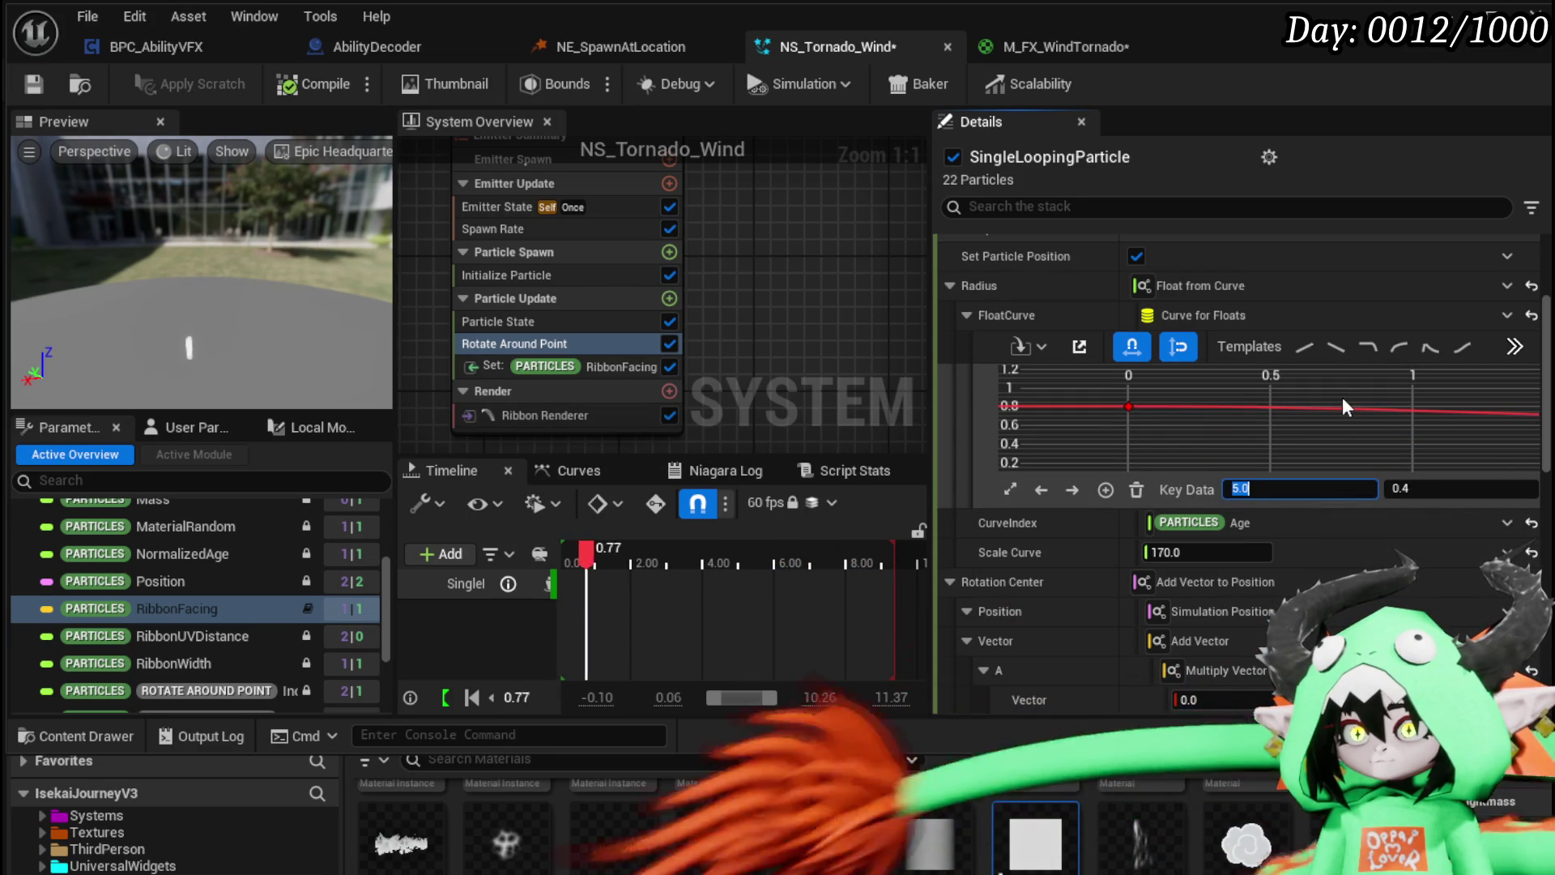
left_click(1343, 397)
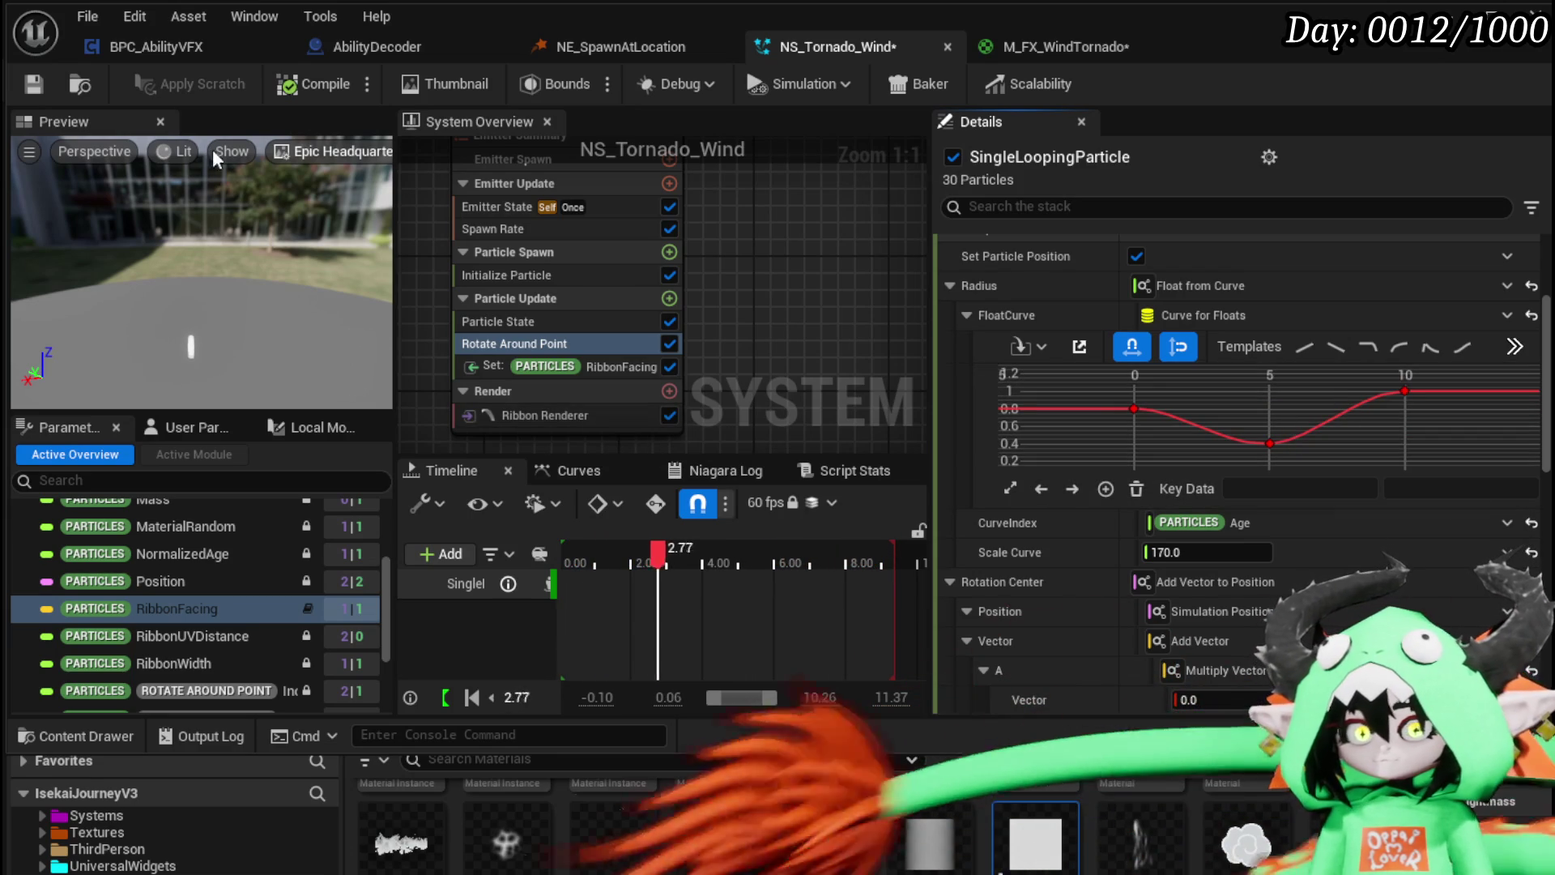
left_click(509, 275)
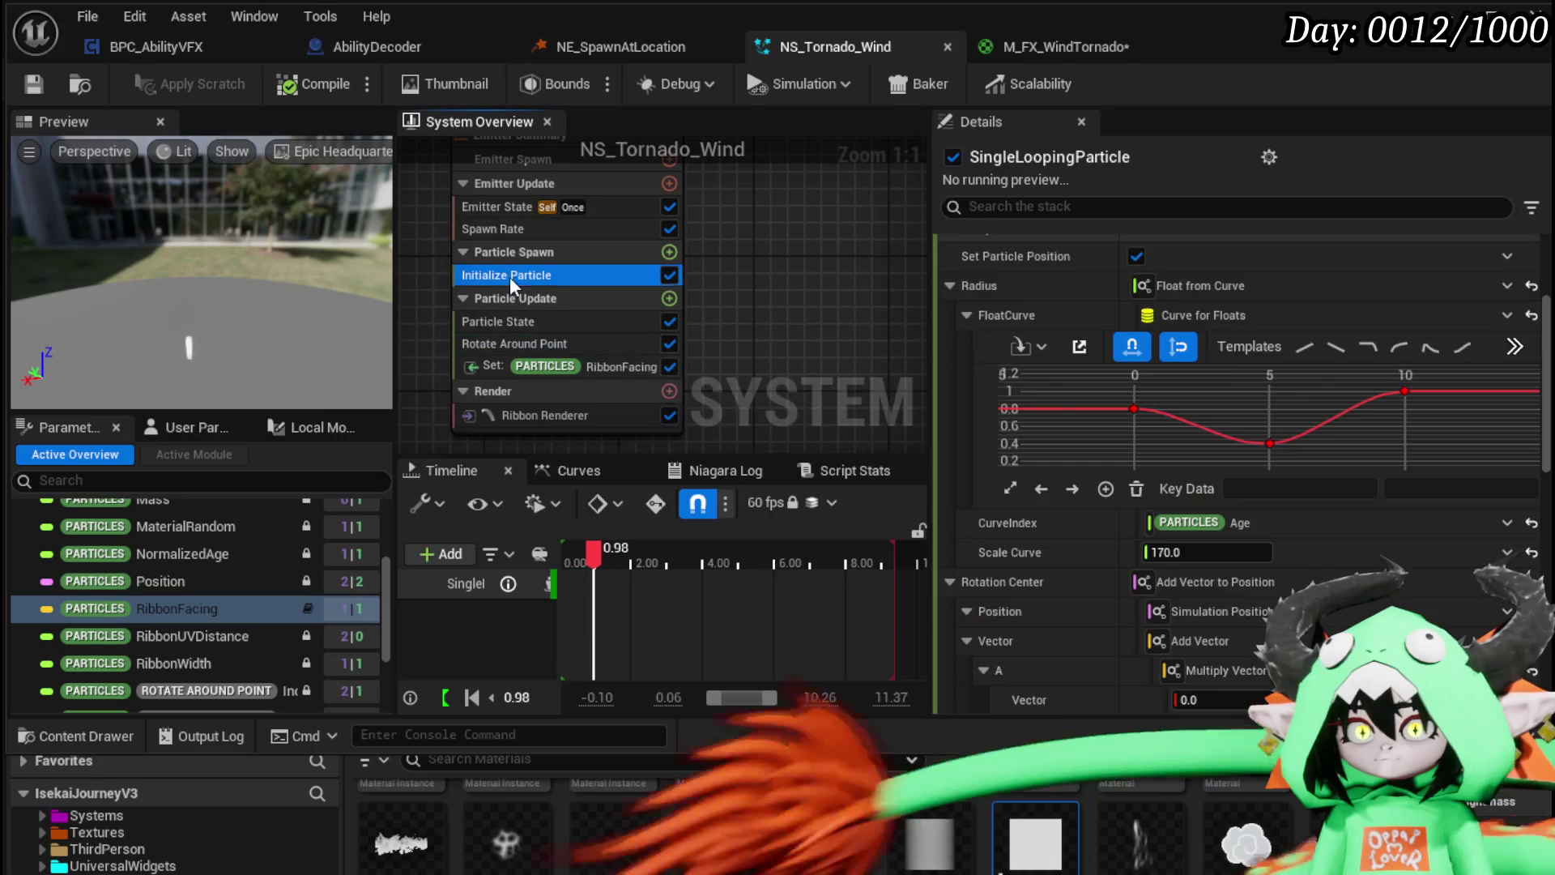
Step: Set Initialize Particle's Ribbon Width to 100 and save NS_Tornado_Wind
scroll(1227, 322, "up", 2)
left_click(1259, 358)
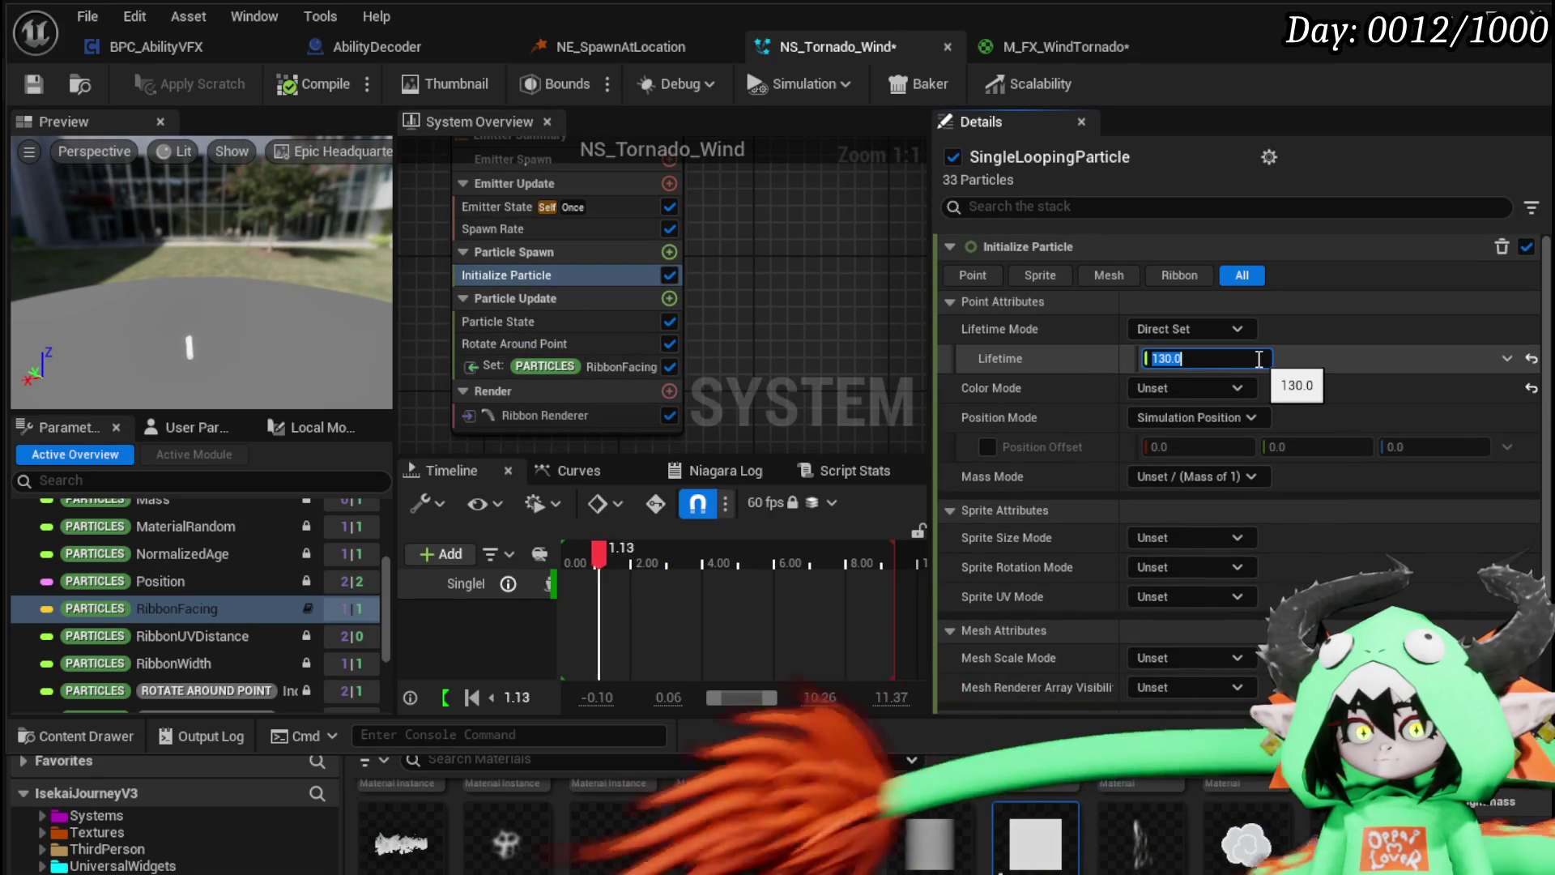
scroll(1456, 395, "down", 3)
left_click(1260, 610)
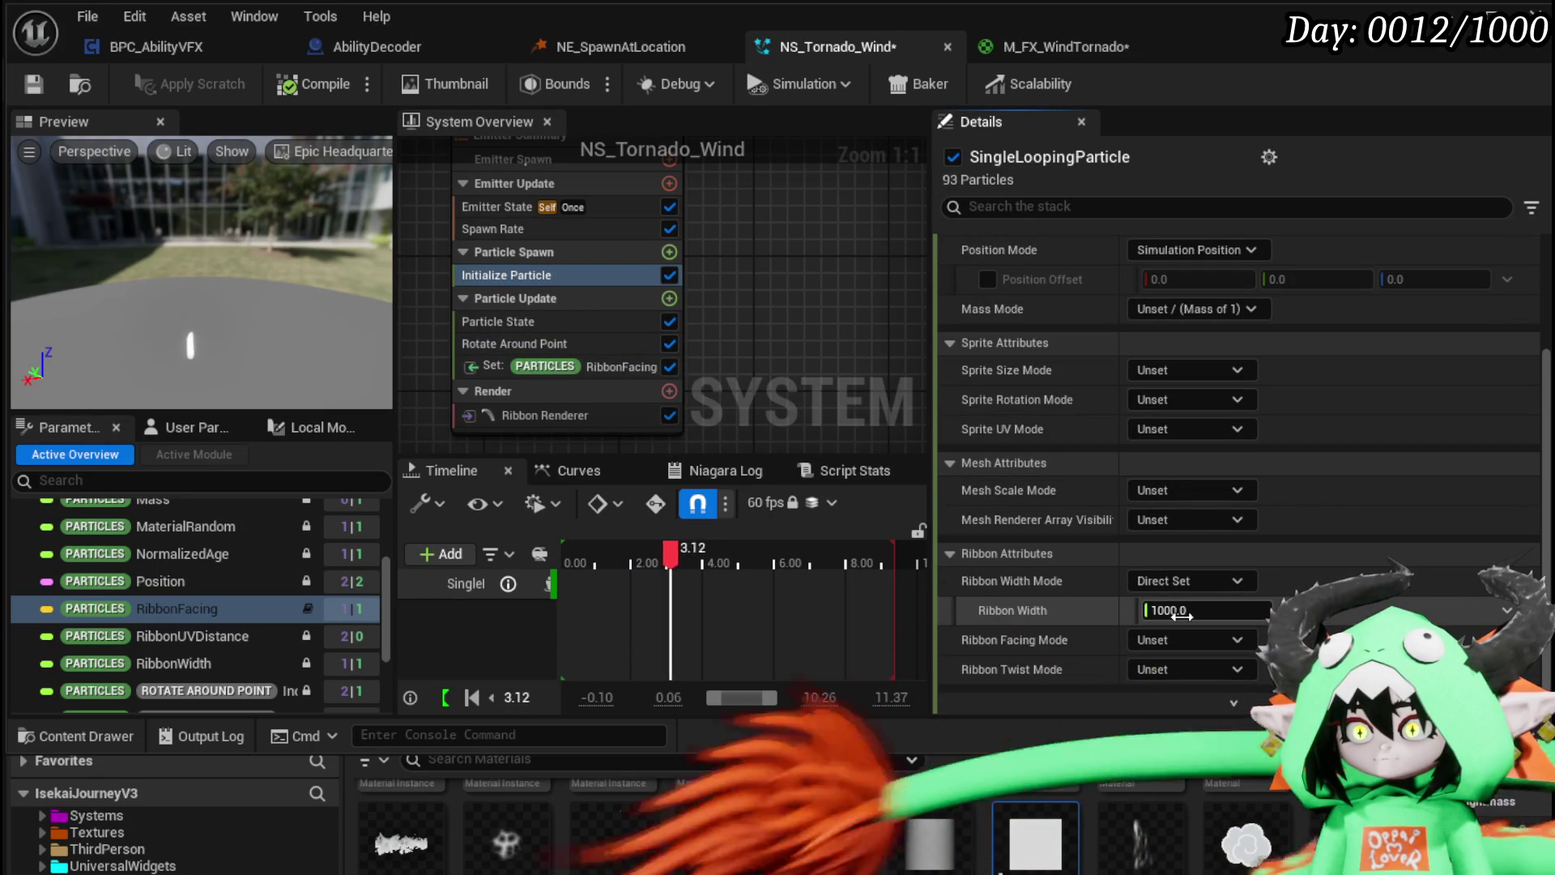
type("100")
key("Return")
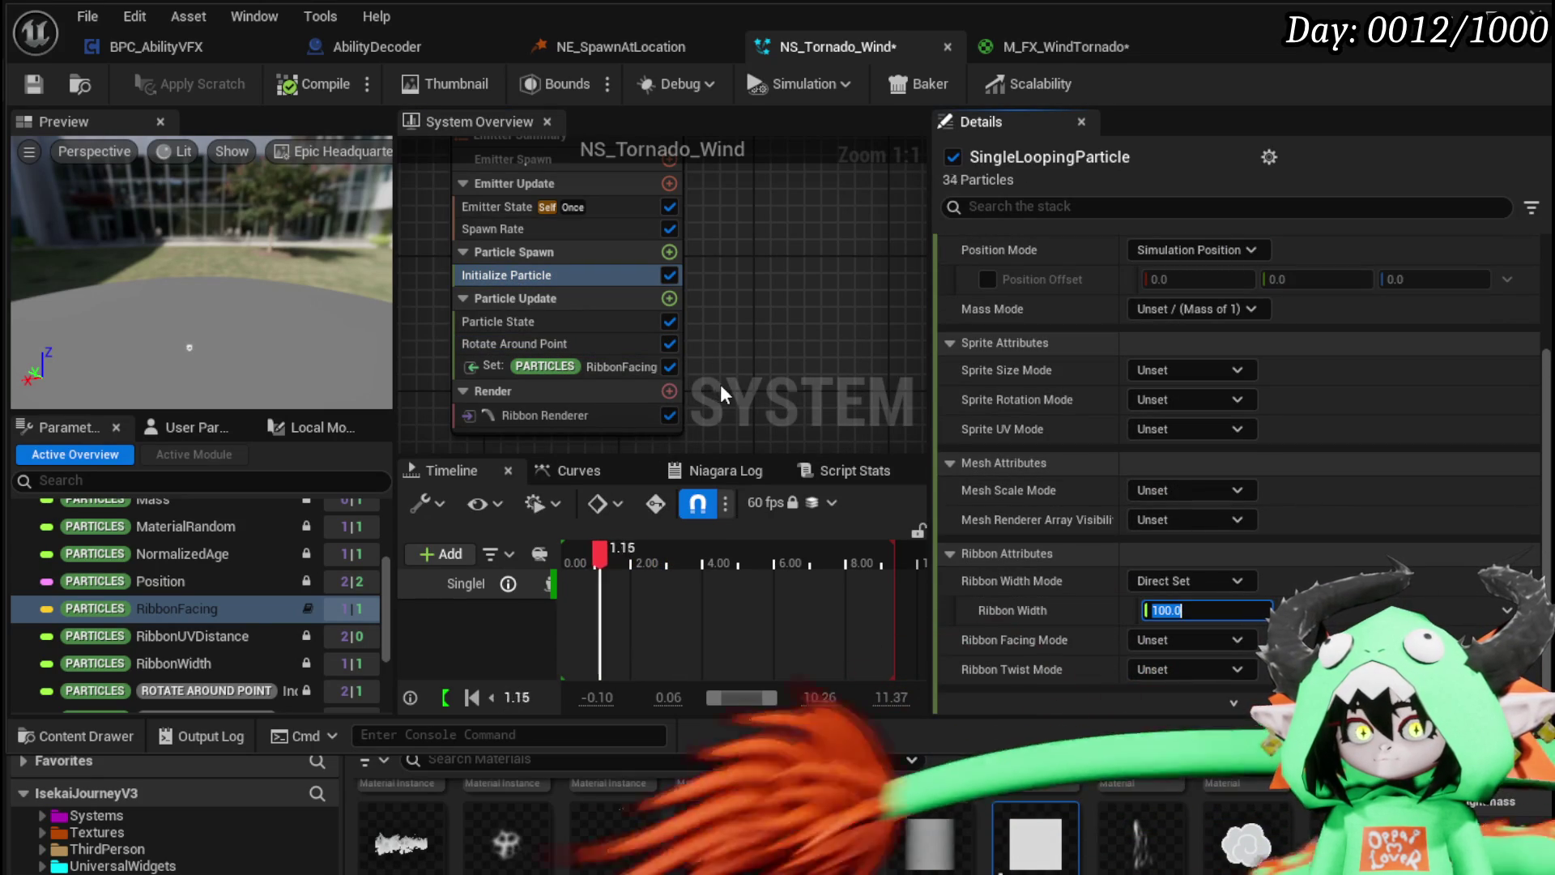
left_click_drag(206, 363, 205, 328)
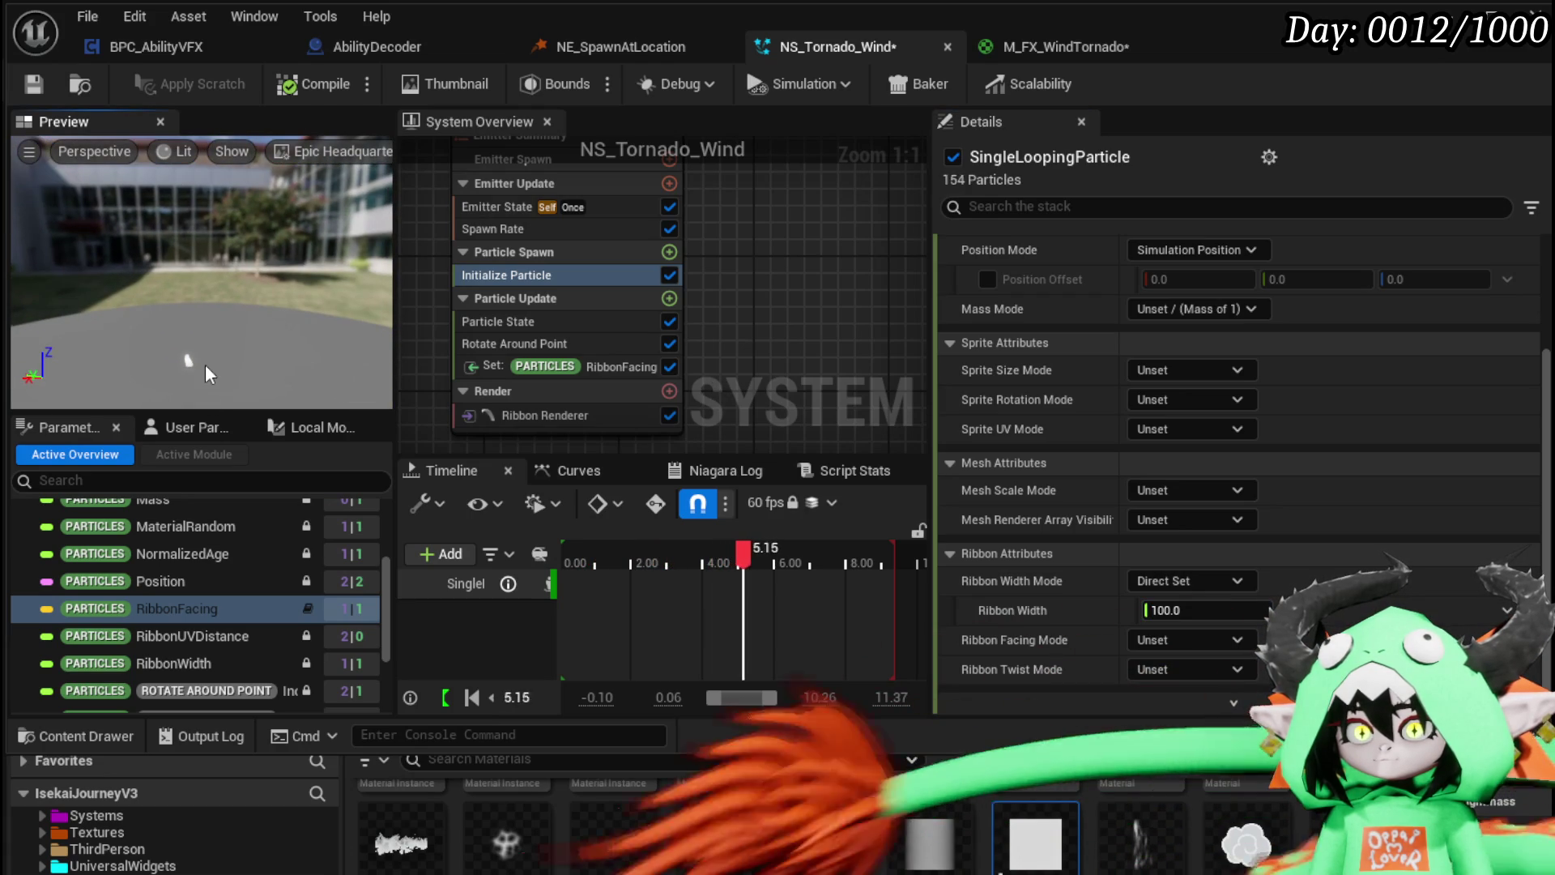
scroll(1118, 348, "up", 3)
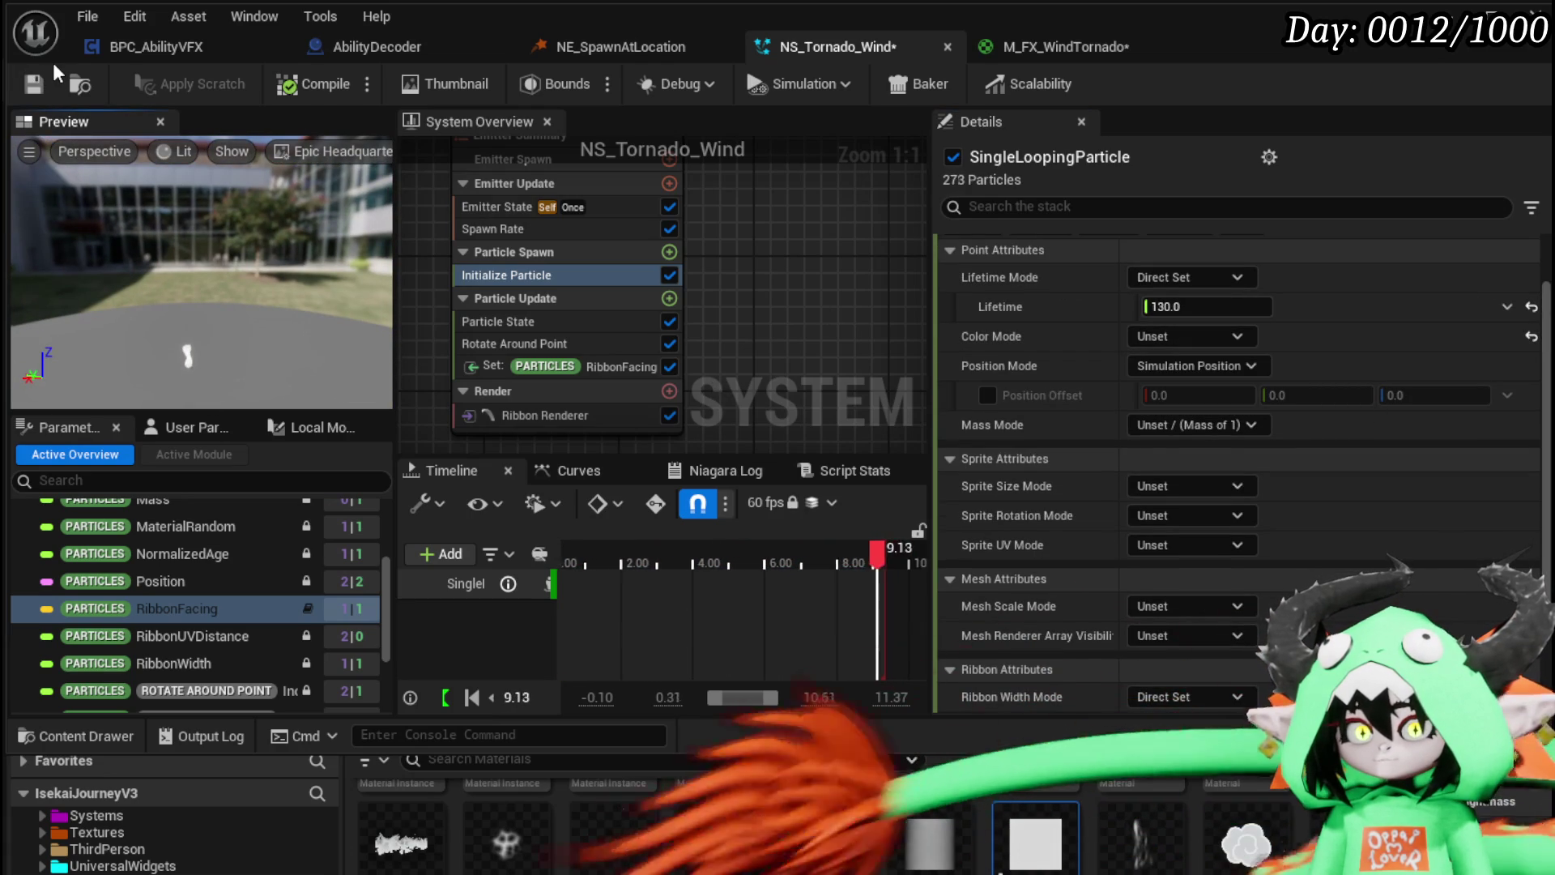
left_click(33, 83)
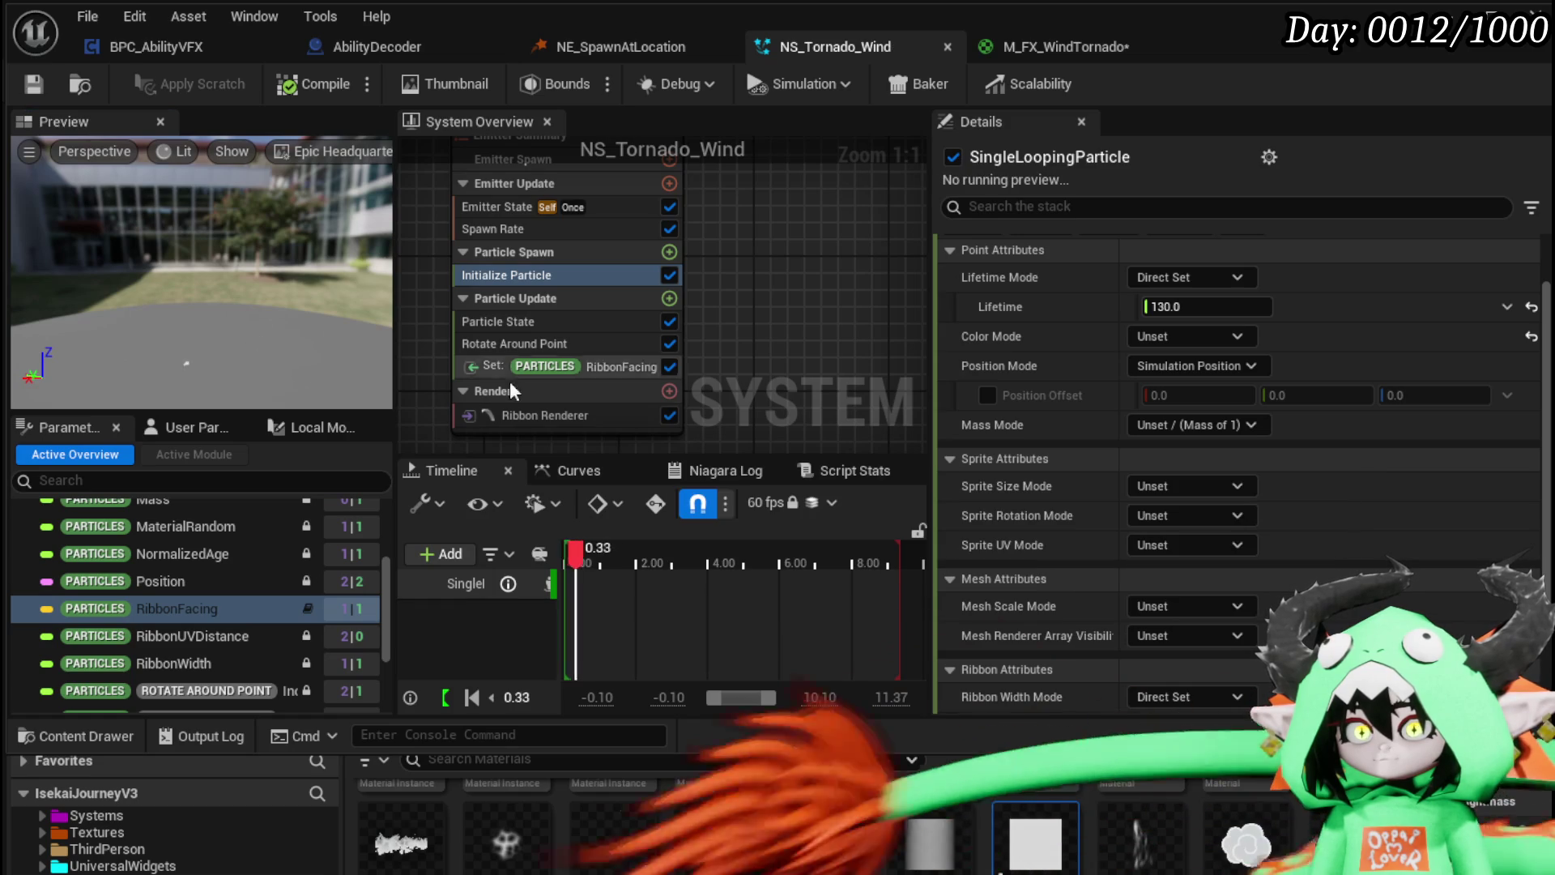
left_click(557, 416)
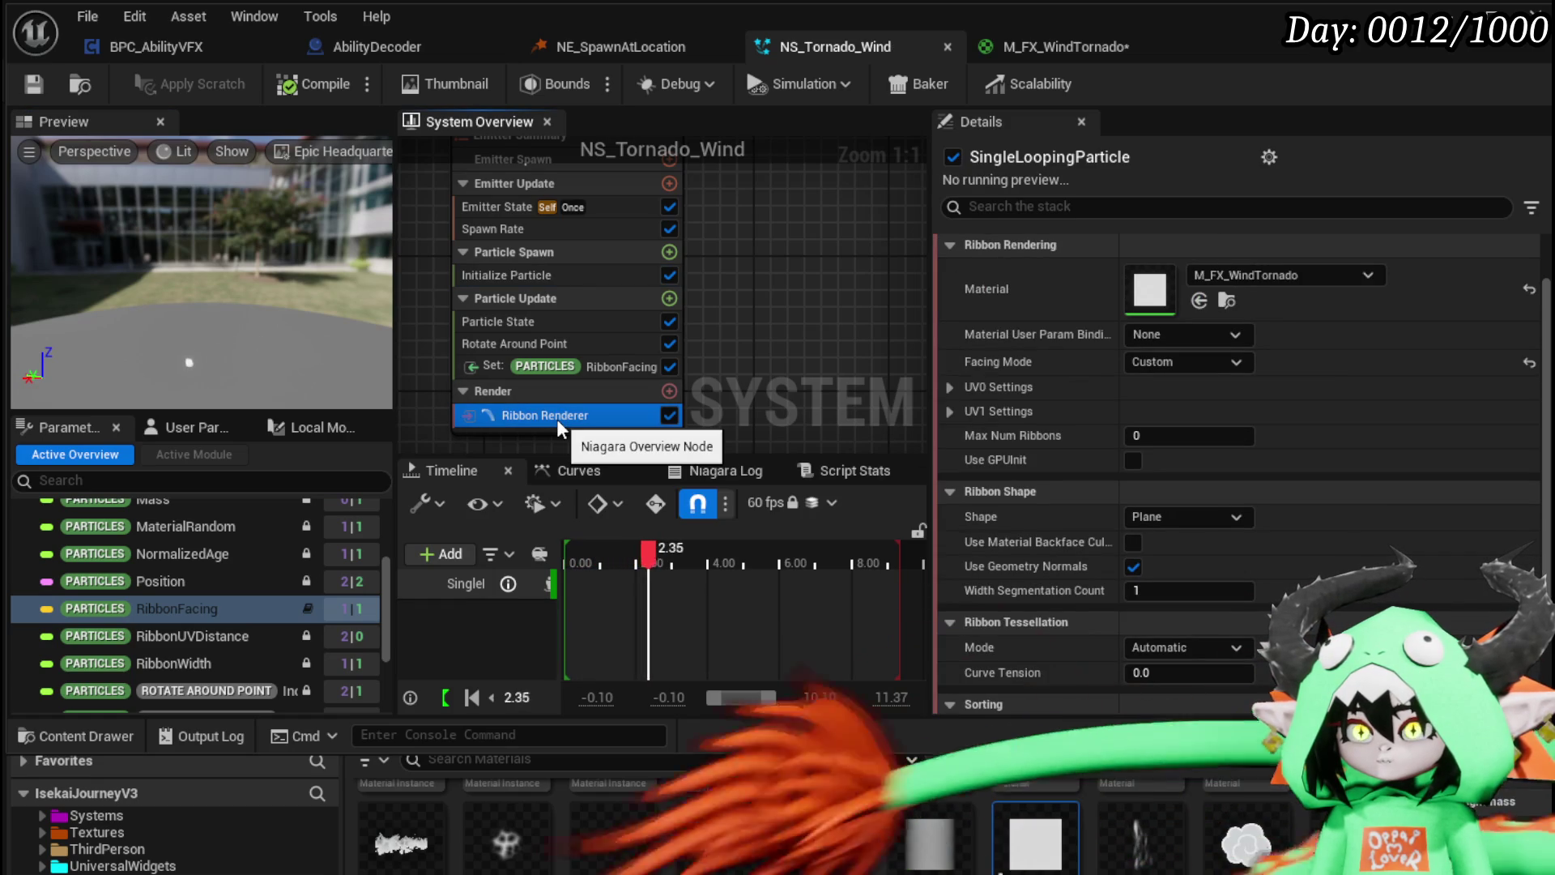
Step: Edit the Rotate Around Point height curve's time-10 key and save the system
left_click(512, 348)
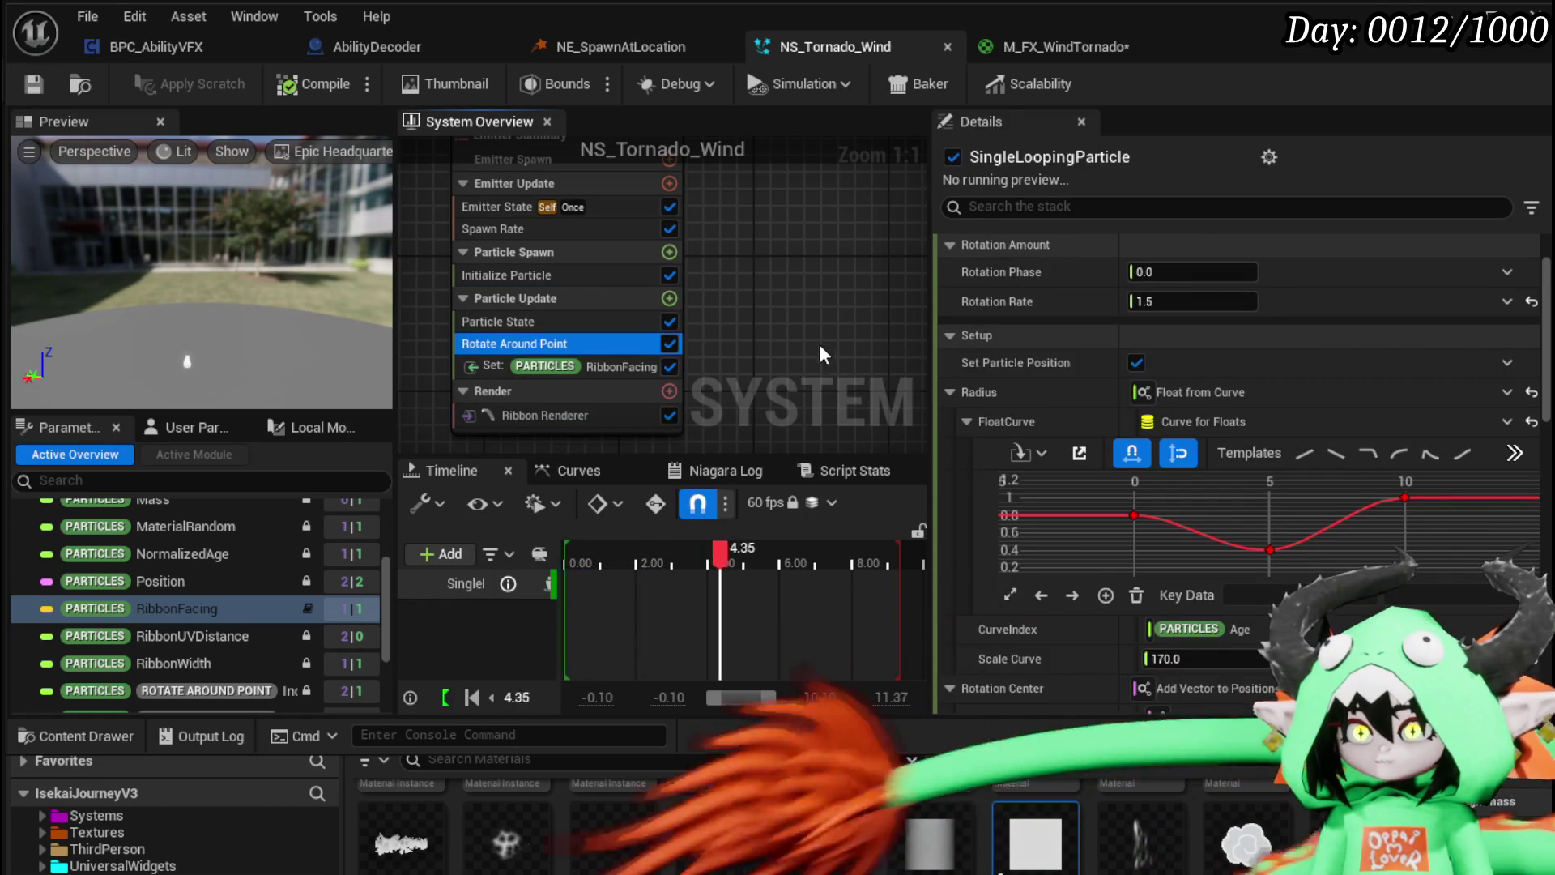
scroll(1018, 278, "down", 2)
scroll(1017, 279, "down", 8)
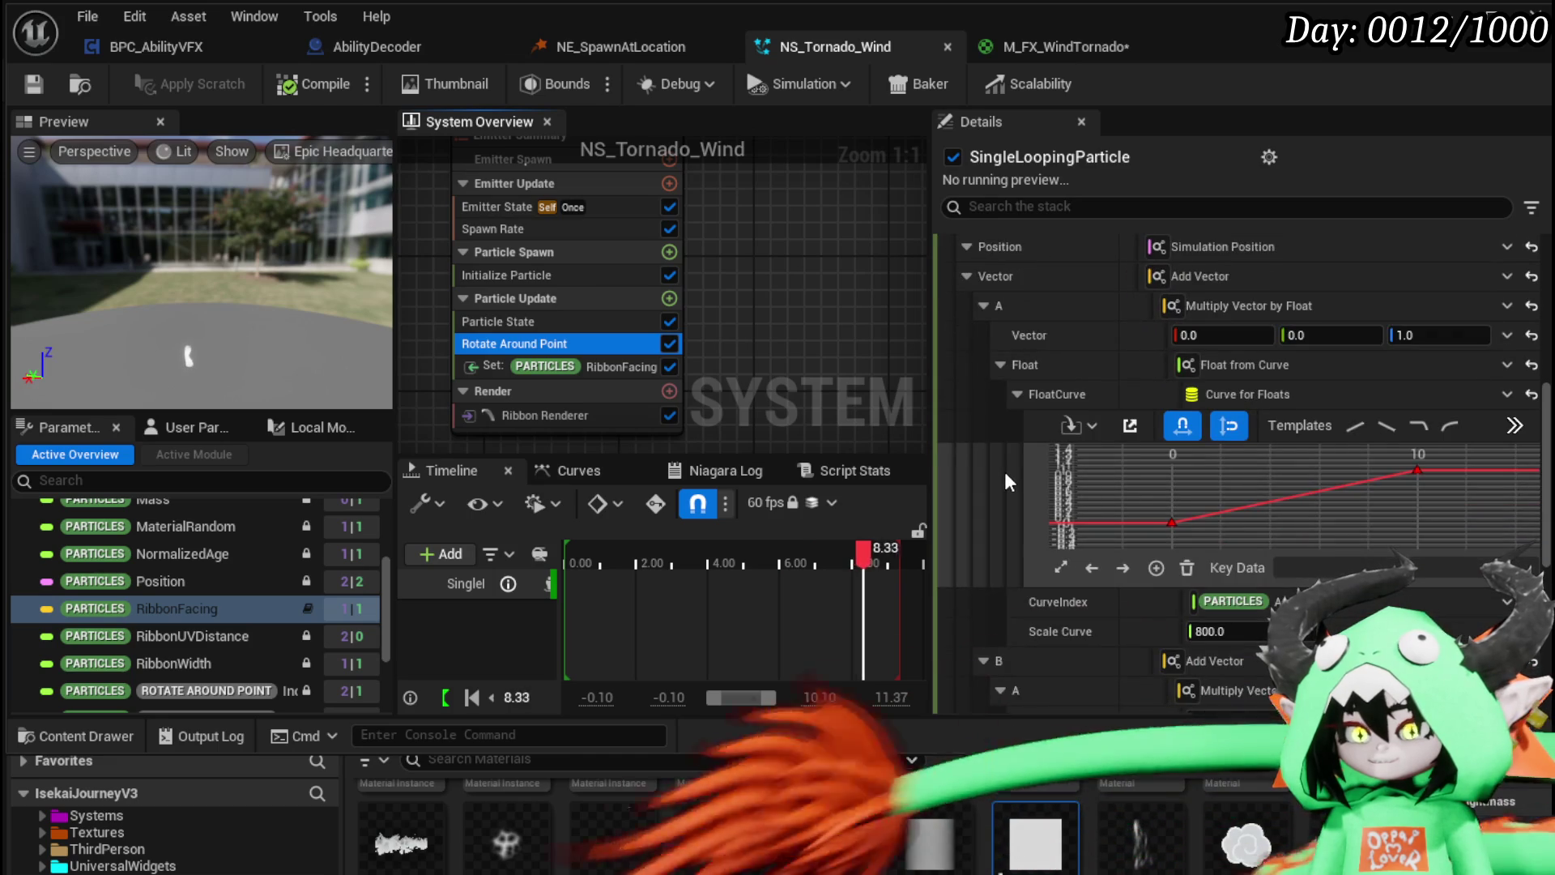
scroll(1005, 472, "down", 7)
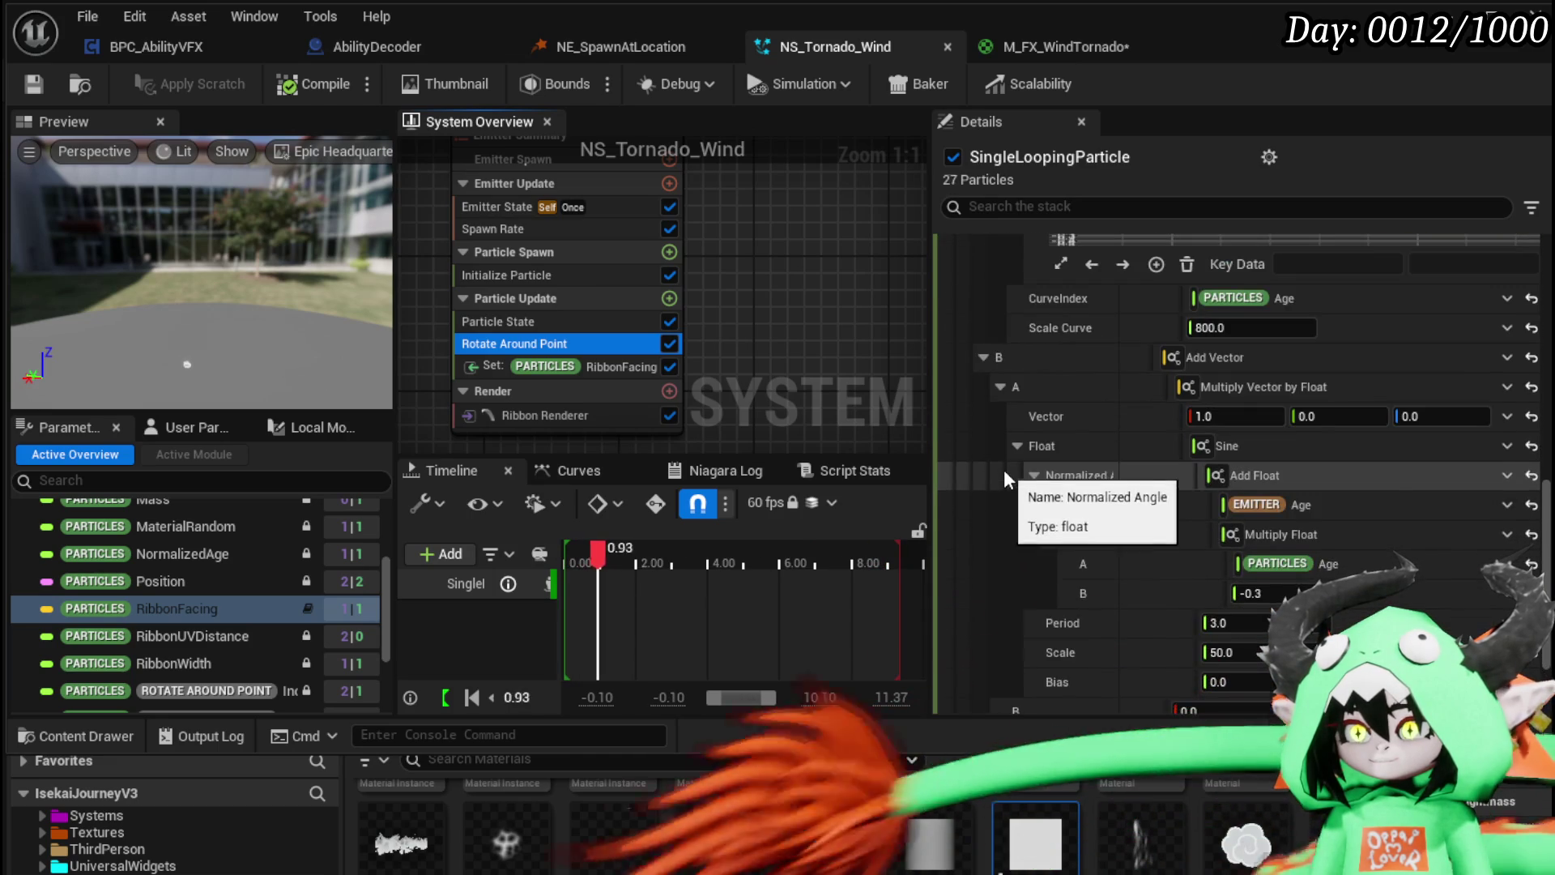
scroll(1003, 470, "up", 5)
left_click_drag(1461, 348, 1463, 352)
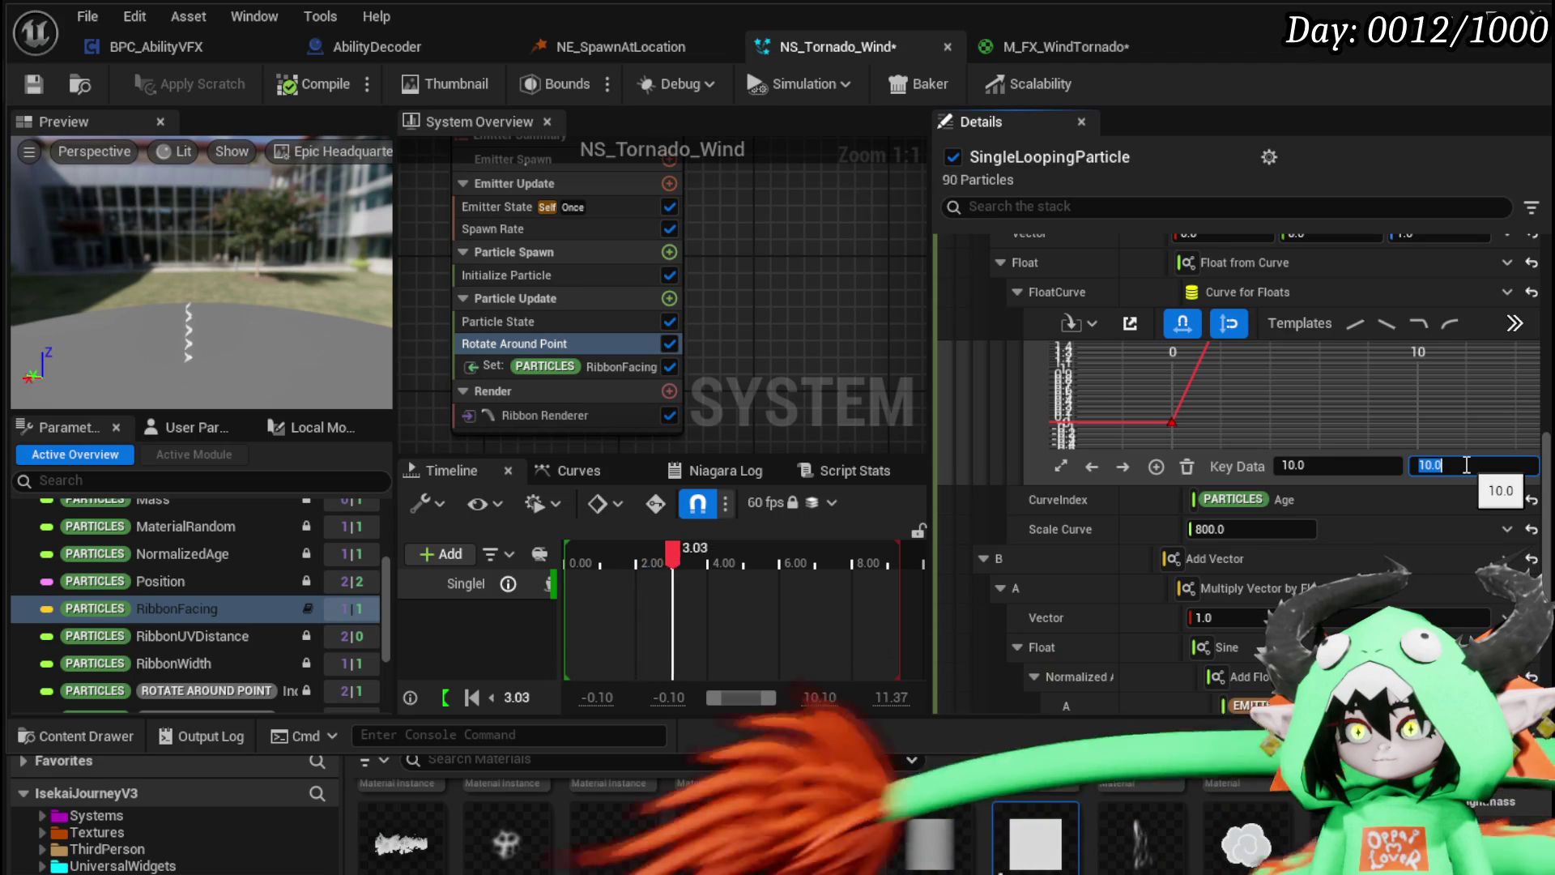
type("5")
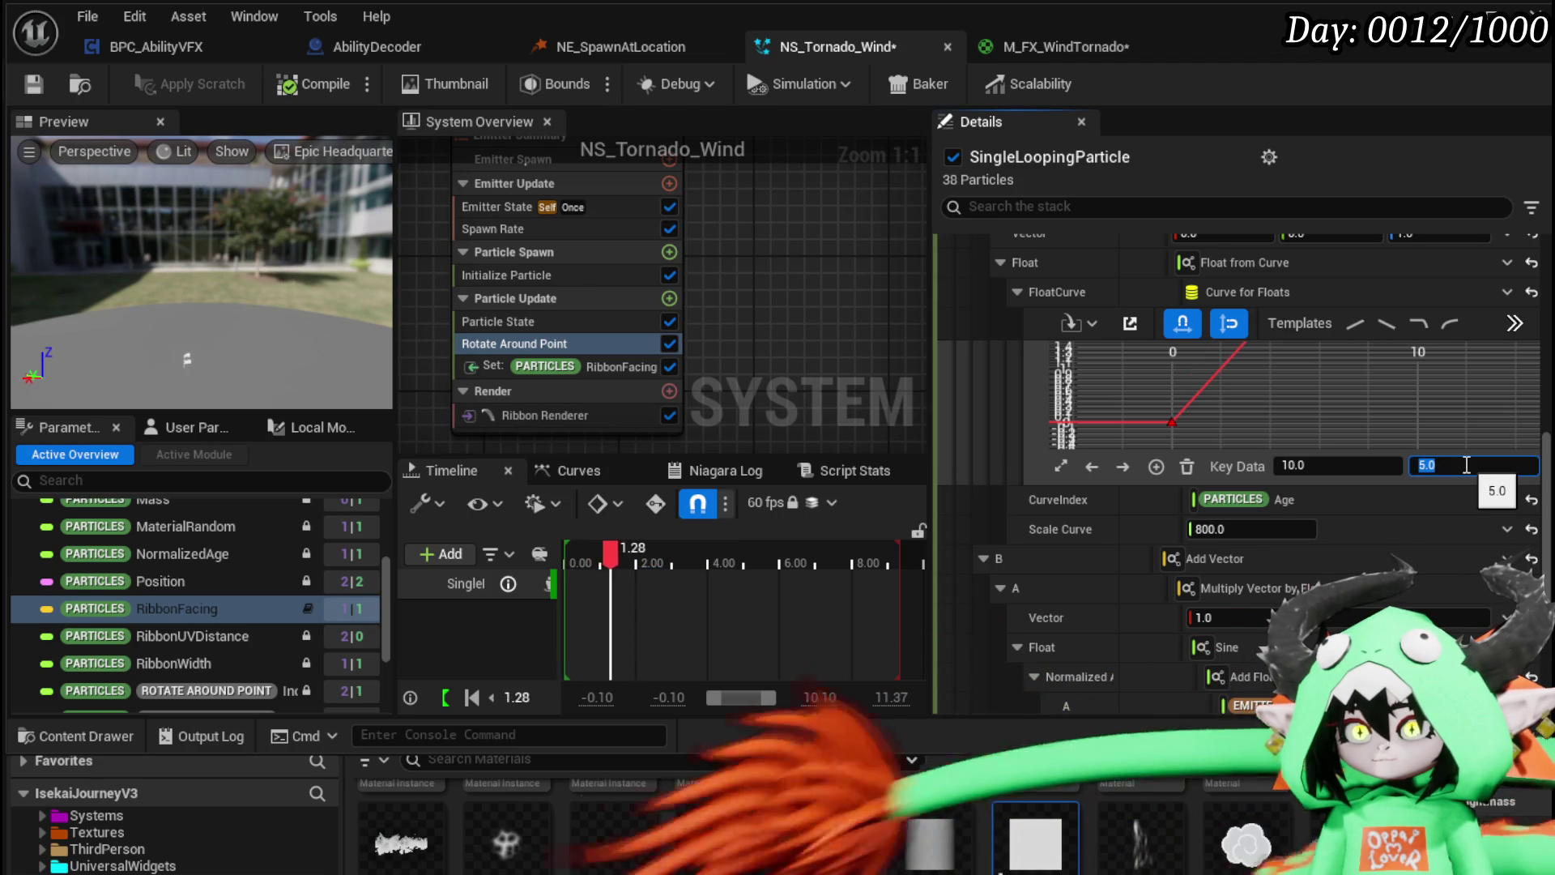
type("1")
key("Return")
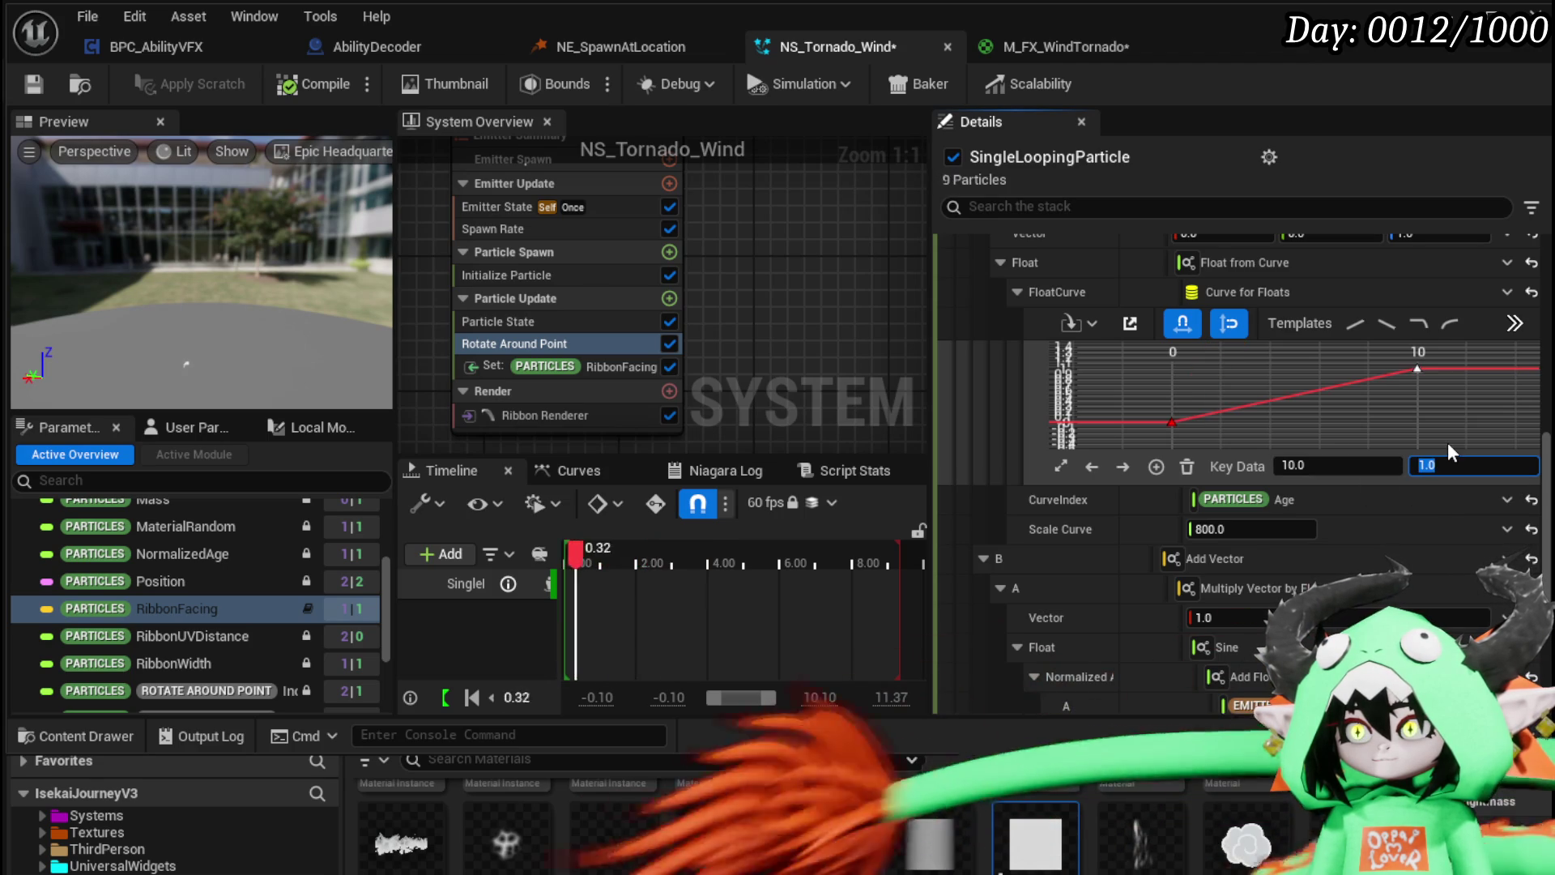
key("ctrl+s")
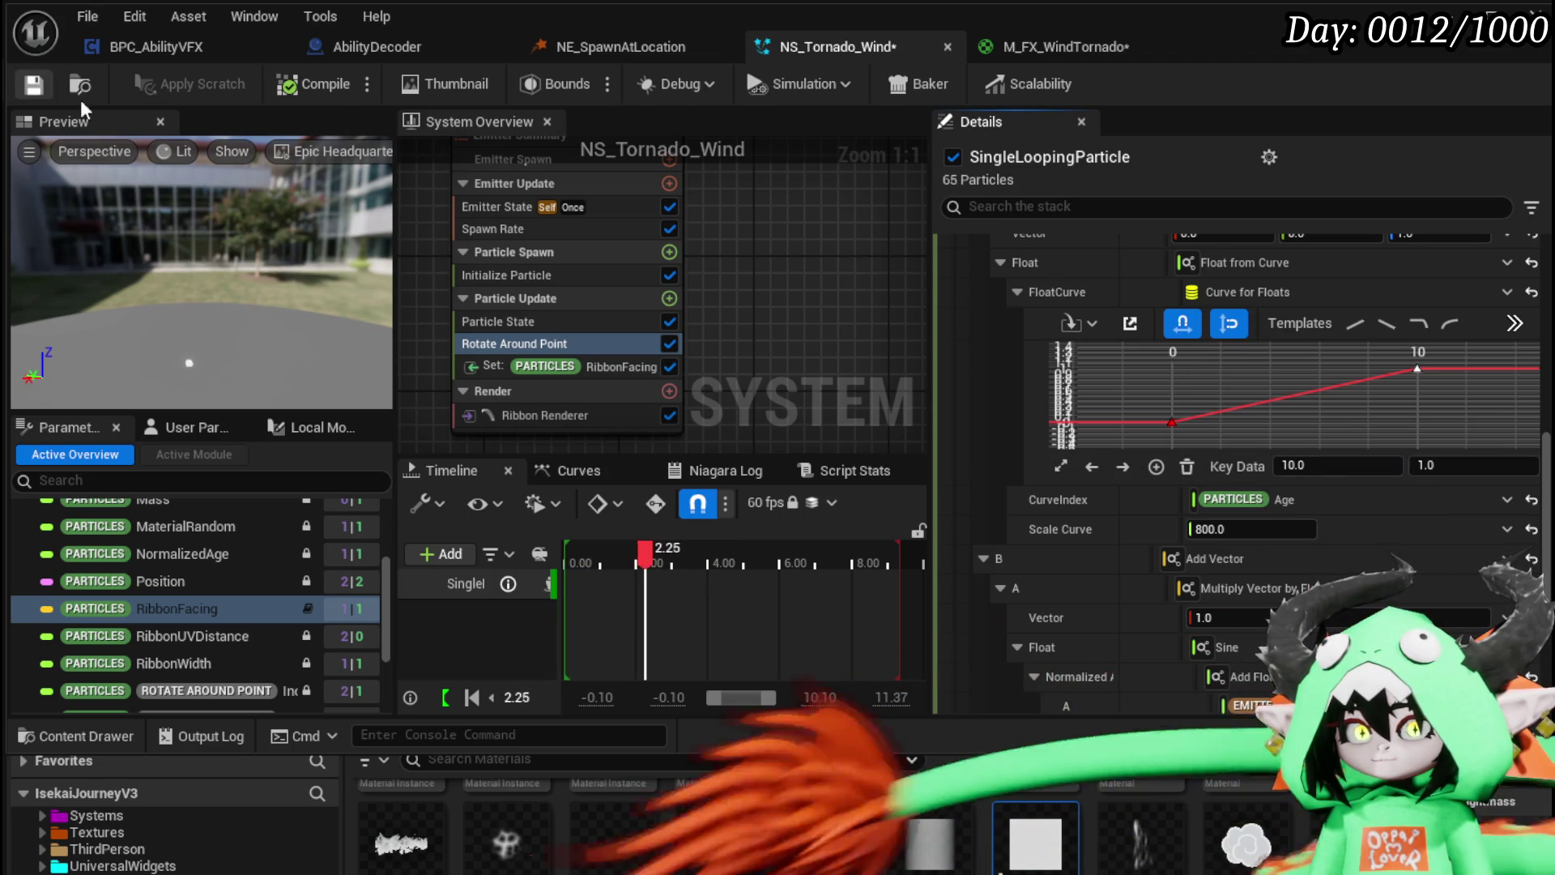
left_click(1398, 406)
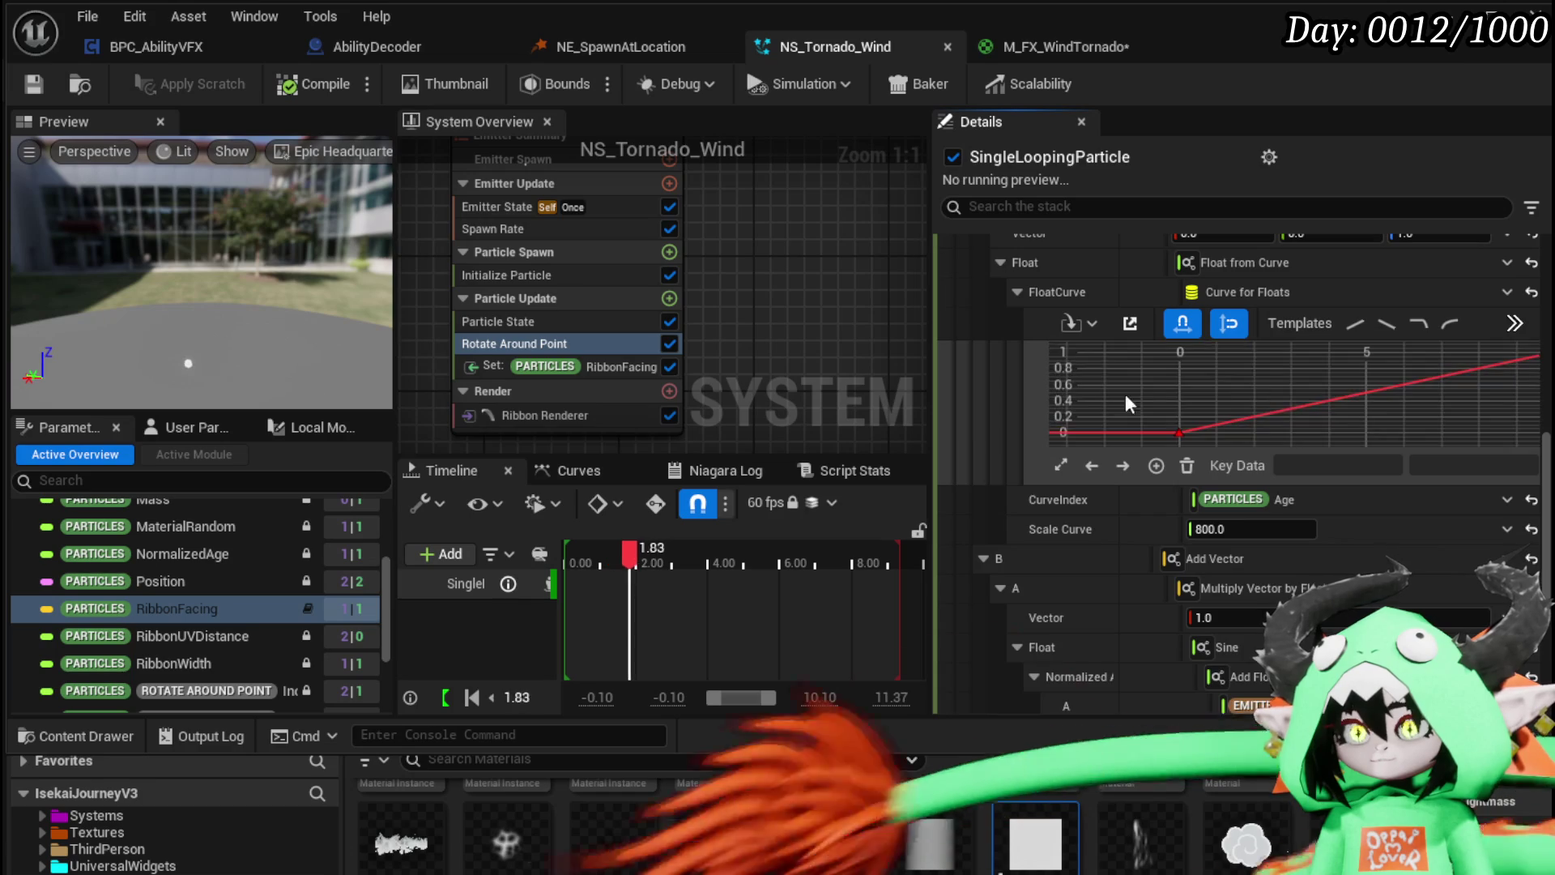
Step: Recompile the tornado, save the M_FX_WindTornado material, and return to the level editor
mouse_move(1132, 421)
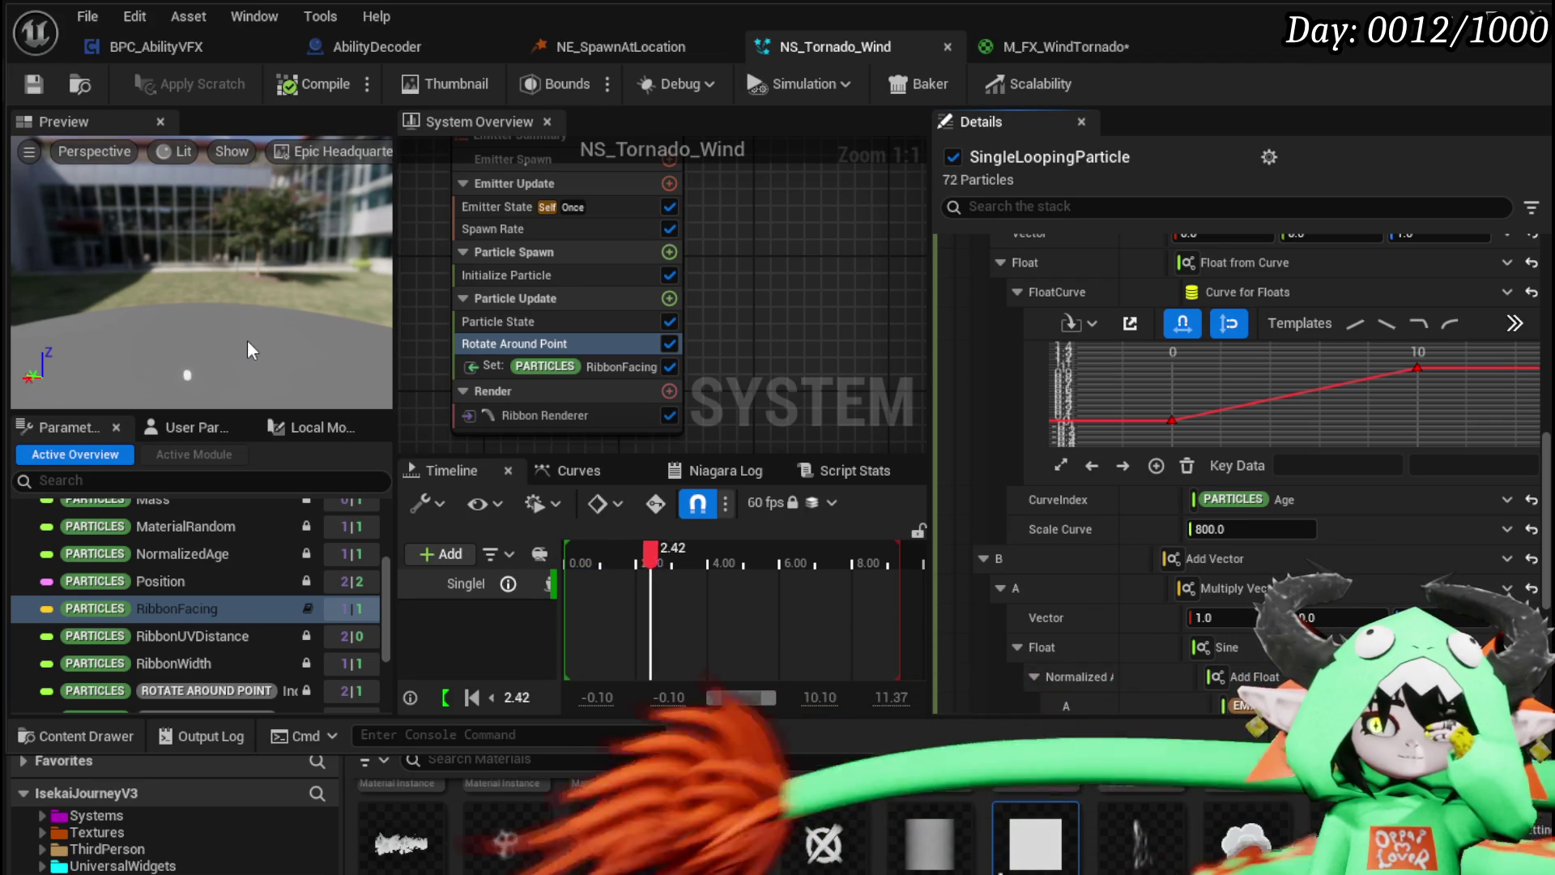
mouse_move(238, 364)
left_mouse_down()
mouse_move(237, 332)
mouse_move(235, 370)
left_mouse_up()
left_click_drag(245, 280, 244, 275)
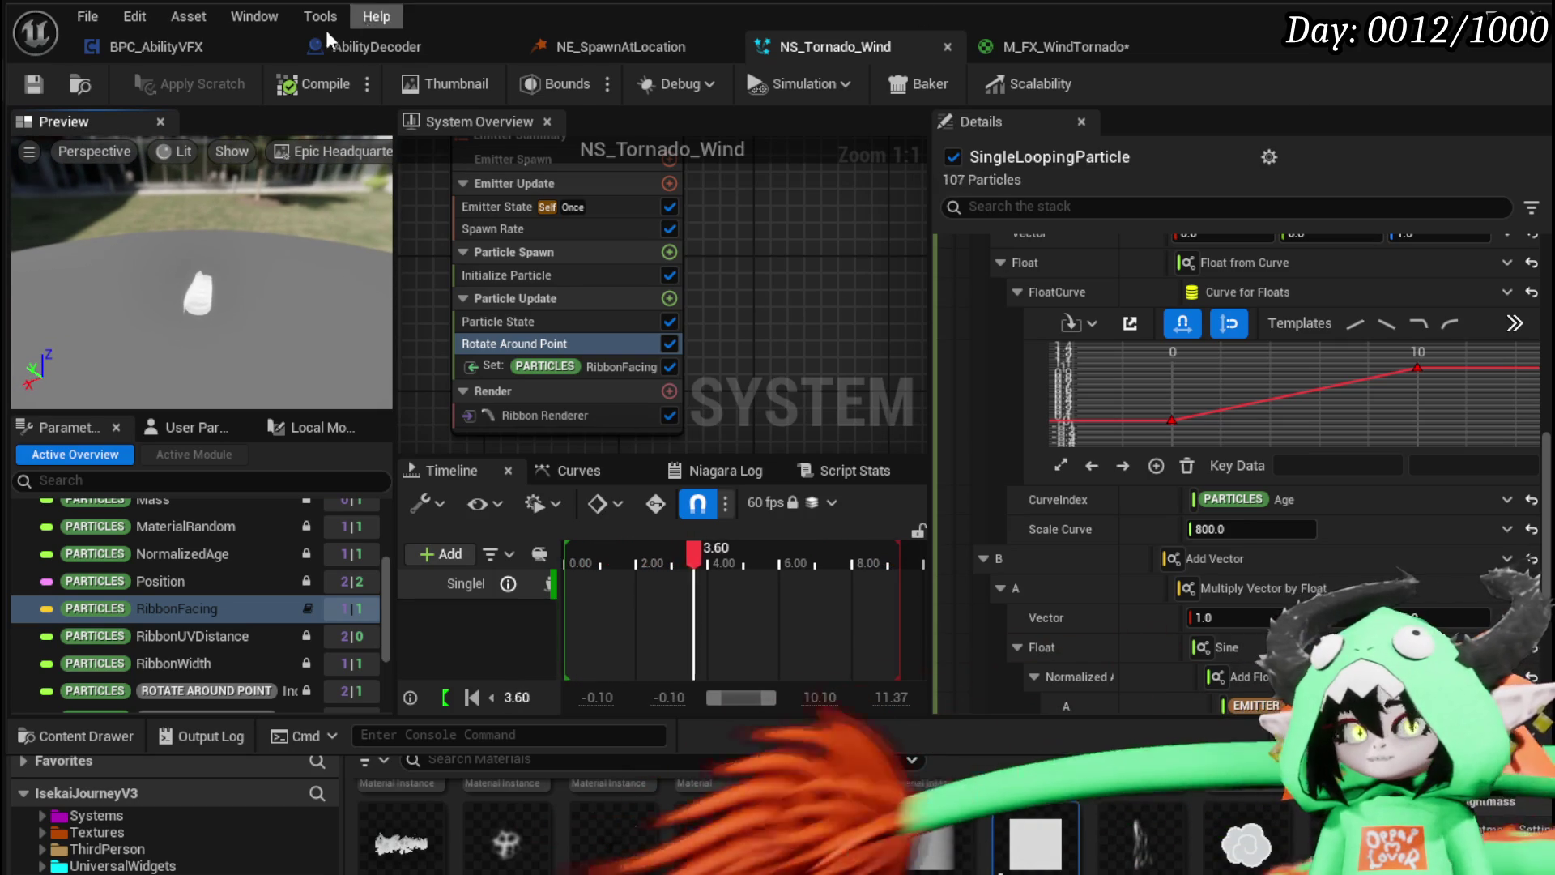
left_click(34, 84)
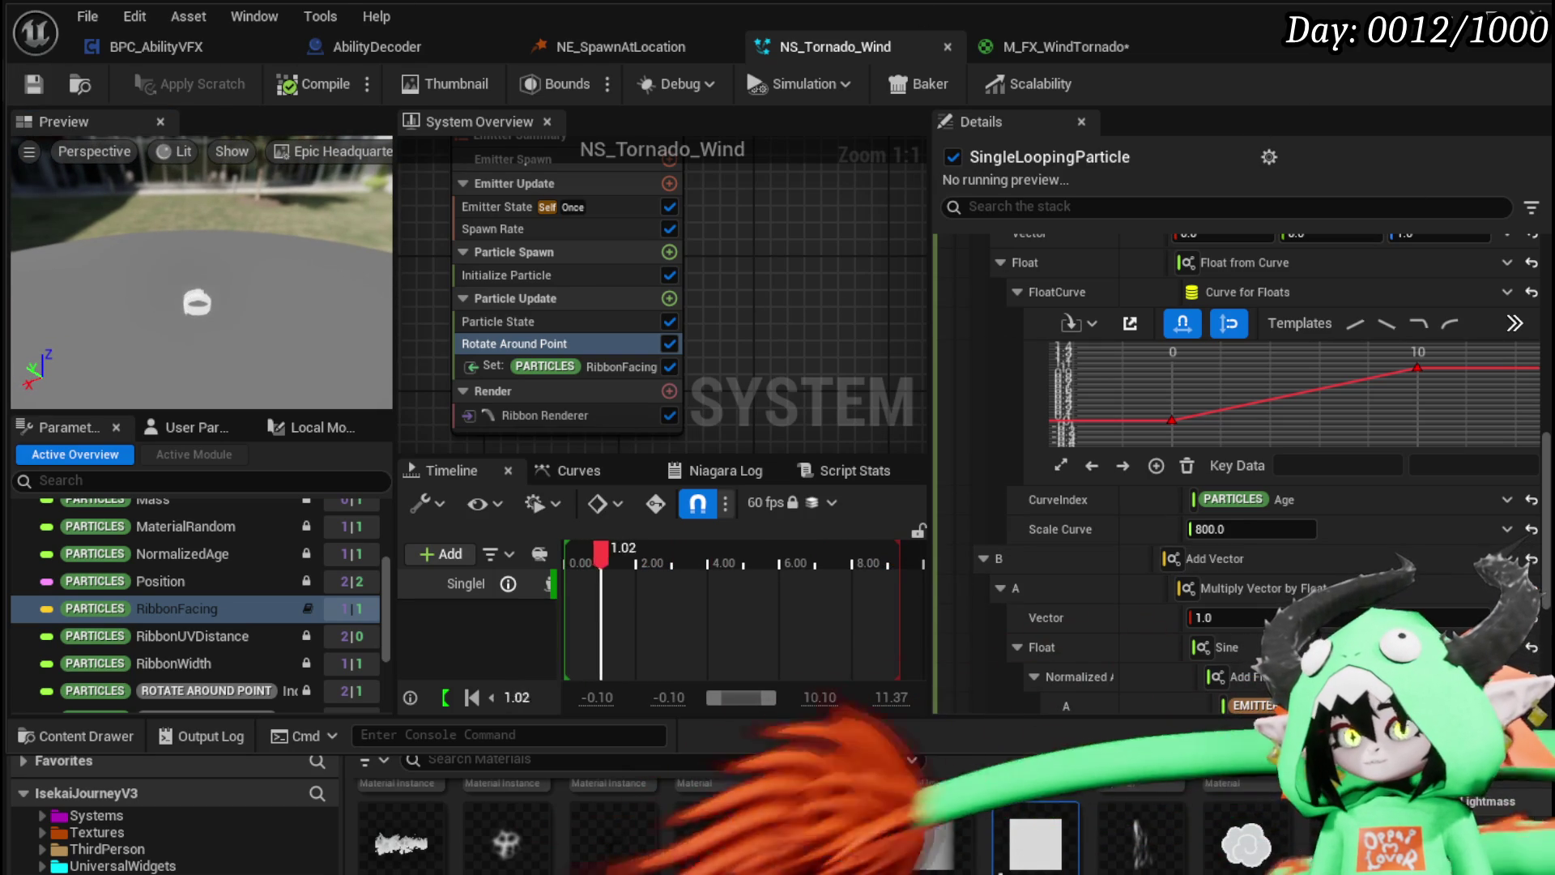
key("ctrl+shift+s")
left_click(1175, 793)
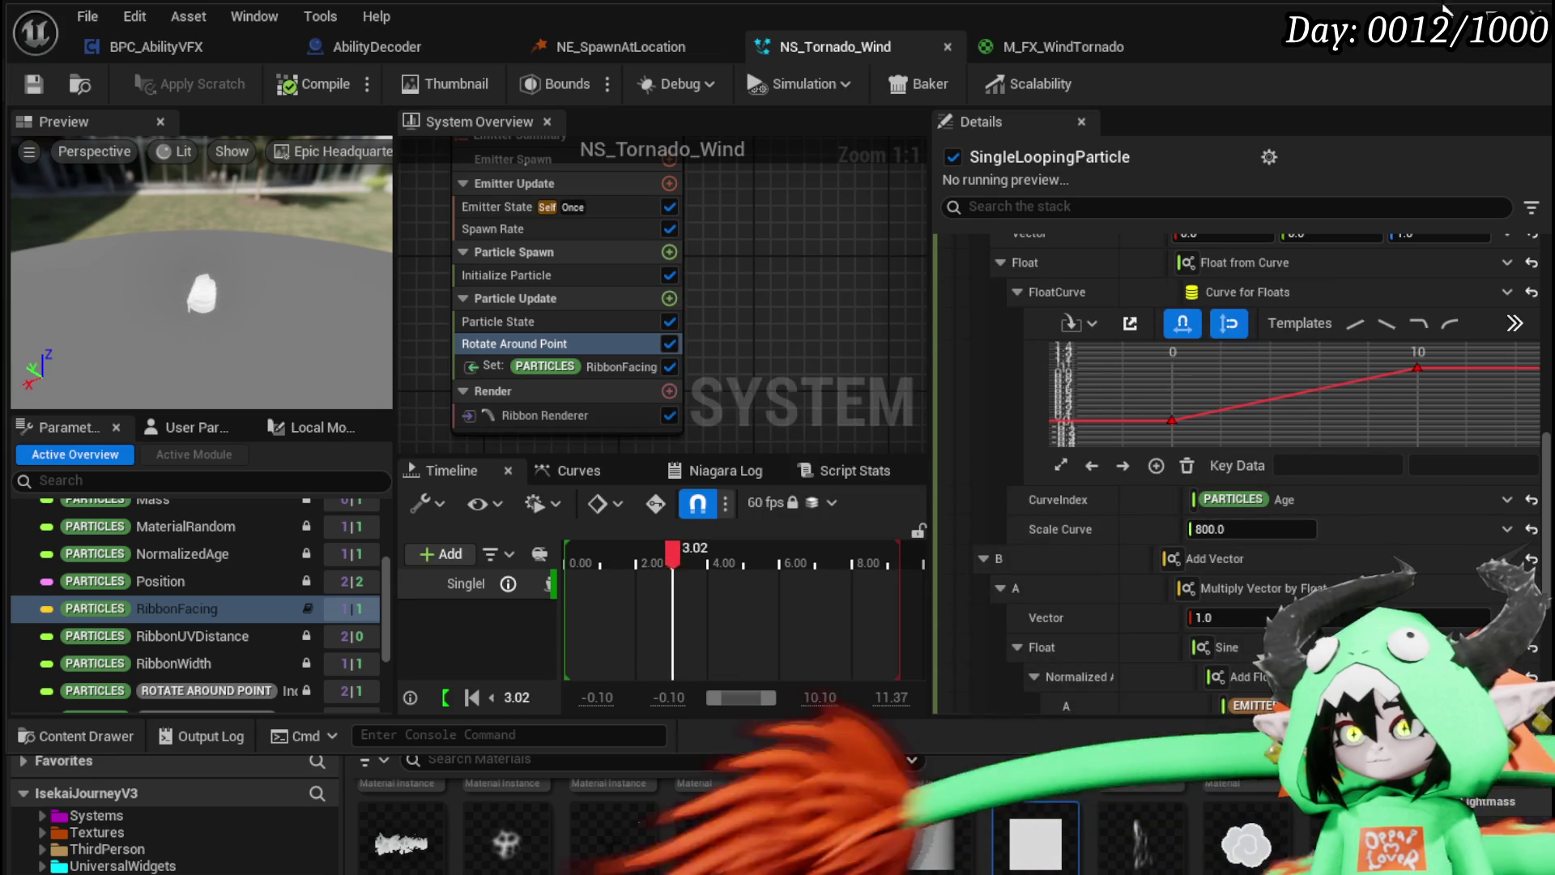
left_click(1446, 11)
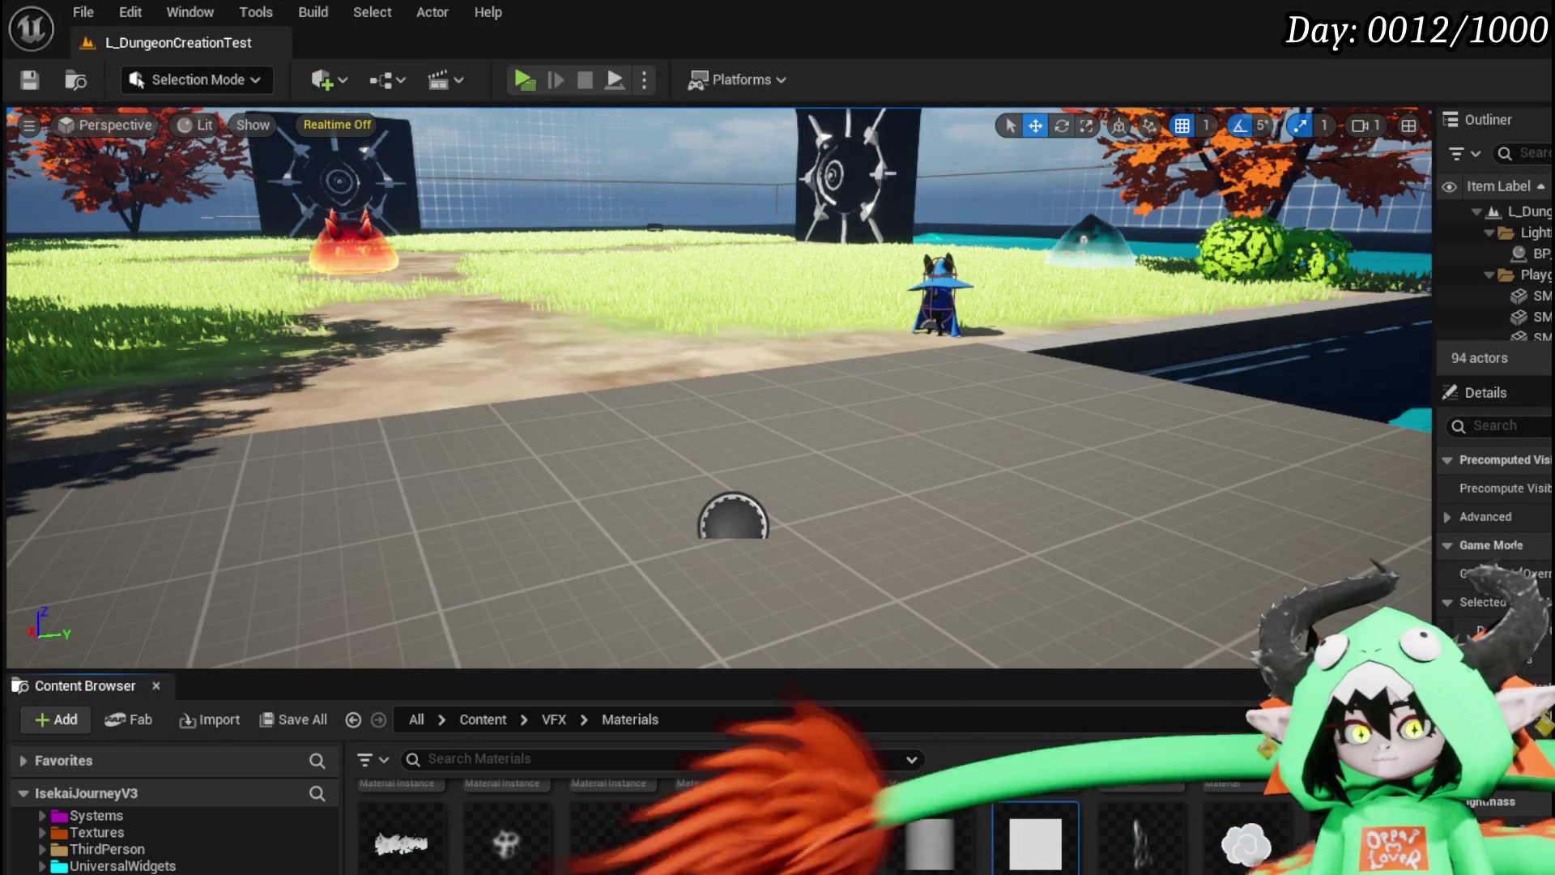
Step: Place NS_Tornado_Wind from the Content Browser onto the L_DungeonCreationTest level floor
scroll(908, 847, "down", 3)
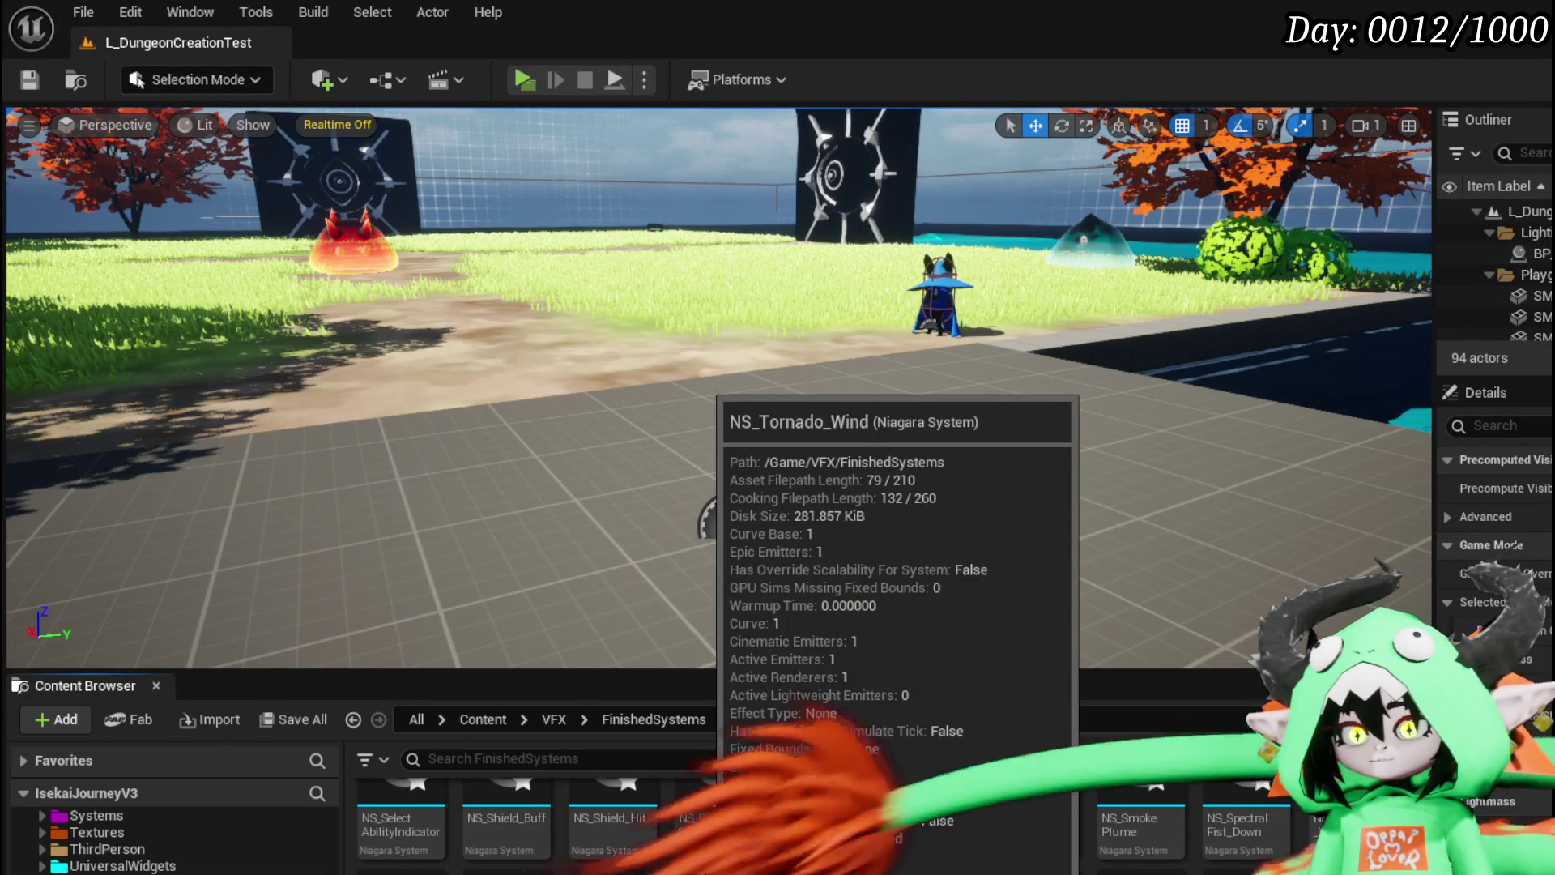
left_click_drag(719, 867, 721, 306)
left_click_drag(583, 360, 584, 360)
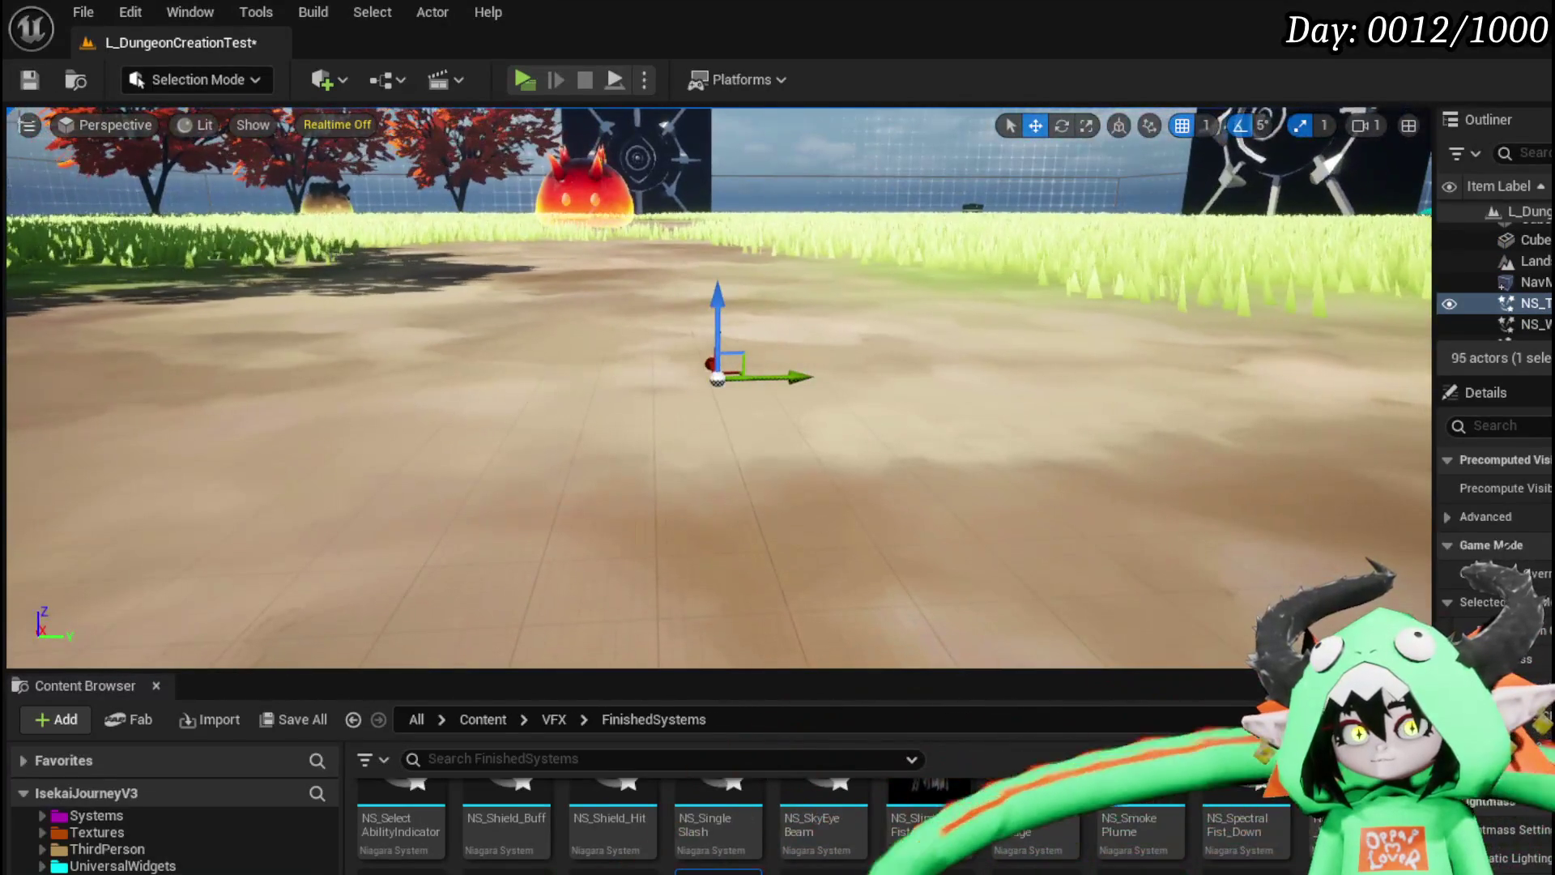
left_click(29, 125)
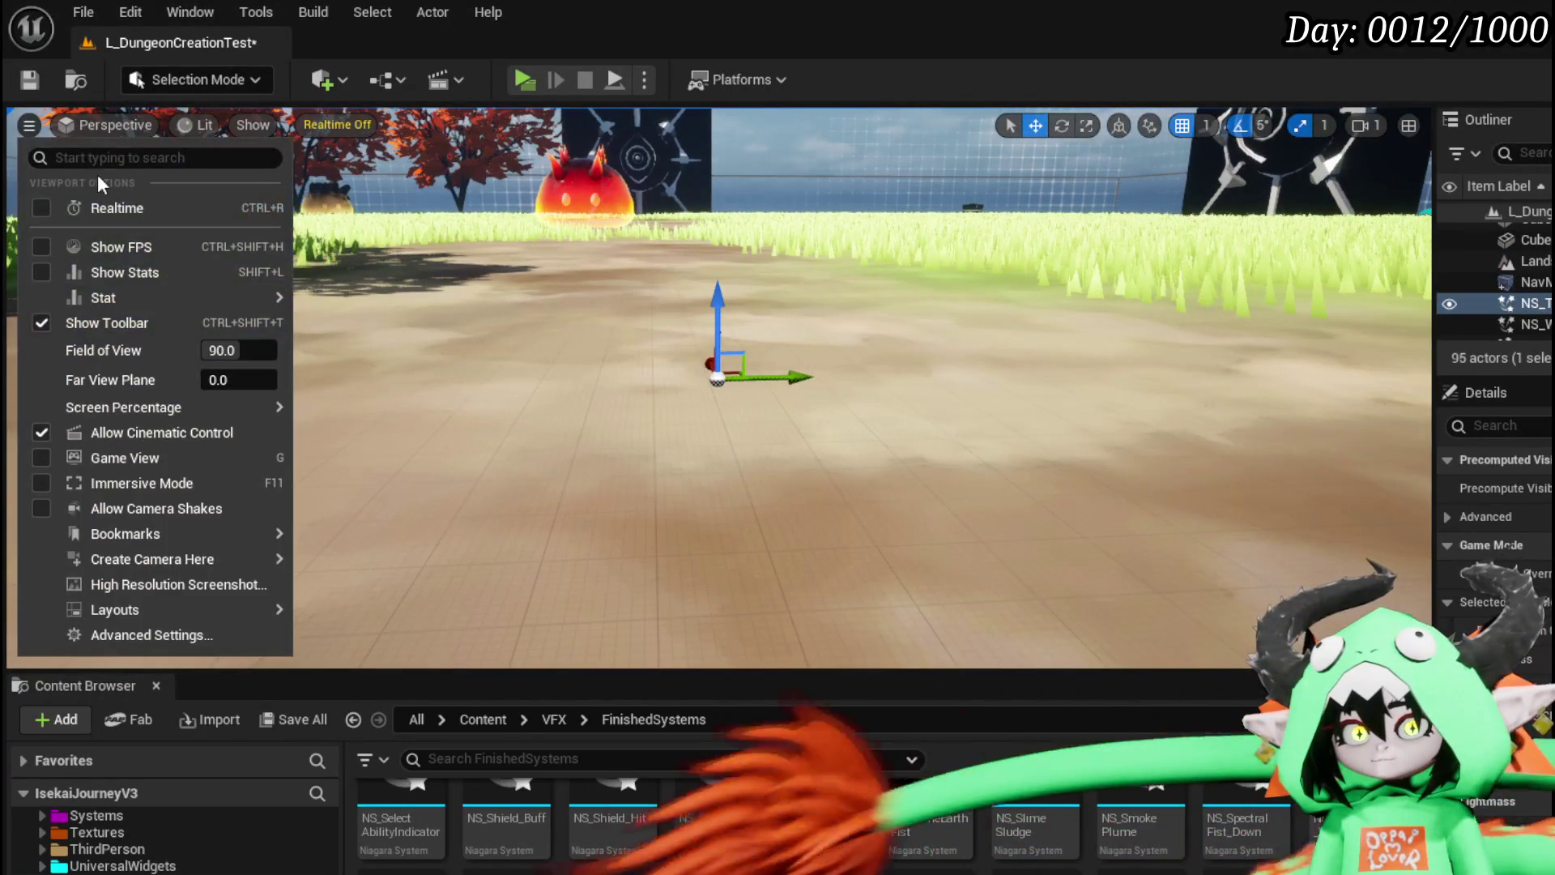
left_click(725, 360)
scroll(725, 360, "down", 5)
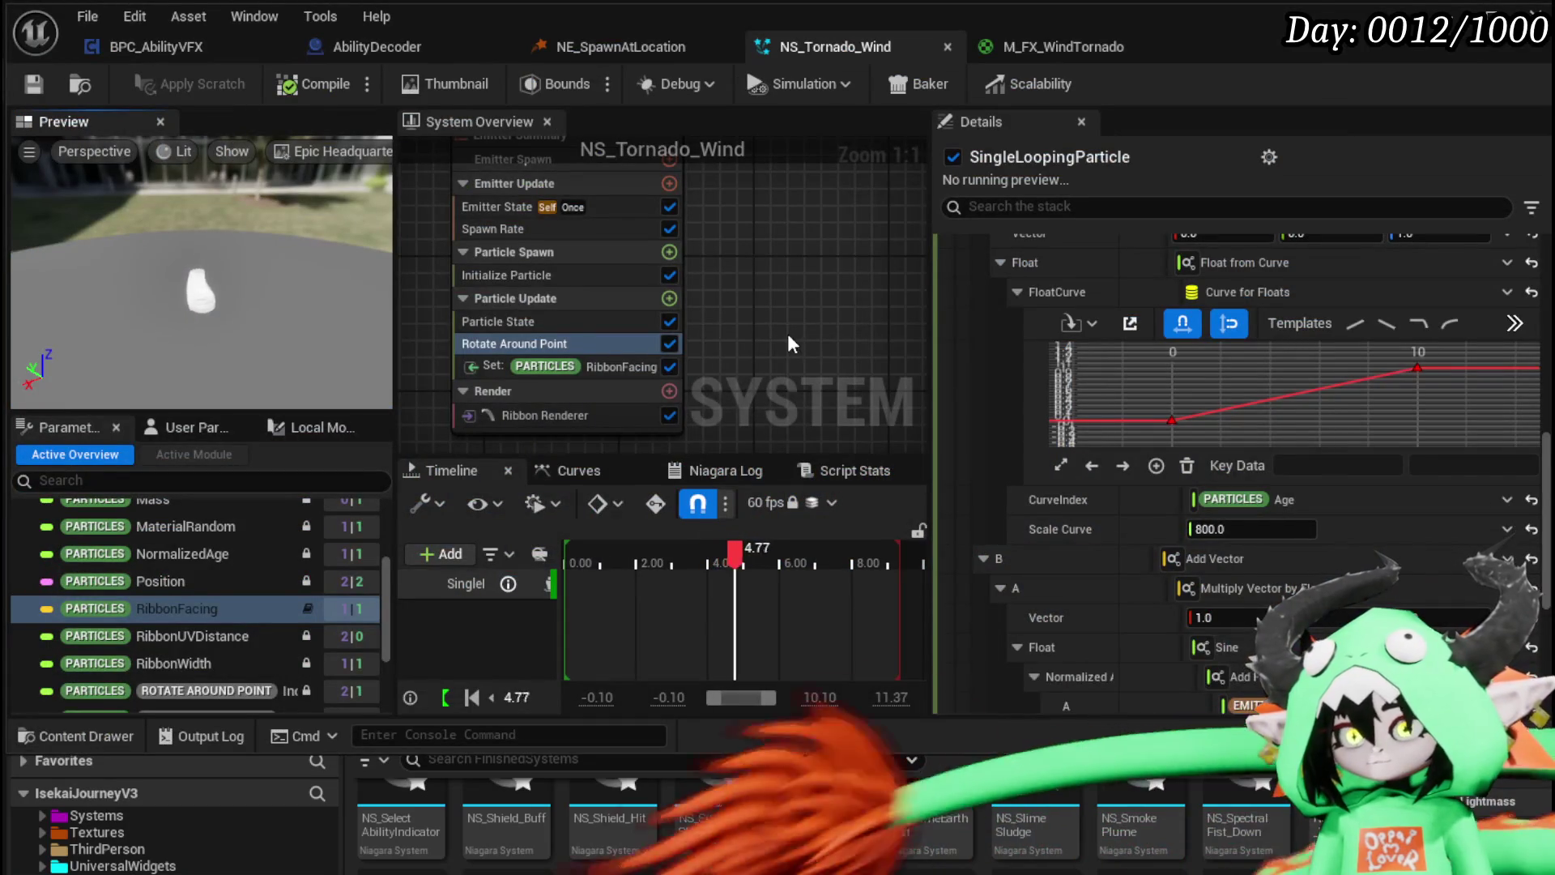
Step: Set the emitter's Sim Target to GPUCompute Sim
left_click_drag(786, 341, 759, 381)
left_click(518, 263)
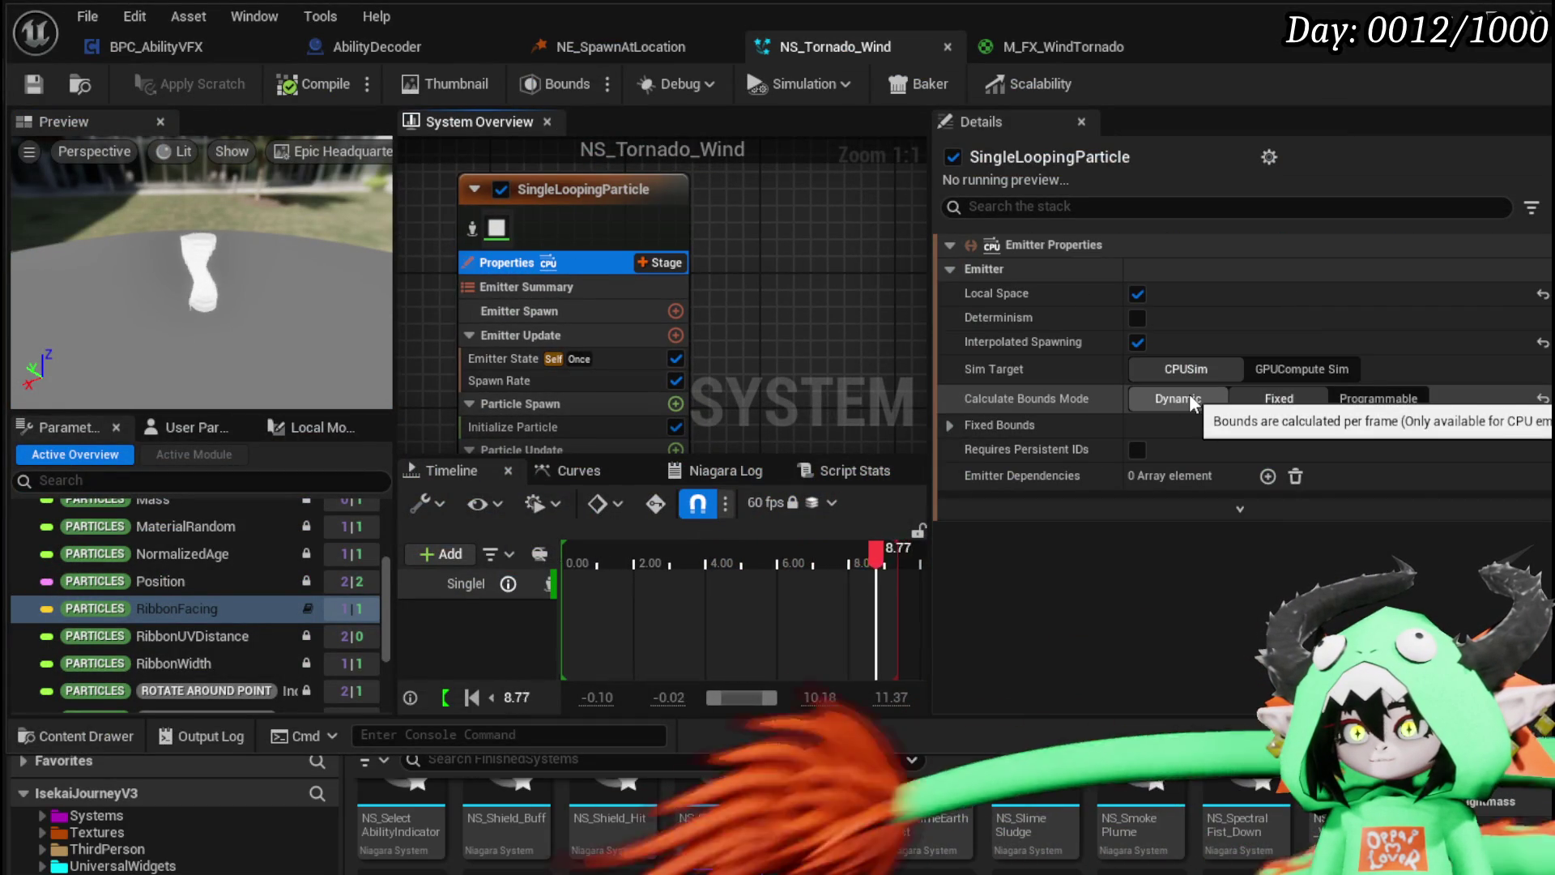
left_click(1296, 365)
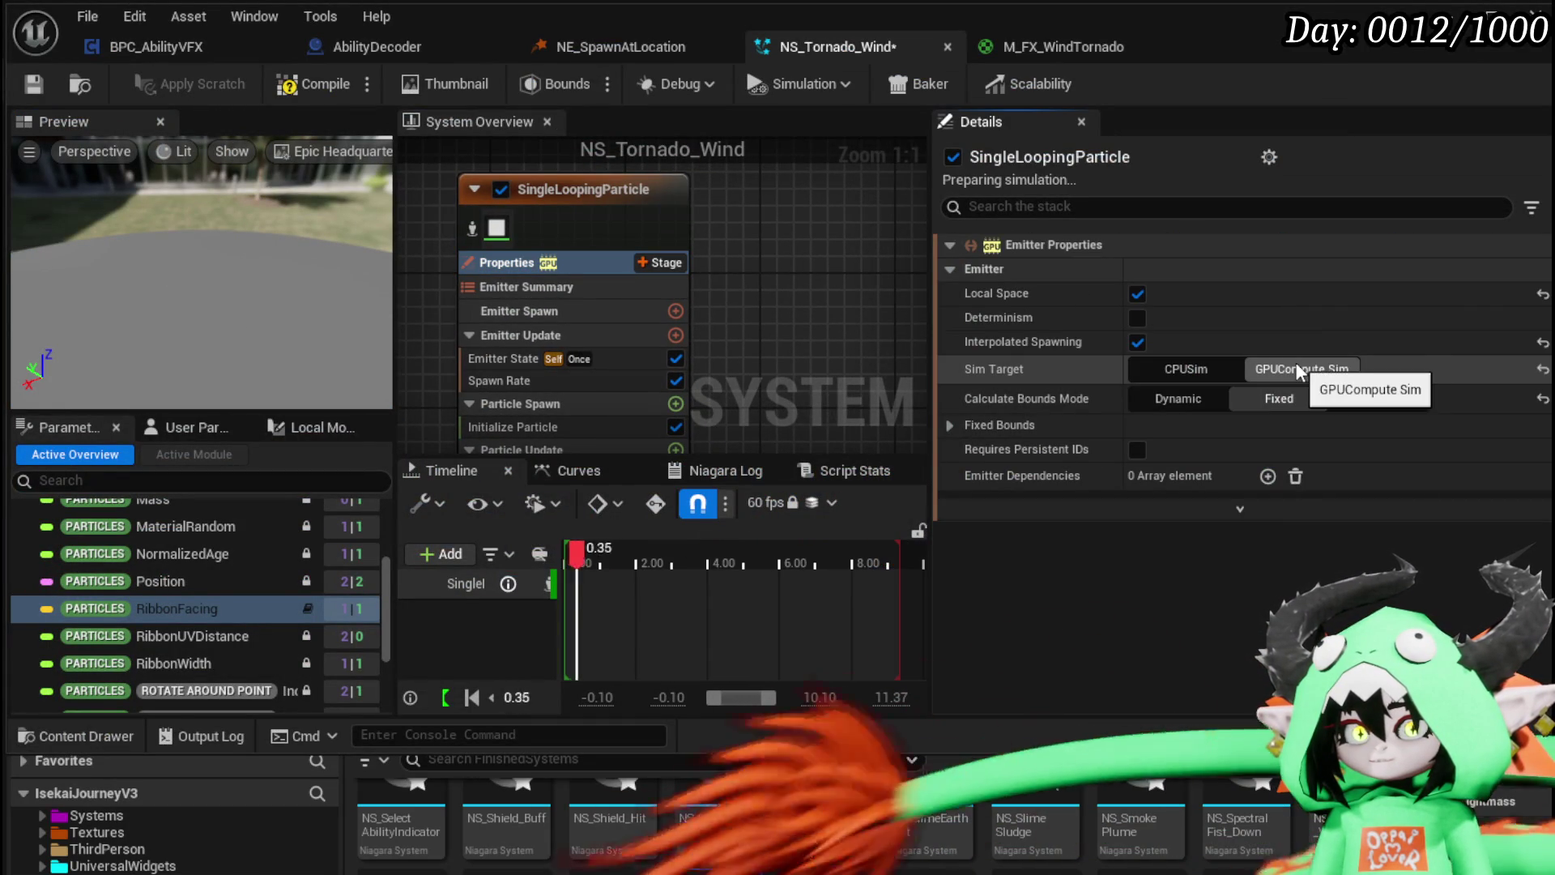
Step: Set the emitter's fixed bounds to Min -1000 and Max 1000 on every axis
left_click(989, 425)
type("-1000")
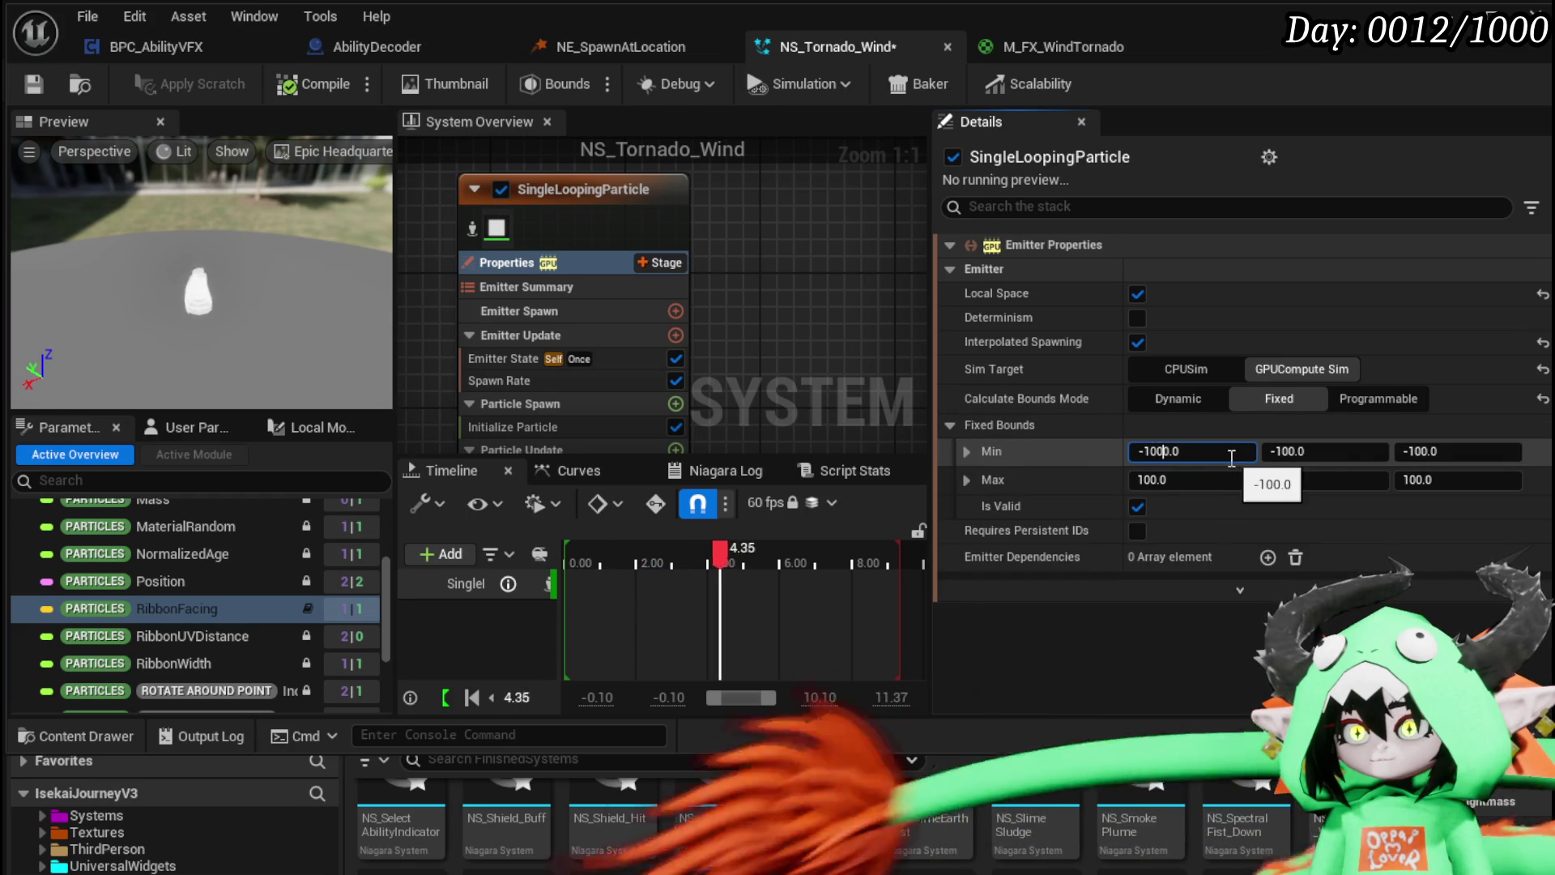
key("Return")
type("-1000")
left_click(1432, 455)
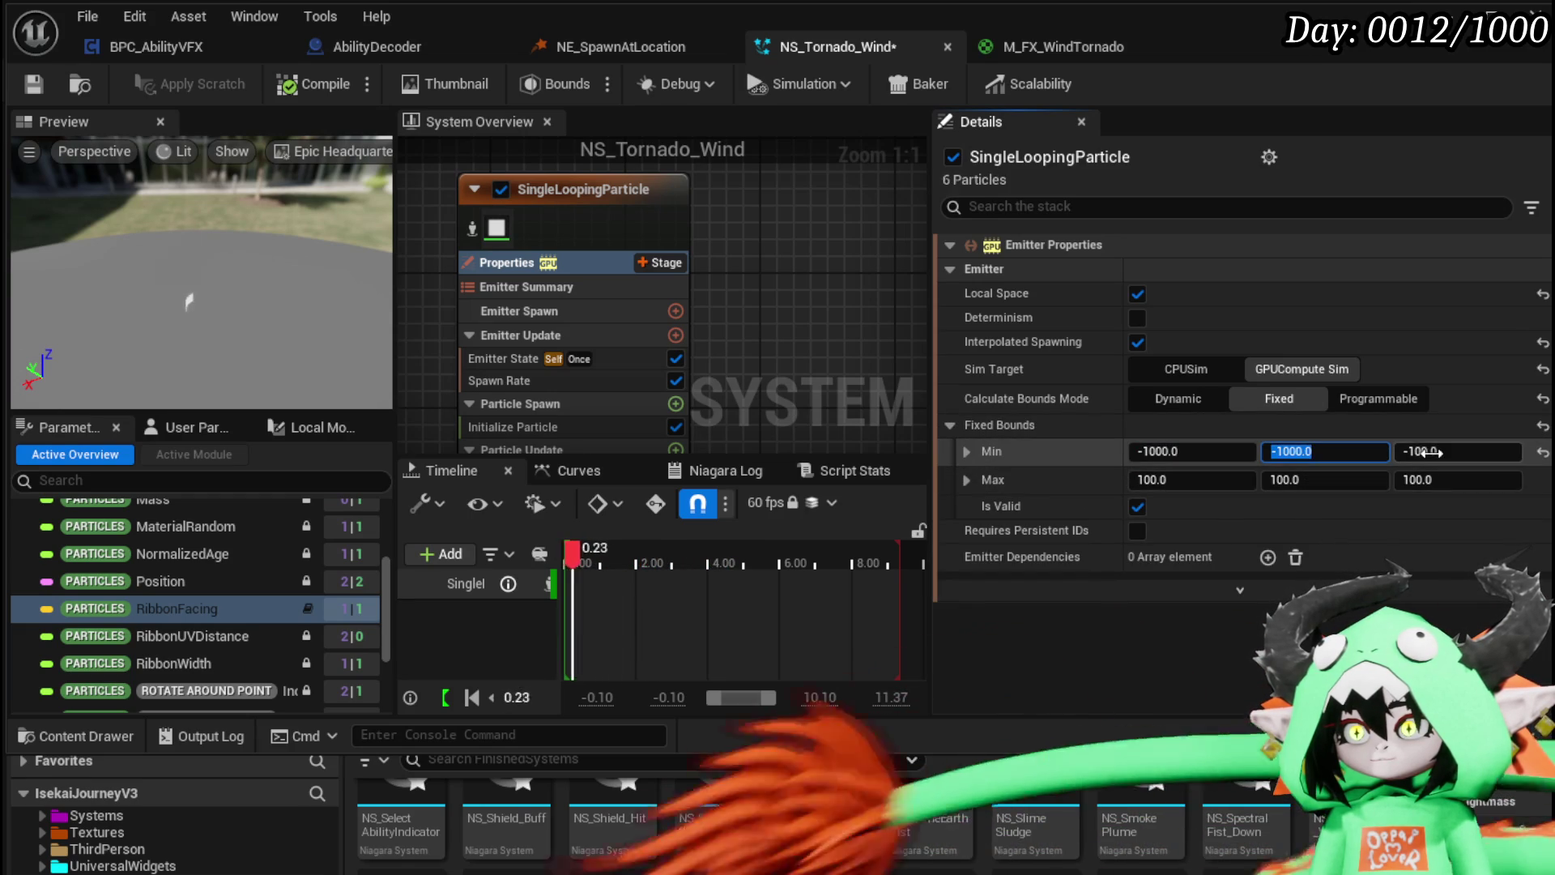
type("0")
key("Return")
left_click(1426, 479)
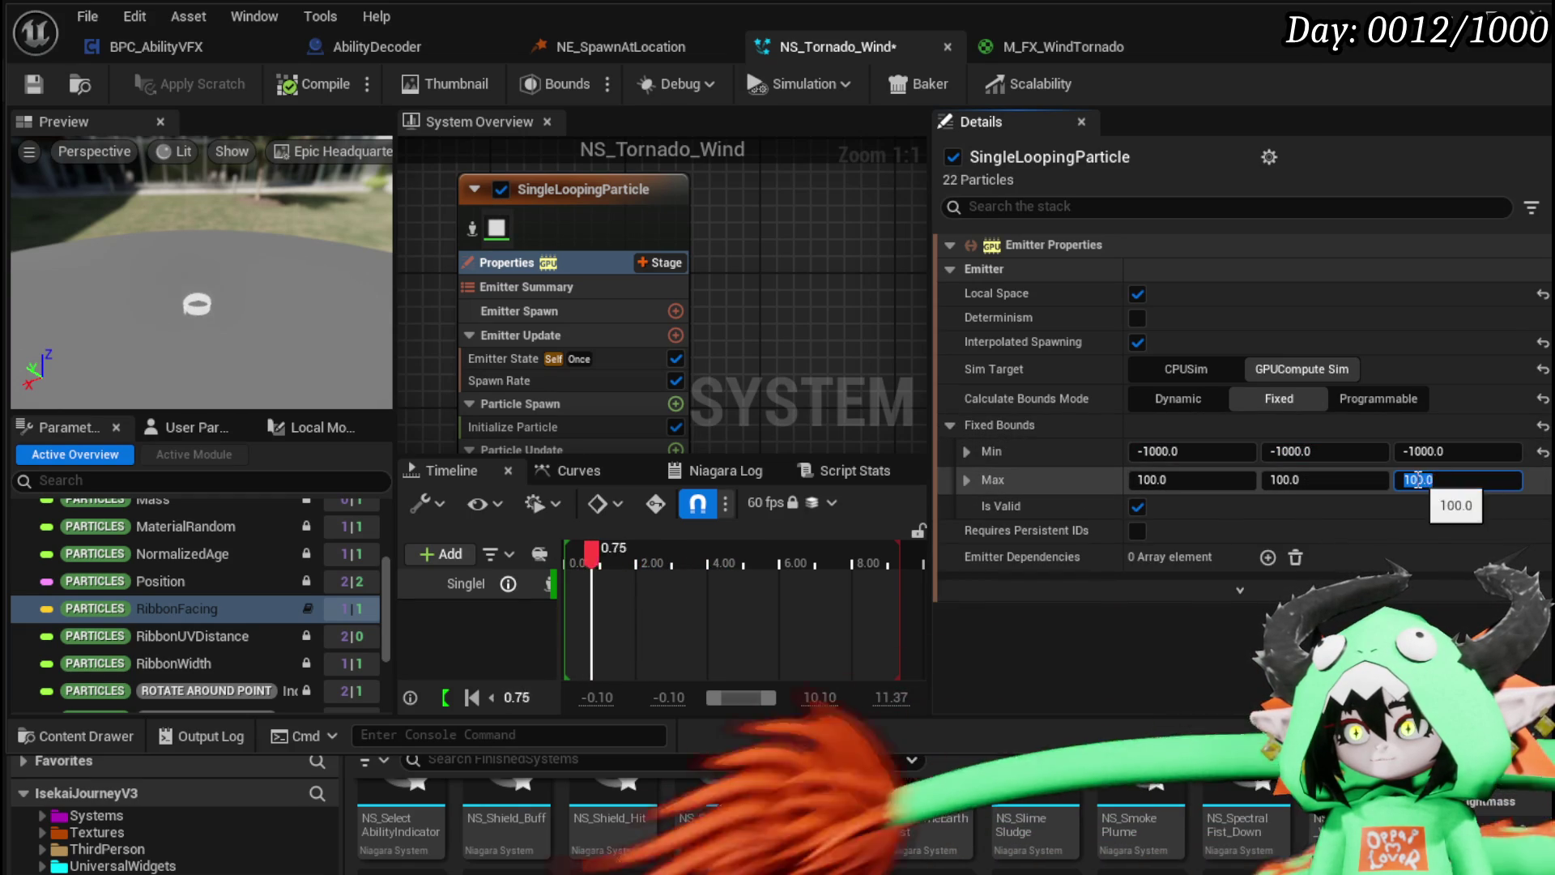
type("00")
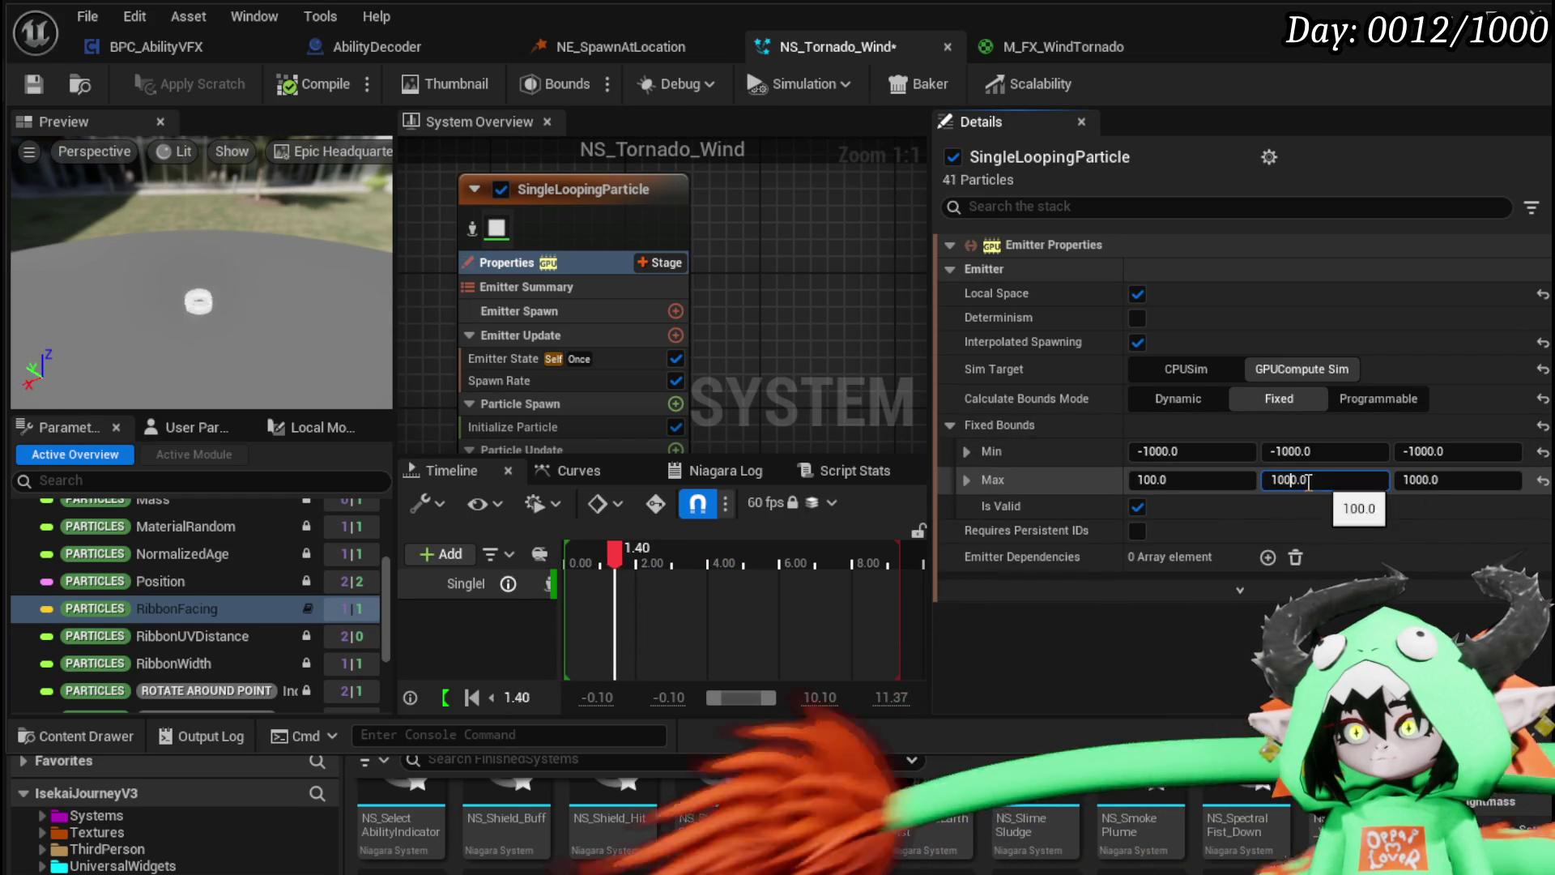
key("Return")
type("0")
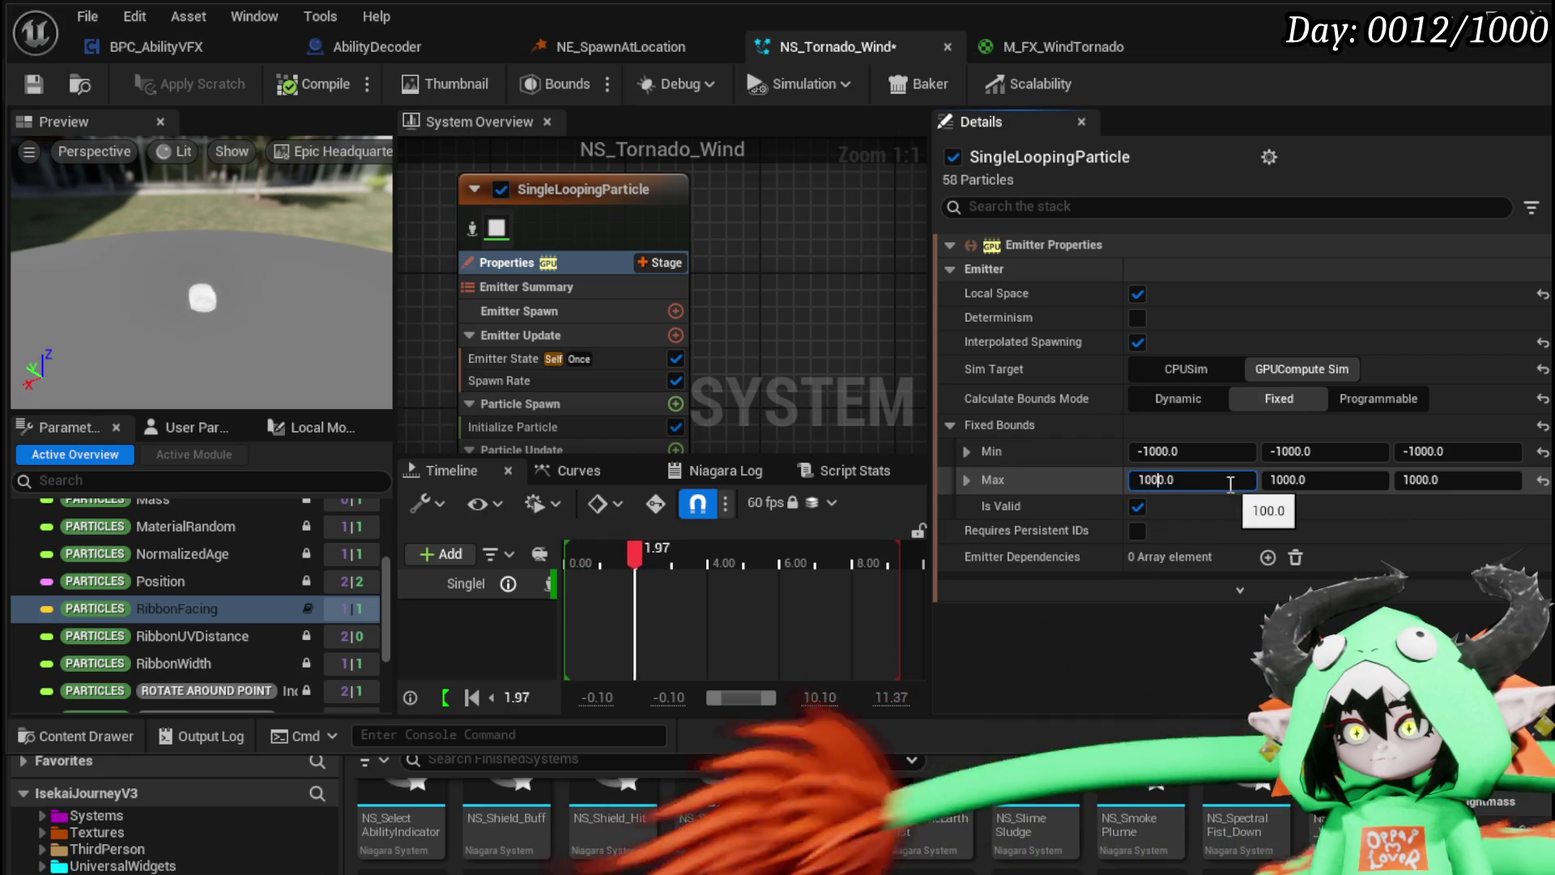
key("Return")
Step: Save NS_Tornado_Wind and view the tornado in the level
left_click(33, 90)
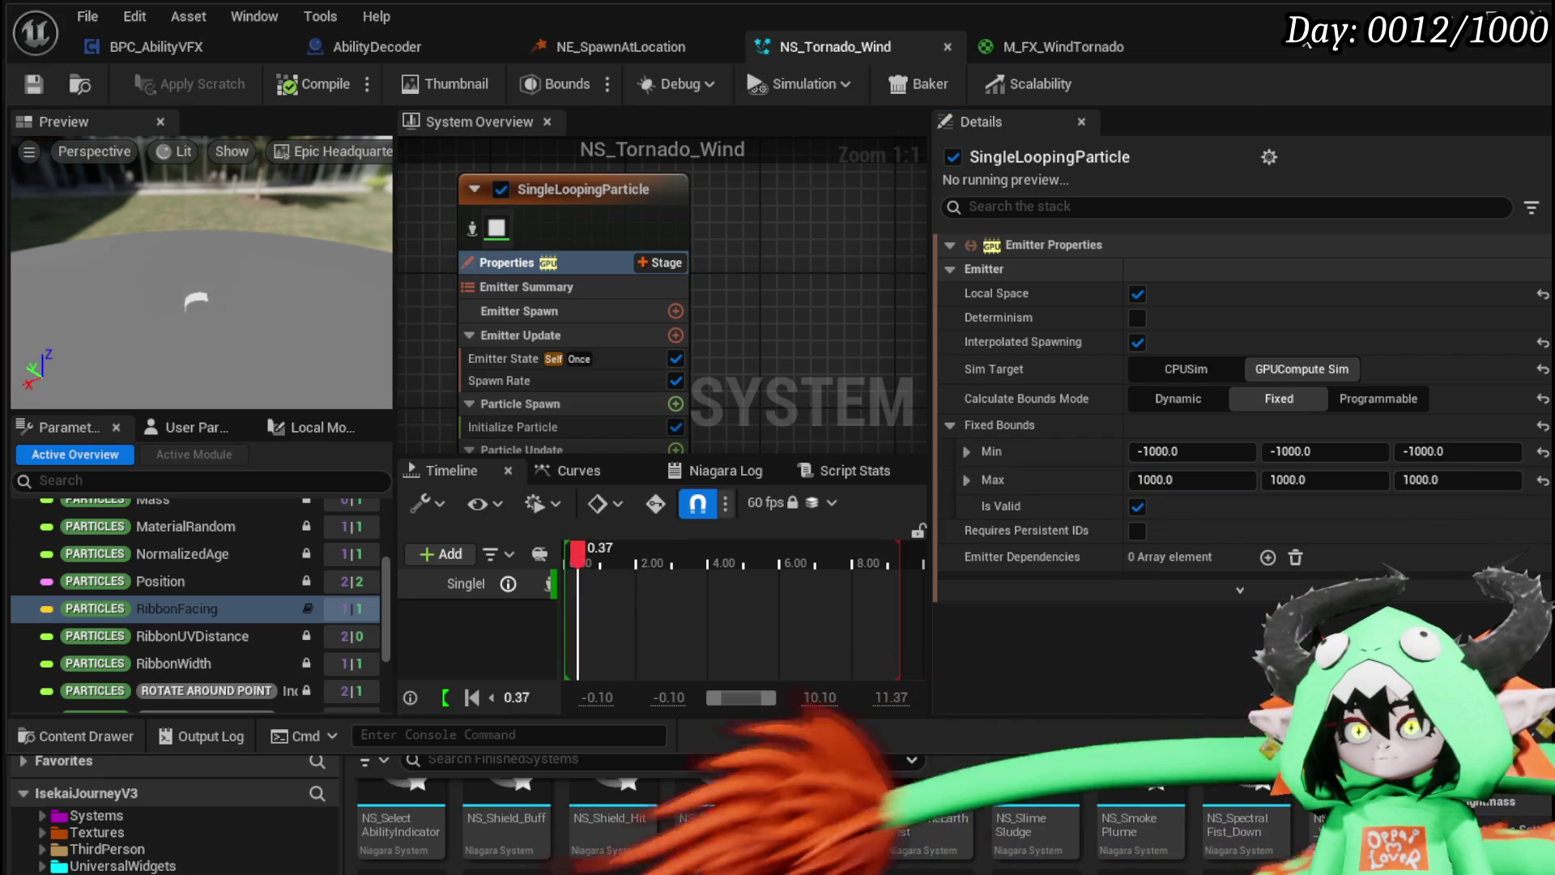
left_click(1447, 14)
key("s")
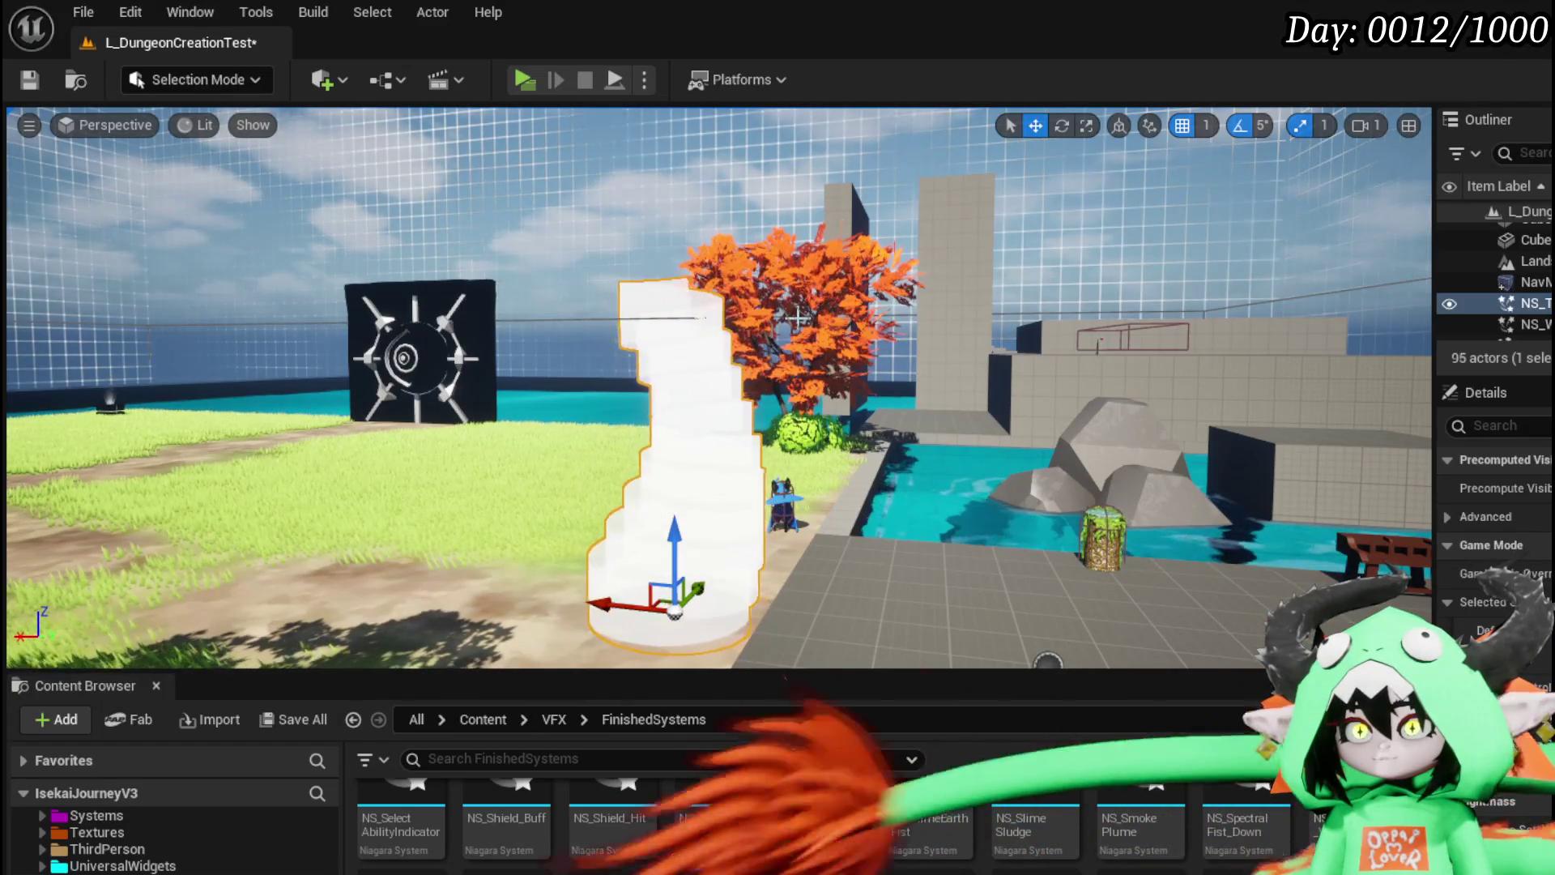
Step: Move the level camera to inspect the placed tornado's tall white spiral
scroll(796, 318, "up", 3)
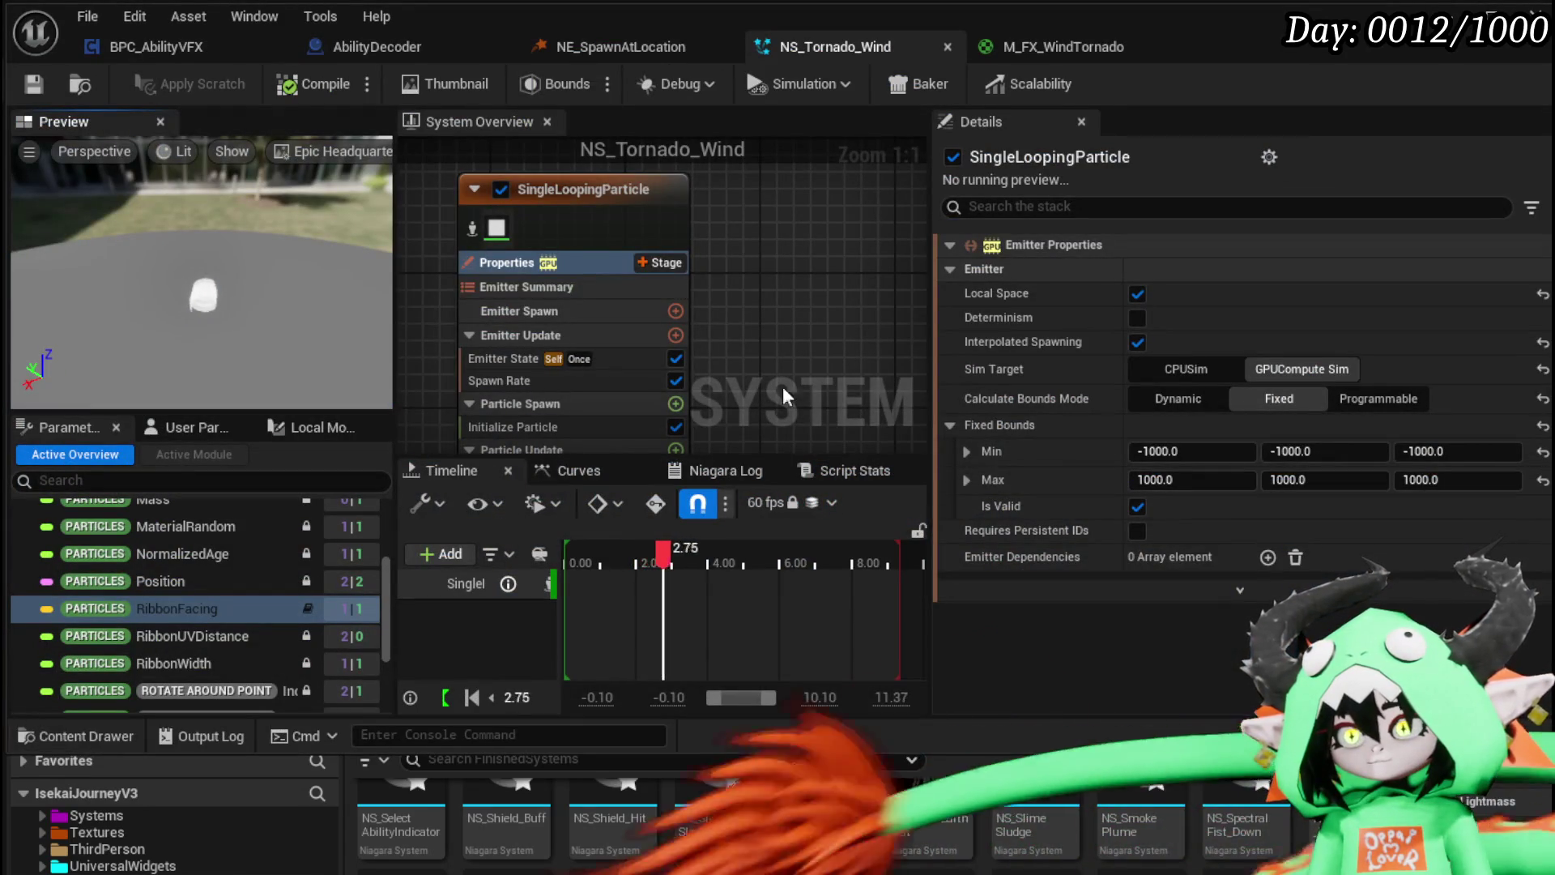
Step: Select Rotate Around Point and review its radius curve, sine and age-based sway settings
scroll(751, 391, "down", 2)
scroll(499, 297, "up", 2)
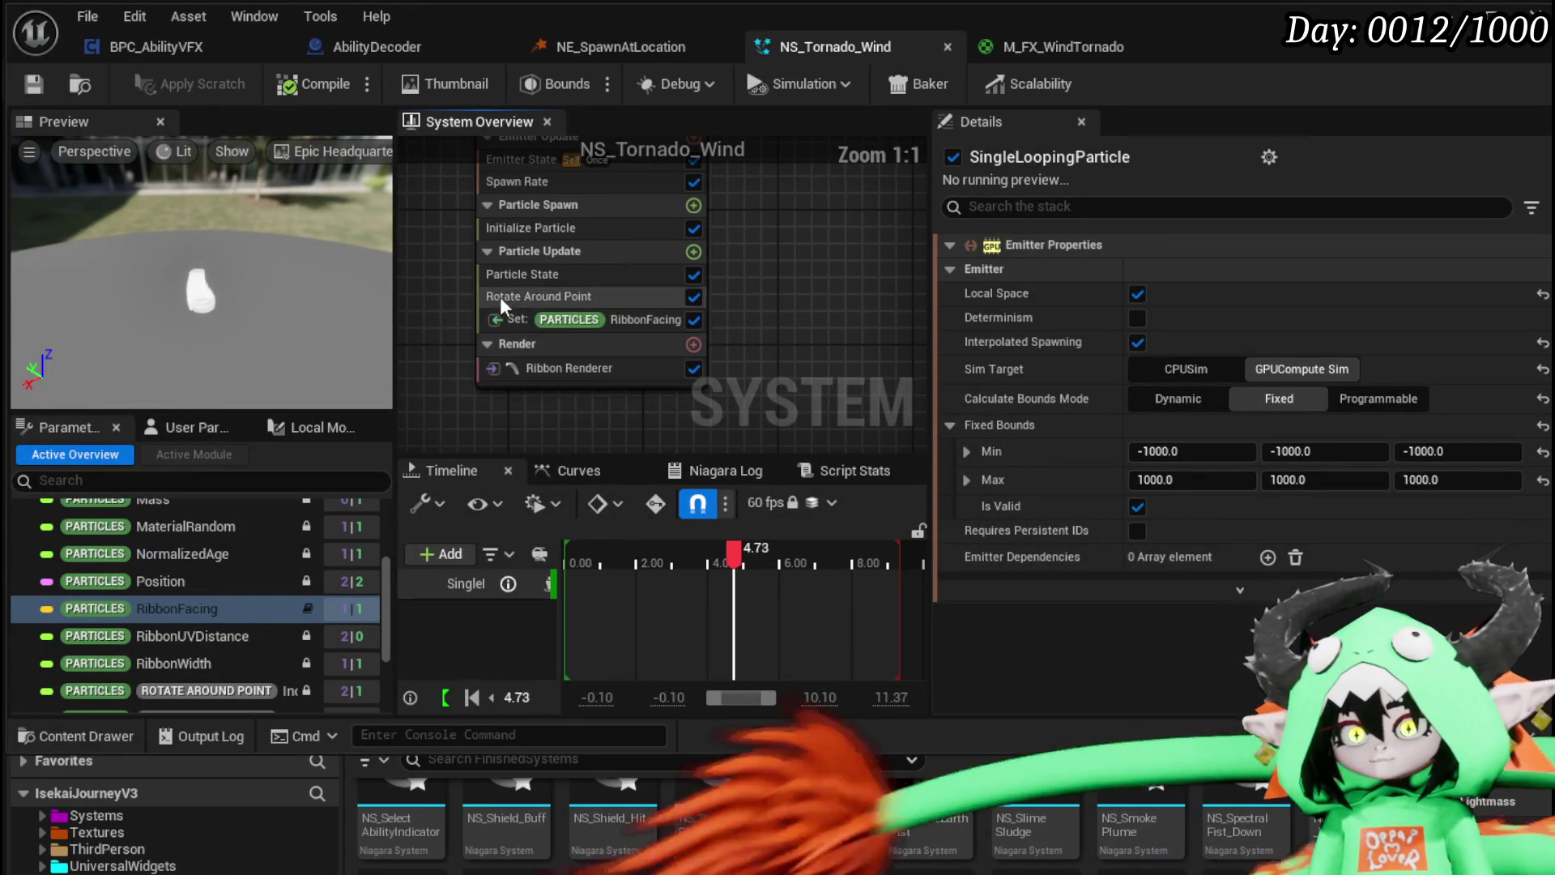
left_click(532, 293)
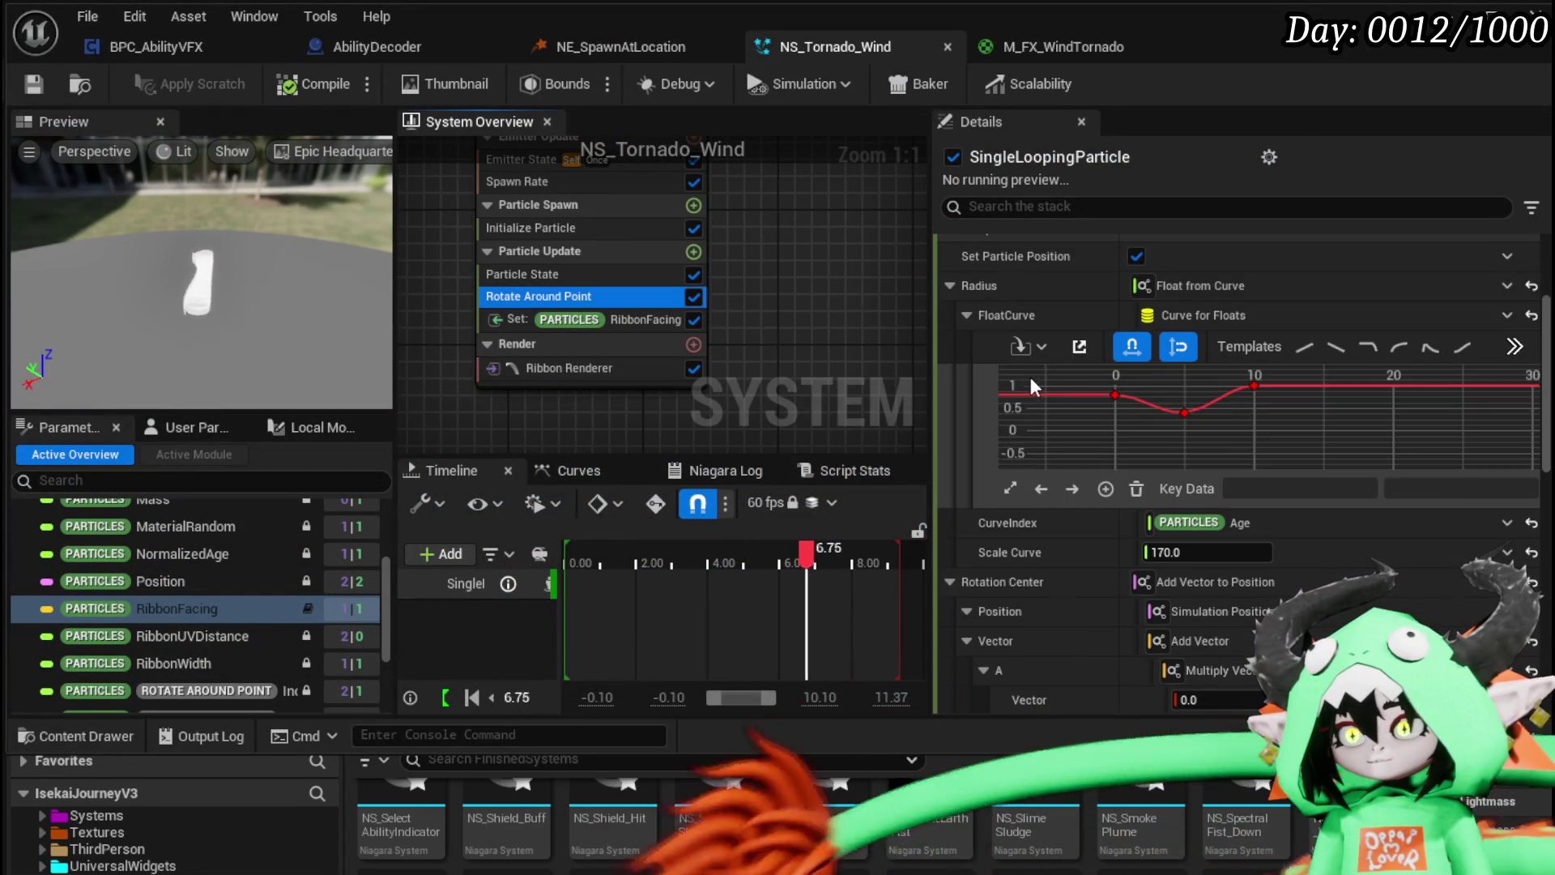
scroll(986, 397, "down", 10)
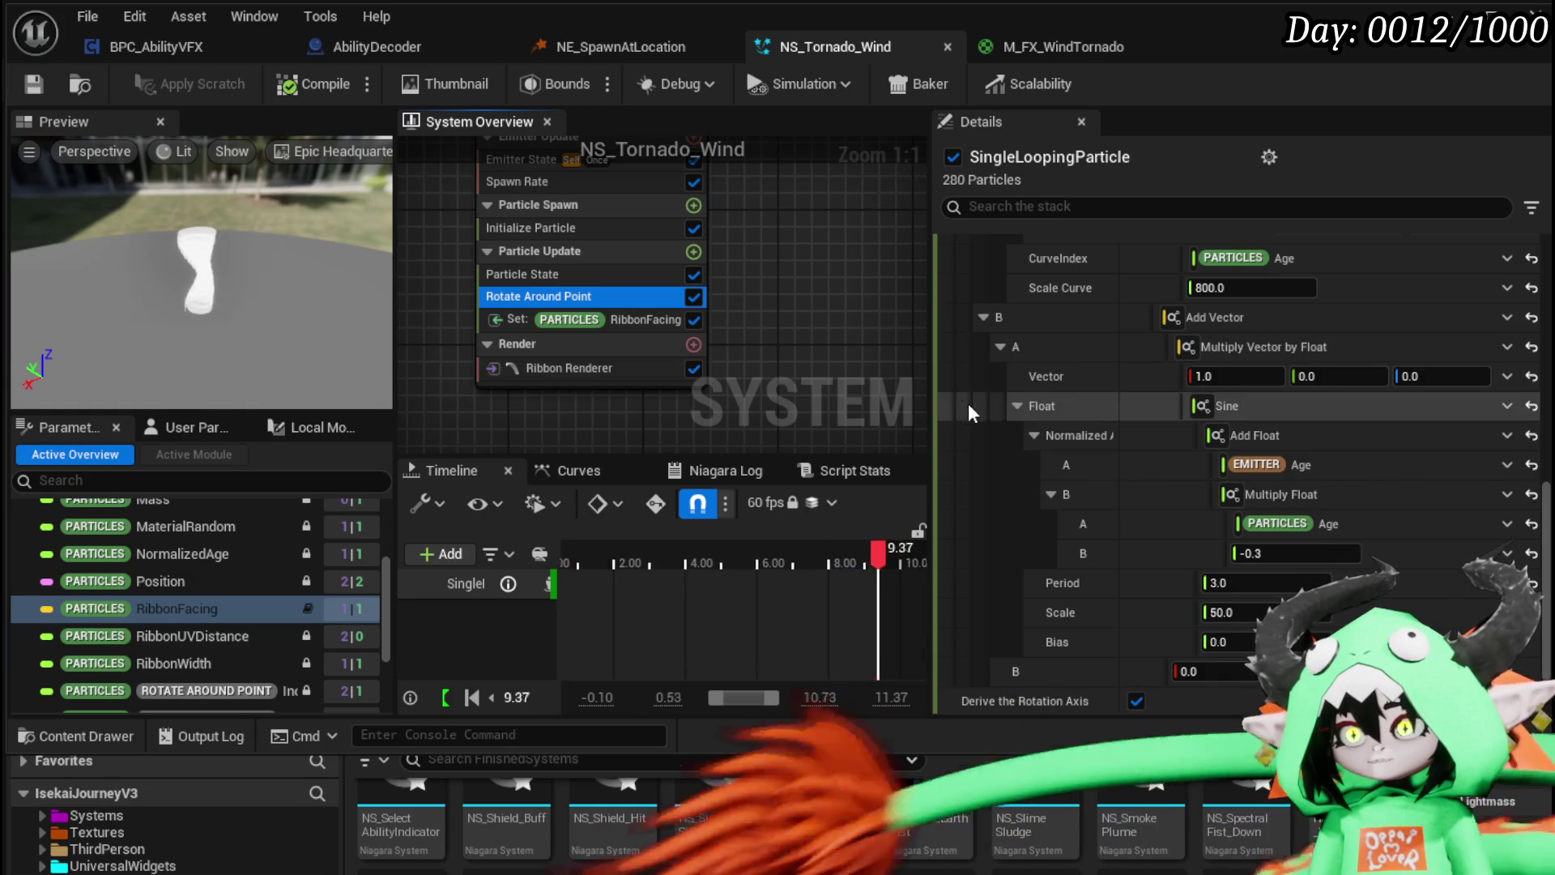
scroll(968, 402, "up", 3)
scroll(969, 402, "down", 5)
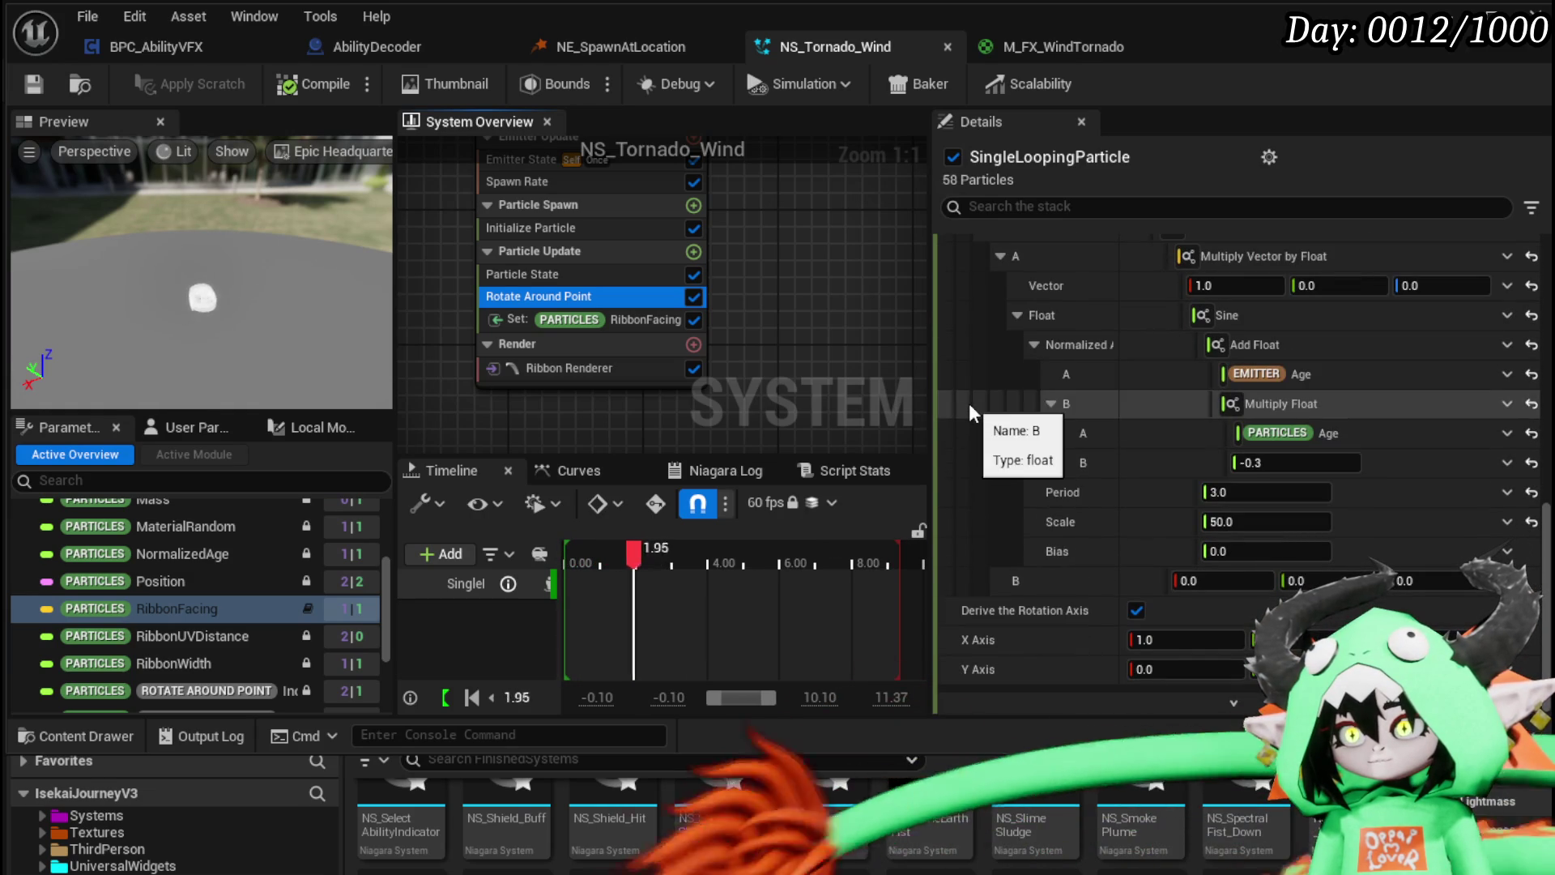
scroll(972, 437, "up", 2)
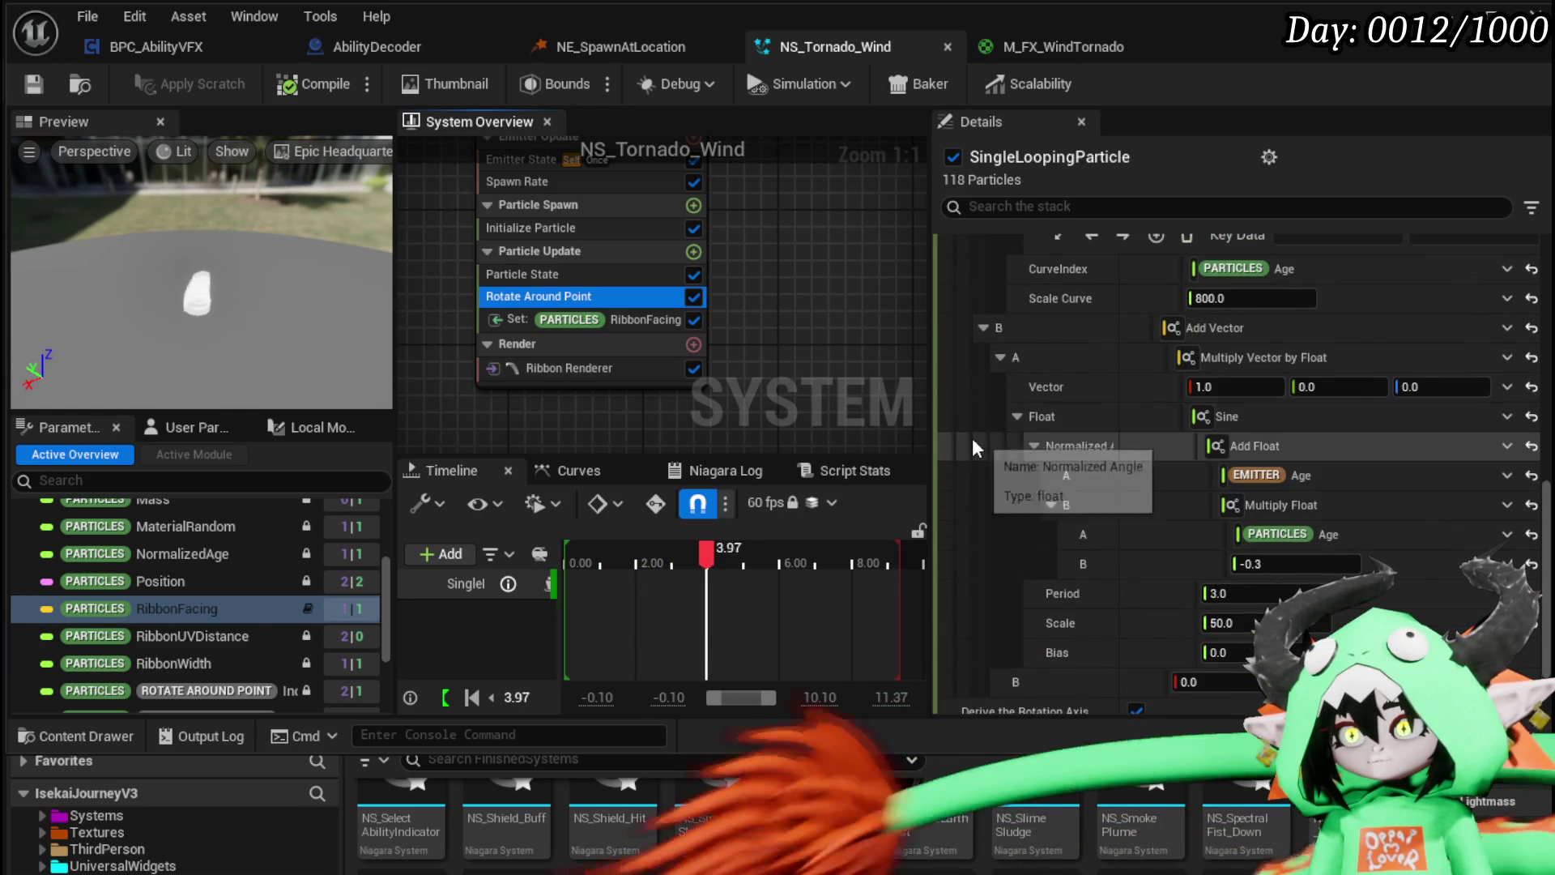
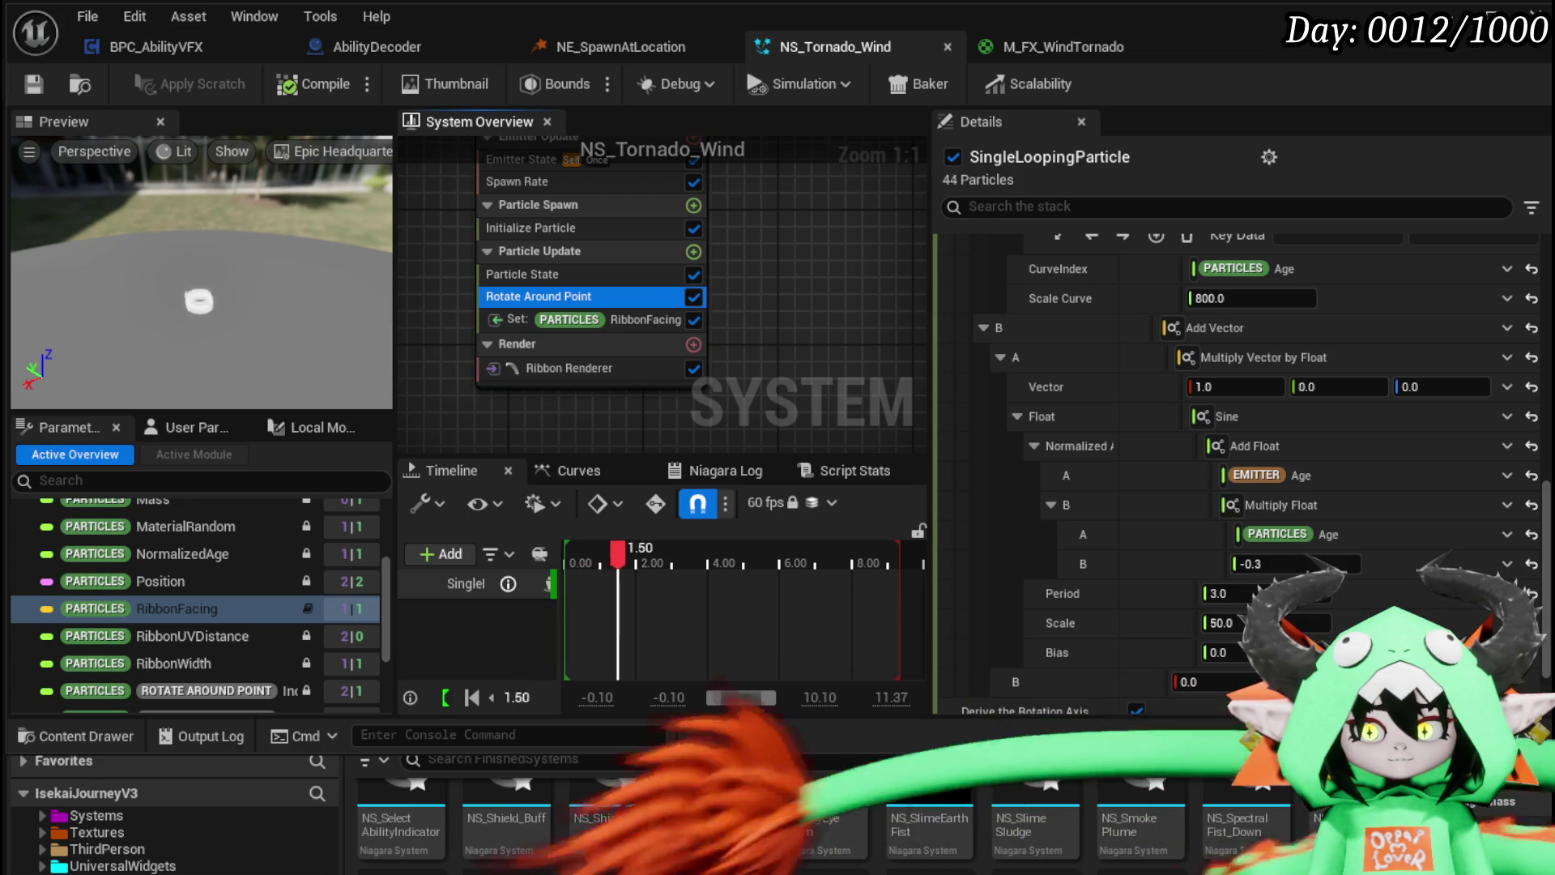
Step: Make the Add Vector's B input in Rotate Around Point a Multiply Vector with 1.0 inputs
scroll(1178, 473, "down", 1)
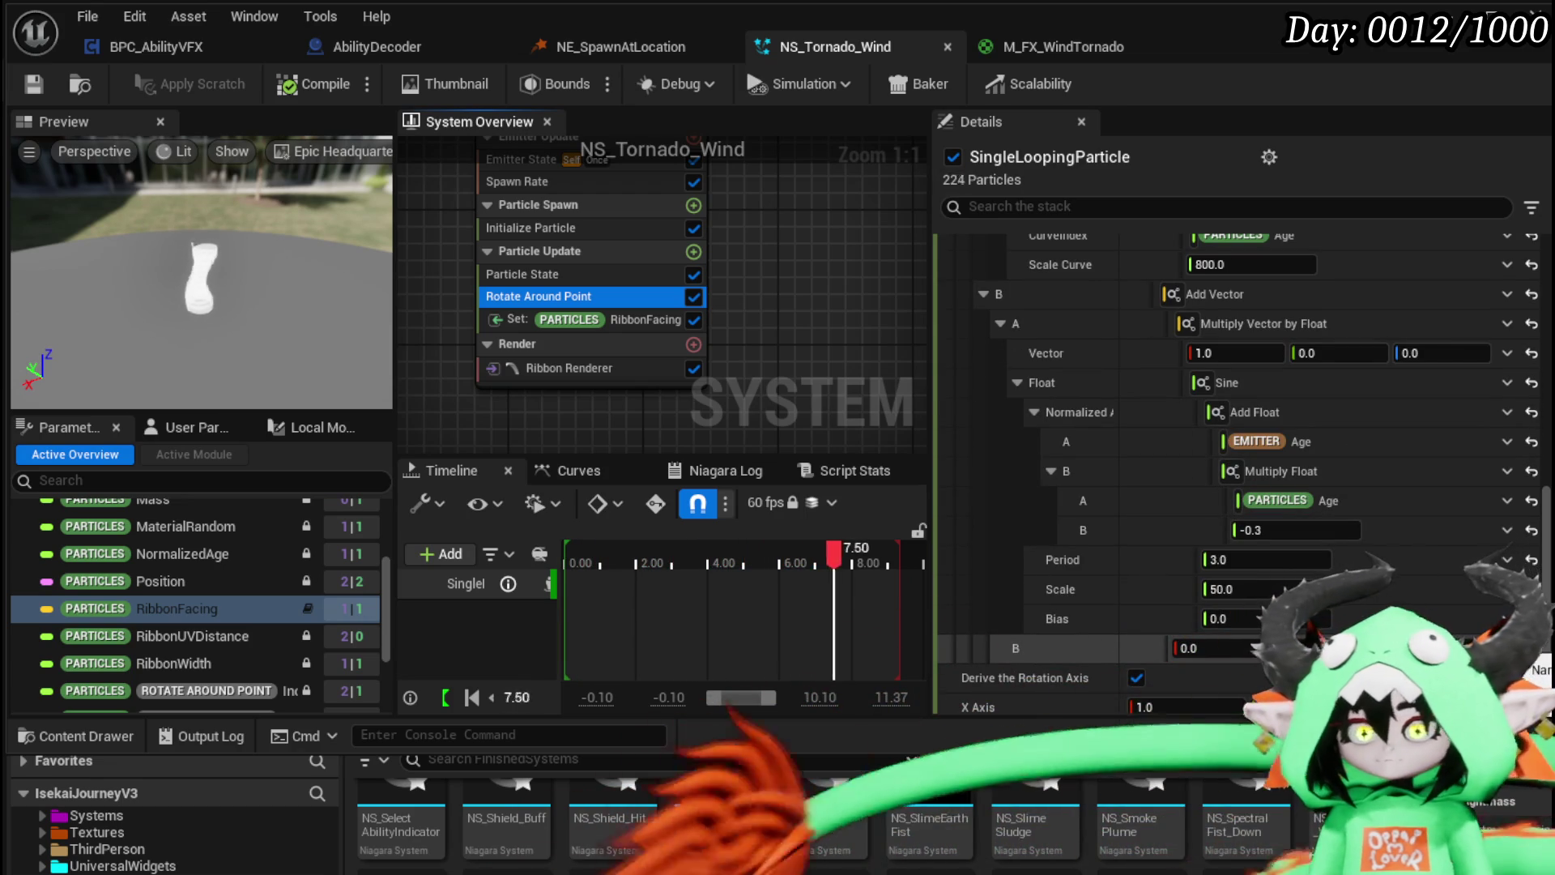
left_click(1507, 706)
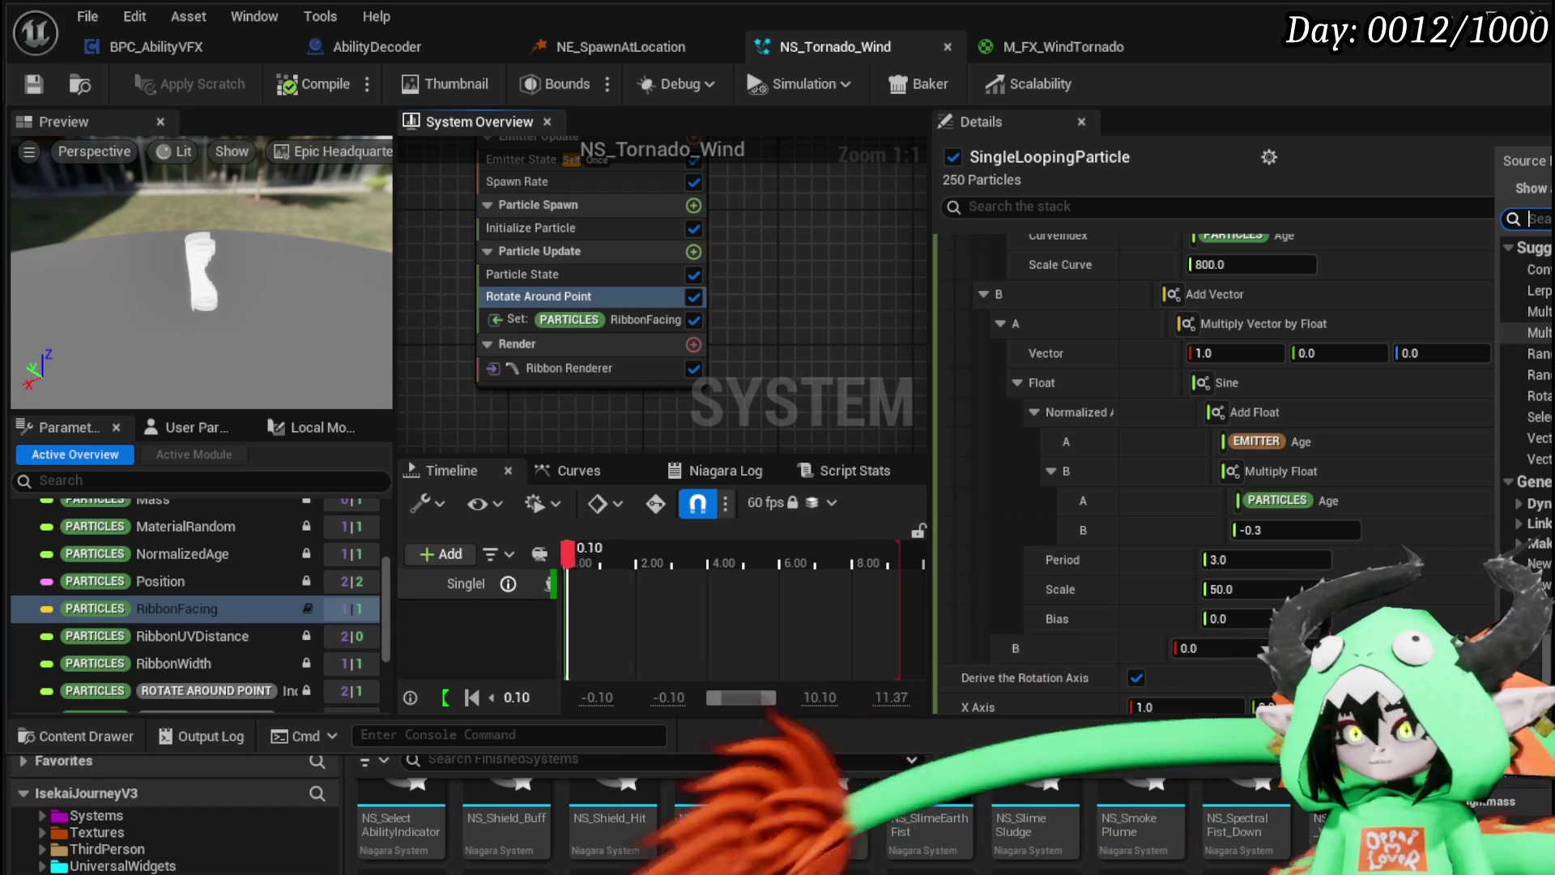
left_click(1535, 312)
scroll(1040, 514, "down", 3)
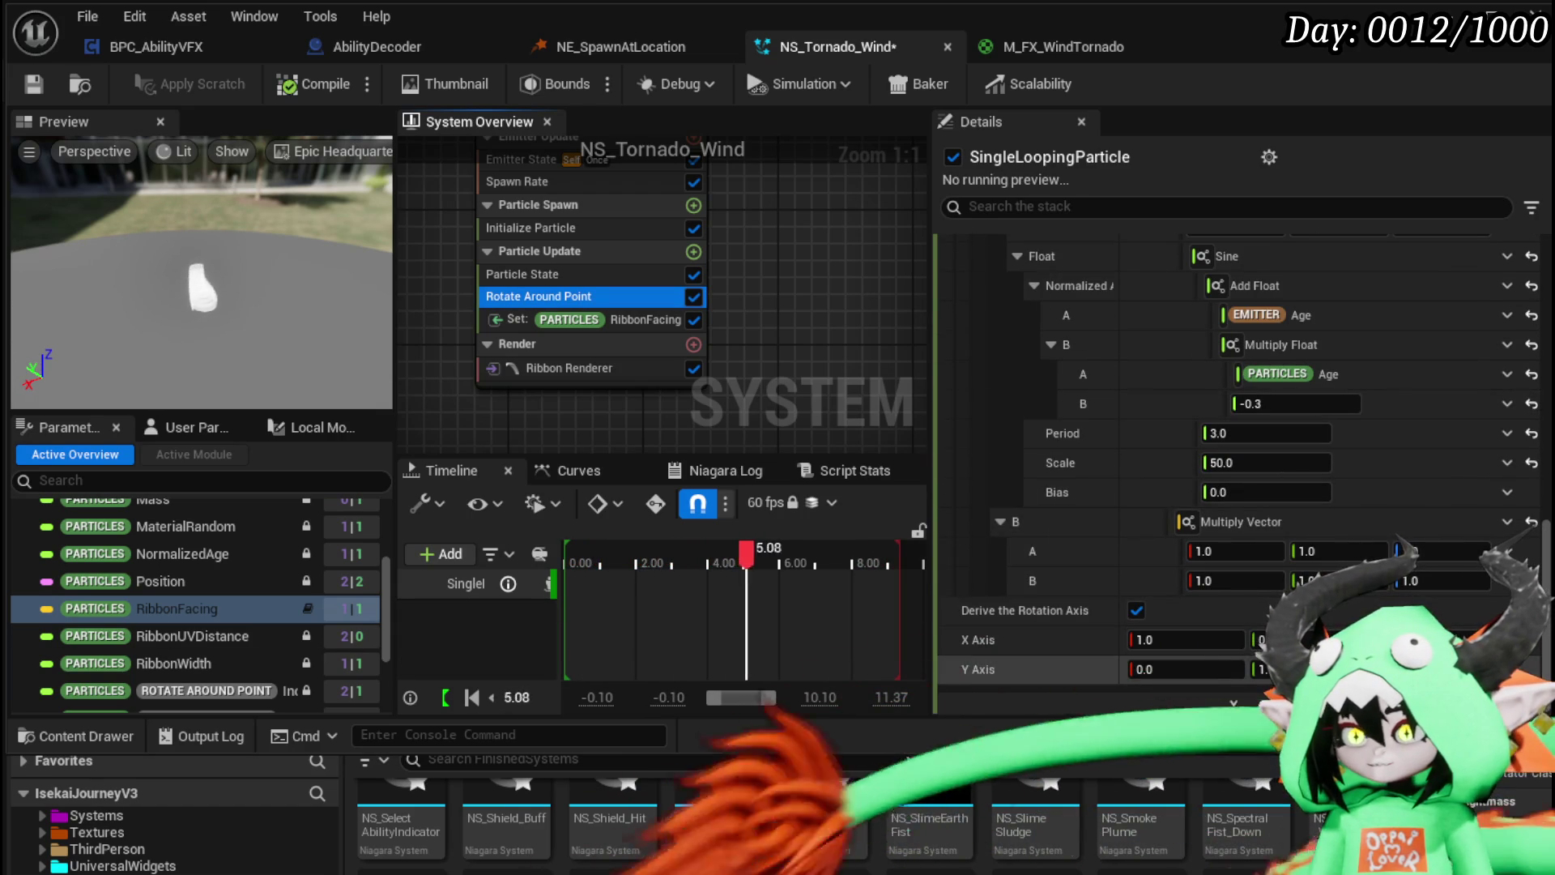
Step: Replace B with Vector from Float, then with a Multiply Vector by Float
left_click(1507, 521)
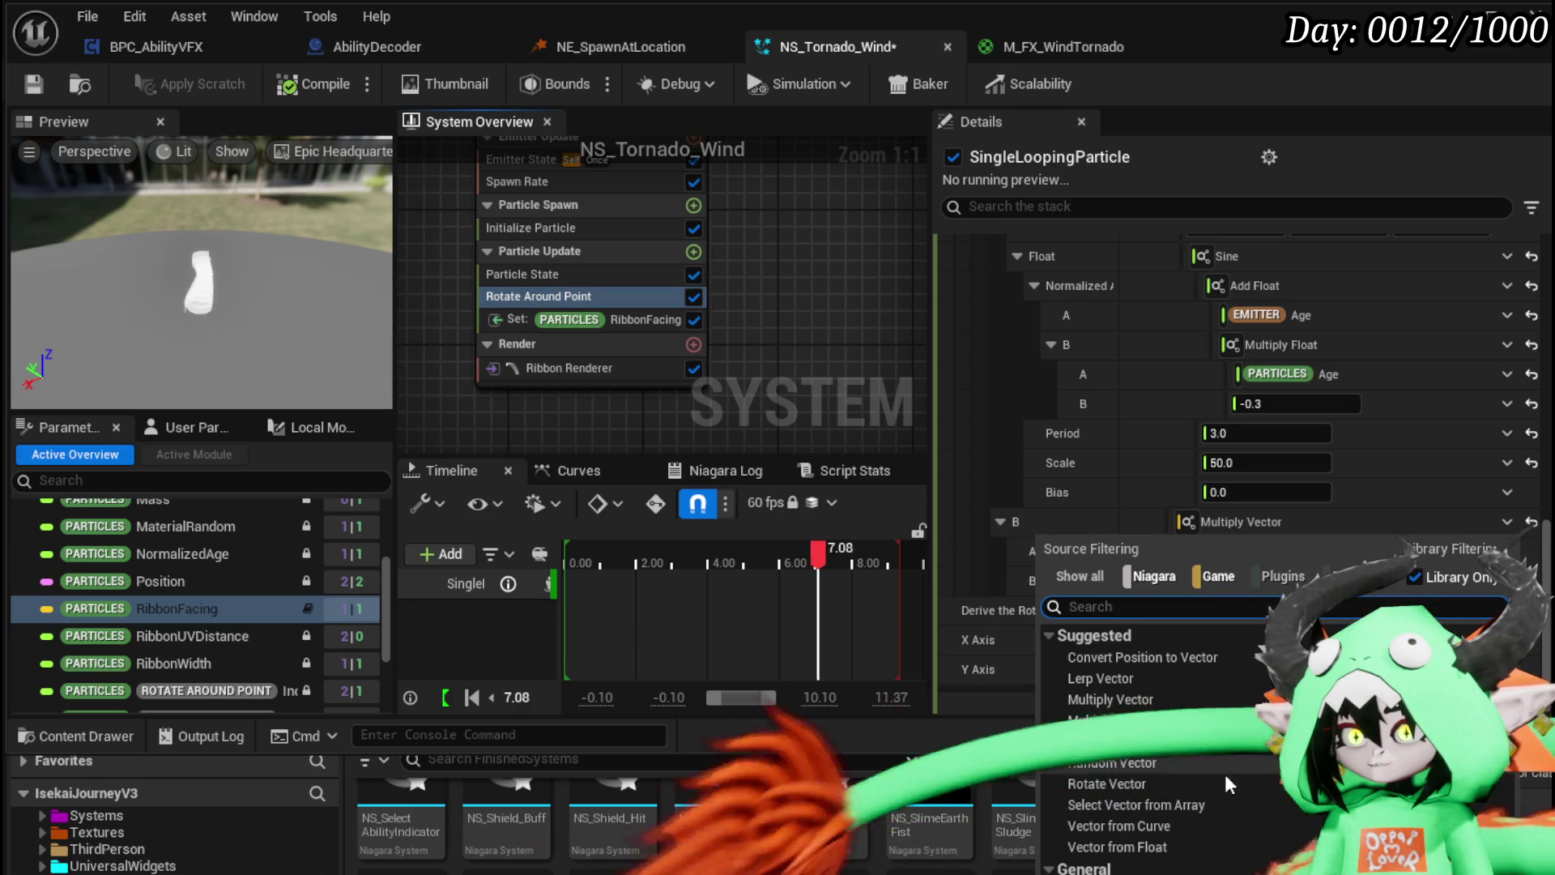
left_click(1093, 815)
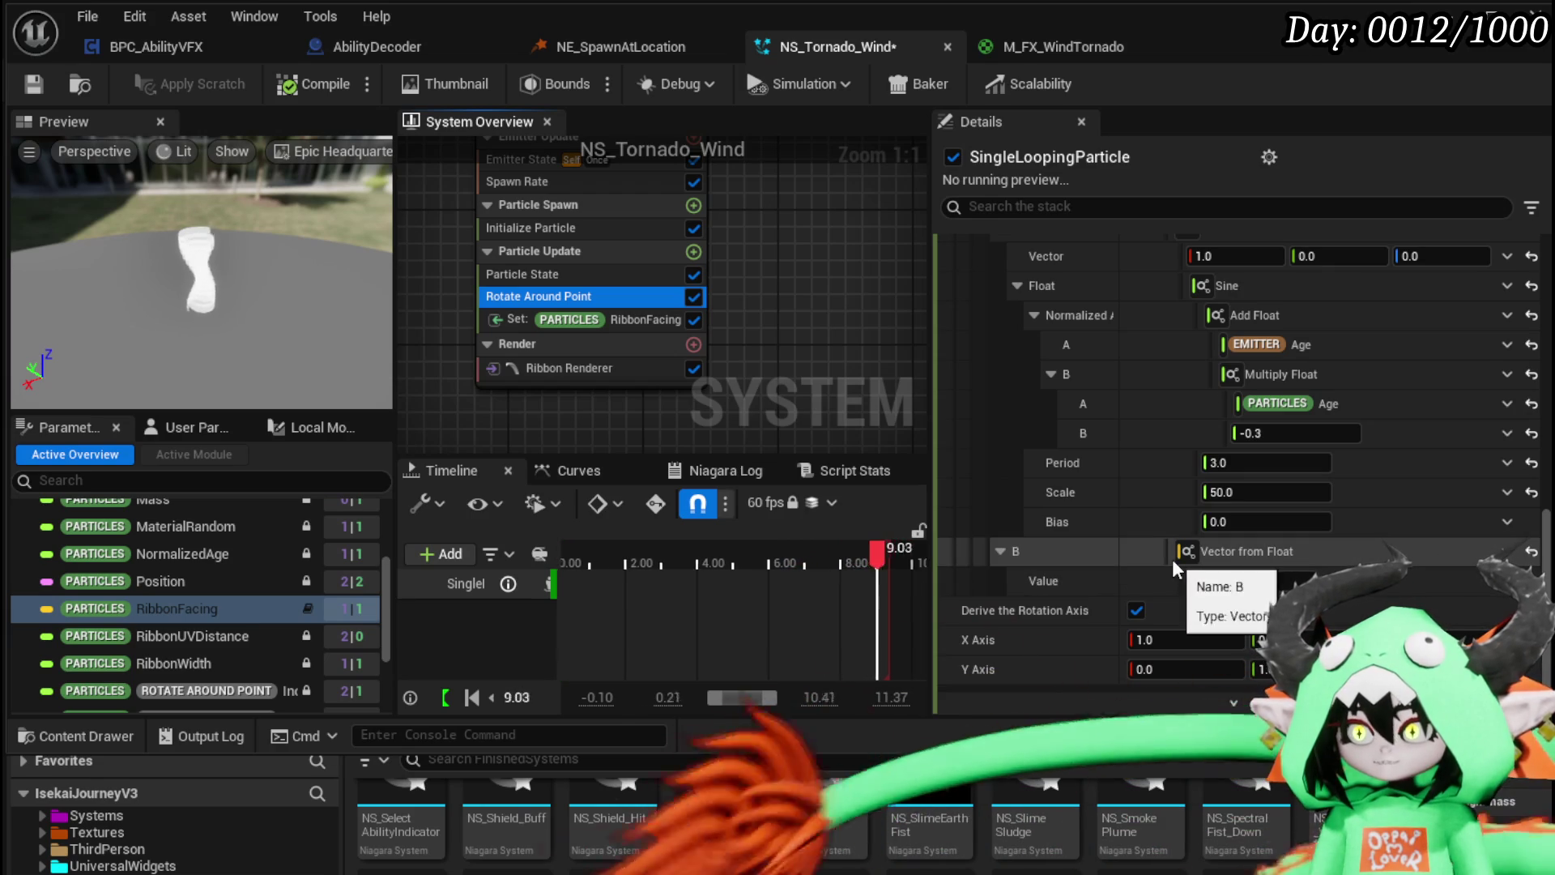
left_click(1466, 555)
type("Mult")
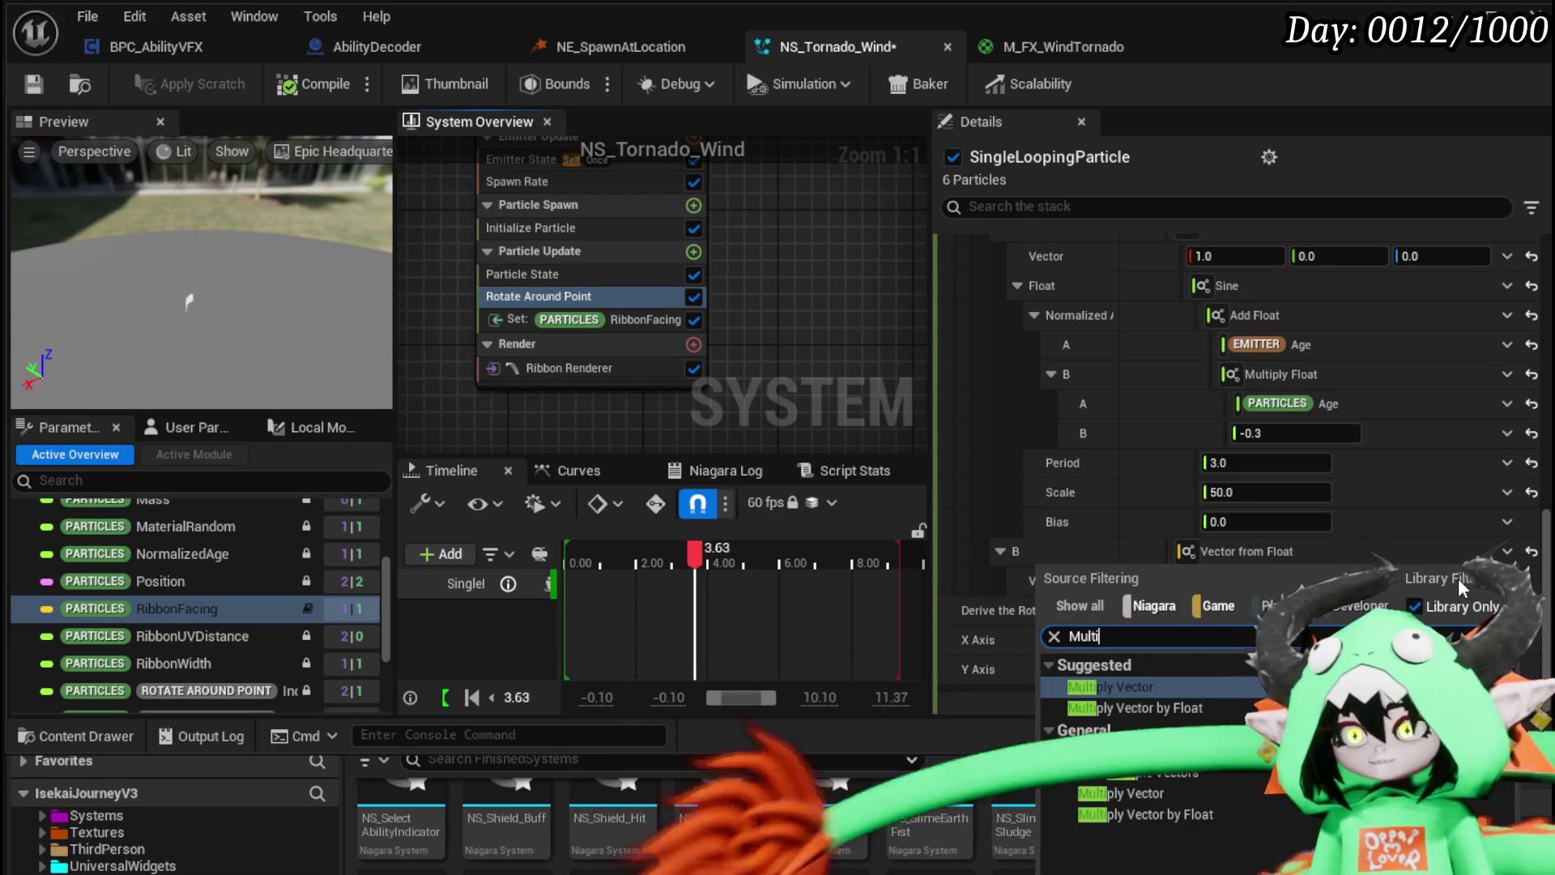
type("i")
left_click(1142, 708)
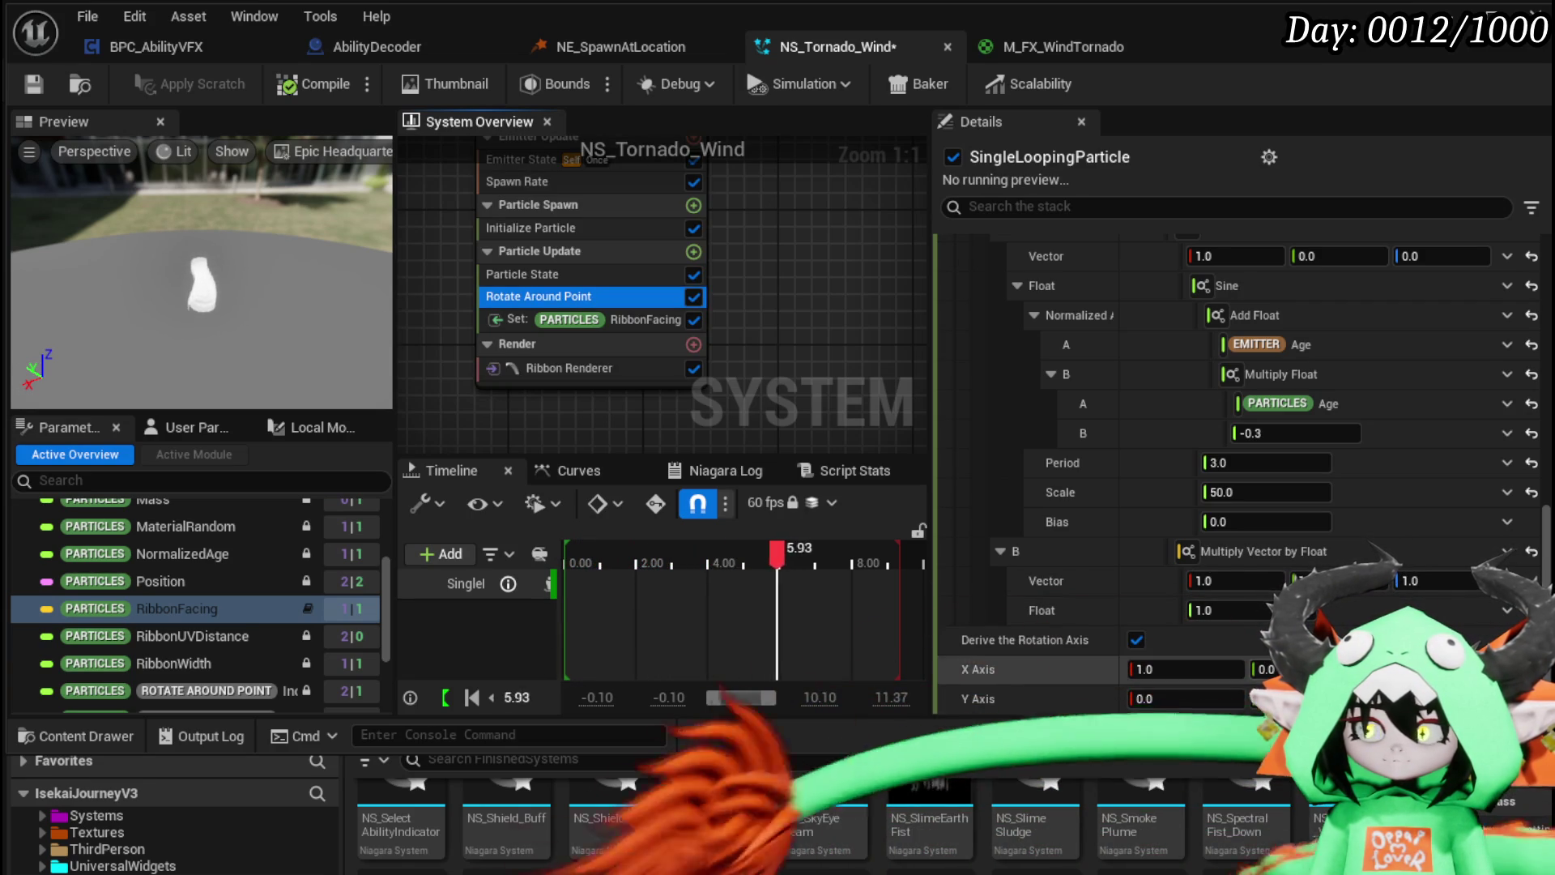
Step: Drive the Multiply Vector by Float's Float input with a Cosine
left_click(1505, 612)
type("cos")
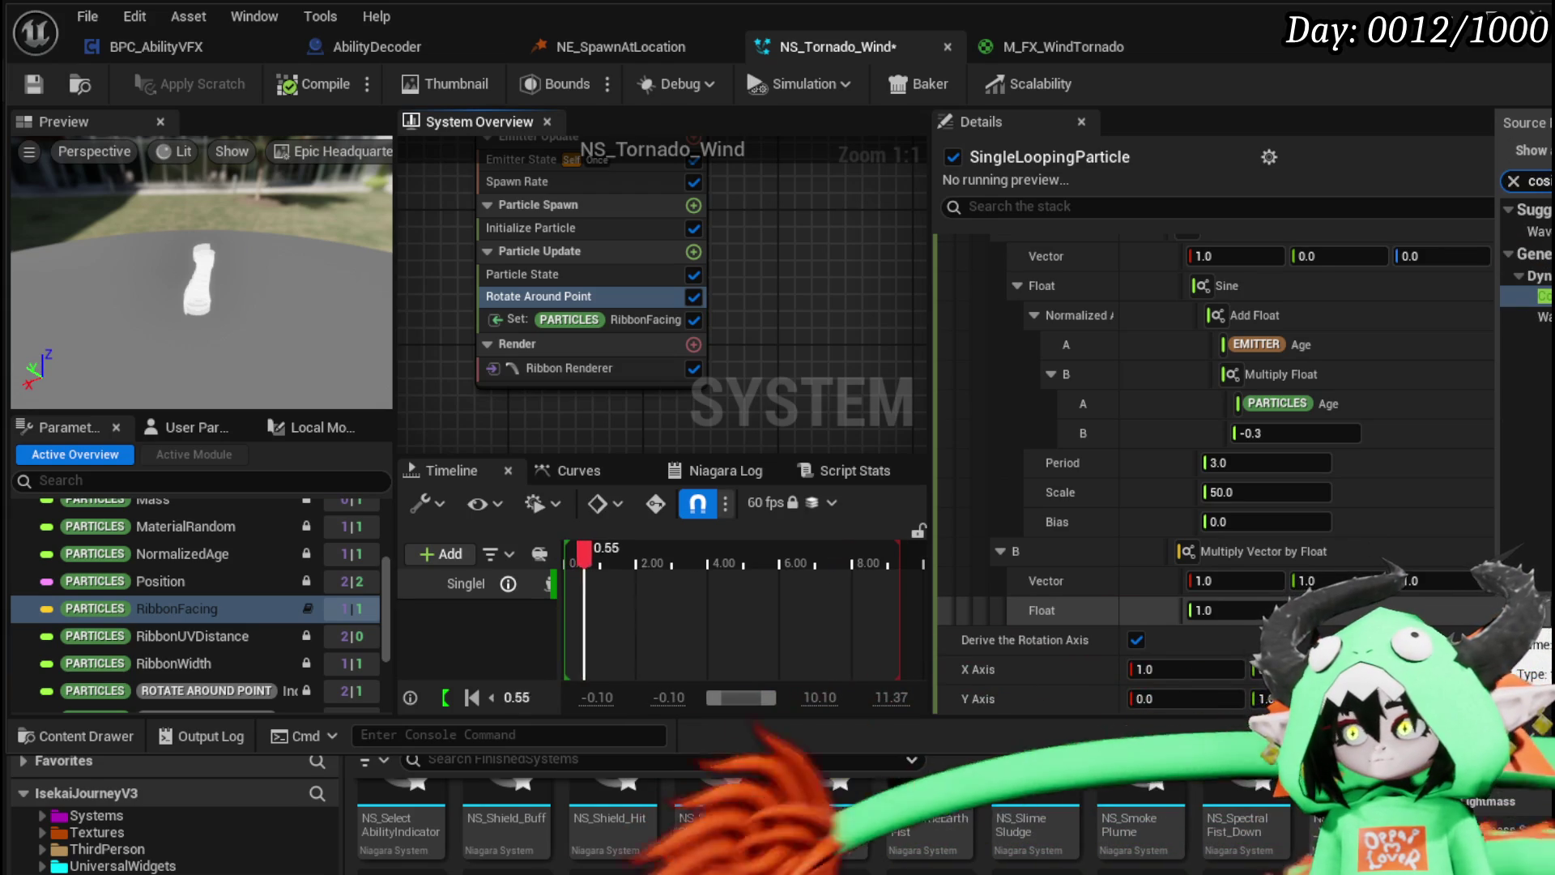
type("i")
key("Return")
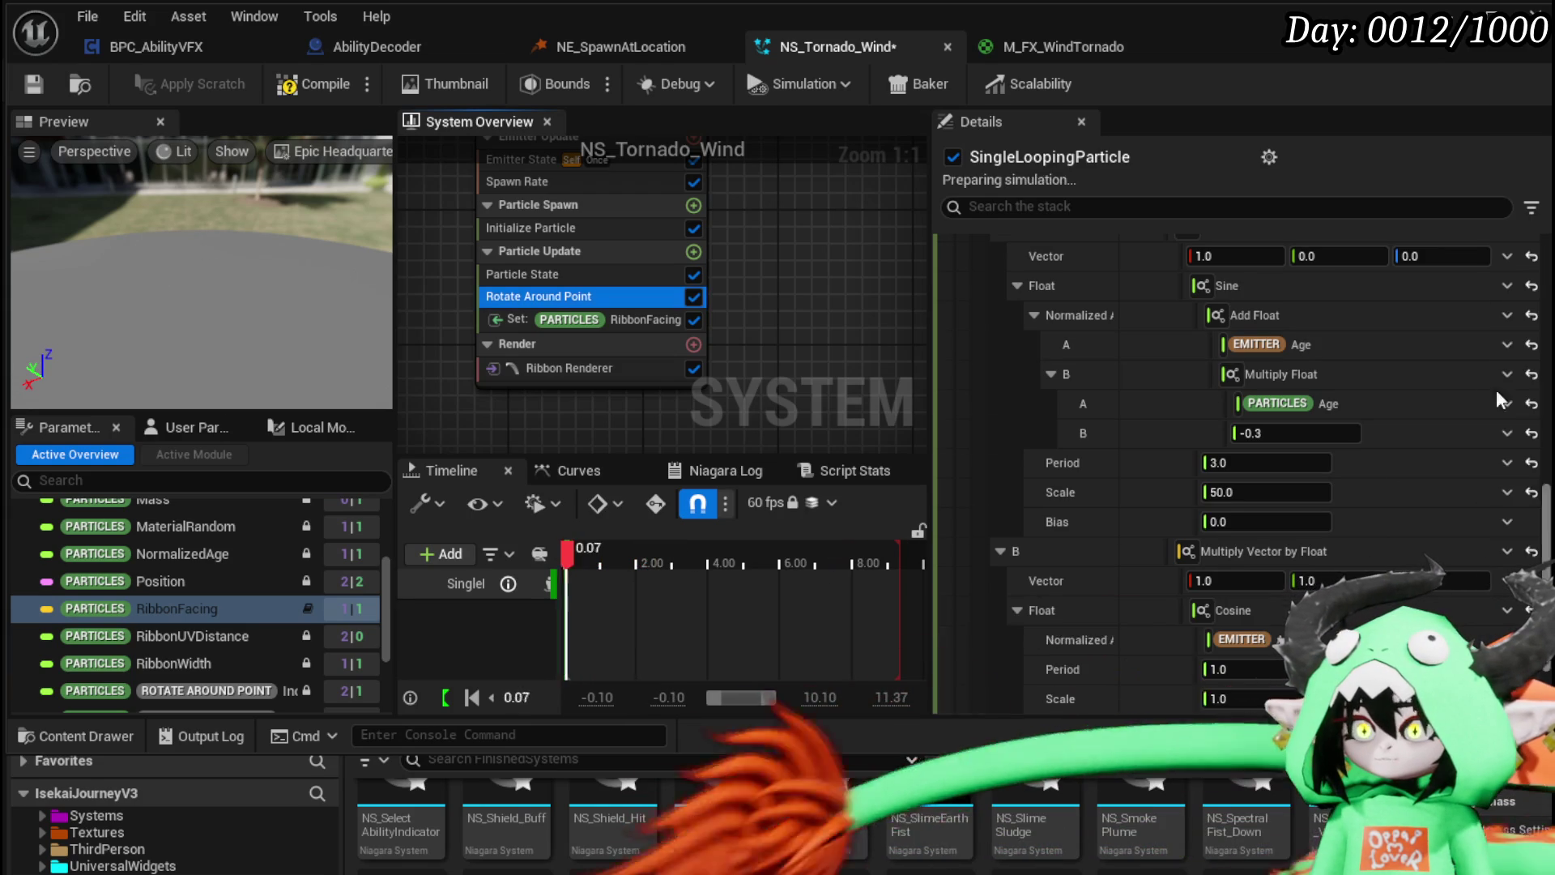
scroll(1097, 381, "down", 3)
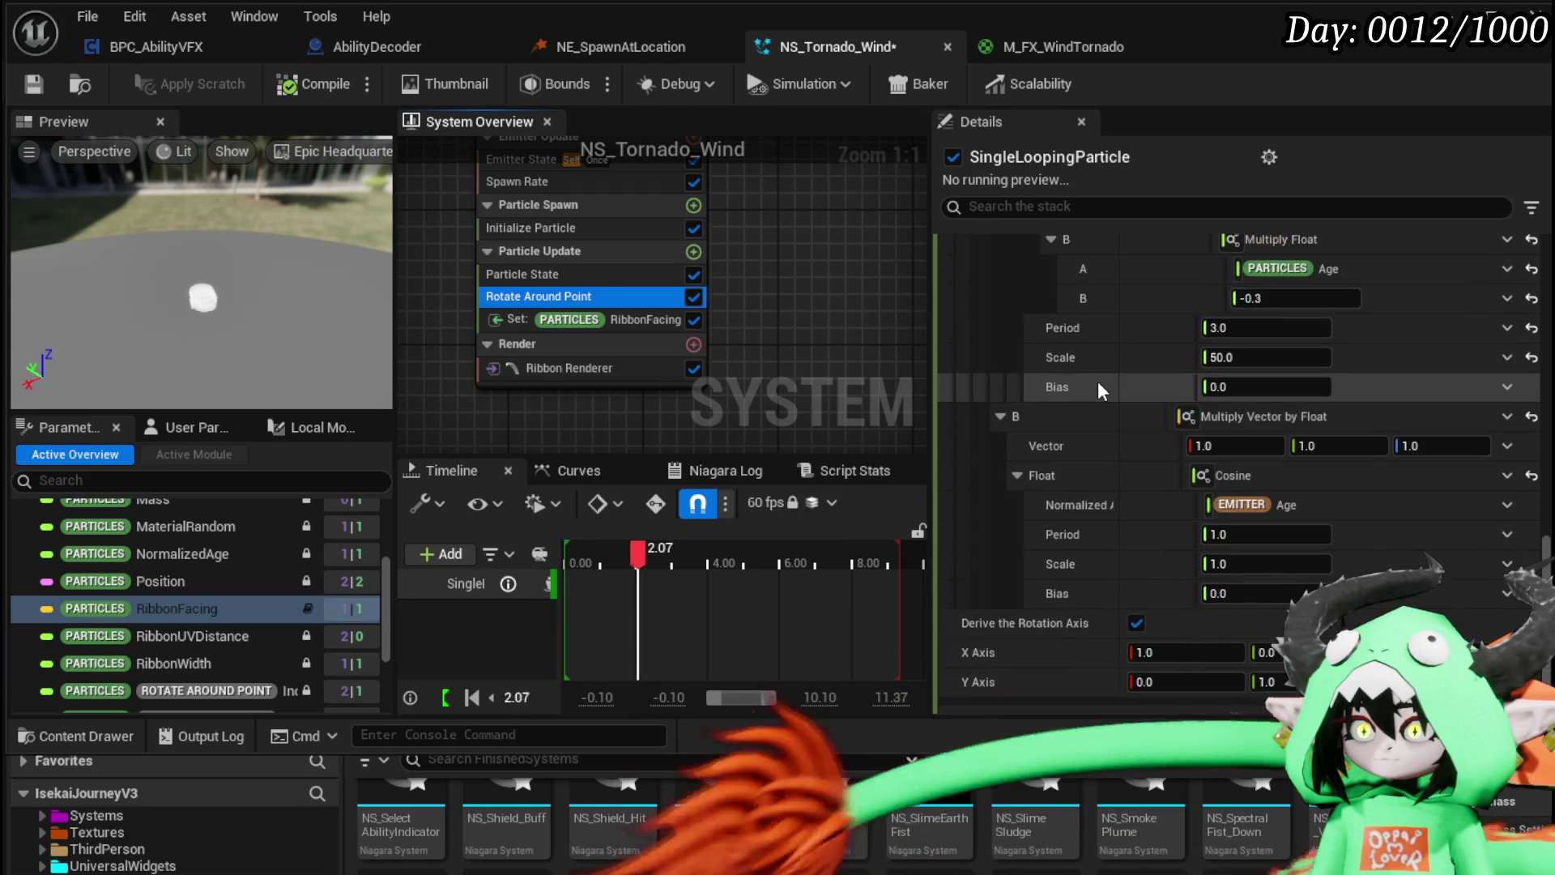
scroll(1432, 458, "up", 3)
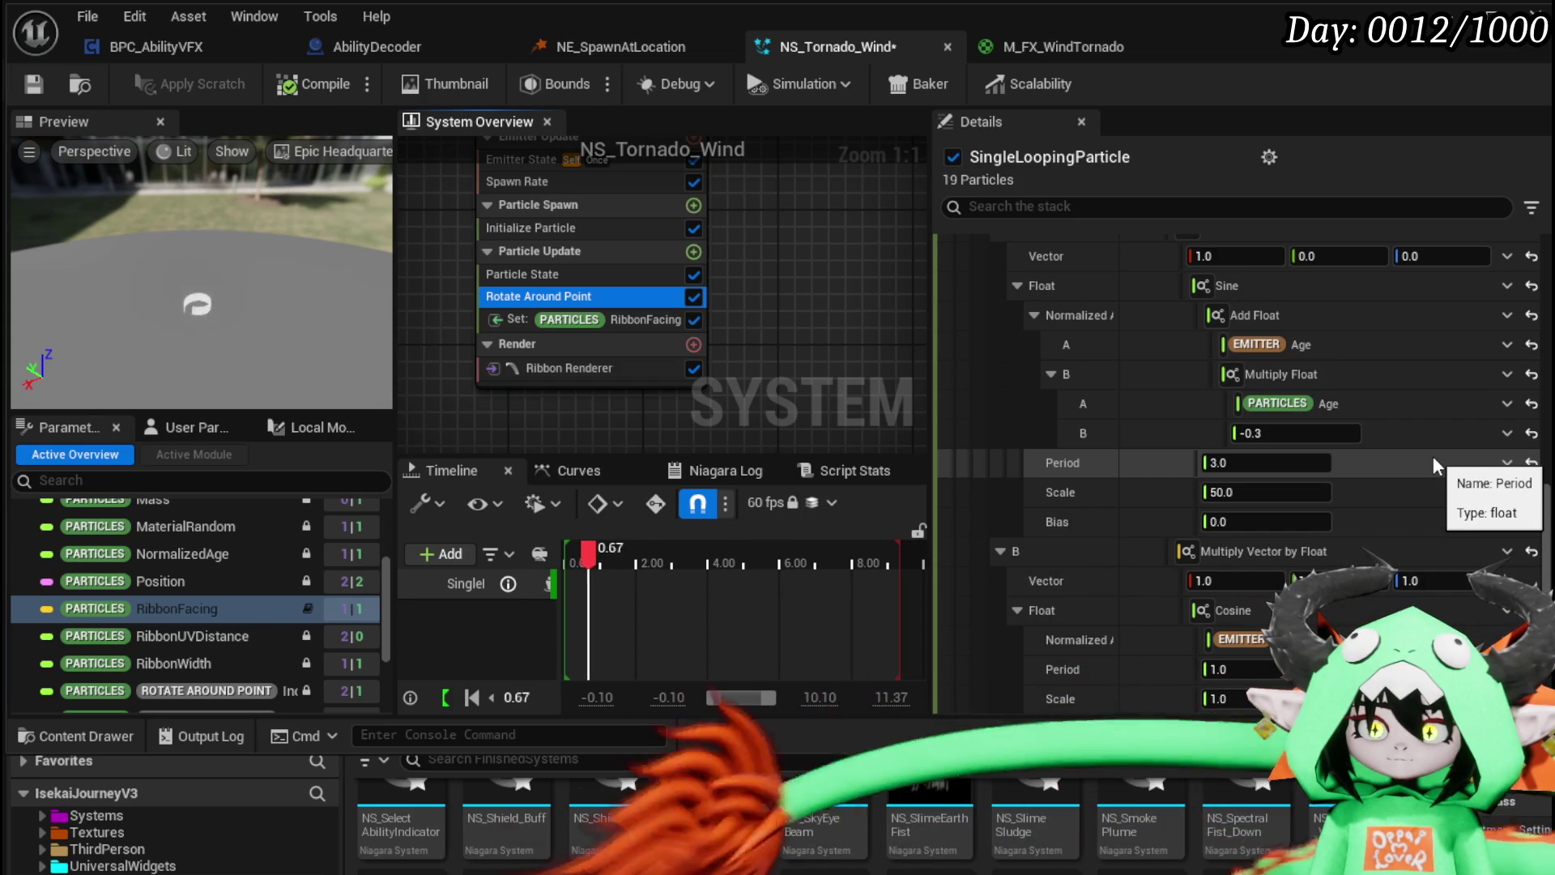
scroll(1432, 459, "down", 2)
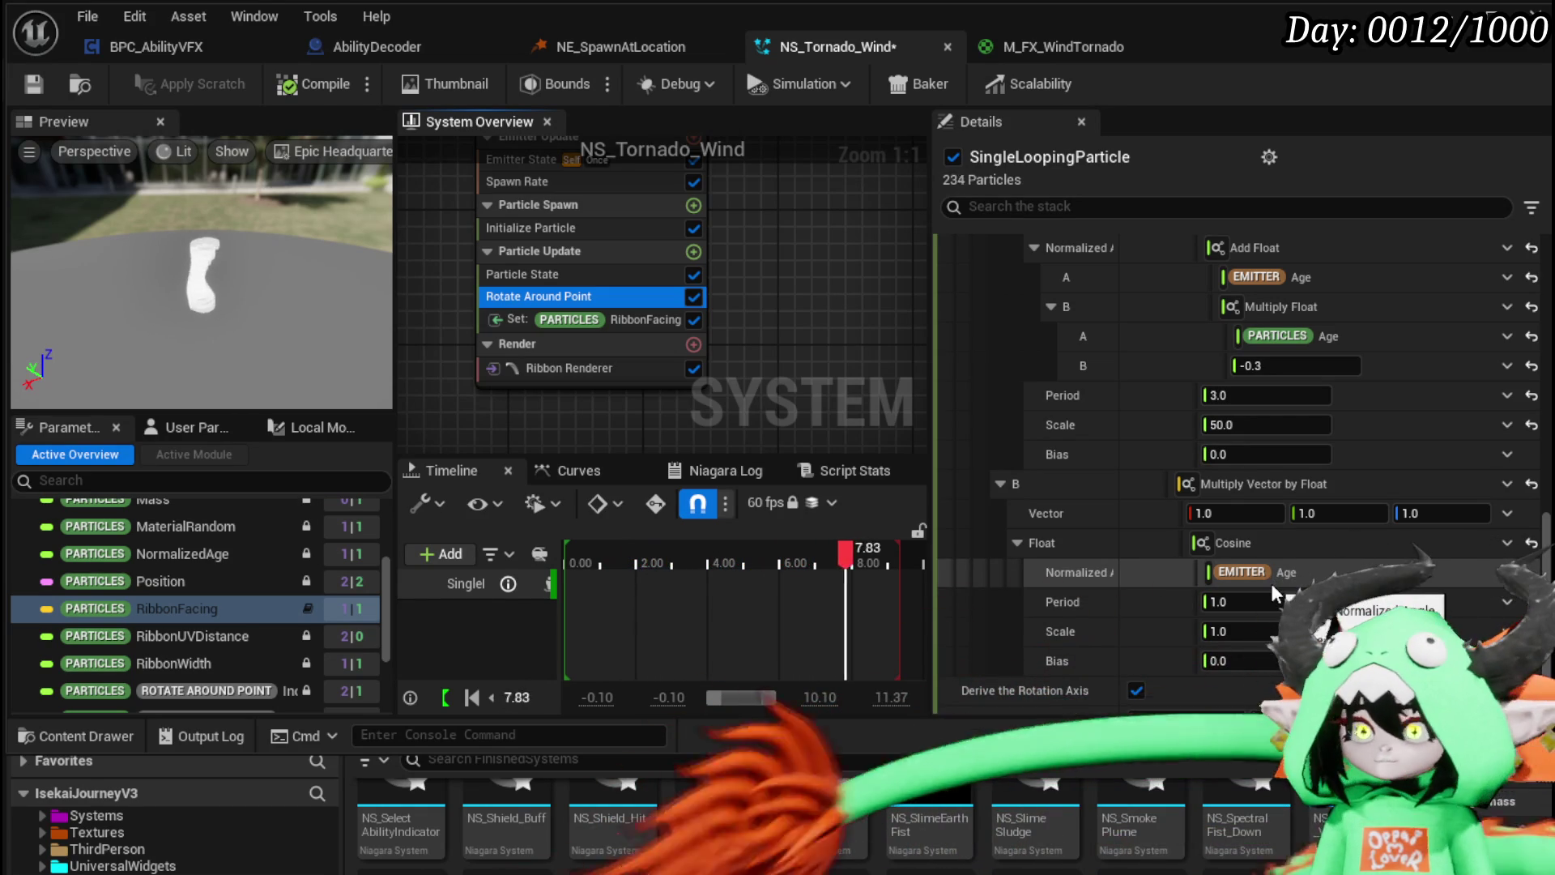
scroll(1427, 580, "down", 2)
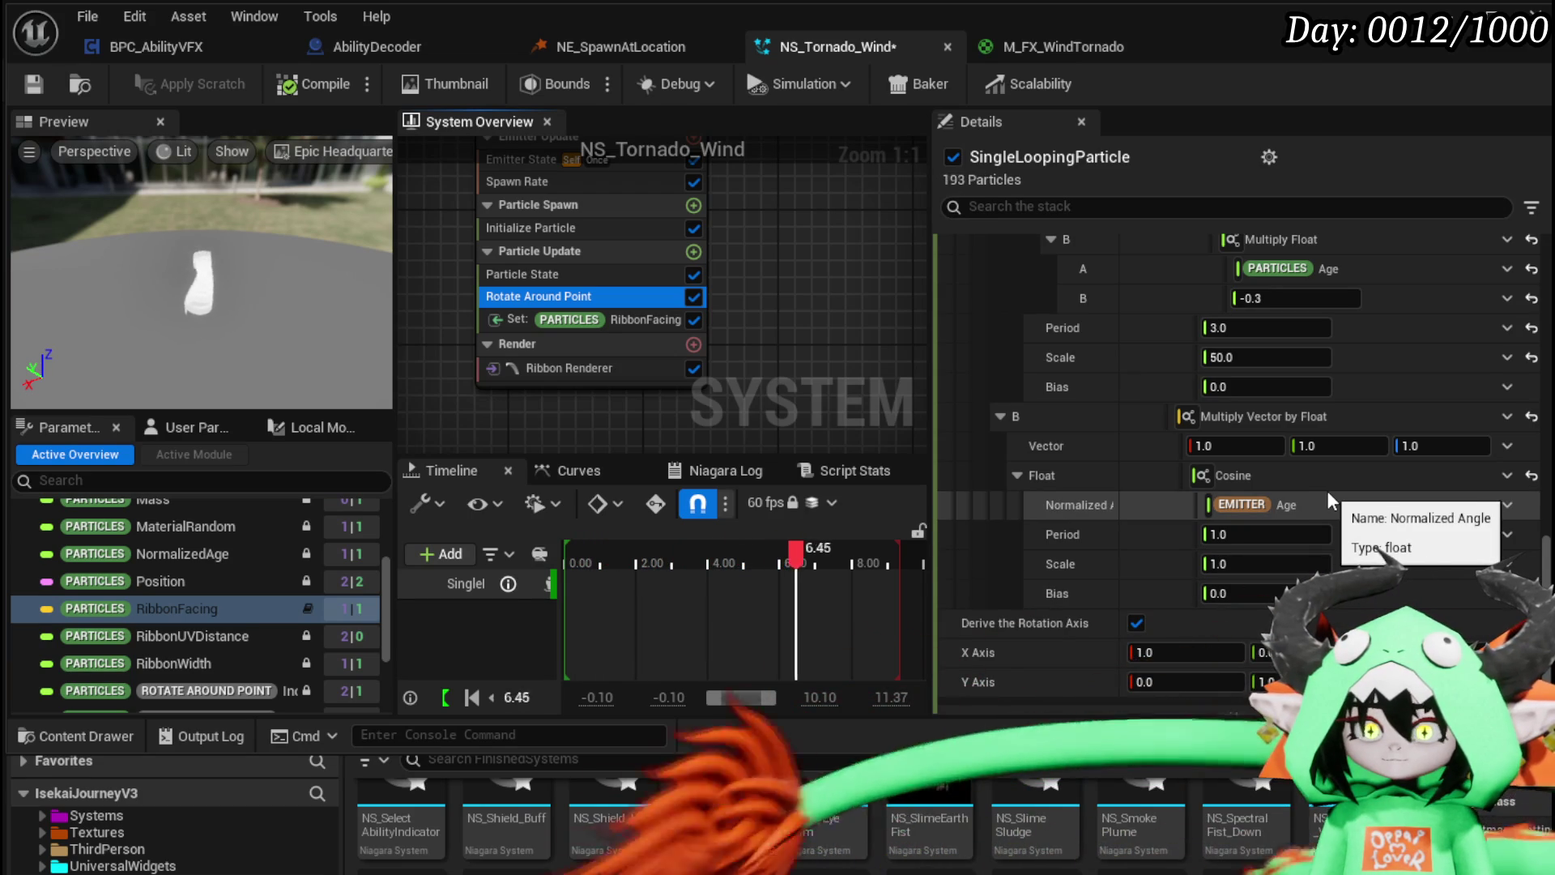
left_click(1507, 506)
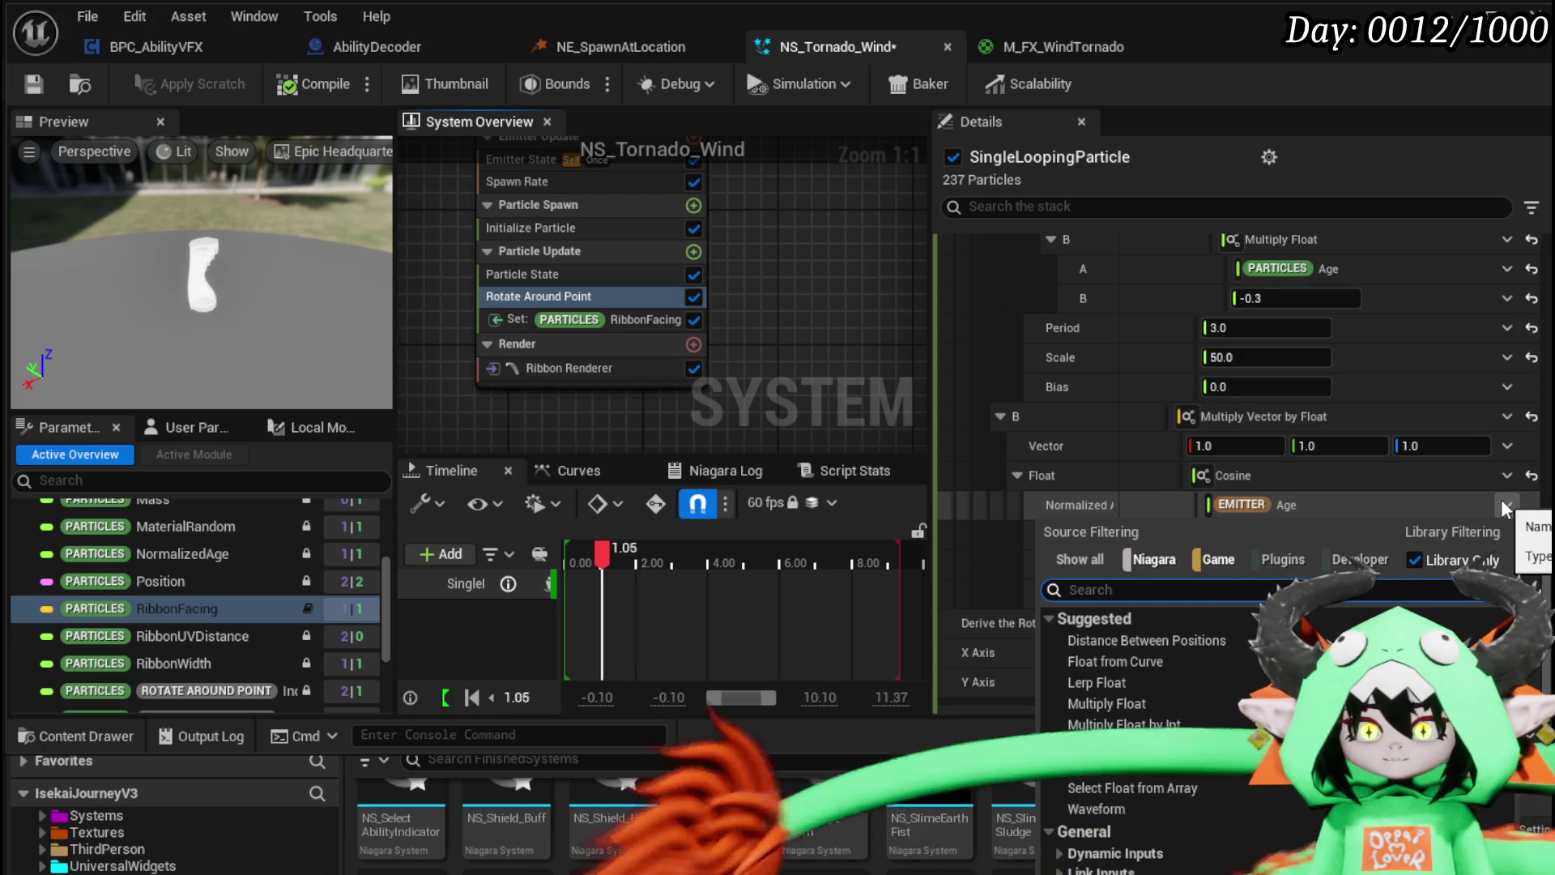
Step: Set the Cosine's Normalized Angle to a Multiply Float, then change it to an Add Float
type("mul")
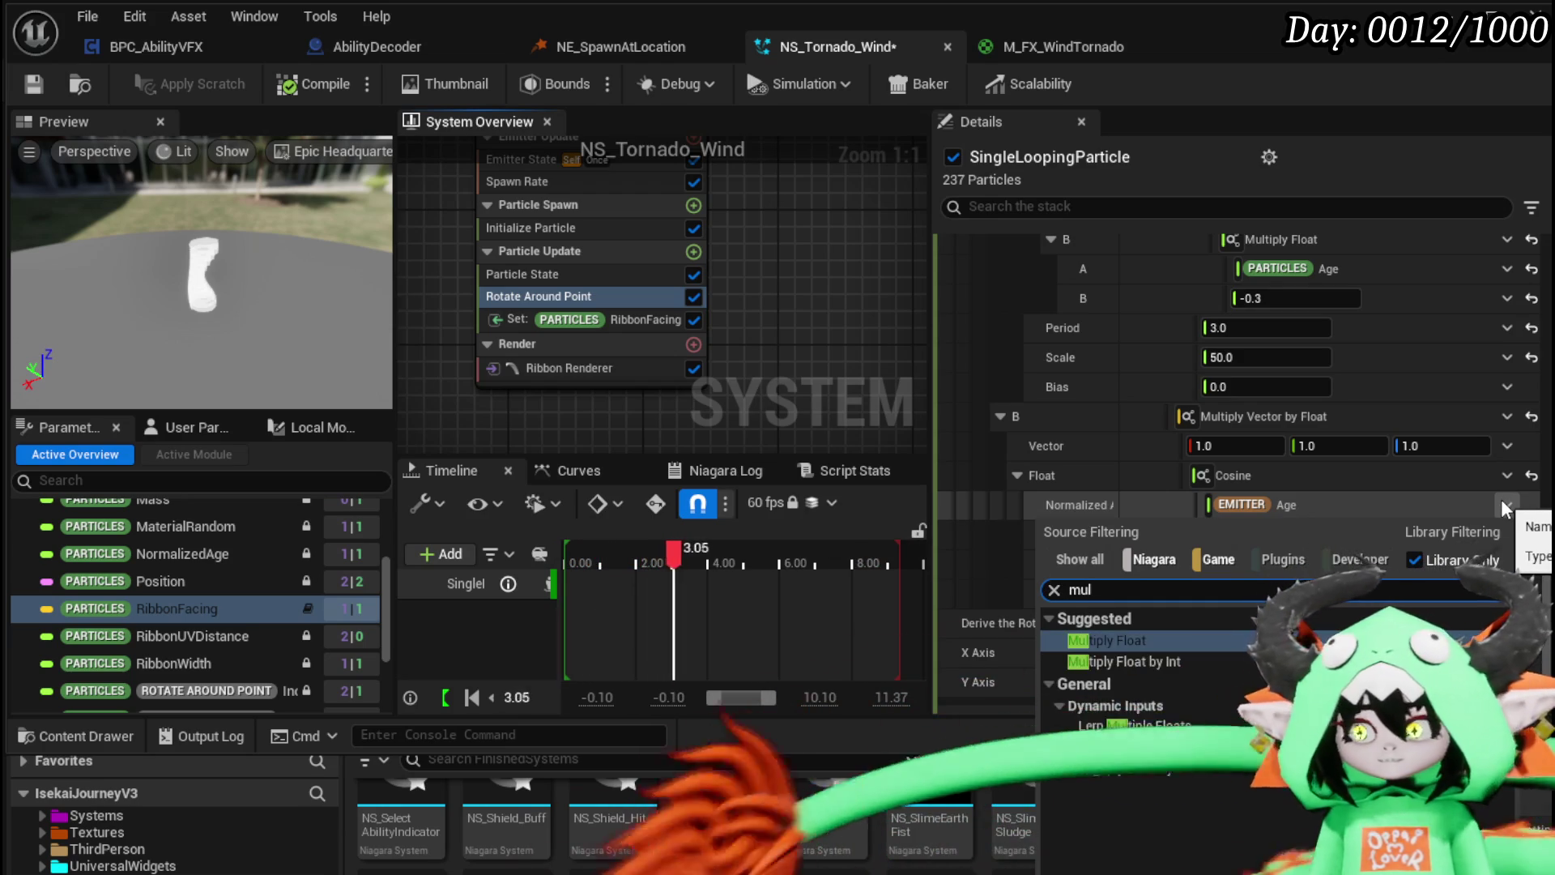
left_click(1144, 639)
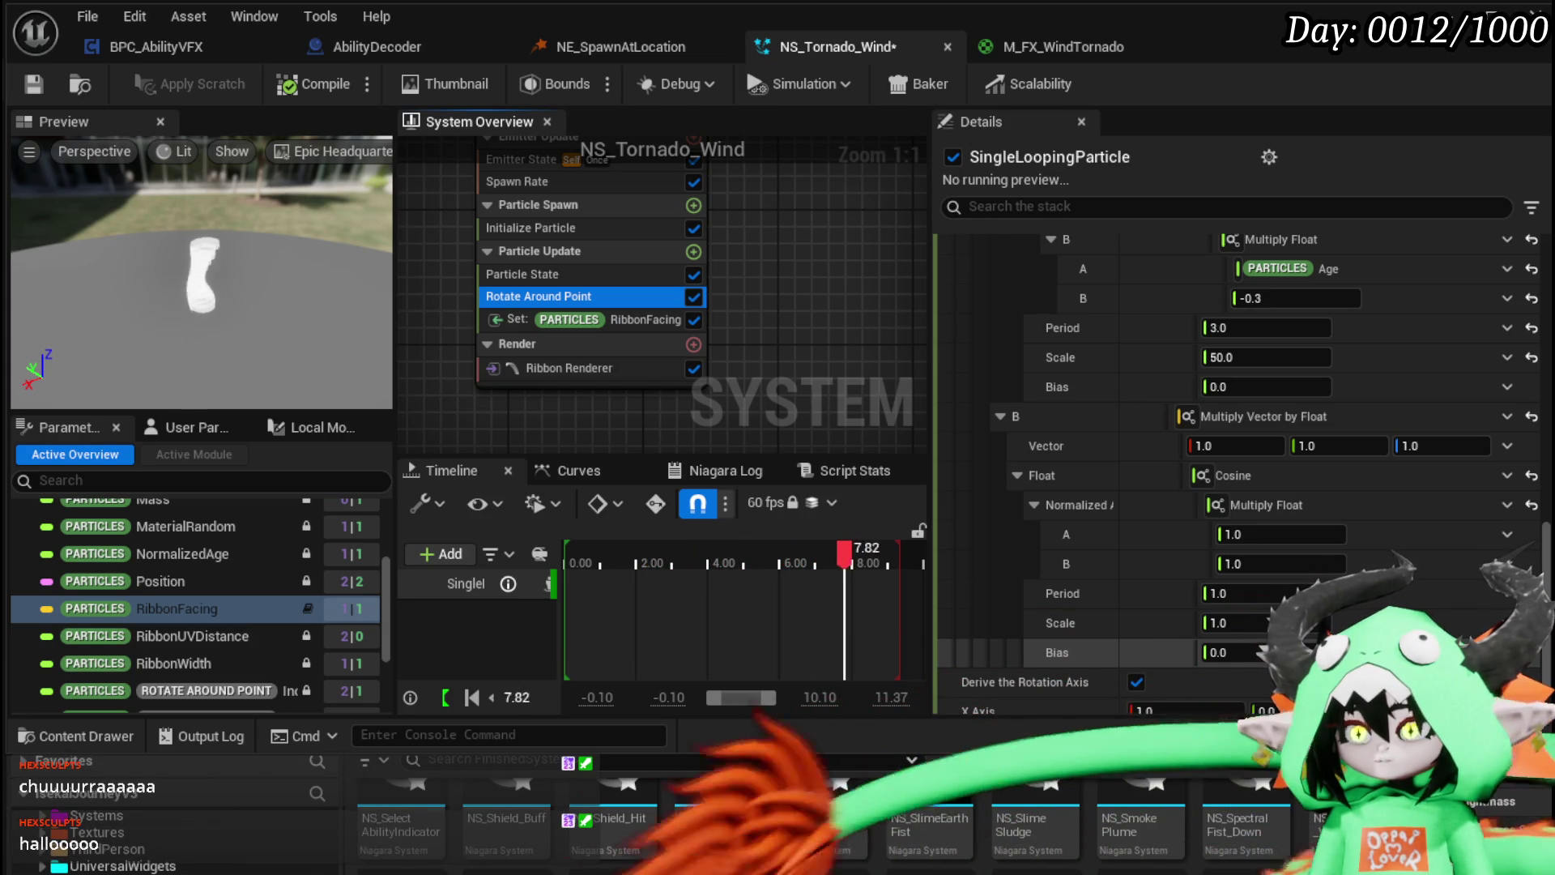
left_click(1504, 507)
type("add")
left_click(1210, 634)
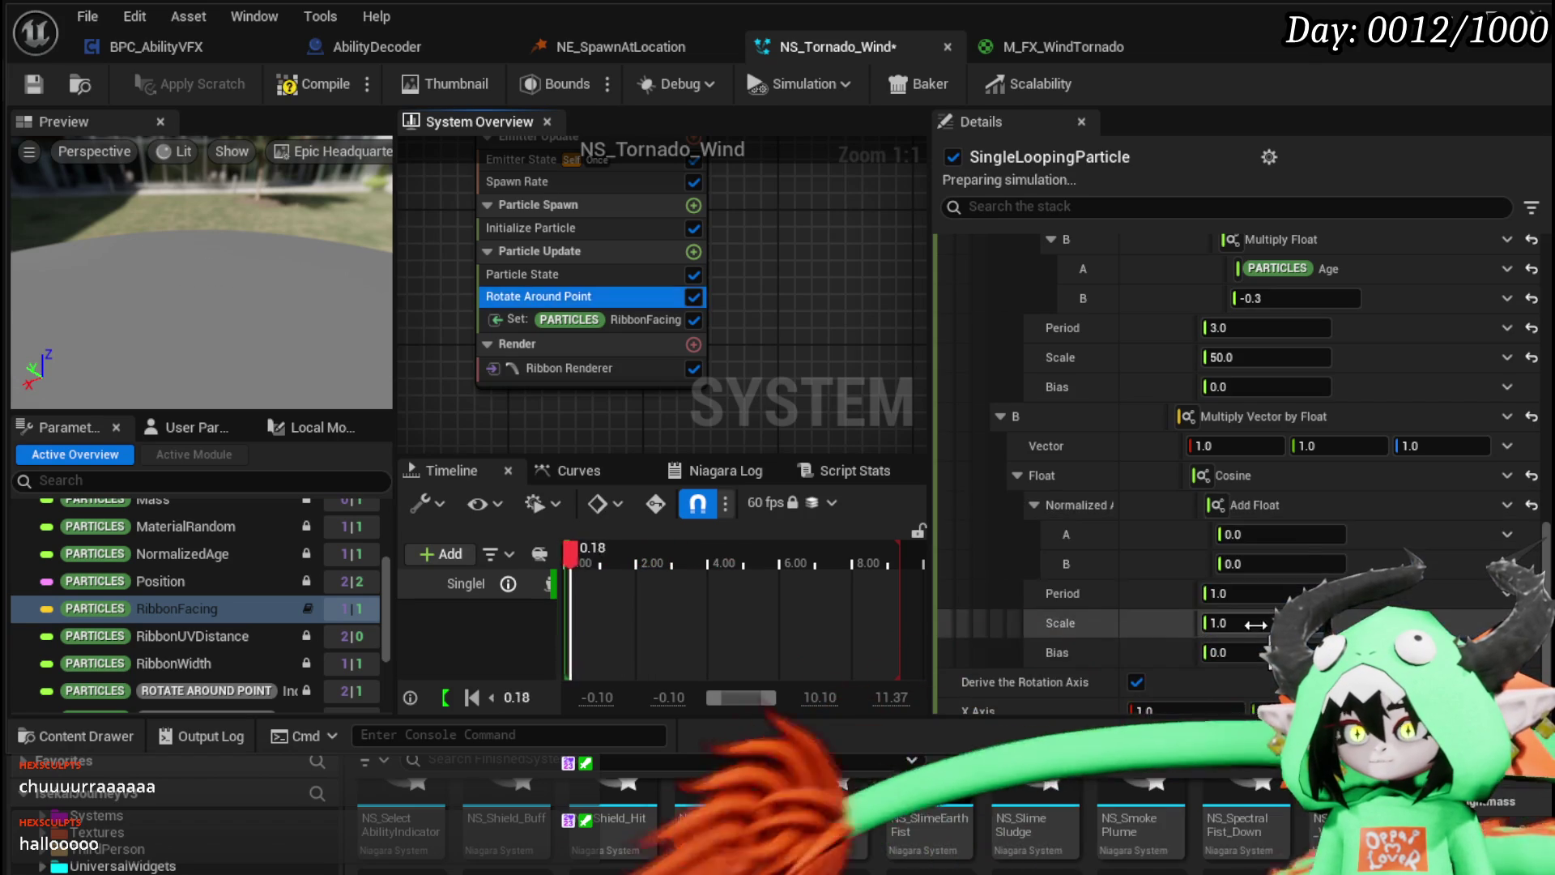
Step: Feed EMITTER Age into the Add Float's A and set B to -0.325
left_click(1507, 534)
type("age")
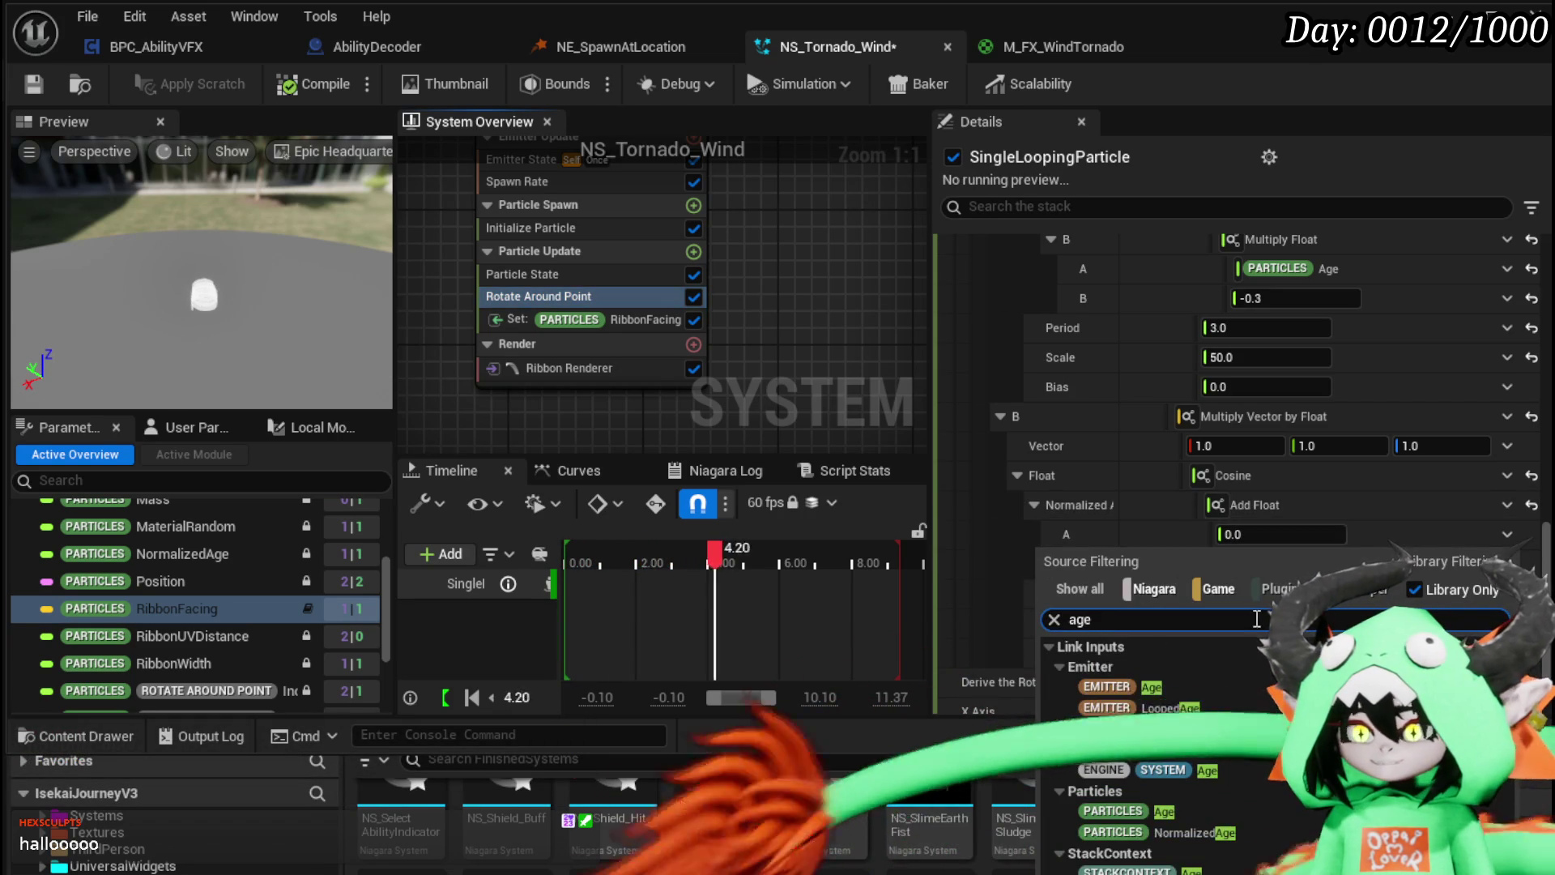
left_click(1171, 683)
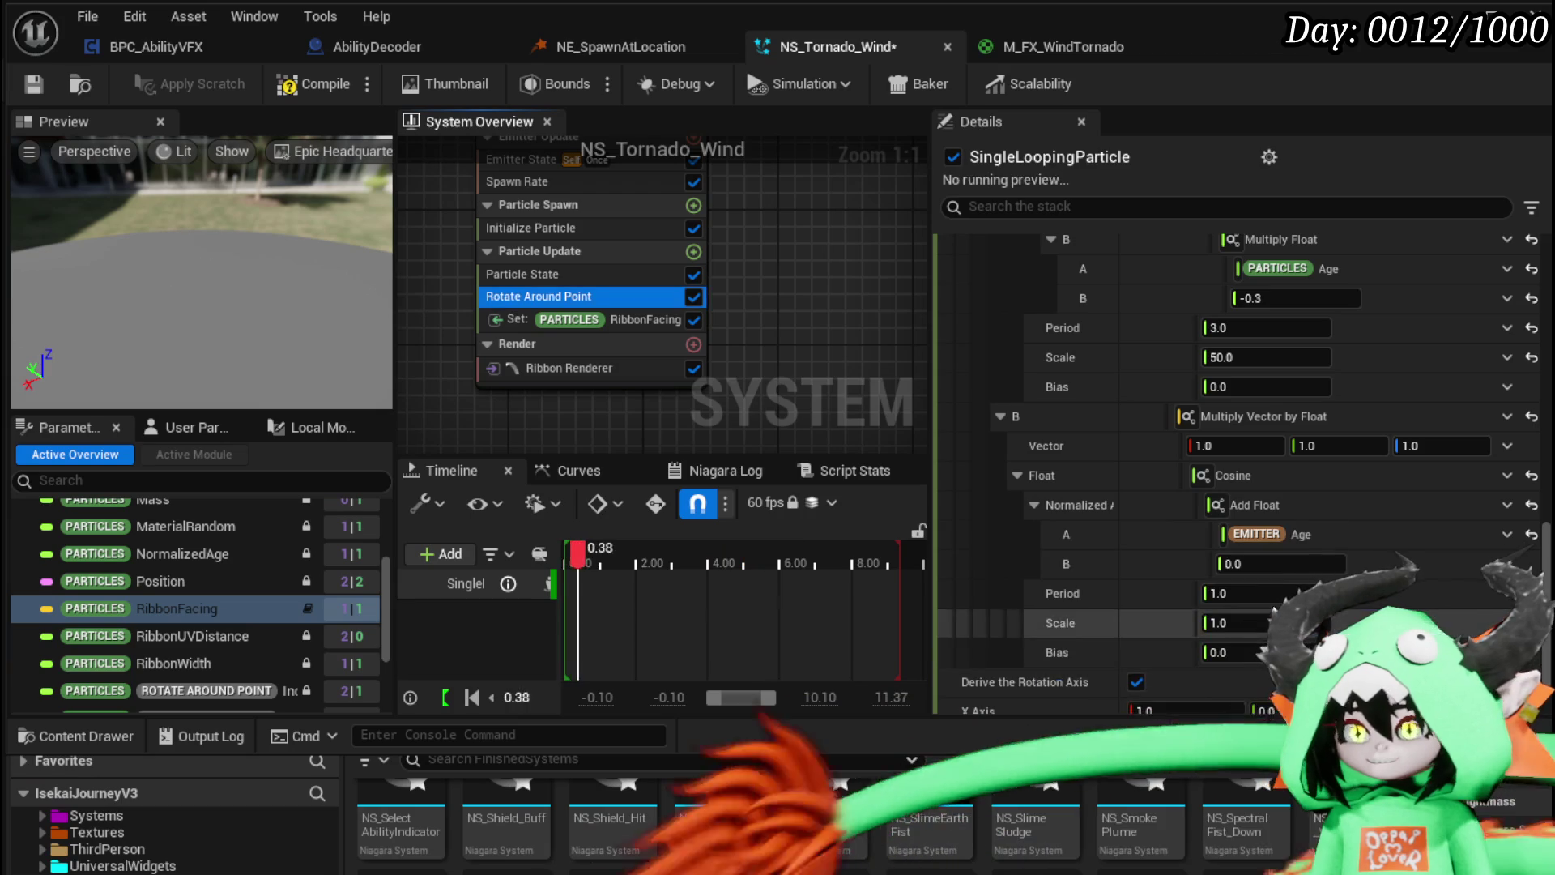
left_click(1265, 566)
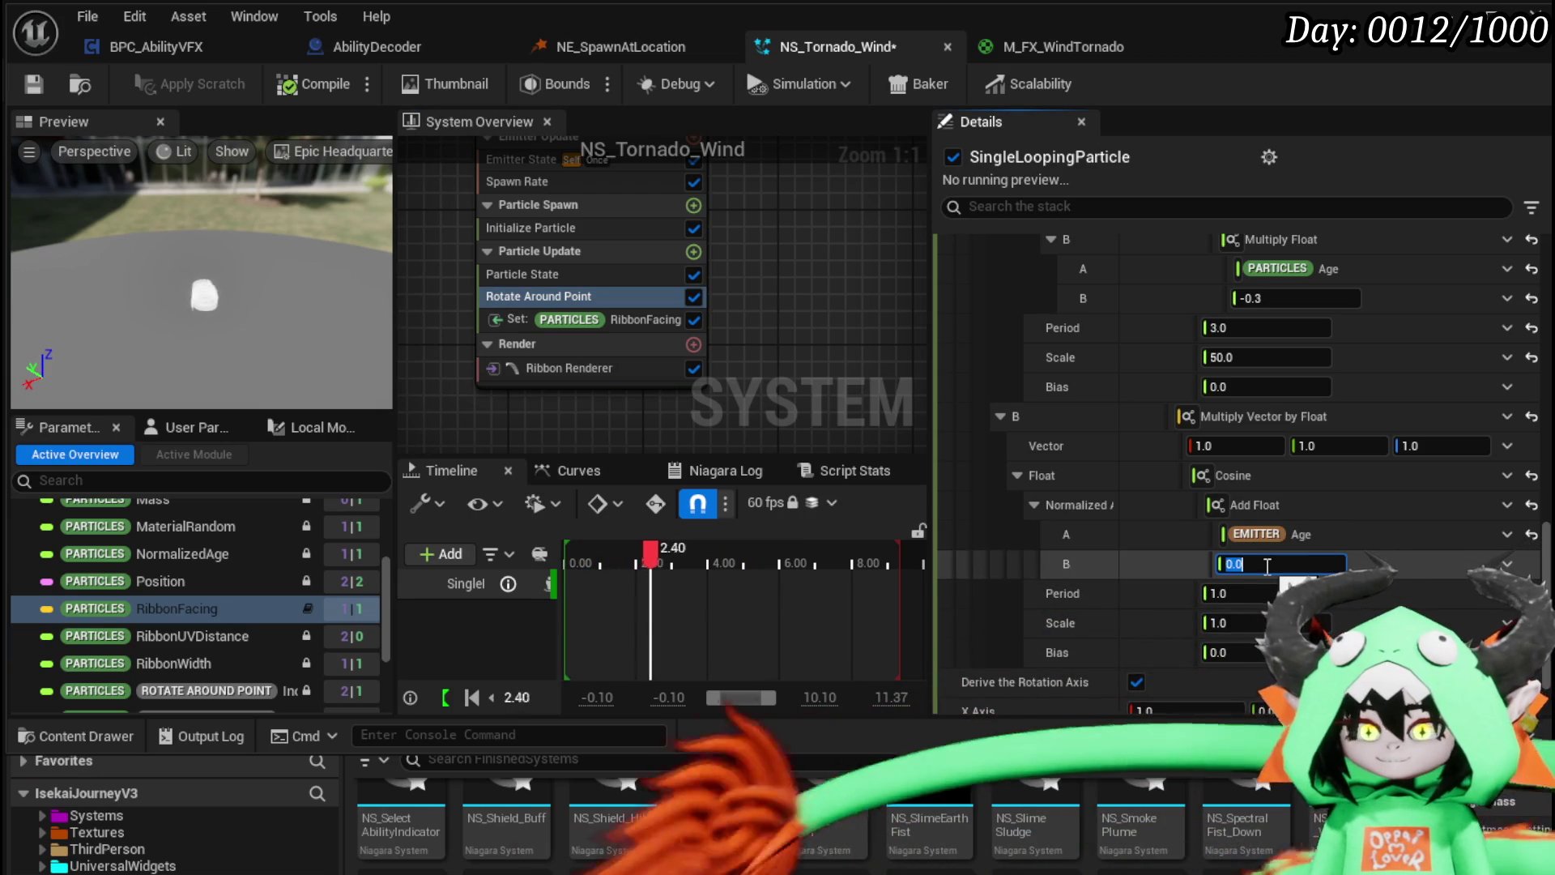
type("-0.32")
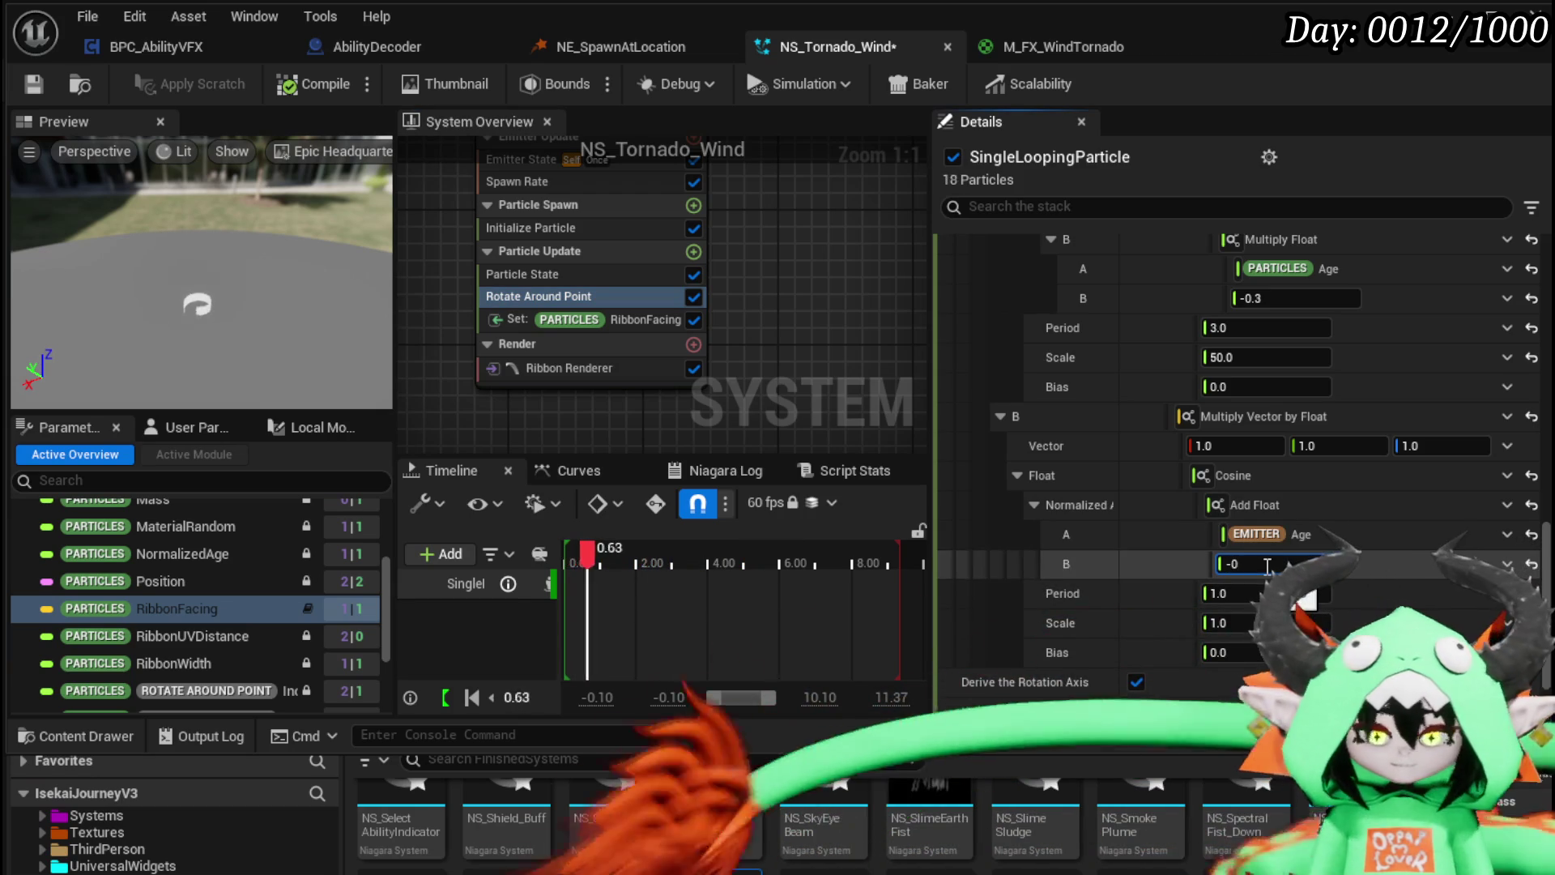
type("5")
key("Return")
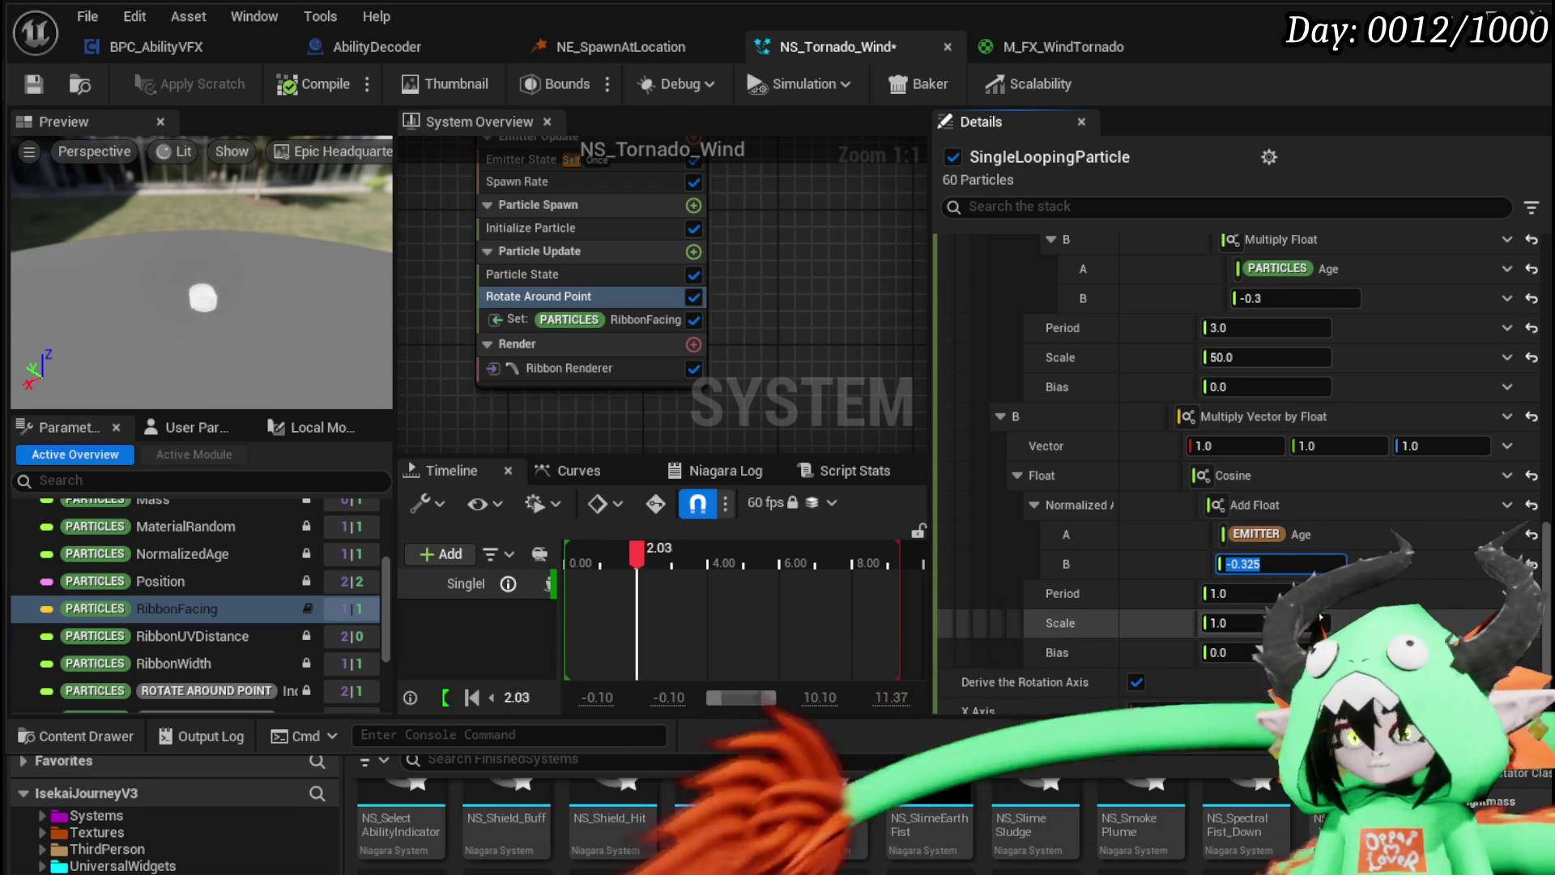
Step: Set the Cosine's Period to 3.25 and Scale to 55.0
left_click(1285, 591)
type("25")
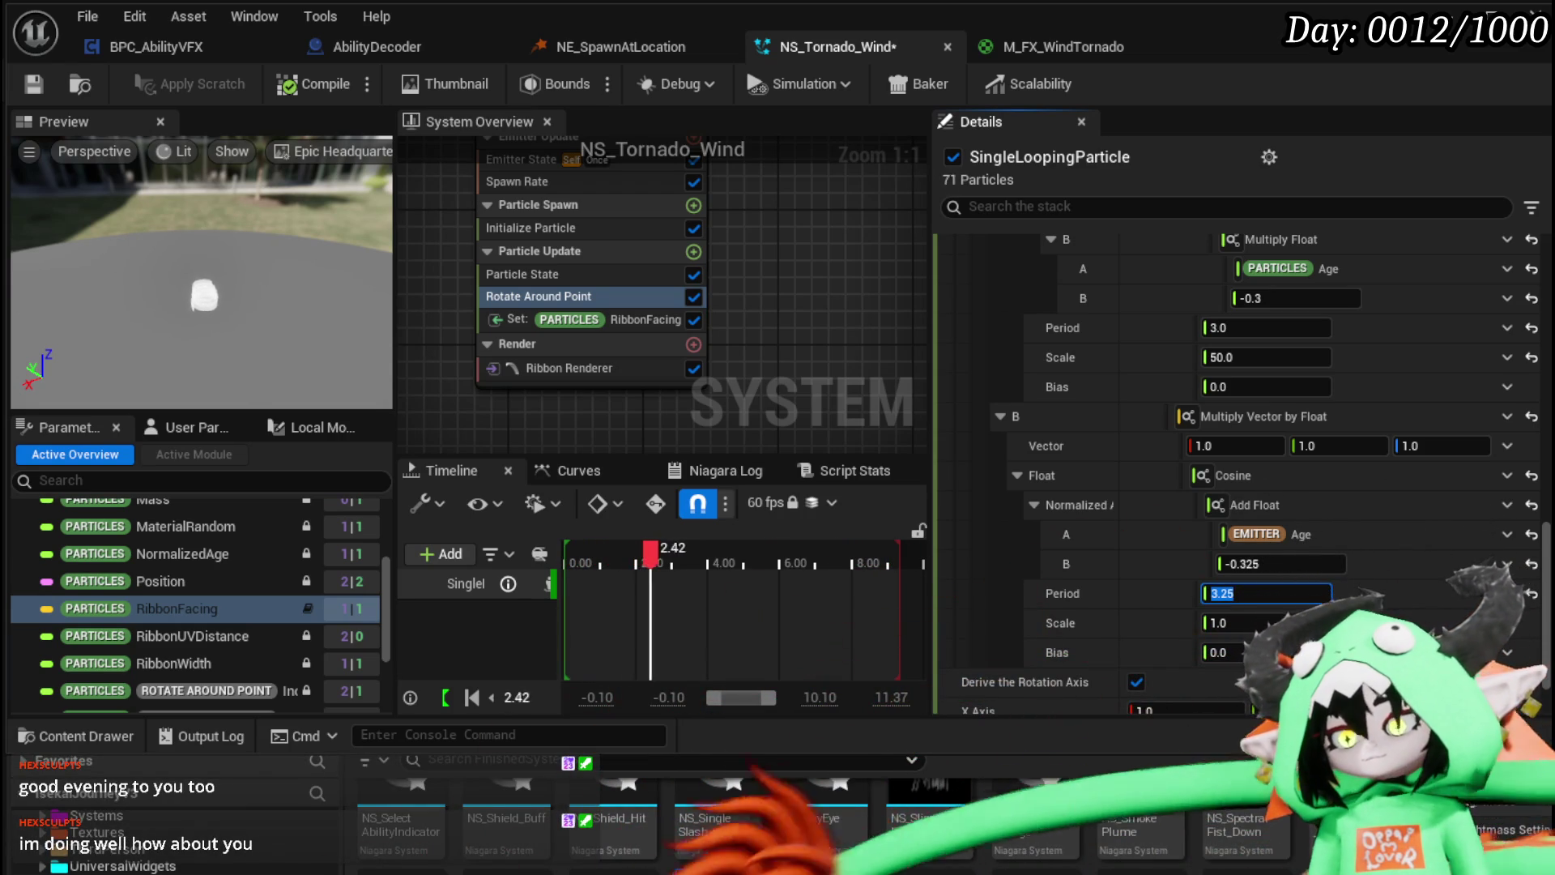
left_click(1256, 623)
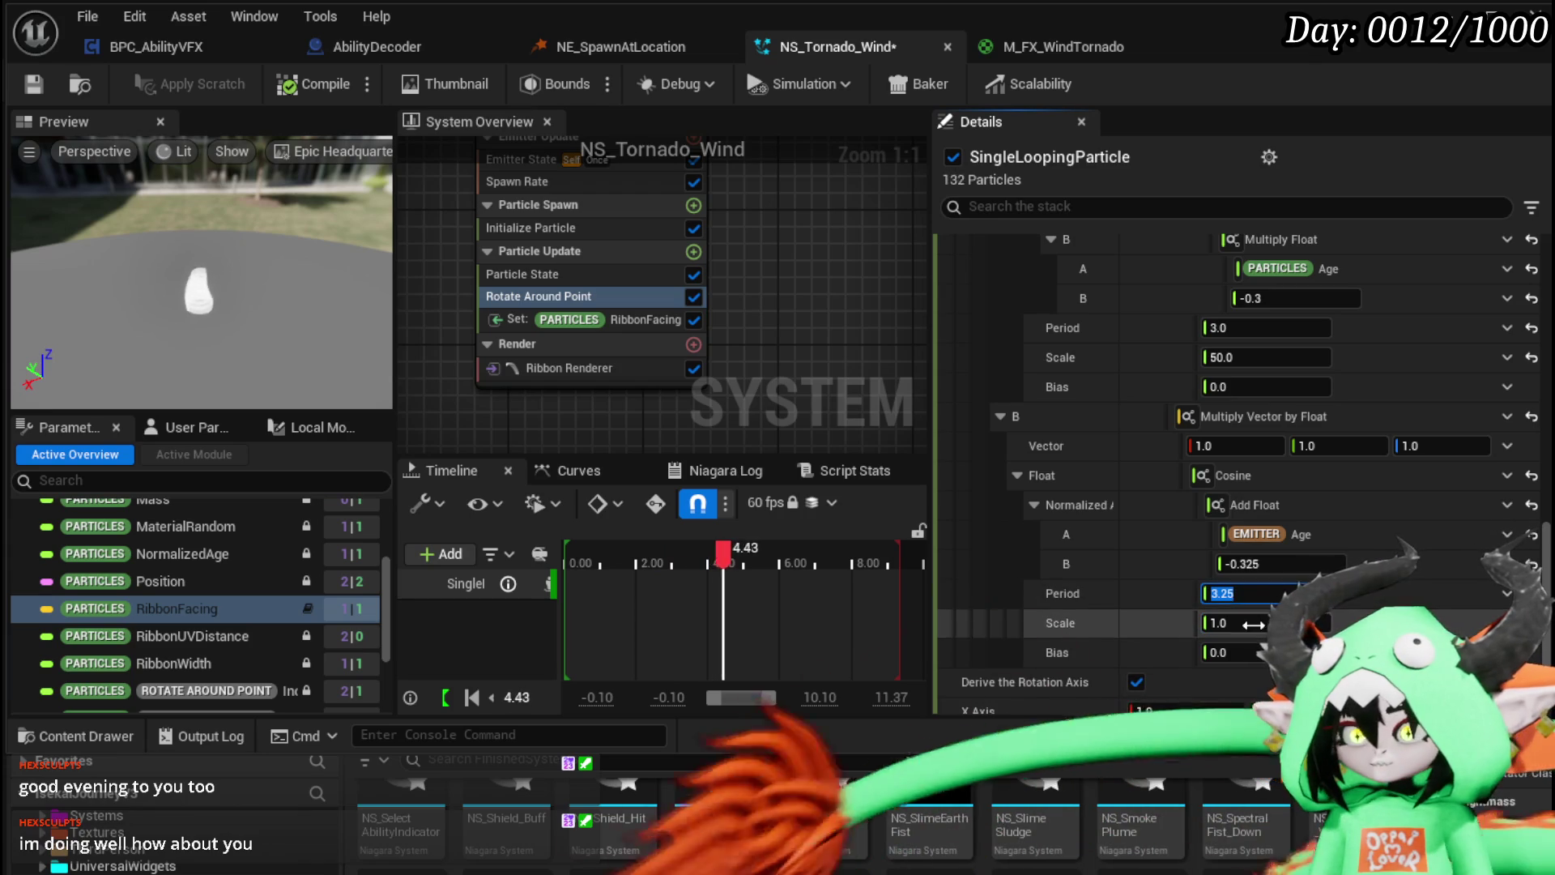
type("55")
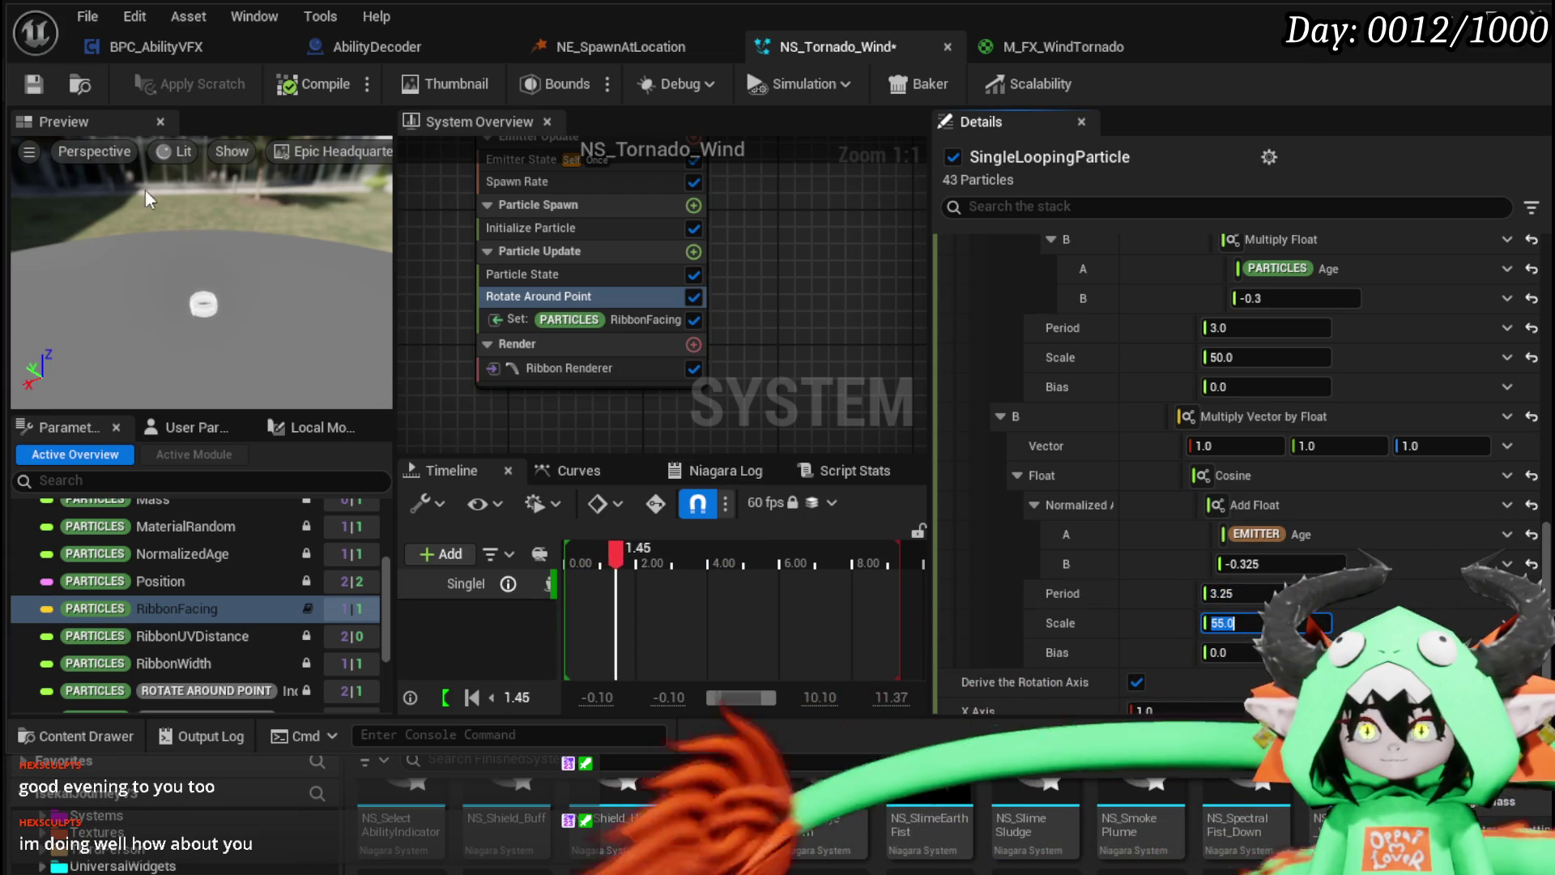
Step: Save NS_Tornado_Wind and switch to the M_FX_WindTornado material
left_click(33, 84)
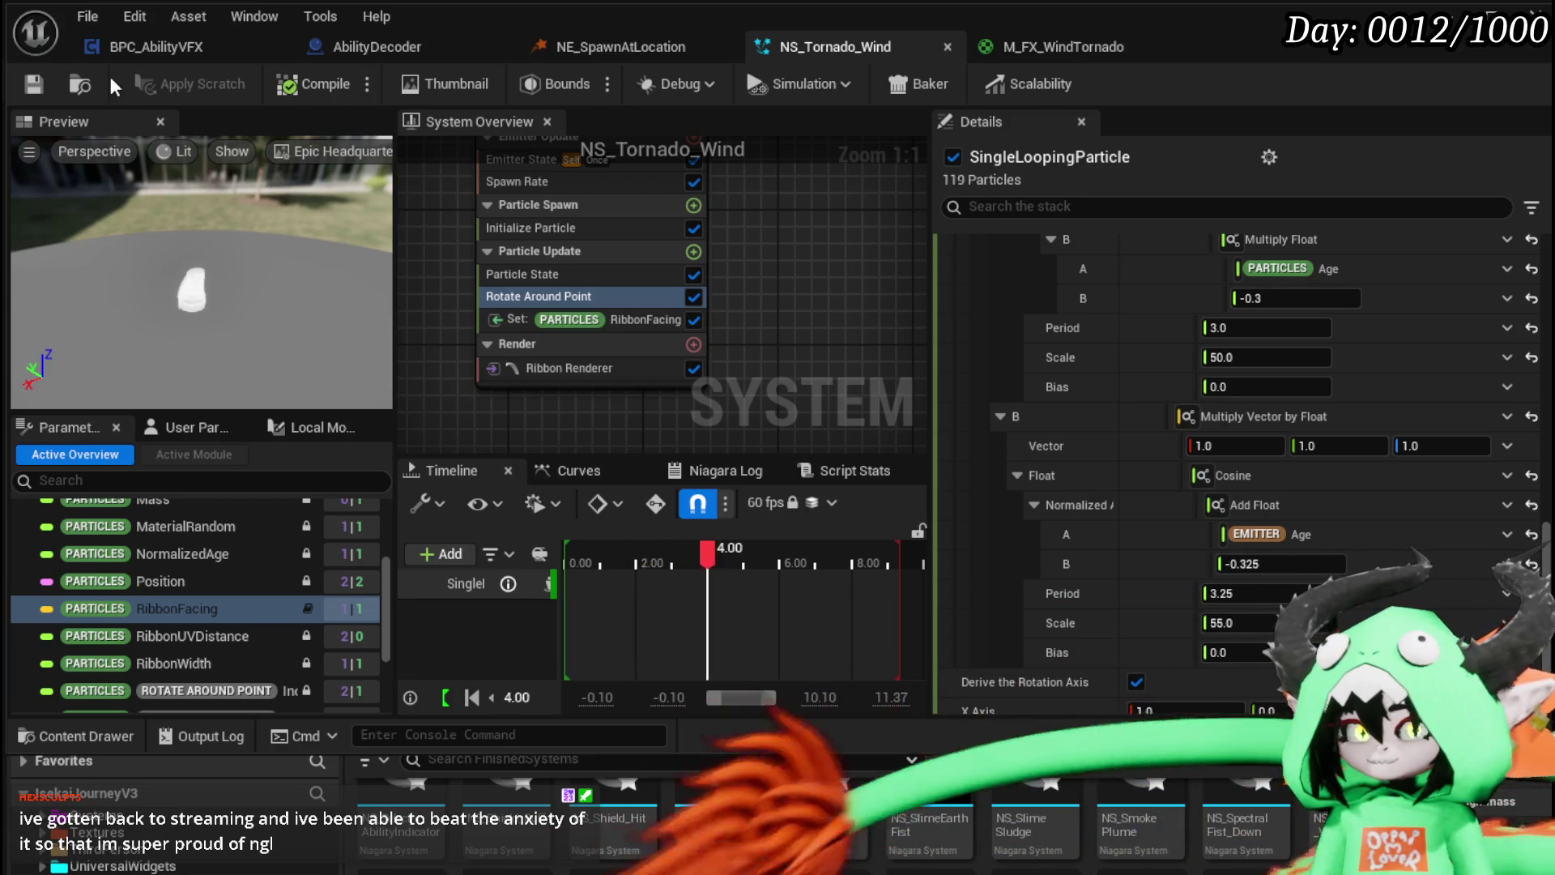
left_click(30, 81)
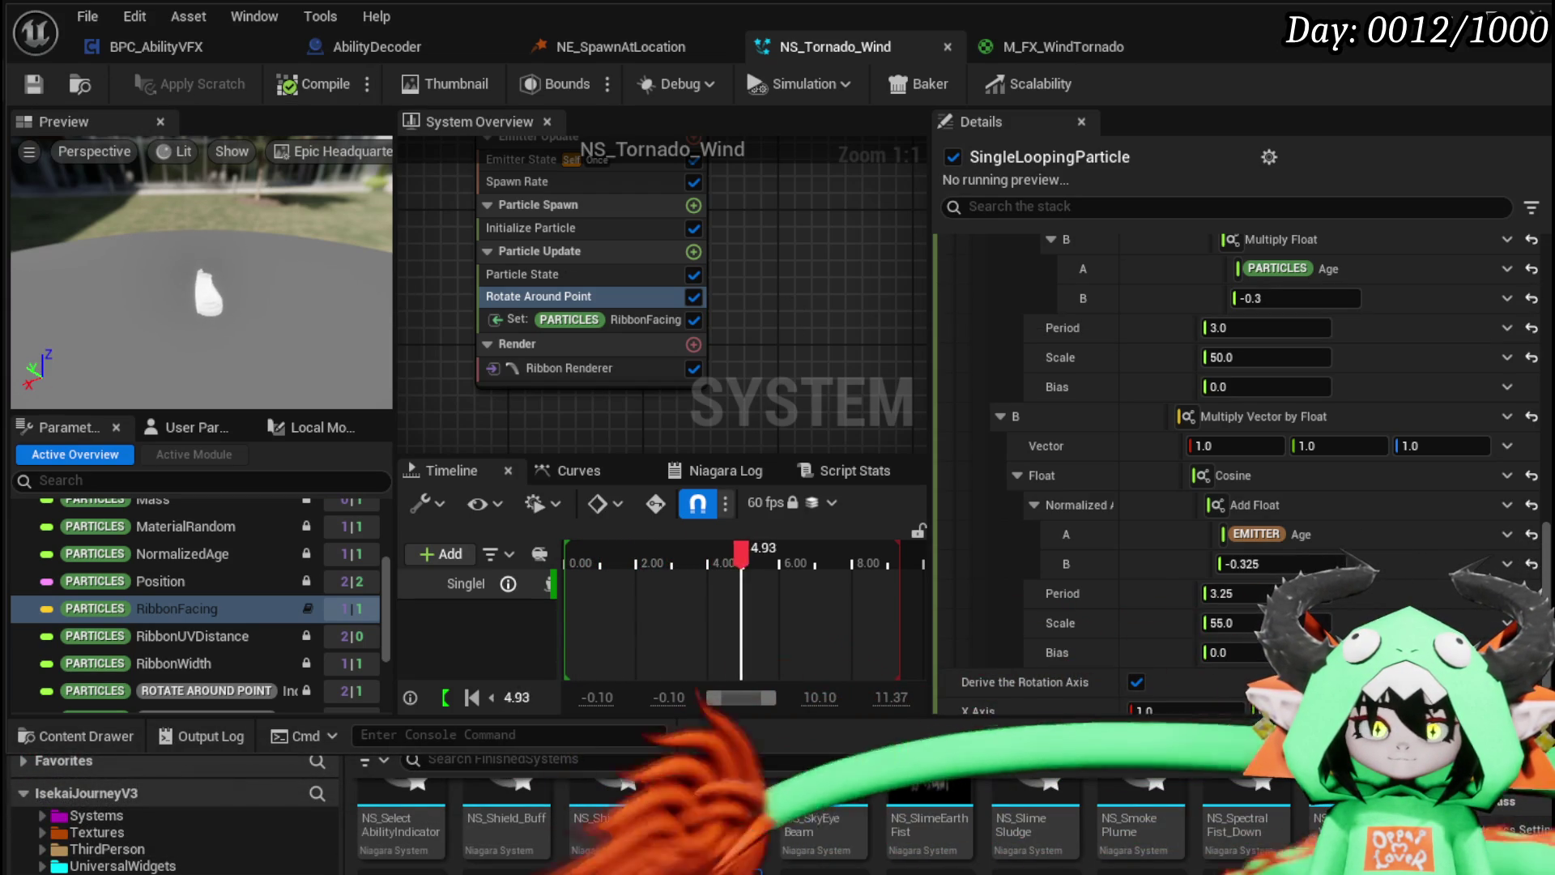
left_click(1024, 40)
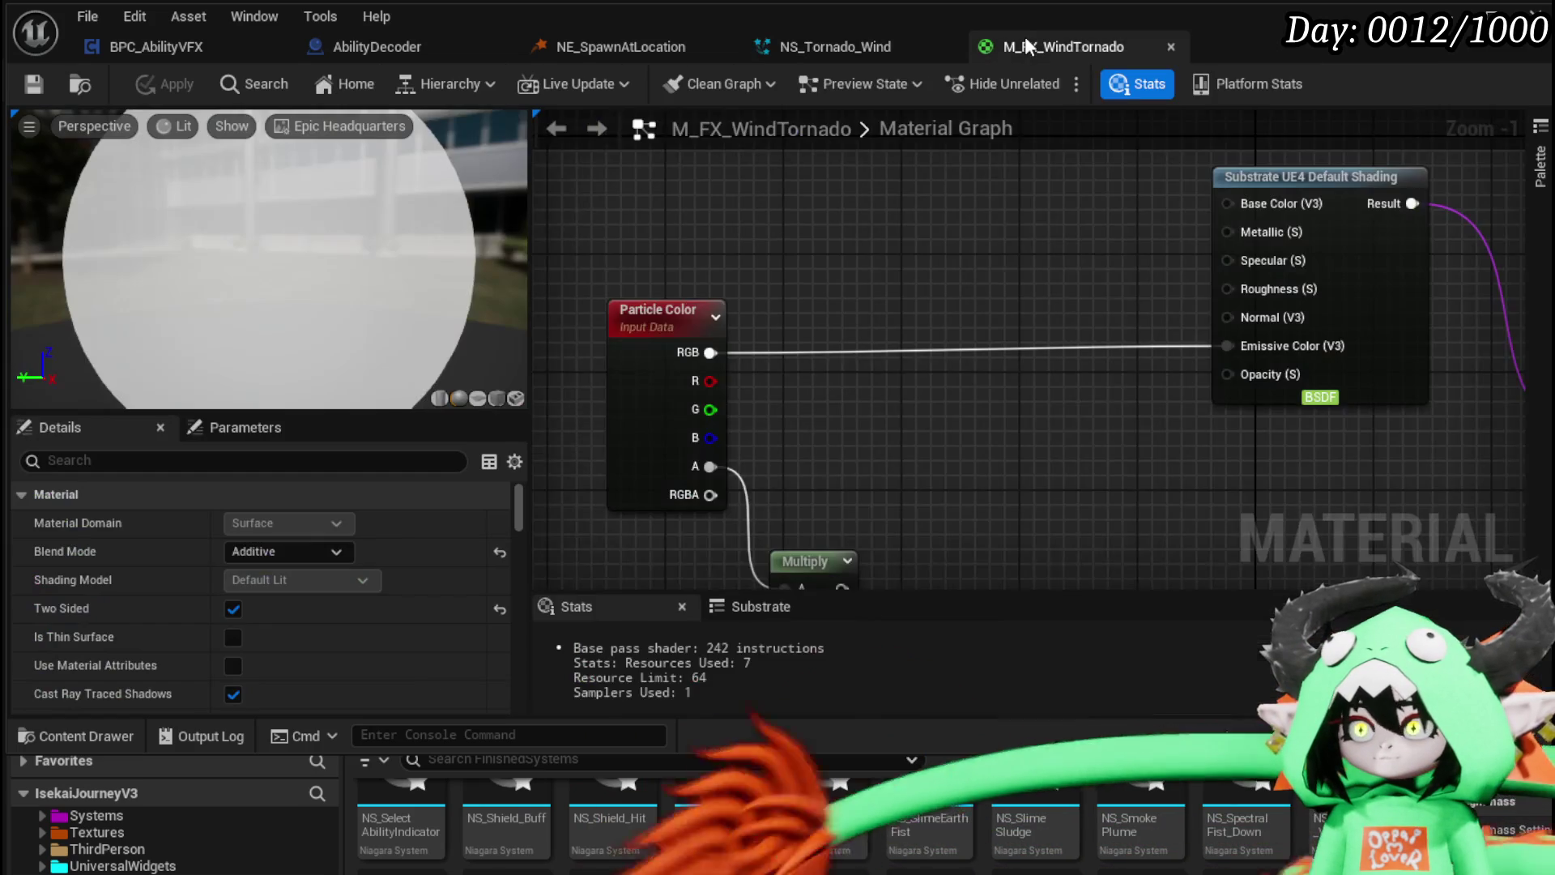
Step: Shift the TexCoord, Append, Add and Multiply node chain down and to the right
scroll(867, 426, "down", 5)
left_click_drag(956, 458, 1310, 392)
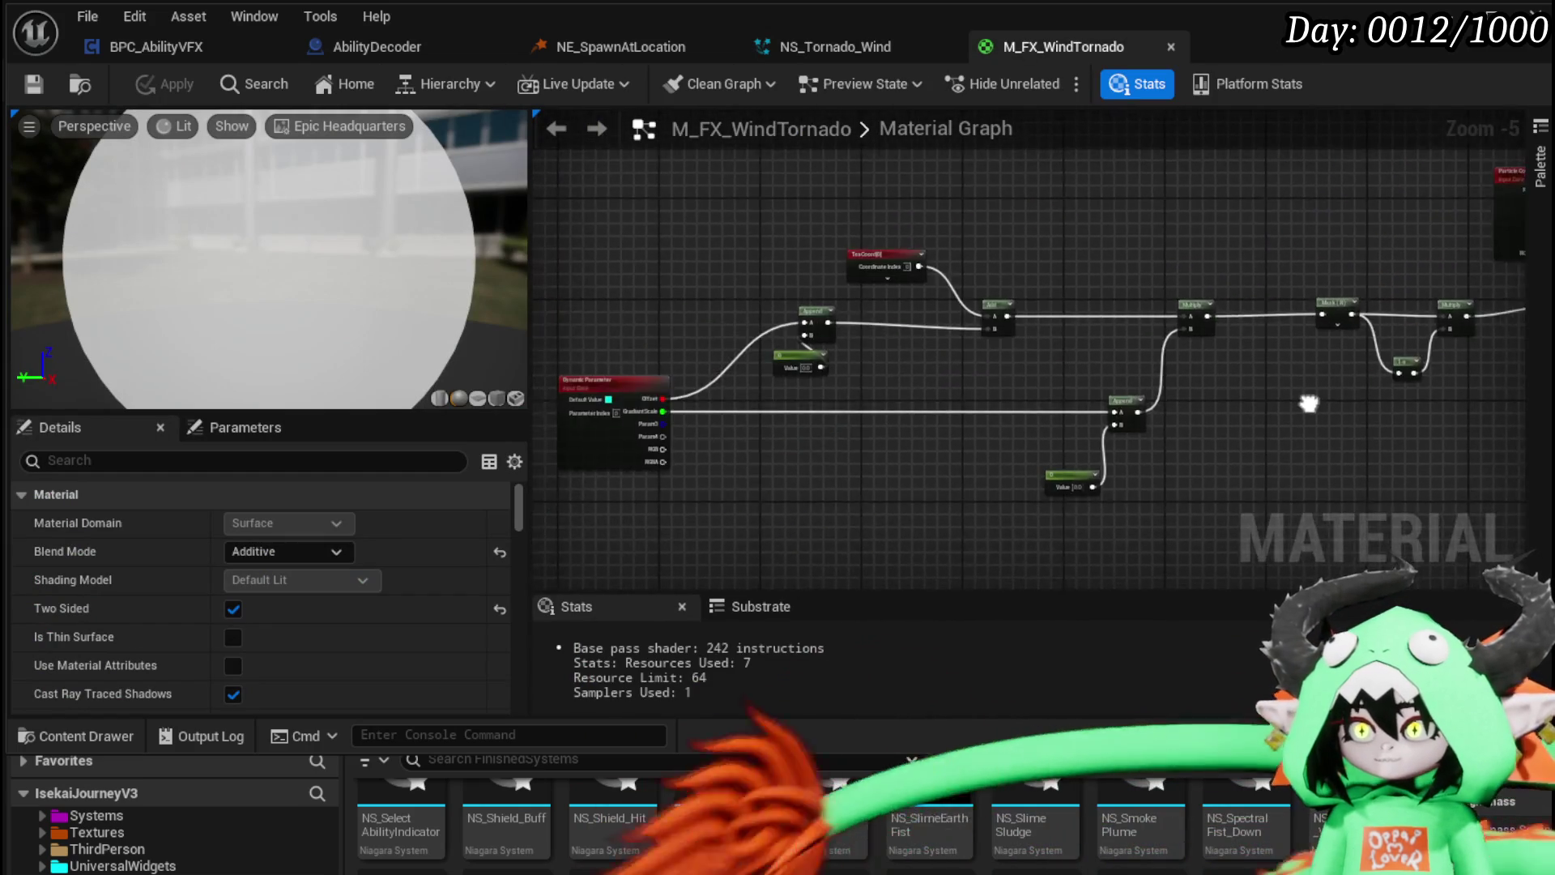
left_click_drag(827, 422, 844, 352)
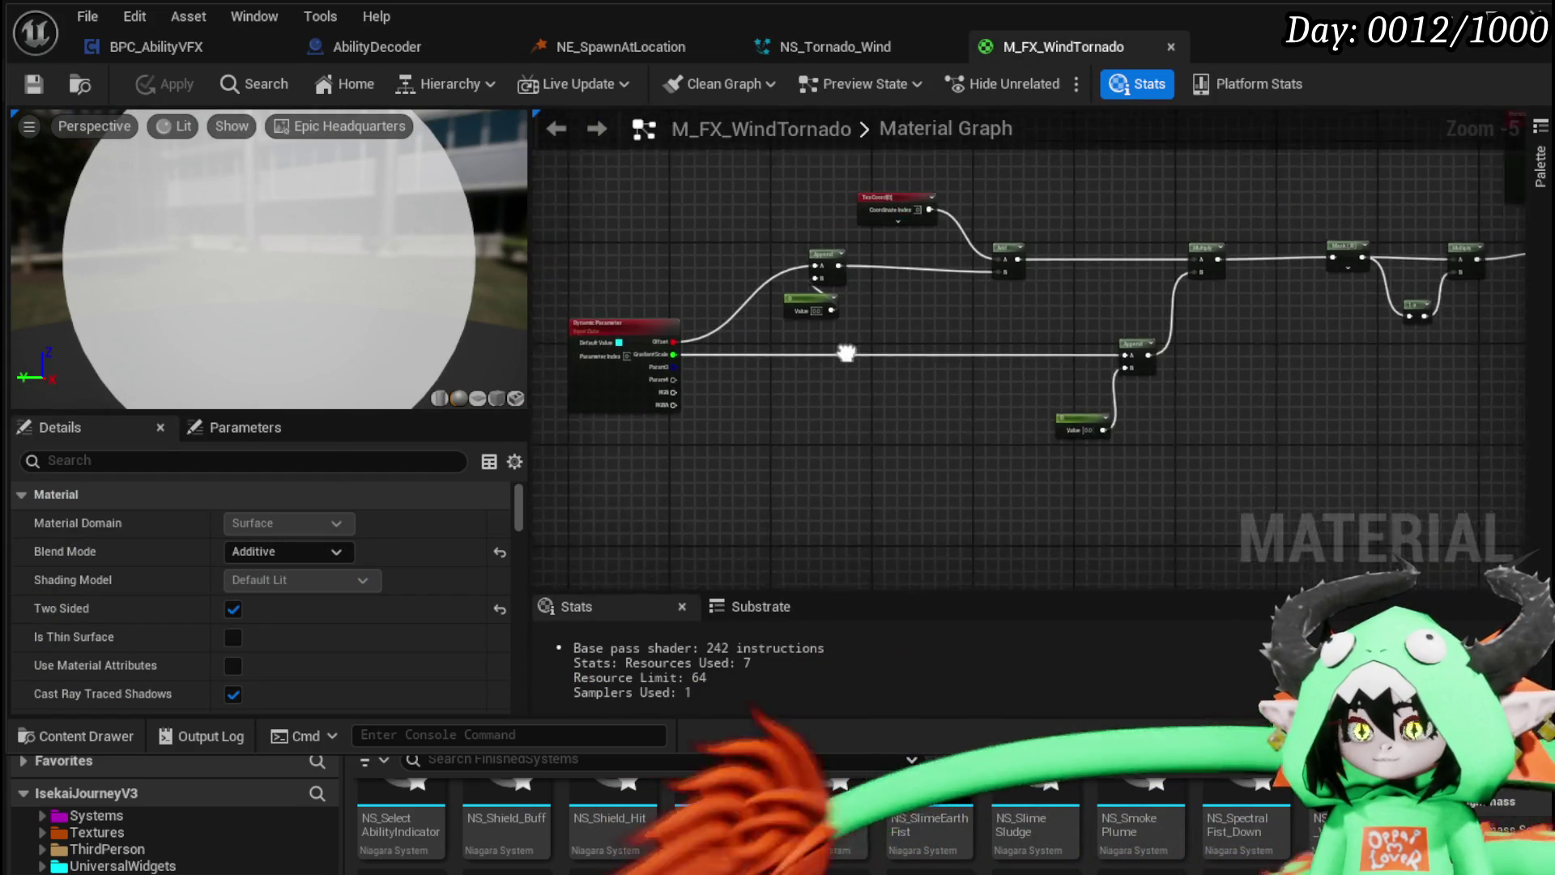
scroll(892, 357, "down", 2)
left_click_drag(753, 443, 712, 445)
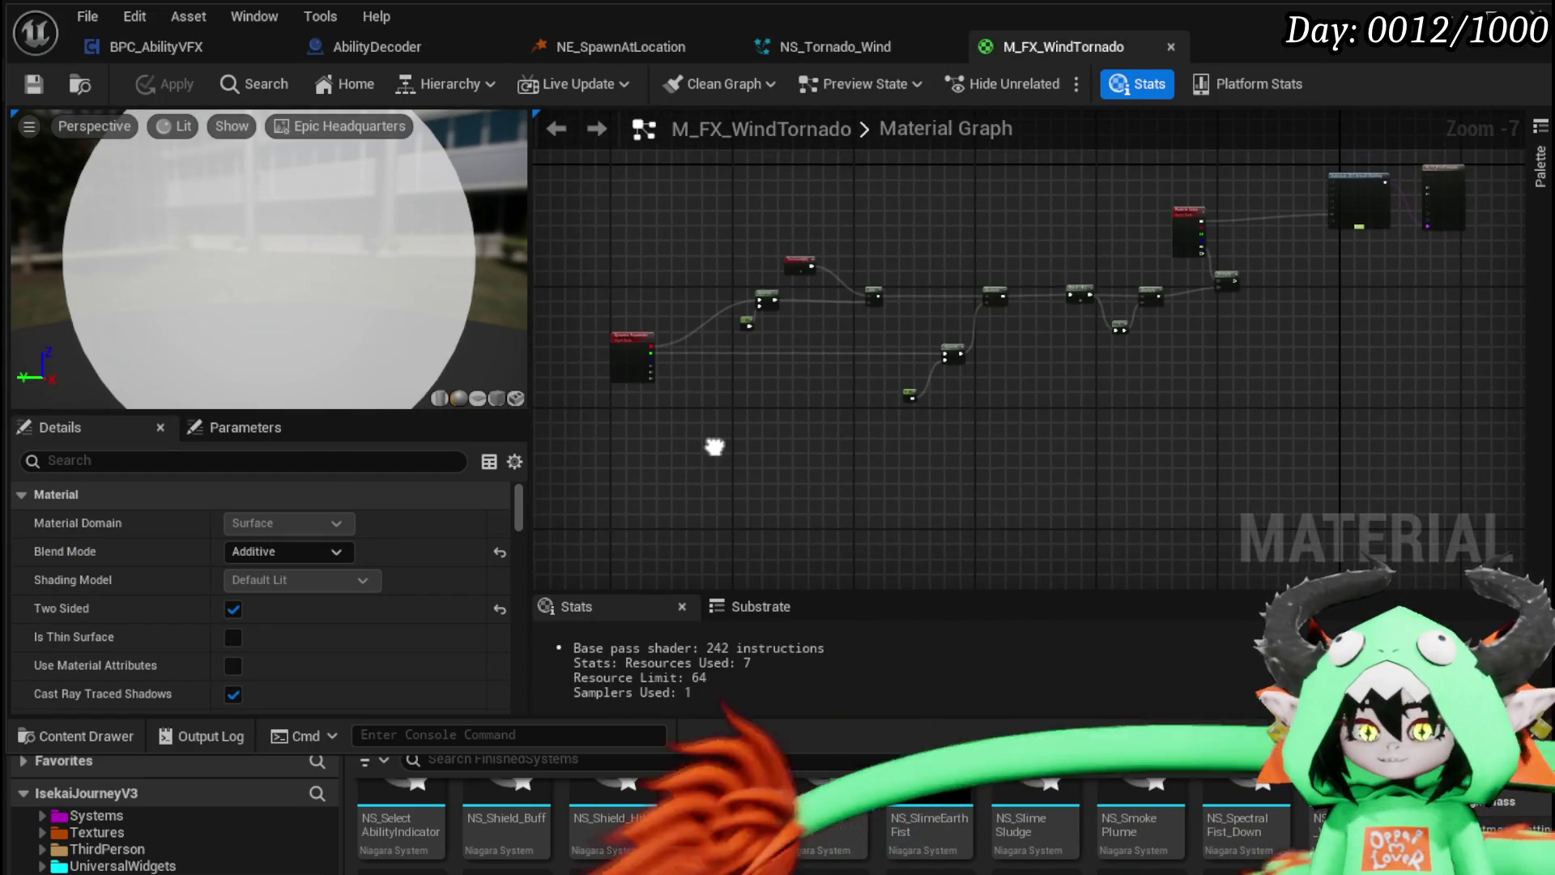
left_click_drag(614, 474, 1317, 269)
left_click_drag(1094, 294, 1203, 369)
left_click(1145, 314)
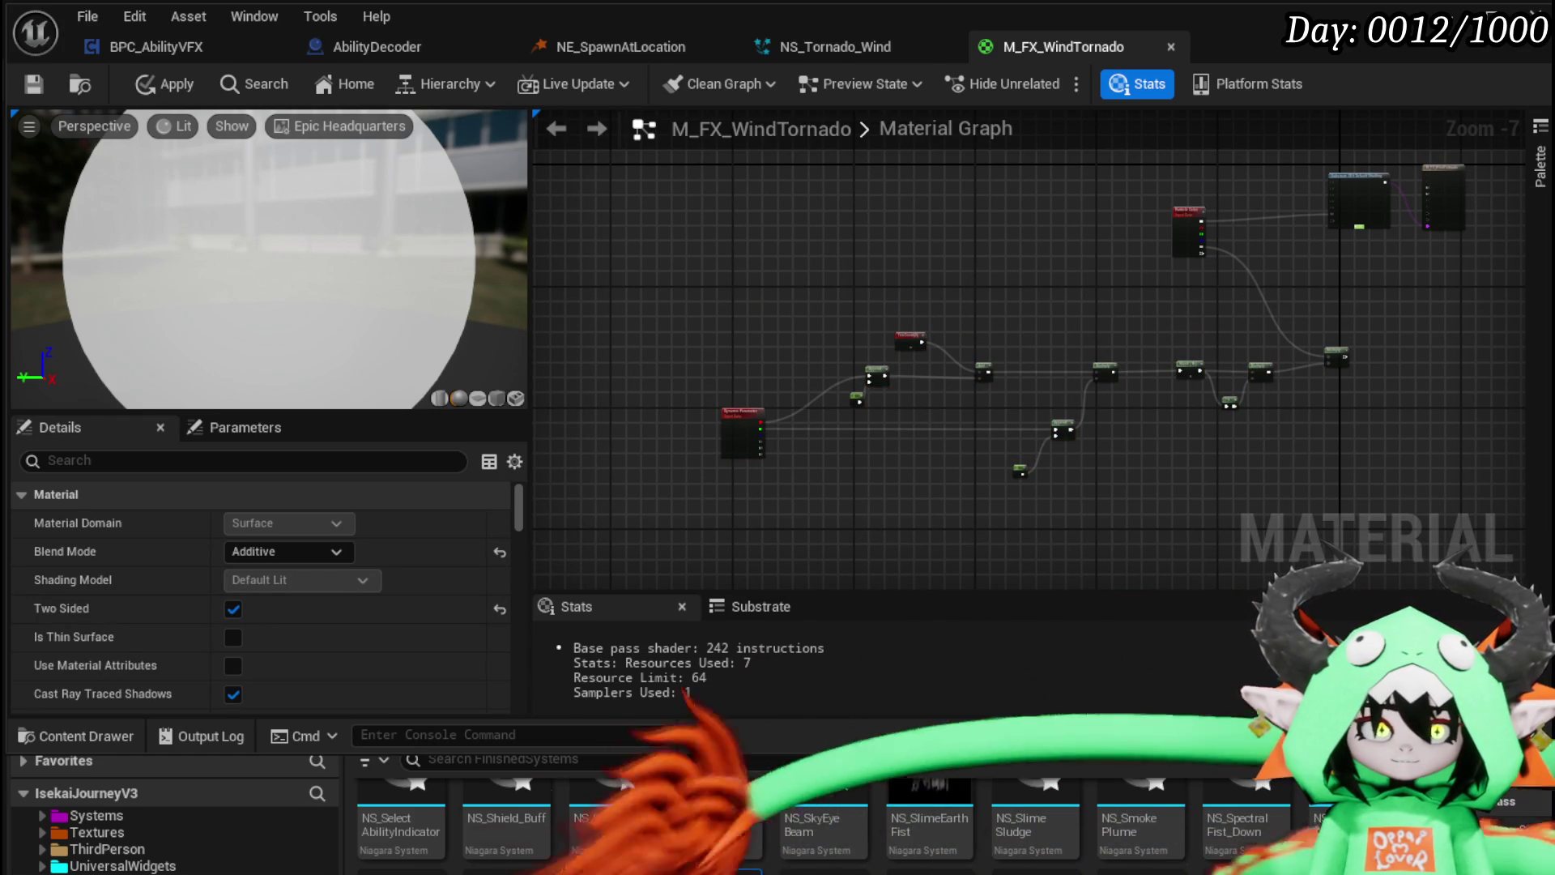
scroll(937, 225, "up", 4)
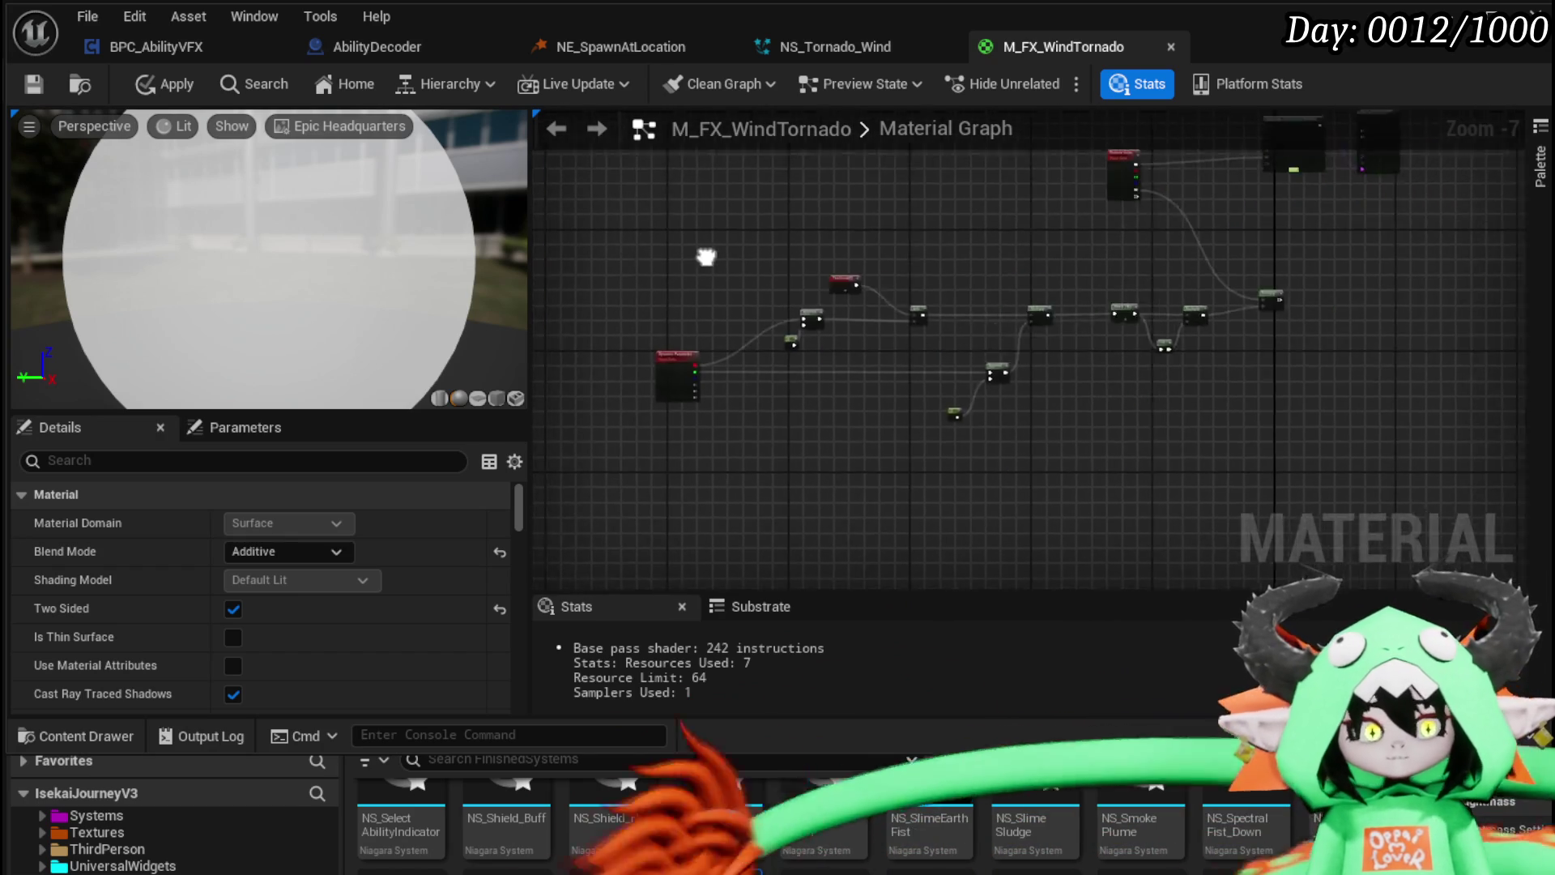
right_click(839, 251)
Step: Add a TexCoord node to the material graph and move it upward
type("texcoord")
key("Return")
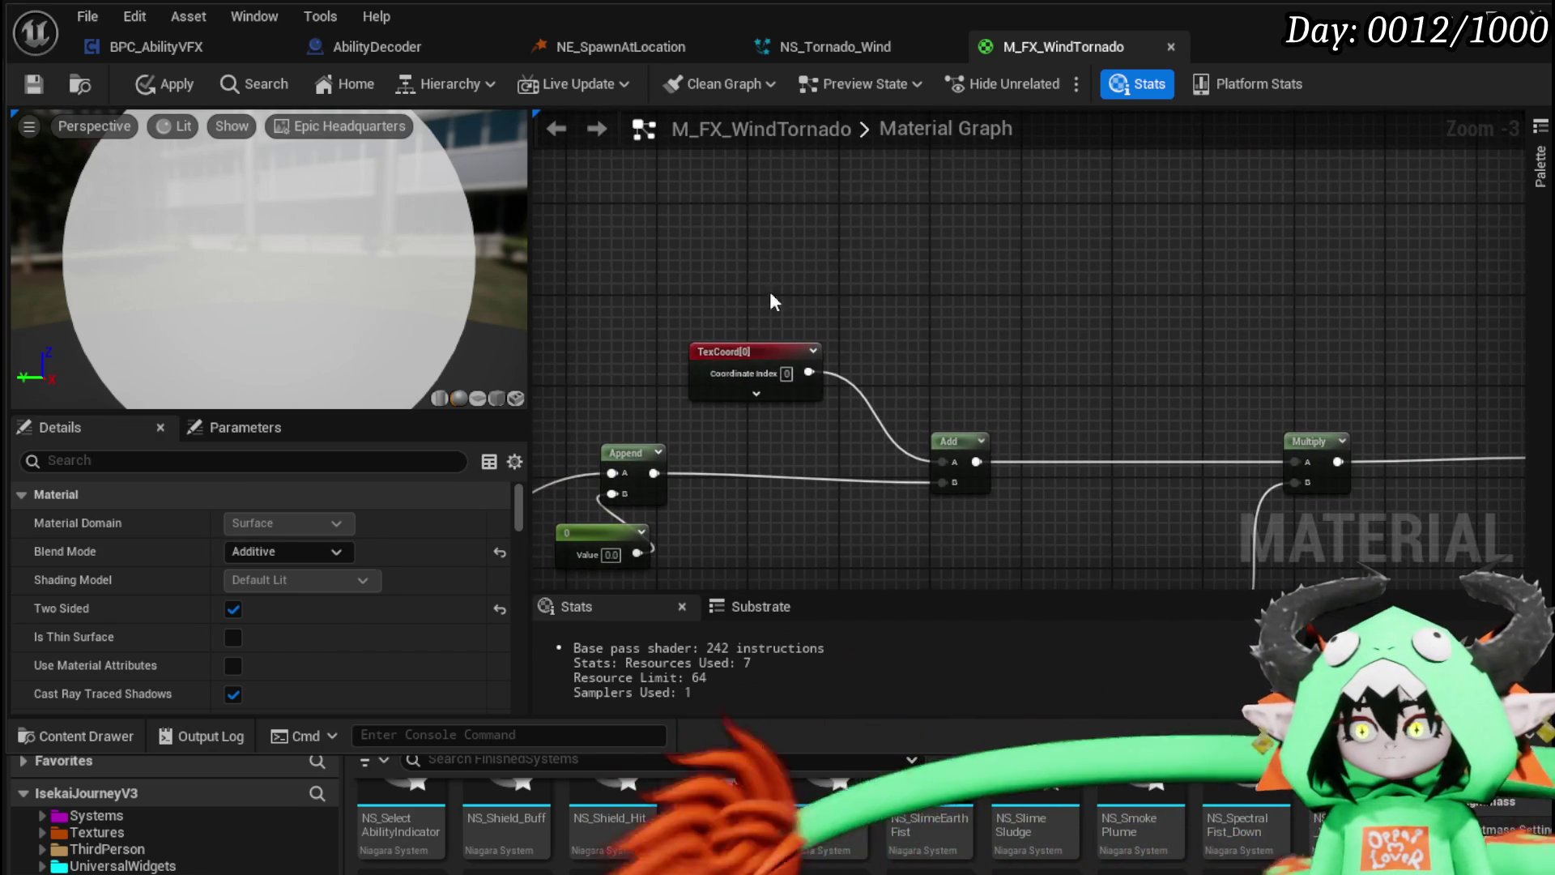
left_click_drag(769, 290, 814, 219)
scroll(736, 418, "down", 2)
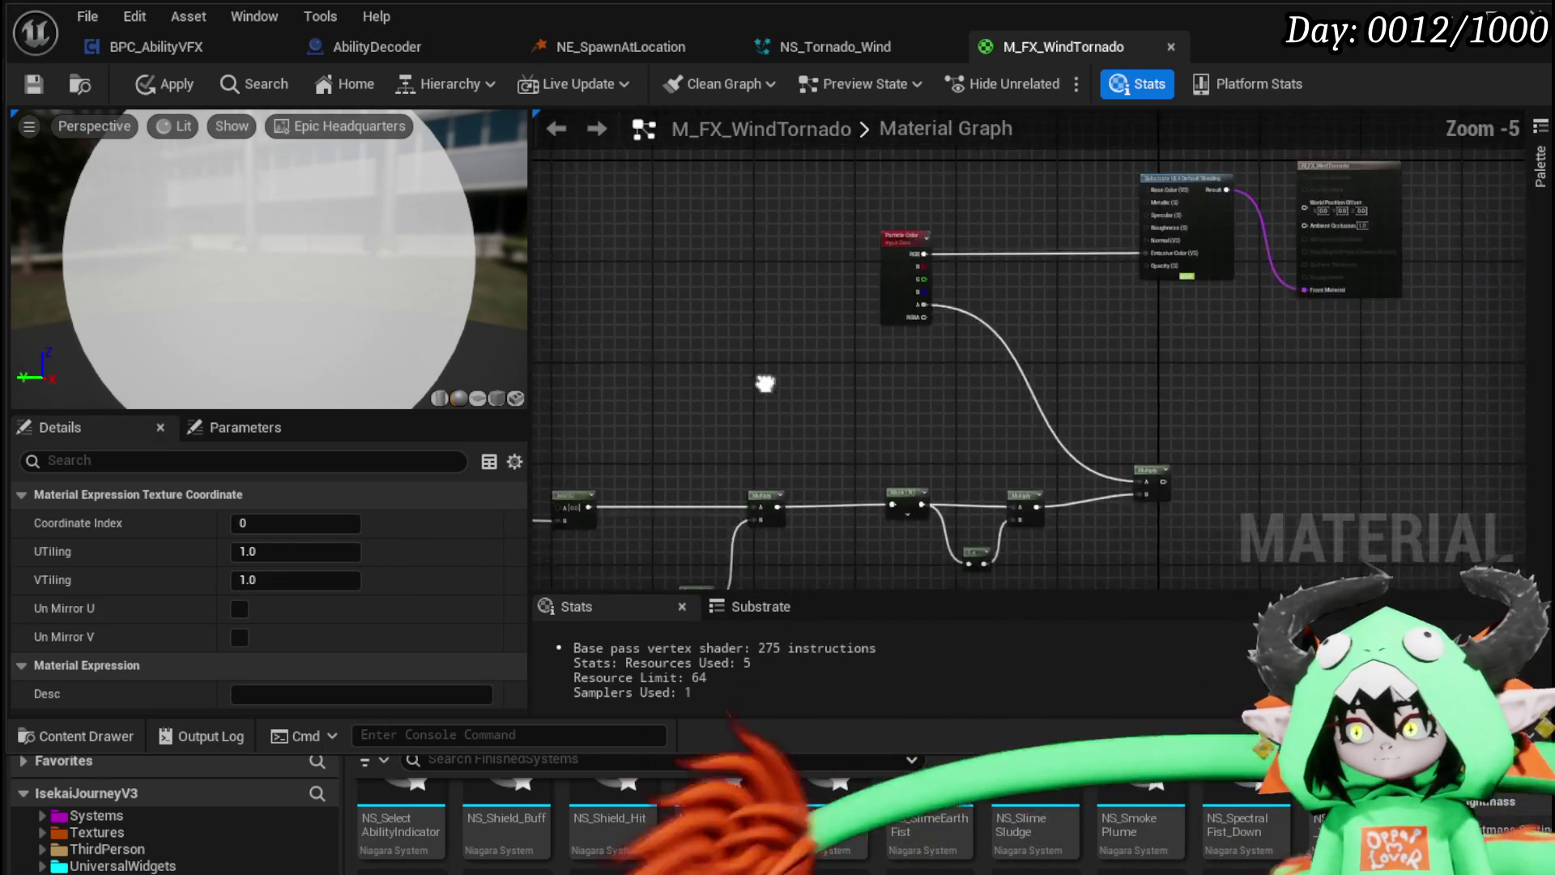
left_click_drag(1036, 293, 1179, 289)
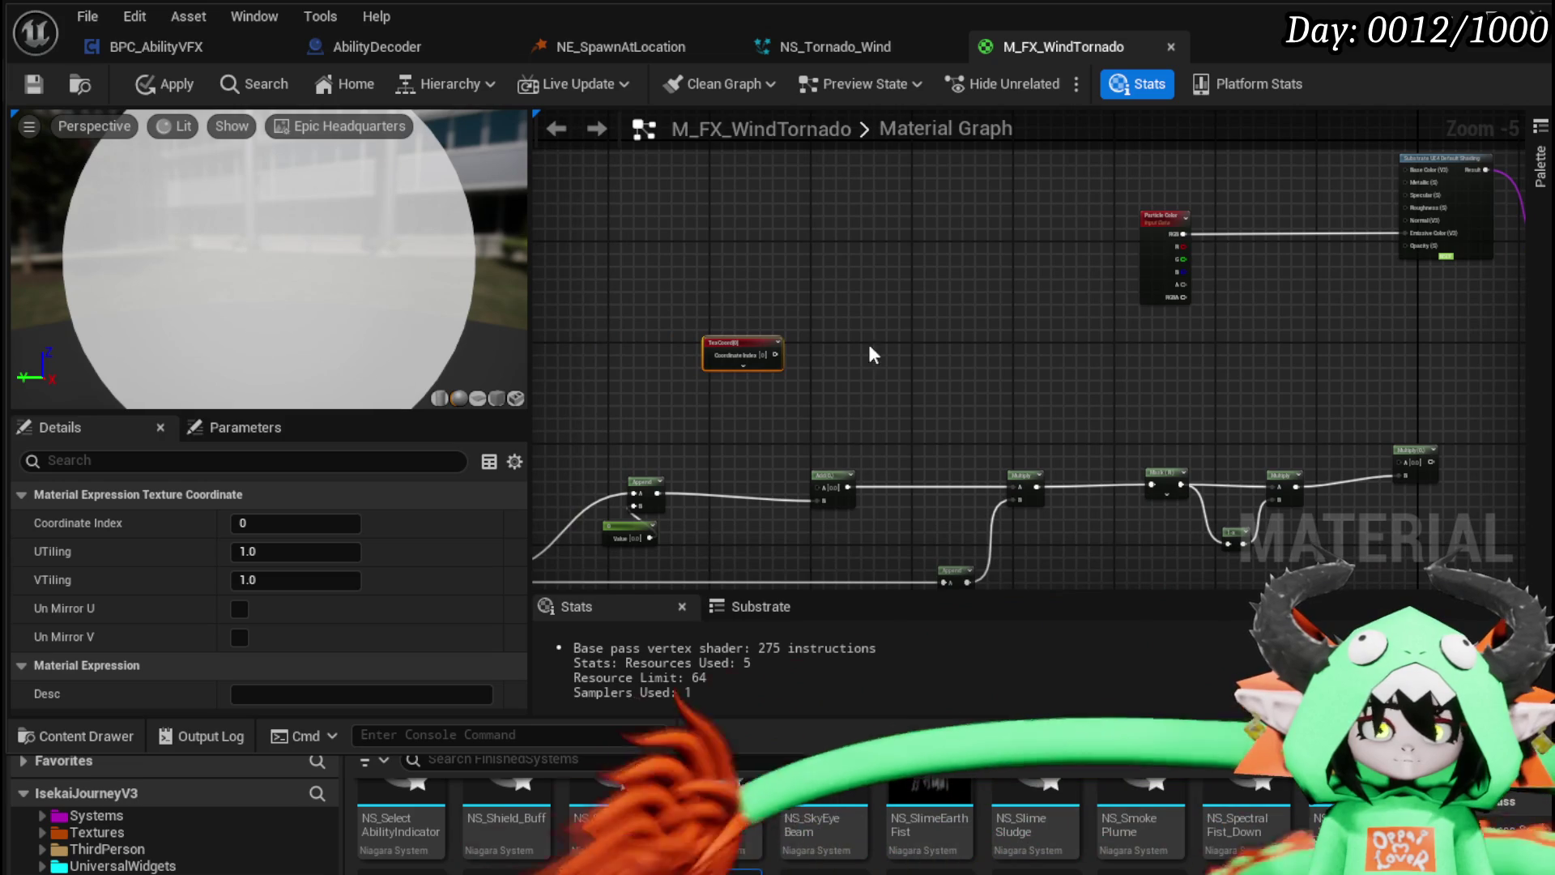
Step: Wire a ComponentMask from TexCoord with R disabled so only G passes
left_click_drag(776, 354, 870, 352)
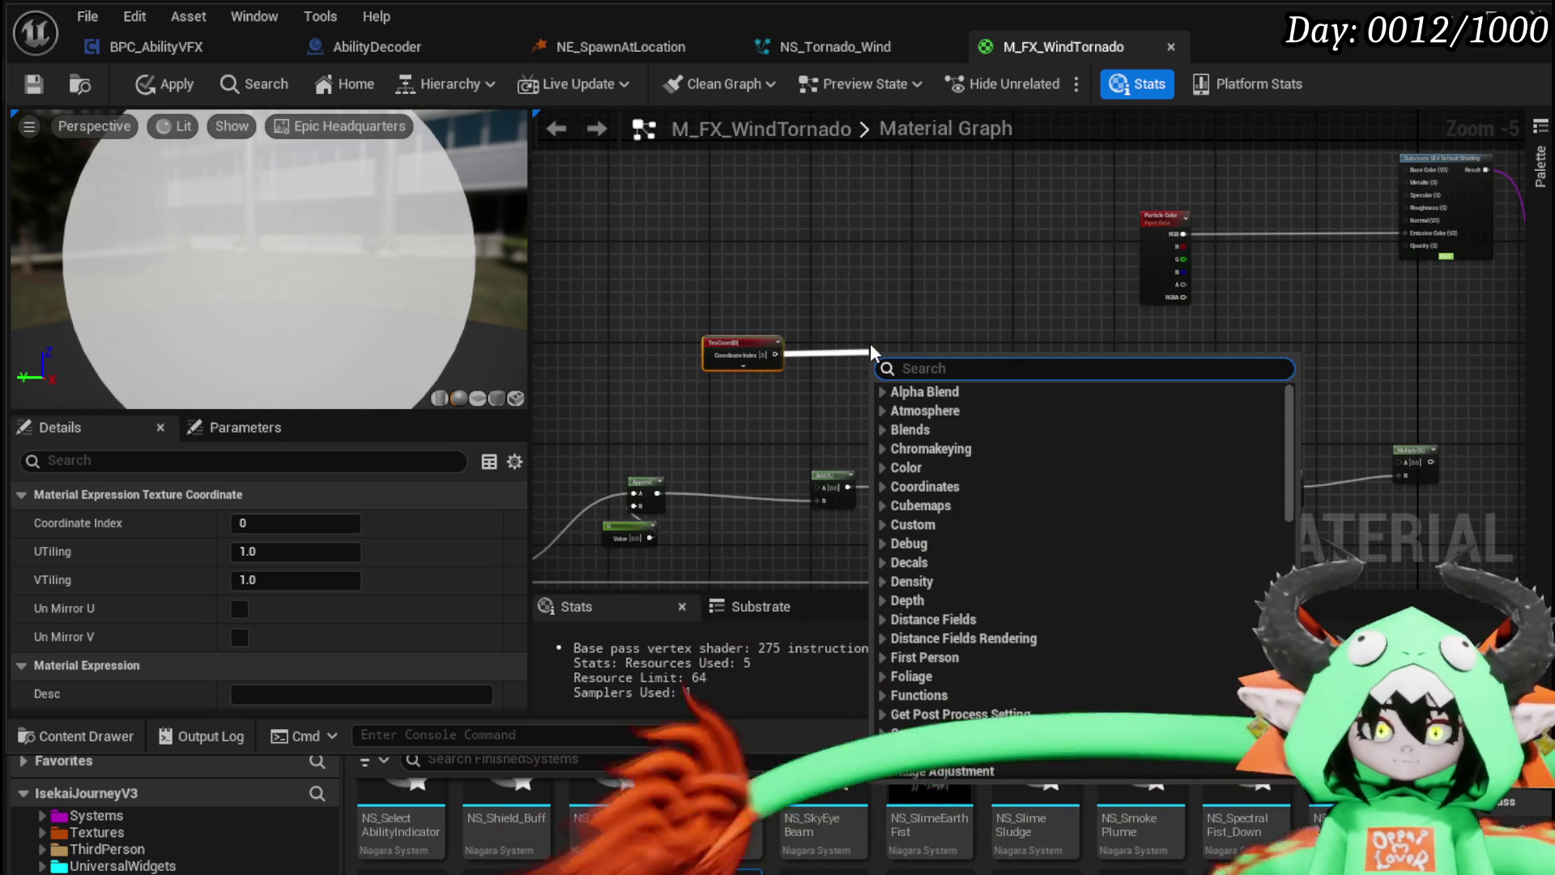
type("mask")
key("Return")
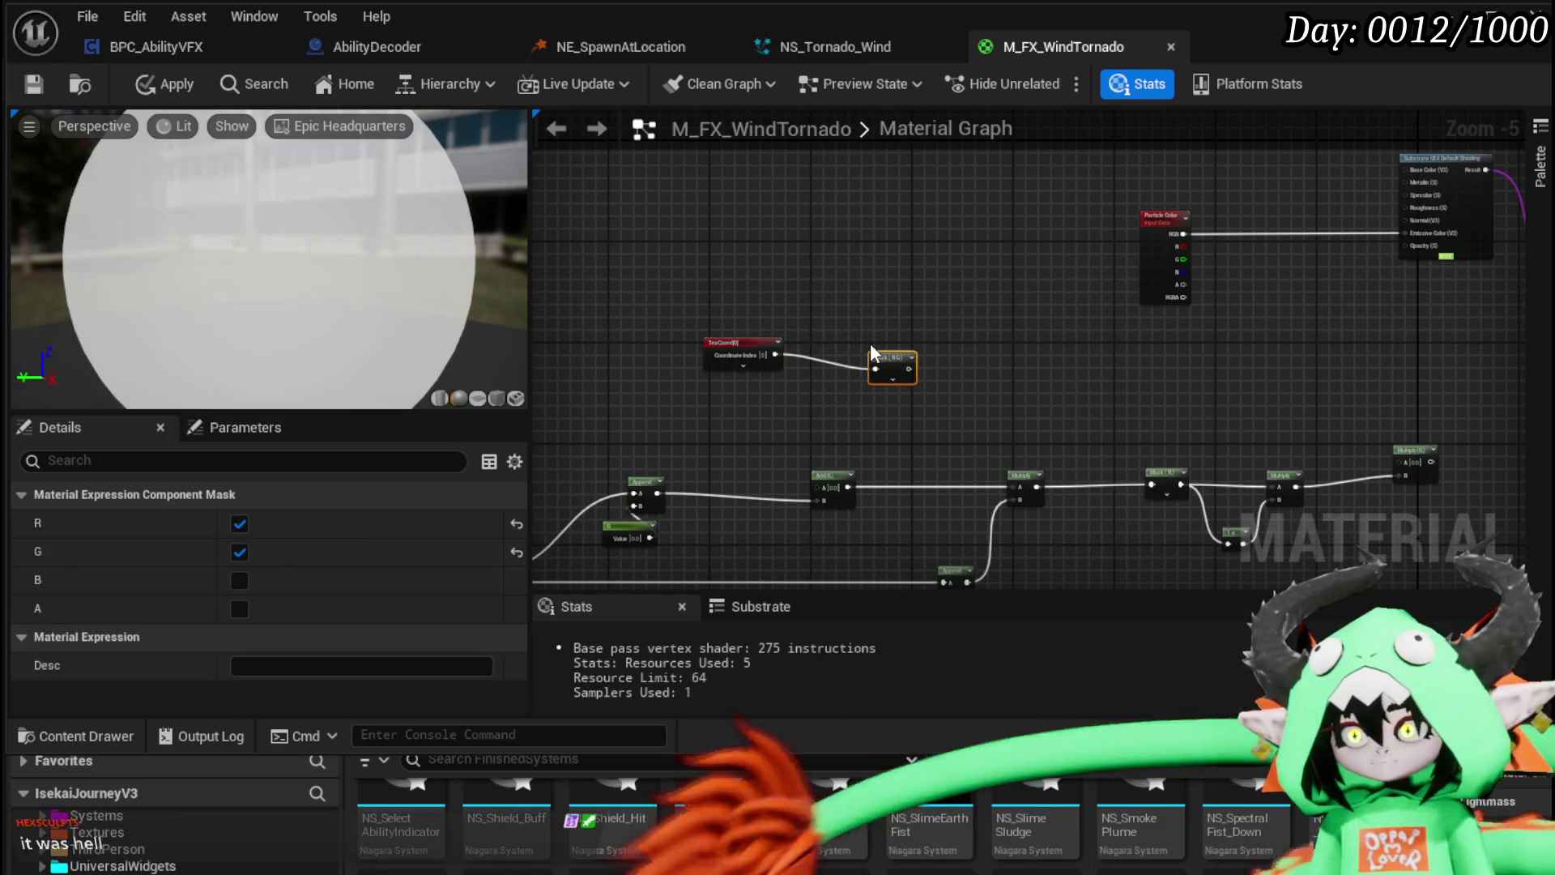
scroll(959, 376, "up", 4)
scroll(959, 381, "up", 1)
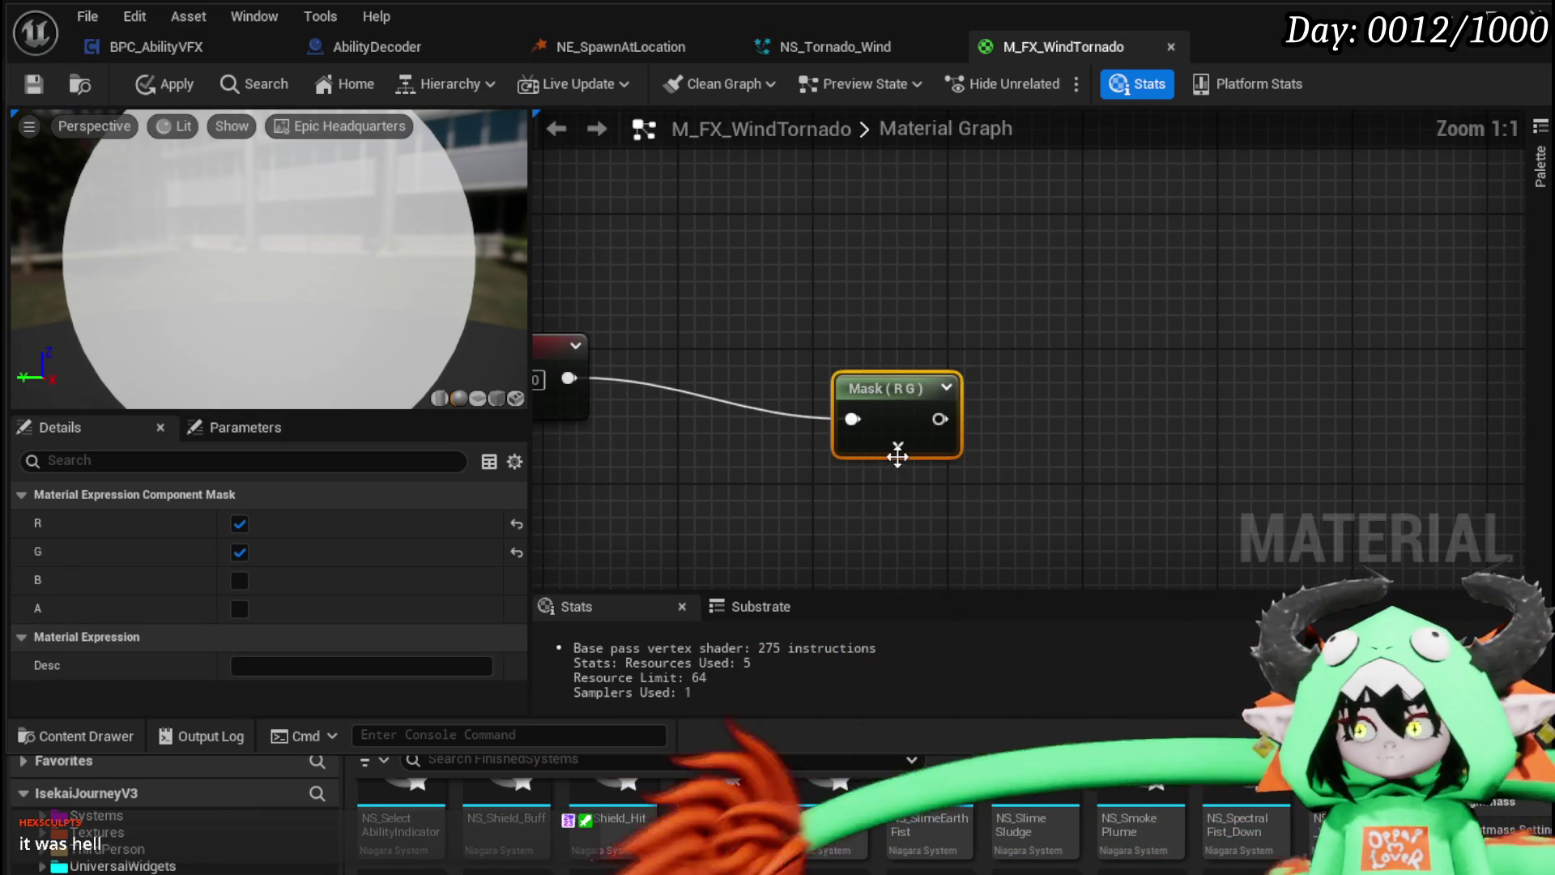
left_click(898, 447)
left_click_drag(1107, 440, 1225, 364)
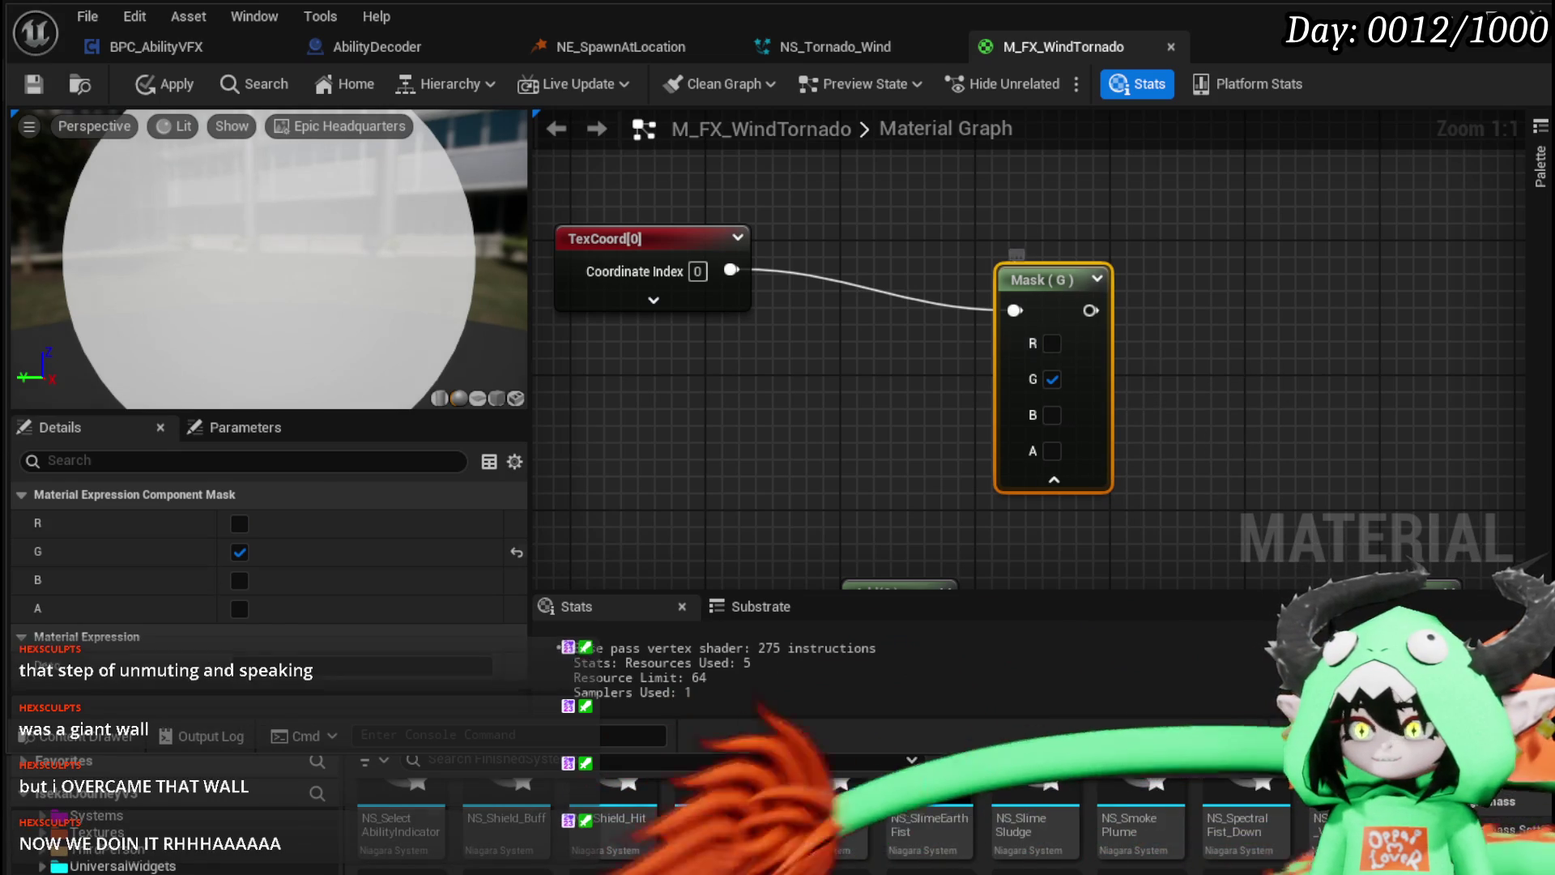
left_click(1057, 347)
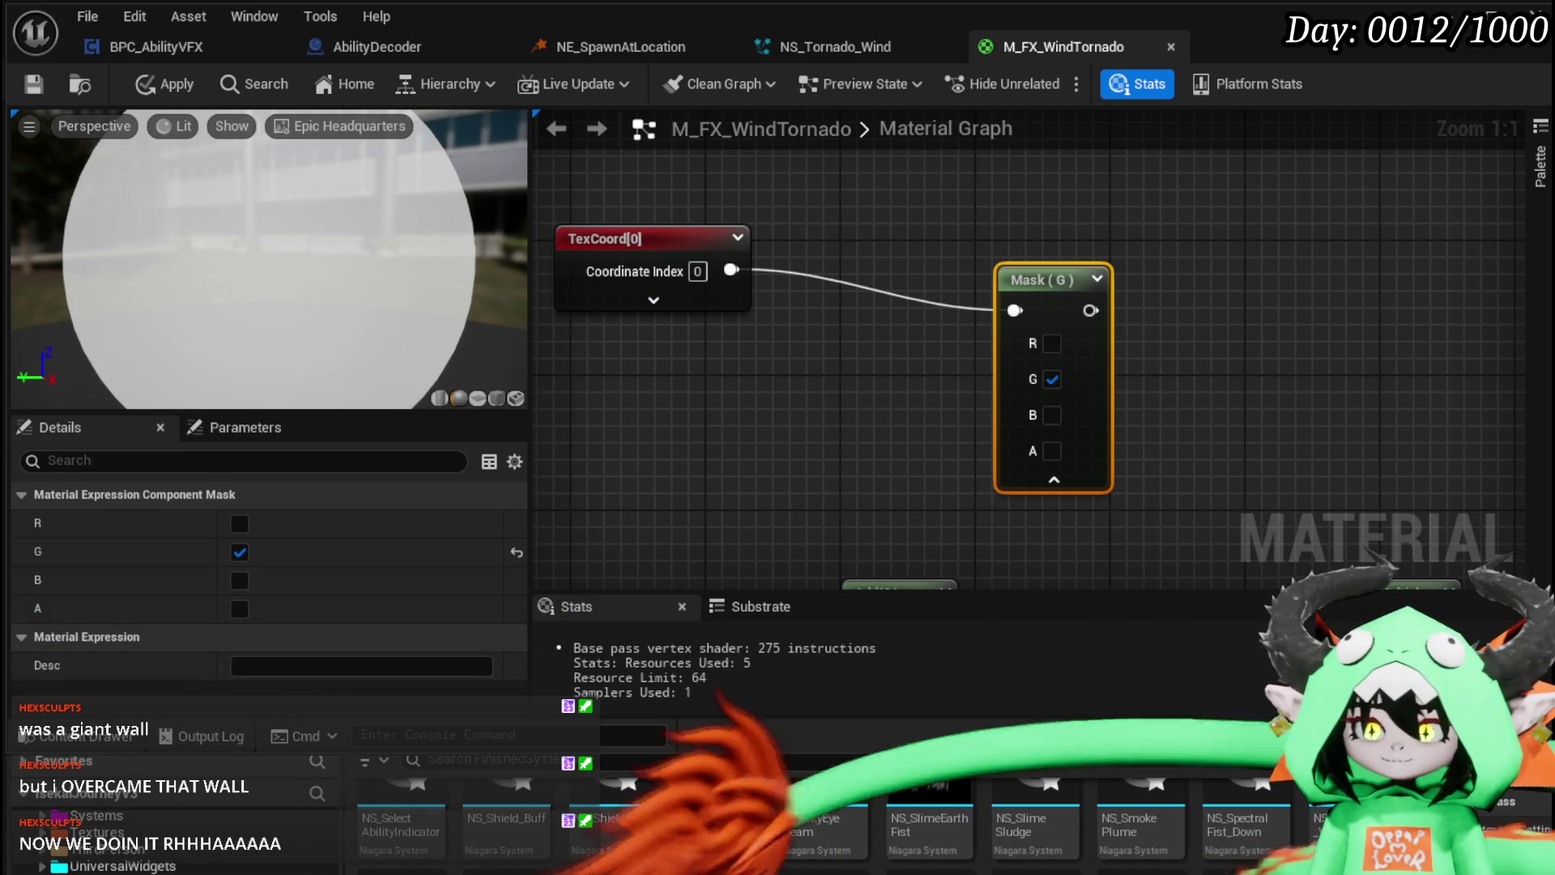
Step: Collapse and reposition the Mask (G) node, then apply the material
mouse_move(831, 444)
left_mouse_down()
mouse_move(580, 424)
mouse_move(597, 399)
mouse_move(677, 416)
mouse_move(677, 454)
left_mouse_up()
left_click(680, 453)
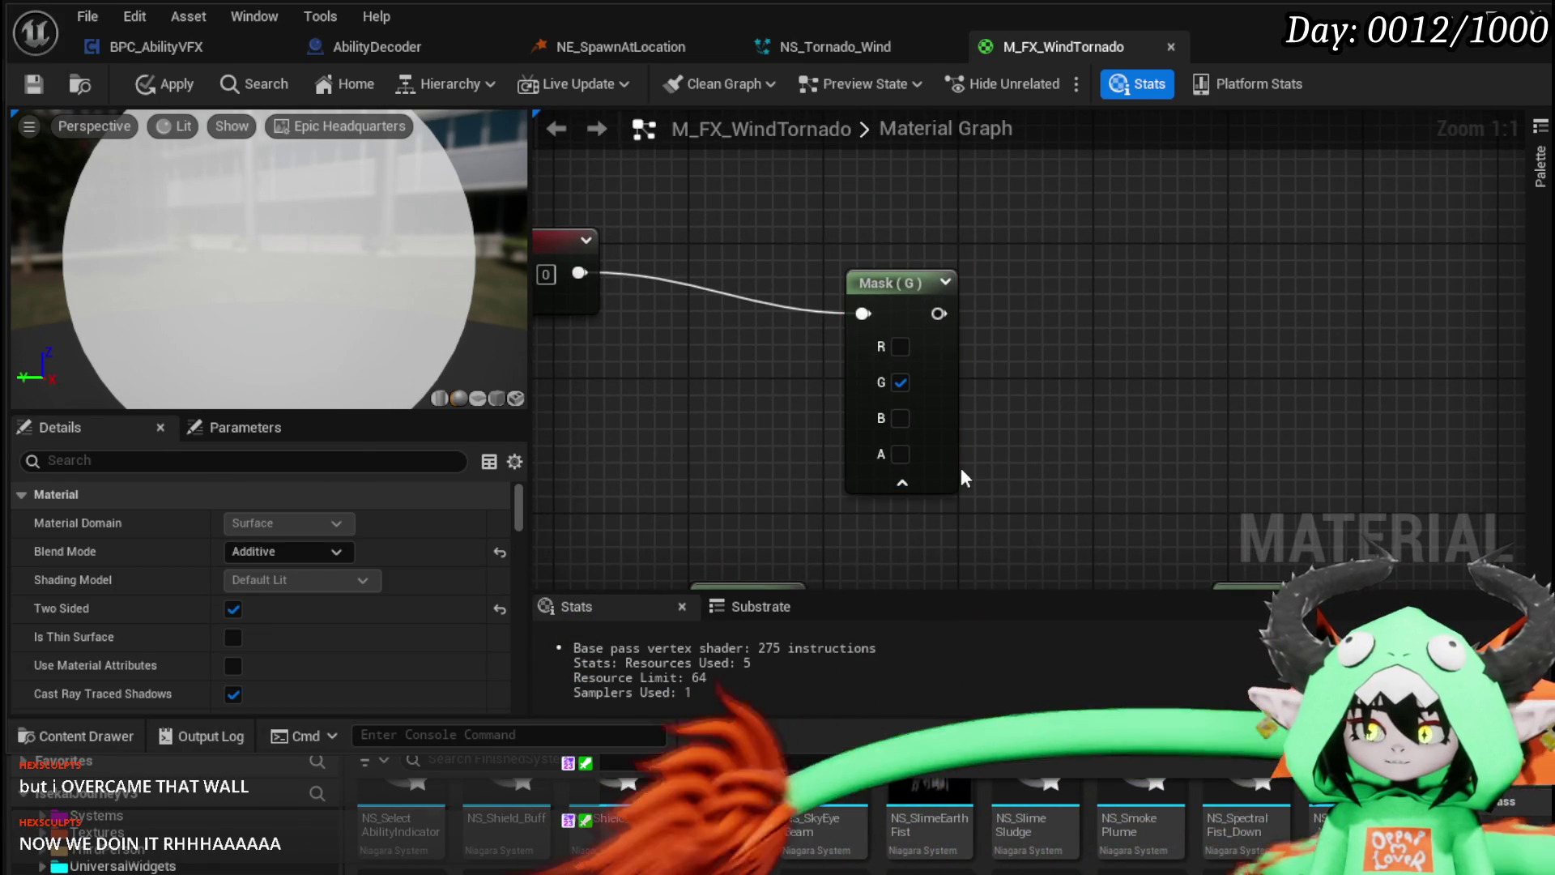
left_click(902, 483)
left_click_drag(910, 293, 887, 301)
left_click(887, 301)
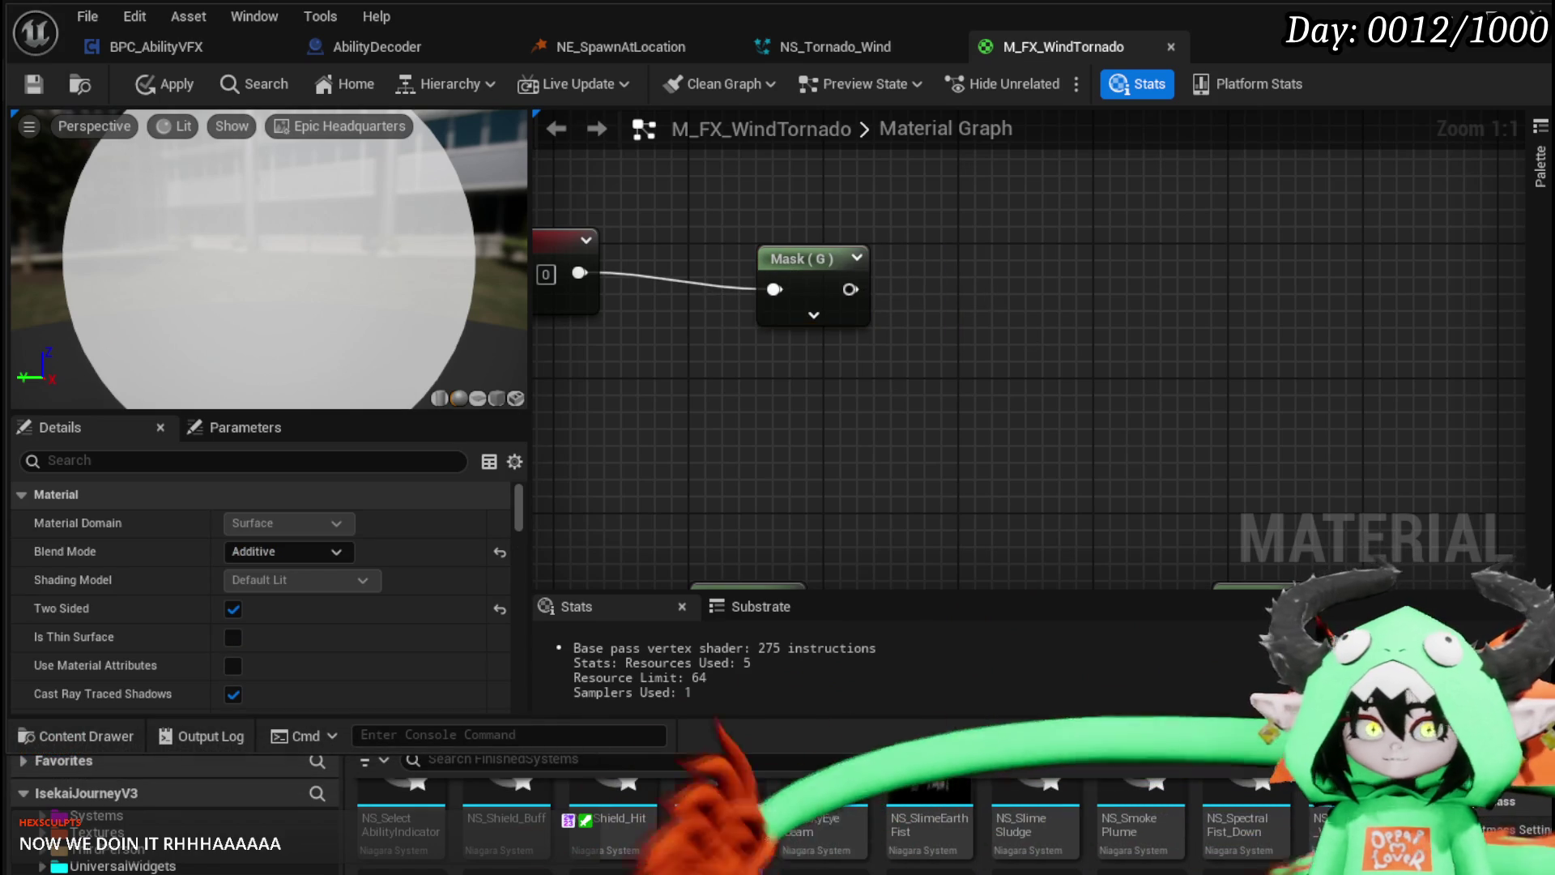
left_click(162, 85)
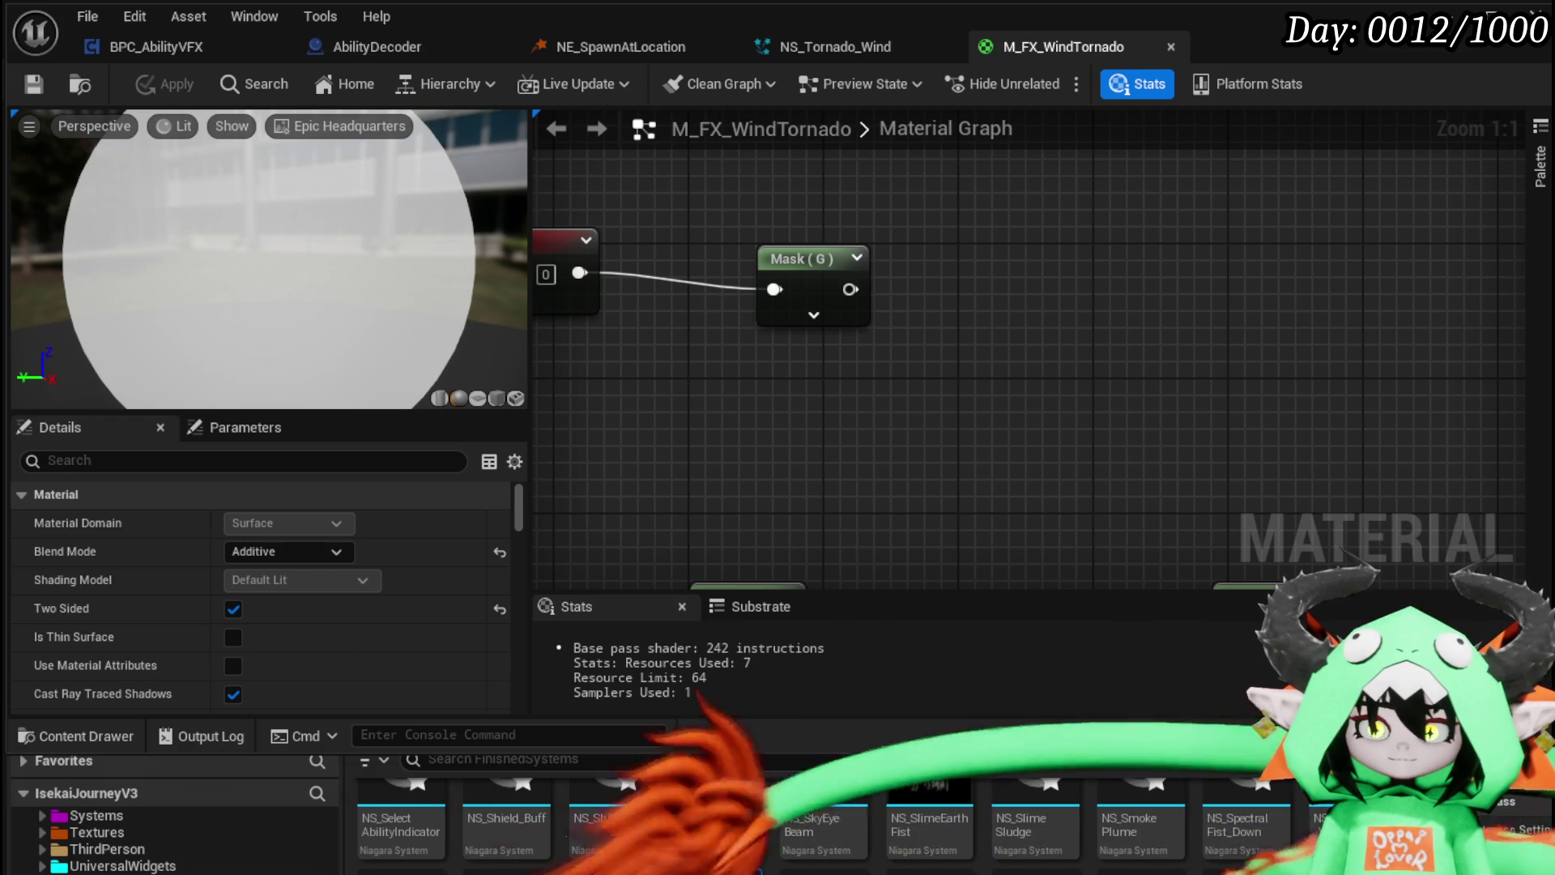
Step: Add a Multiply node wired from the Mask (G) output and place it
mouse_move(850, 289)
left_mouse_down()
mouse_move(1087, 275)
mouse_move(1093, 295)
mouse_move(1195, 292)
left_mouse_up()
type("multiply")
key("Return")
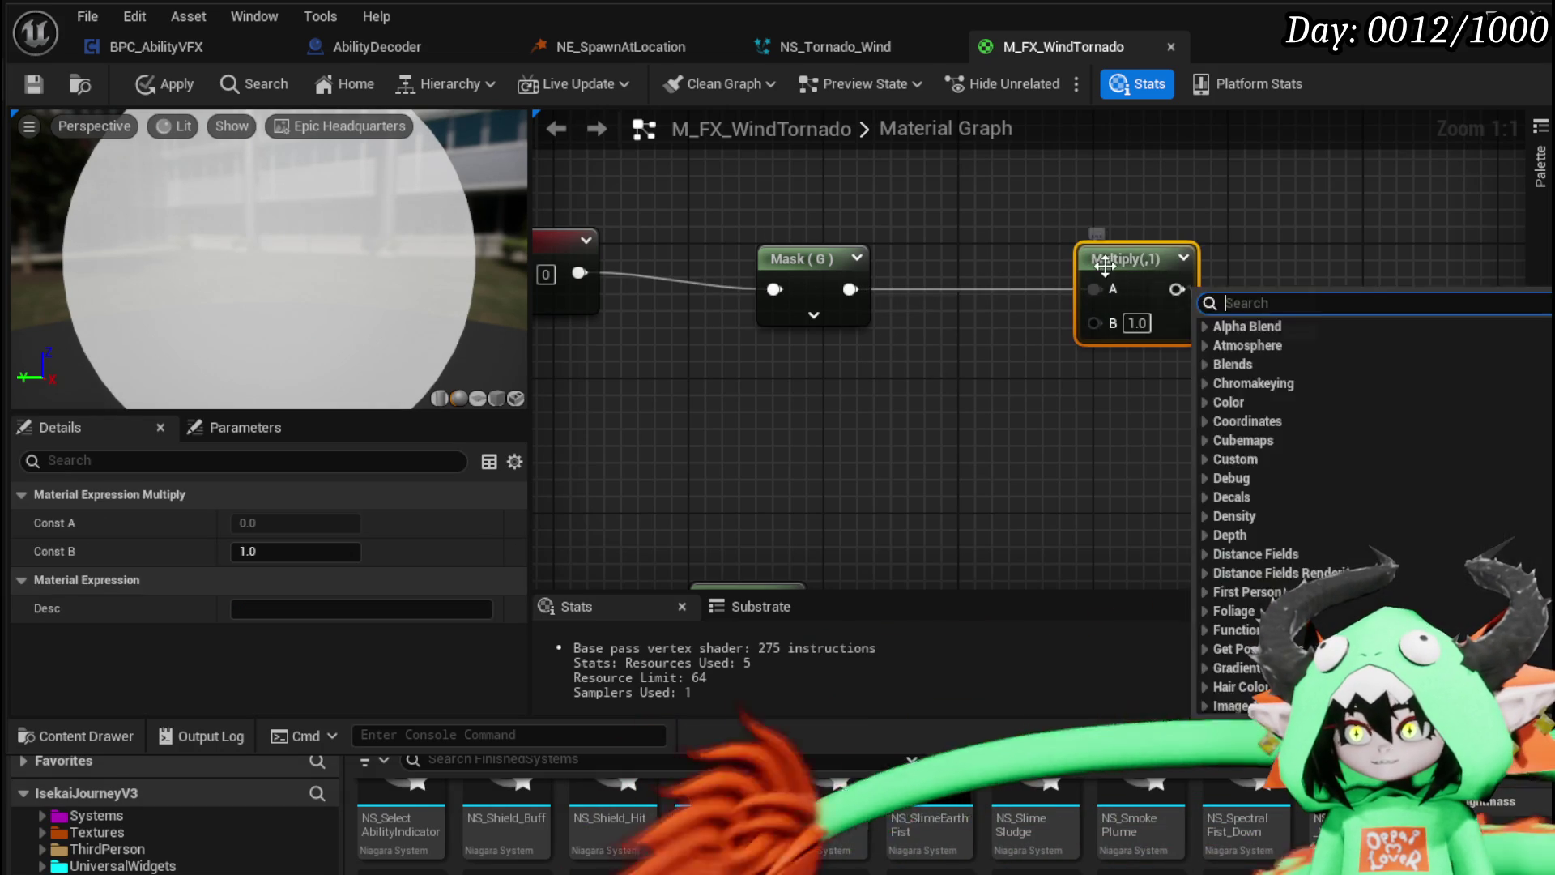
key("Escape")
left_click_drag(1095, 263, 1028, 263)
mouse_move(760, 409)
left_mouse_down()
mouse_move(1145, 244)
mouse_move(1218, 254)
left_mouse_up()
left_click(1078, 244)
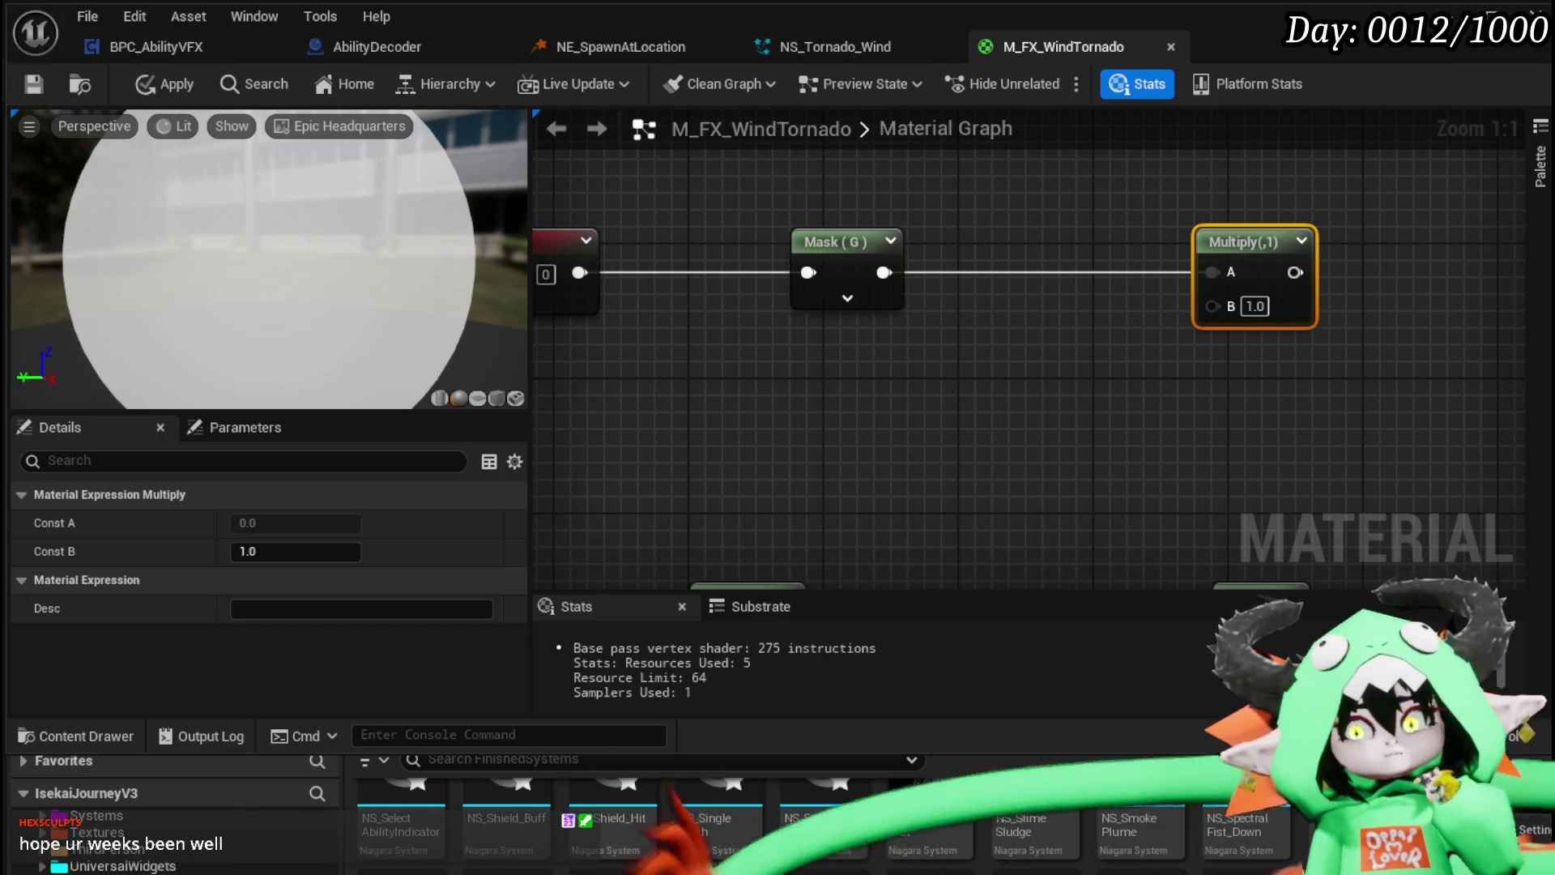
Step: Recompile the material and view the tornado in the level editor
left_click_drag(1181, 494, 866, 471)
left_click(37, 81)
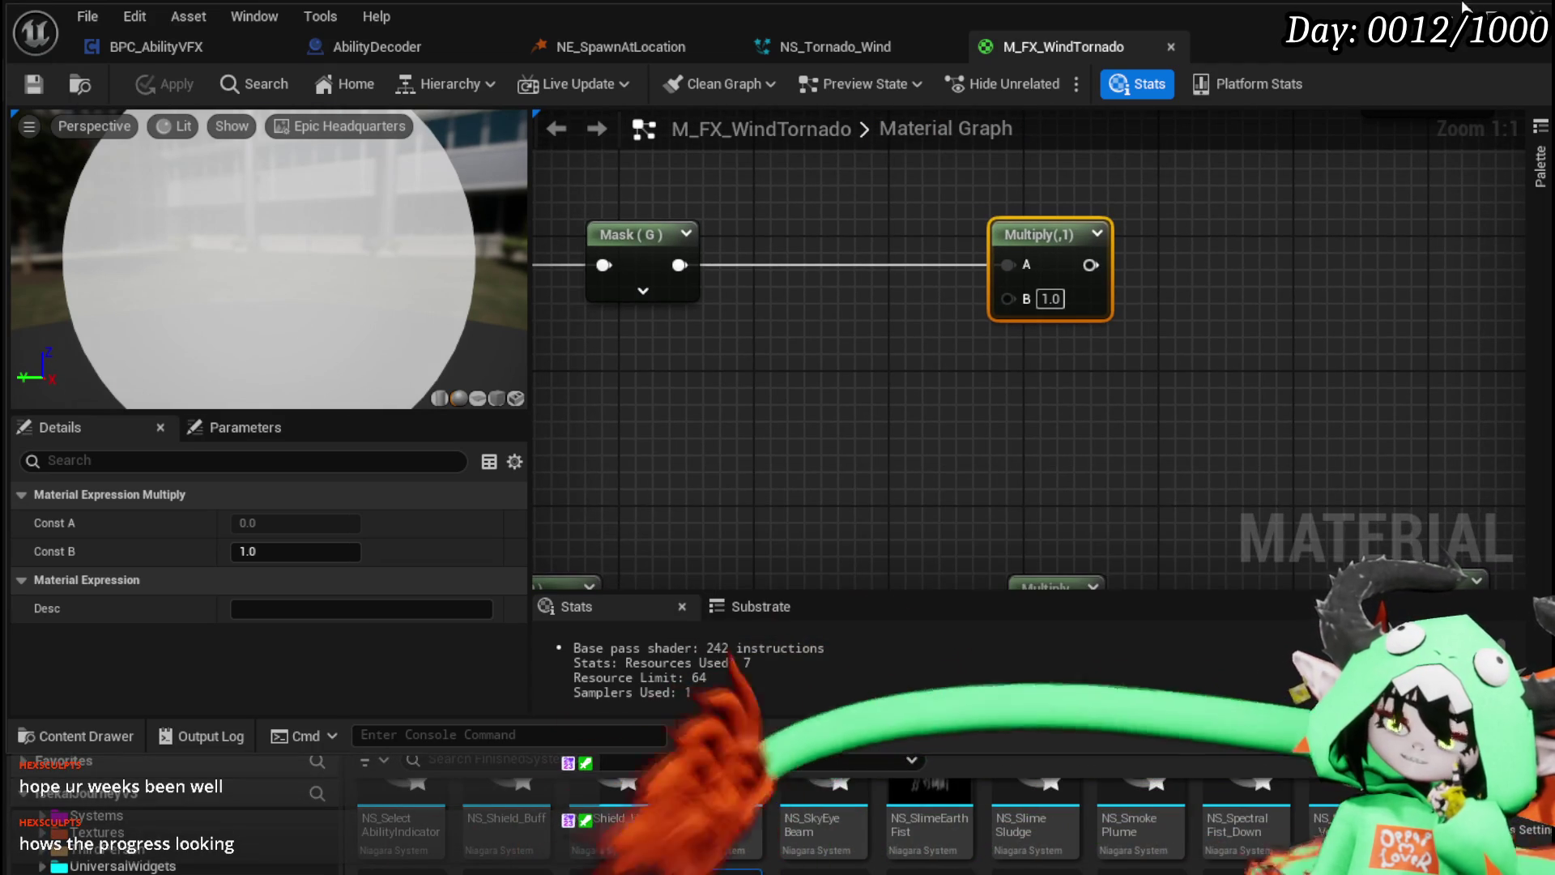
key("alt+Tab")
left_click_drag(649, 332, 699, 332)
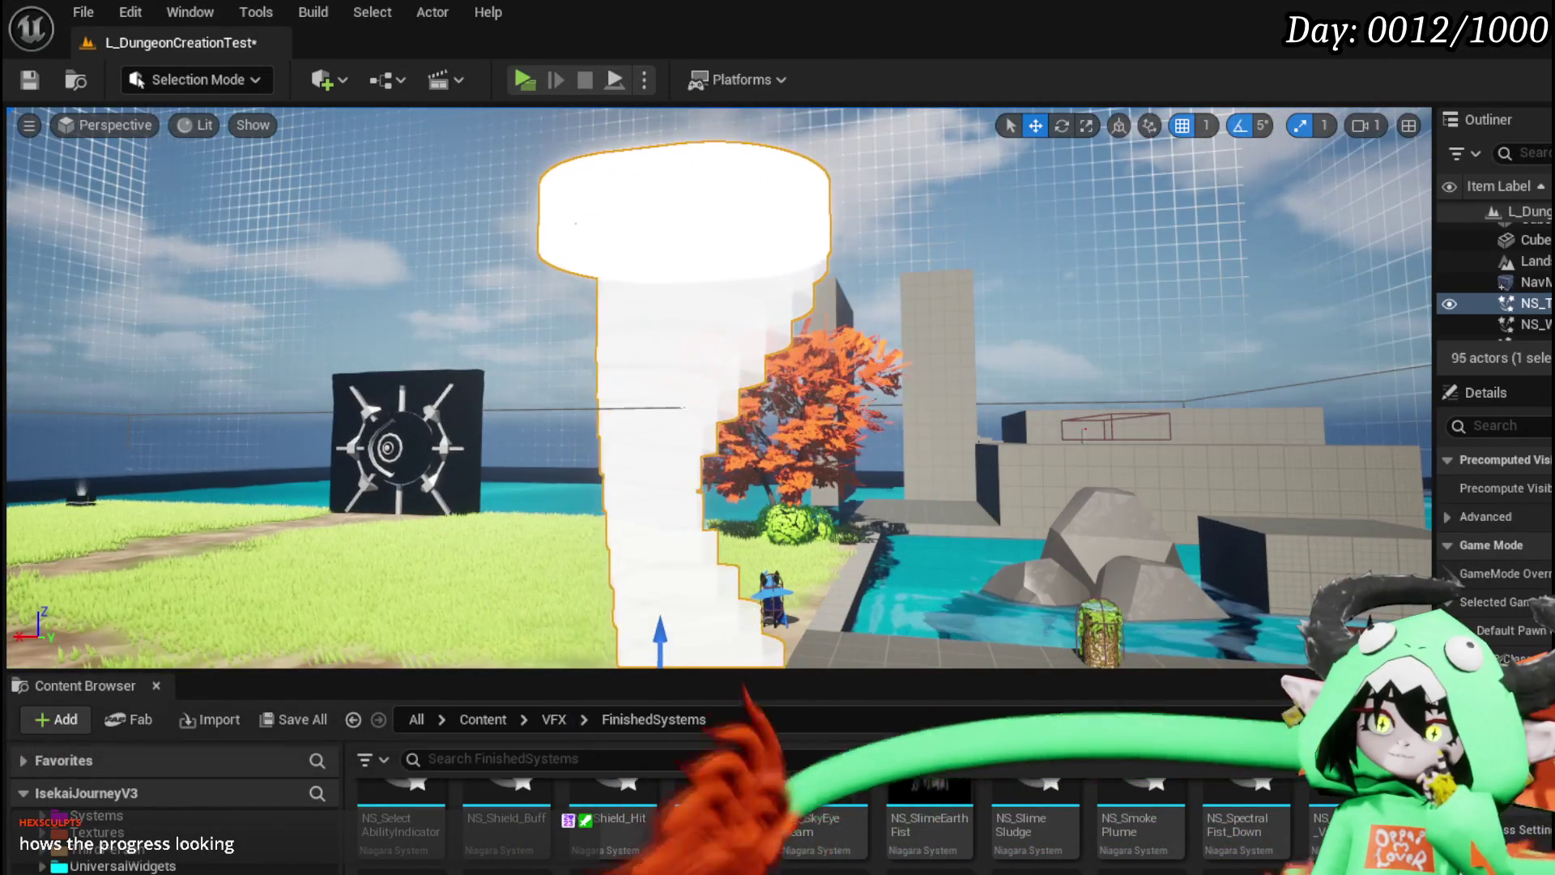
Step: Inspect the tornado in the viewport and briefly open then close NS_Tornado_Wind
key("f")
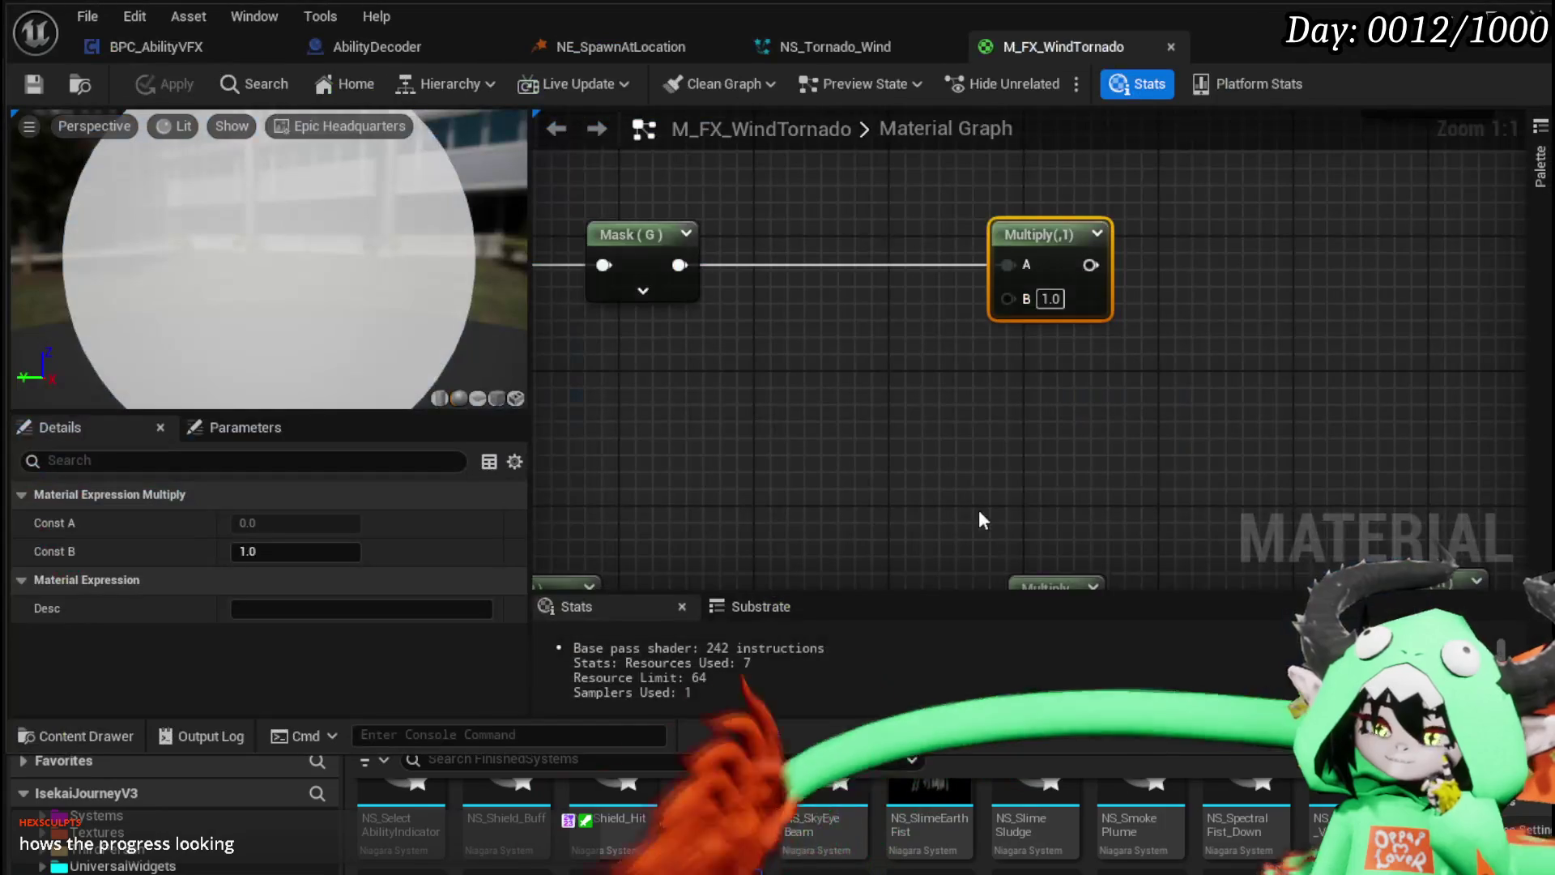
left_click(843, 44)
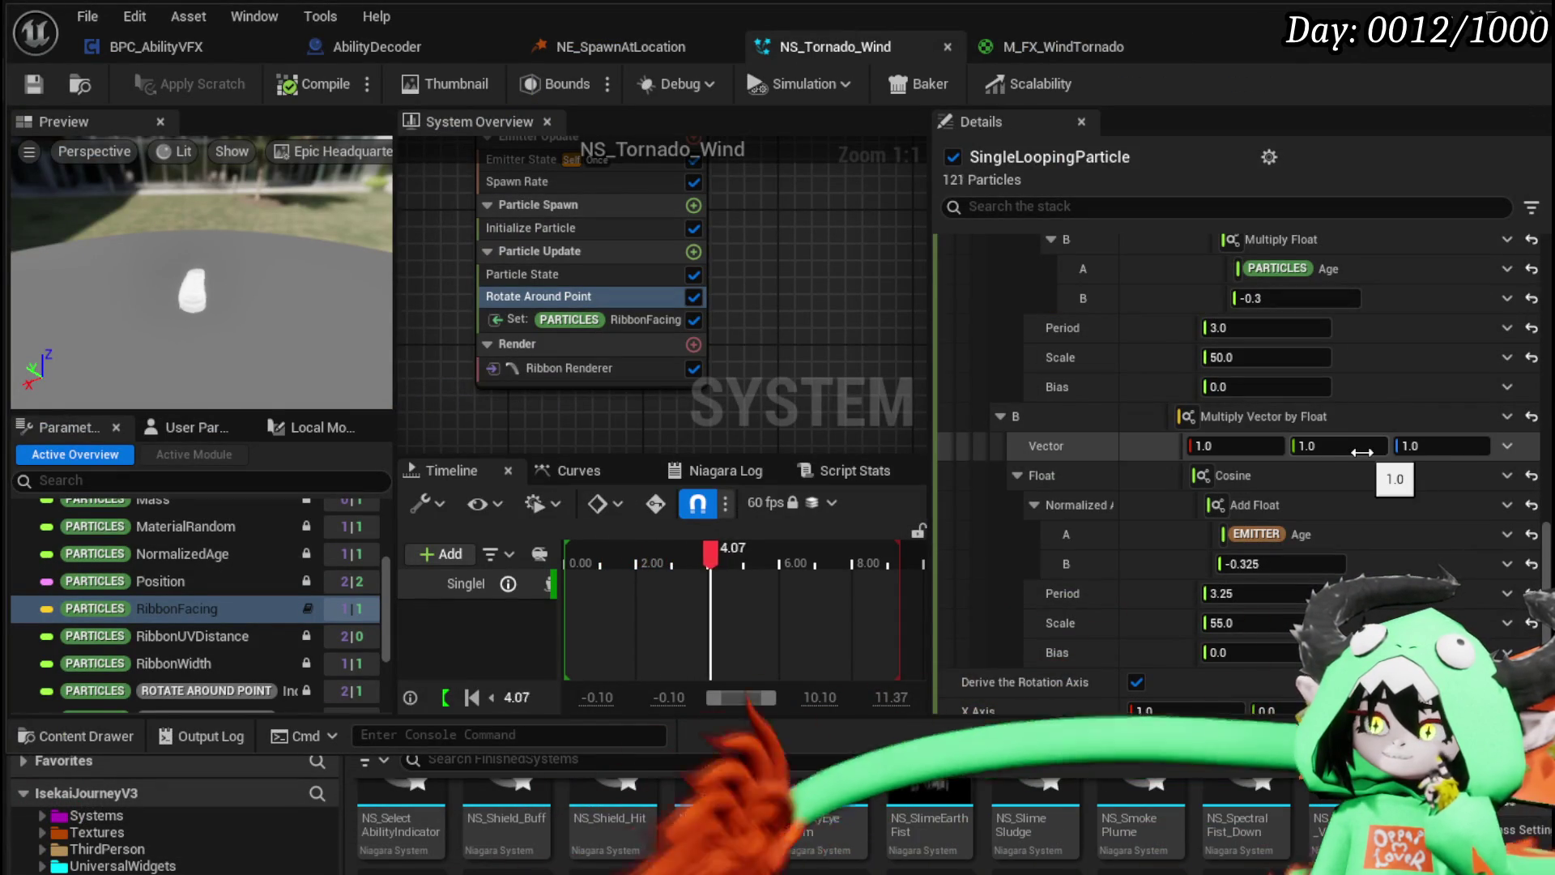
scroll(1363, 450, "up", 4)
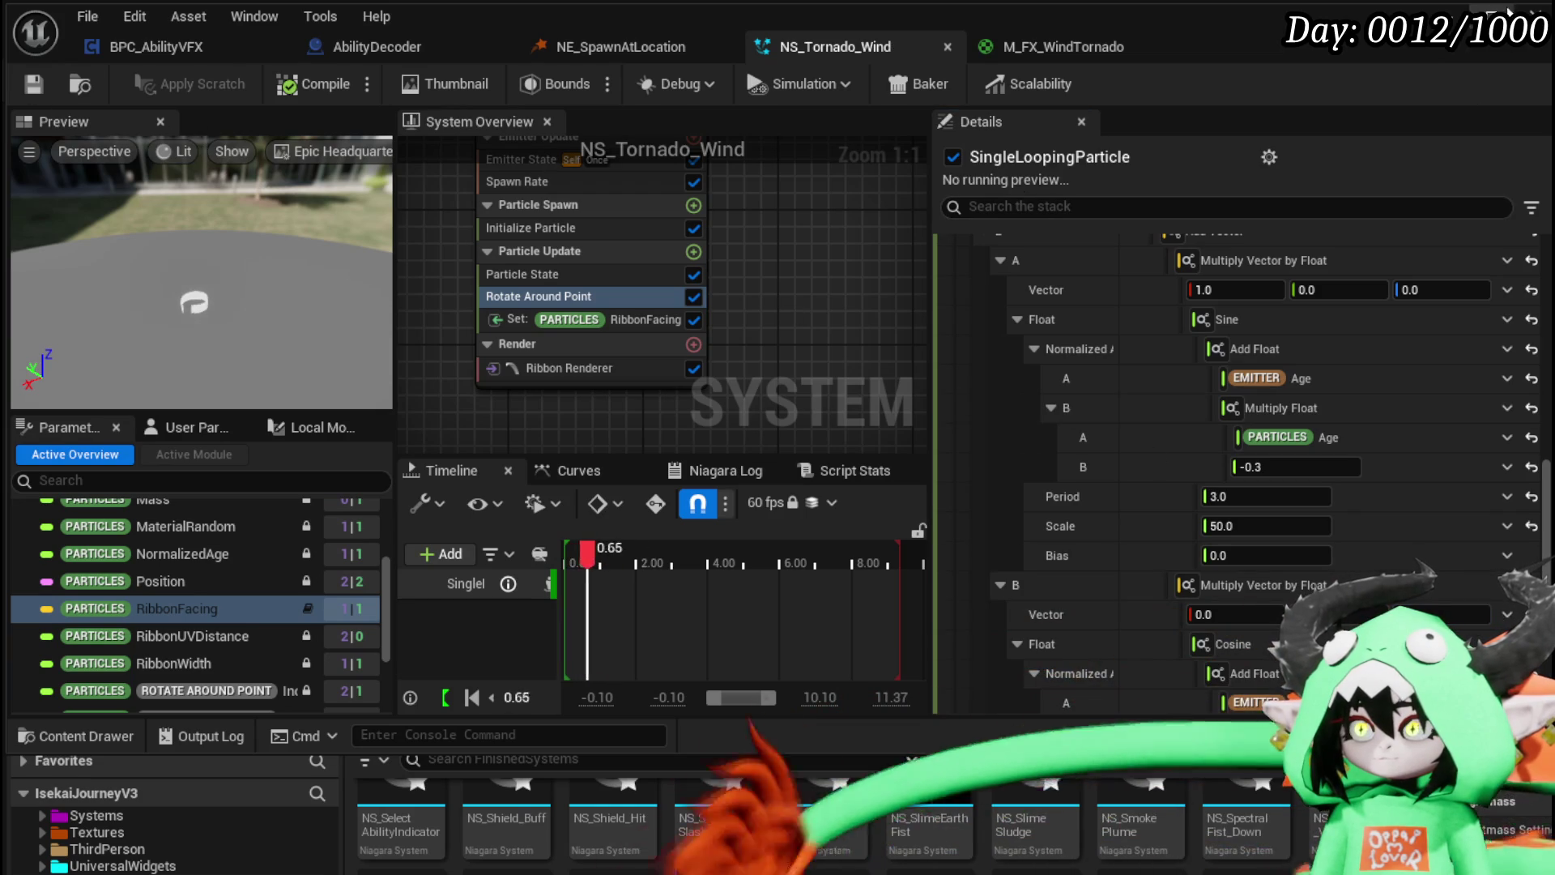
left_click(1508, 11)
key("s")
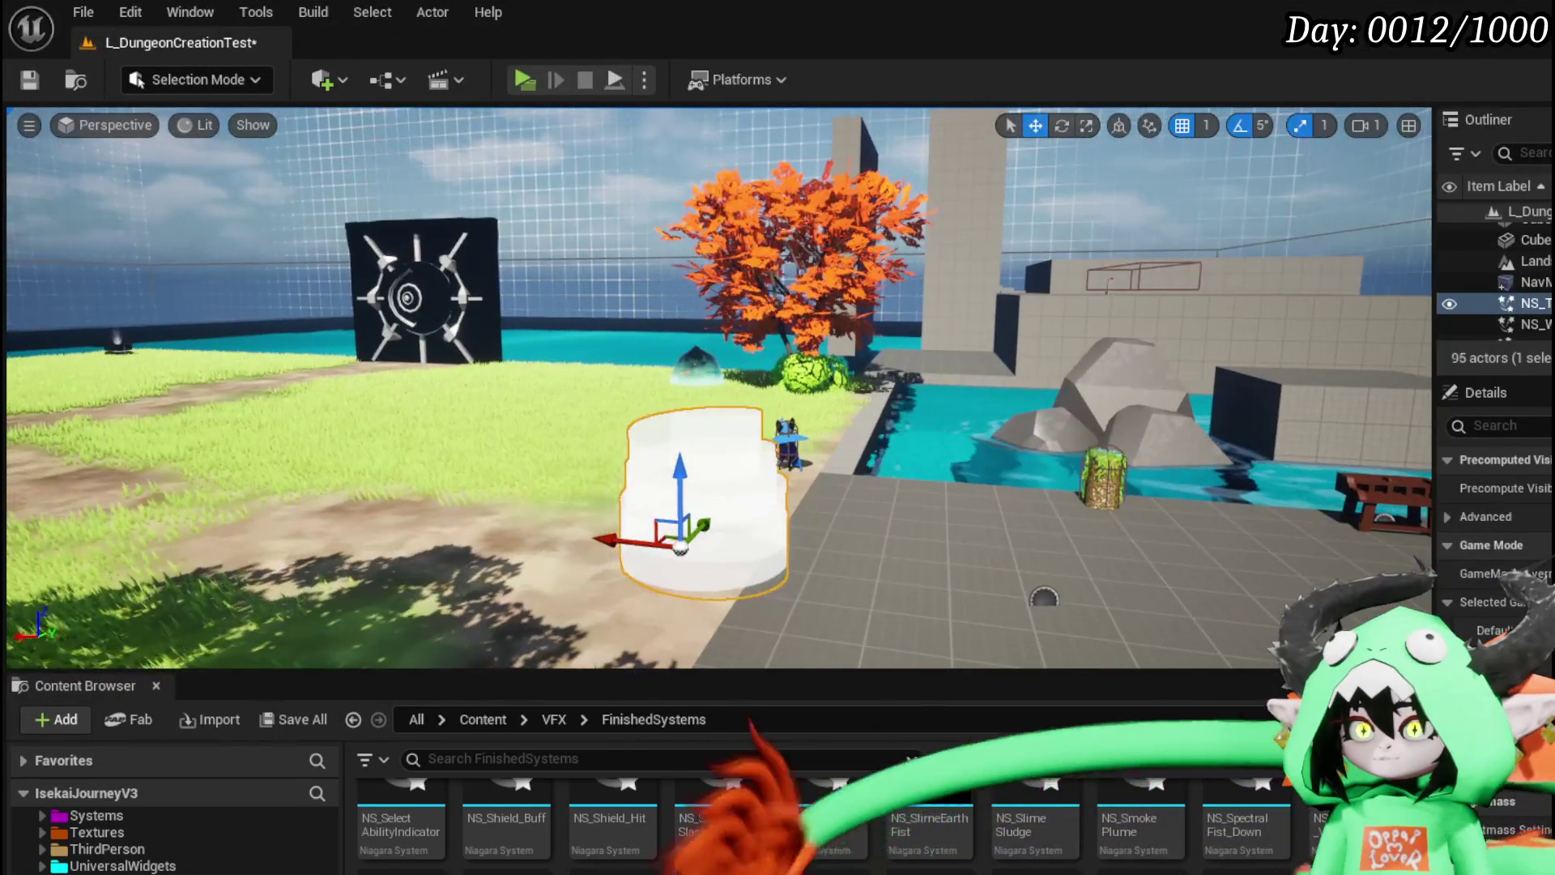
key("a")
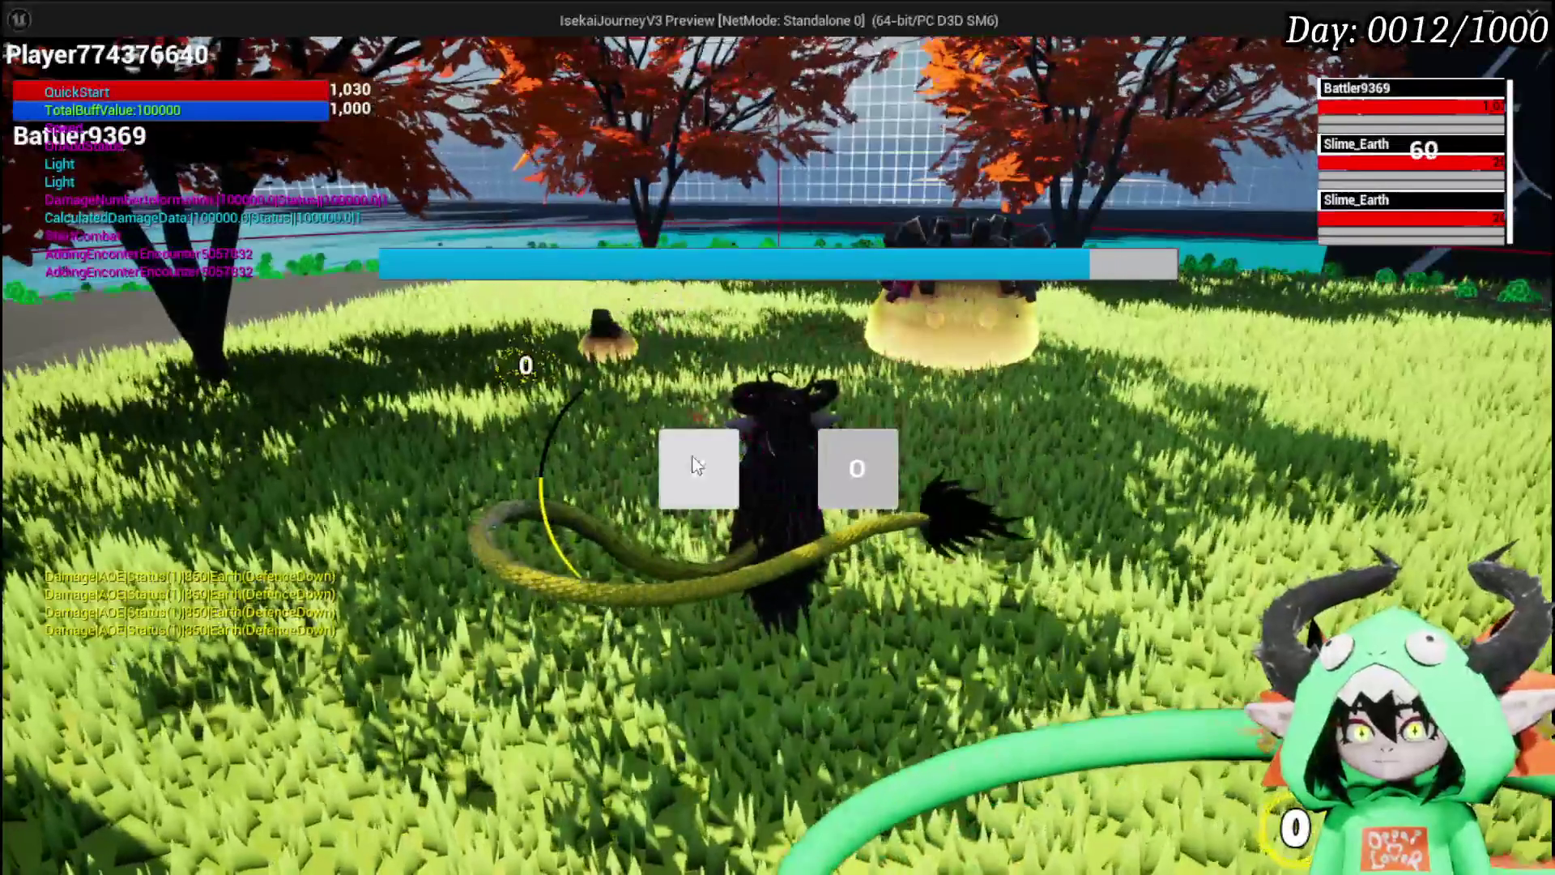
Step: Resume combat and play Burn Debuff, Free AIM Fire and Giga Buff against the Slime_Earth enemies
left_click(694, 458)
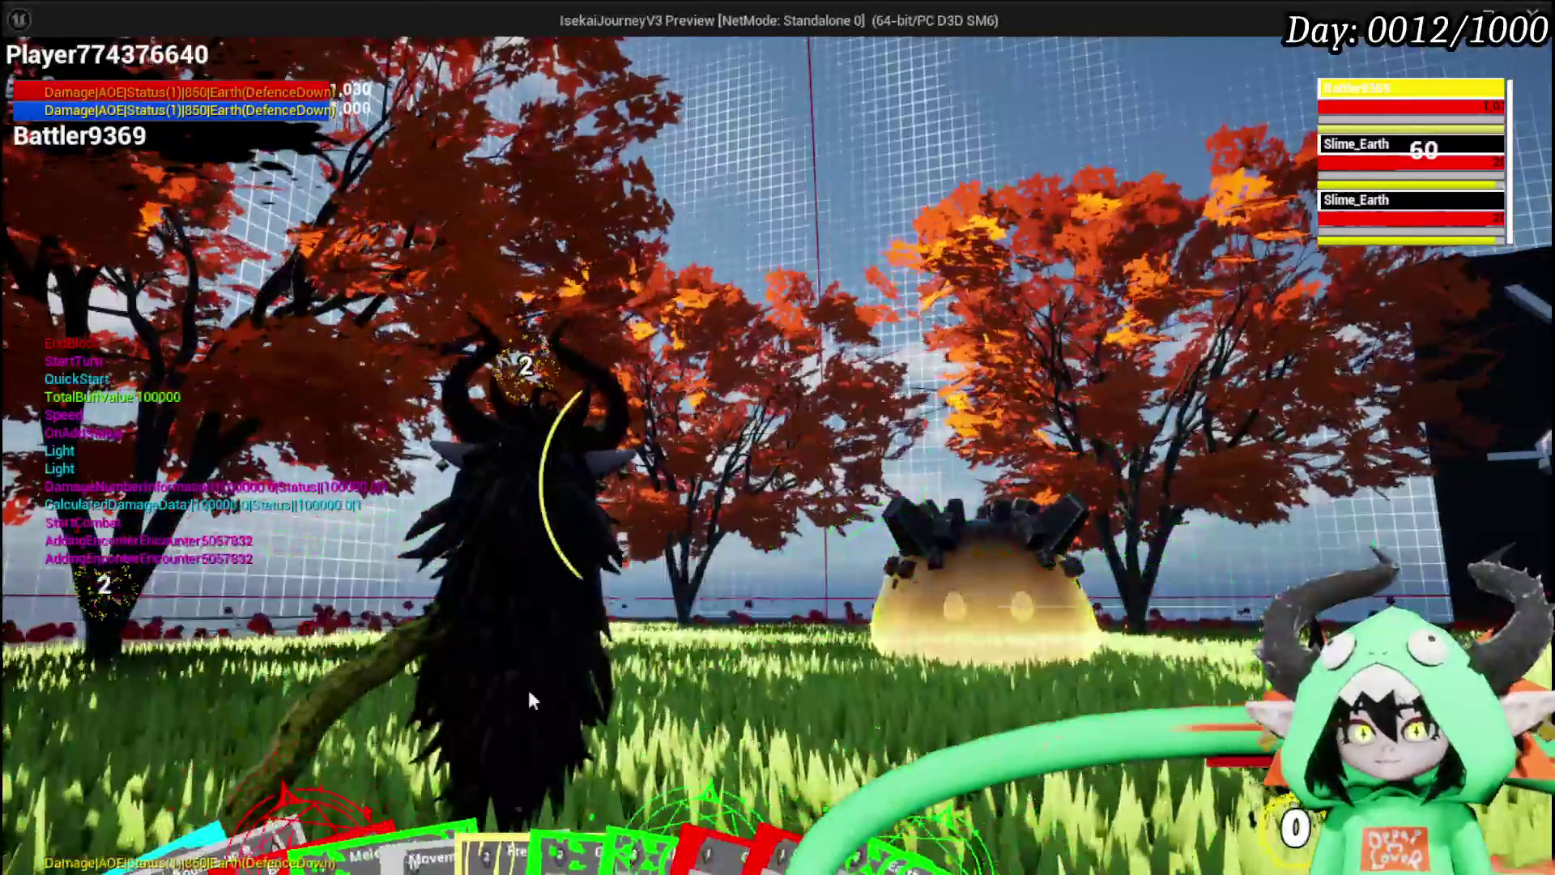
mouse_move(318, 761)
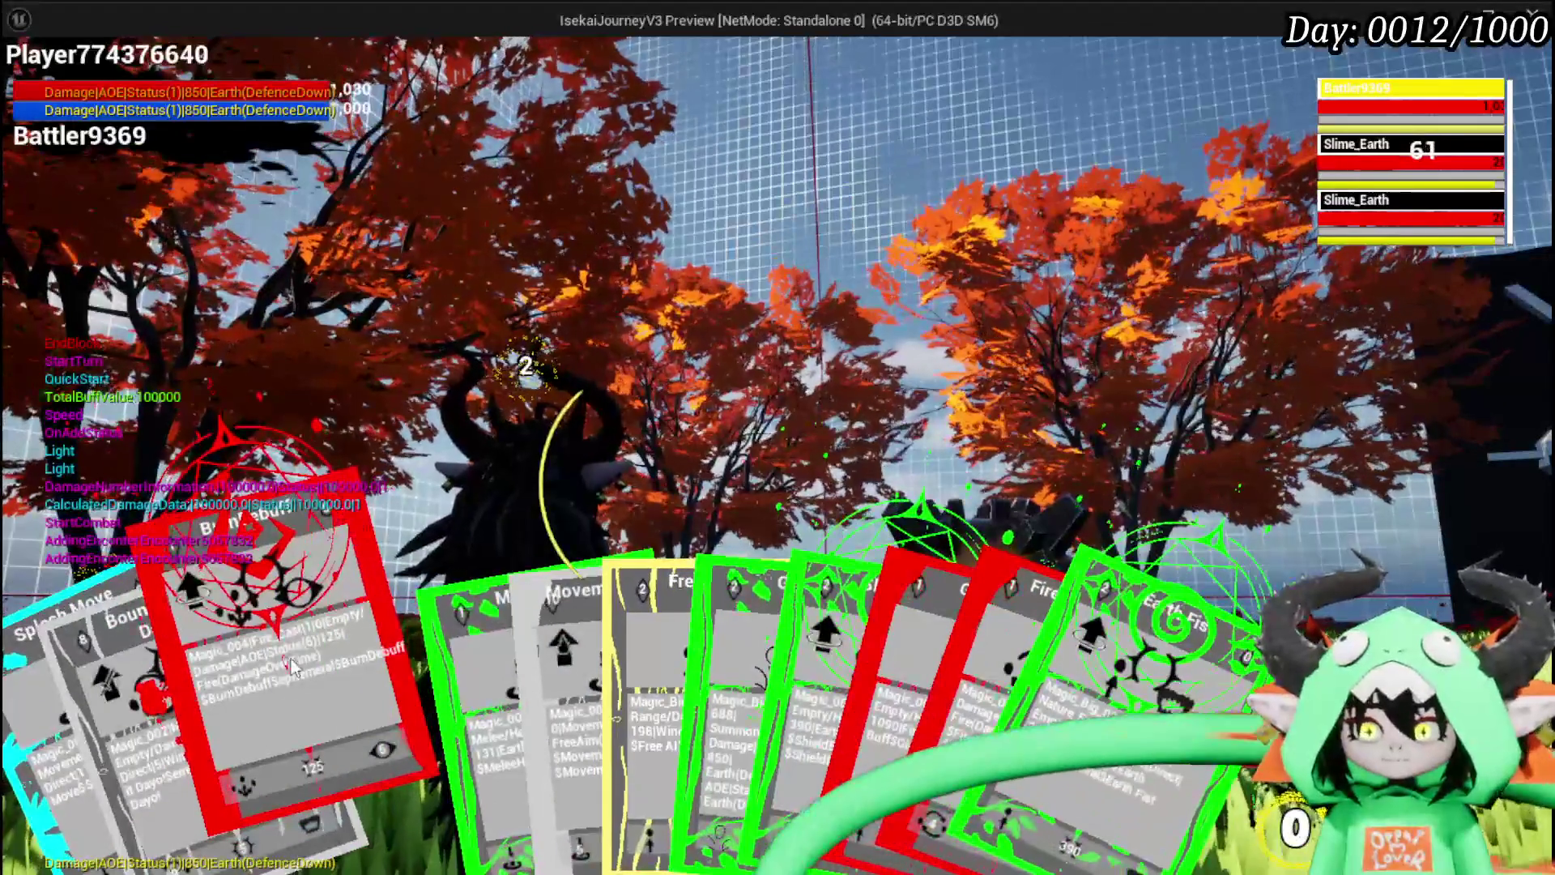
left_click(291, 666)
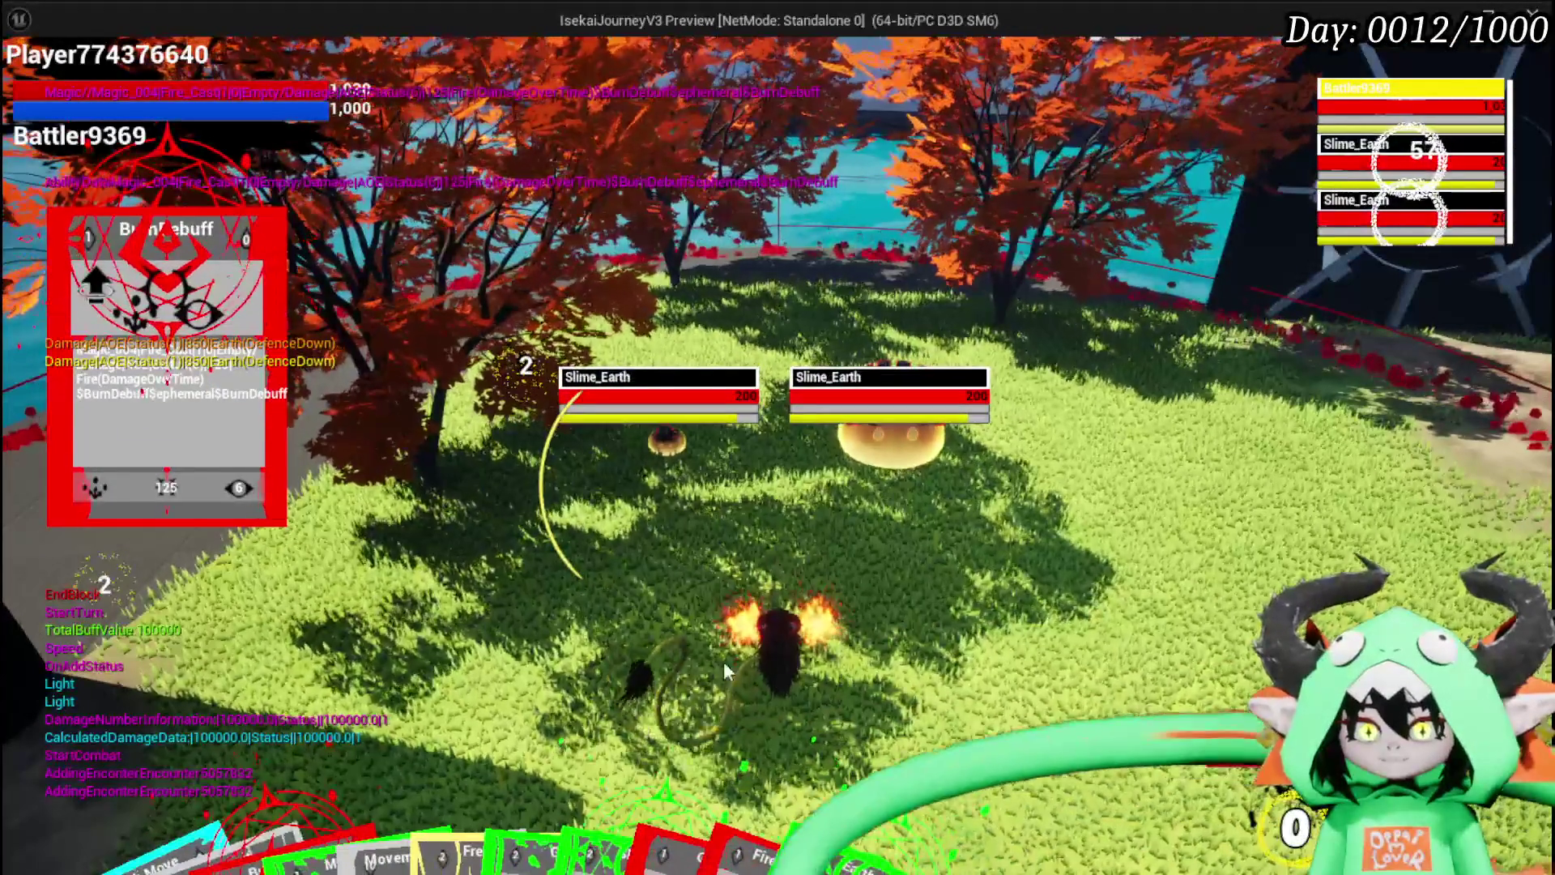
mouse_move(478, 676)
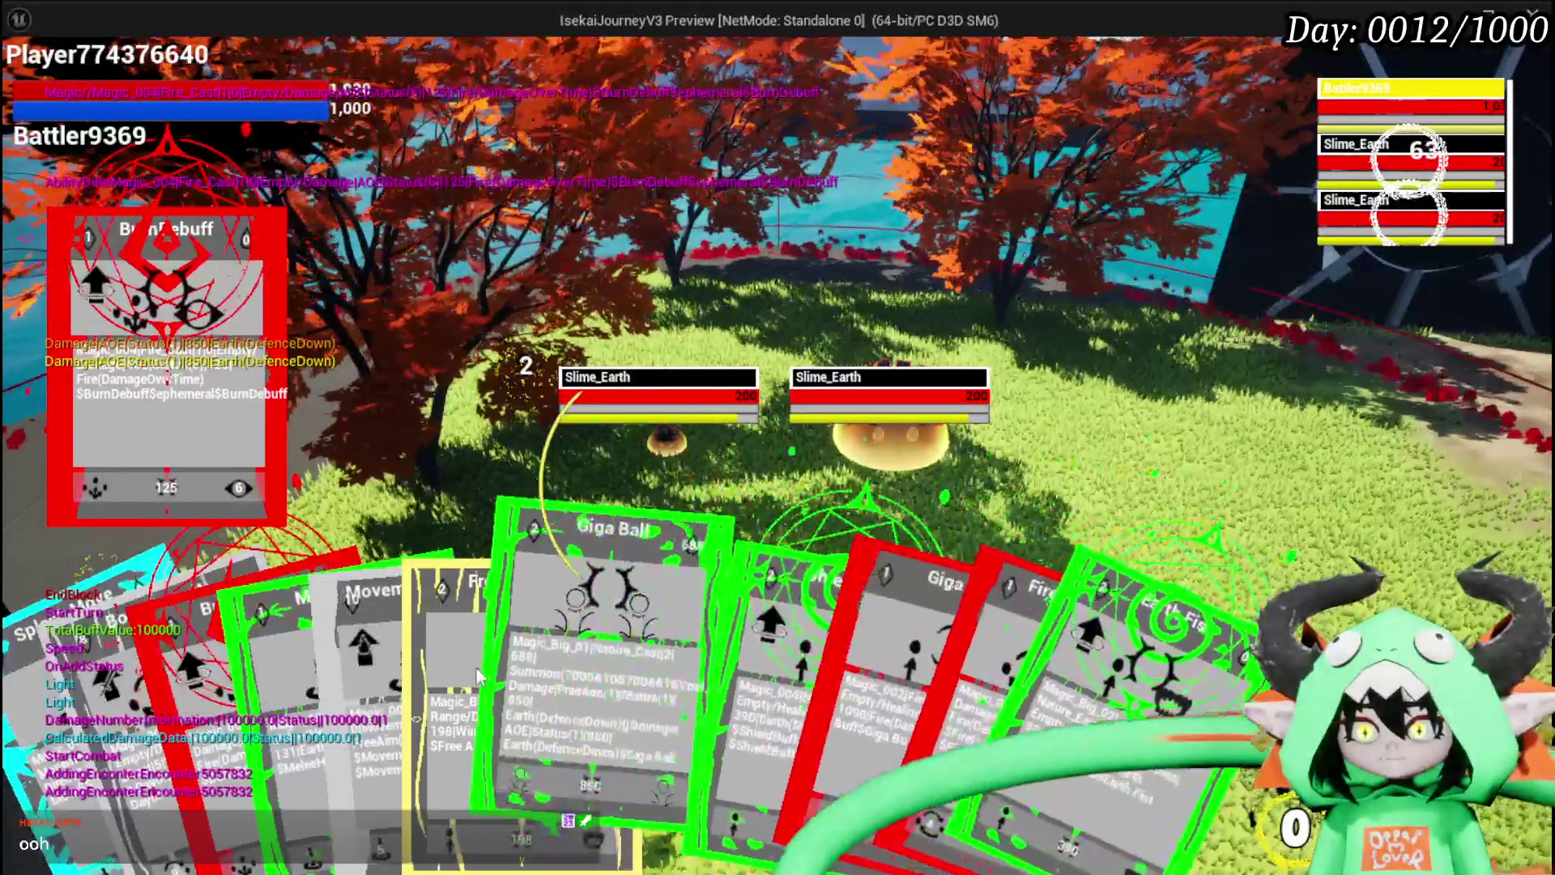
left_click(515, 634)
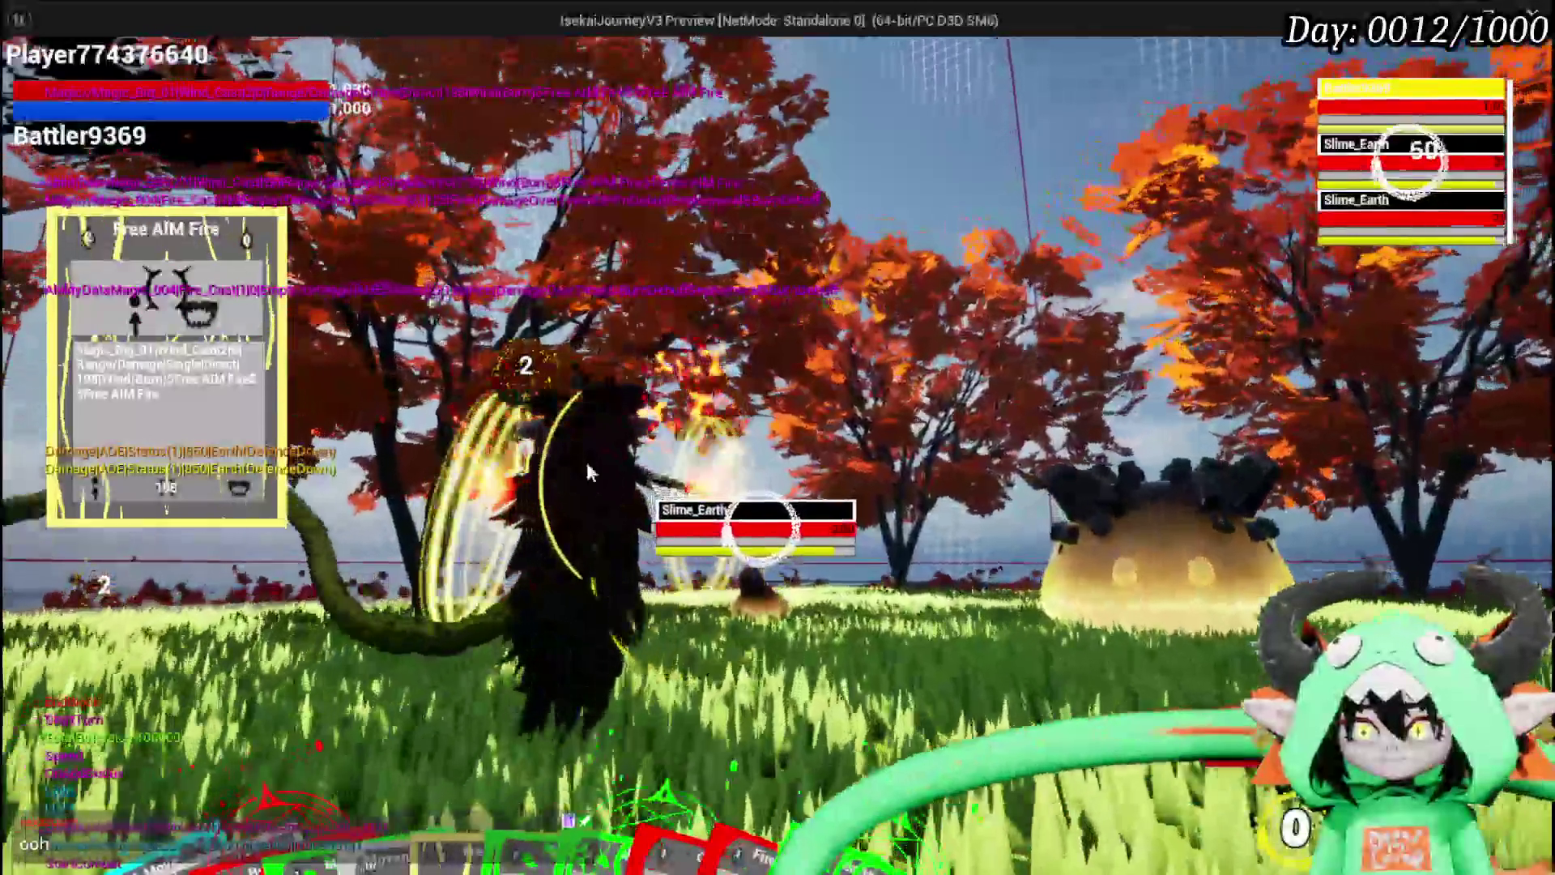
key("e")
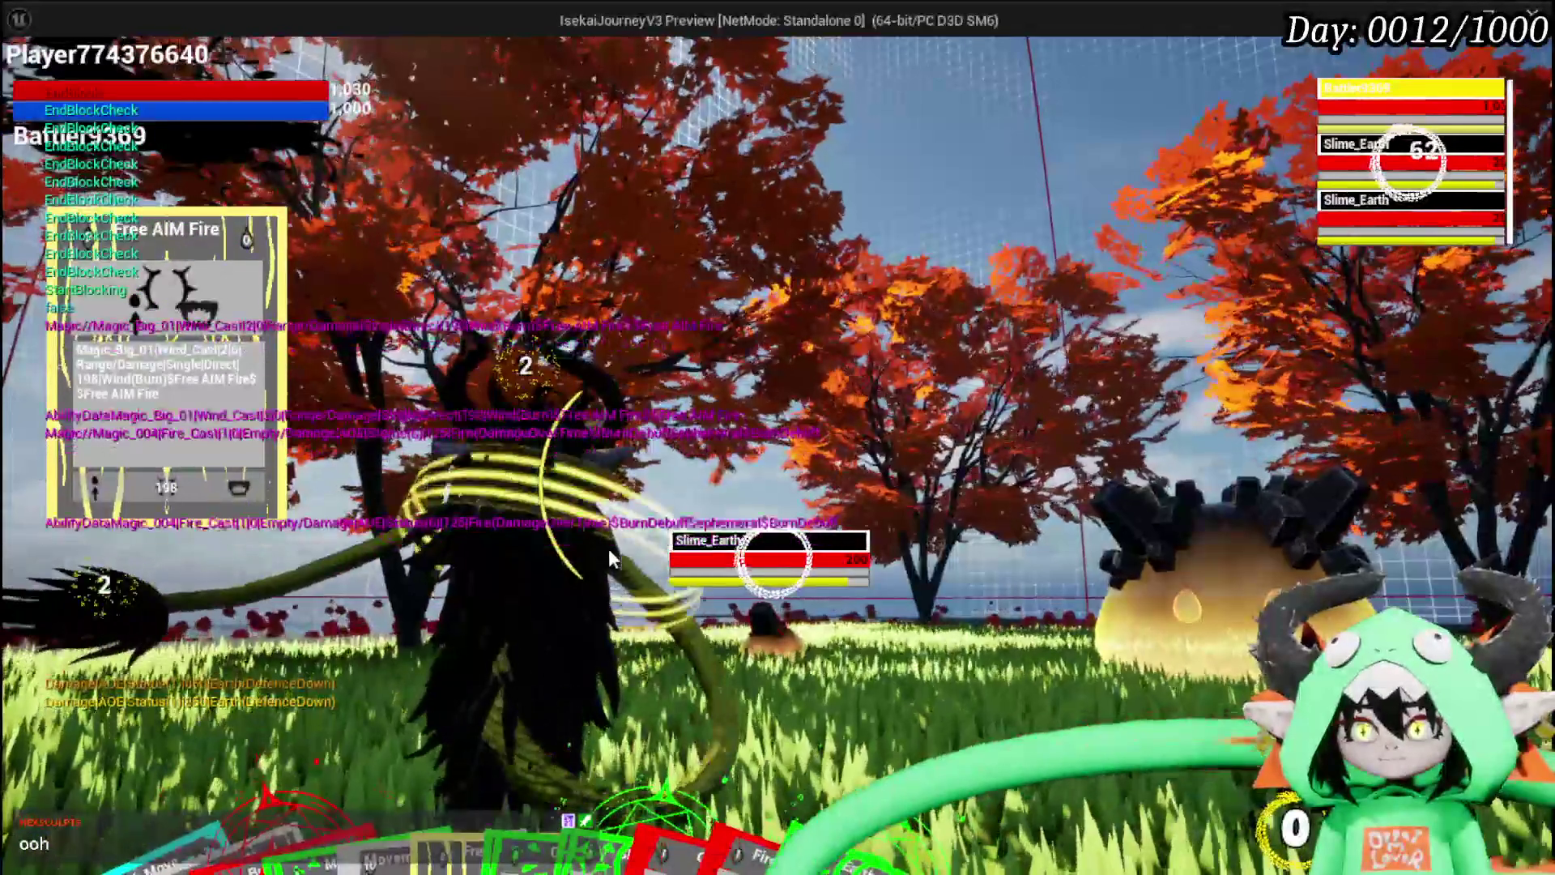
key("e")
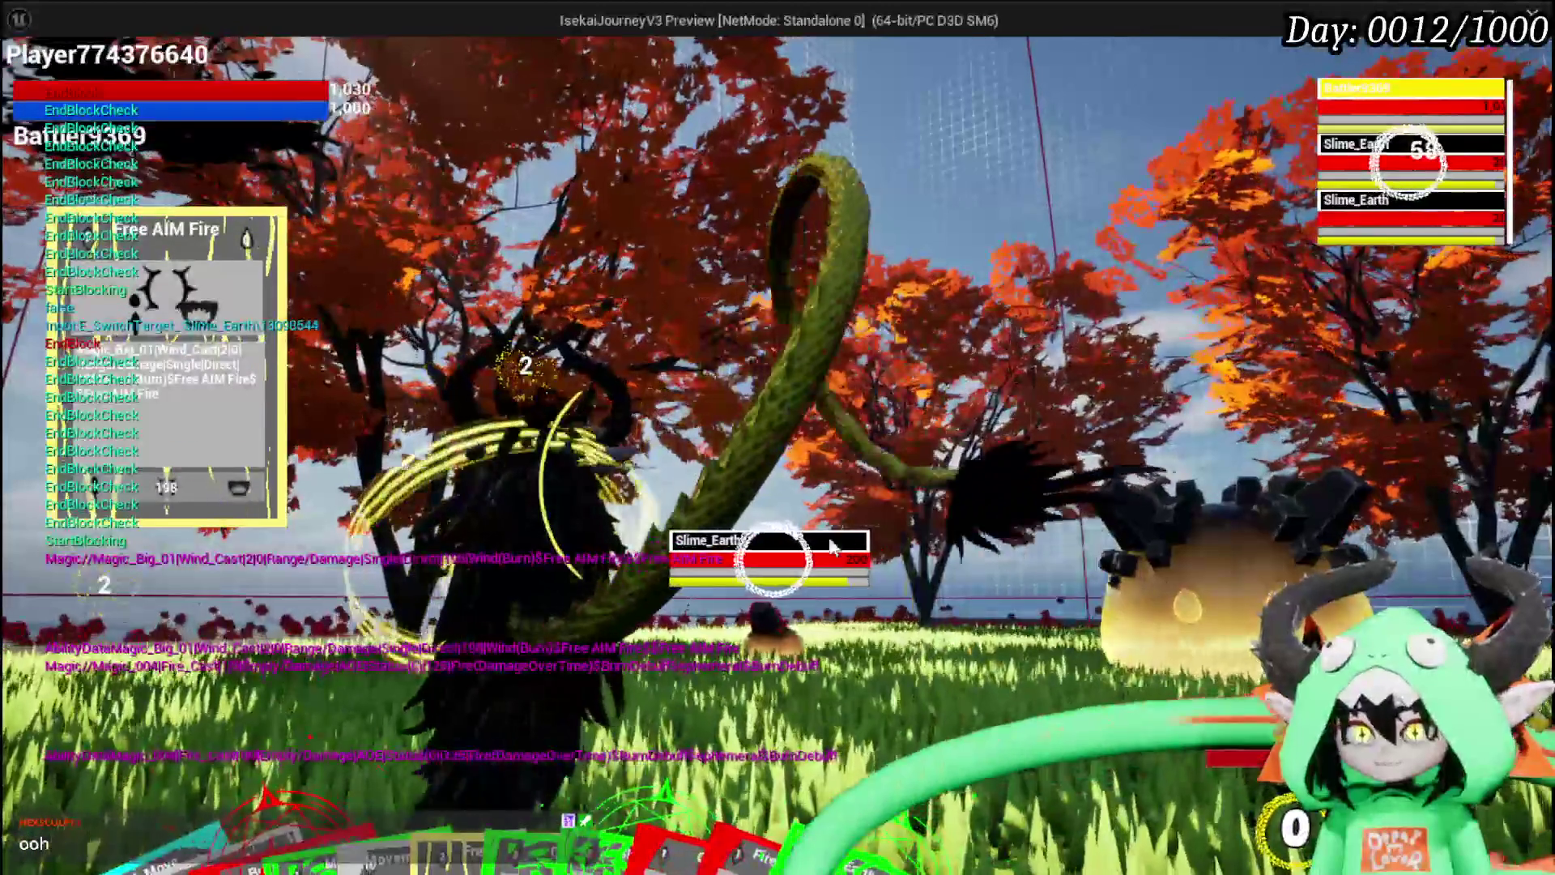
mouse_move(875, 810)
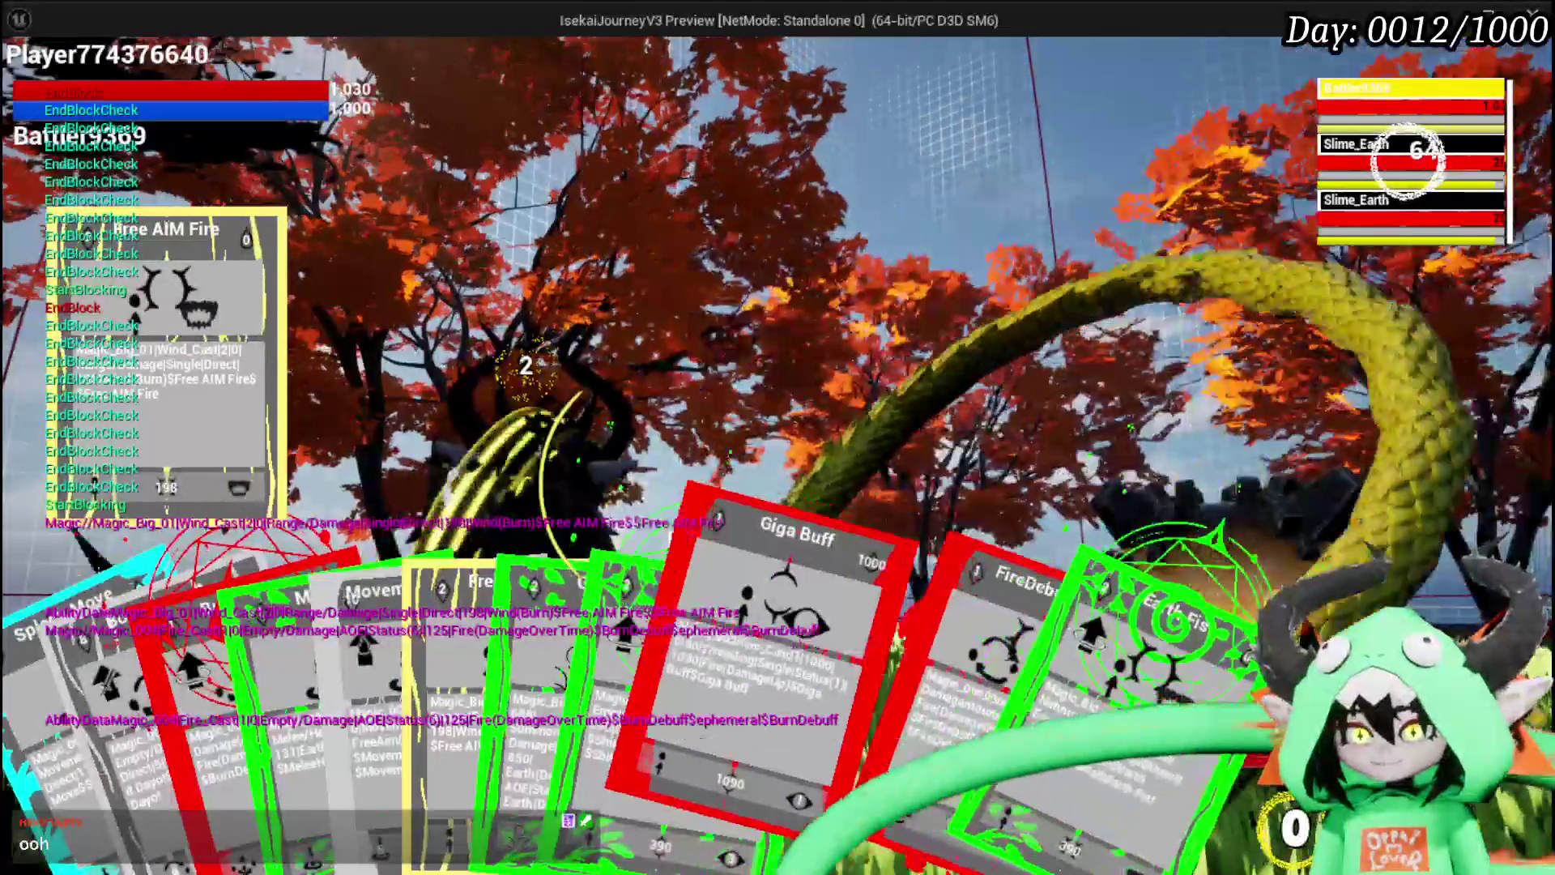
left_click(865, 580)
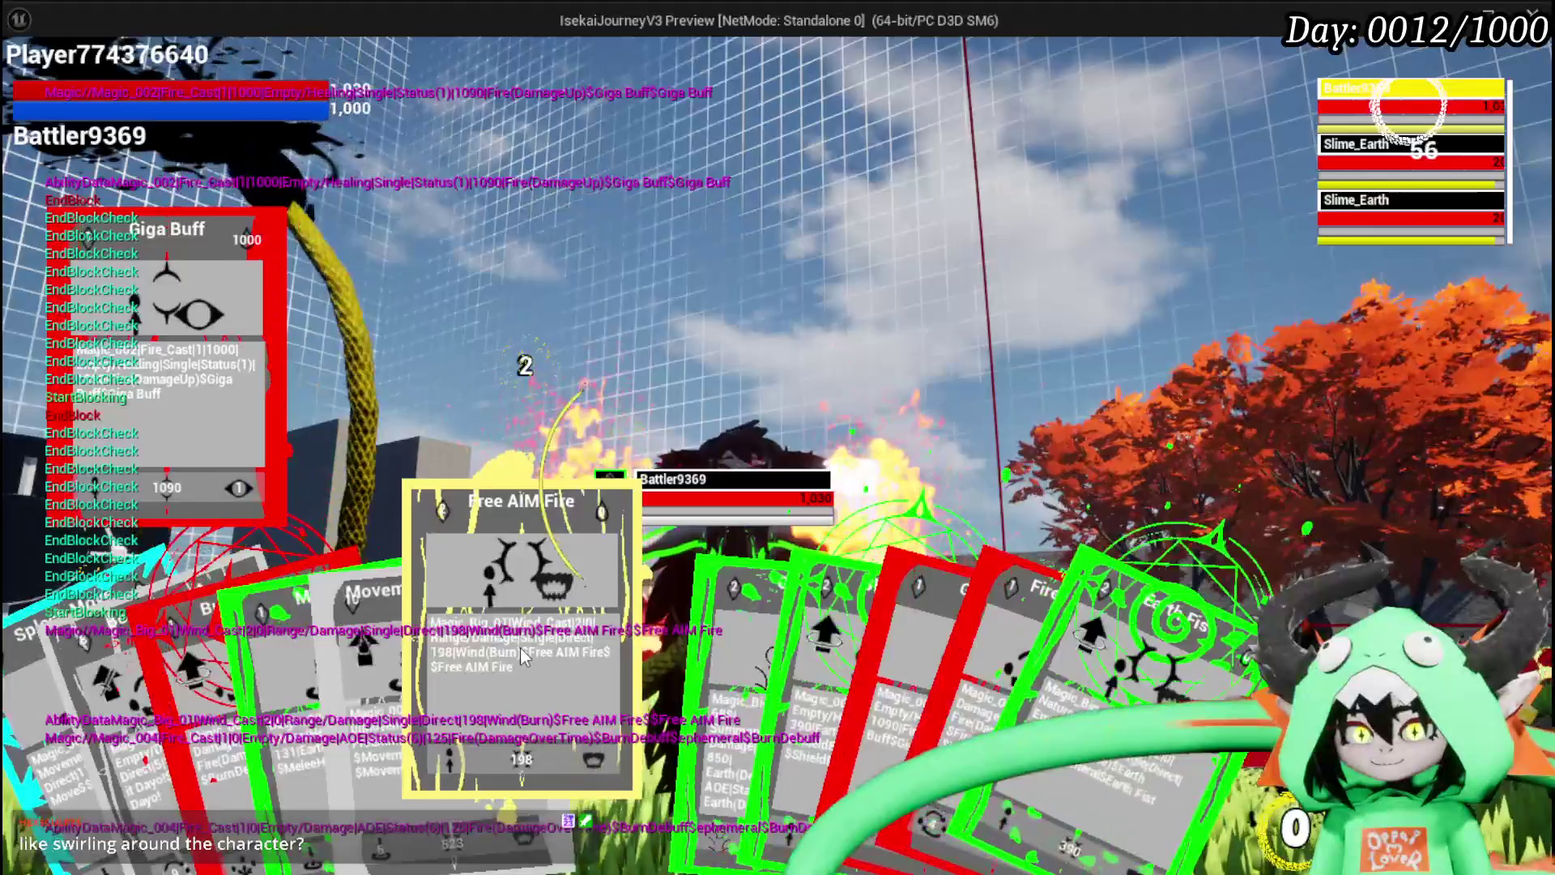
Step: Cast Burn Debuff and FireDebuffTest at the tree monster, then stop the play session
left_click(523, 656)
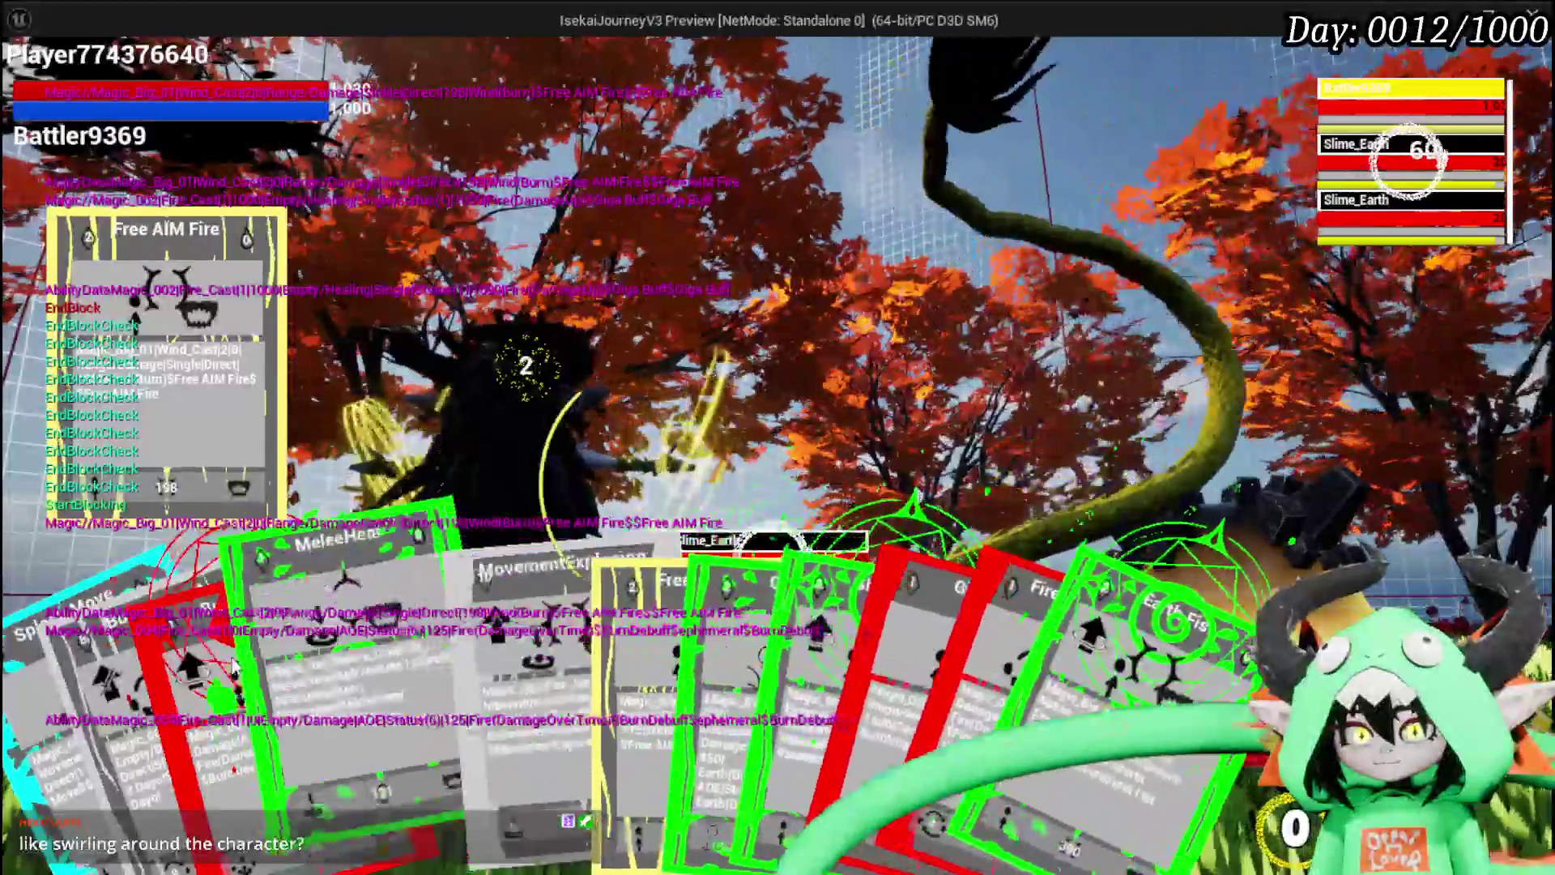
left_click(235, 664)
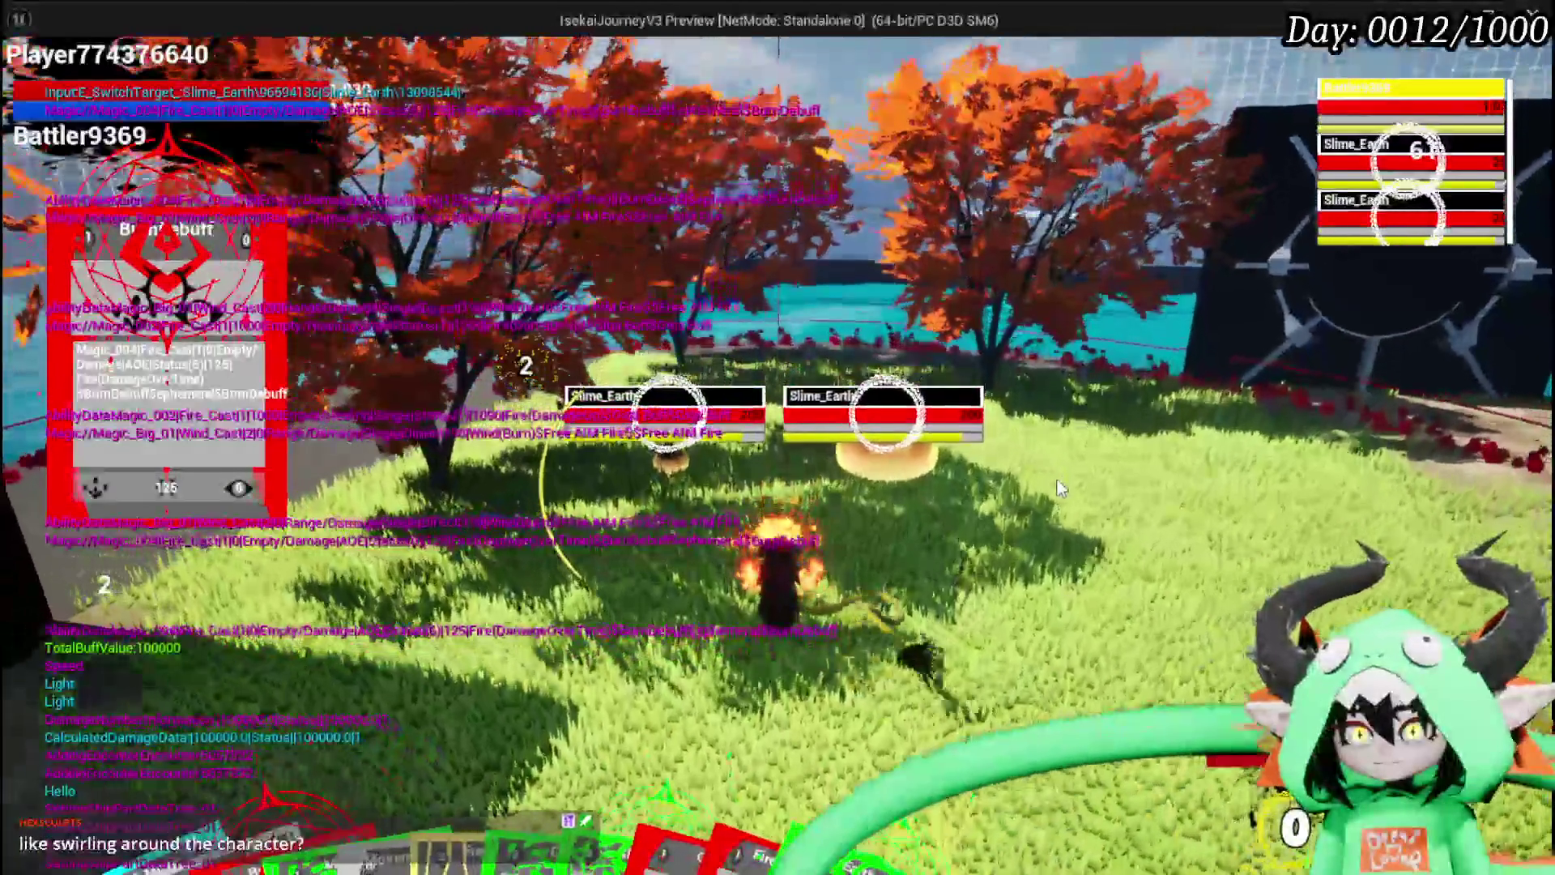
left_click(1062, 489)
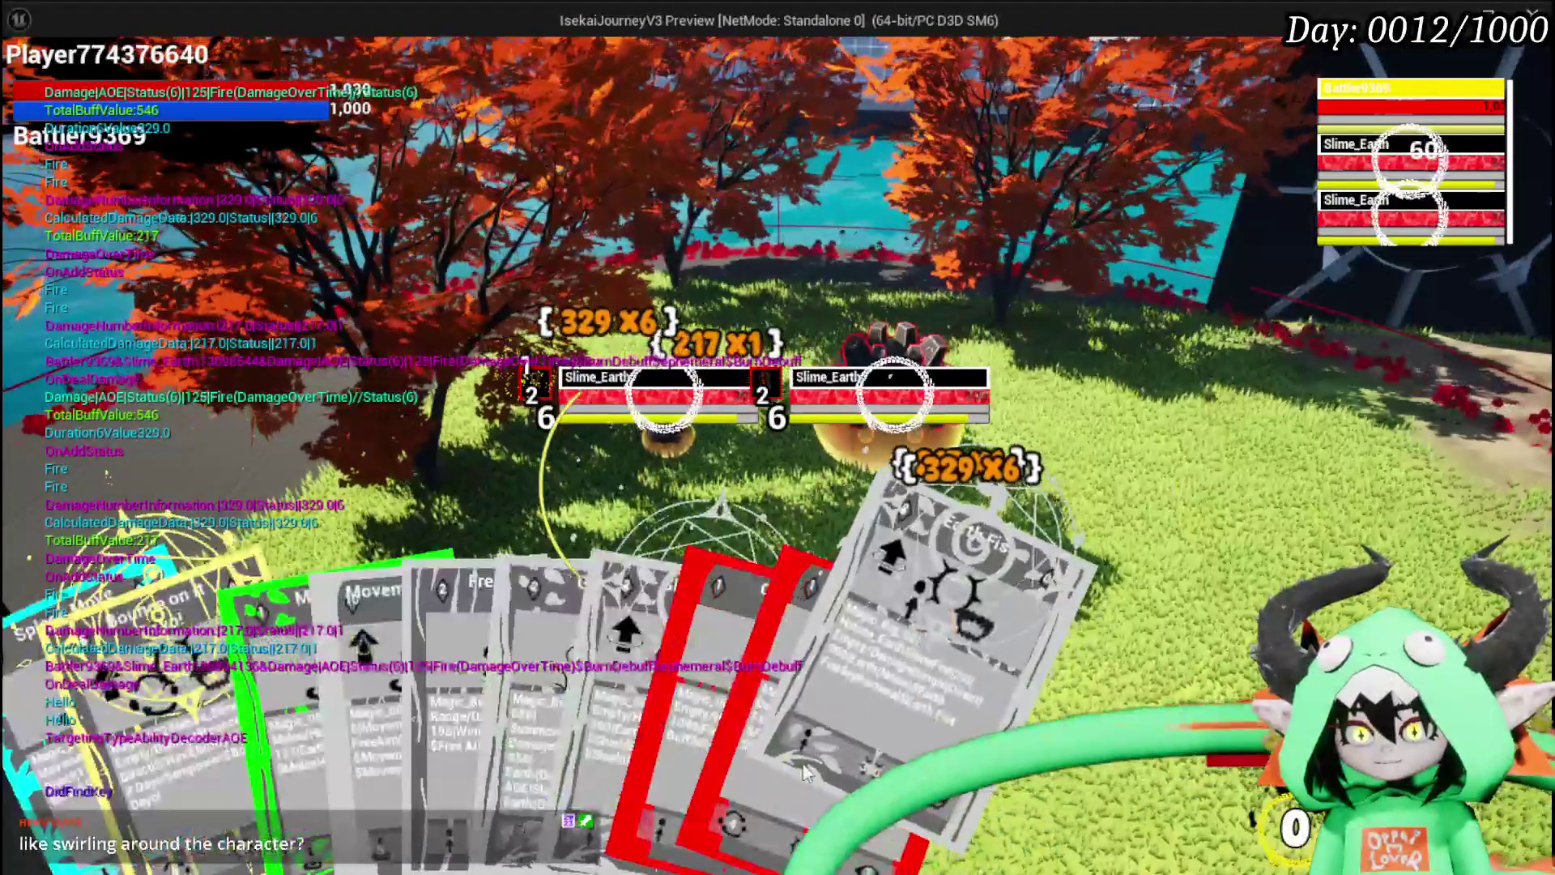
left_click(828, 689)
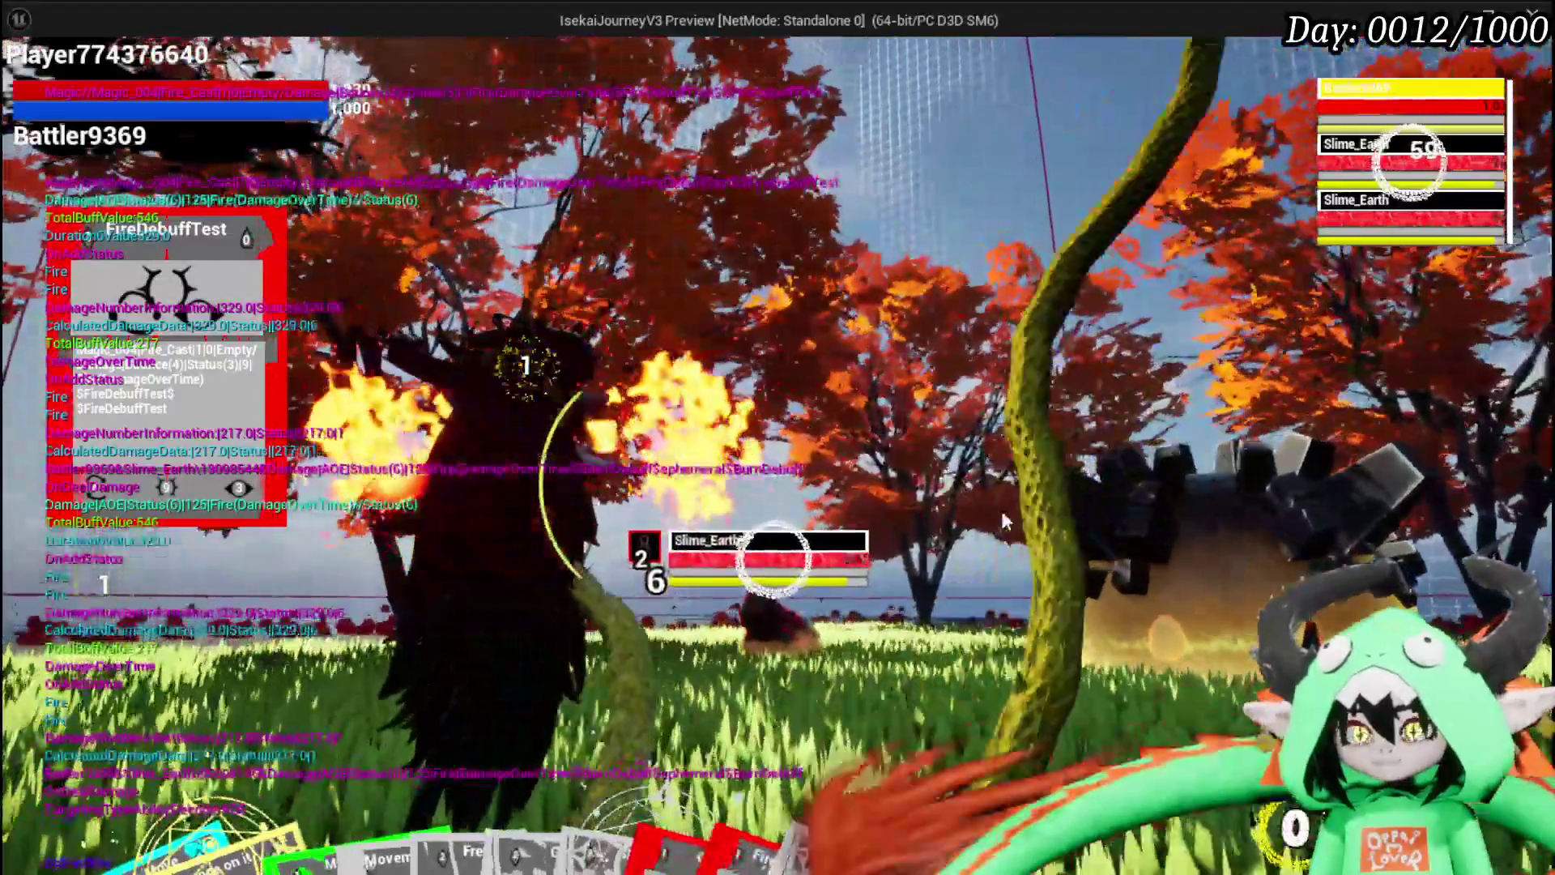
left_click(999, 507)
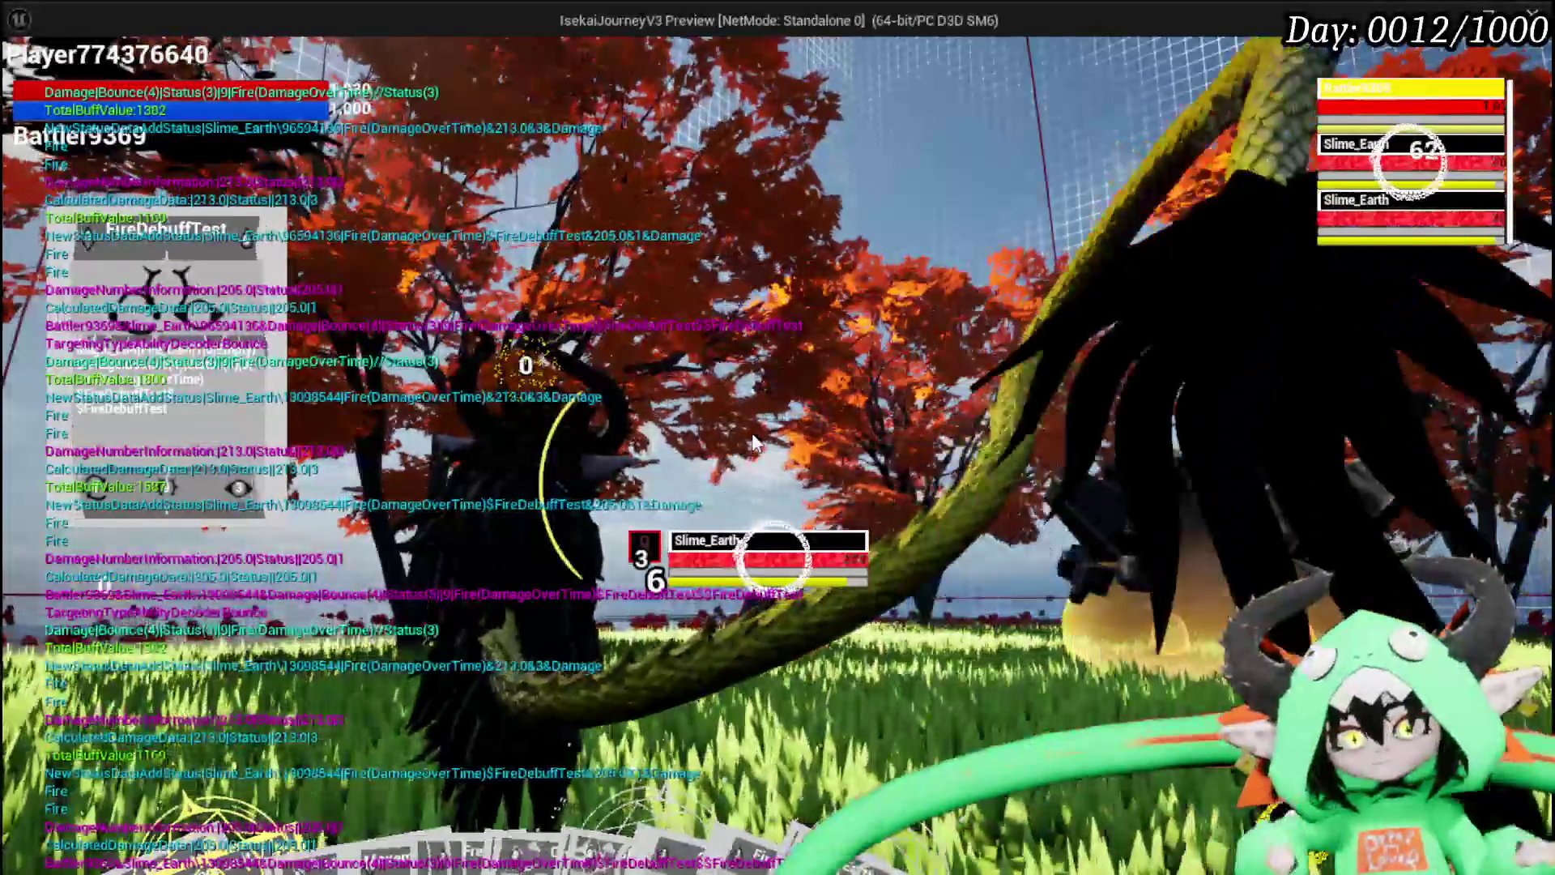
key("Escape")
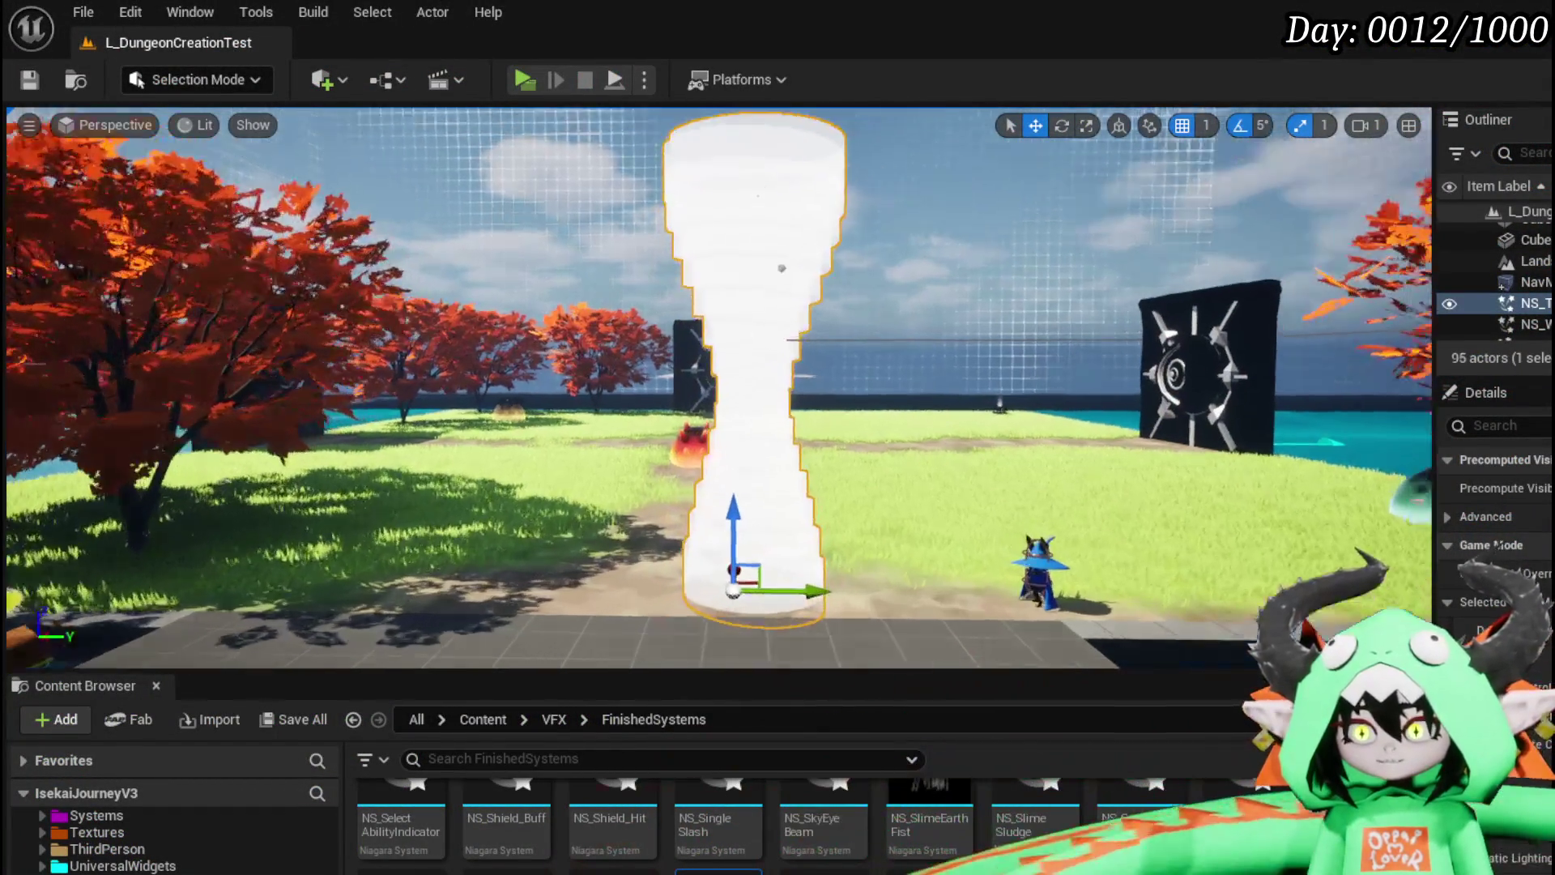
Step: In M_FX_WindTornado, branch a 1-x (OneMinus) node off the Mask (G) output
mouse_move(675, 454)
left_mouse_down()
mouse_move(675, 421)
mouse_move(708, 441)
left_mouse_up()
mouse_move(724, 529)
left_mouse_down()
mouse_move(733, 482)
mouse_move(762, 490)
left_mouse_up()
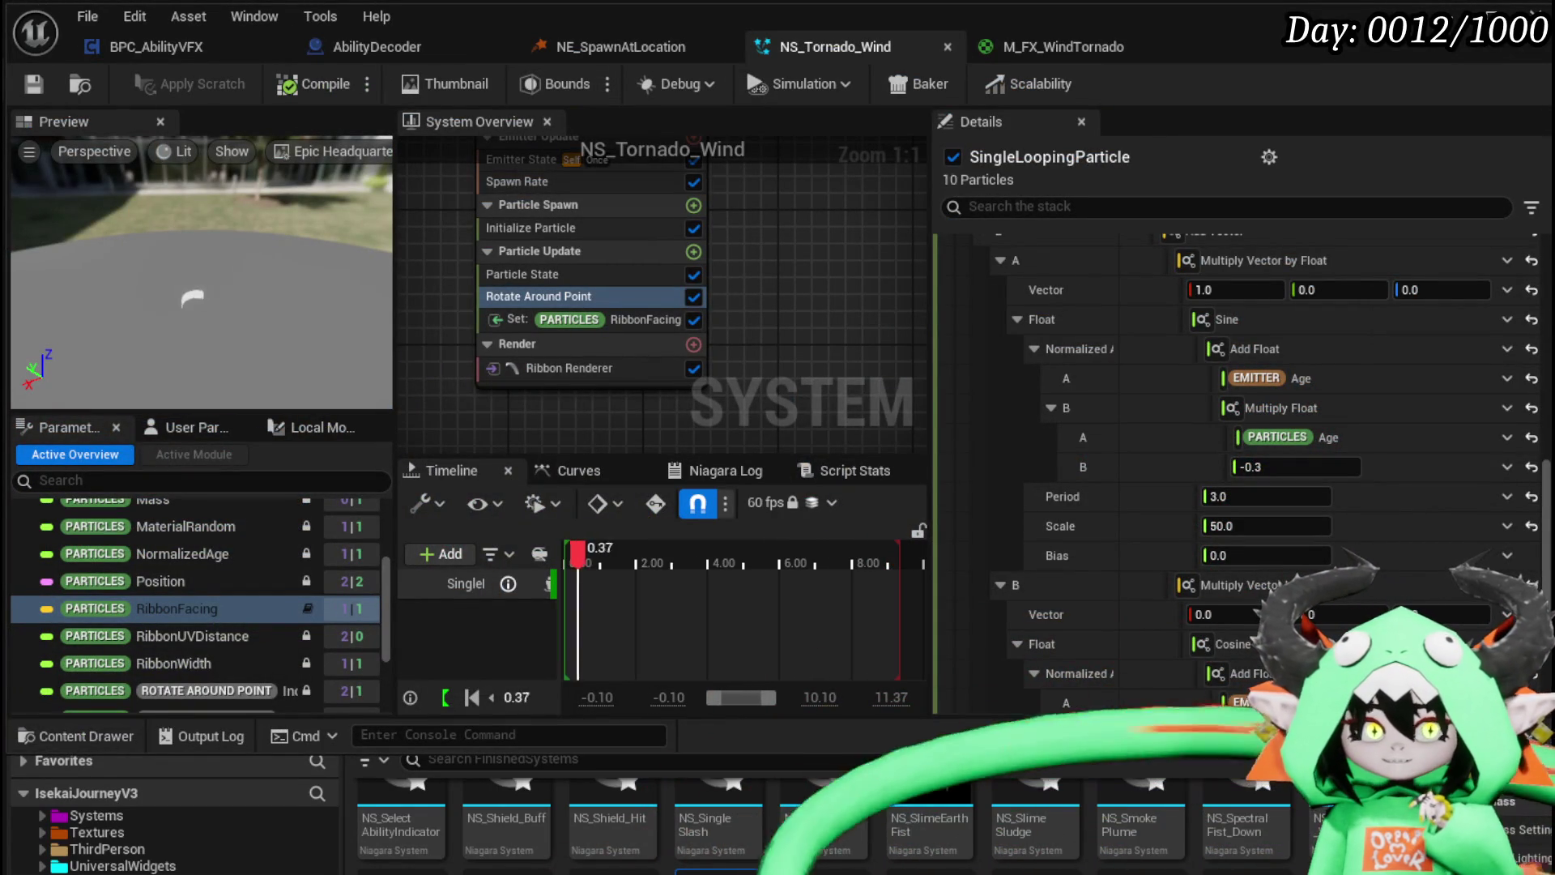
left_click(1050, 42)
mouse_move(825, 330)
left_mouse_down()
mouse_move(1095, 250)
mouse_move(860, 447)
mouse_move(825, 453)
mouse_move(706, 338)
left_mouse_up()
mouse_move(845, 218)
left_mouse_down()
mouse_move(956, 338)
mouse_move(1324, 254)
left_mouse_up()
type("-")
left_click(1025, 381)
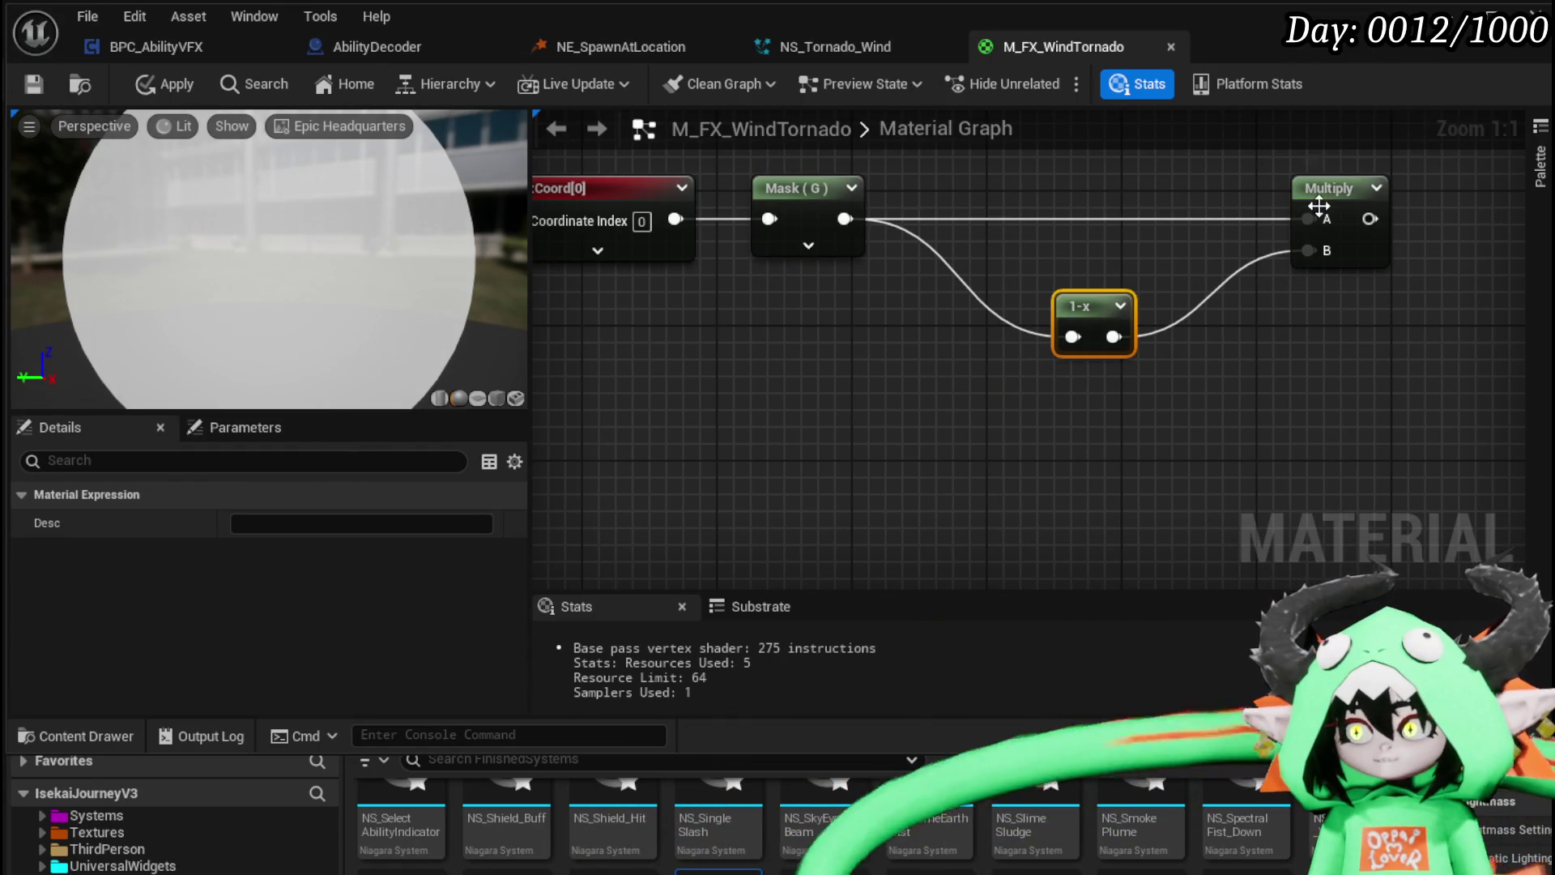
Step: Move the TexCoord, Mask, 1-x and Multiply node group to the left
left_click_drag(1326, 348, 1048, 452)
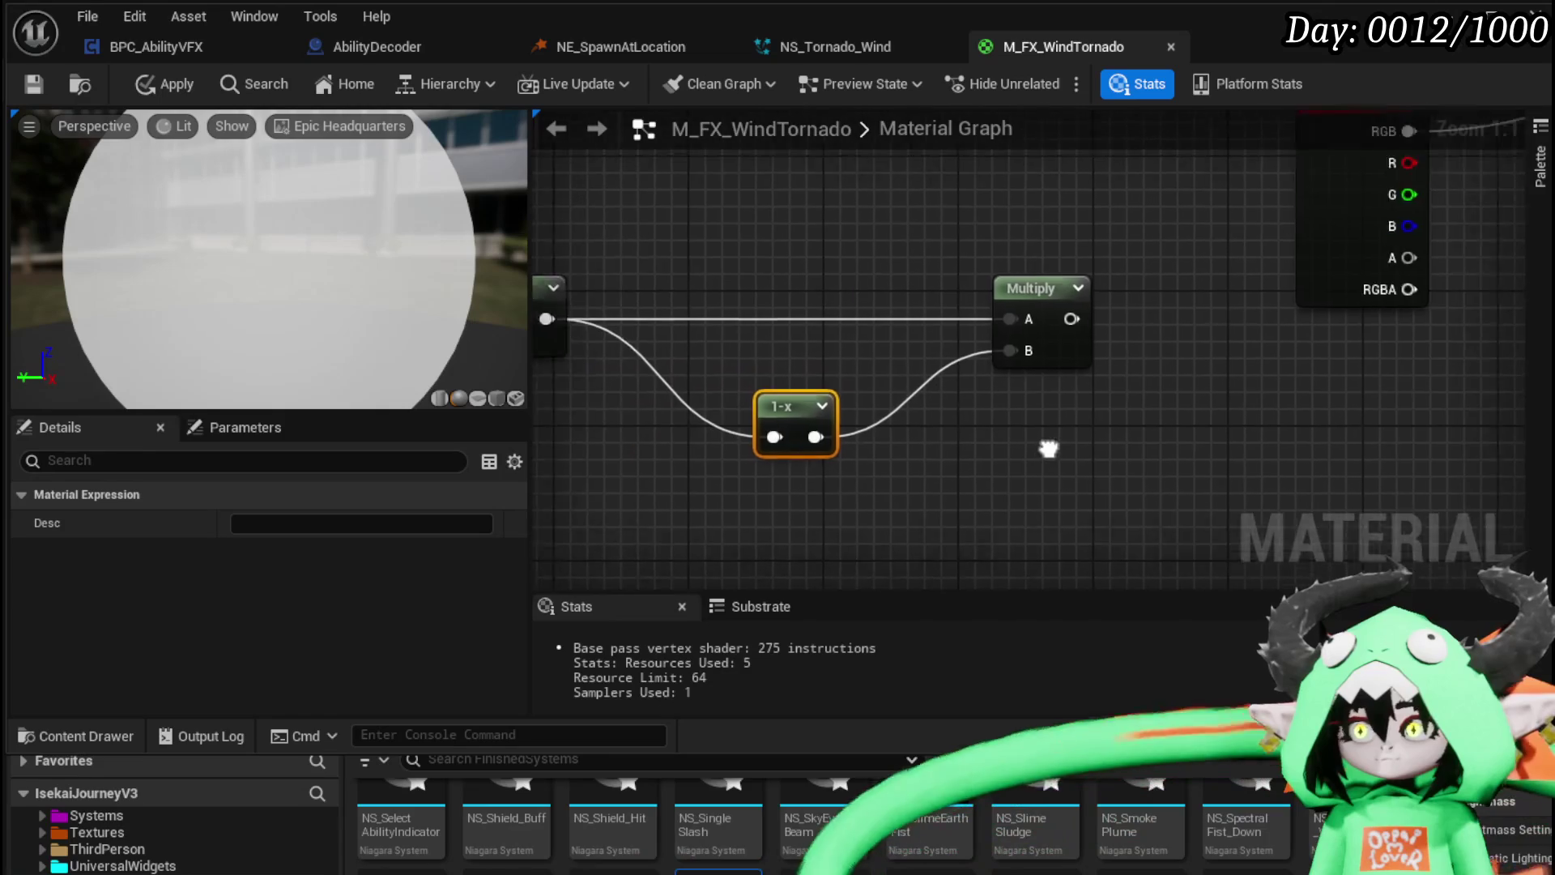
scroll(658, 463, "down", 2)
left_click_drag(1268, 253, 1263, 248)
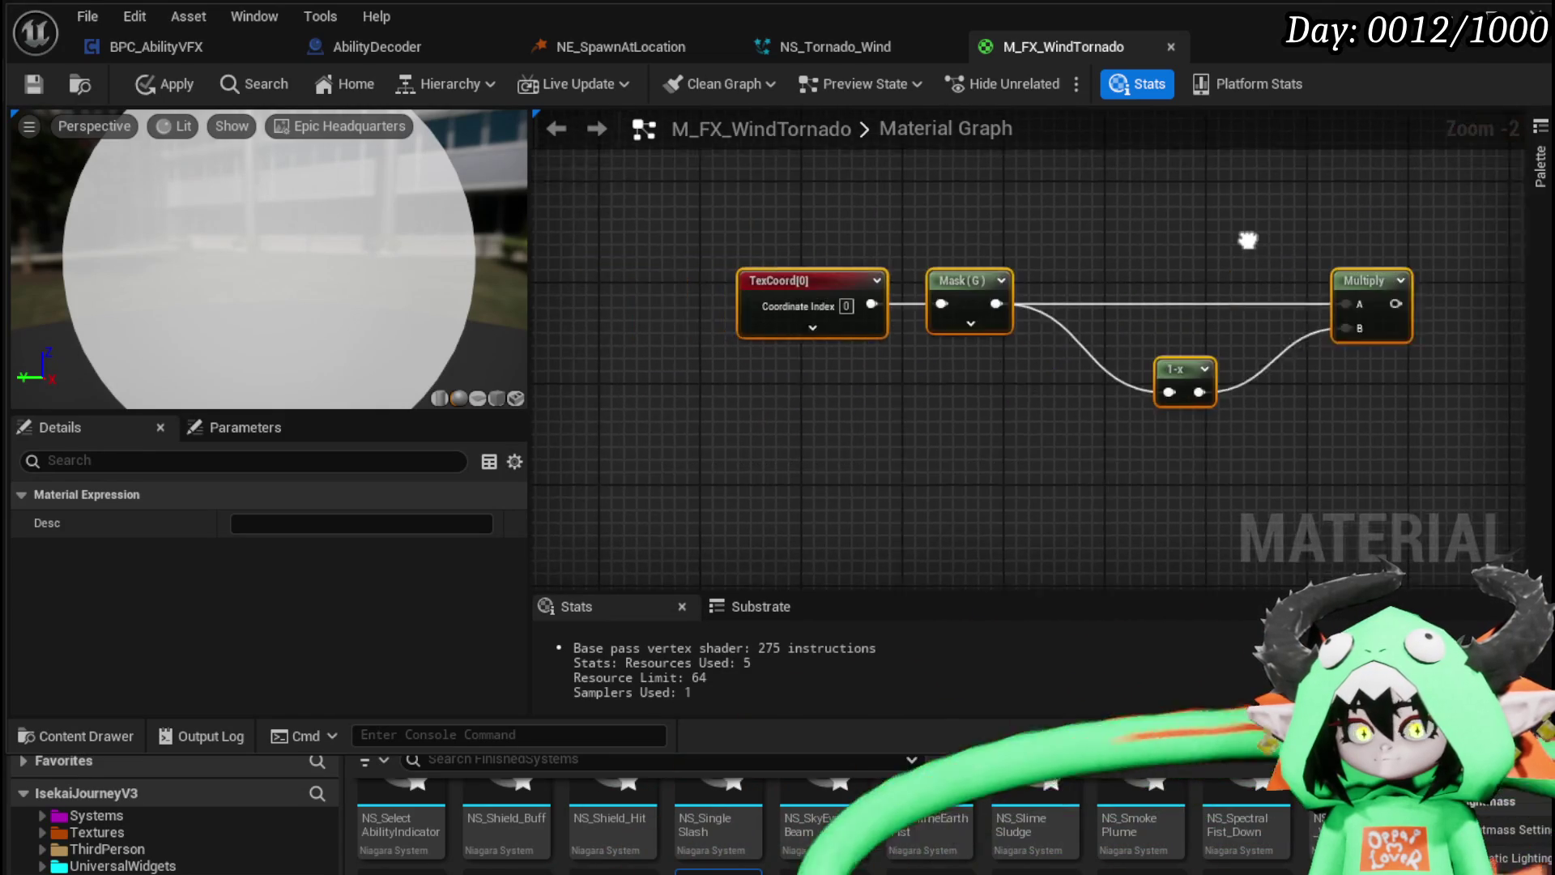
scroll(1247, 245, "down", 2)
left_click_drag(837, 296, 541, 332)
left_click_drag(1008, 360, 865, 289)
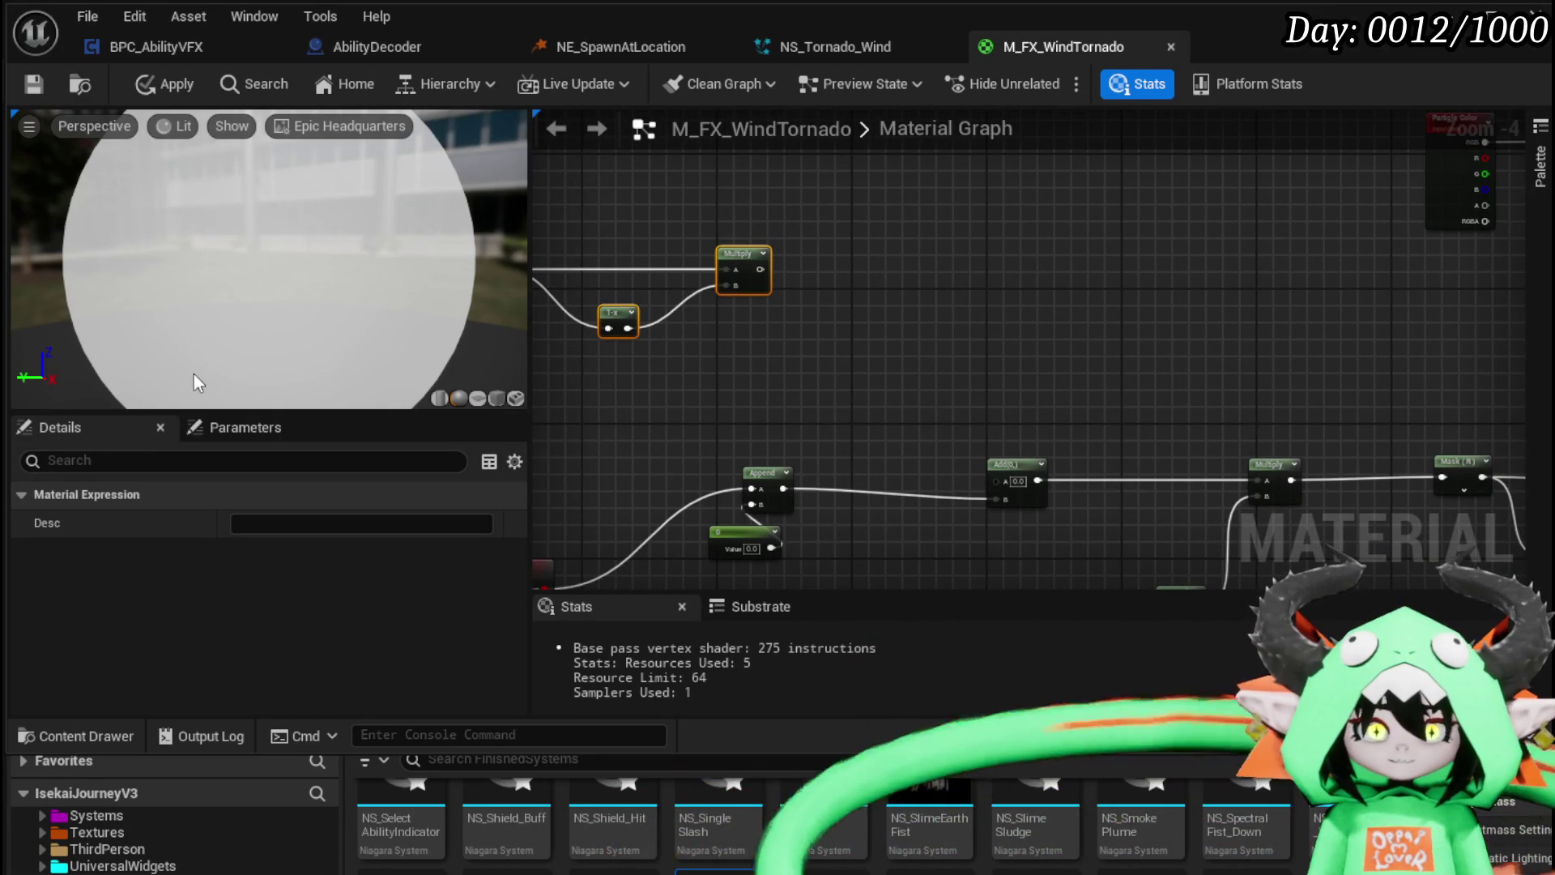
Step: Feed the mask product into a new Multiply node with B set to 4.0
left_click_drag(766, 271, 834, 275)
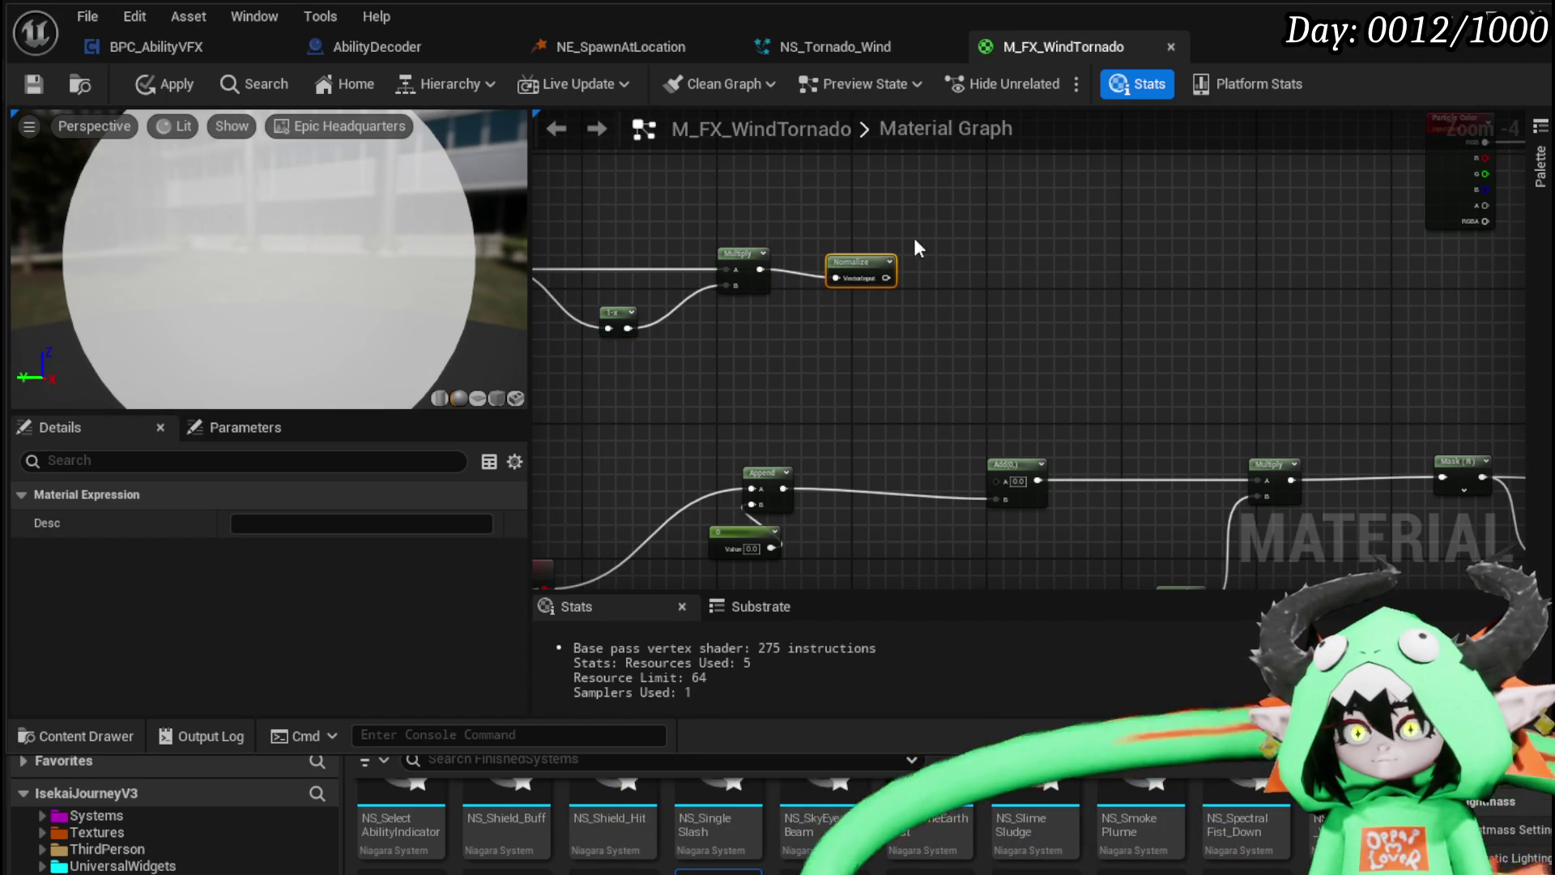
key("Delete")
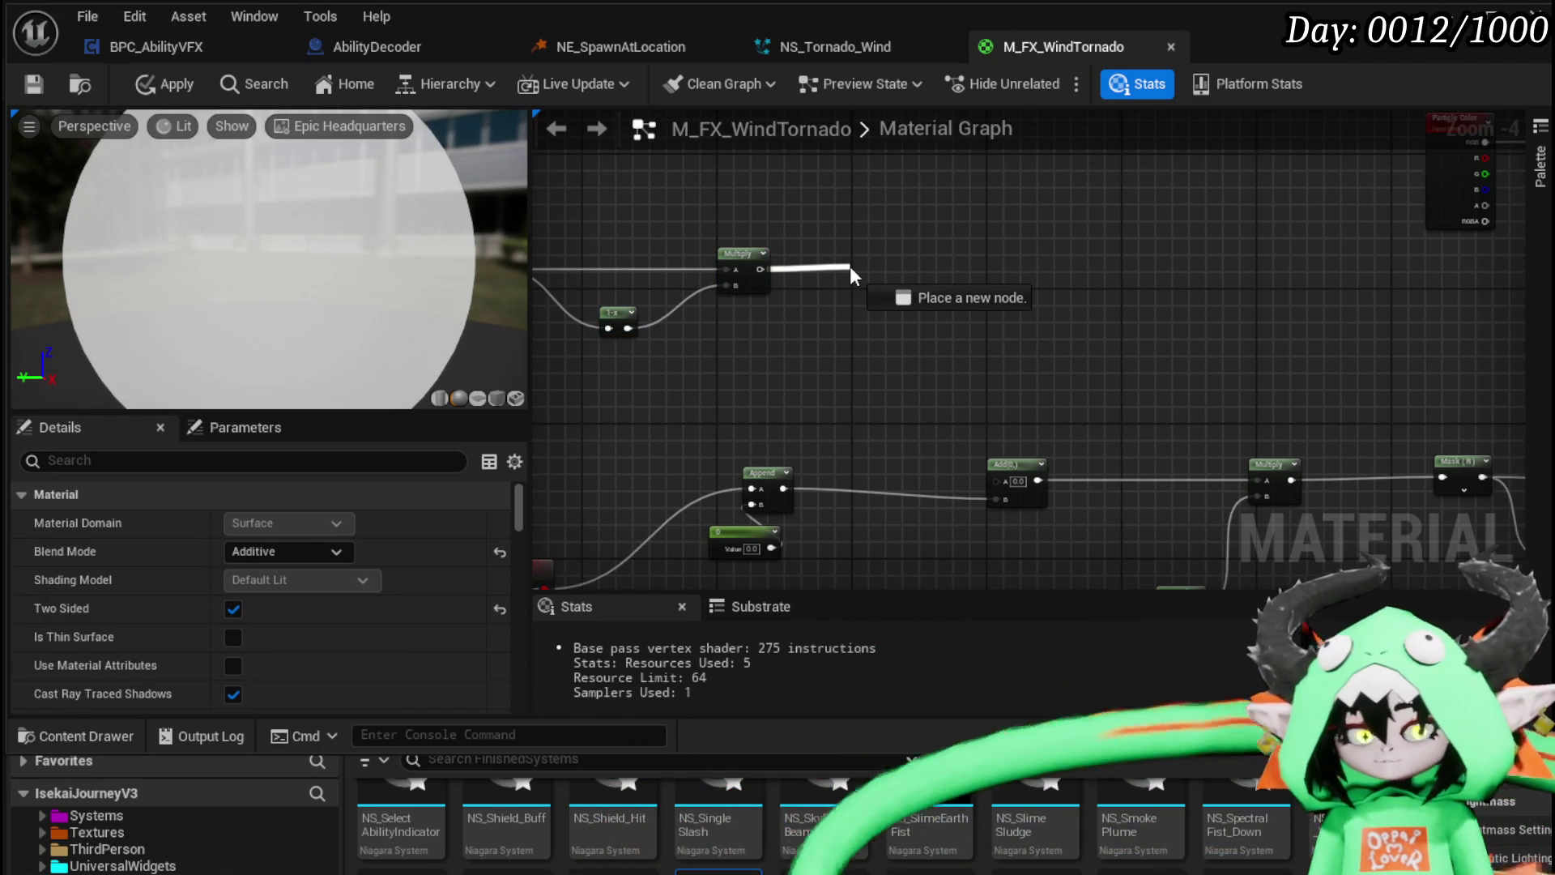
left_click_drag(849, 266, 849, 265)
scroll(851, 271, "up", 5)
left_click(877, 281)
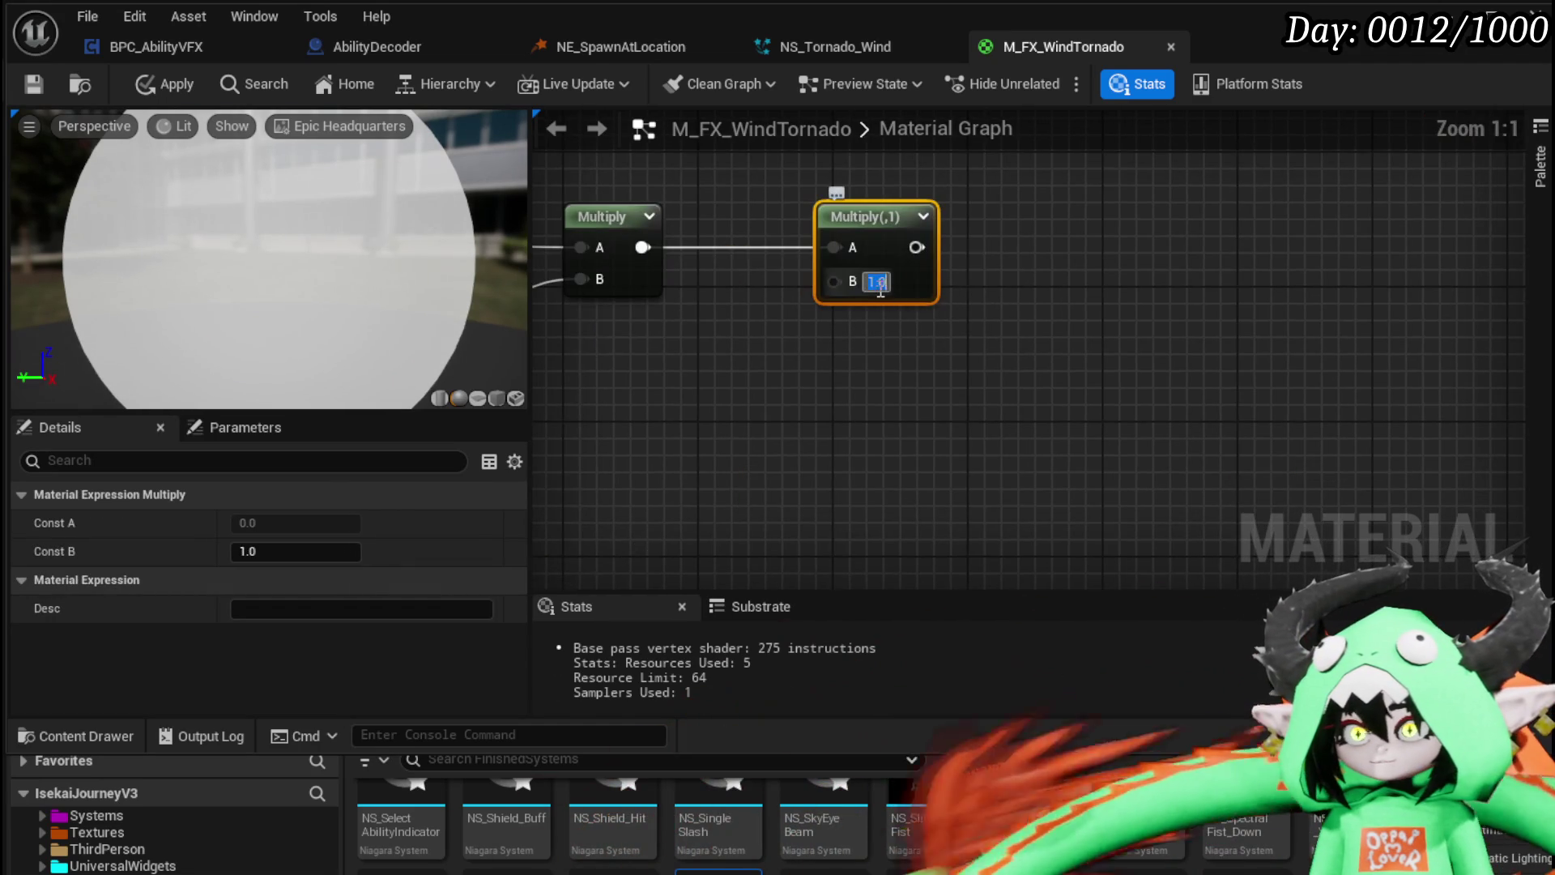
left_click(1018, 323)
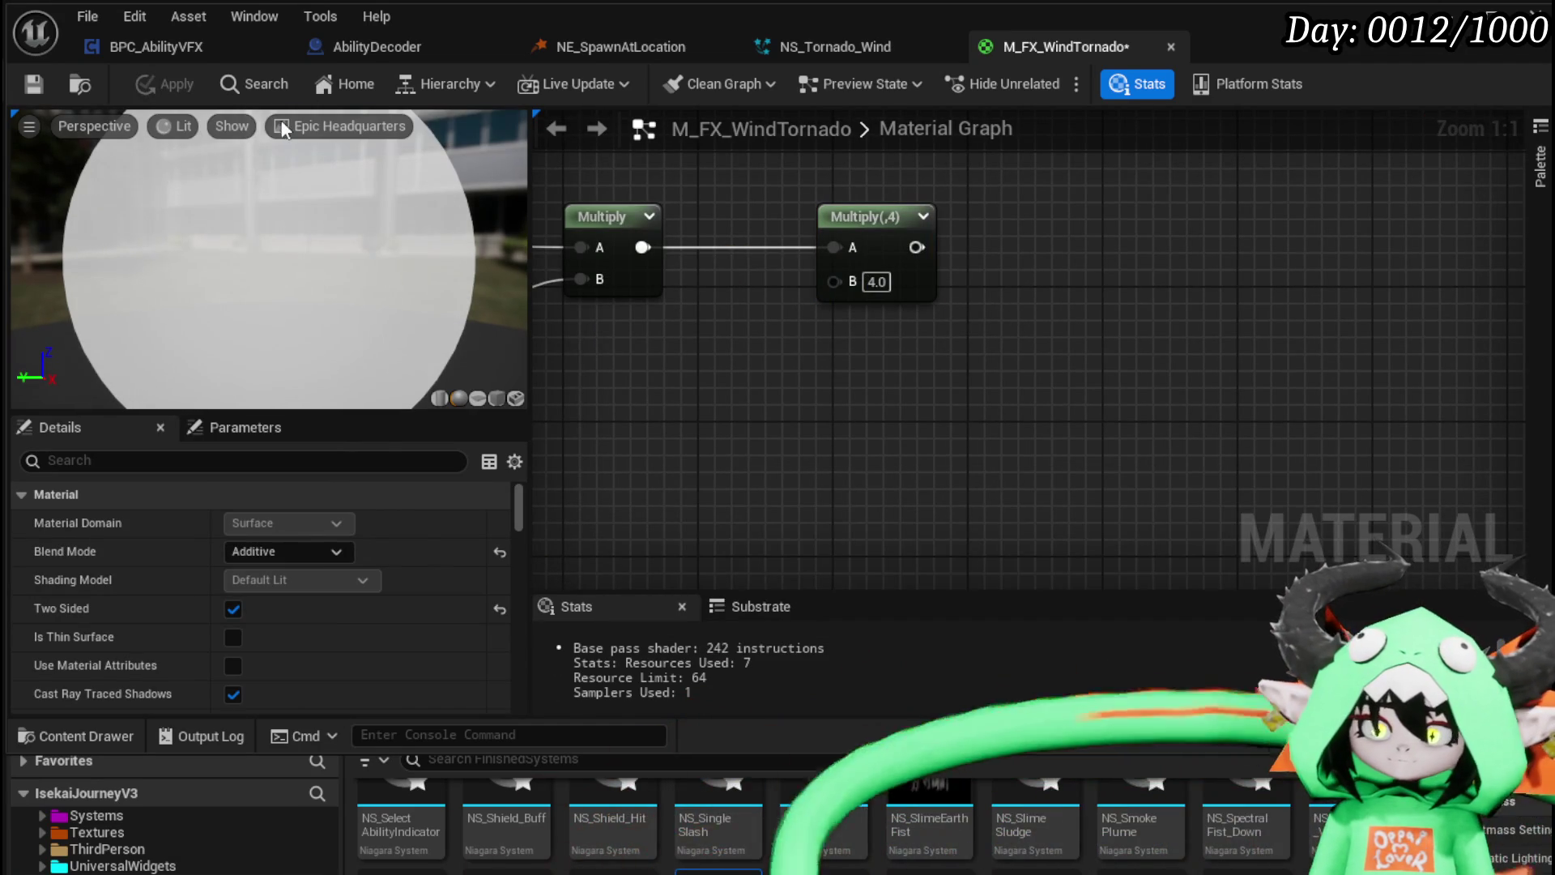
left_click_drag(952, 339, 841, 395)
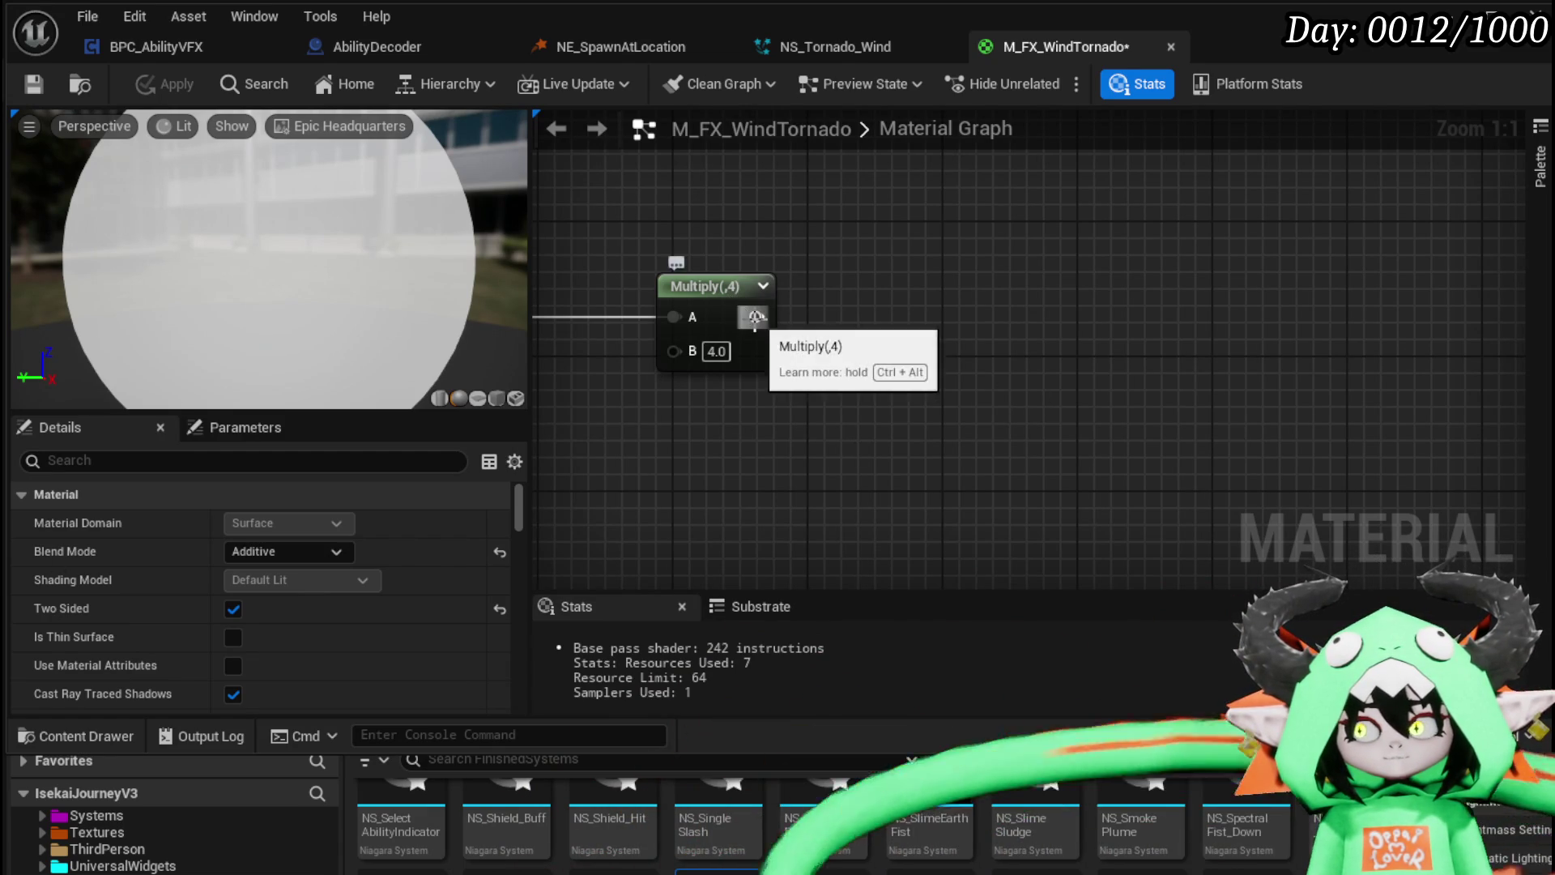
Step: Subtract 0.5 from the ×4 Multiply result and apply the material
left_click_drag(907, 313, 907, 313)
type("subtr")
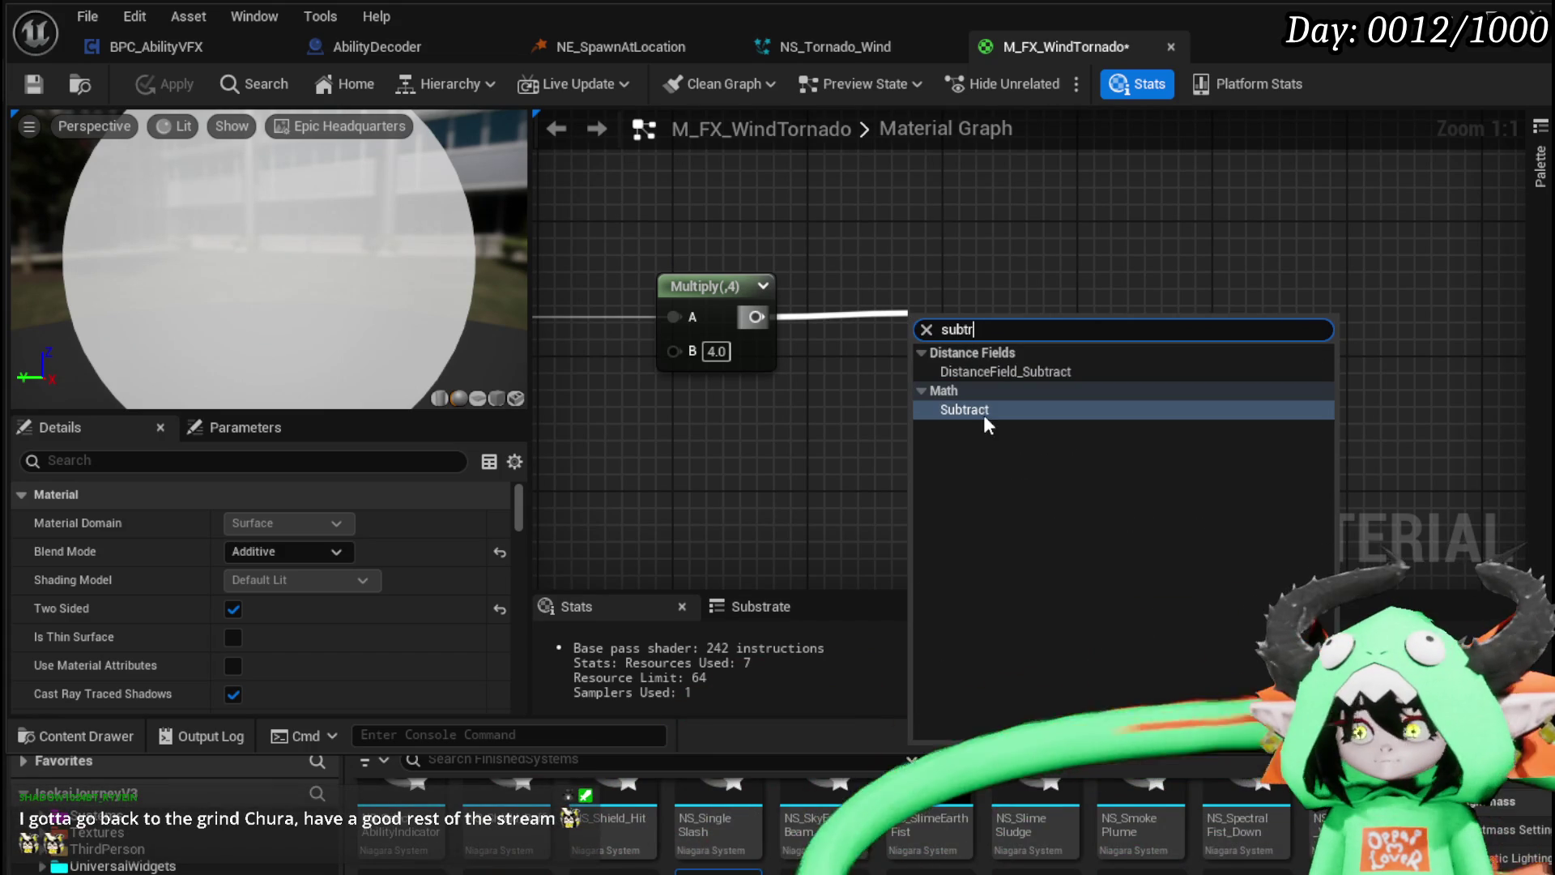
left_click(984, 411)
left_click_drag(963, 355, 945, 313)
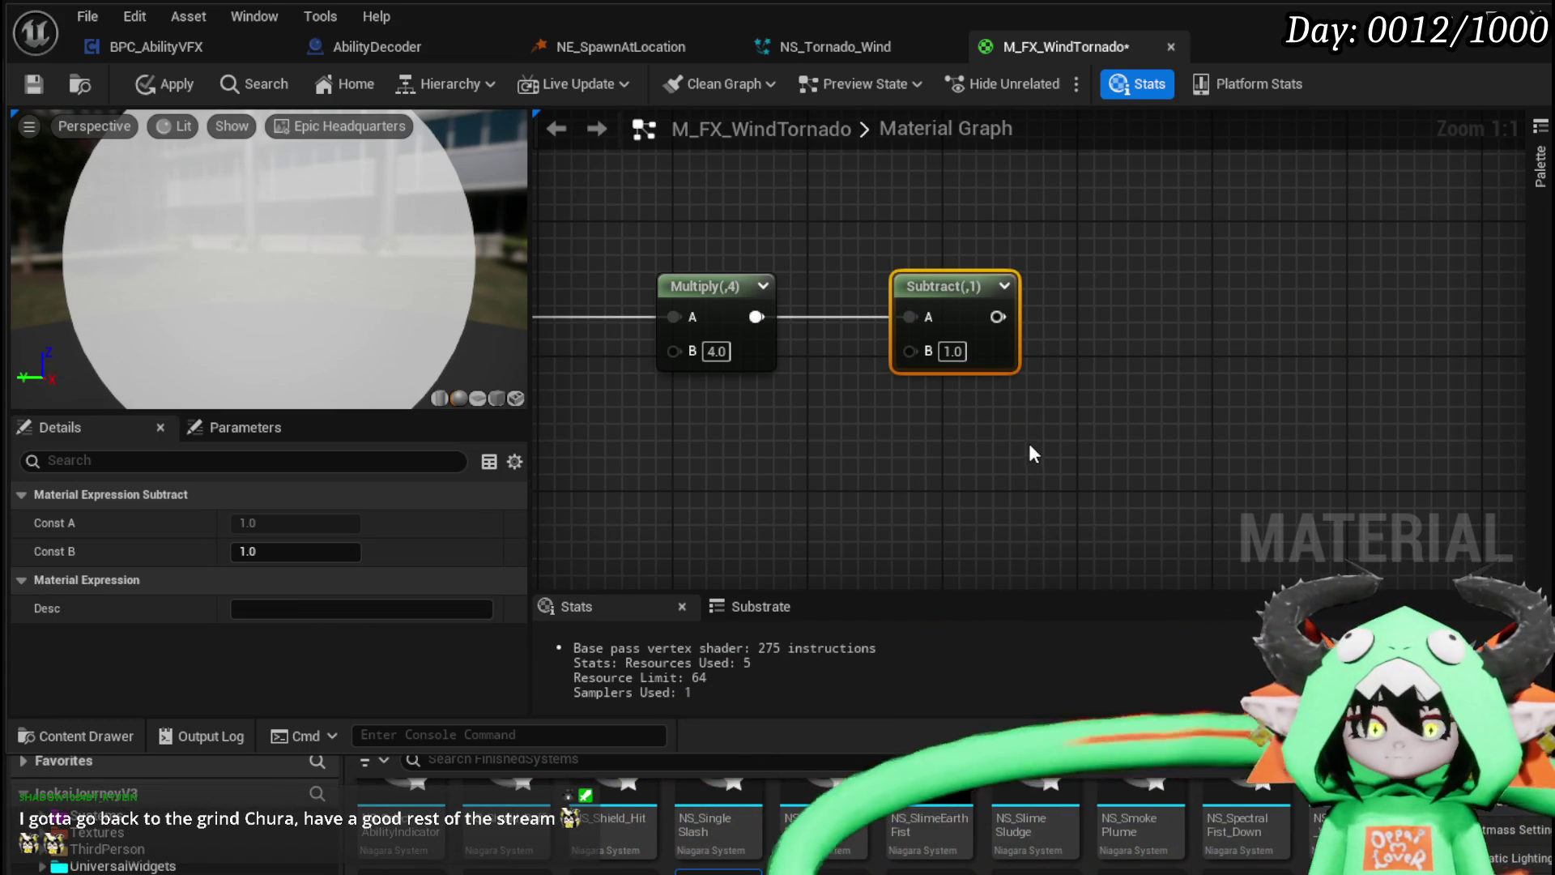
left_click(955, 354)
type(".5")
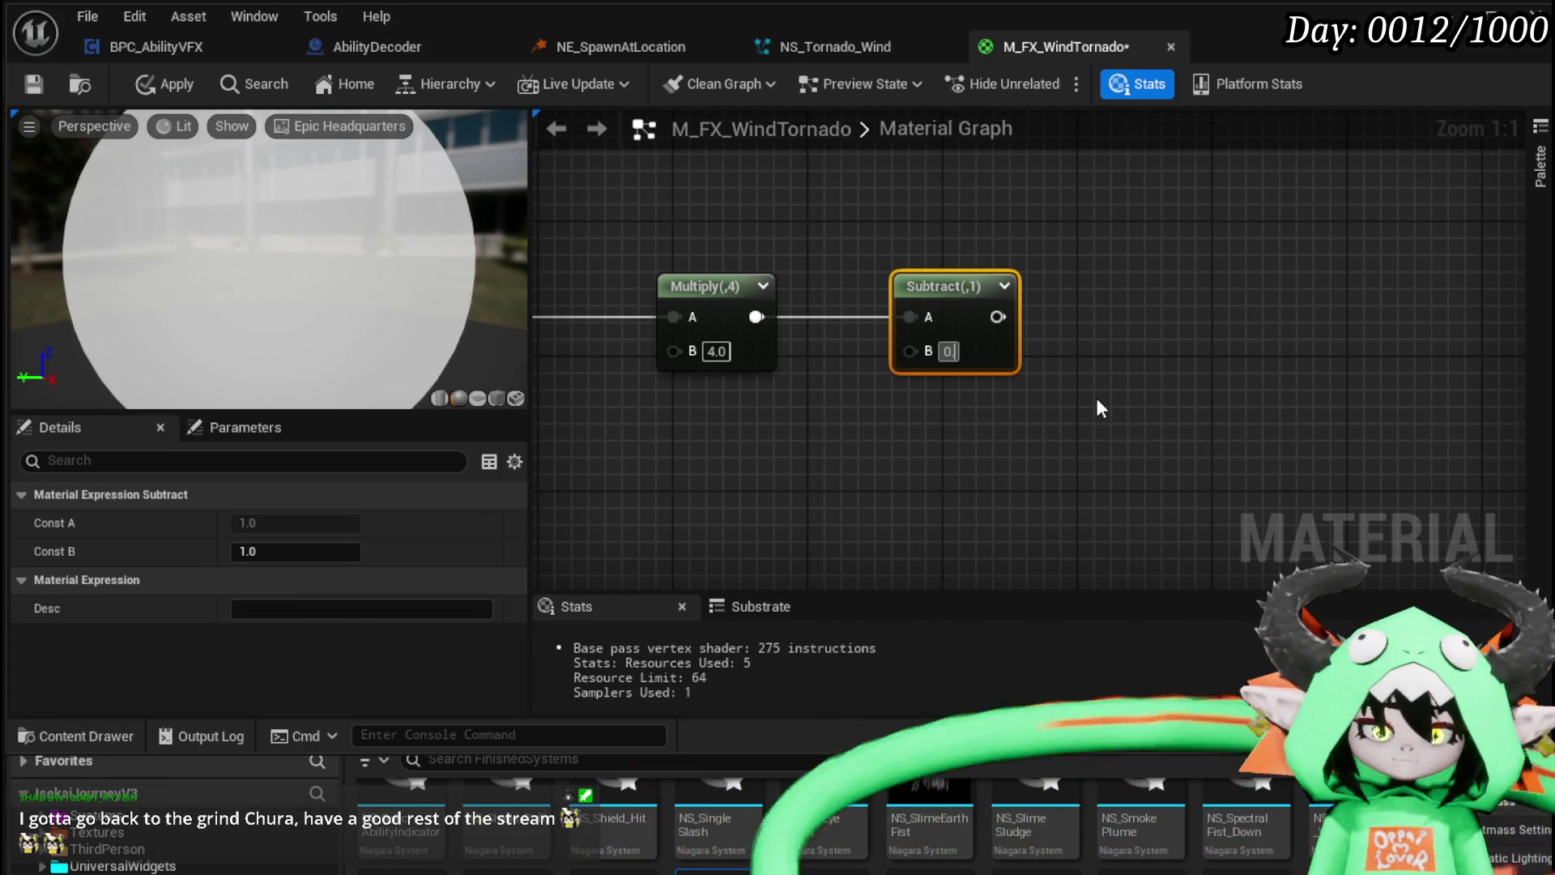
left_click(1096, 397)
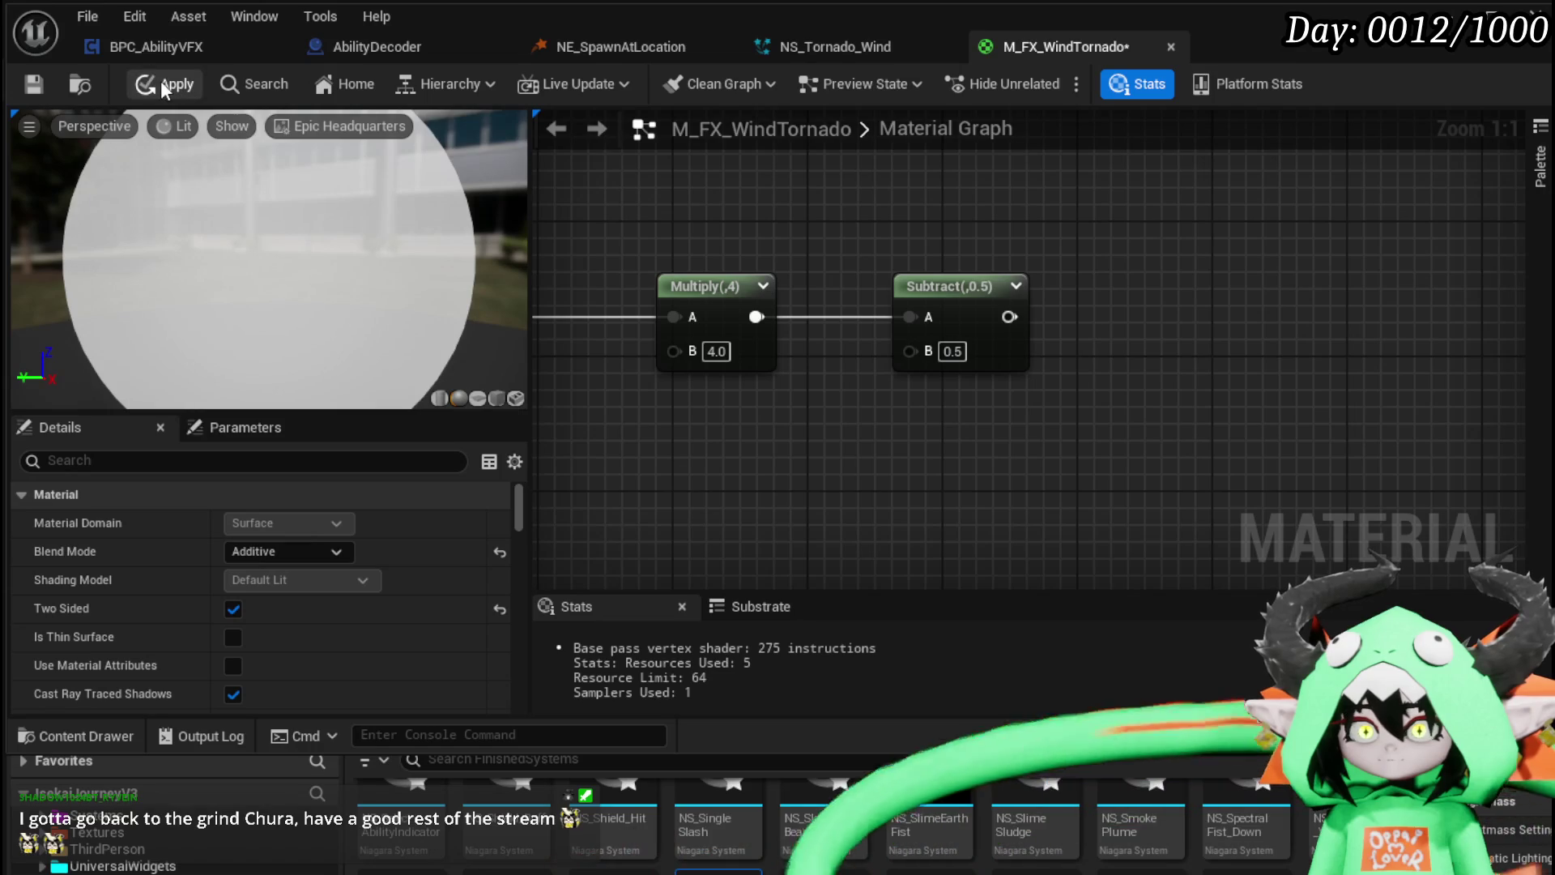
left_click(160, 82)
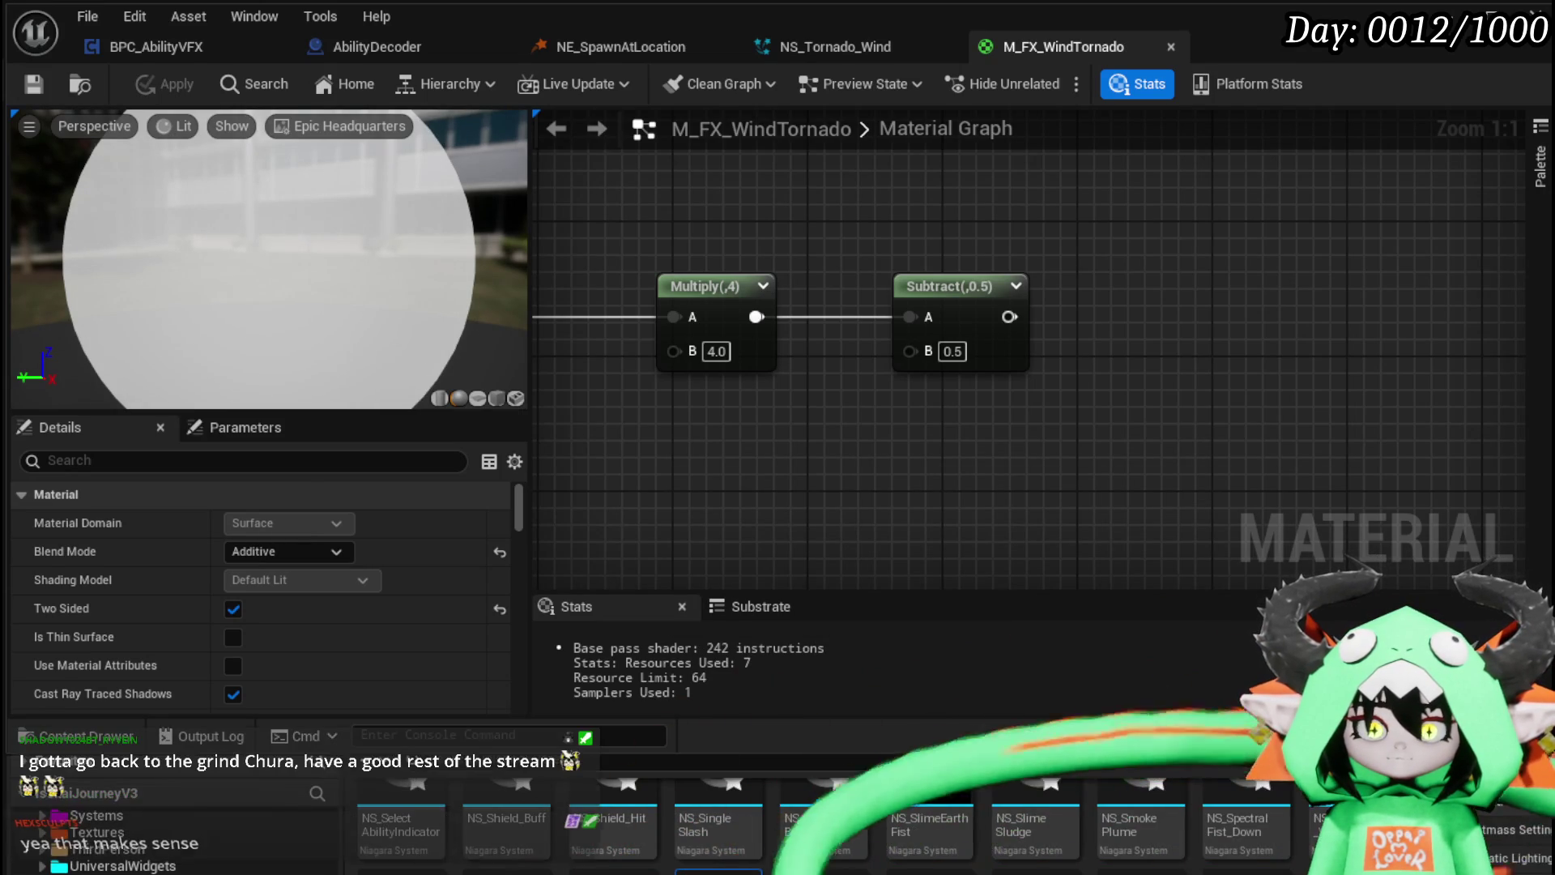
Step: Multiply the Subtract result by VertexNormalWS in the B input
left_click_drag(1144, 405, 1089, 395)
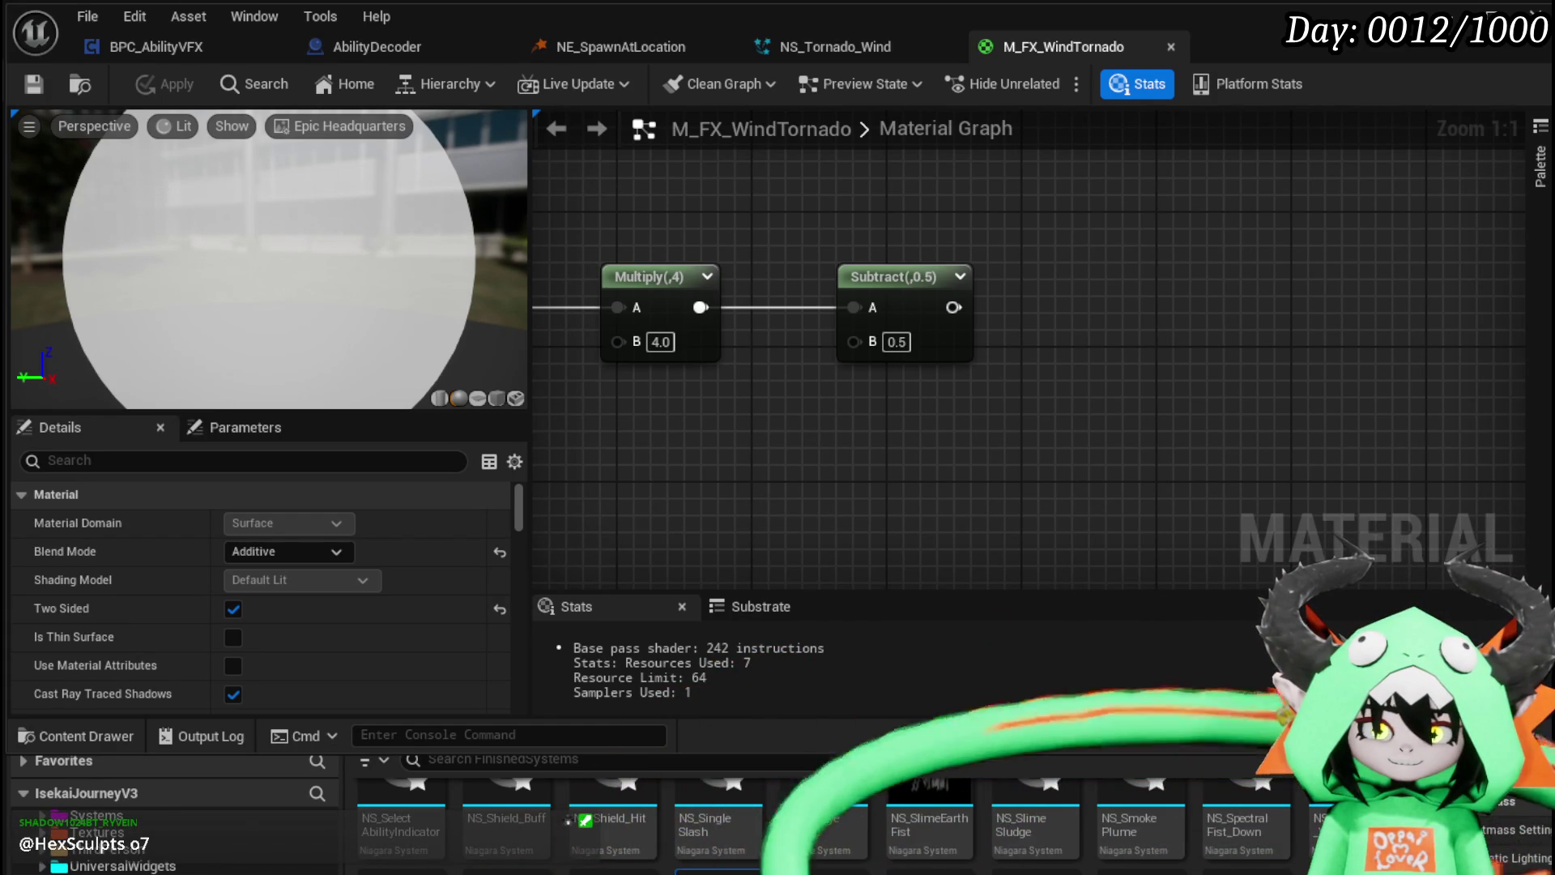
left_click_drag(954, 307, 1069, 311)
key("m")
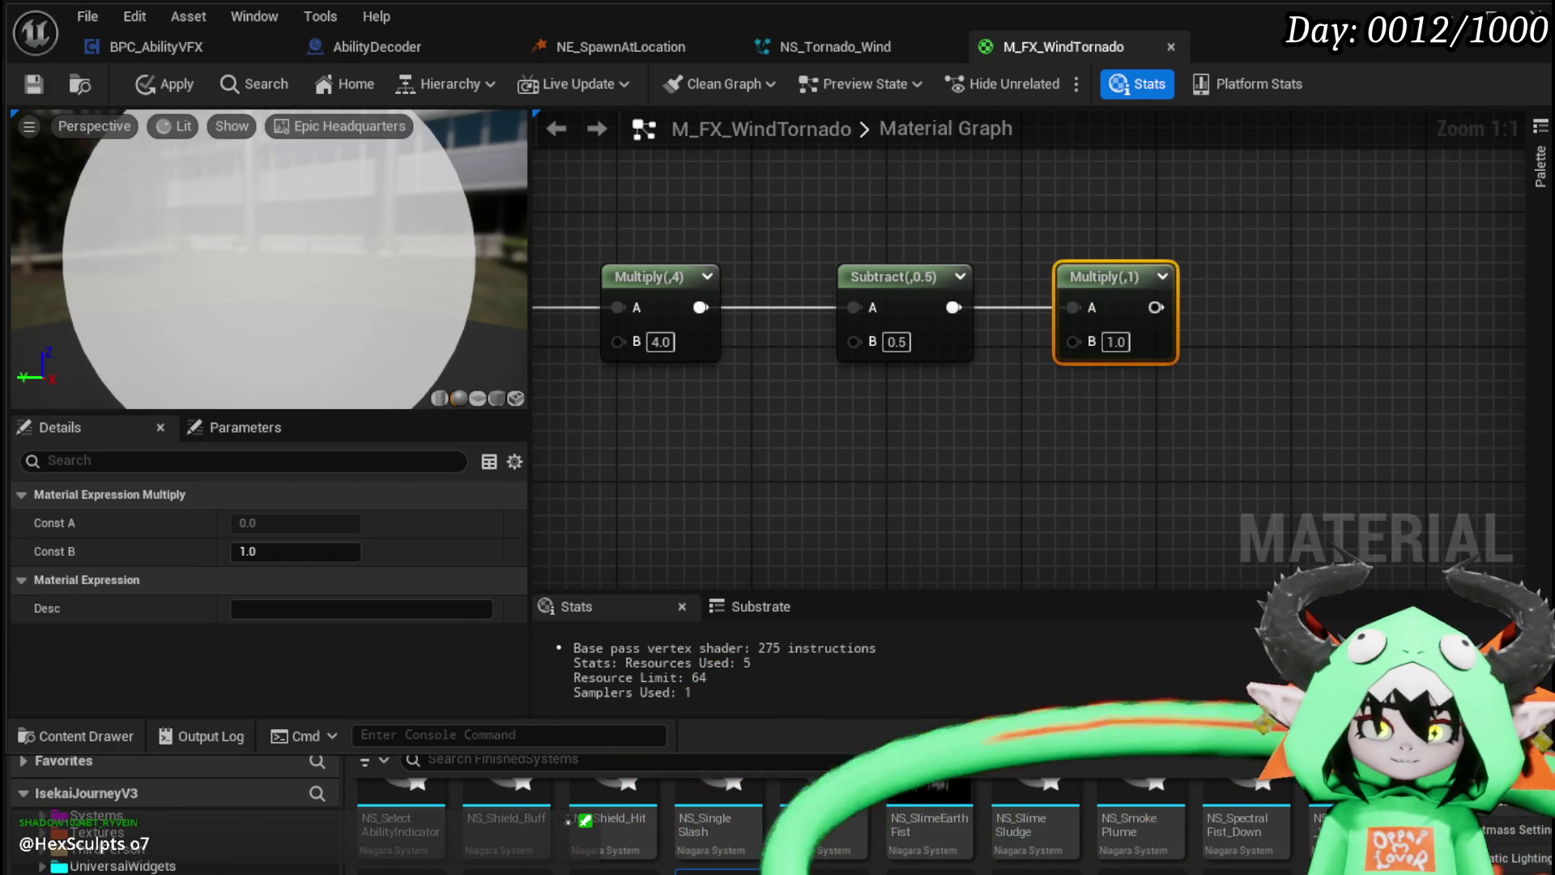
left_click_drag(904, 463, 934, 335)
left_click_drag(1122, 239, 794, 418)
type("Verte")
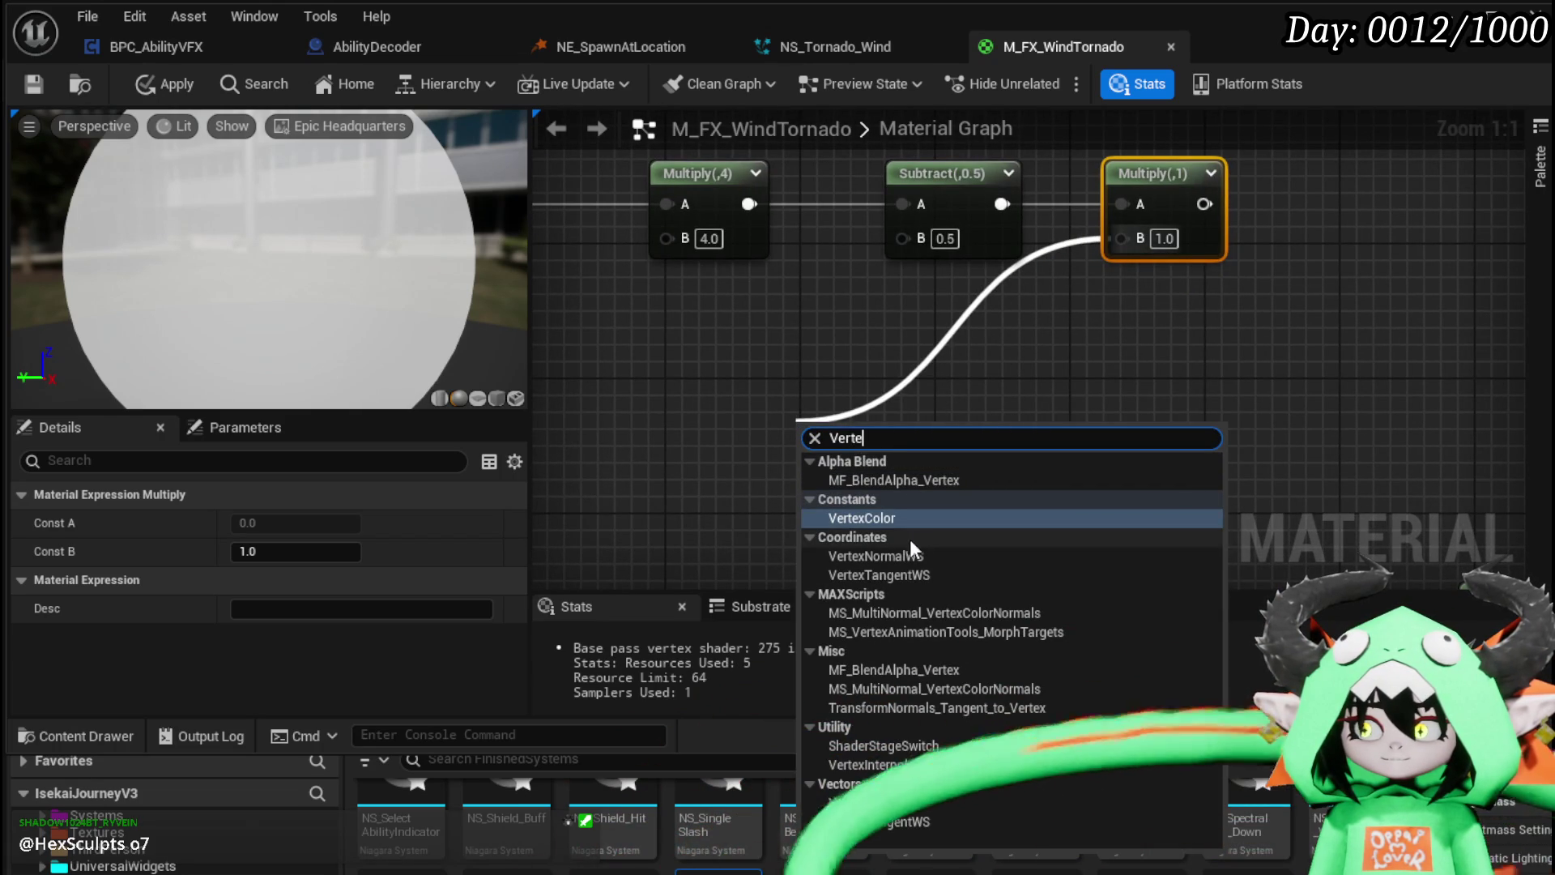
left_click(897, 560)
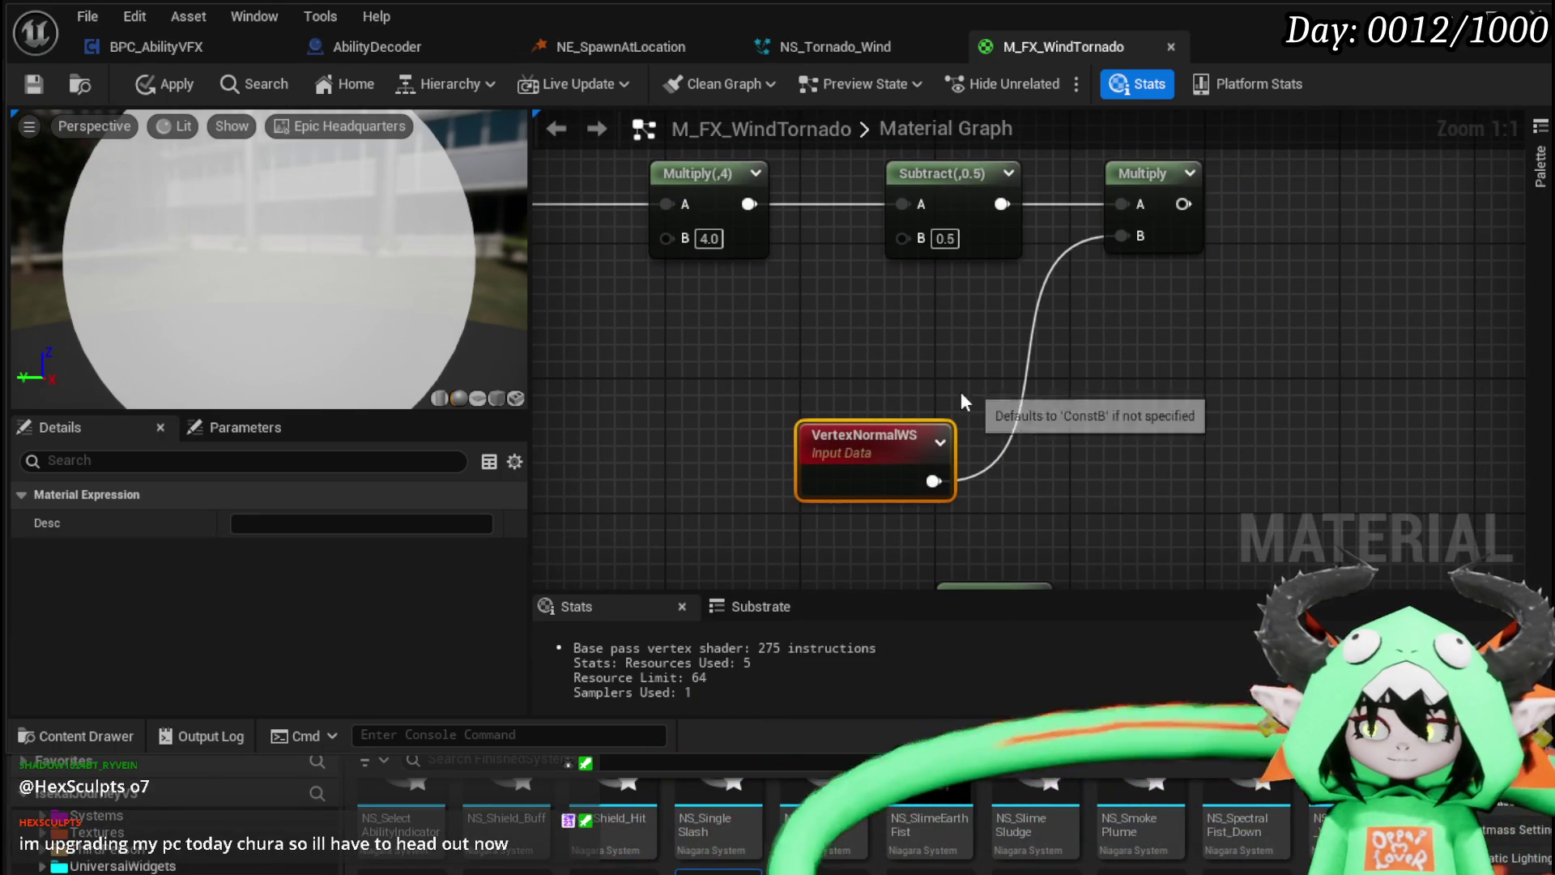
left_click_drag(889, 444, 892, 360)
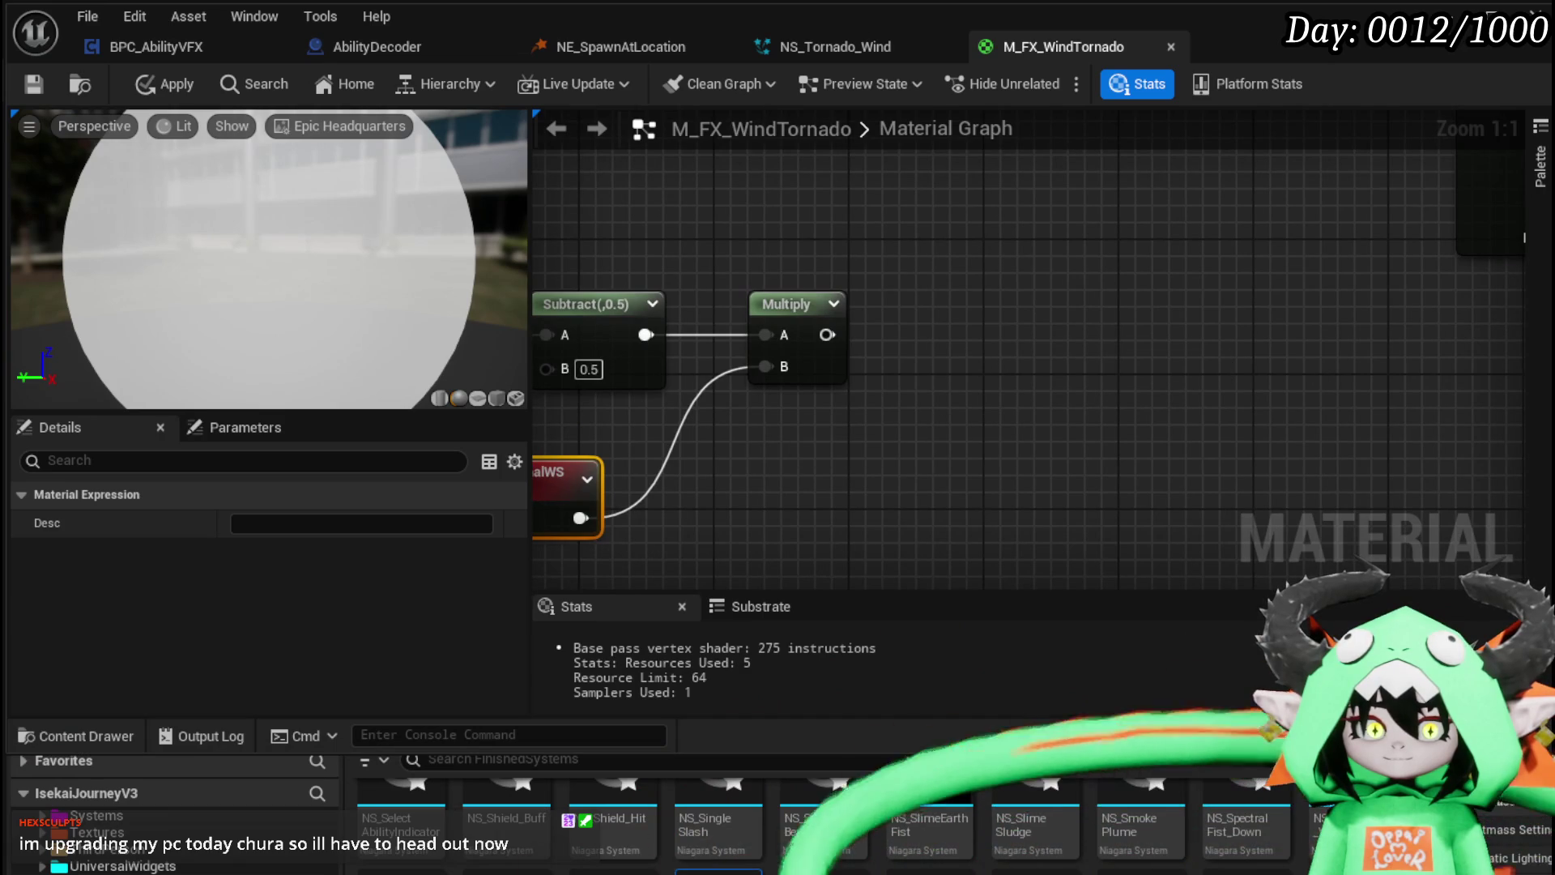
Step: Scale the normal product with another Multiply whose B is 30
left_click_drag(989, 330, 989, 332)
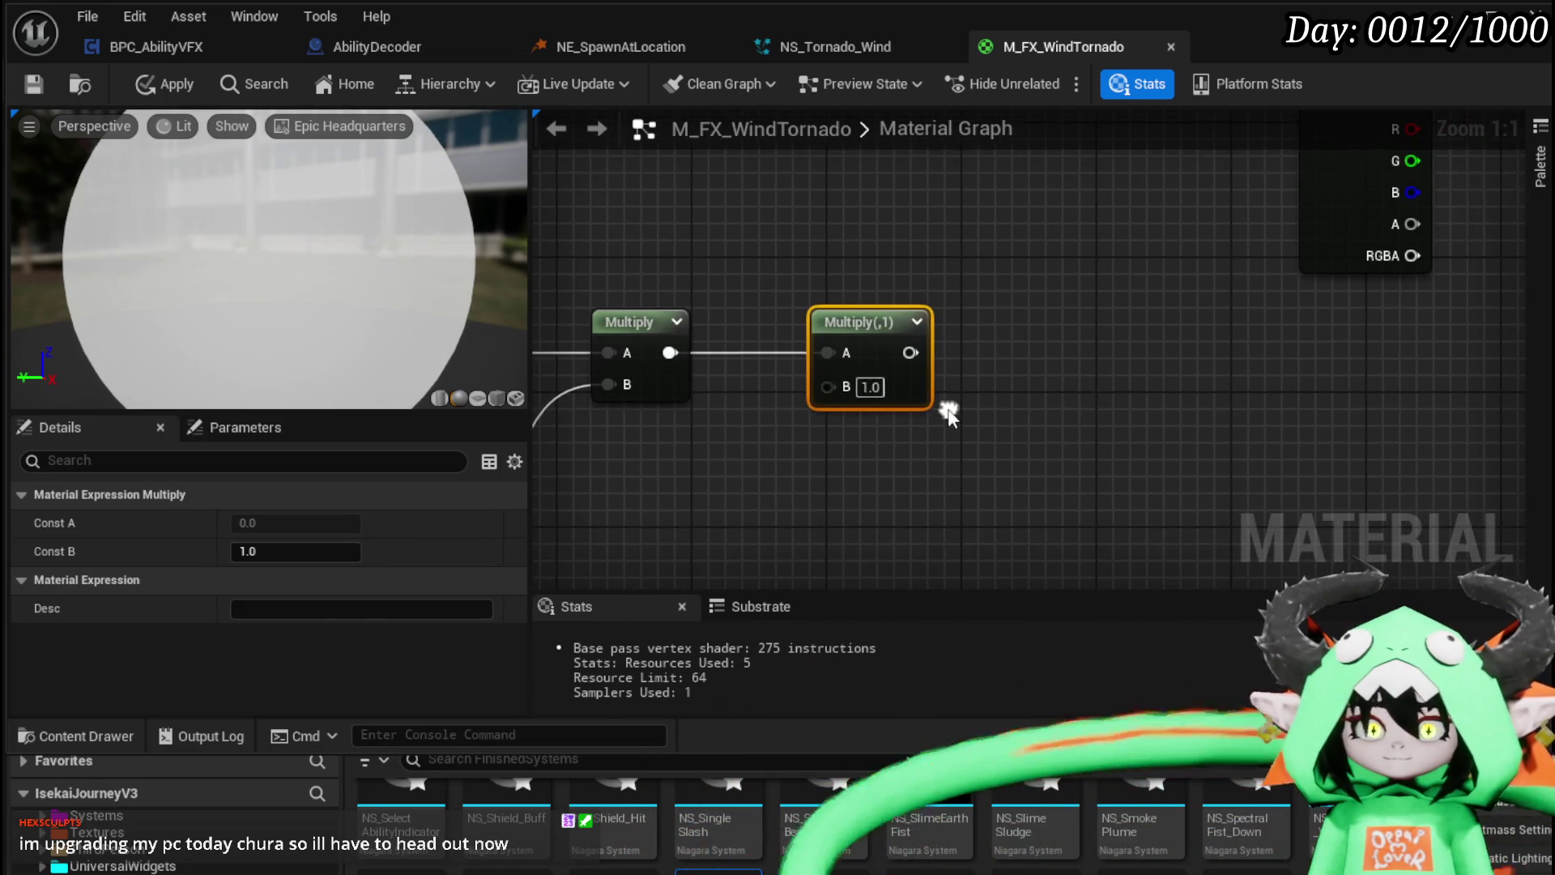
type("30")
left_click(1091, 405)
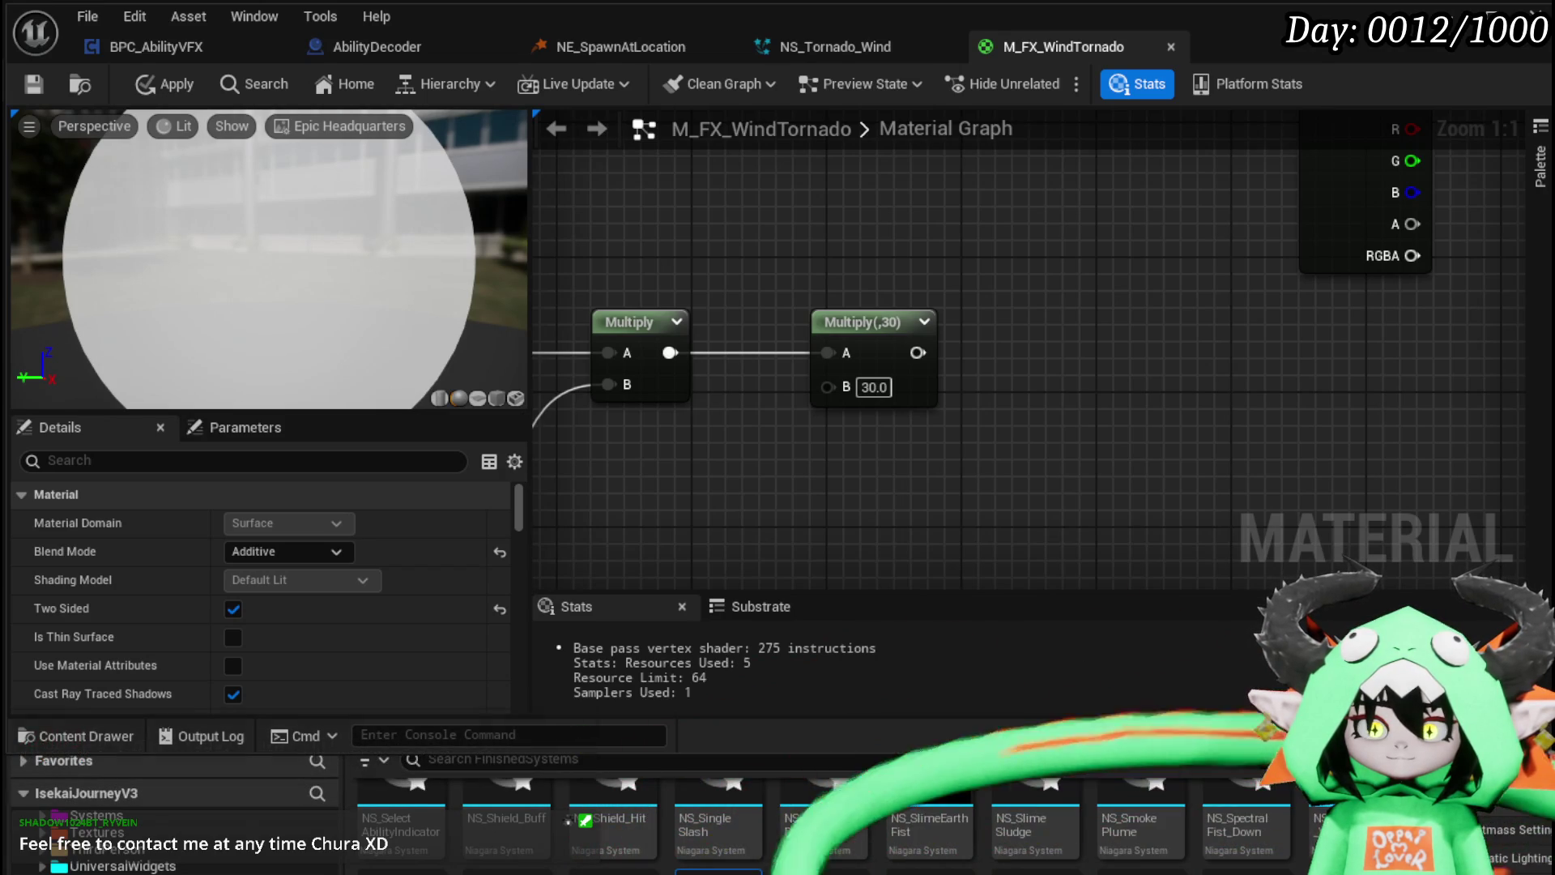
mouse_move(1120, 444)
left_mouse_down()
mouse_move(990, 427)
mouse_move(994, 469)
mouse_move(980, 440)
mouse_move(584, 468)
mouse_move(1094, 381)
left_mouse_up()
scroll(1094, 381, "down", 4)
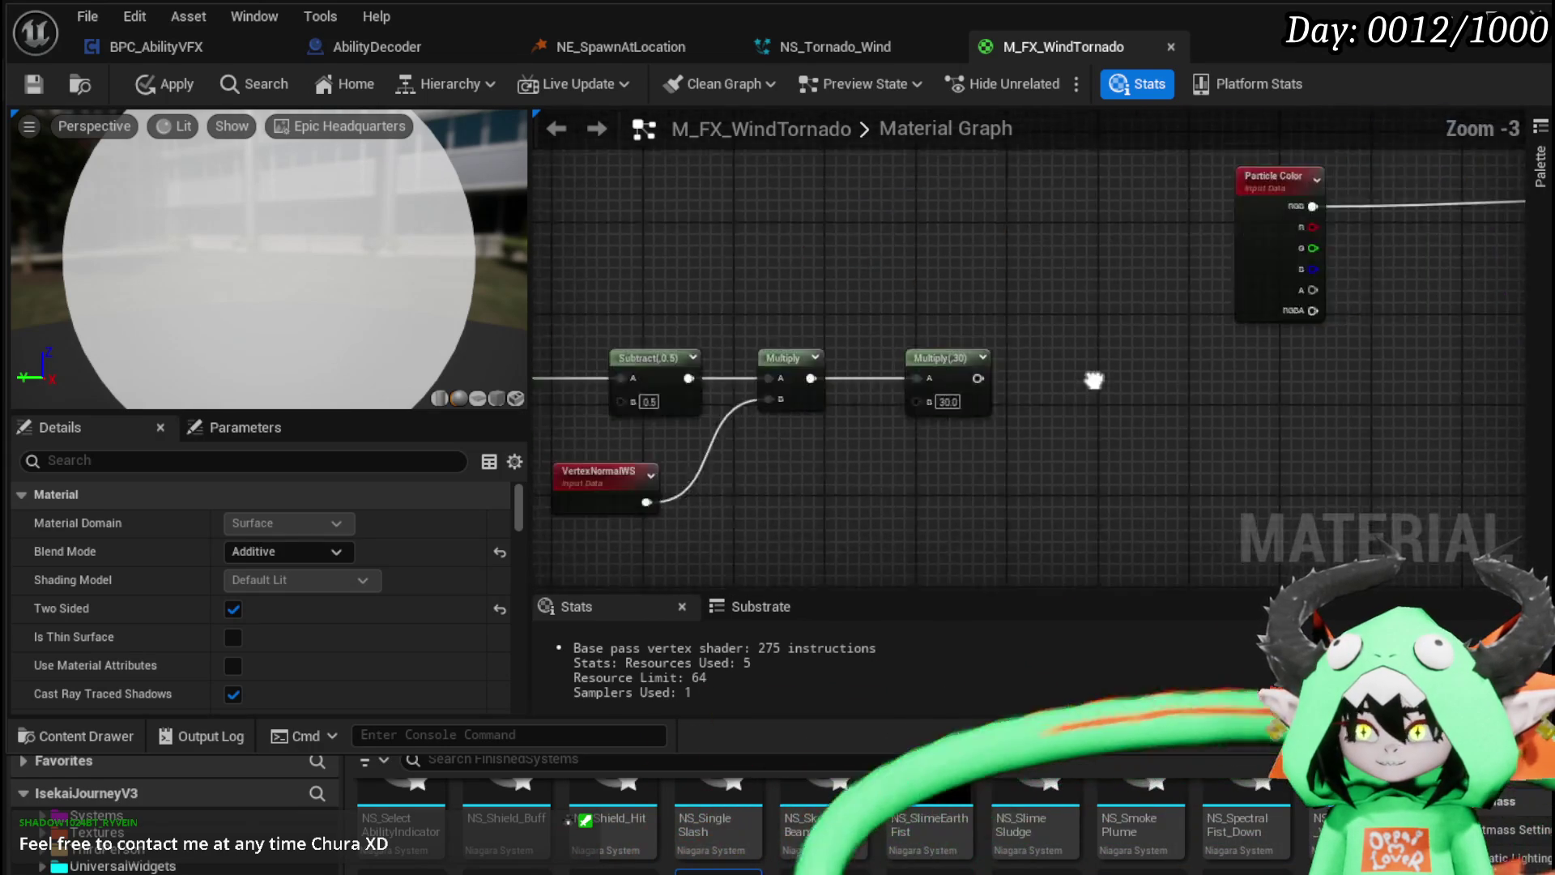
Step: Rearrange the node chain, Particle Color and Substrate nodes to bring the output node near Multiply (30)
left_click_drag(625, 280, 1281, 484)
mouse_move(1151, 438)
left_mouse_down()
mouse_move(1382, 440)
mouse_move(1080, 412)
mouse_move(1104, 451)
mouse_move(860, 460)
left_mouse_up()
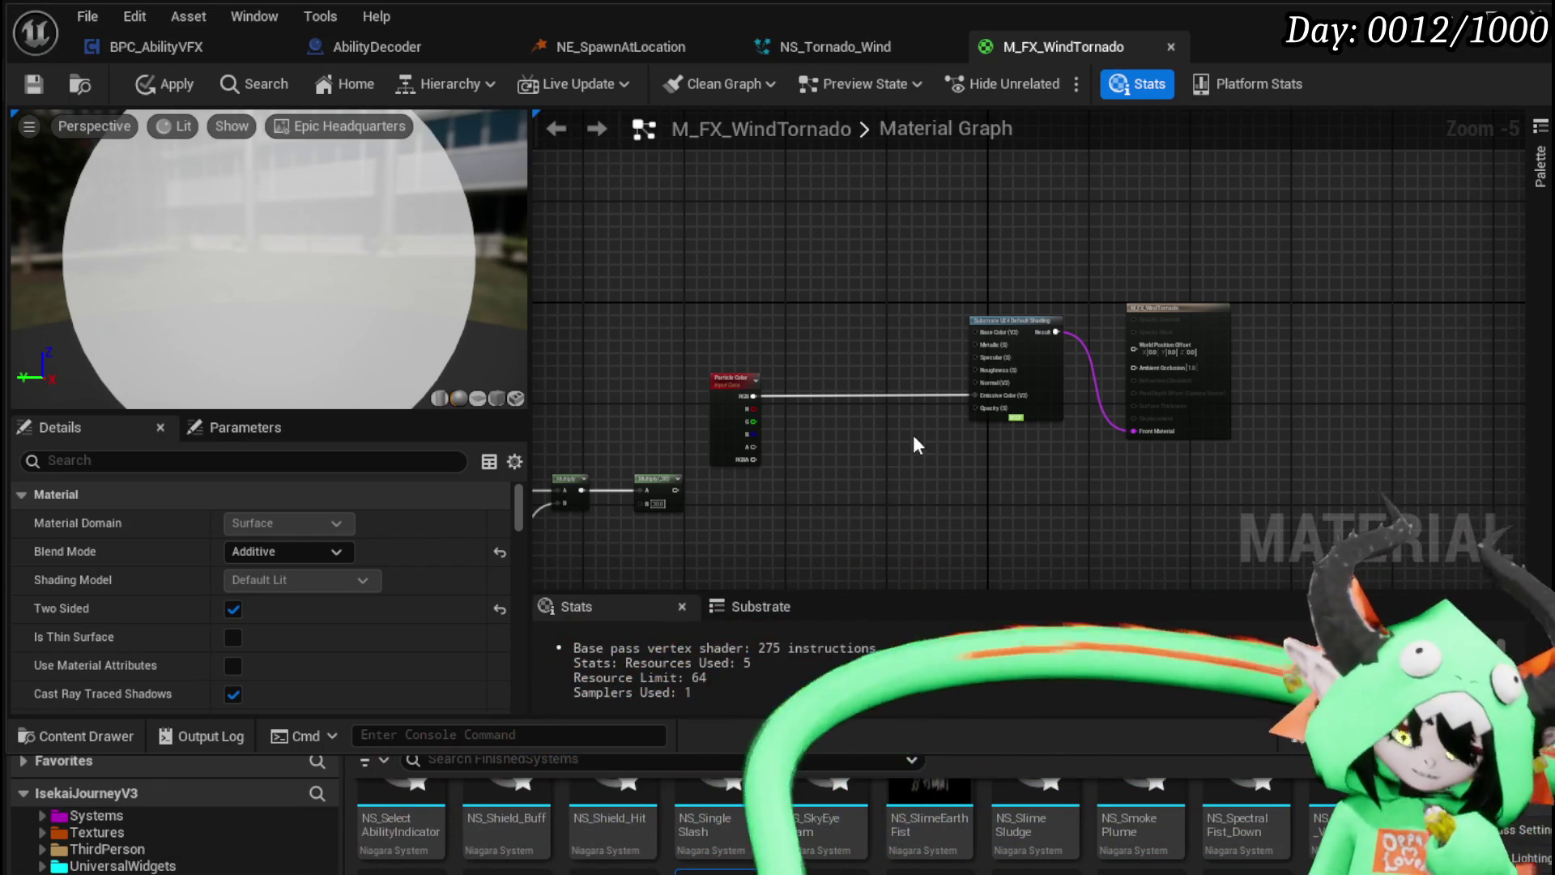
scroll(912, 434, "up", 2)
mouse_move(777, 344)
left_mouse_down()
mouse_move(707, 318)
mouse_move(567, 310)
left_mouse_up()
left_click_drag(1212, 237, 790, 215)
left_click_drag(1256, 372, 809, 380)
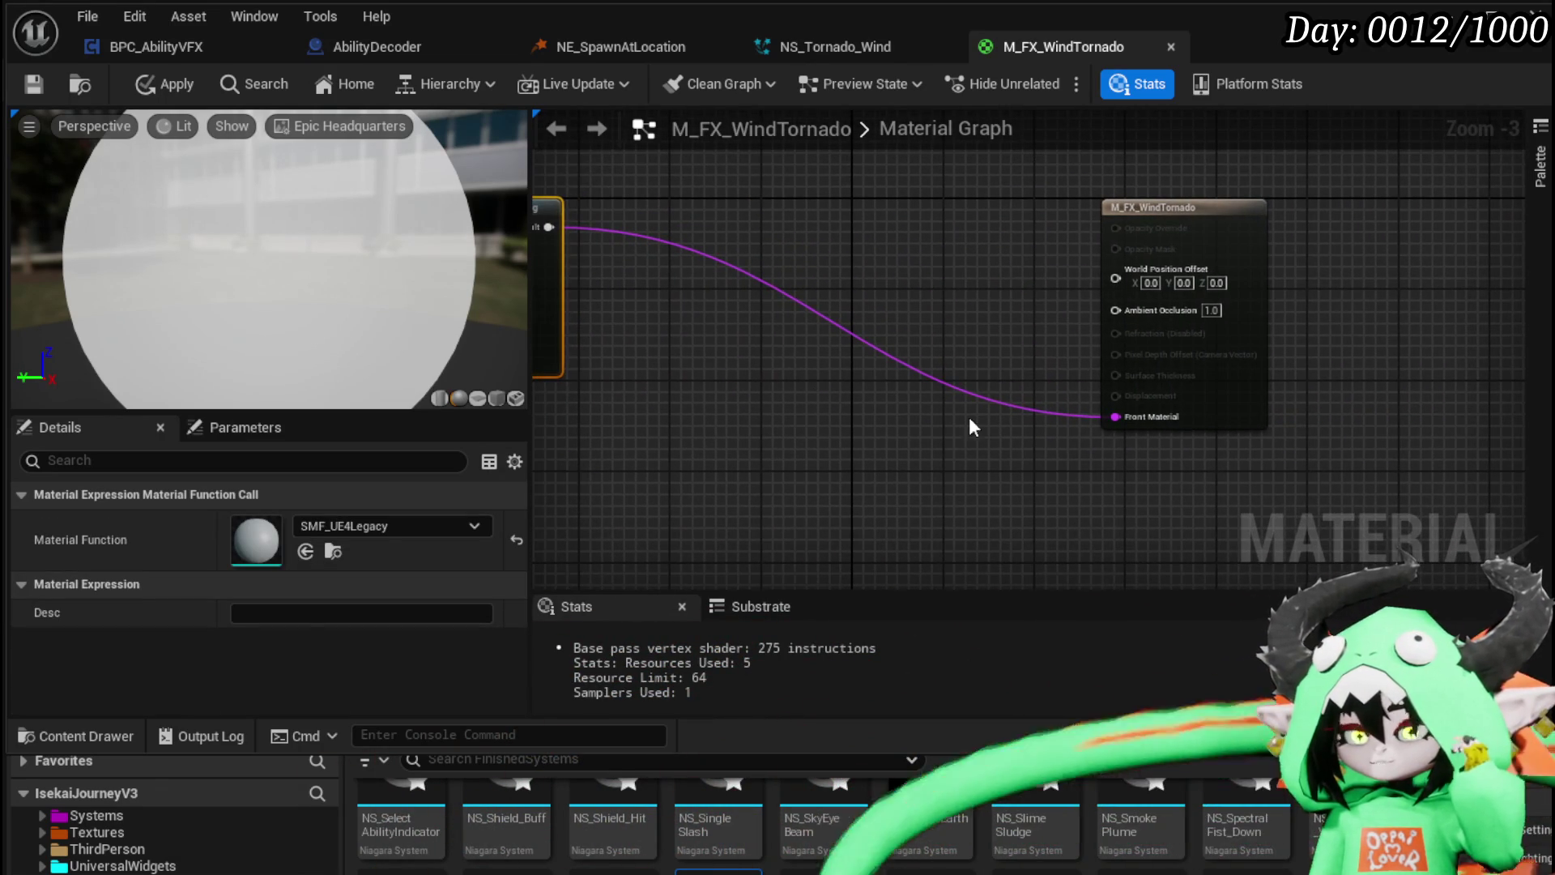
left_click_drag(851, 445, 1074, 393)
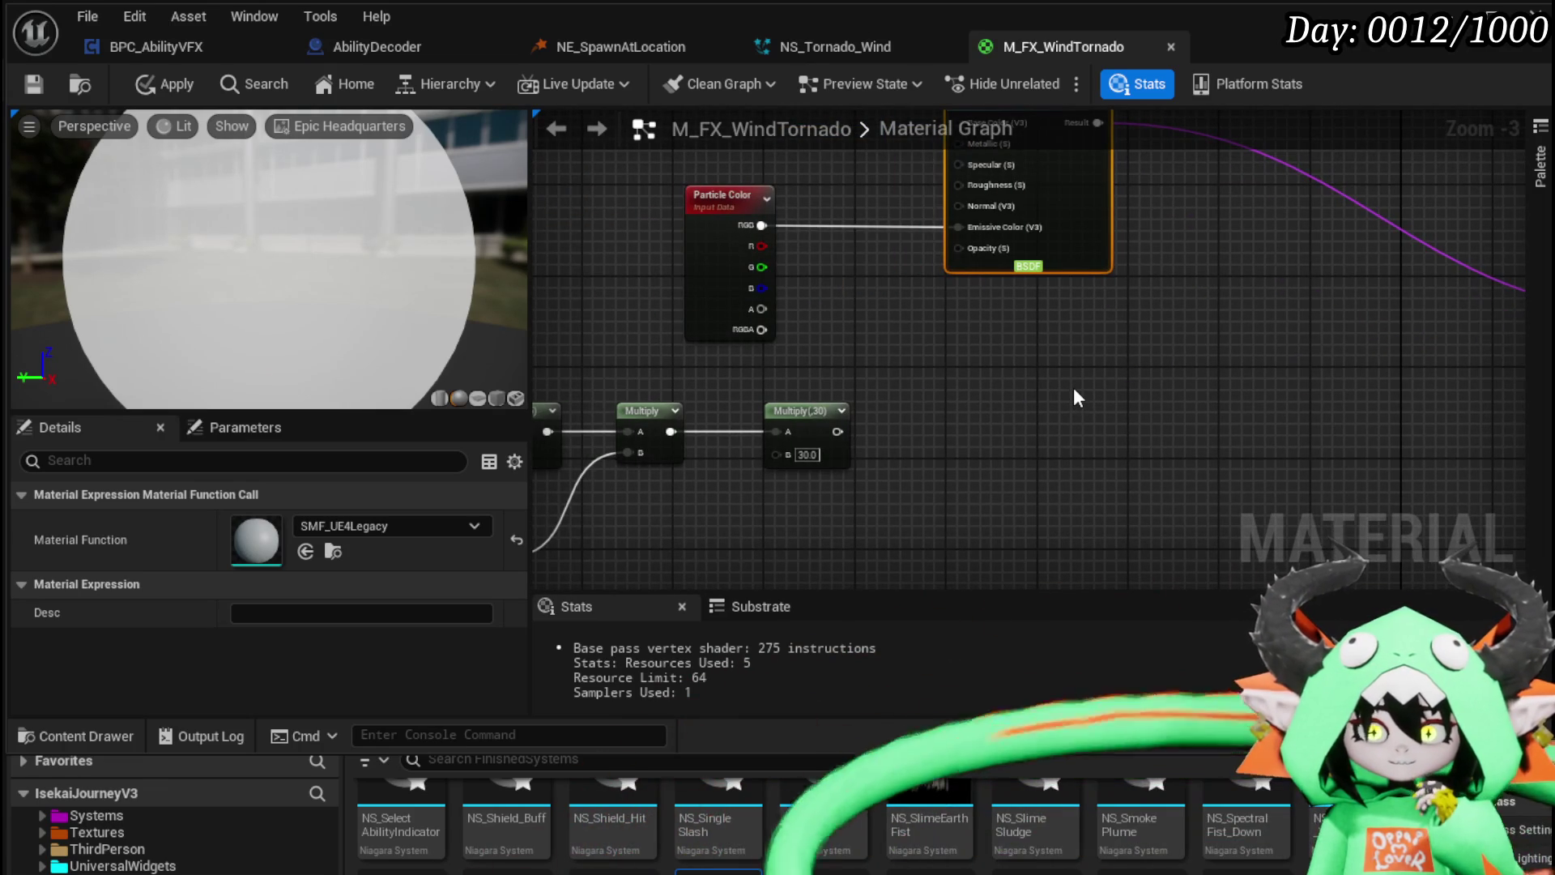
mouse_move(899, 397)
left_mouse_down()
mouse_move(635, 389)
mouse_move(1069, 378)
left_mouse_up()
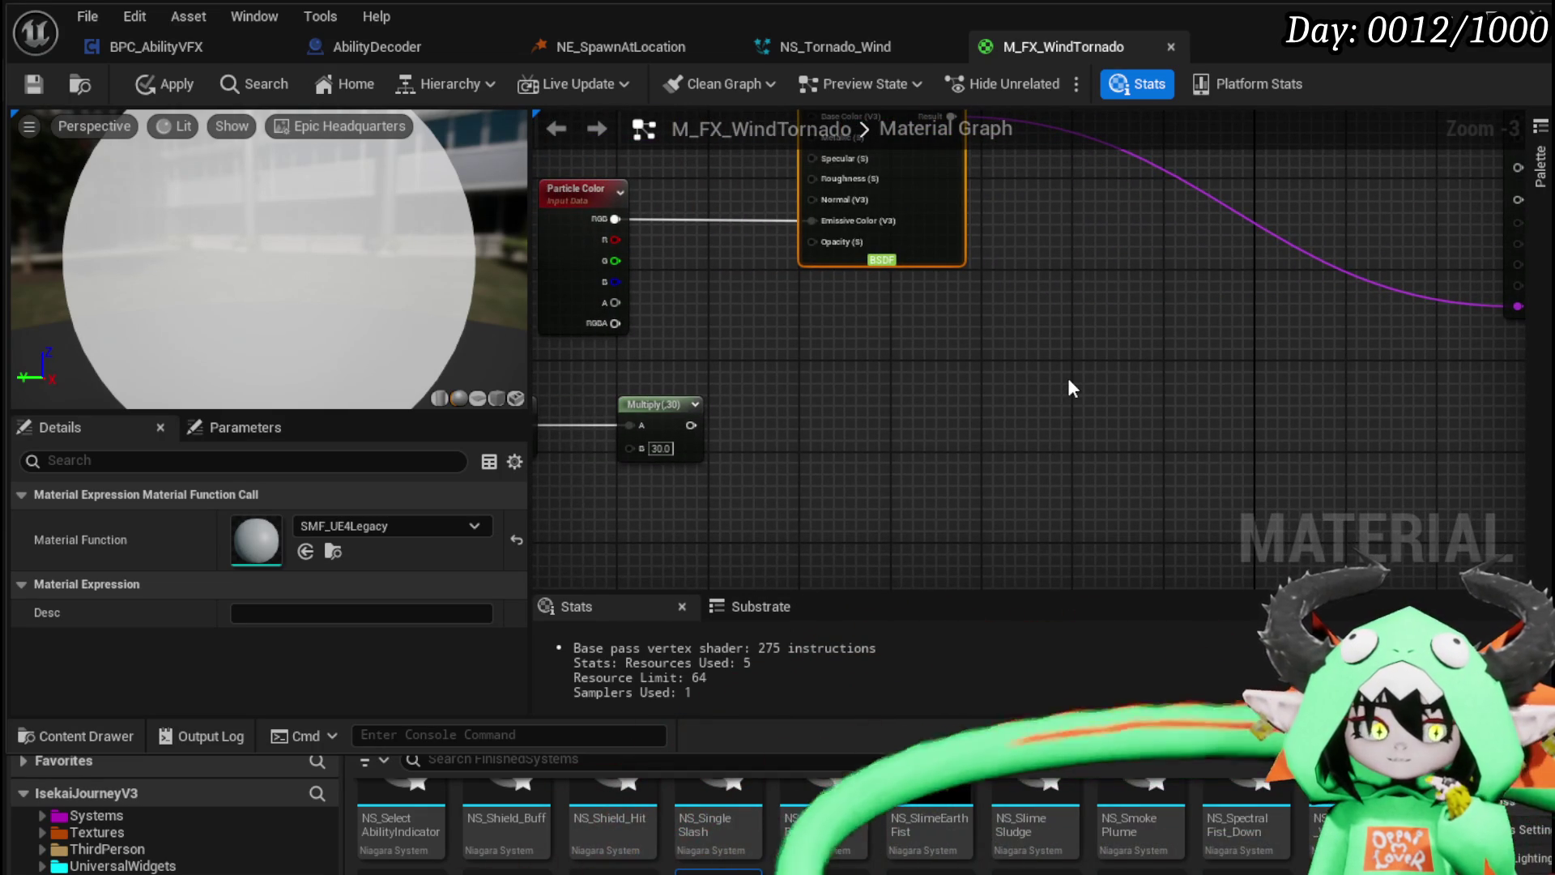
mouse_move(1066, 373)
left_mouse_down()
mouse_move(999, 383)
mouse_move(1014, 379)
left_mouse_up()
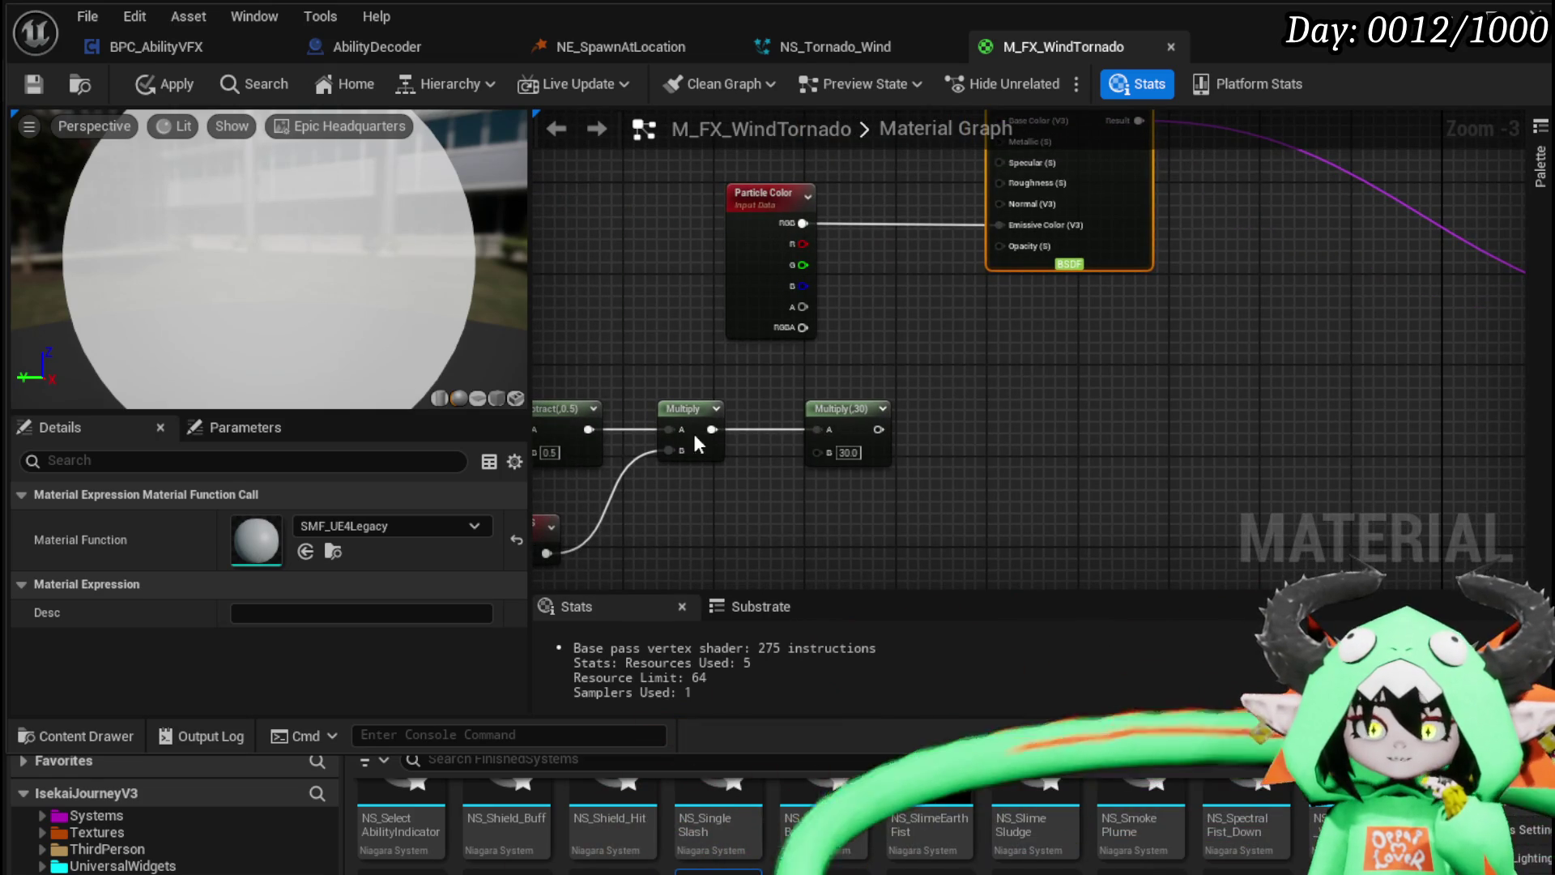
Step: Wire Multiply (30) into World Position Offset and apply the material
mouse_move(1320, 330)
left_mouse_down()
mouse_move(674, 359)
mouse_move(670, 466)
mouse_move(697, 480)
mouse_move(1464, 209)
left_mouse_up()
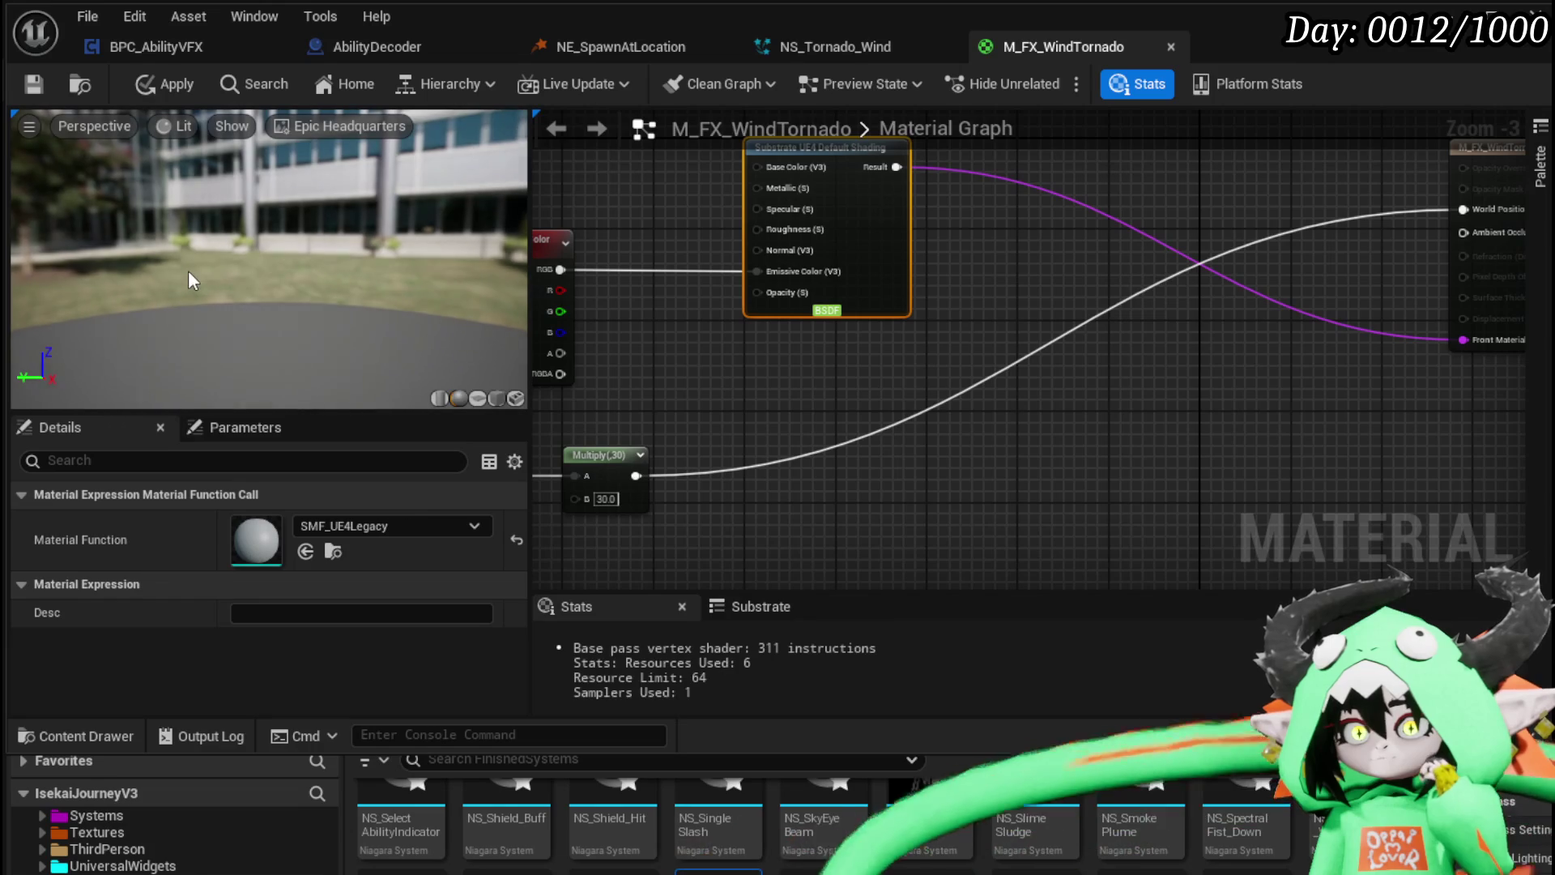
left_click(144, 87)
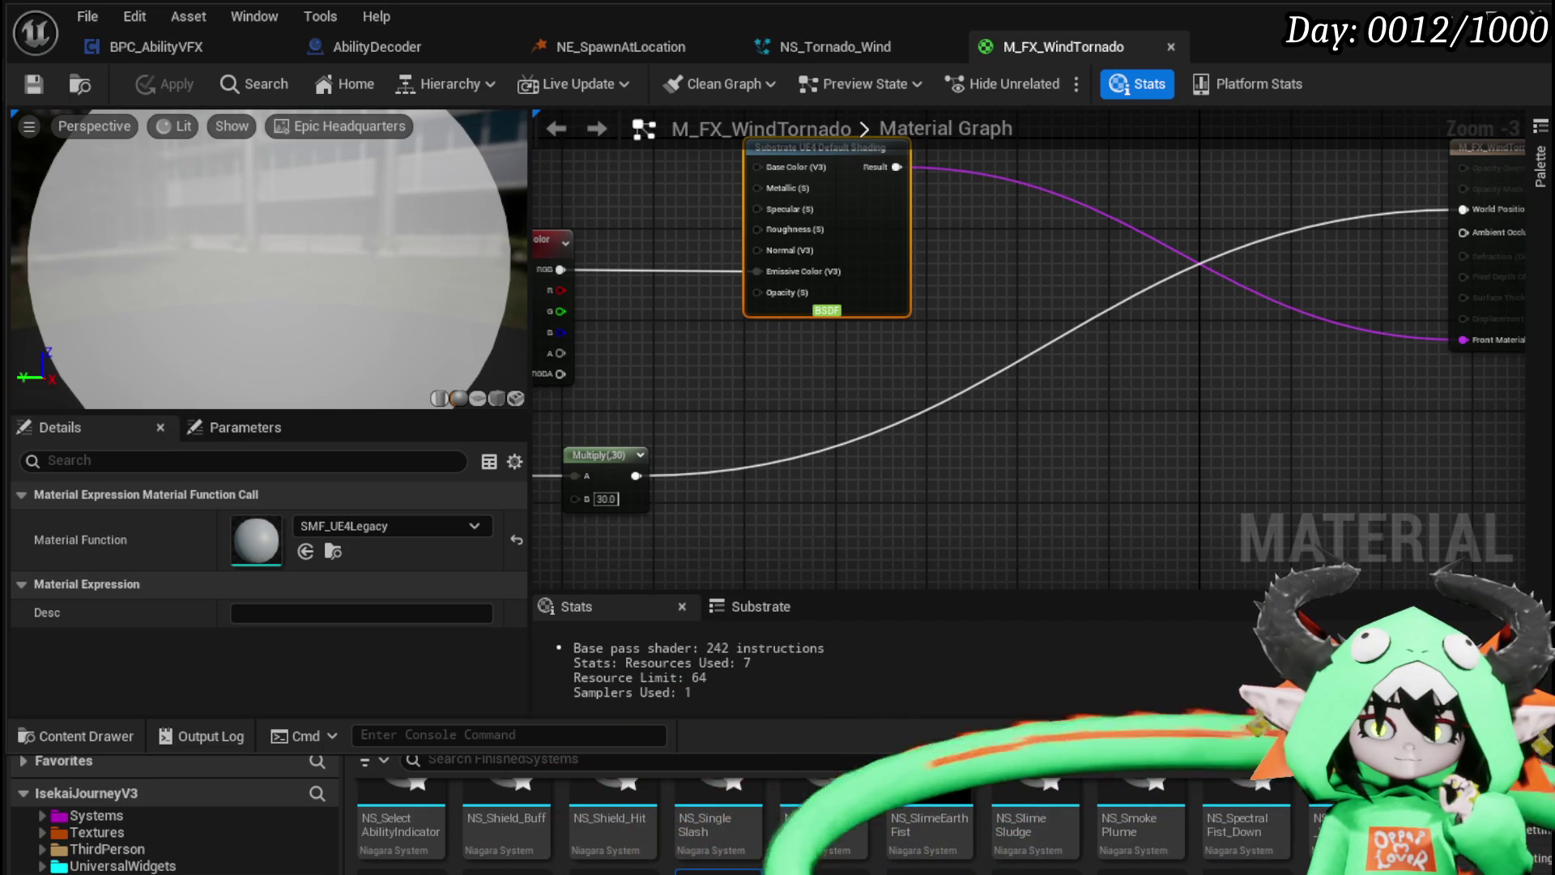
left_click(829, 46)
Step: Set the Ribbon Renderer's Width Segmentation Count to 5 and save NS_Tornado_Wind
left_click(591, 369)
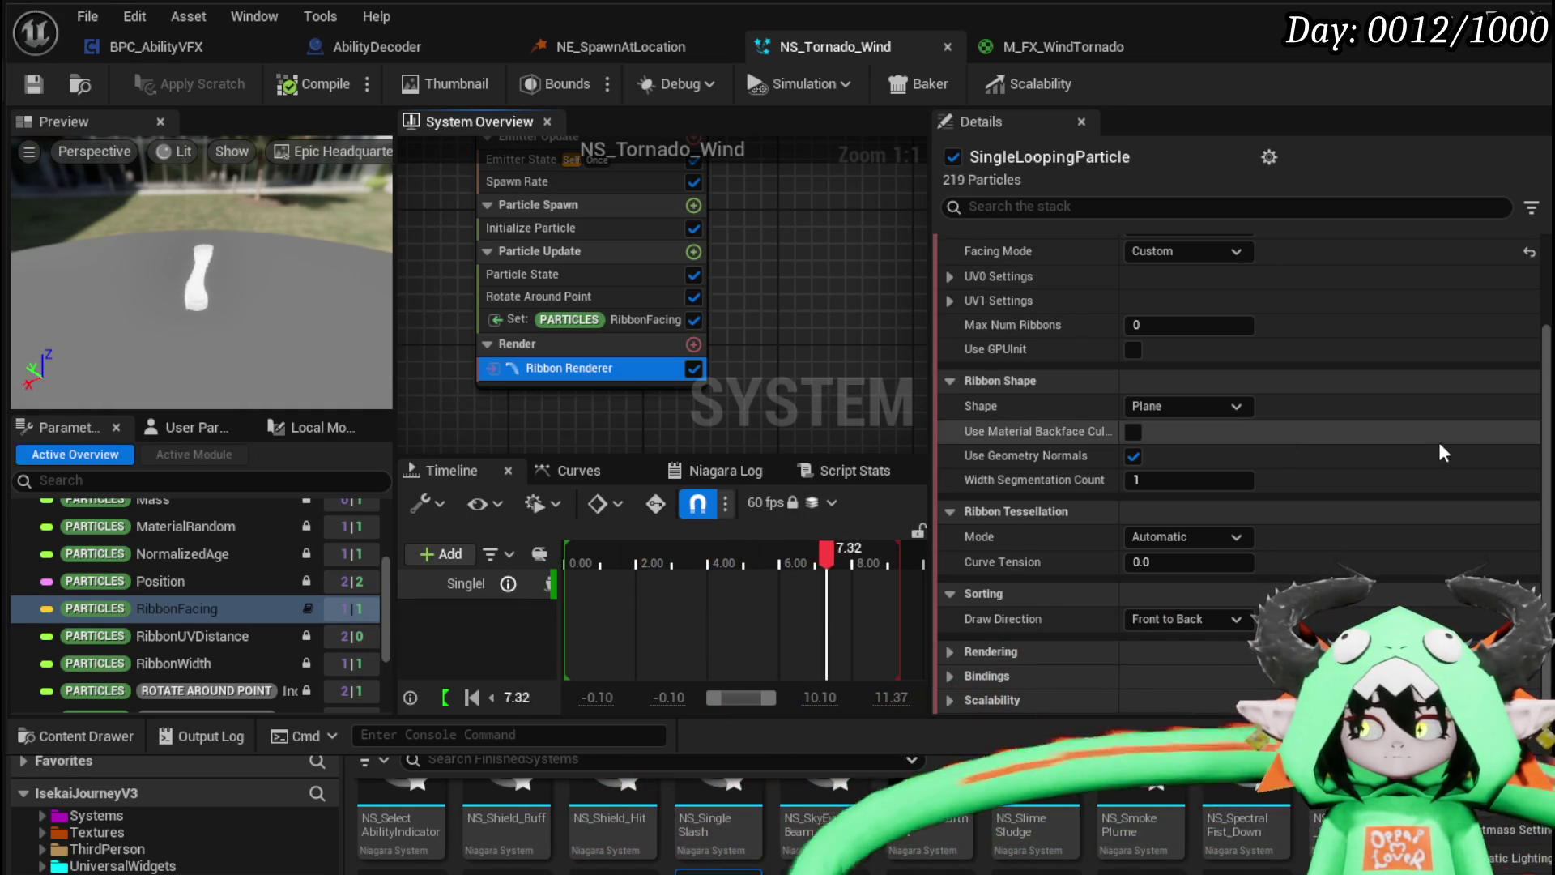
left_click(1189, 482)
type("2")
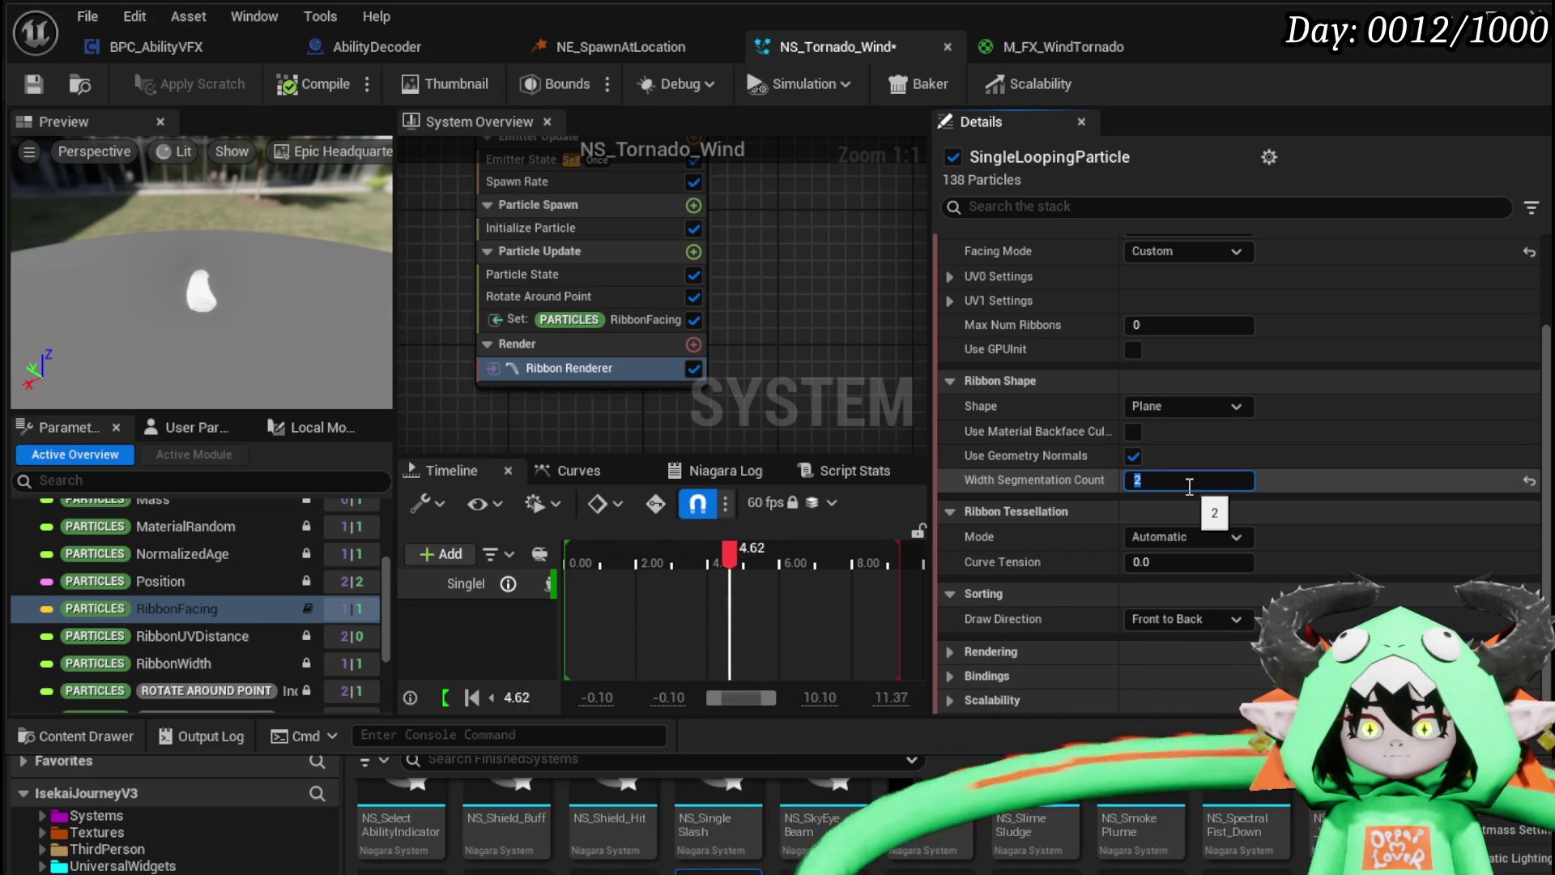
type("5")
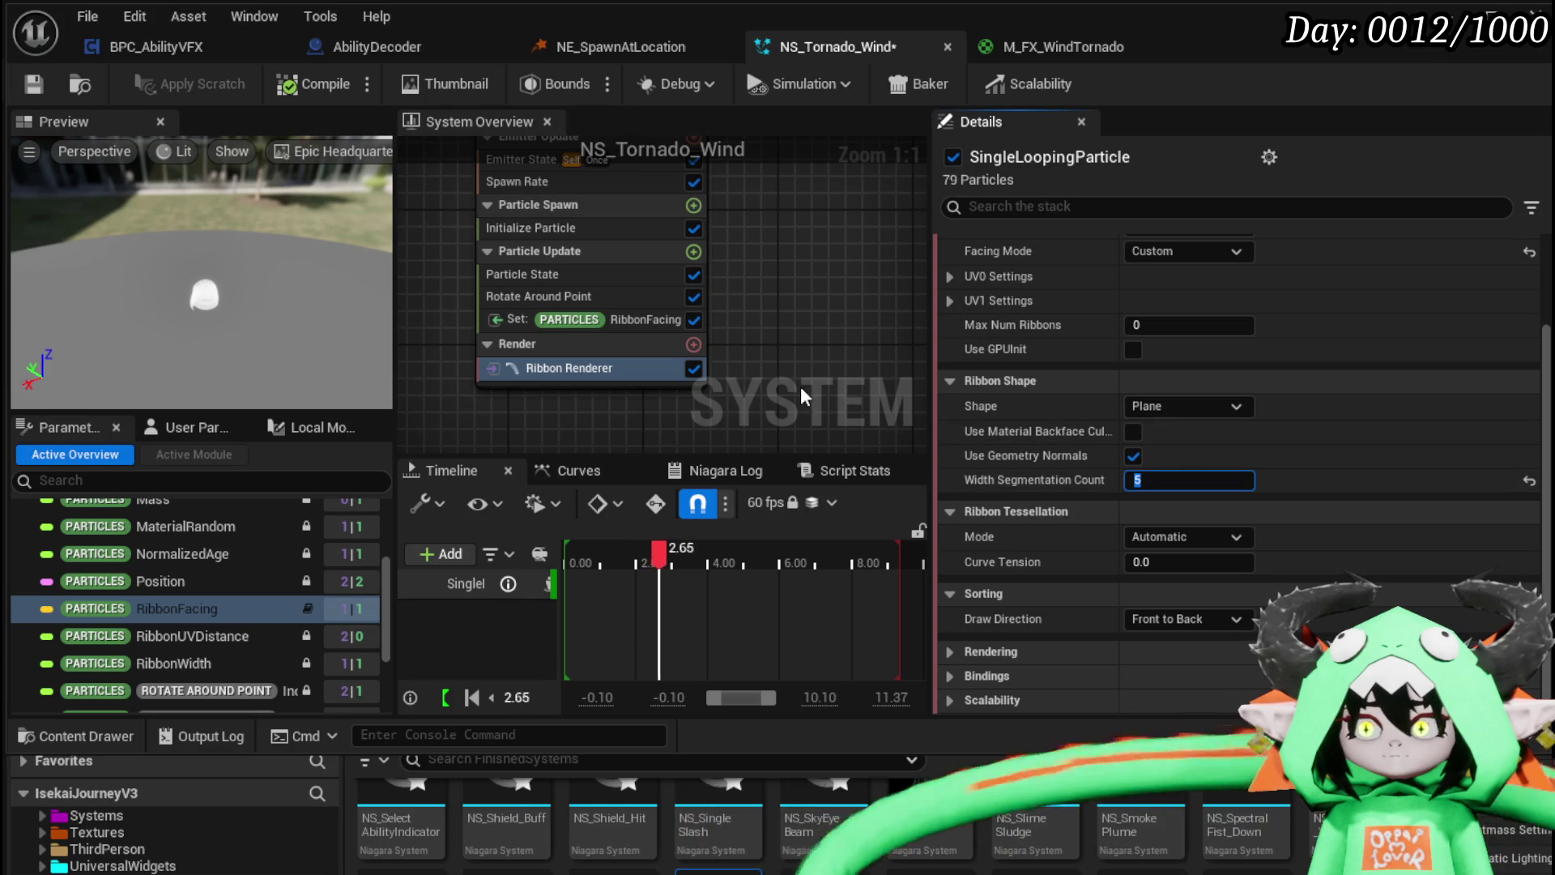
left_click(32, 84)
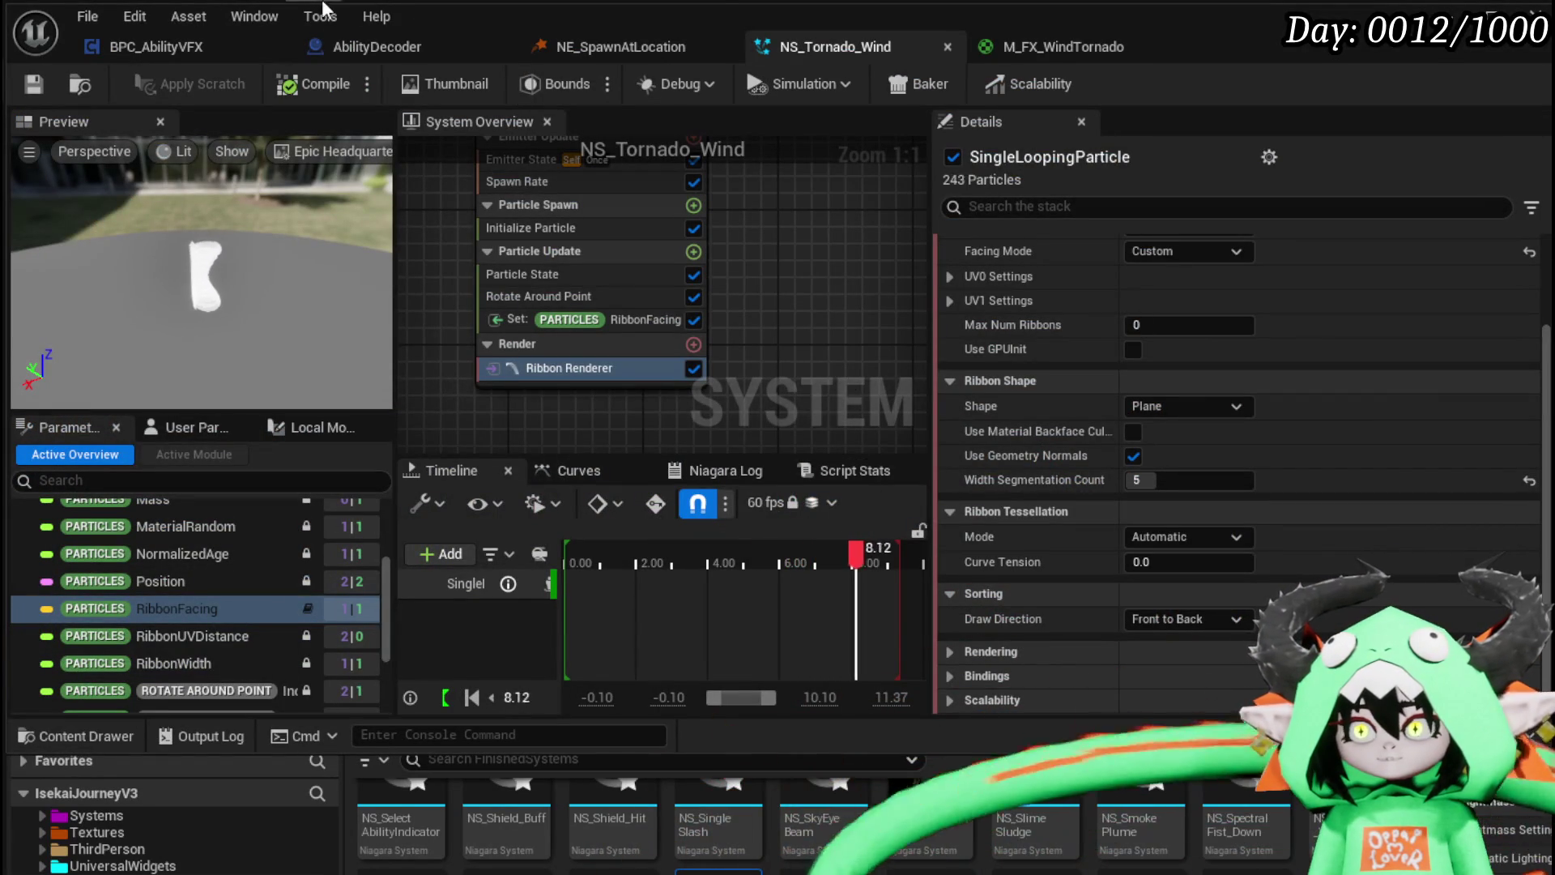
left_click(1024, 44)
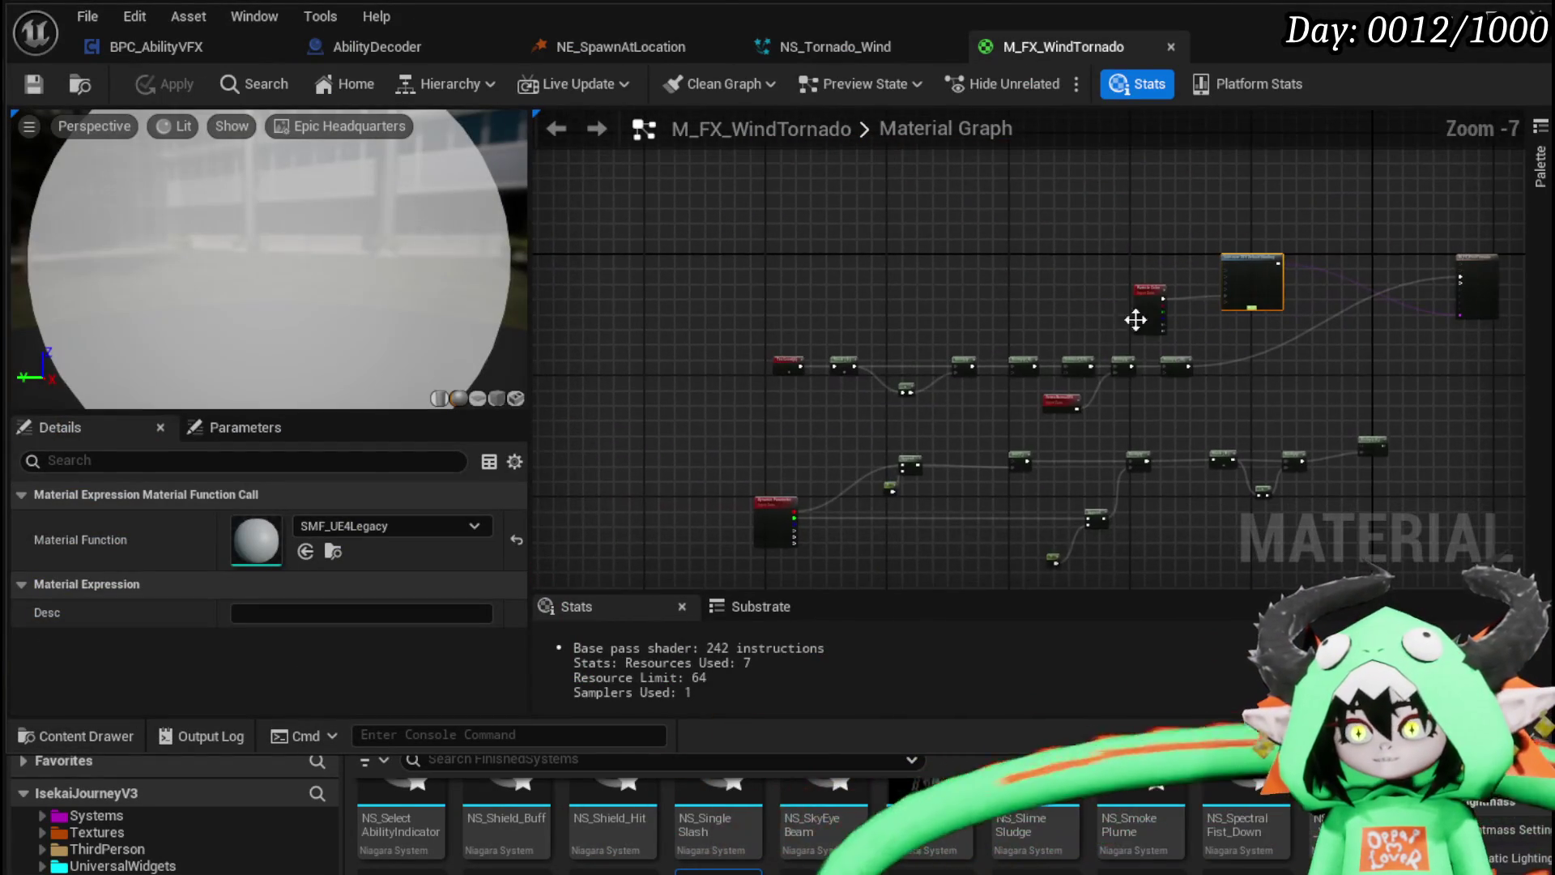
Step: Add a Texture Sample node to the M_FX_WindTornado graph and select it
scroll(758, 266, "up", 3)
scroll(808, 330, "up", 4)
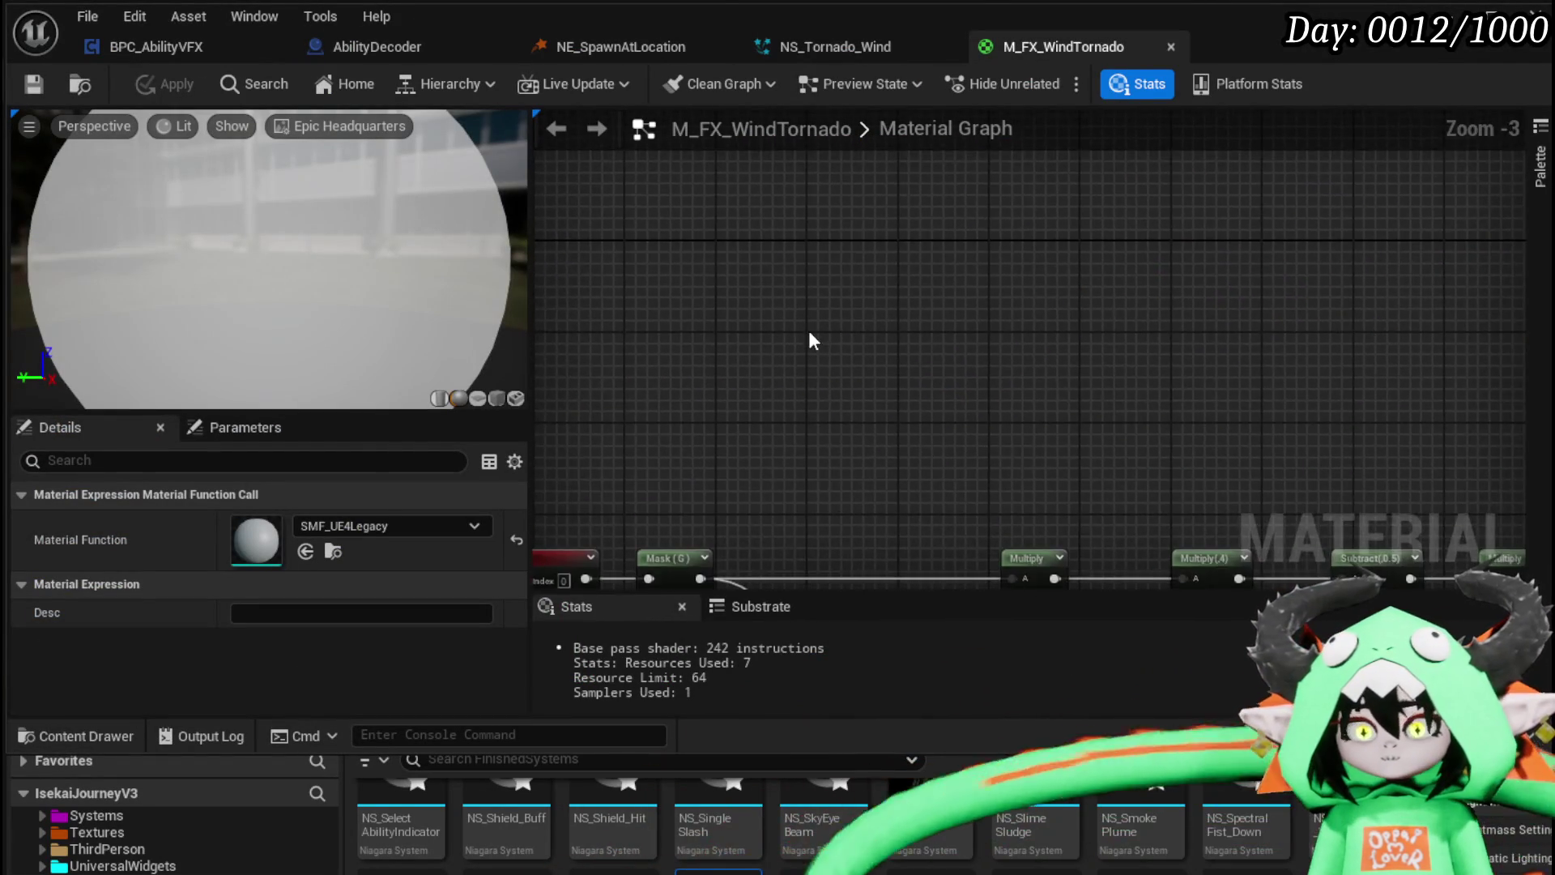
right_click(813, 332)
type("Tex")
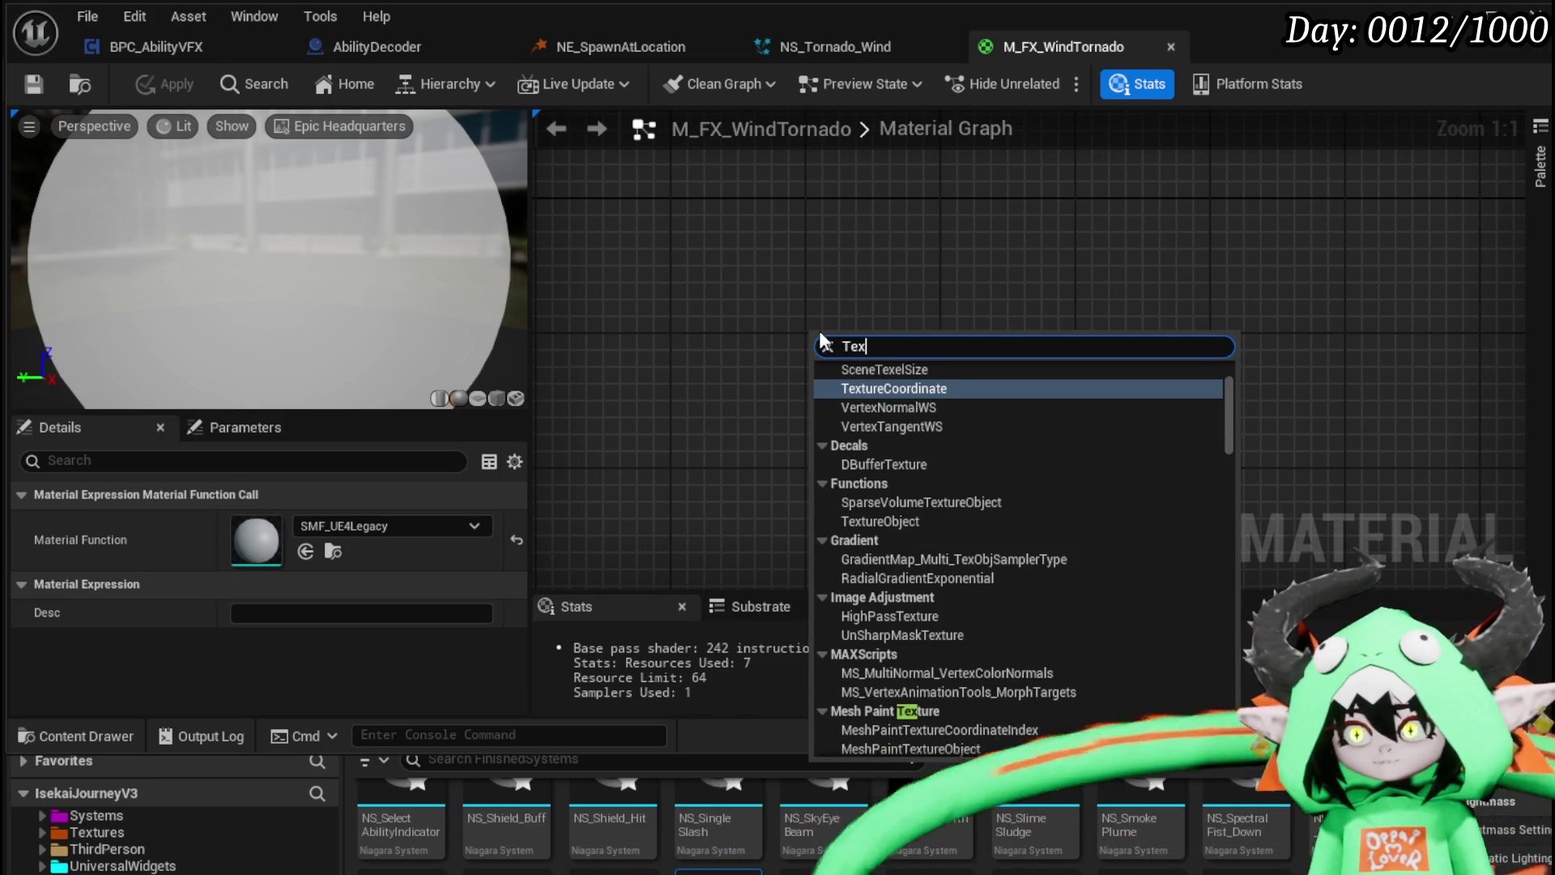
type("ture")
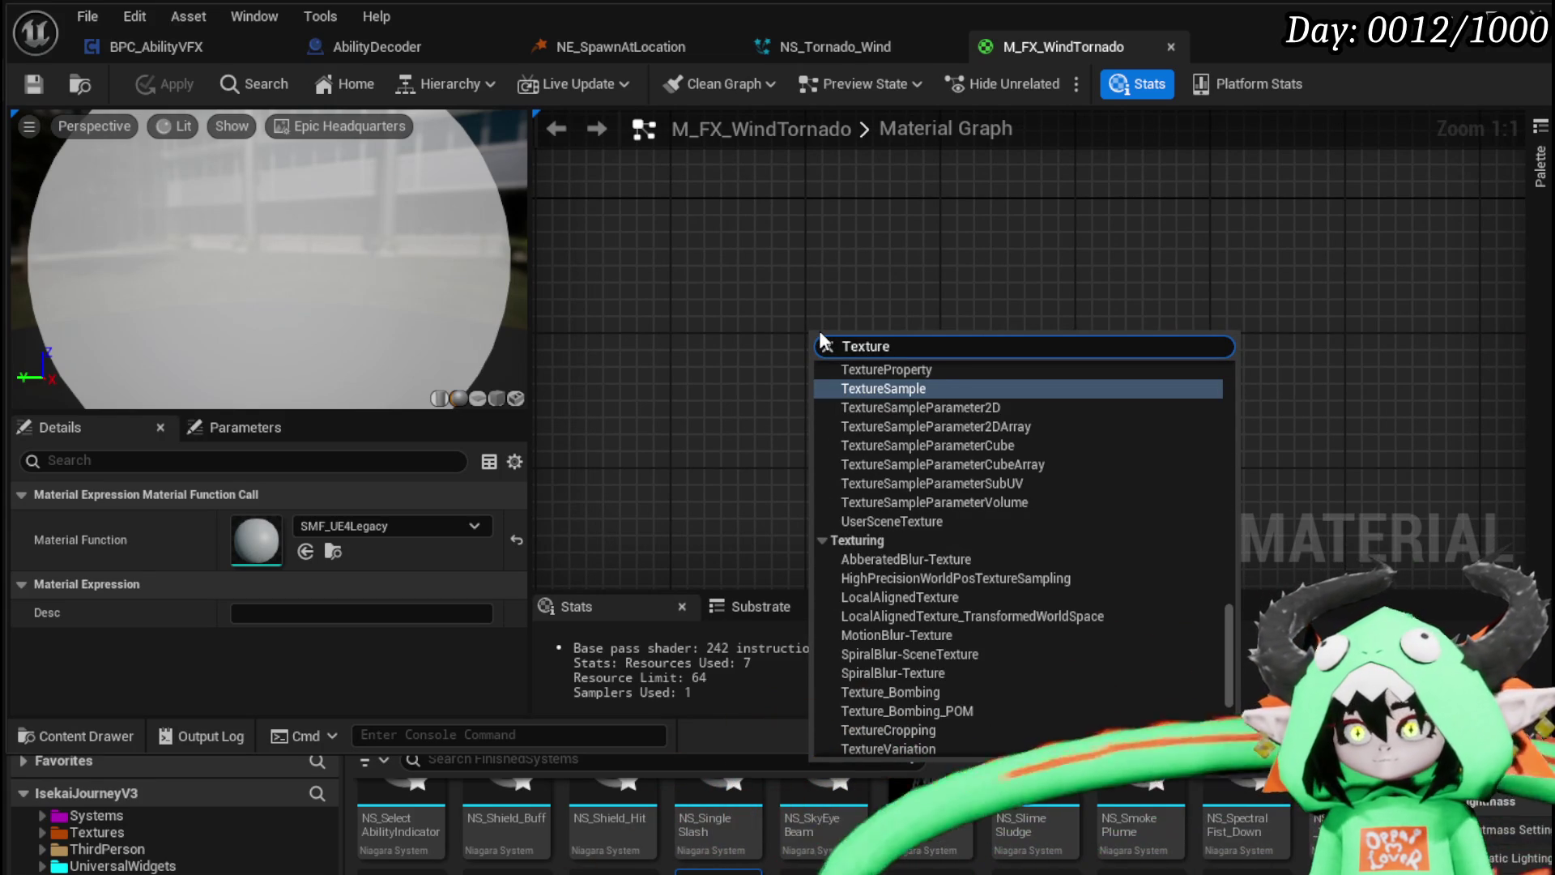
left_click(891, 389)
left_click(1077, 261)
left_click_drag(1077, 261, 1139, 198)
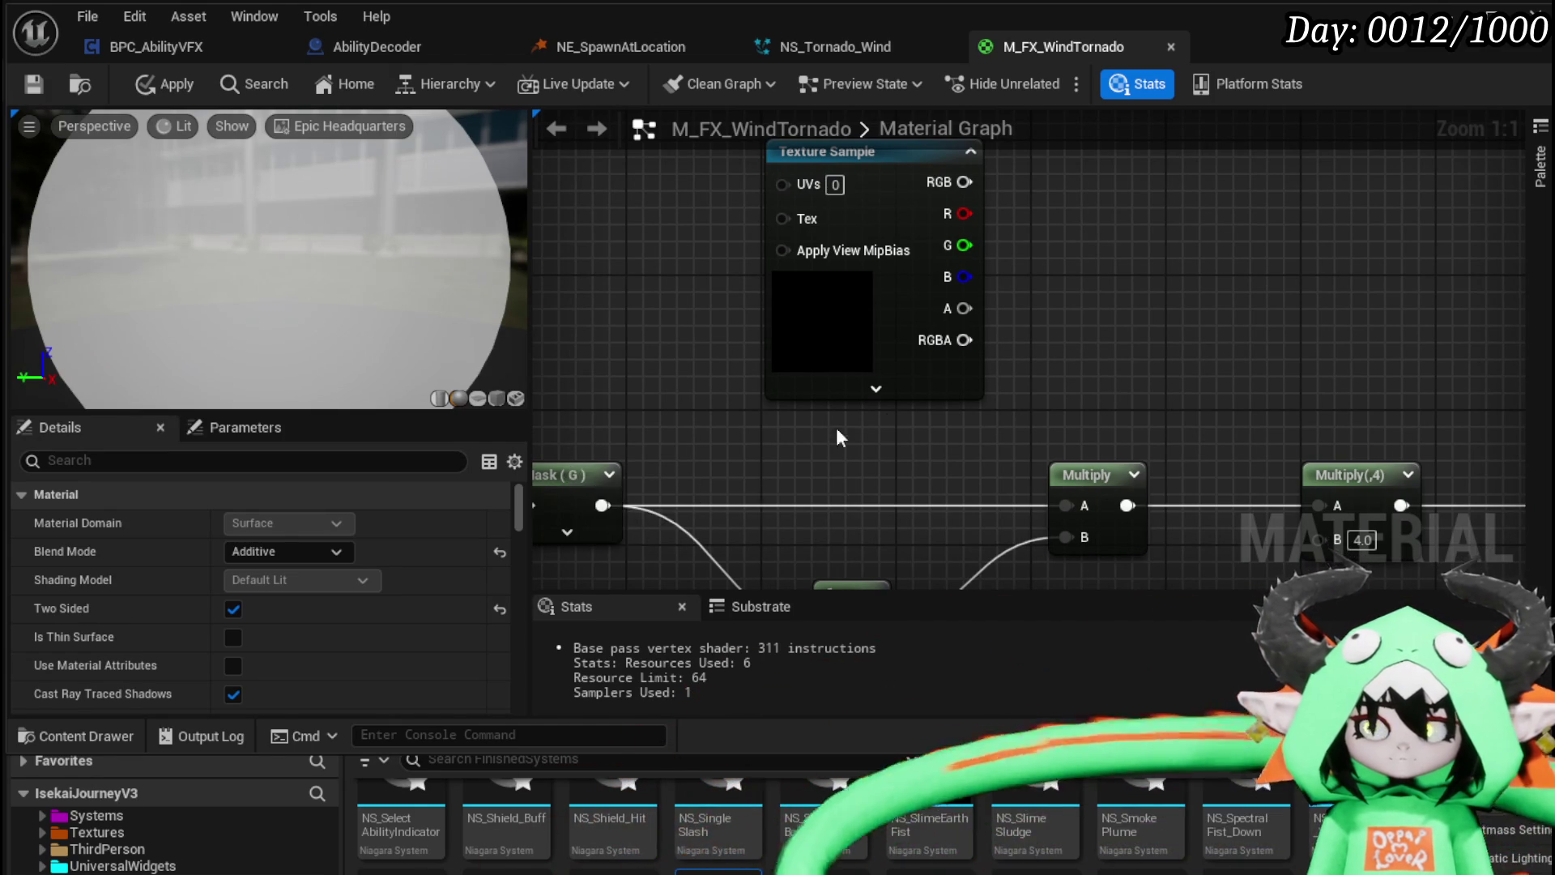
left_click_drag(836, 437, 990, 441)
left_click(955, 330)
Step: Assign the T_Wind texture to the Texture Sample node in Details
scroll(397, 502, "down", 3)
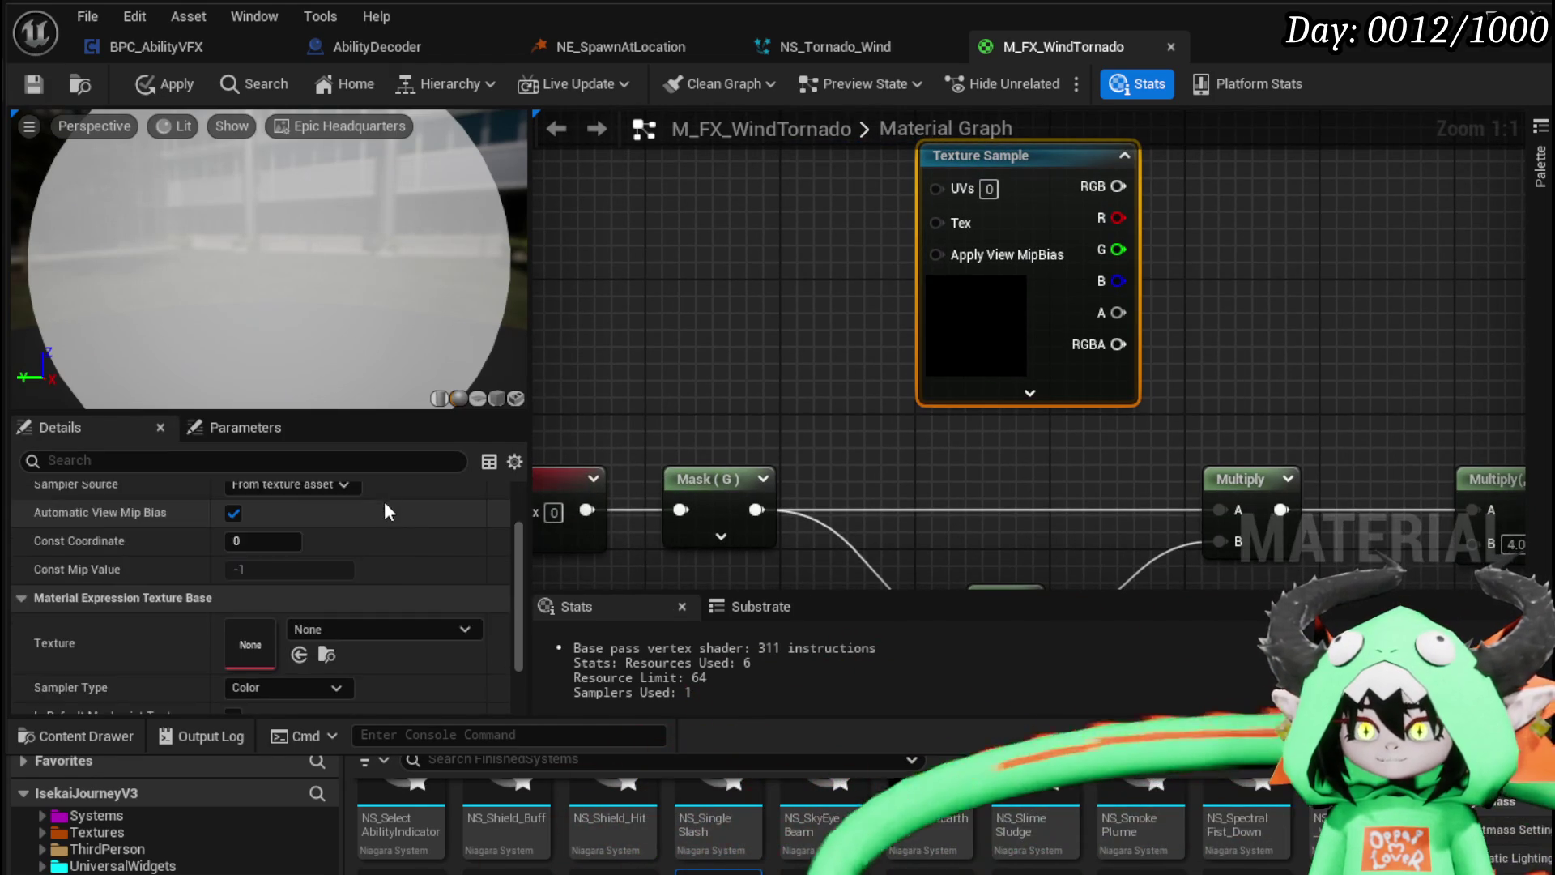
scroll(397, 504, "down", 2)
left_click(369, 552)
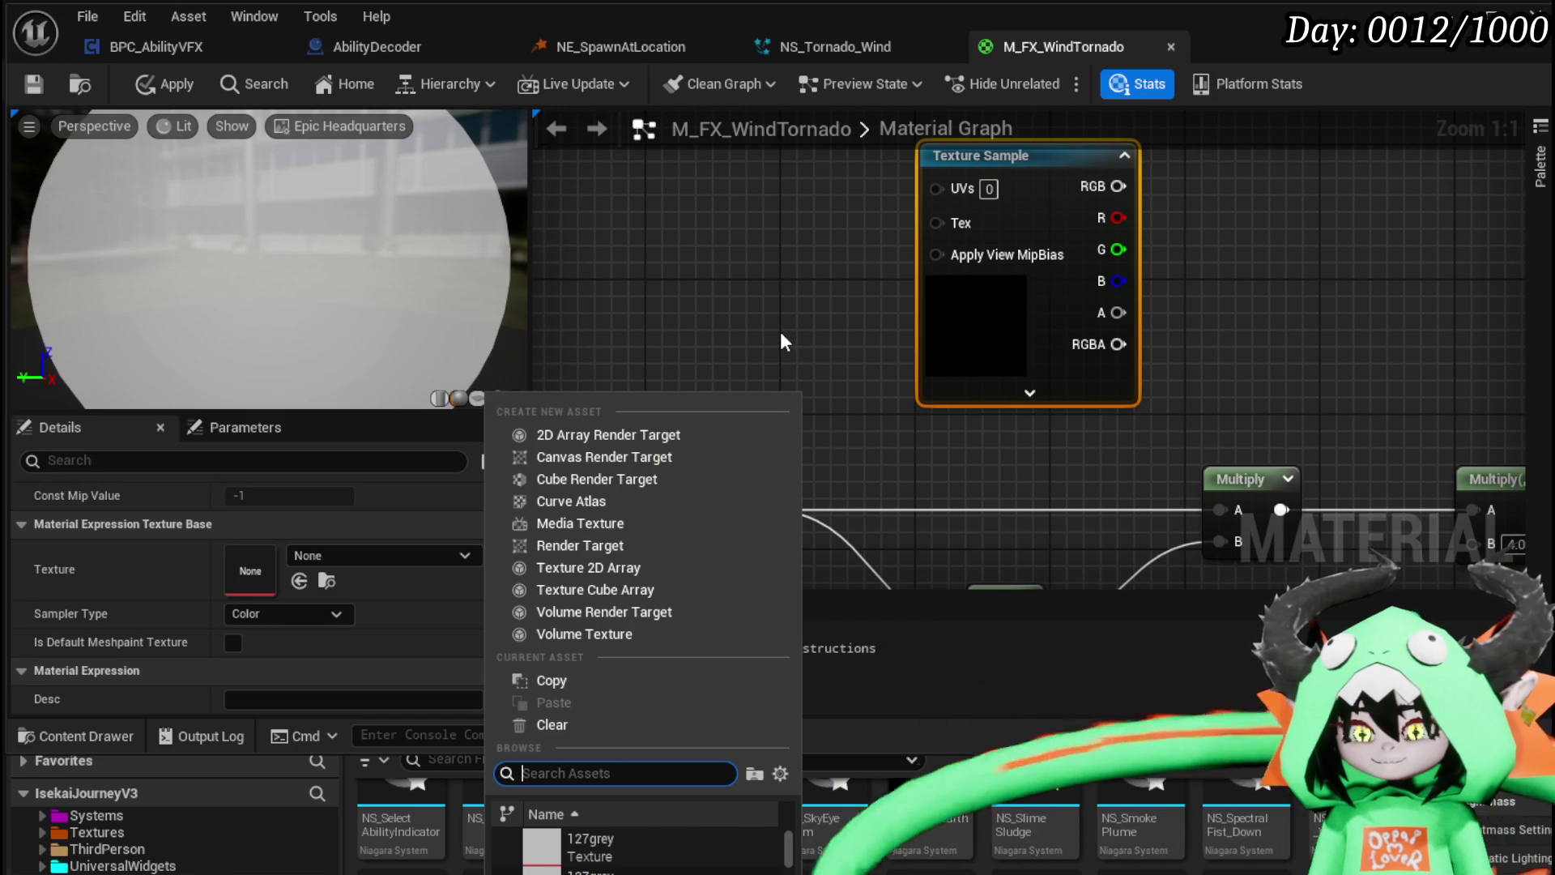
type("Wind")
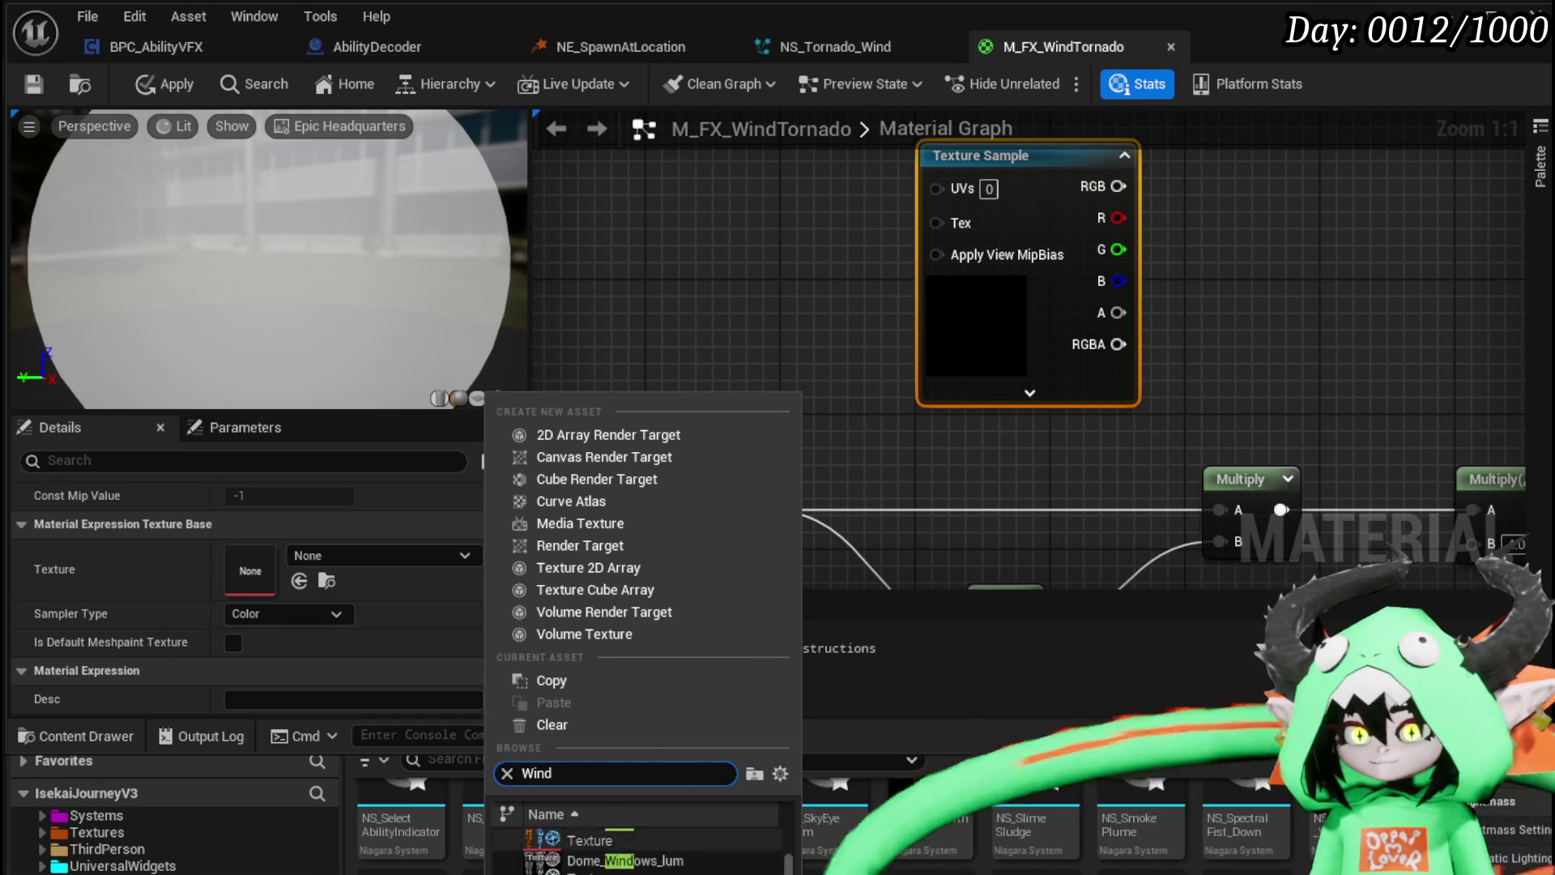
scroll(640, 847, "down", 3)
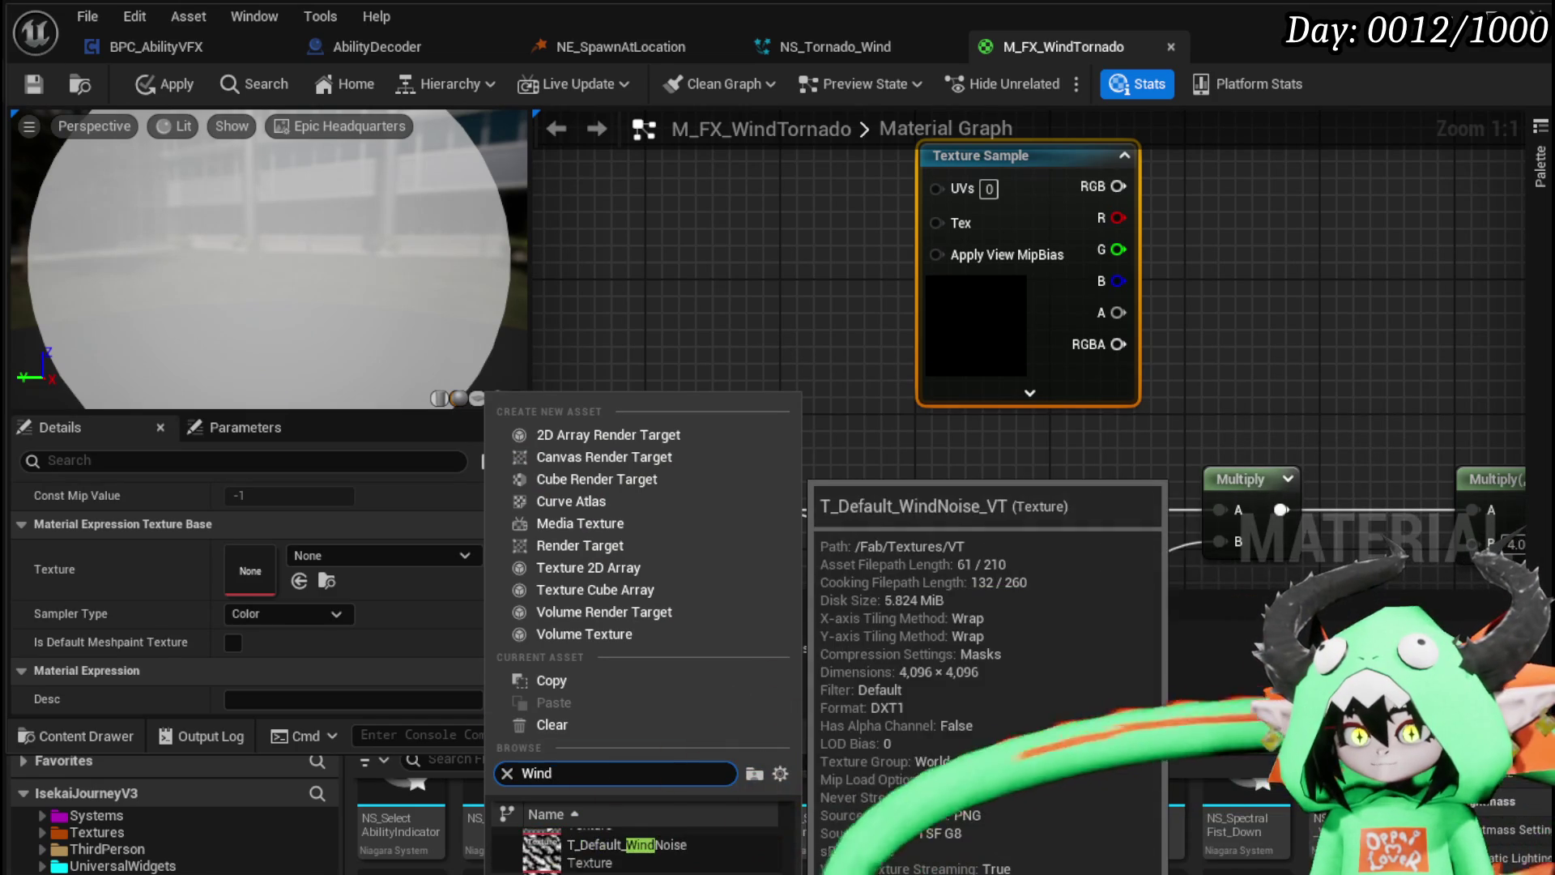
scroll(640, 846, "down", 1)
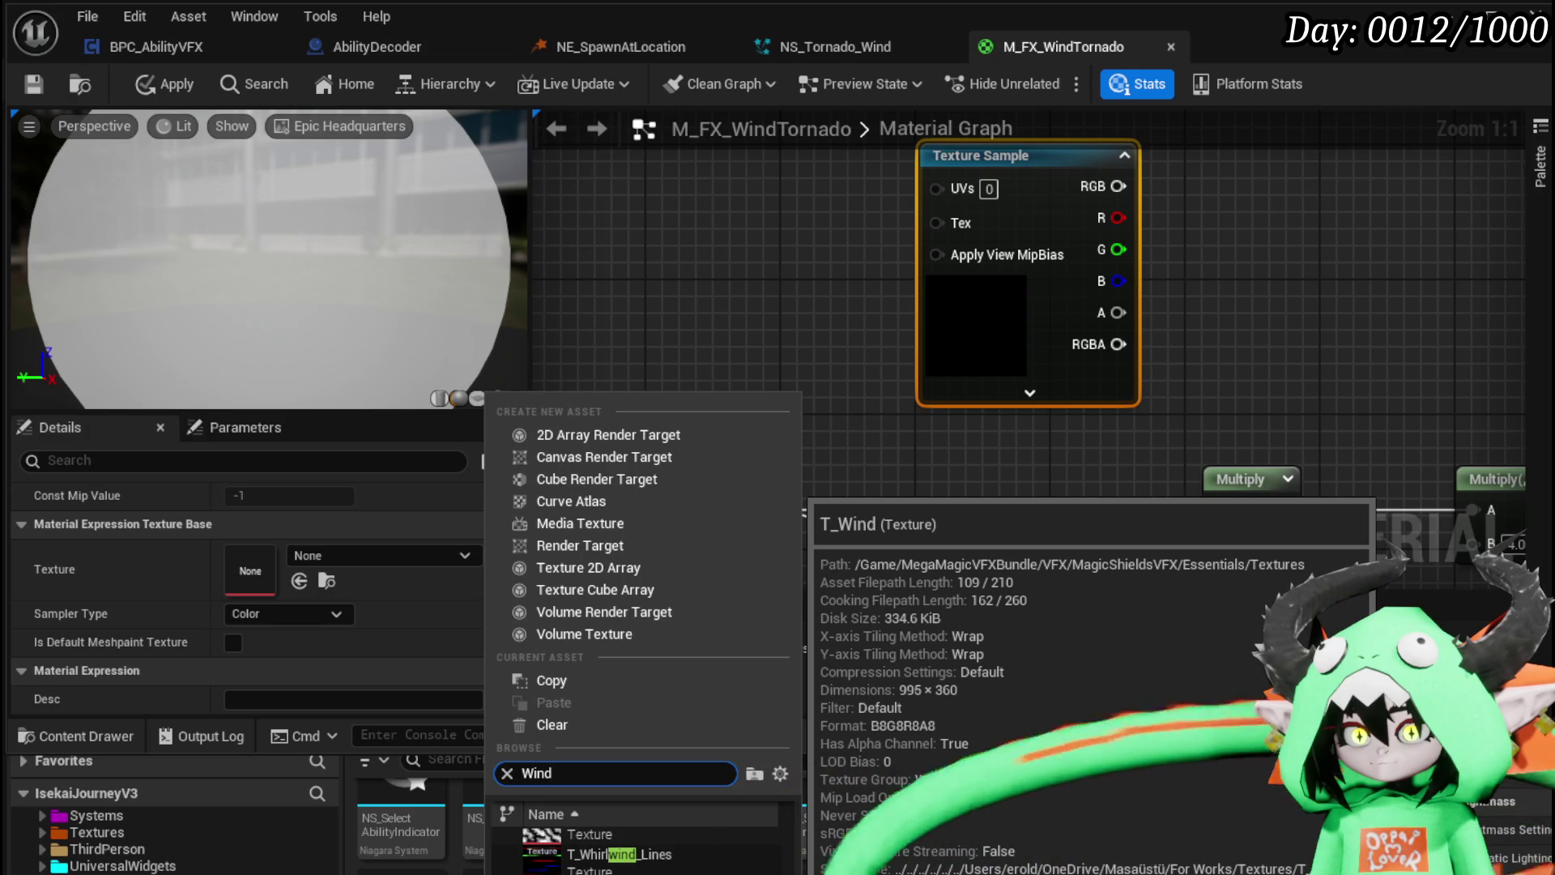
scroll(640, 847, "down", 1)
scroll(632, 843, "down", 5)
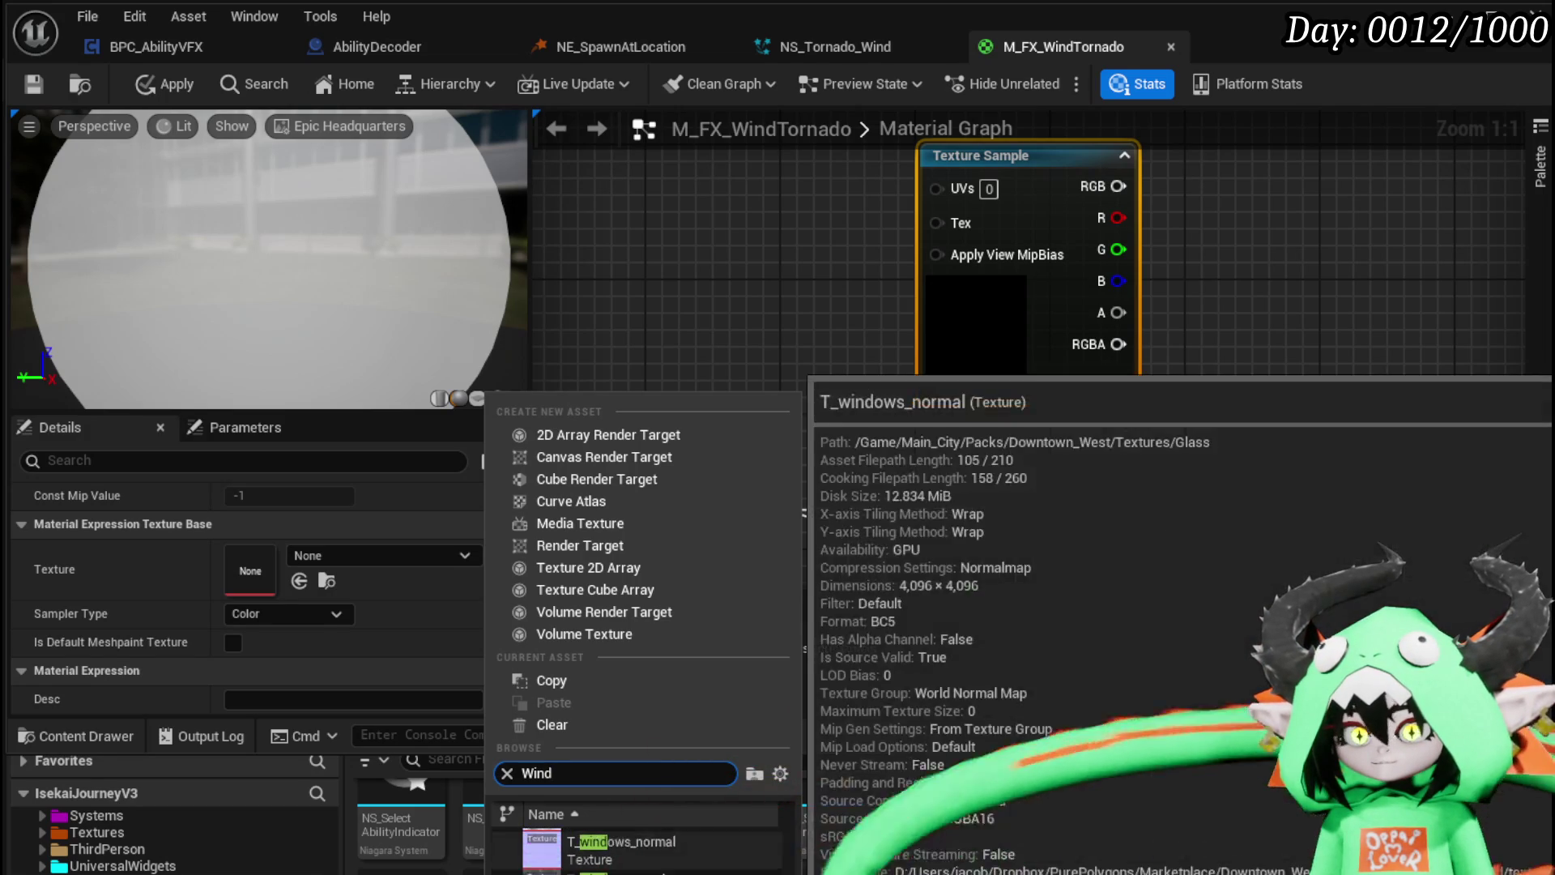
scroll(632, 846, "down", 3)
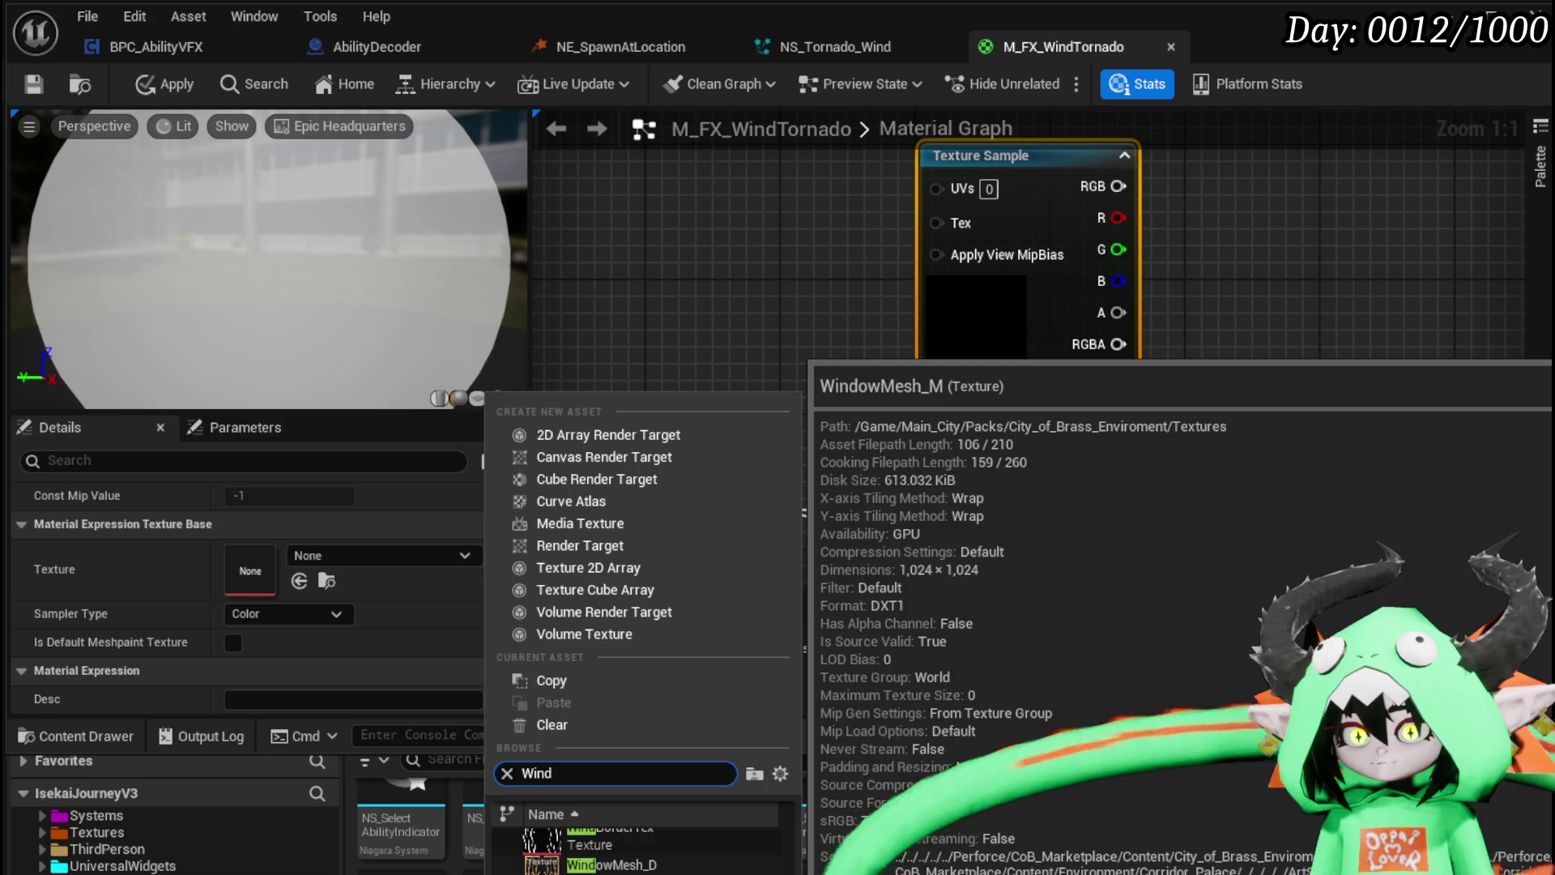
scroll(632, 847, "up", 3)
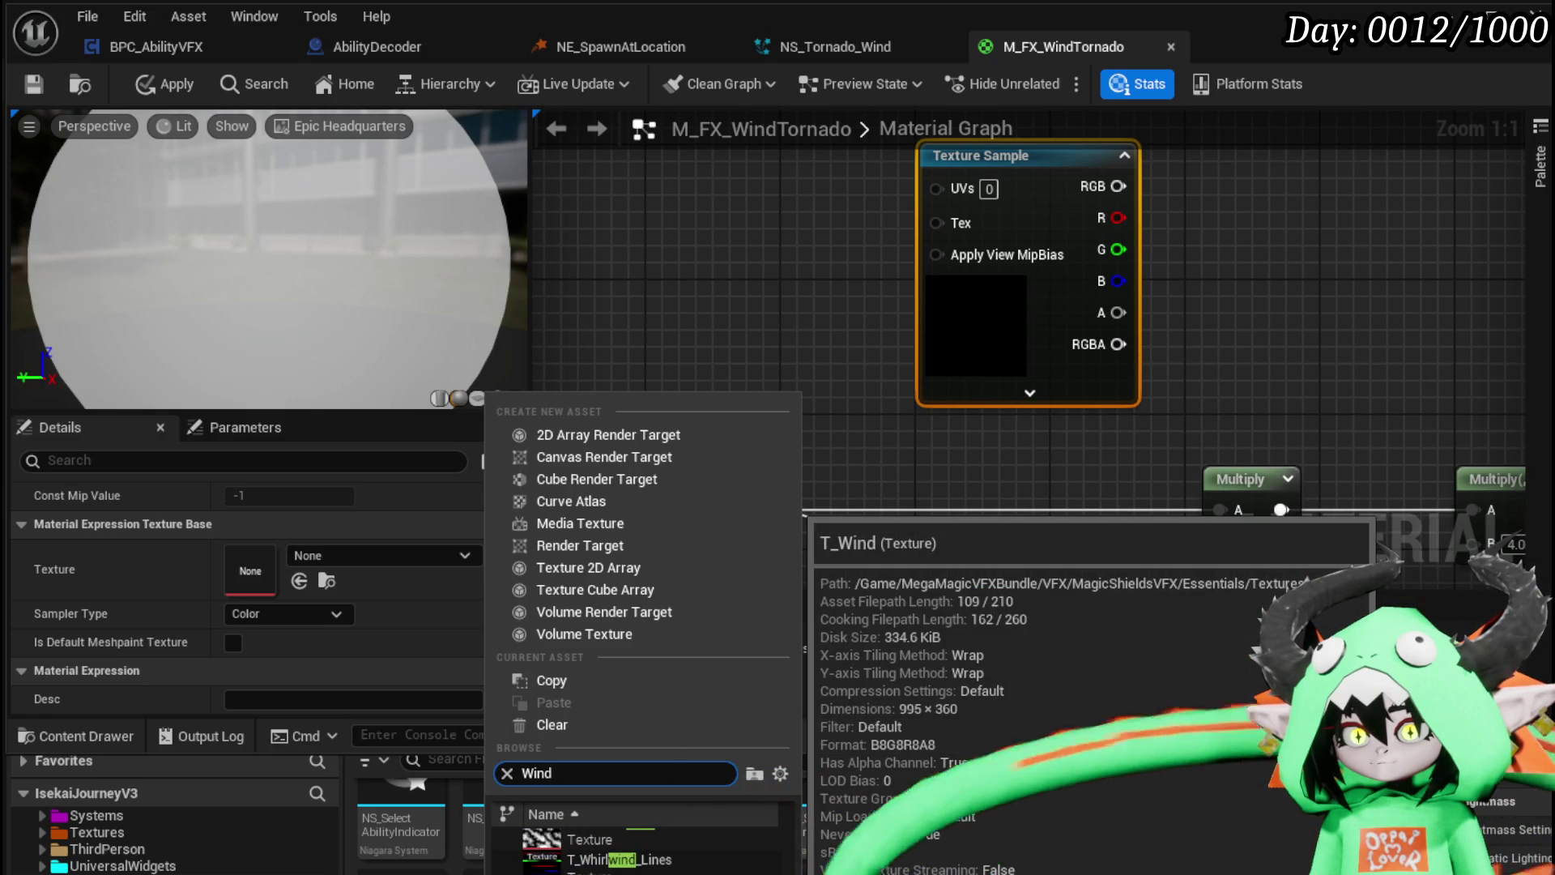
left_click(616, 840)
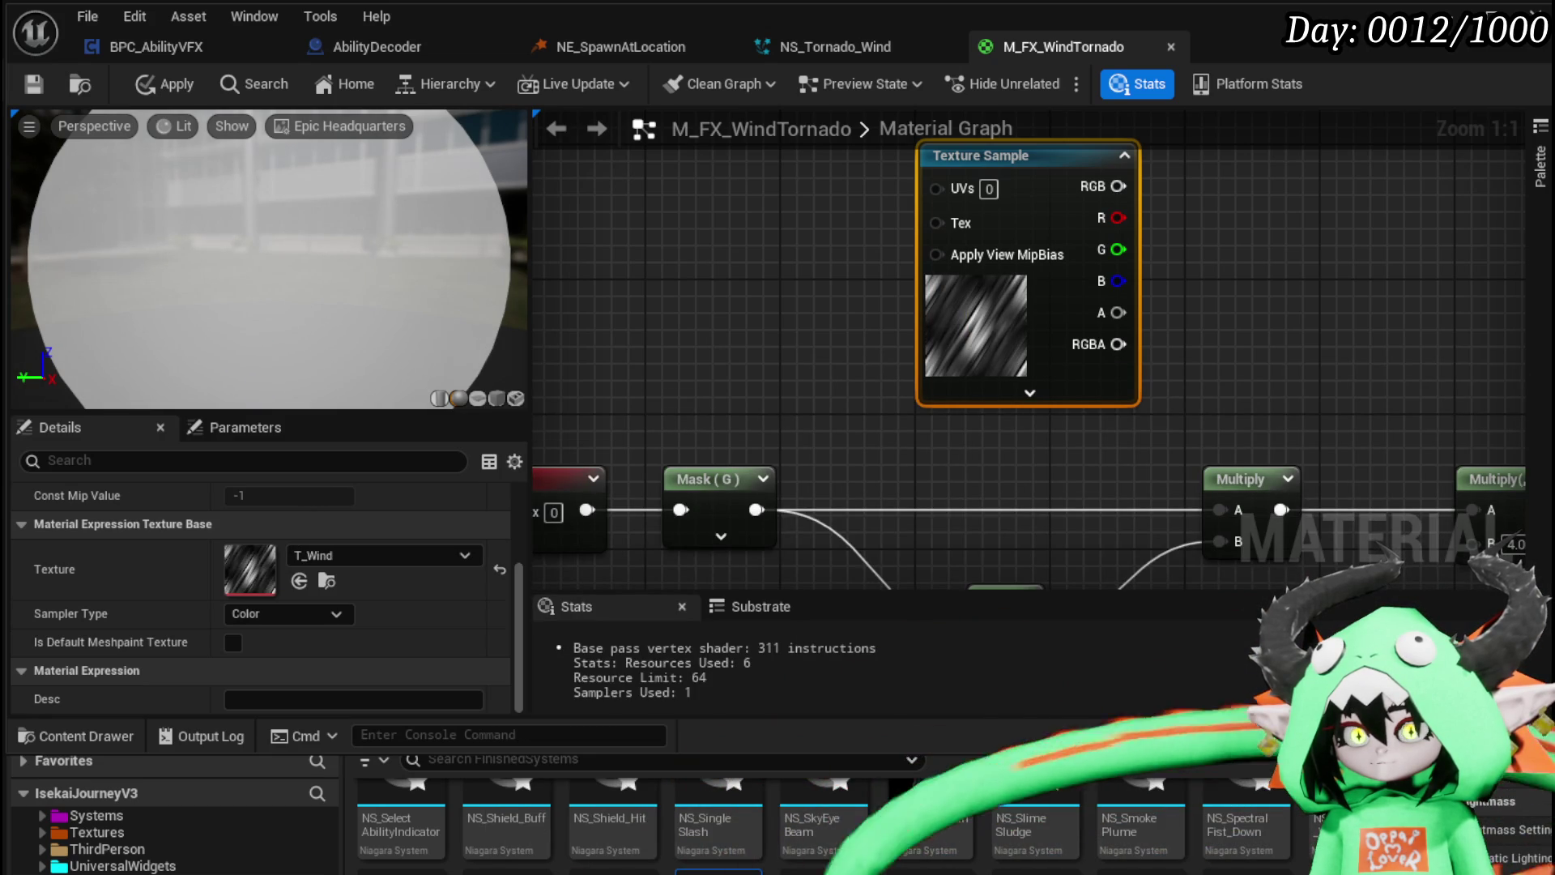
Step: Feed a TextureCoordinate node into the Texture Sample's UVs
mouse_move(1004, 309)
left_mouse_down()
mouse_move(972, 316)
mouse_move(1006, 404)
mouse_move(744, 337)
mouse_move(634, 344)
mouse_move(617, 397)
left_mouse_up()
left_click_drag(952, 441, 1096, 458)
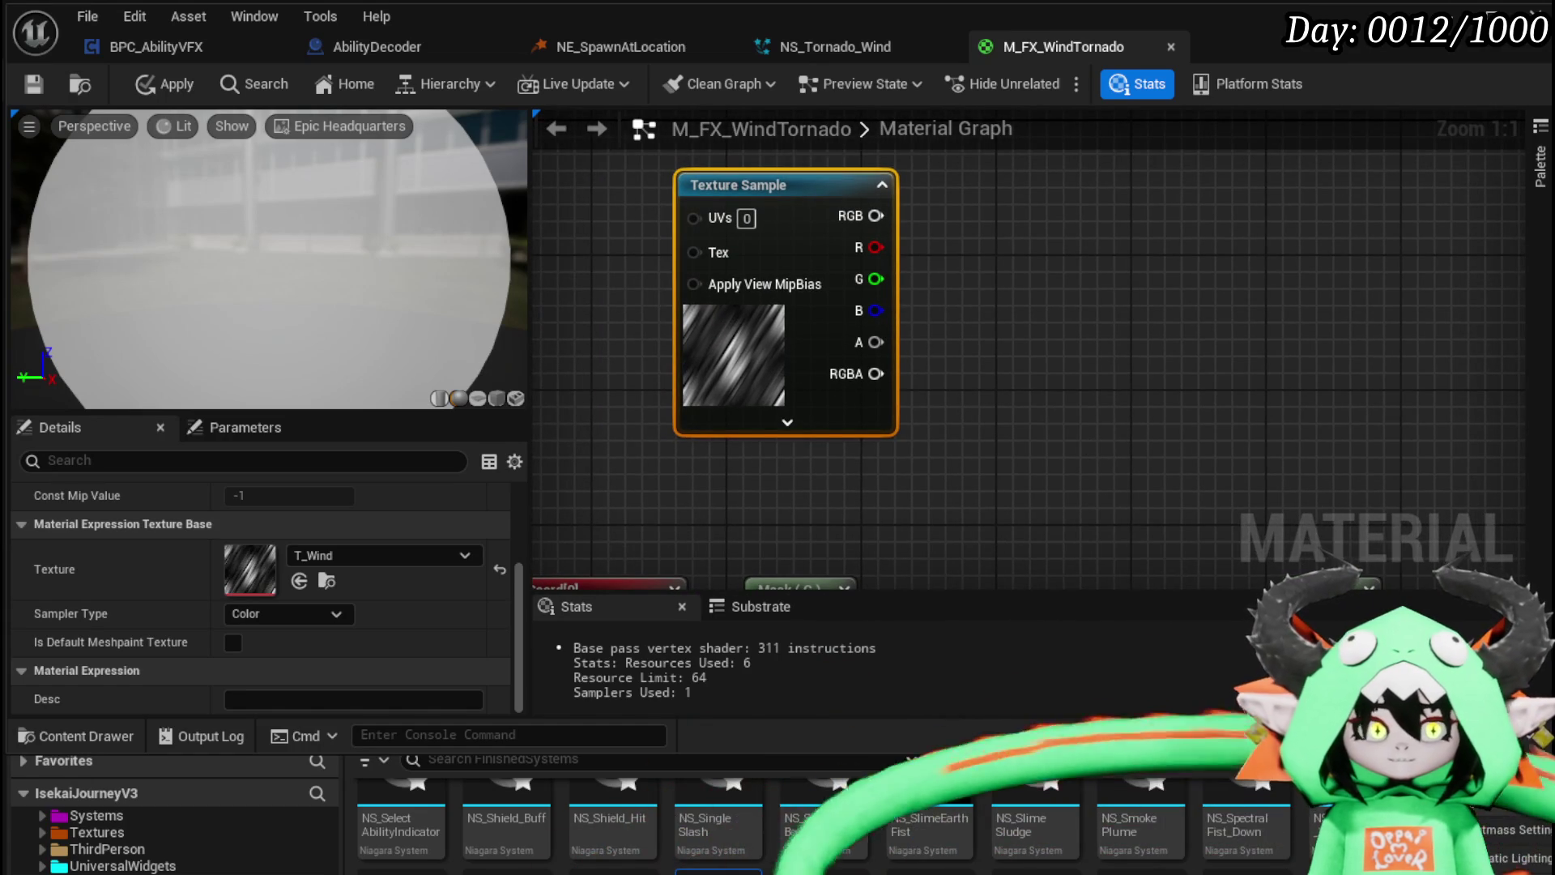
left_click_drag(923, 289, 1431, 367)
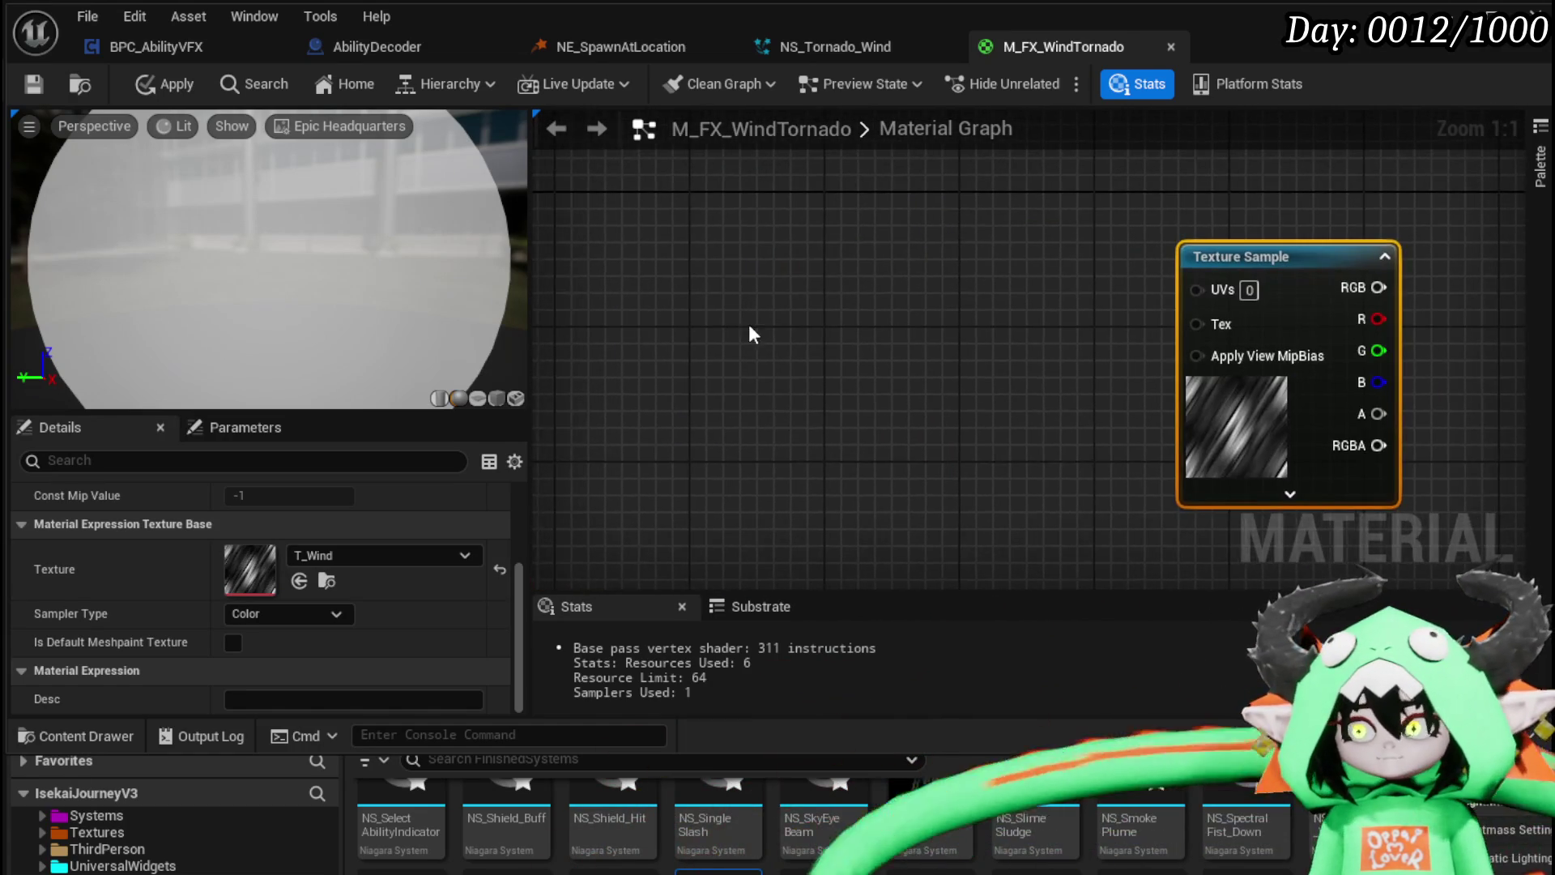
left_click_drag(752, 334, 851, 335)
right_click(826, 300)
type("tex")
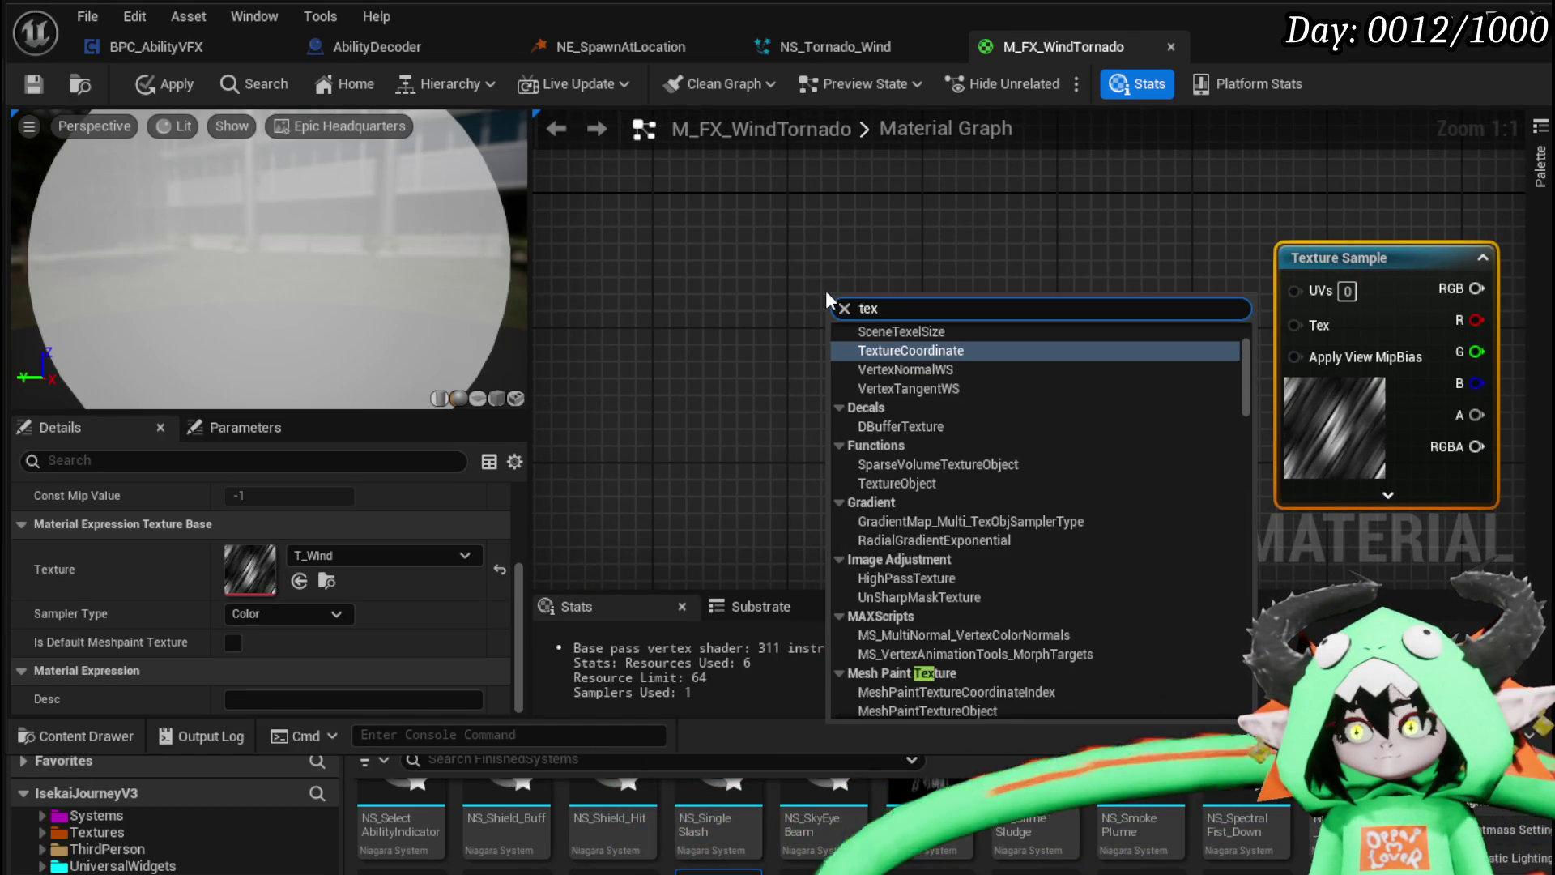
type("c")
key("Return")
mouse_move(1001, 338)
left_mouse_down()
mouse_move(1223, 314)
mouse_move(1296, 288)
left_mouse_up()
mouse_move(987, 296)
left_mouse_down()
mouse_move(875, 261)
mouse_move(814, 263)
left_mouse_up()
left_click_drag(1040, 328, 547, 363)
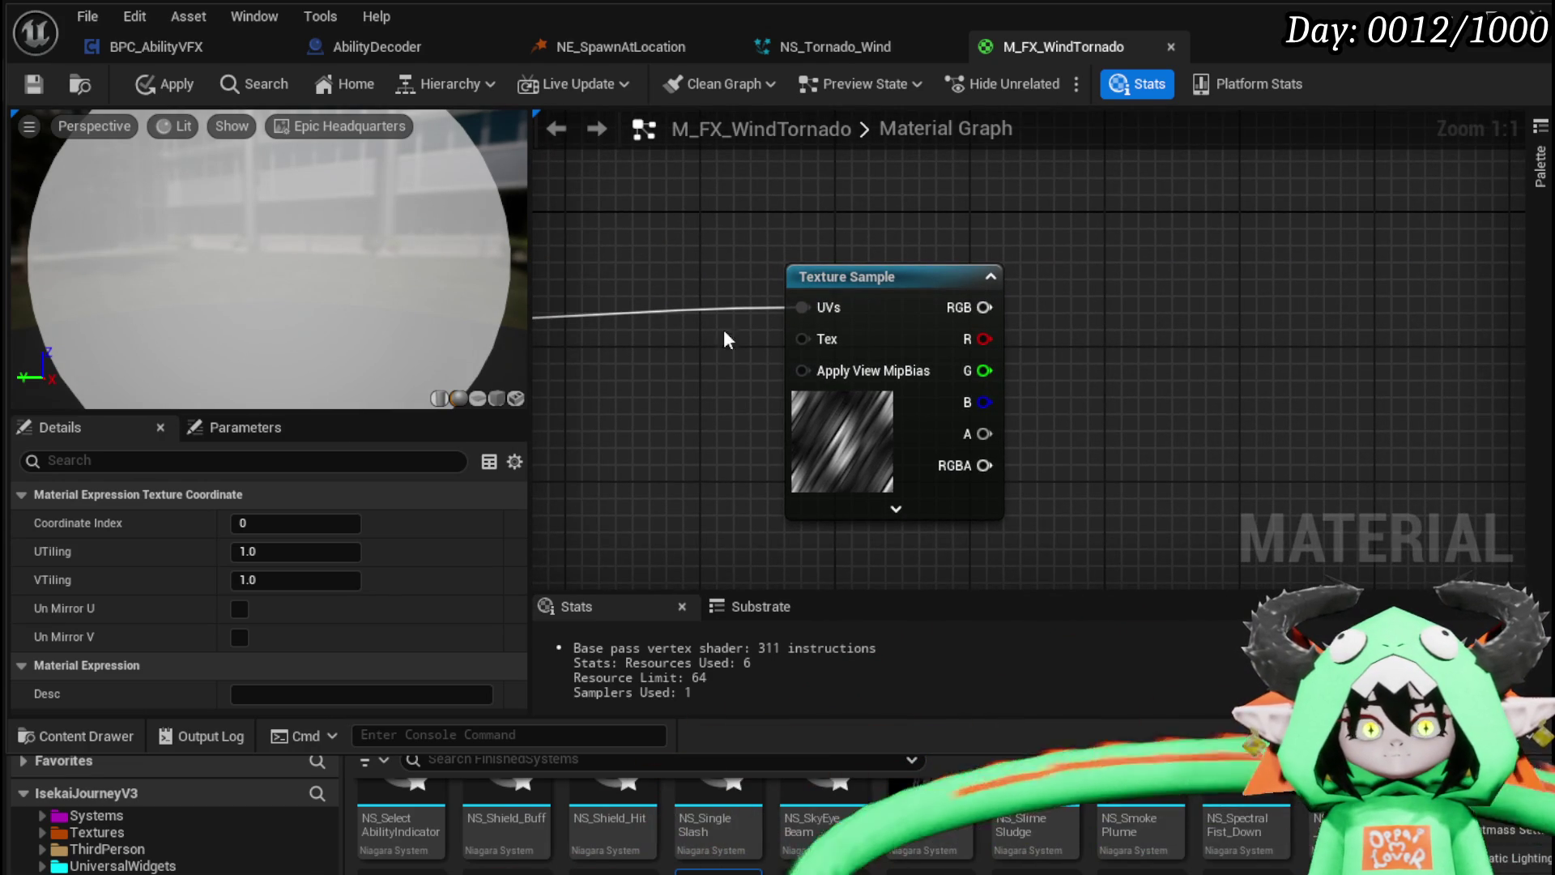
Step: Clamp the texture's RGB output with a minimum of 0.2
mouse_move(1071, 306)
left_mouse_down()
mouse_move(889, 354)
mouse_move(1086, 341)
left_mouse_up()
type("c")
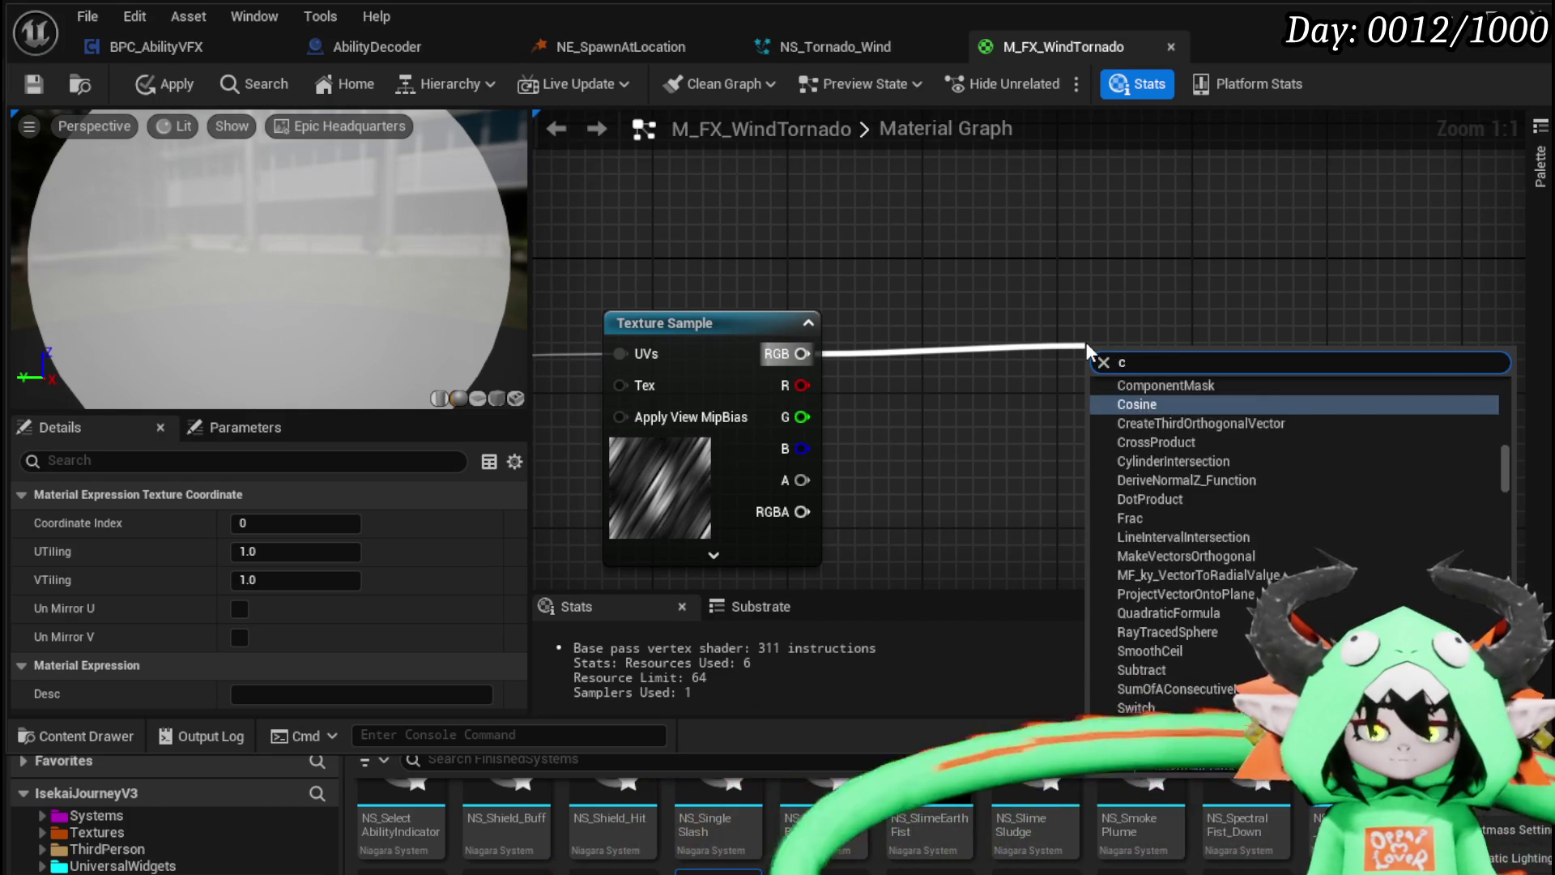
type("lamp")
key("Return")
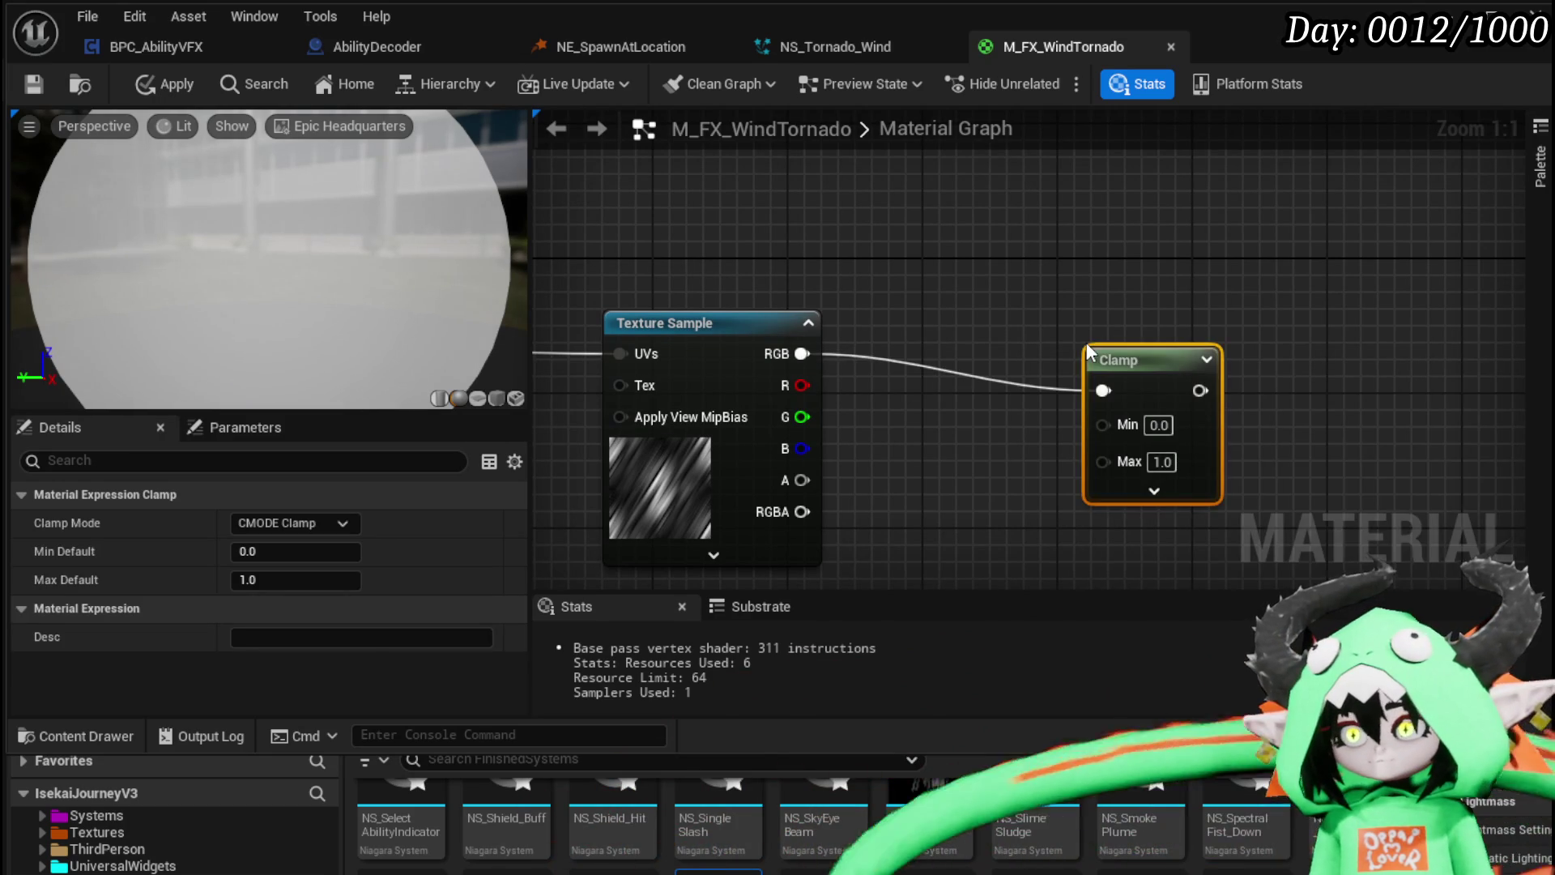
mouse_move(1188, 370)
left_mouse_down()
mouse_move(1038, 458)
mouse_move(1144, 345)
left_mouse_up()
left_click(1012, 490)
type("0.2")
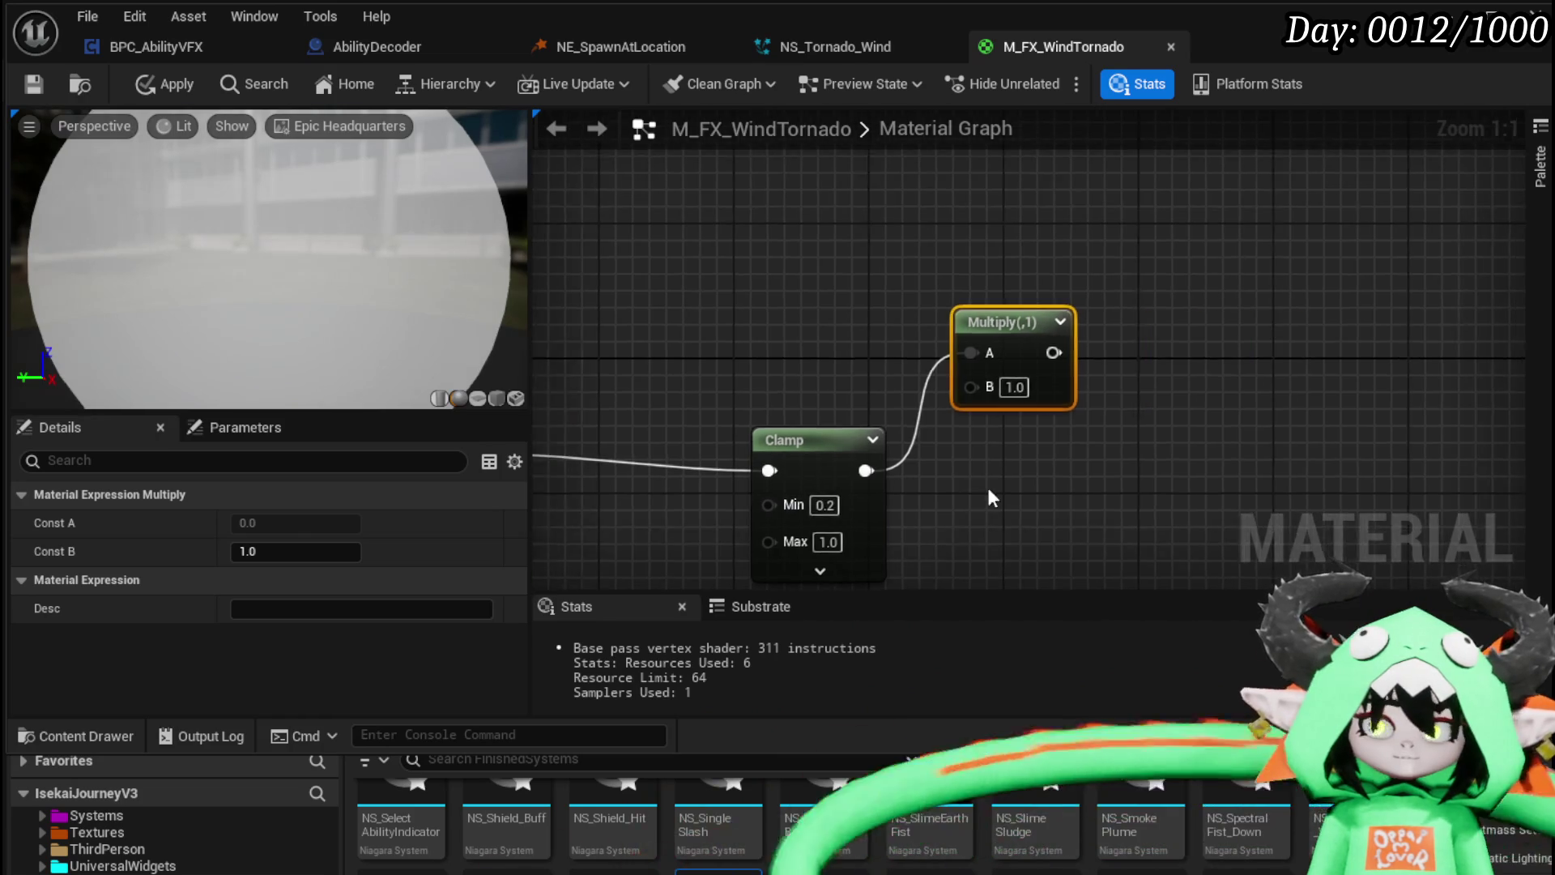
scroll(1034, 446, "down", 6)
scroll(1059, 373, "up", 2)
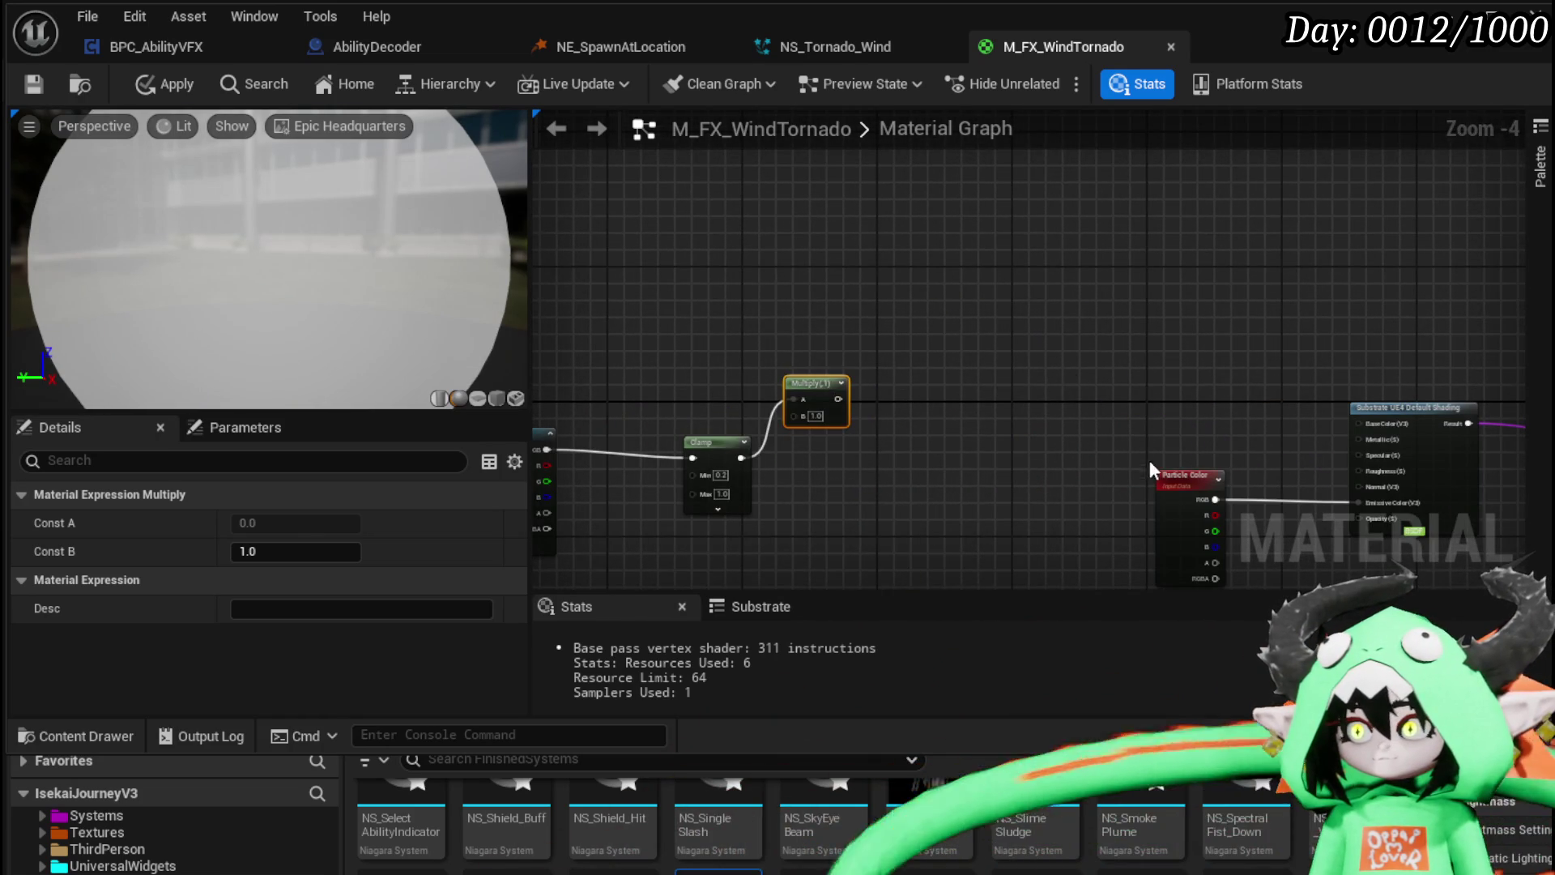
Step: Multiply Particle Color RGB by the Clamp result and wire it into Base Color
left_click_drag(1191, 475, 648, 235)
scroll(774, 371, "up", 4)
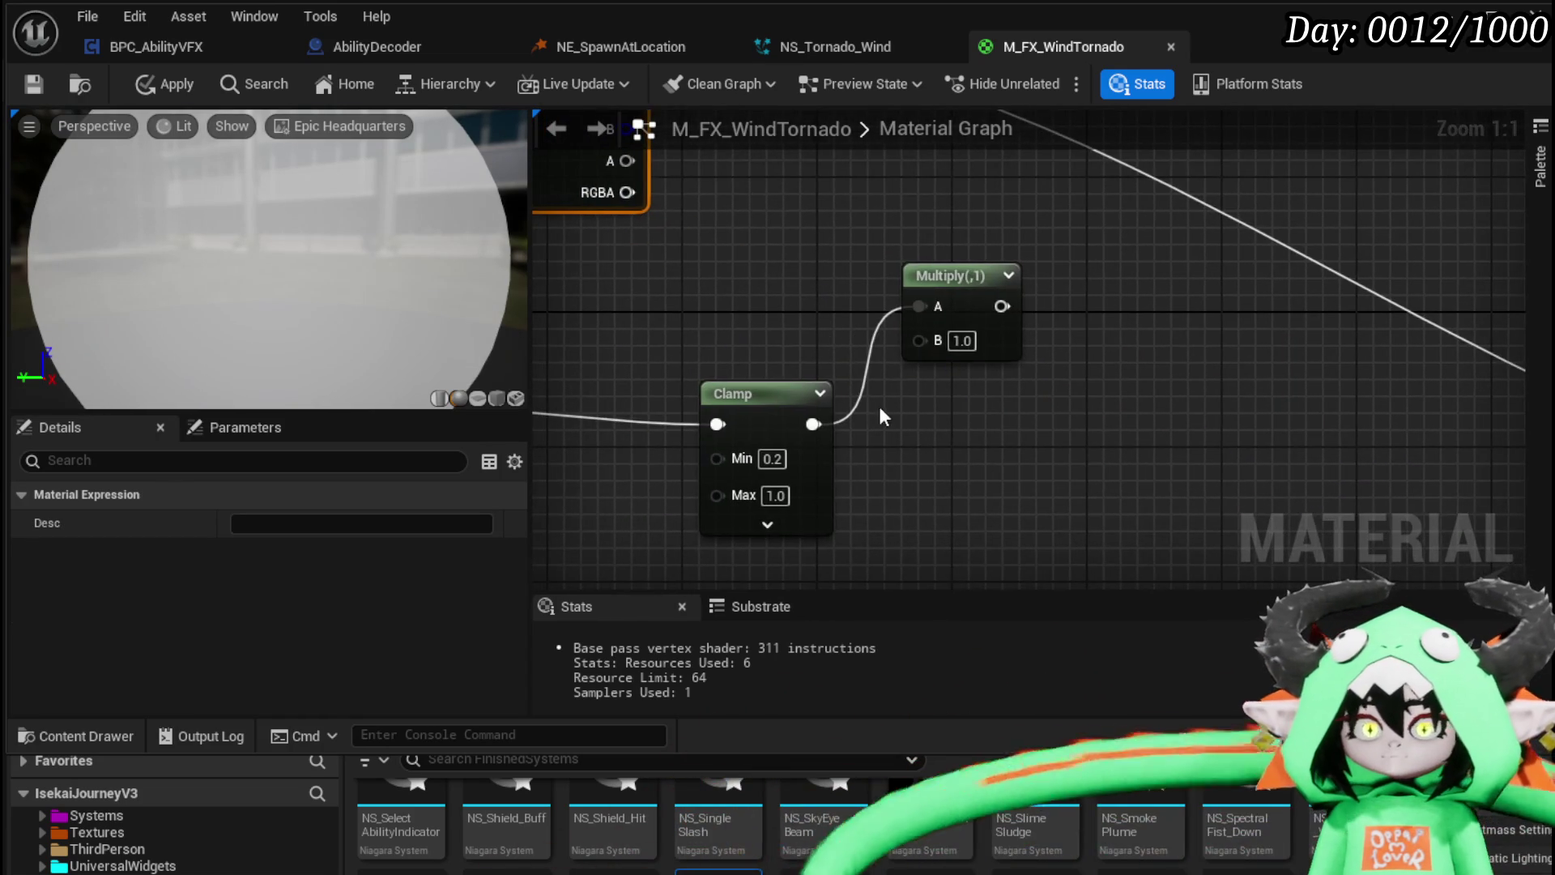
left_click_drag(813, 423, 933, 356)
scroll(768, 272, "down", 2)
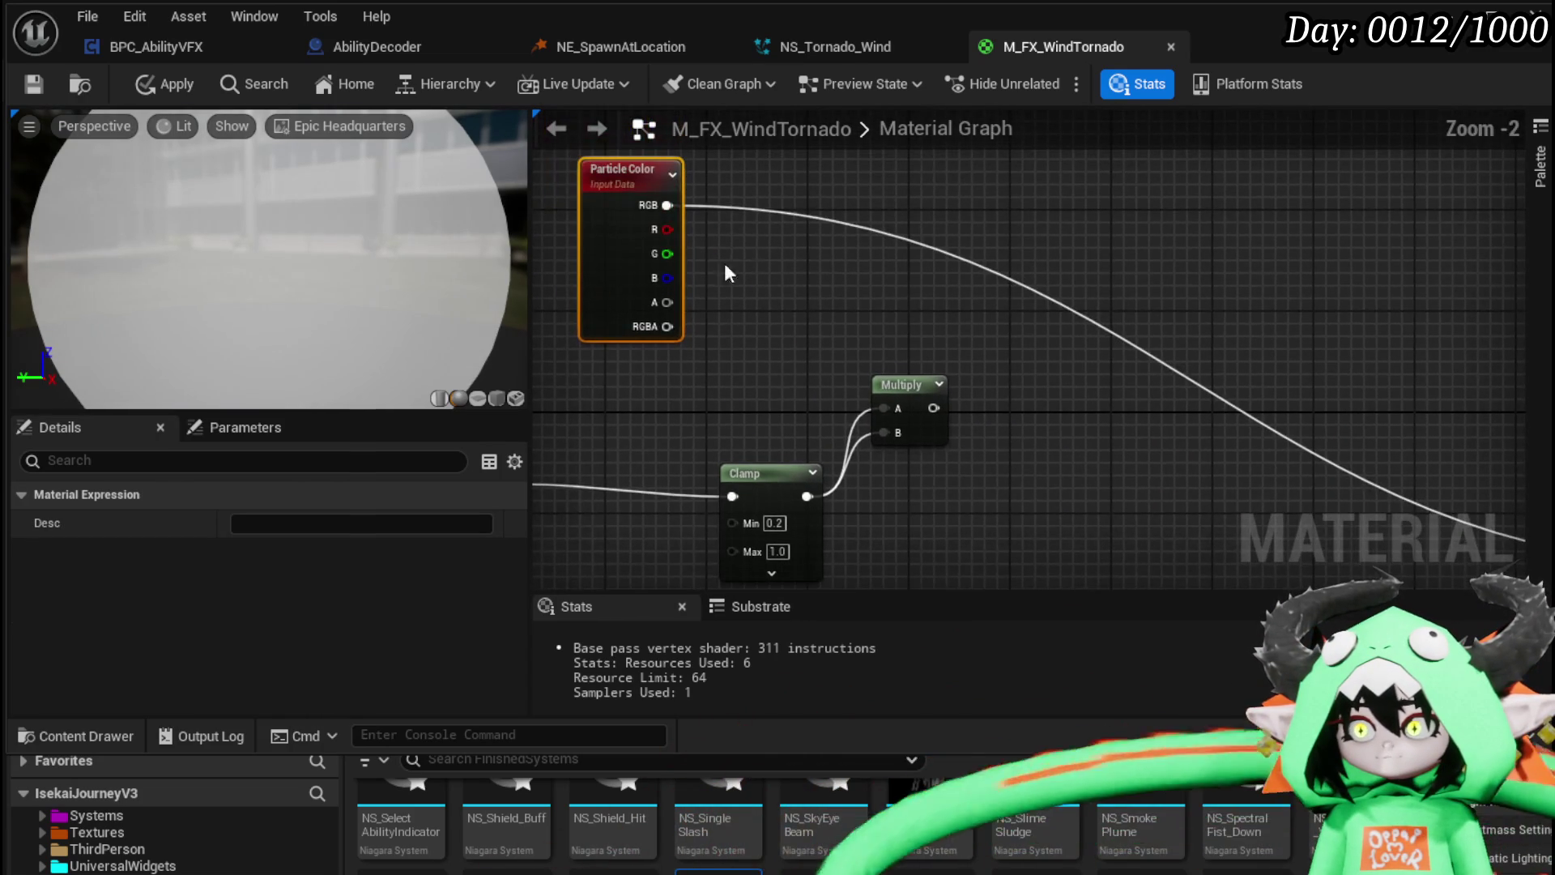
left_click_drag(666, 205, 868, 409)
mouse_move(685, 347)
left_mouse_down()
mouse_move(1523, 380)
mouse_move(1379, 375)
left_mouse_up()
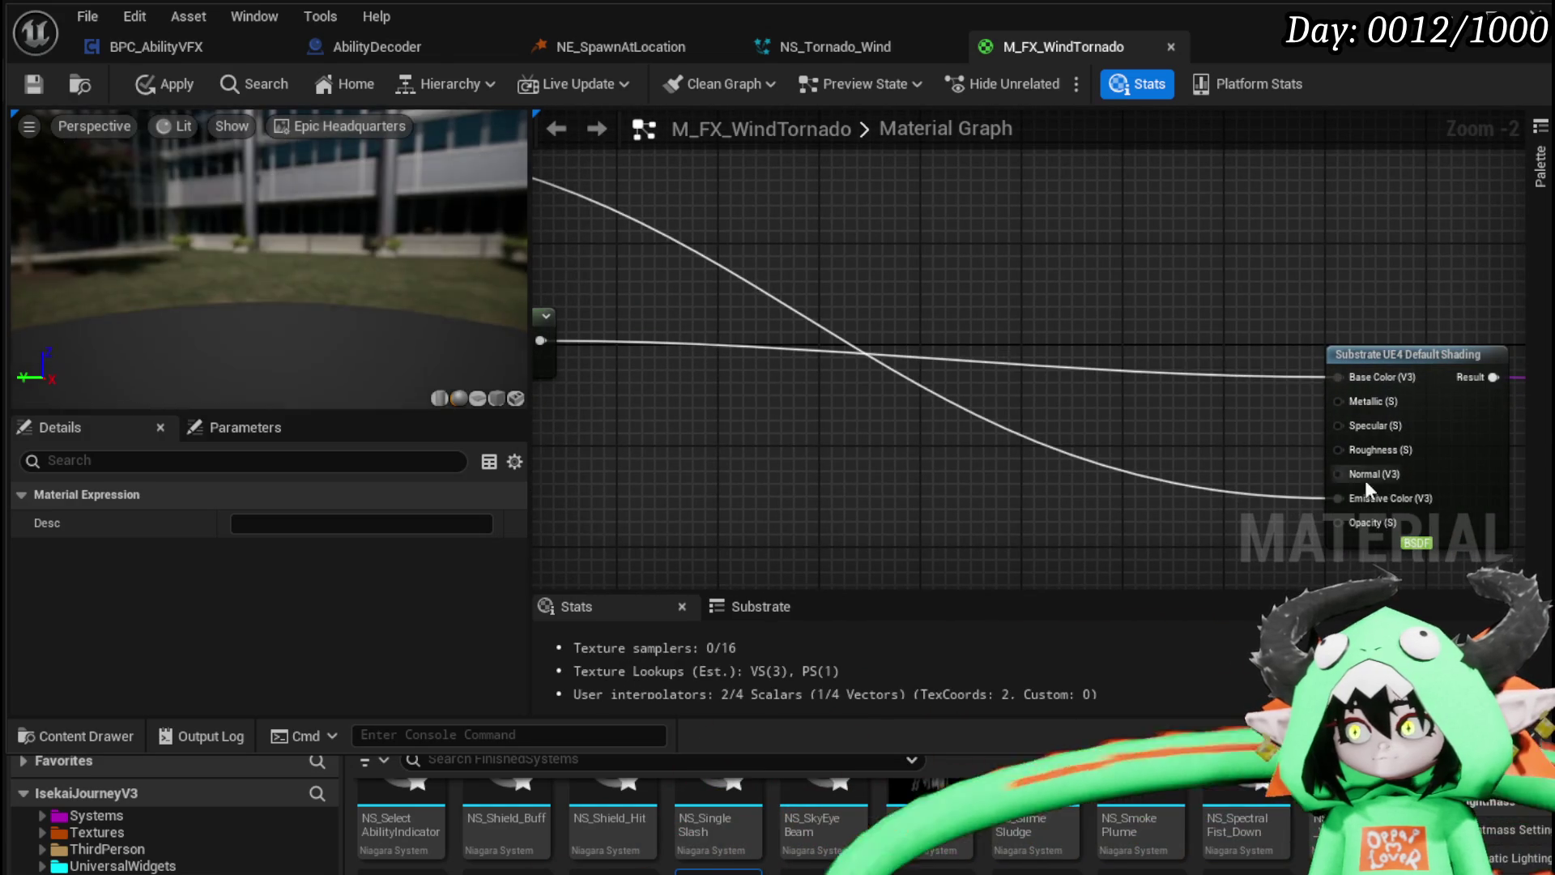
left_click_drag(1343, 503, 1318, 417)
mouse_move(1059, 292)
left_mouse_down()
mouse_move(1208, 285)
mouse_move(1129, 293)
left_mouse_up()
Step: Check the Clamp node's settings and recentre the graph on the Substrate node
mouse_move(386, 319)
left_mouse_down()
mouse_move(324, 340)
mouse_move(390, 363)
left_mouse_up()
scroll(759, 434, "down", 3)
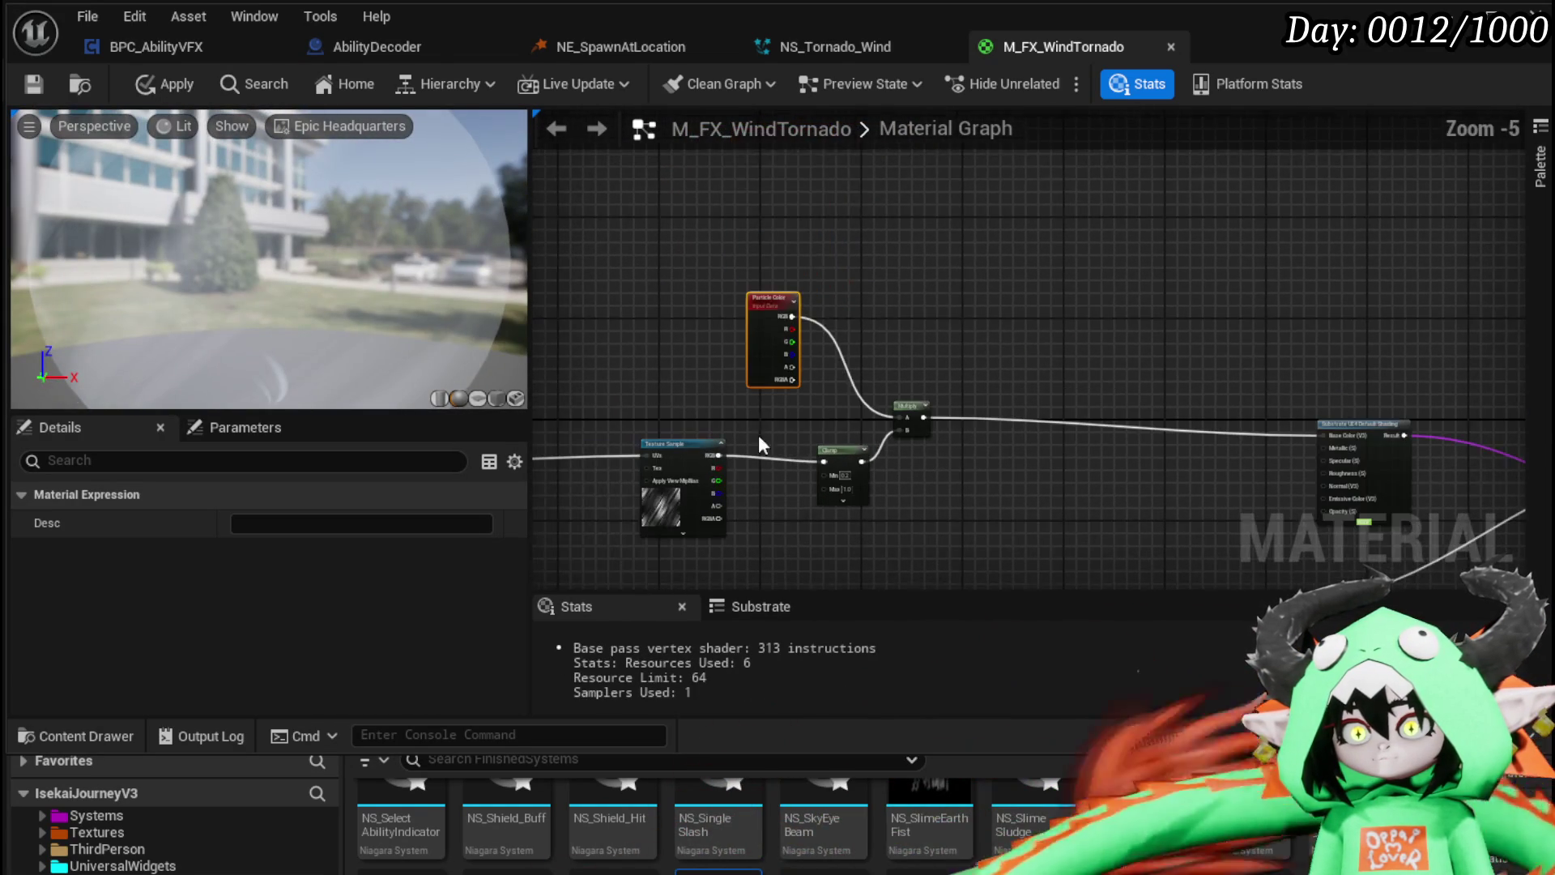
scroll(775, 409, "up", 3)
left_click(778, 391)
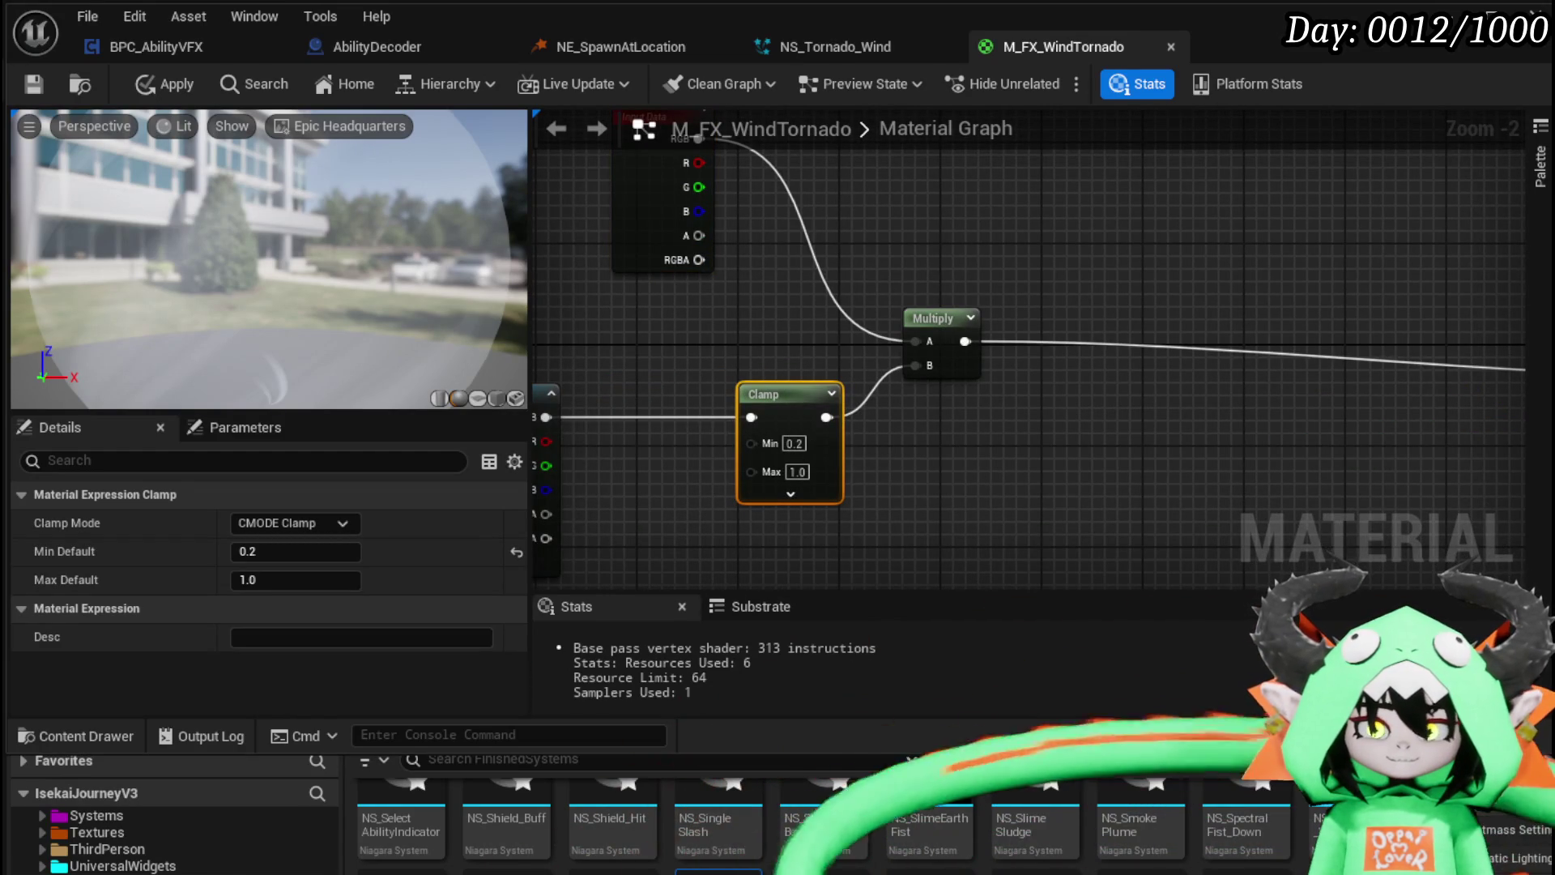
mouse_move(958, 326)
left_mouse_down()
mouse_move(746, 348)
mouse_move(567, 340)
left_mouse_up()
scroll(825, 319, "up", 2)
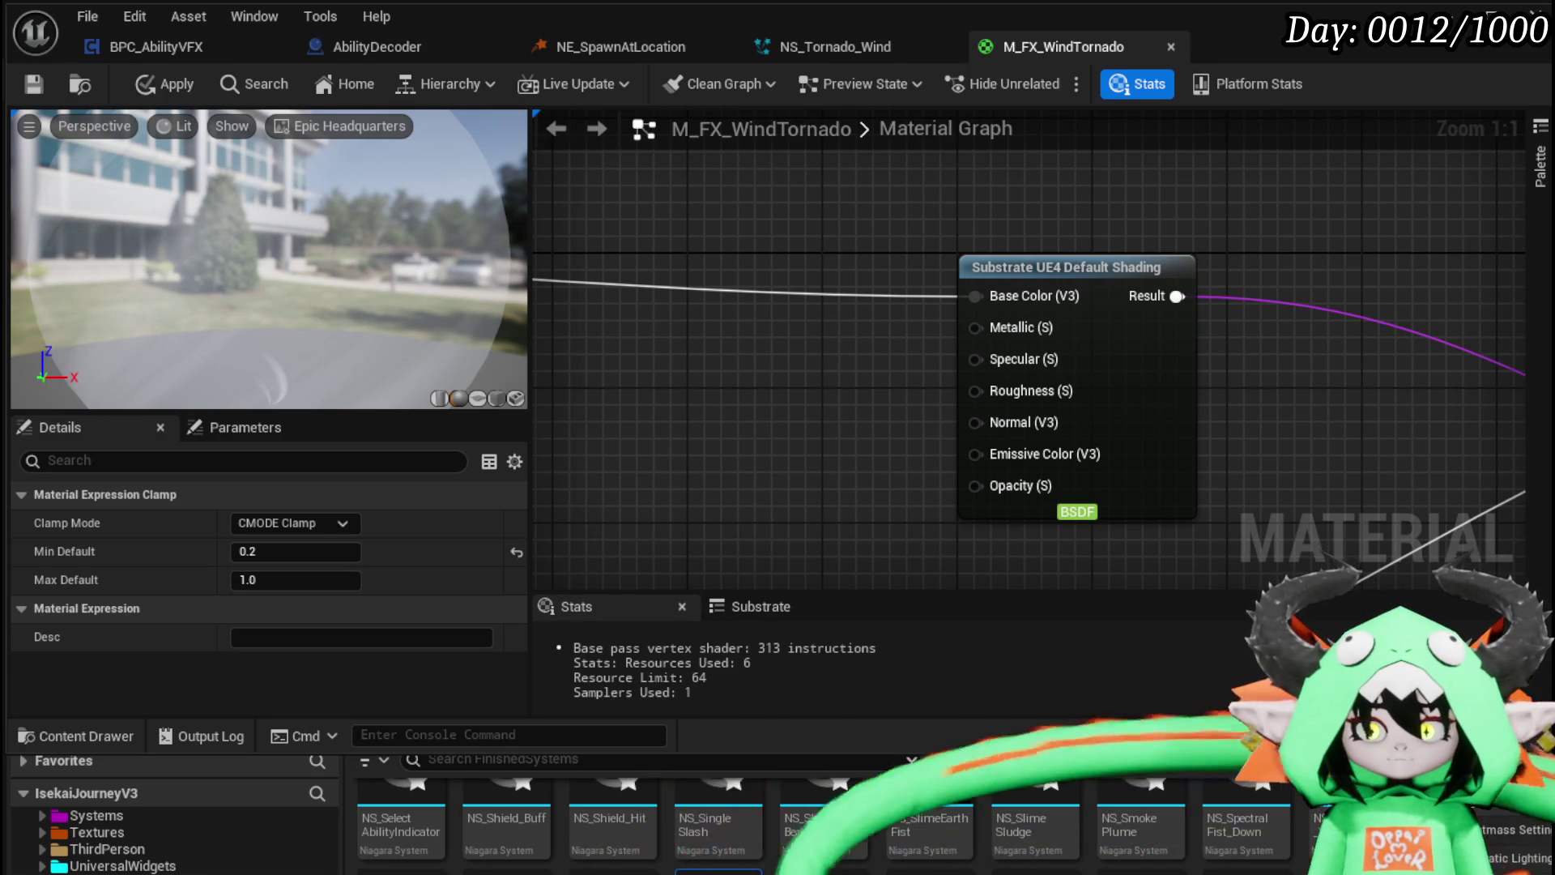
left_click_drag(761, 298, 875, 316)
left_click(890, 328)
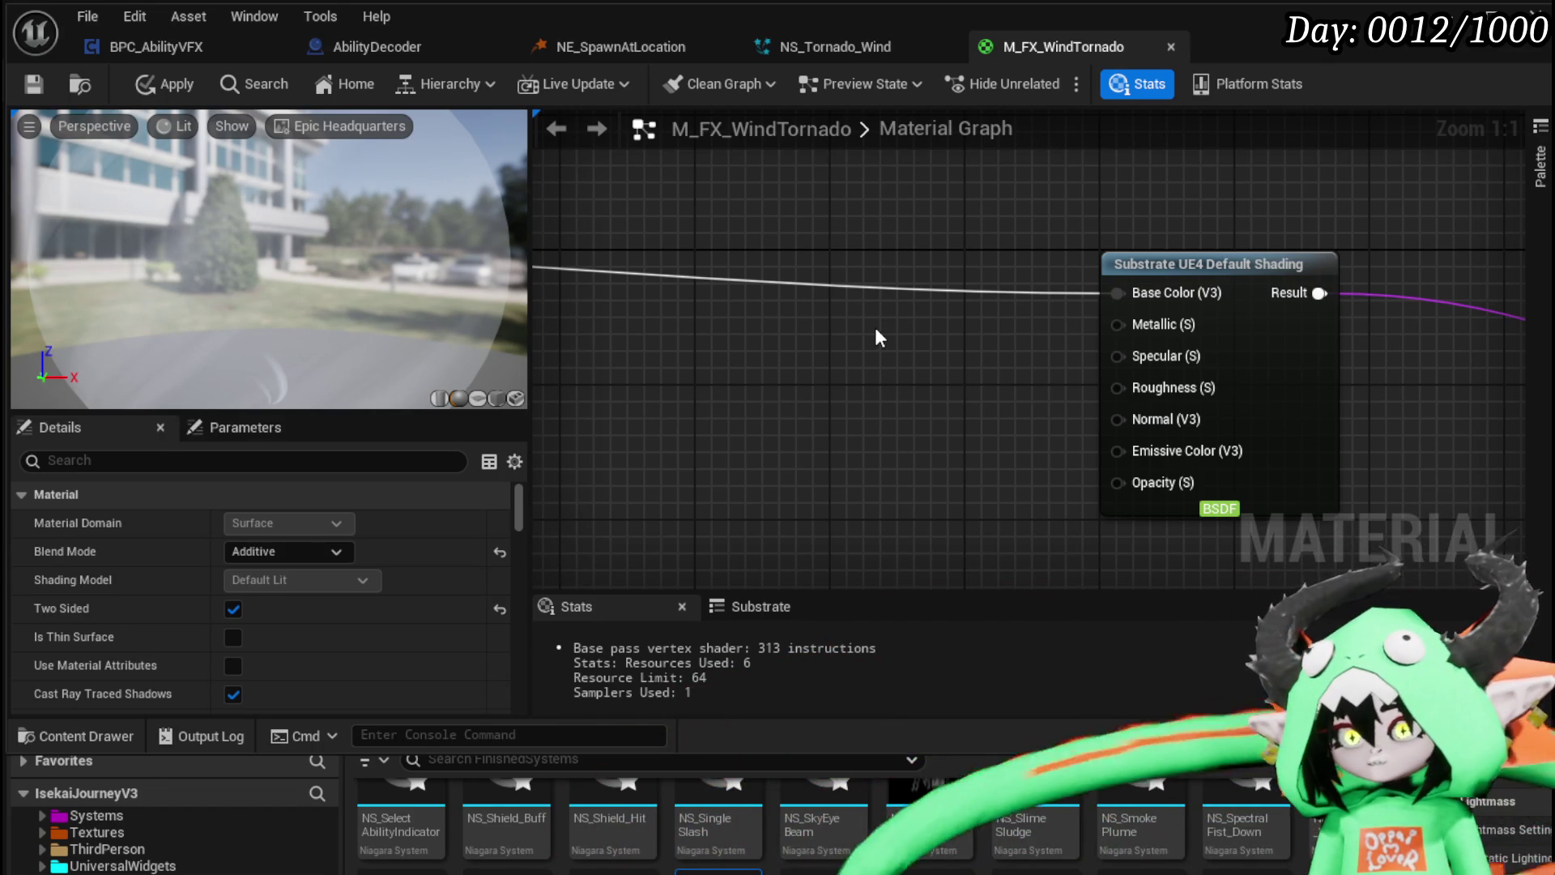
Step: Wire a 1.0 constant into Roughness and a 0.0 constant into Metallic and Specular
left_click(1008, 375)
left_click_drag(1007, 378, 857, 372)
left_click_drag(960, 414, 1118, 387)
left_click_drag(899, 383, 916, 432)
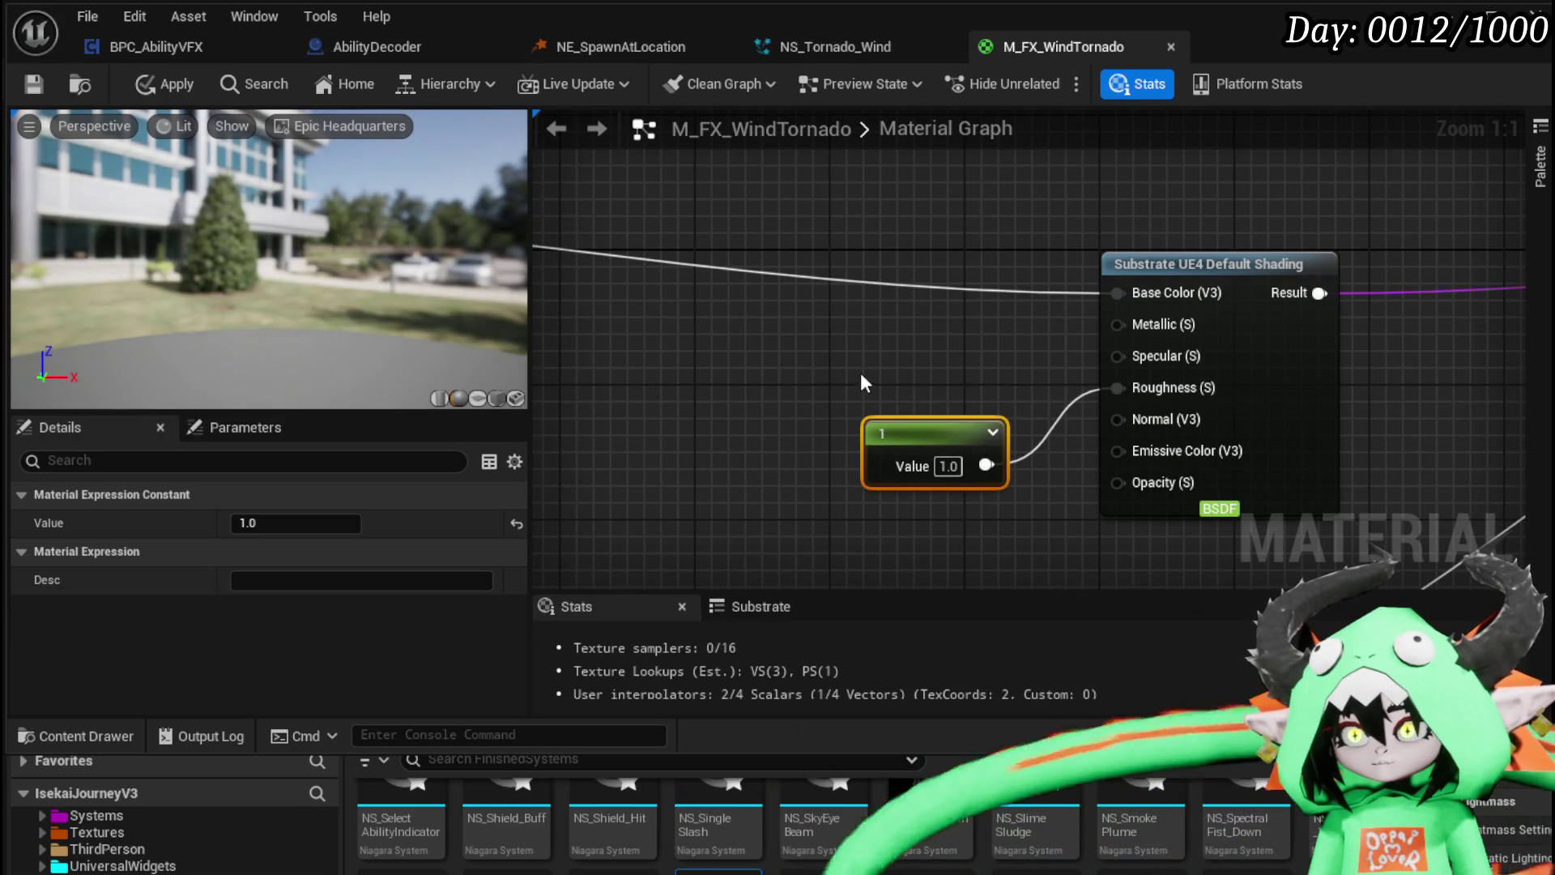
left_click(853, 324)
left_click(860, 324)
mouse_move(986, 369)
left_mouse_down()
mouse_move(1118, 324)
mouse_move(1126, 352)
left_mouse_up()
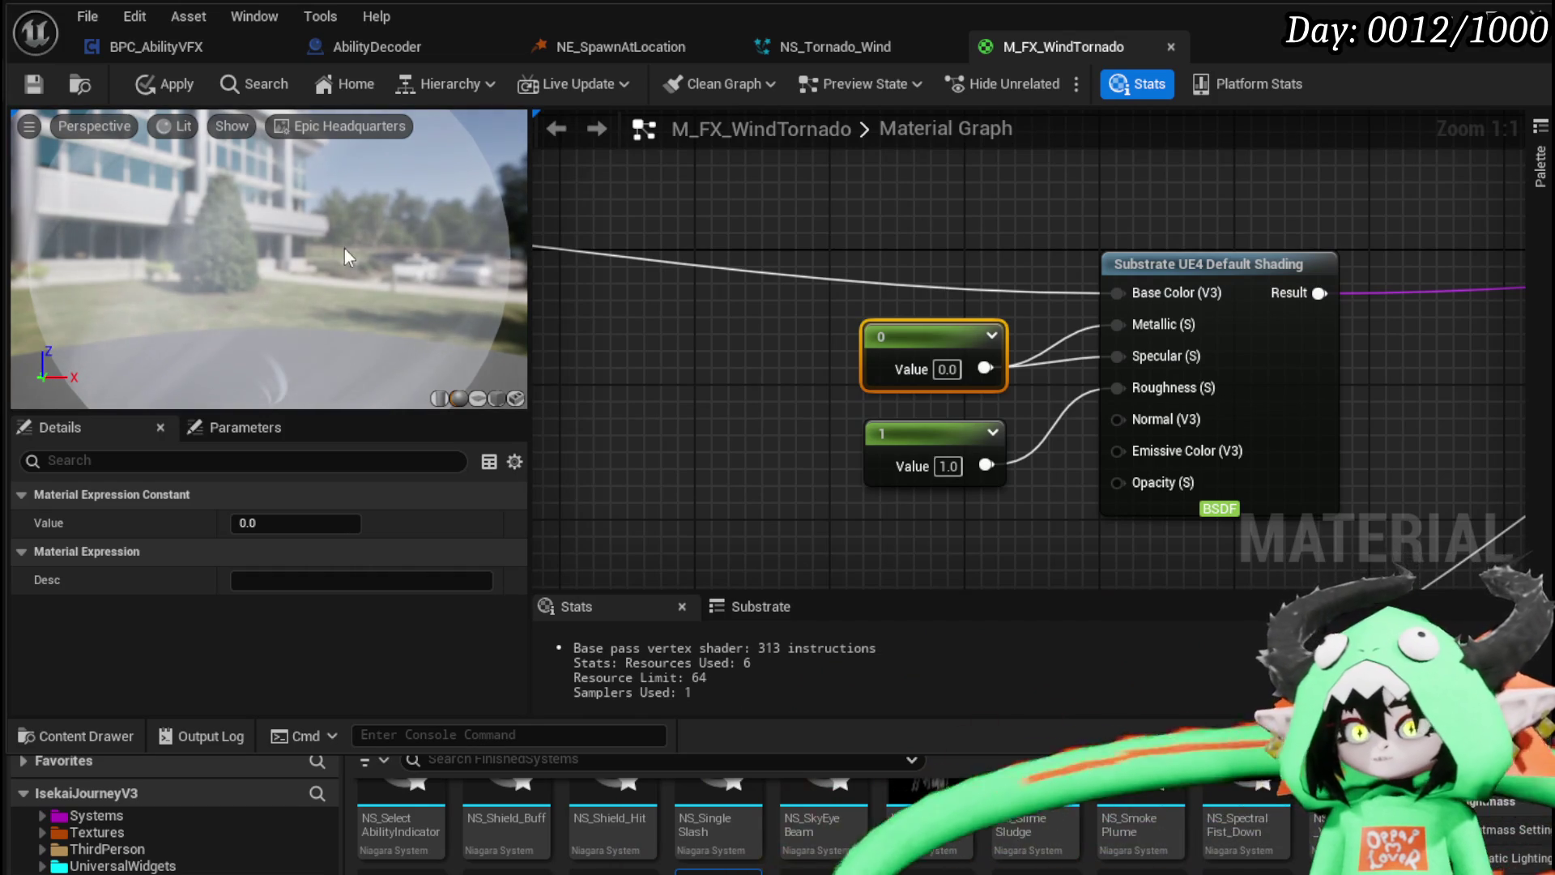
Step: Apply the material and inspect the tornado in the level viewport
left_click(172, 85)
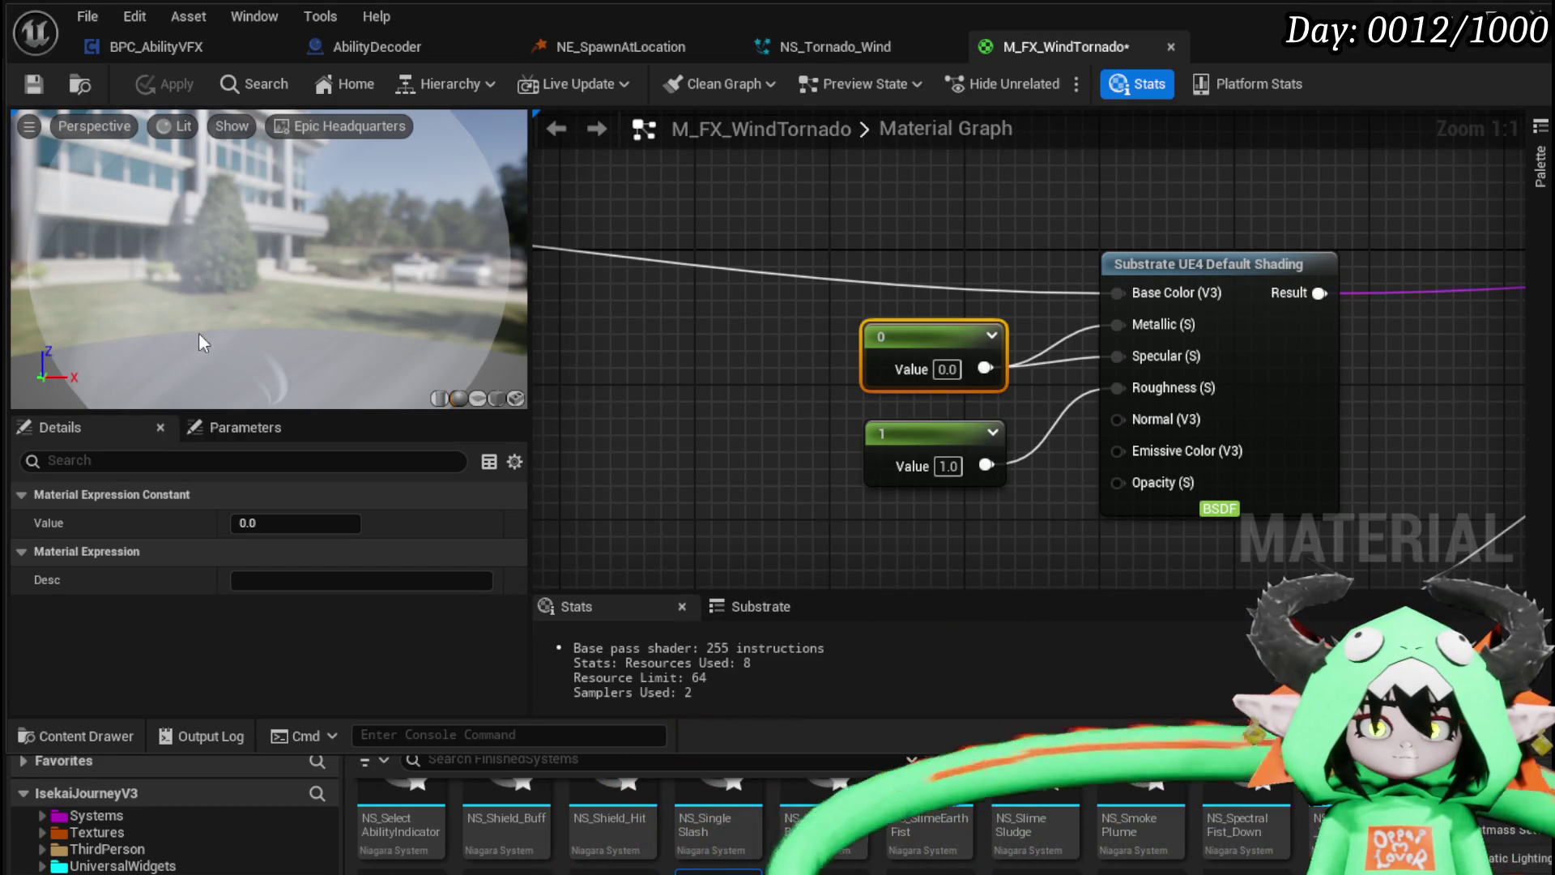
scroll(812, 247, "down", 5)
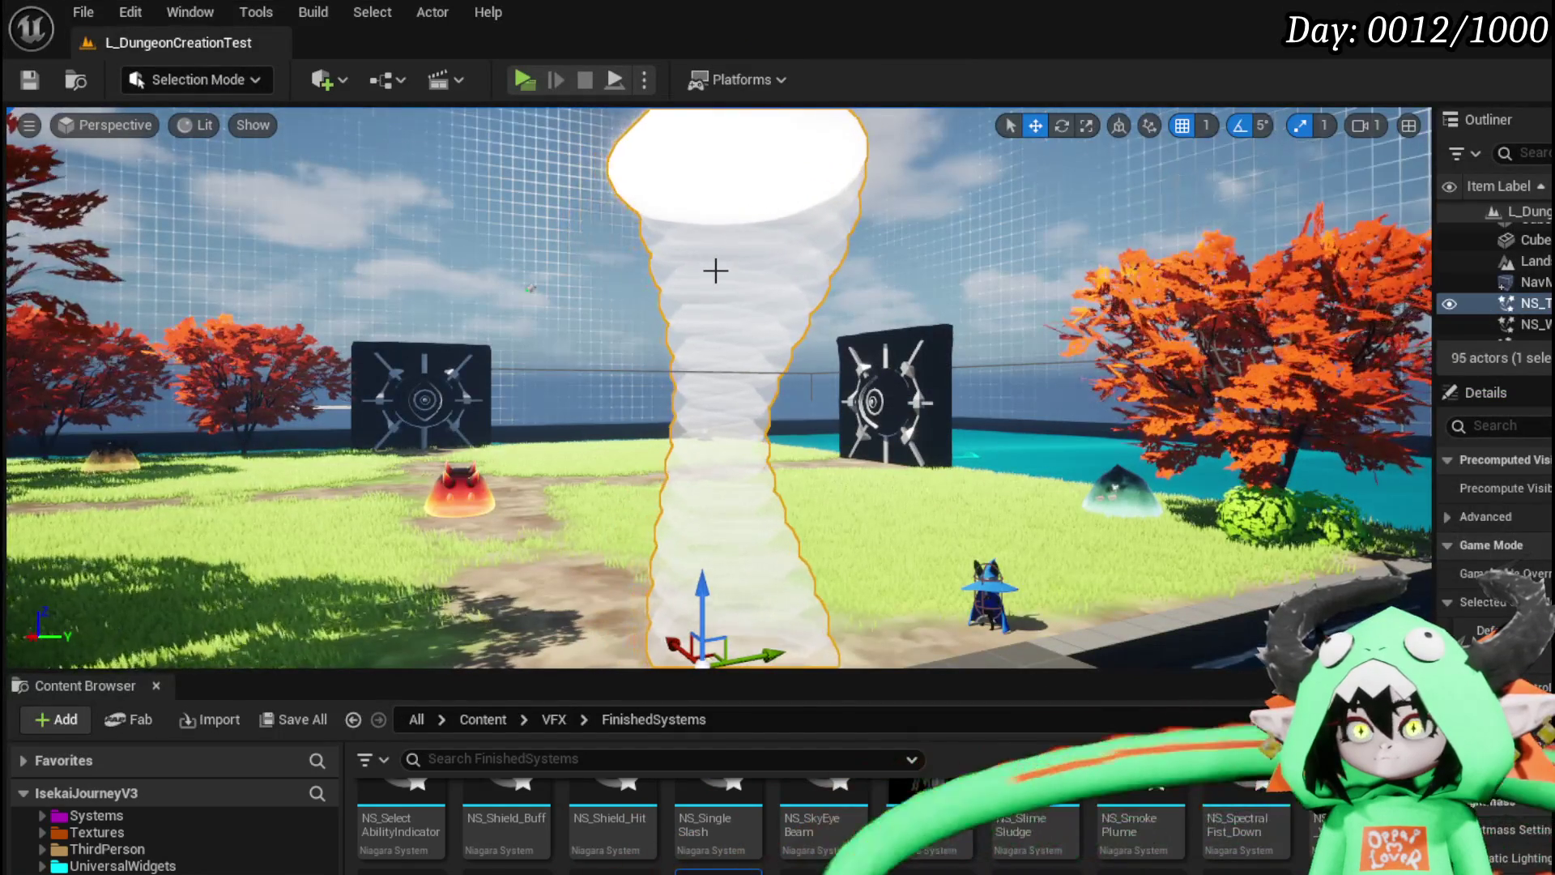
left_click_drag(715, 271, 709, 256)
mouse_move(713, 388)
left_mouse_down()
mouse_move(713, 478)
mouse_move(713, 357)
left_mouse_up()
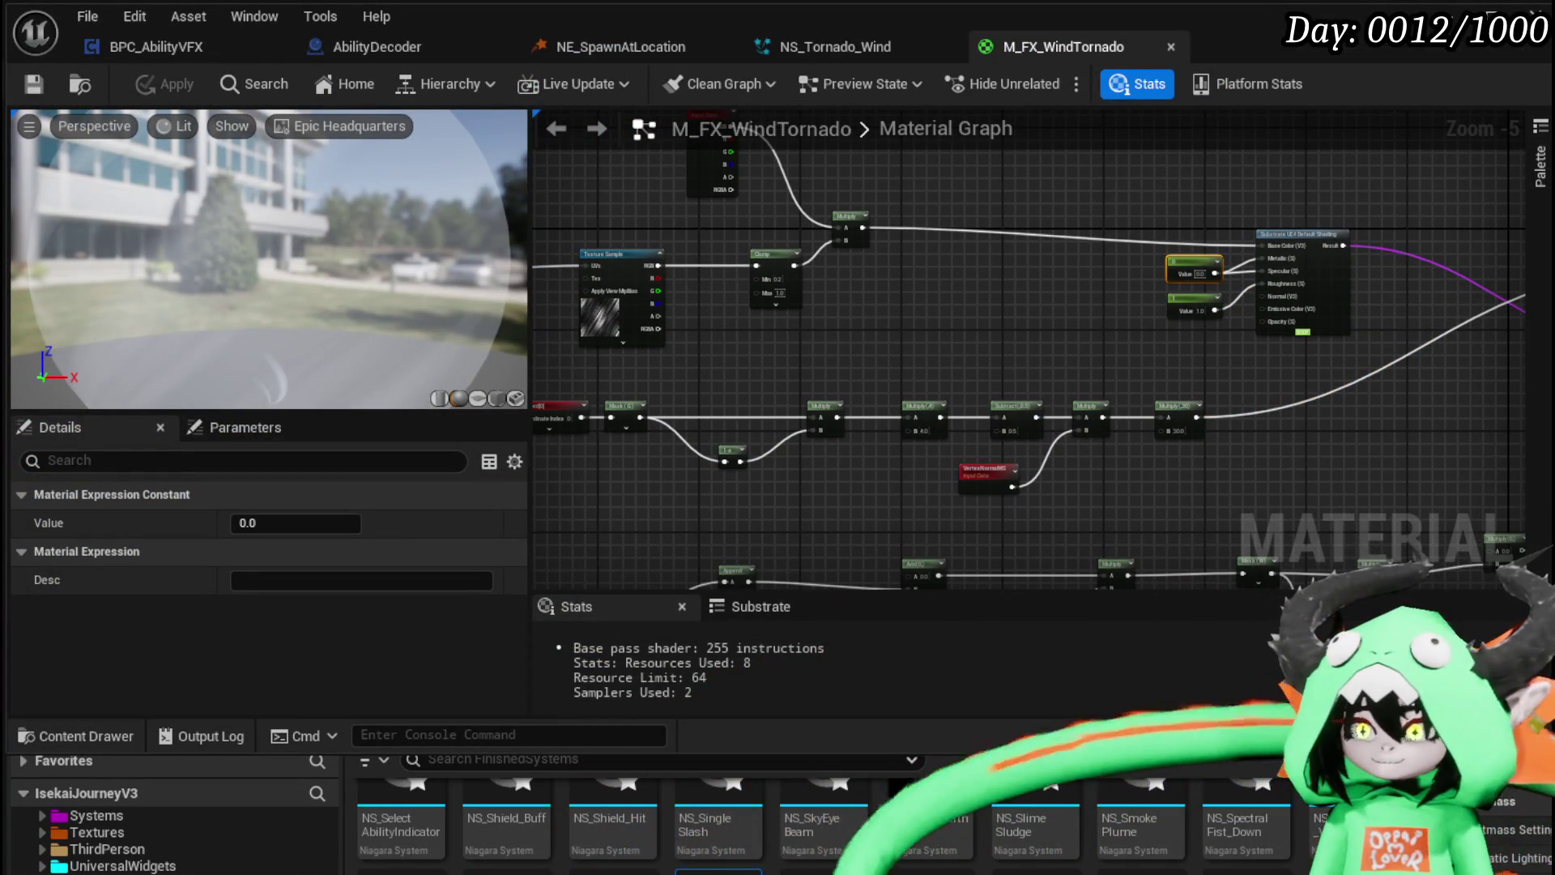
scroll(1146, 322, "up", 5)
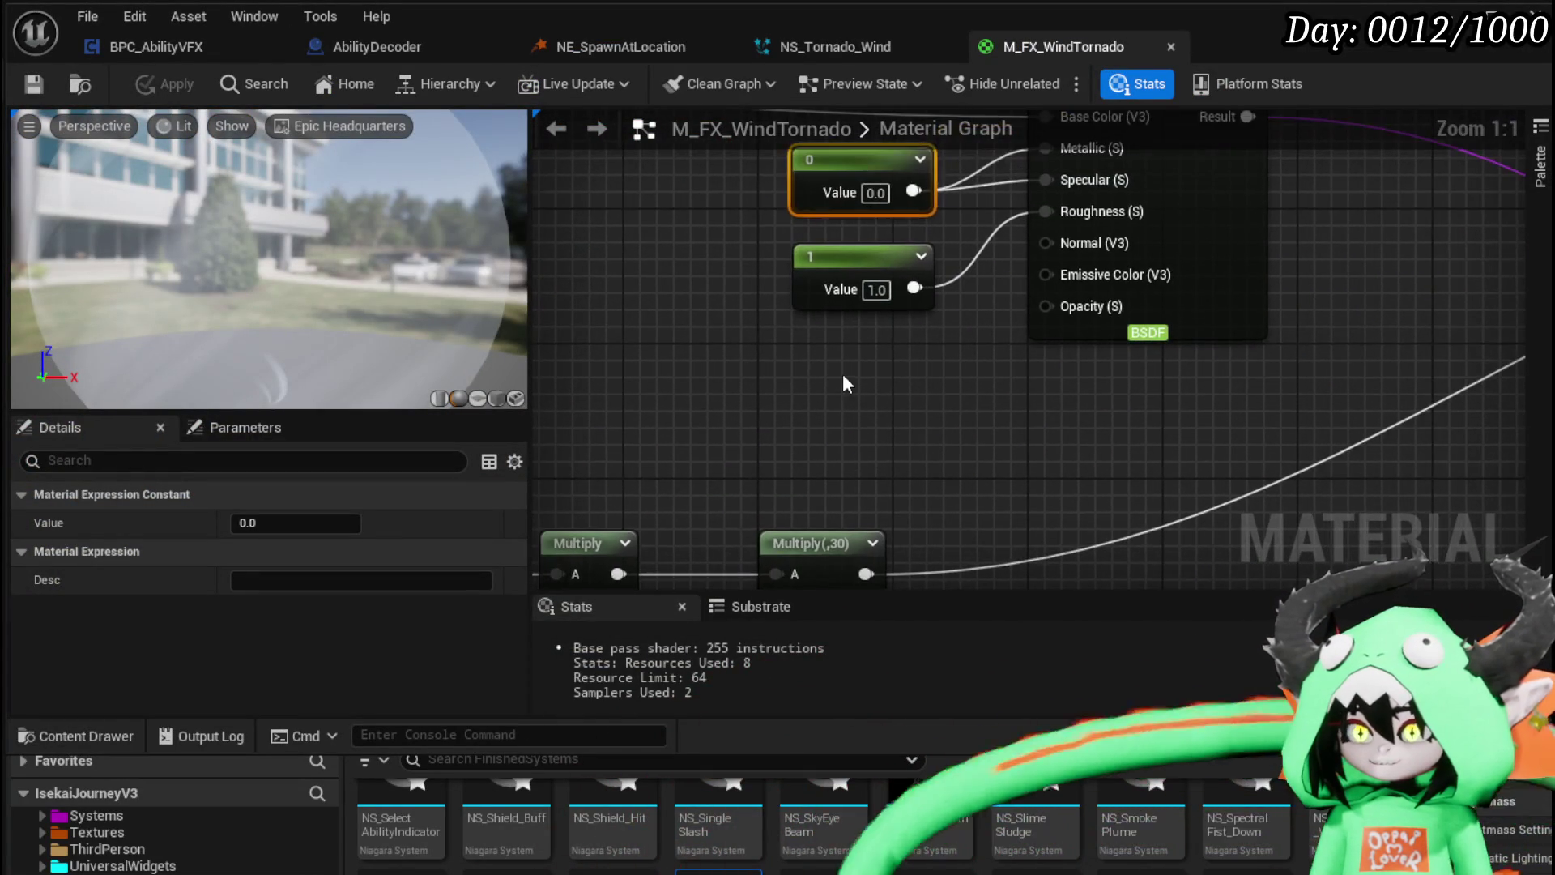
Step: Wire a new constant into Opacity and set its value to 1
left_click(815, 362)
left_click_drag(940, 407, 1046, 306)
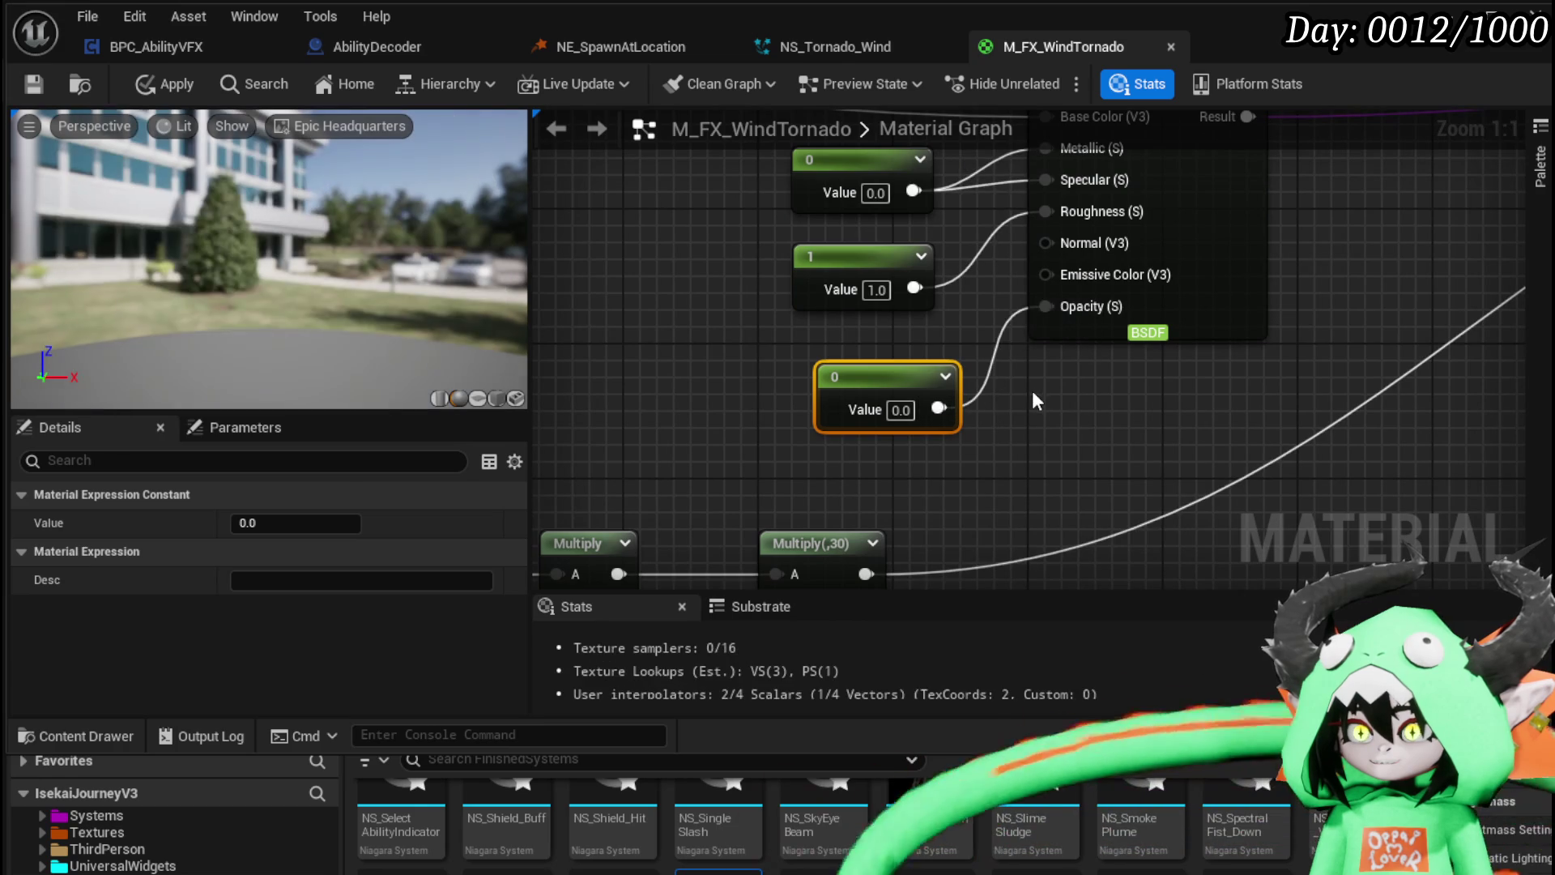
left_click(901, 410)
type("1")
key("Return")
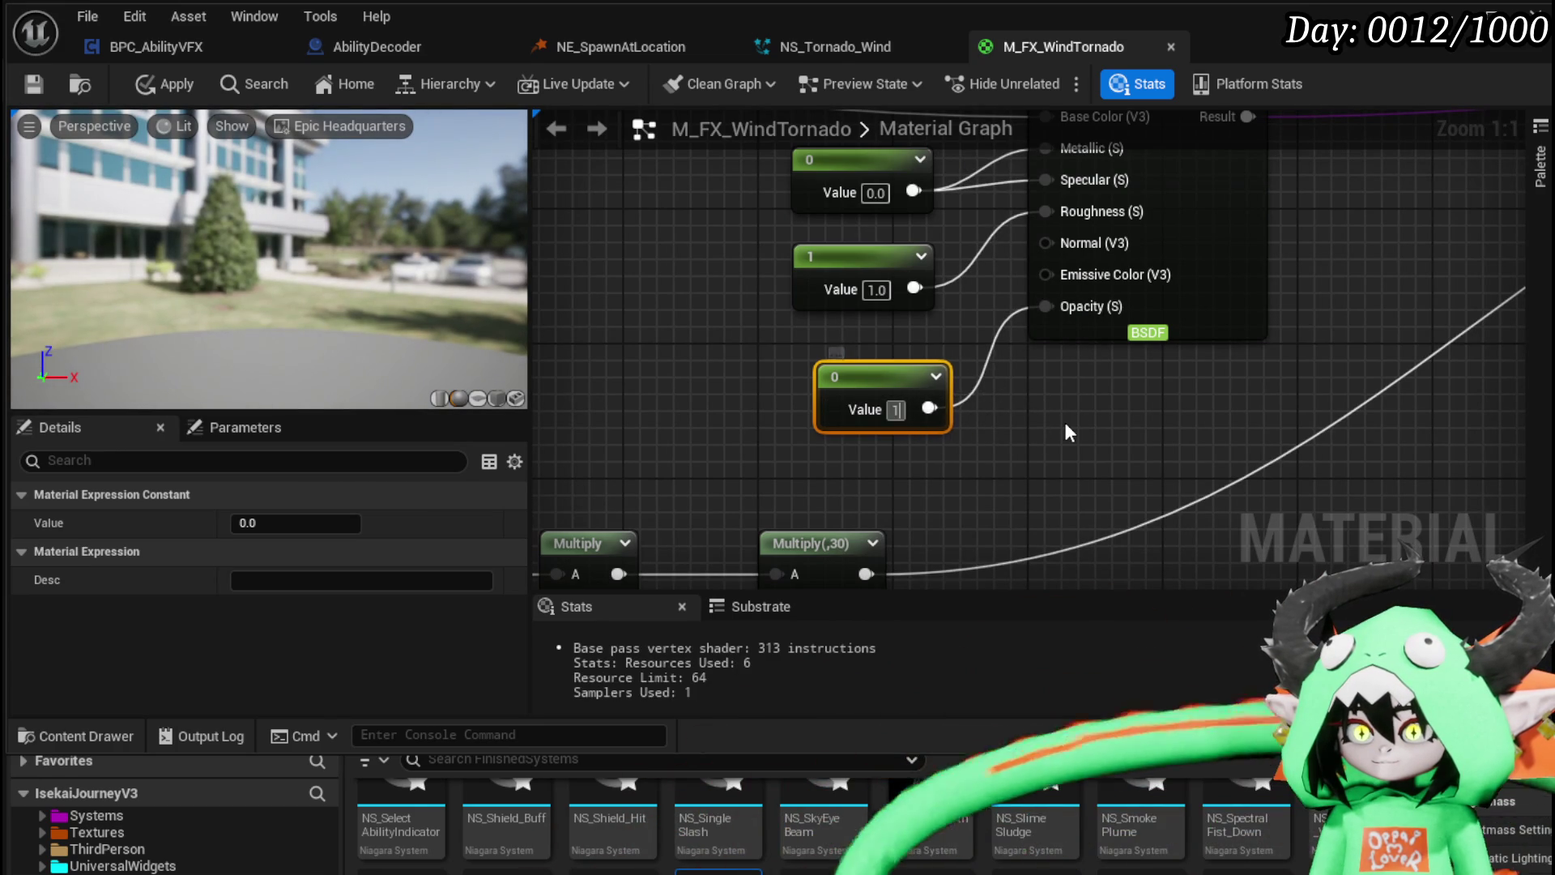
left_click(1065, 422)
Step: Orbit the preview and pan the graph to verify the Opacity constant on the Substrate node
left_click_drag(267, 260, 348, 264)
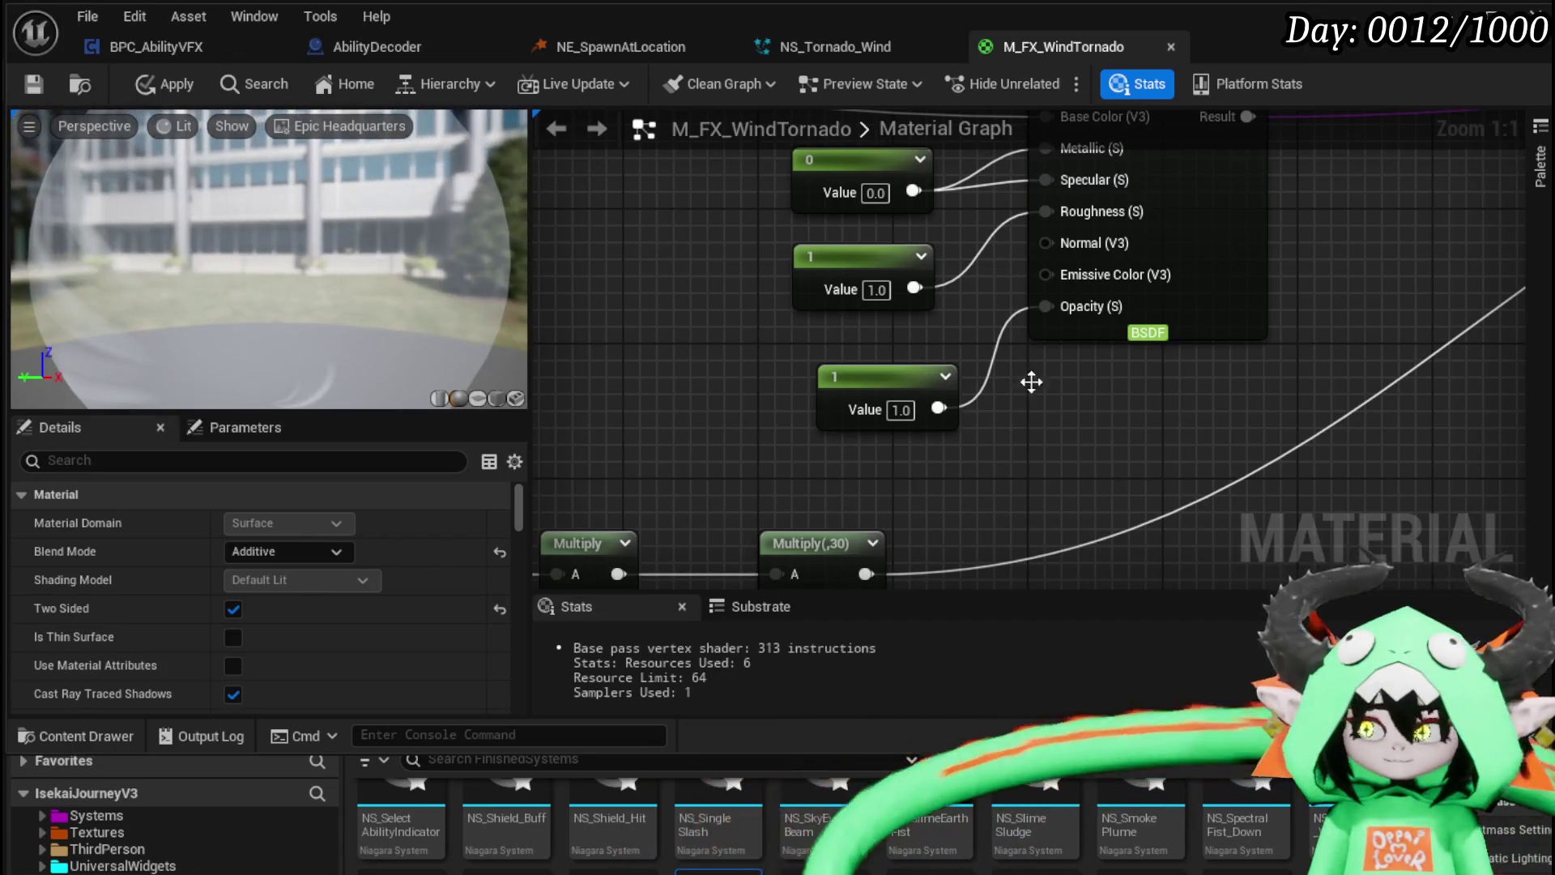
scroll(1031, 381, "down", 3)
mouse_move(1104, 410)
left_mouse_down()
mouse_move(620, 456)
mouse_move(1167, 470)
left_mouse_up()
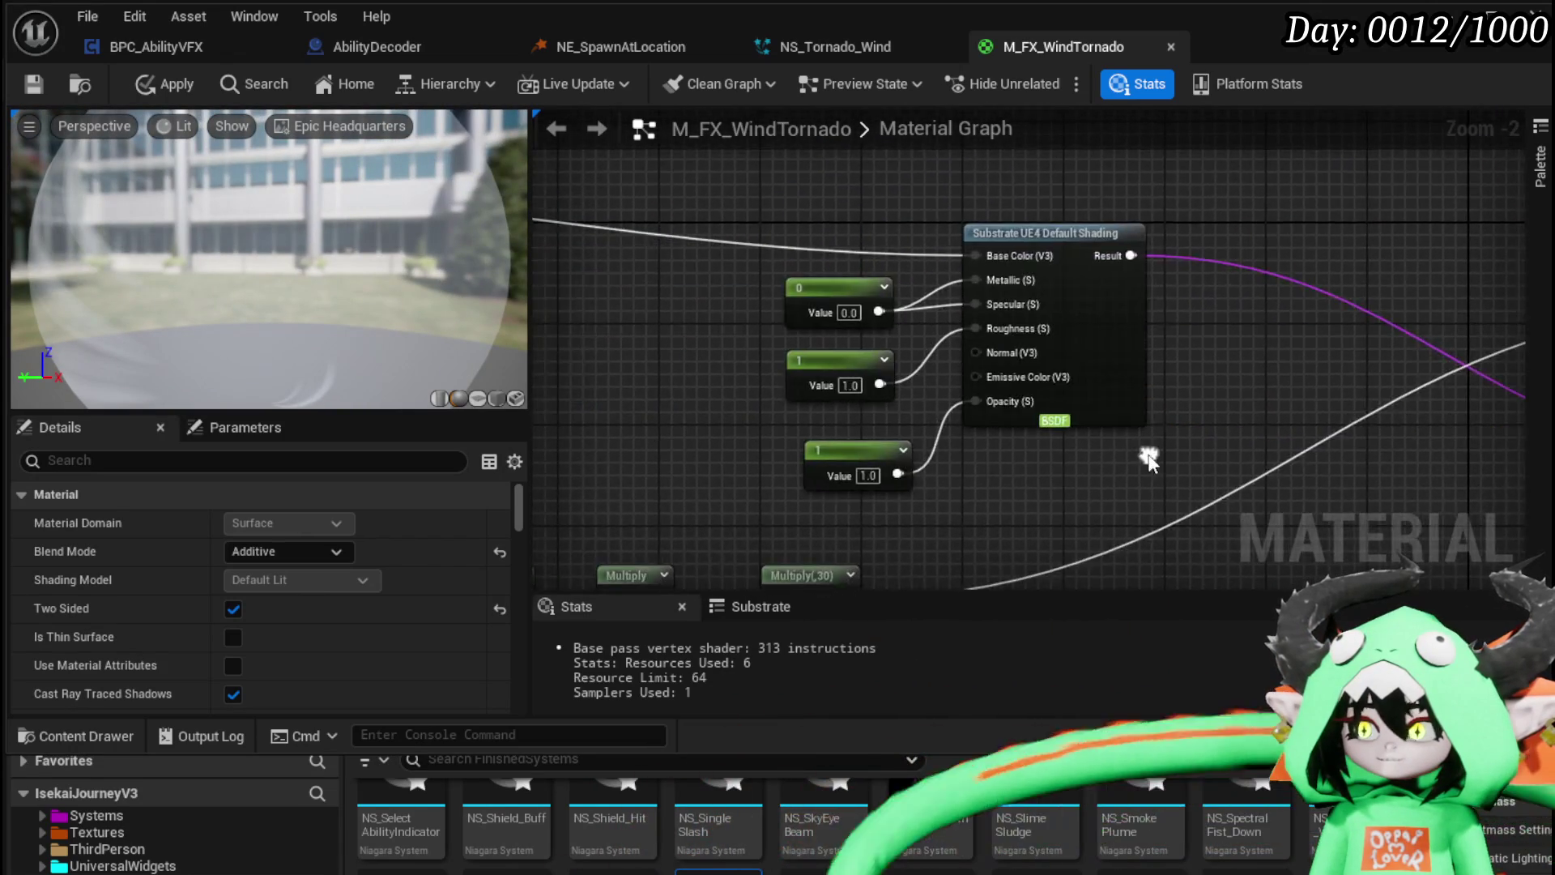
scroll(965, 481, "up", 2)
mouse_move(965, 481)
left_mouse_down()
mouse_move(1166, 486)
mouse_move(1229, 361)
mouse_move(810, 405)
mouse_move(1077, 409)
mouse_move(1188, 431)
left_mouse_up()
left_click(1038, 326)
left_click(1193, 391)
scroll(1192, 390, "down", 3)
scroll(203, 265, "down", 3)
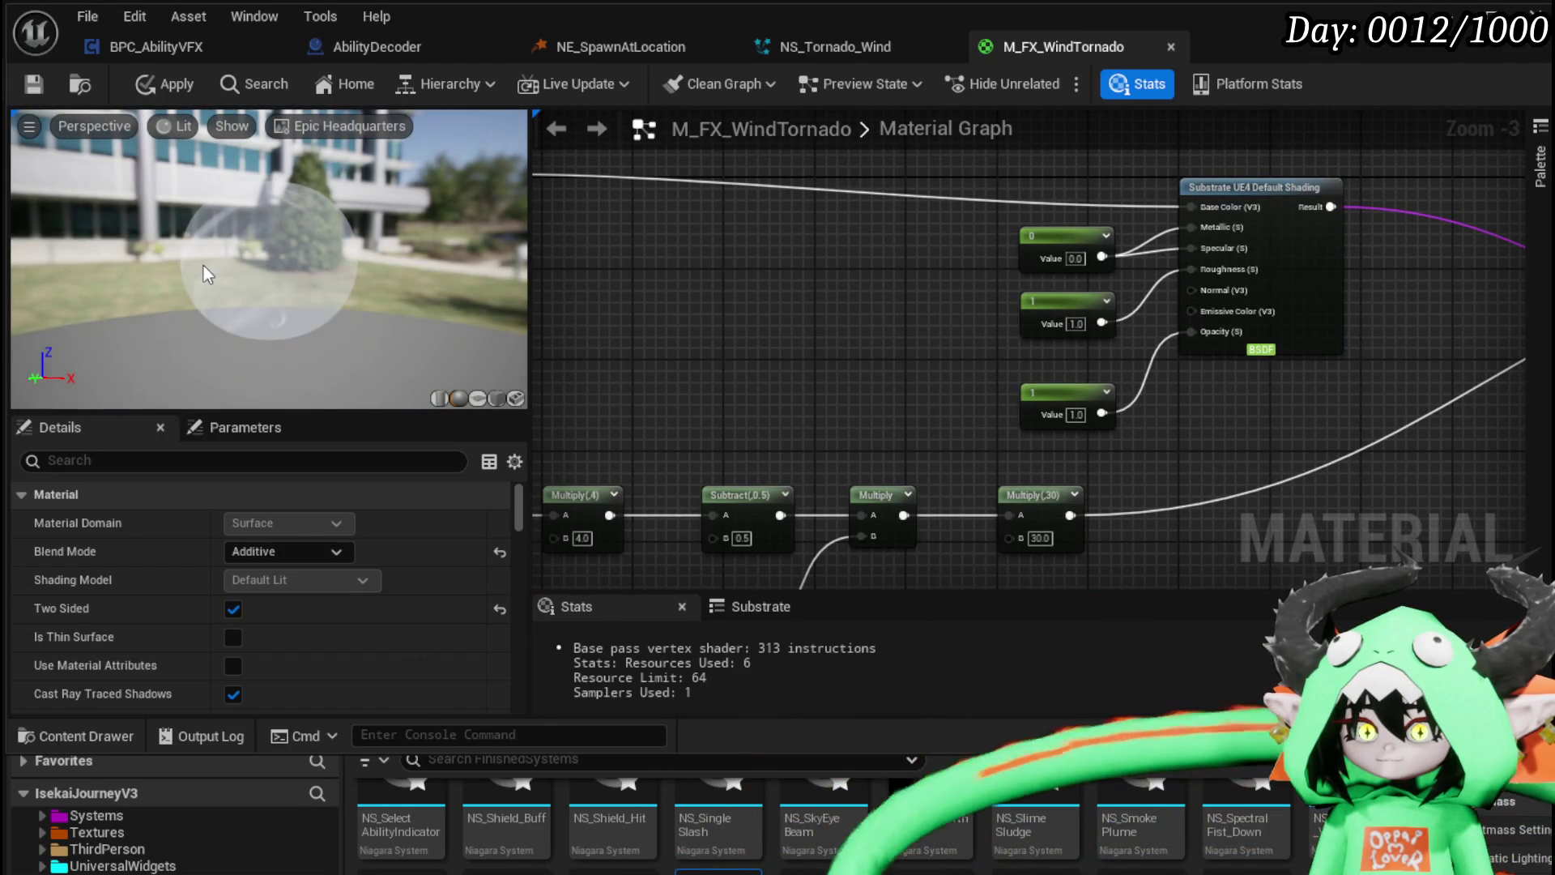
Step: Try Masked blend mode, then set the material back to Additive
left_click(275, 556)
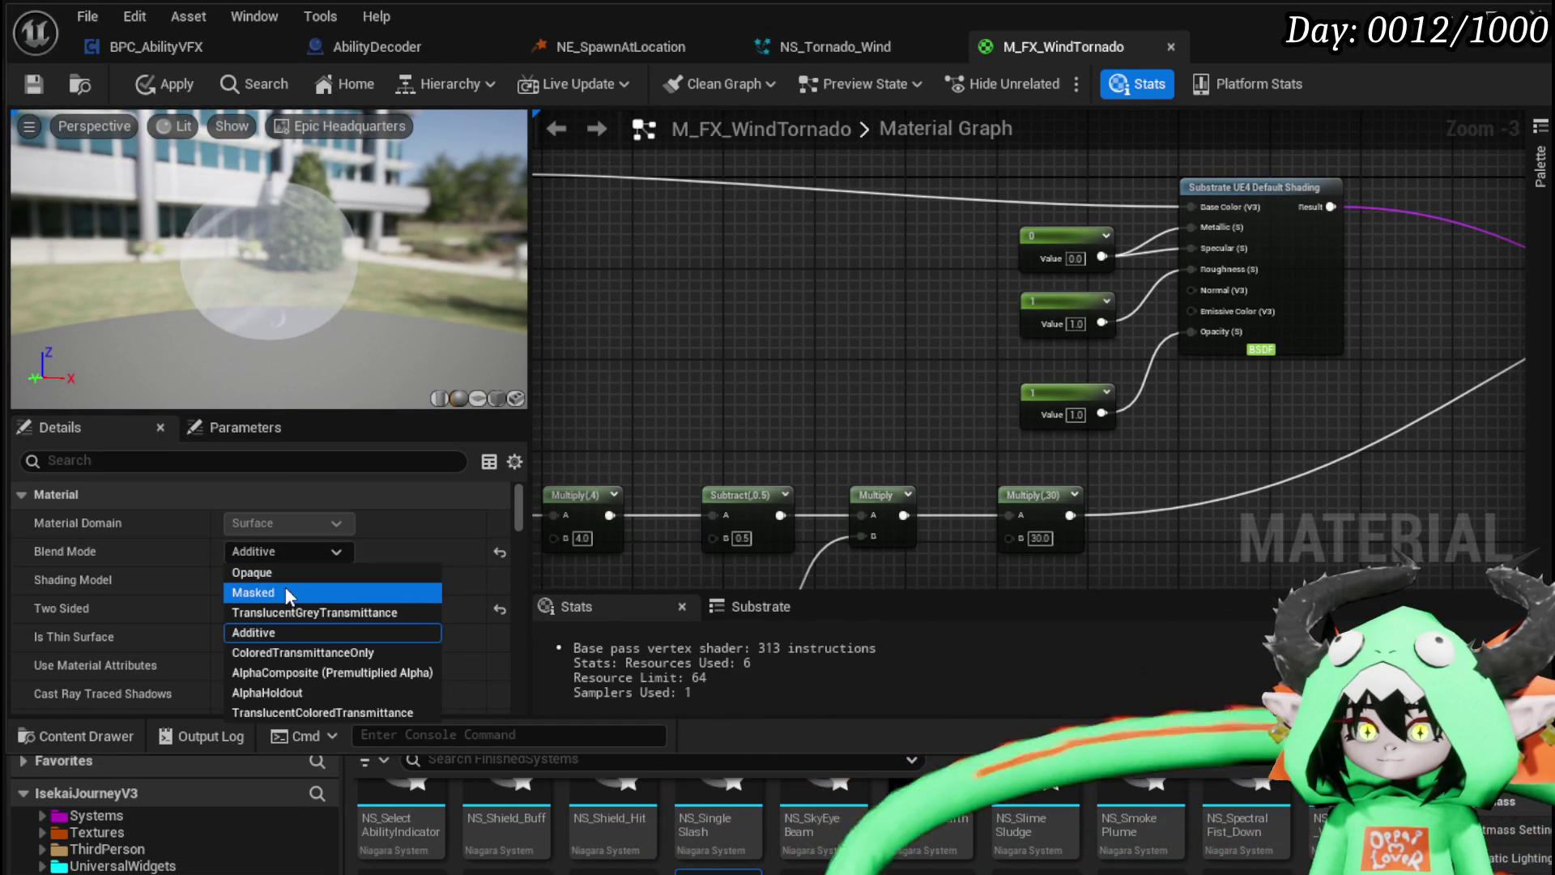
left_click(285, 592)
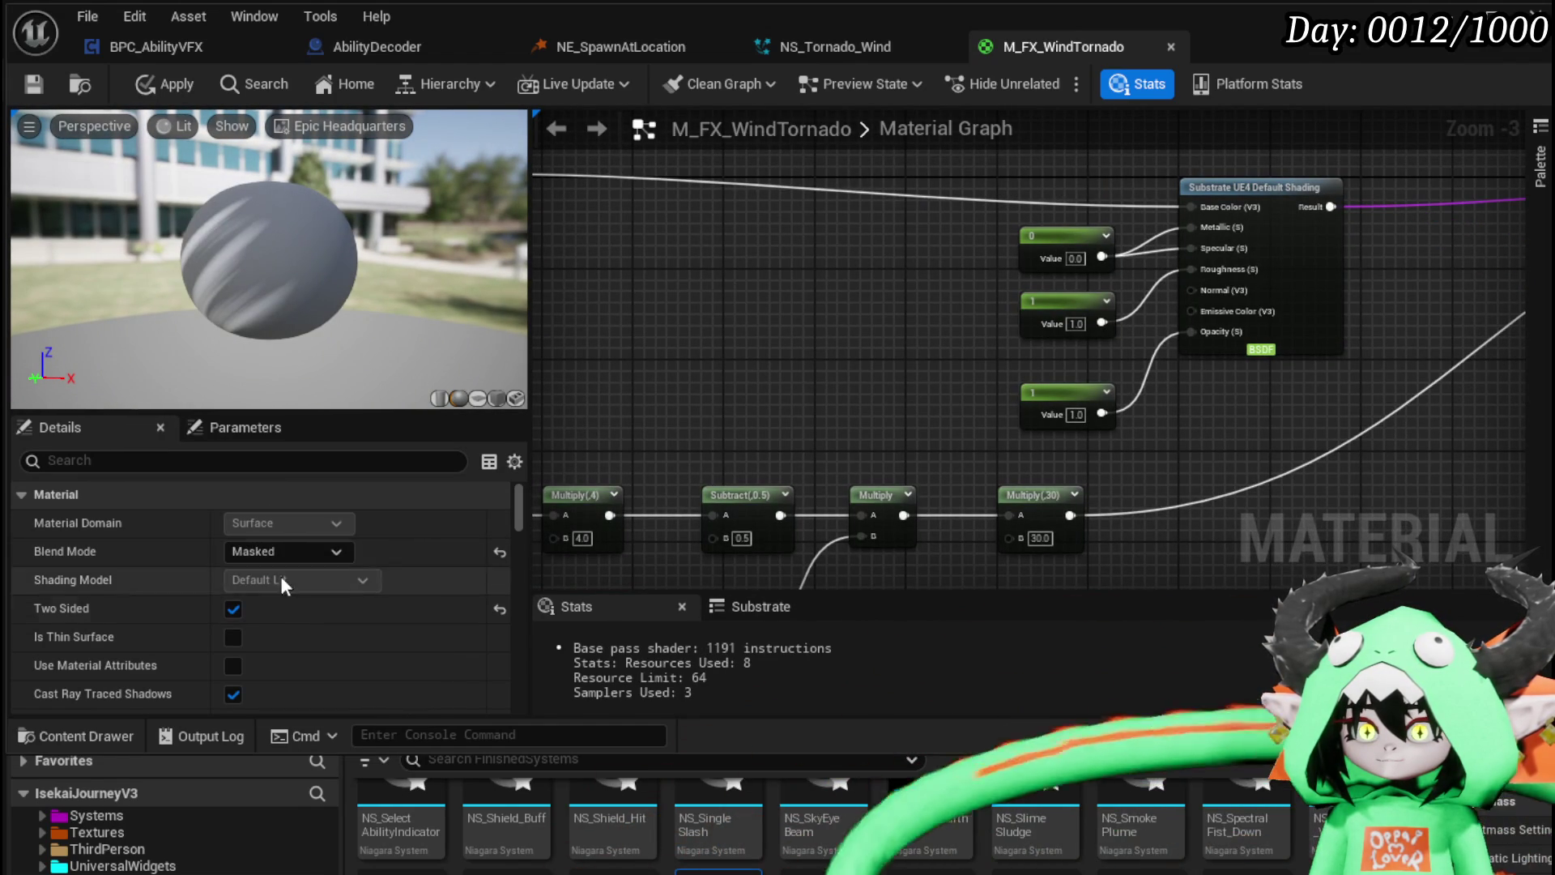
left_click(276, 551)
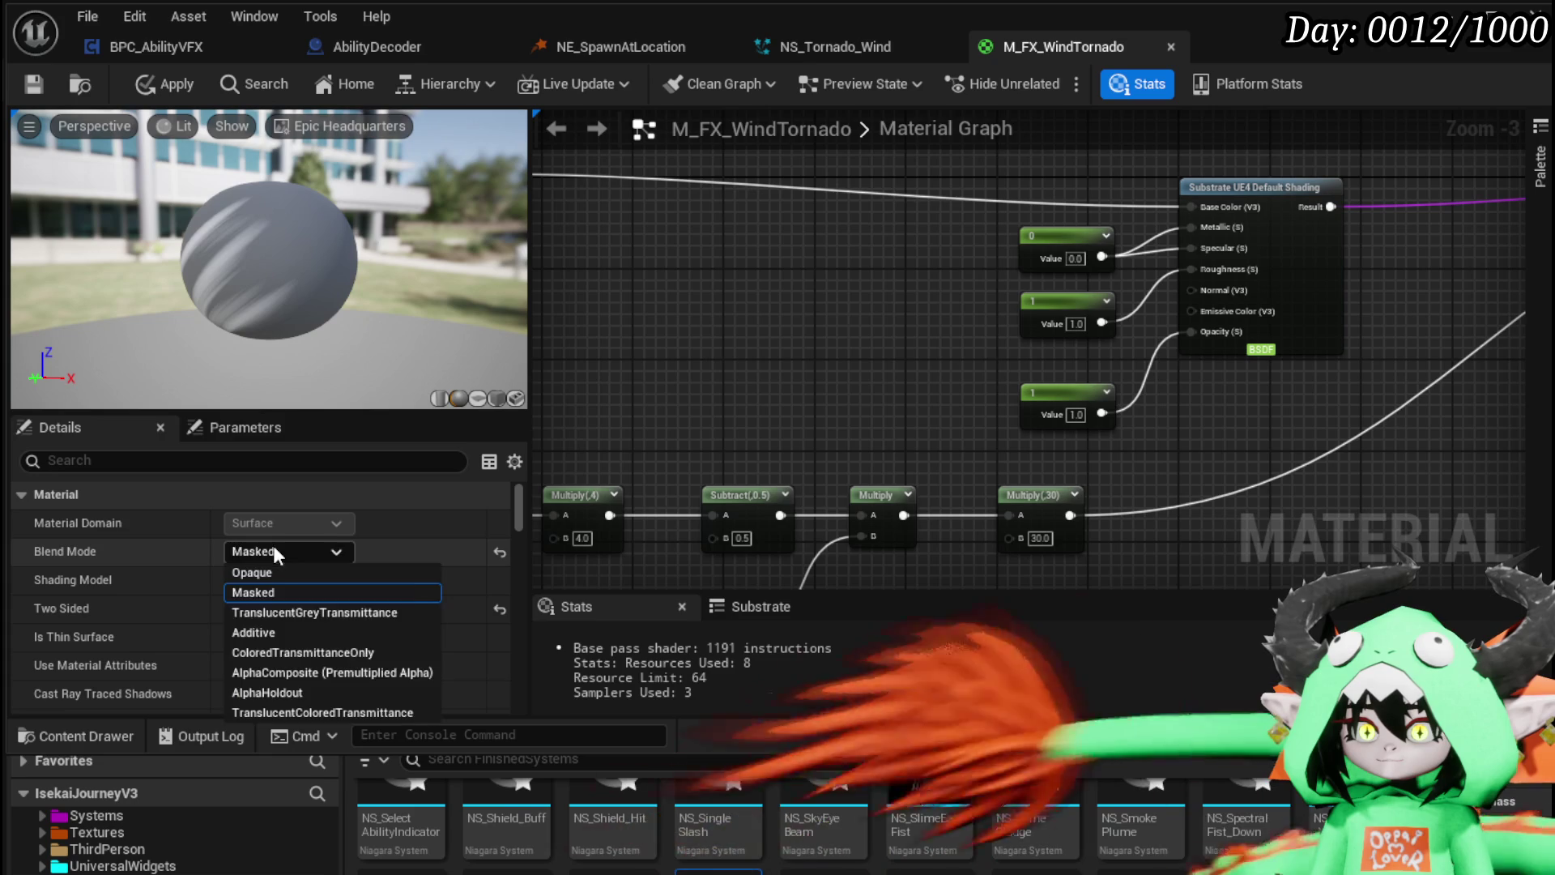
left_click(332, 633)
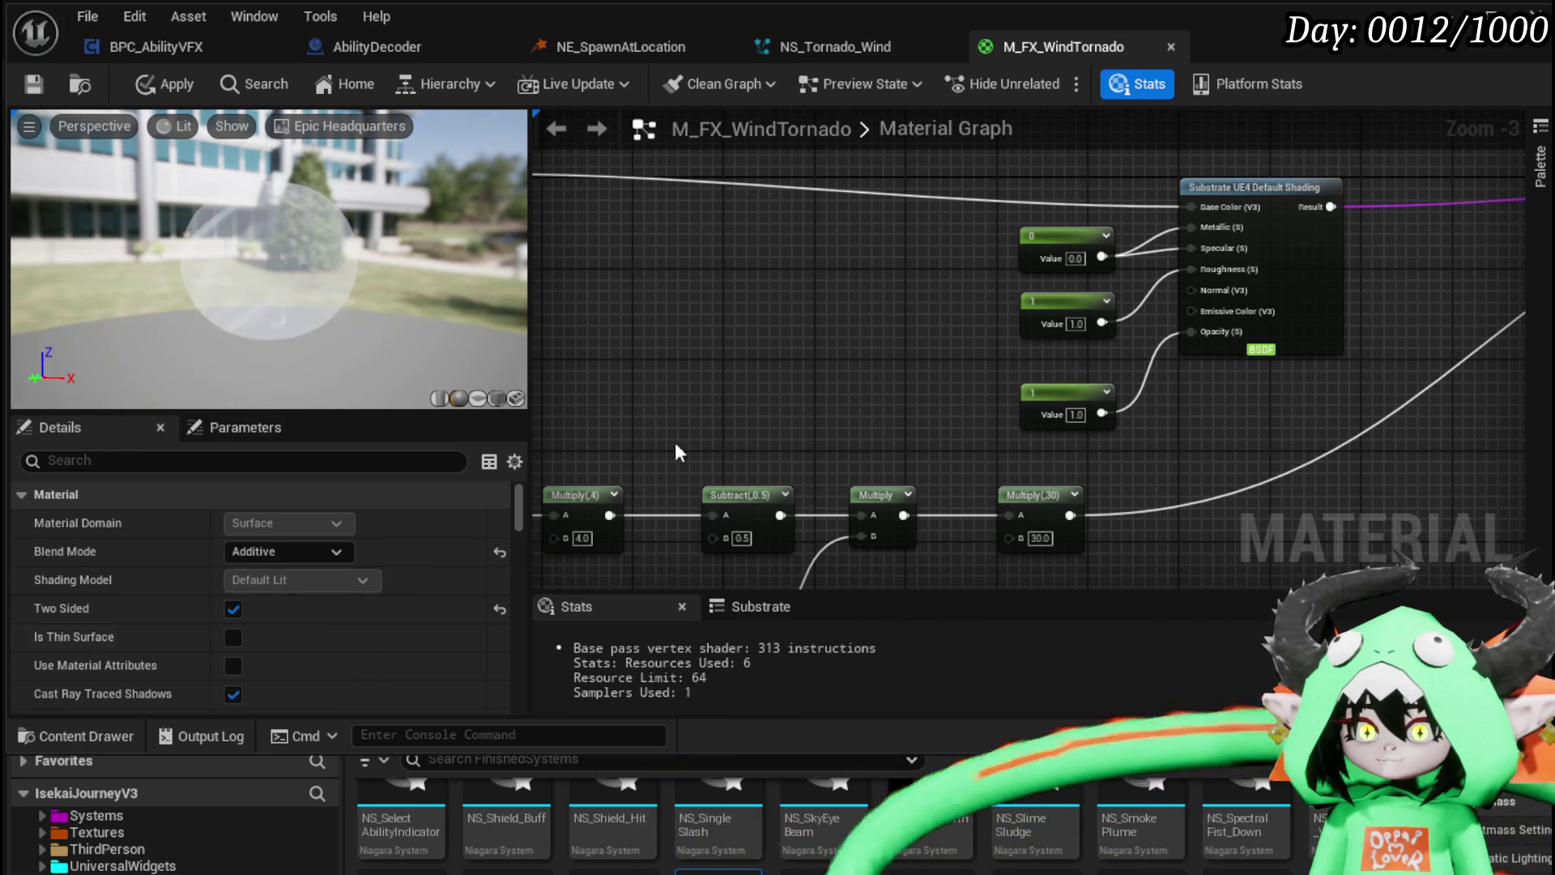
left_click(281, 559)
left_click(255, 631)
Step: Apply the material changes and save M_FX_WindTornado with Ctrl+S
mouse_move(697, 335)
left_mouse_down()
mouse_move(677, 313)
mouse_move(535, 352)
left_mouse_up()
left_click(165, 80)
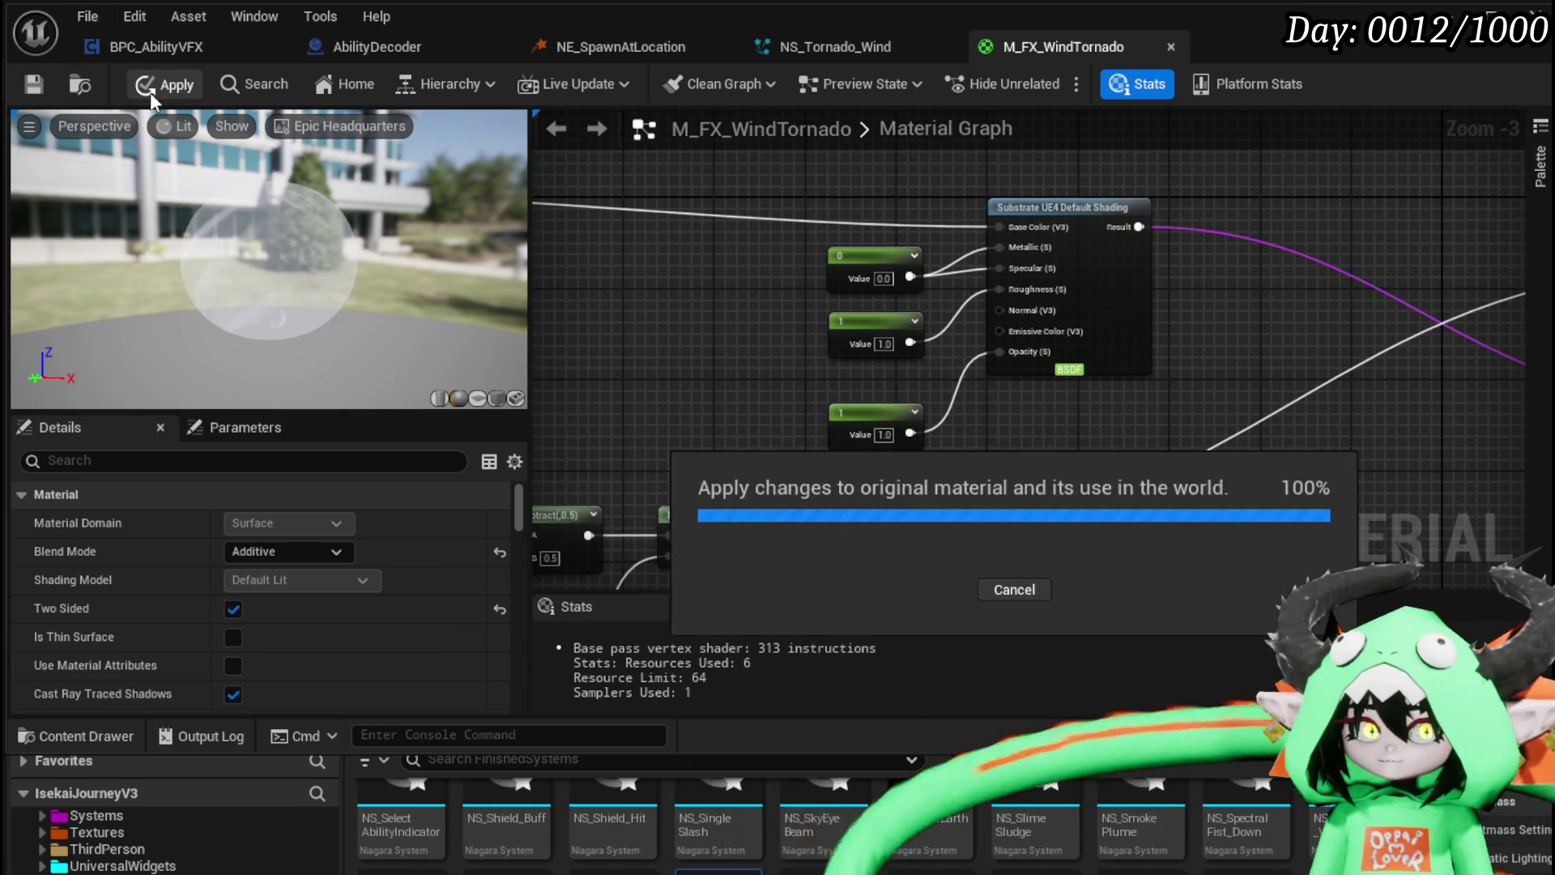
key("ctrl+s")
left_click(1061, 207)
mouse_move(645, 268)
left_mouse_down()
mouse_move(751, 230)
mouse_move(970, 200)
left_mouse_up()
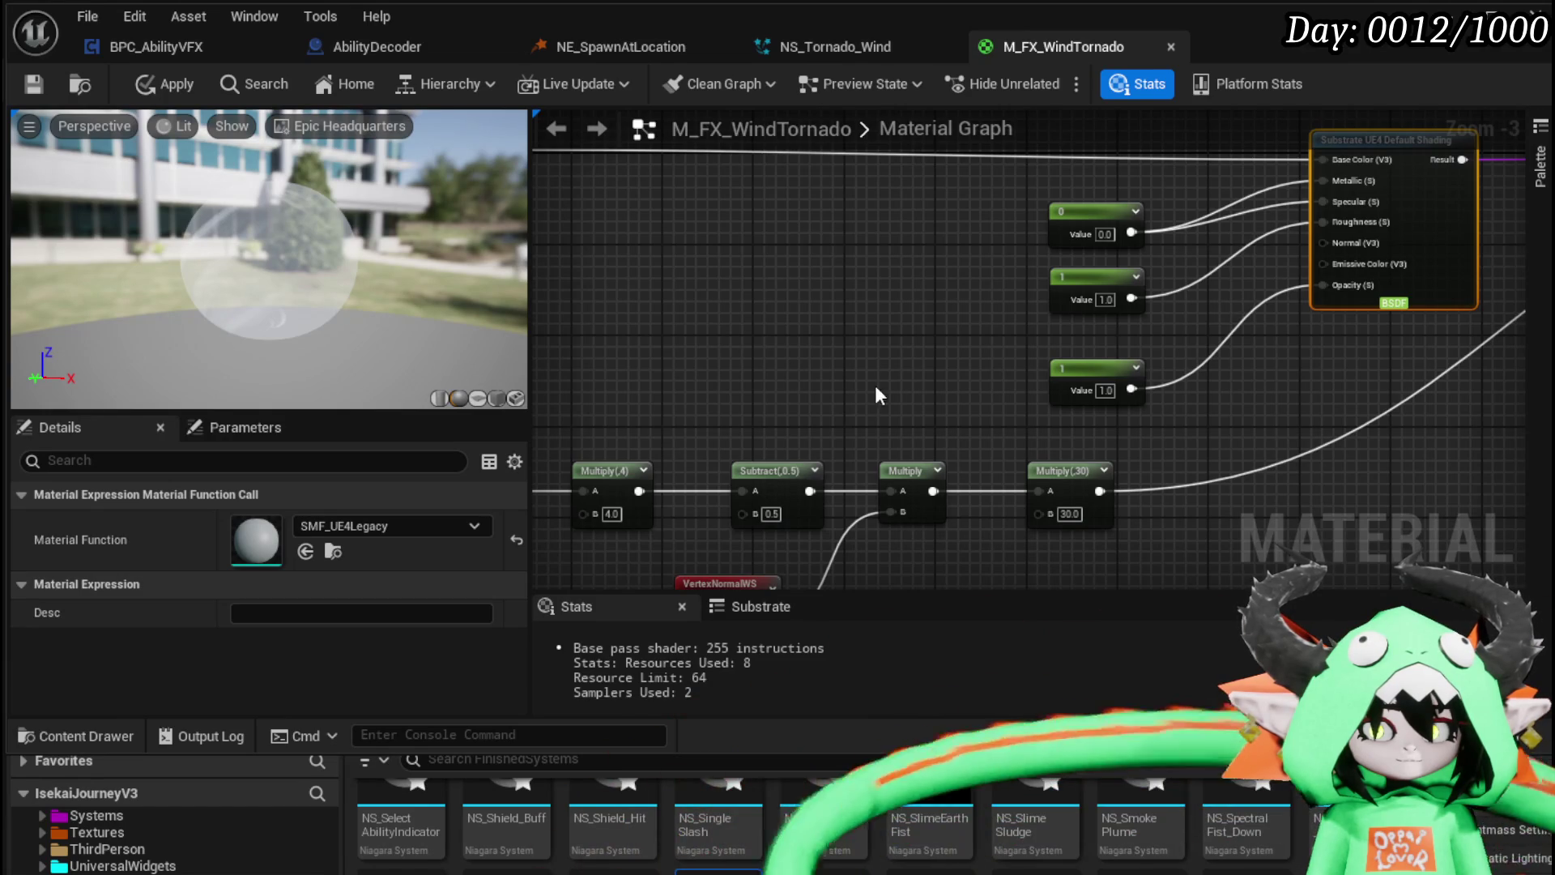
left_click(861, 51)
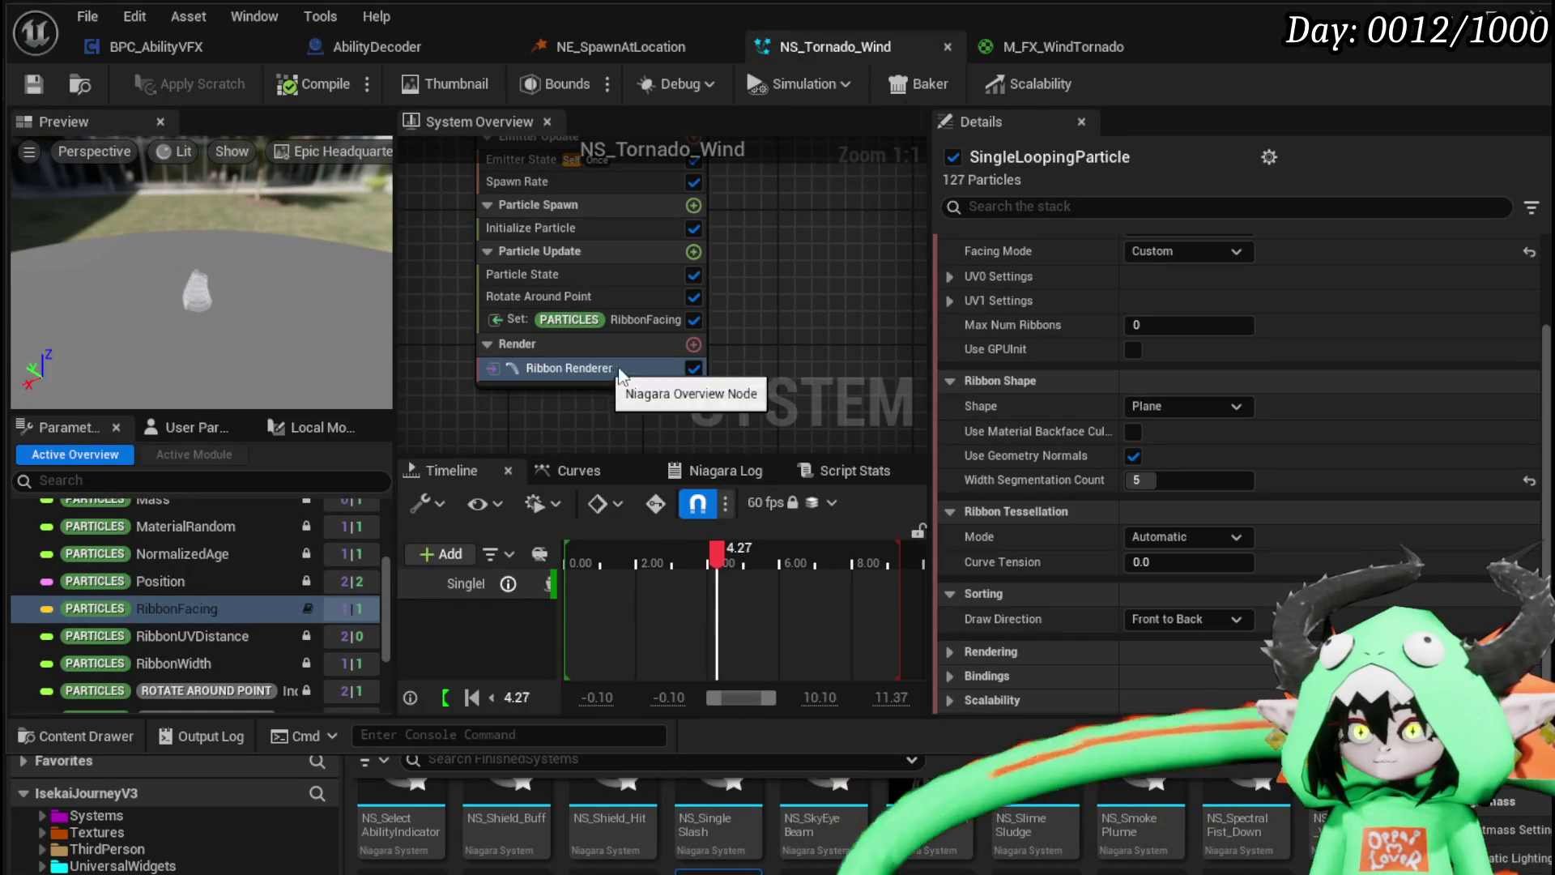
Step: Set the ribbon UV0 mode to Tiled By Distance and add a RibbonUVDistance setter to Particle Spawn
scroll(1310, 372, "up", 3)
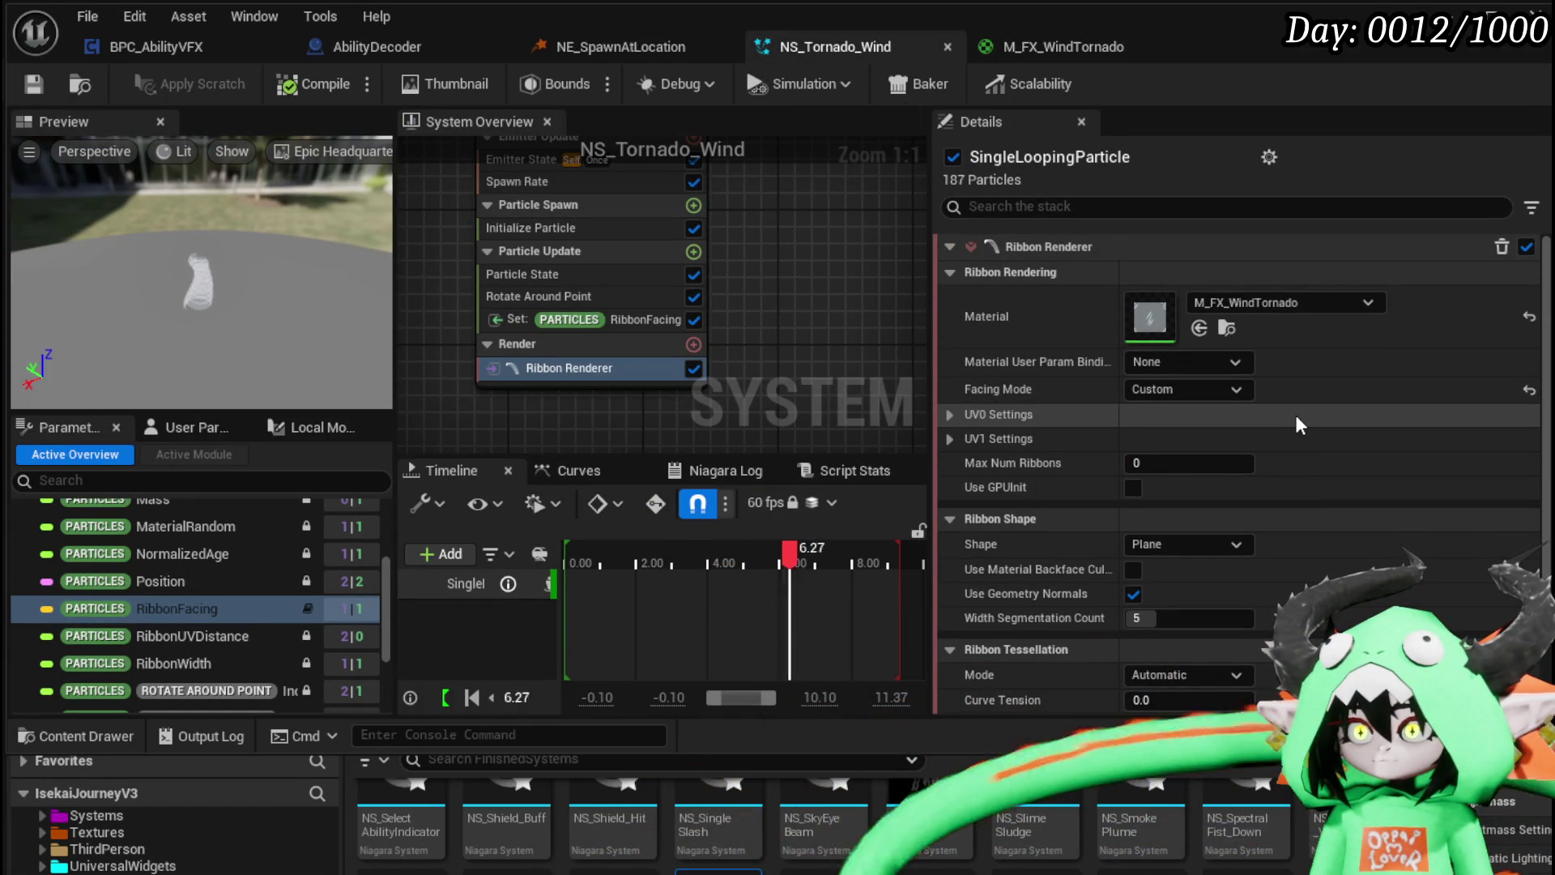
left_click(948, 414)
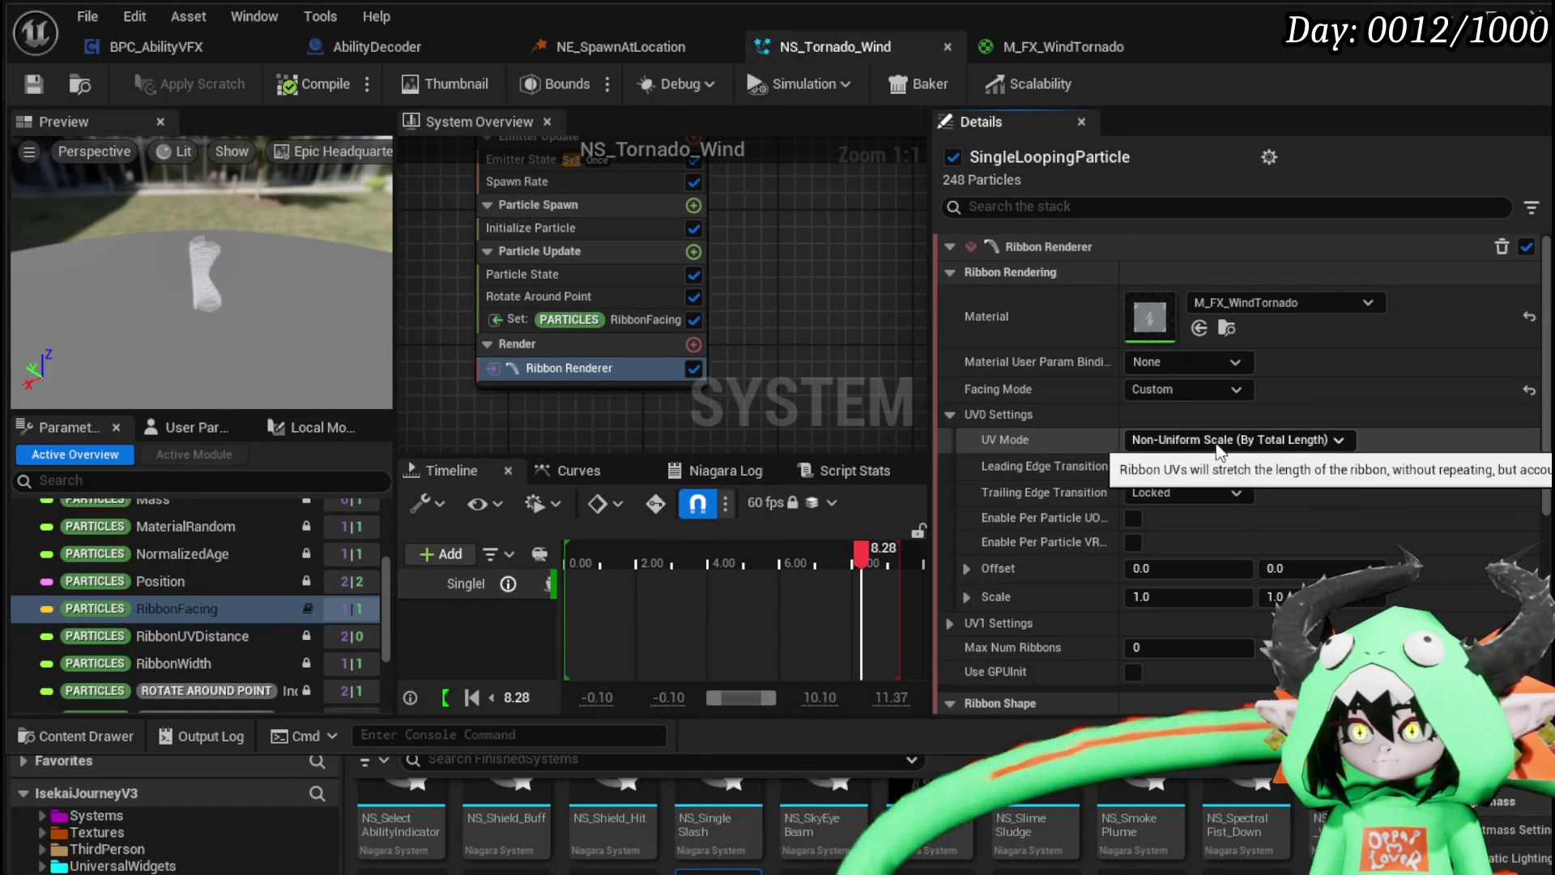
left_click(1219, 447)
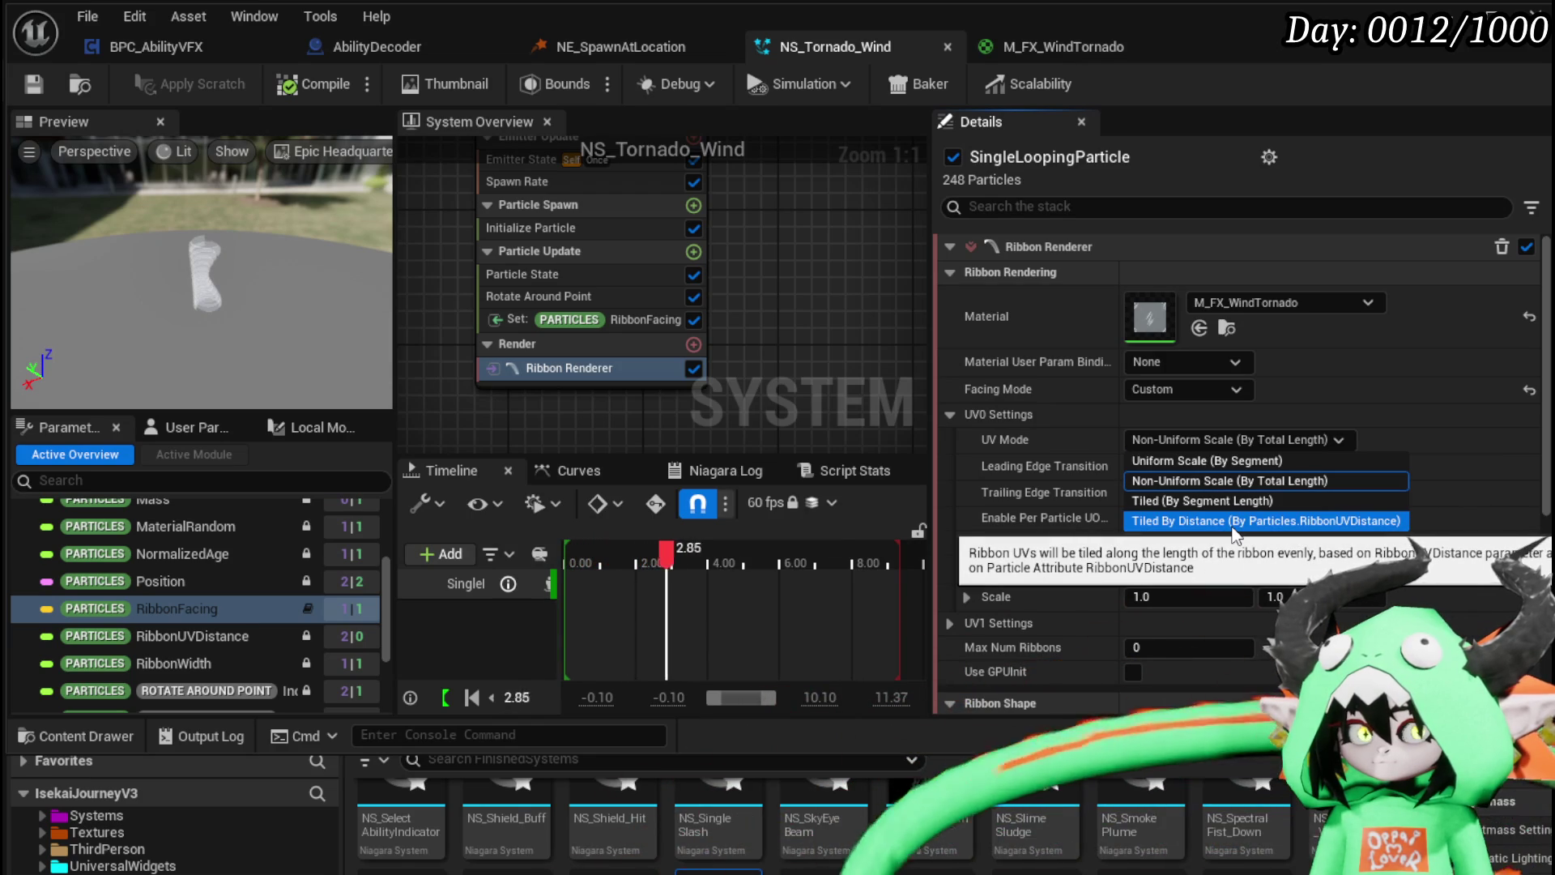
left_click(1233, 523)
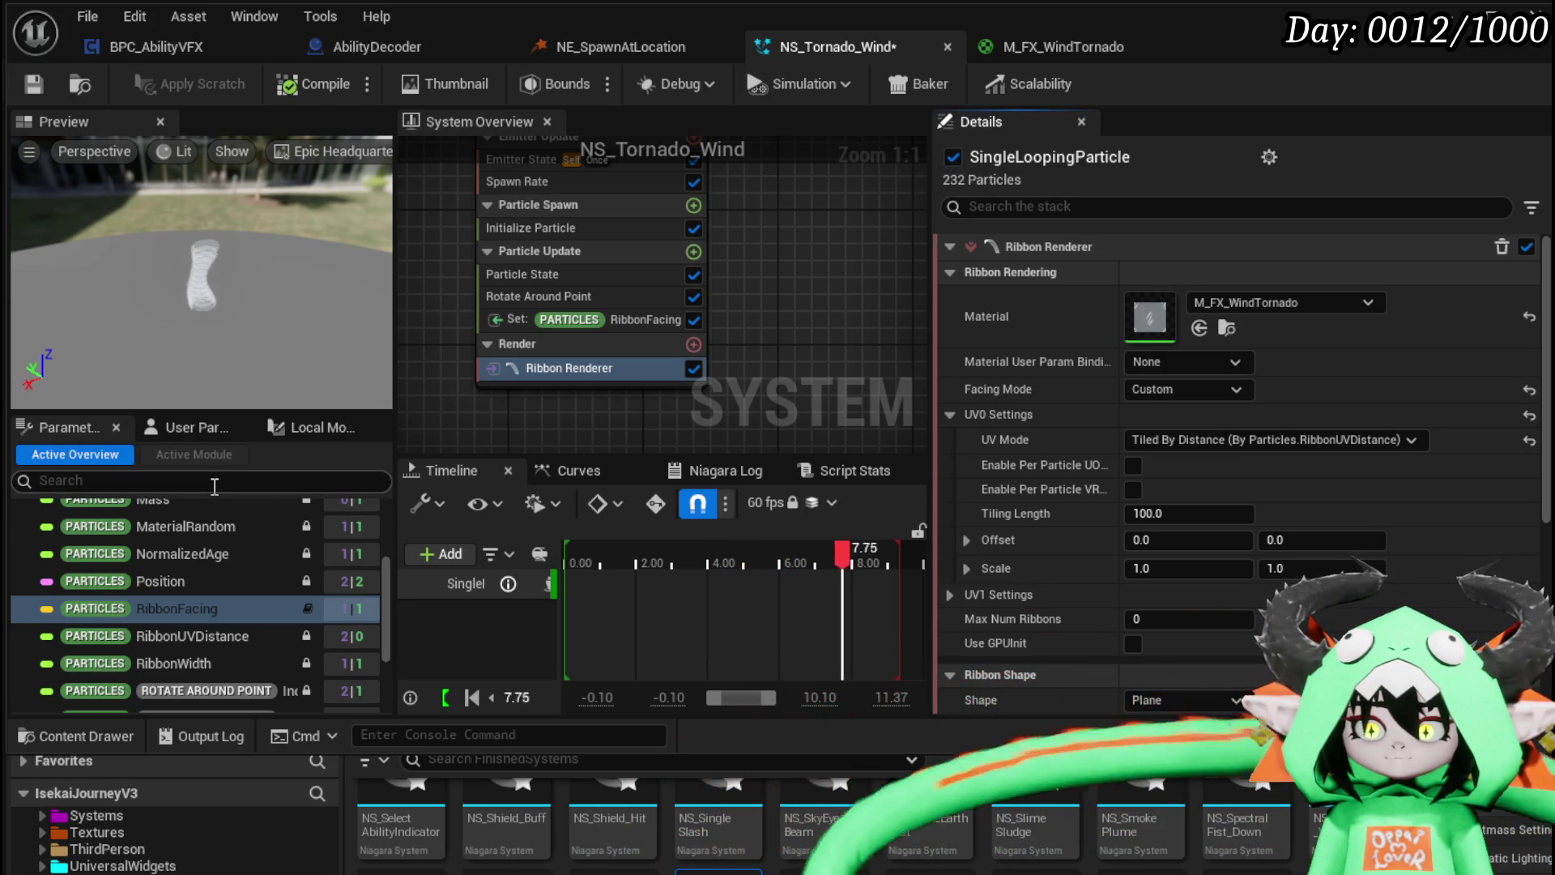
scroll(270, 593, "down", 3)
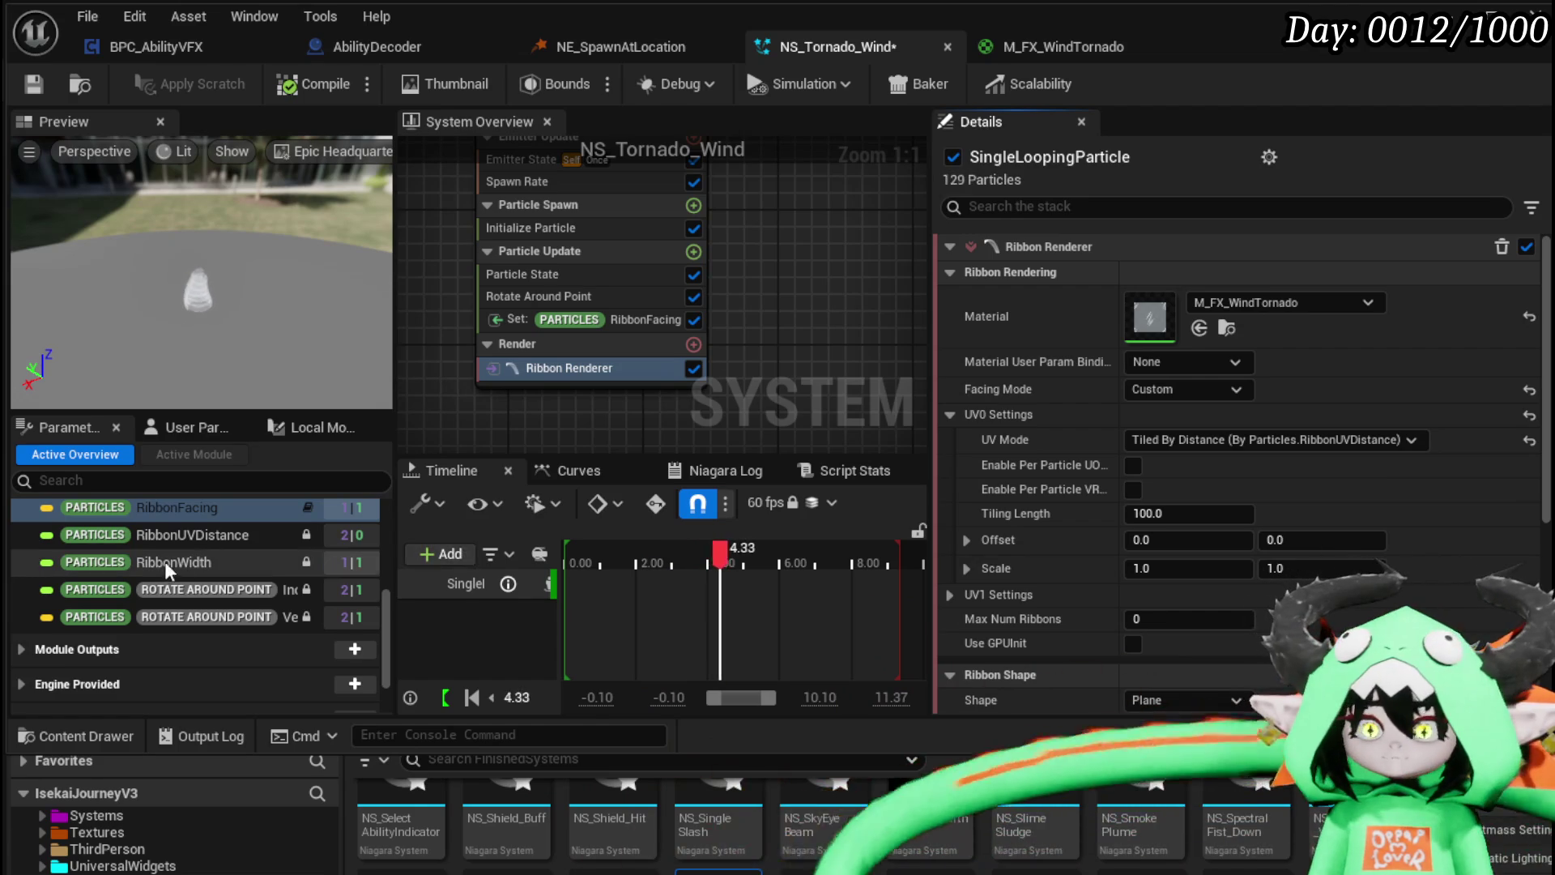
mouse_move(179, 535)
left_mouse_down()
mouse_move(640, 469)
mouse_move(565, 238)
left_mouse_up()
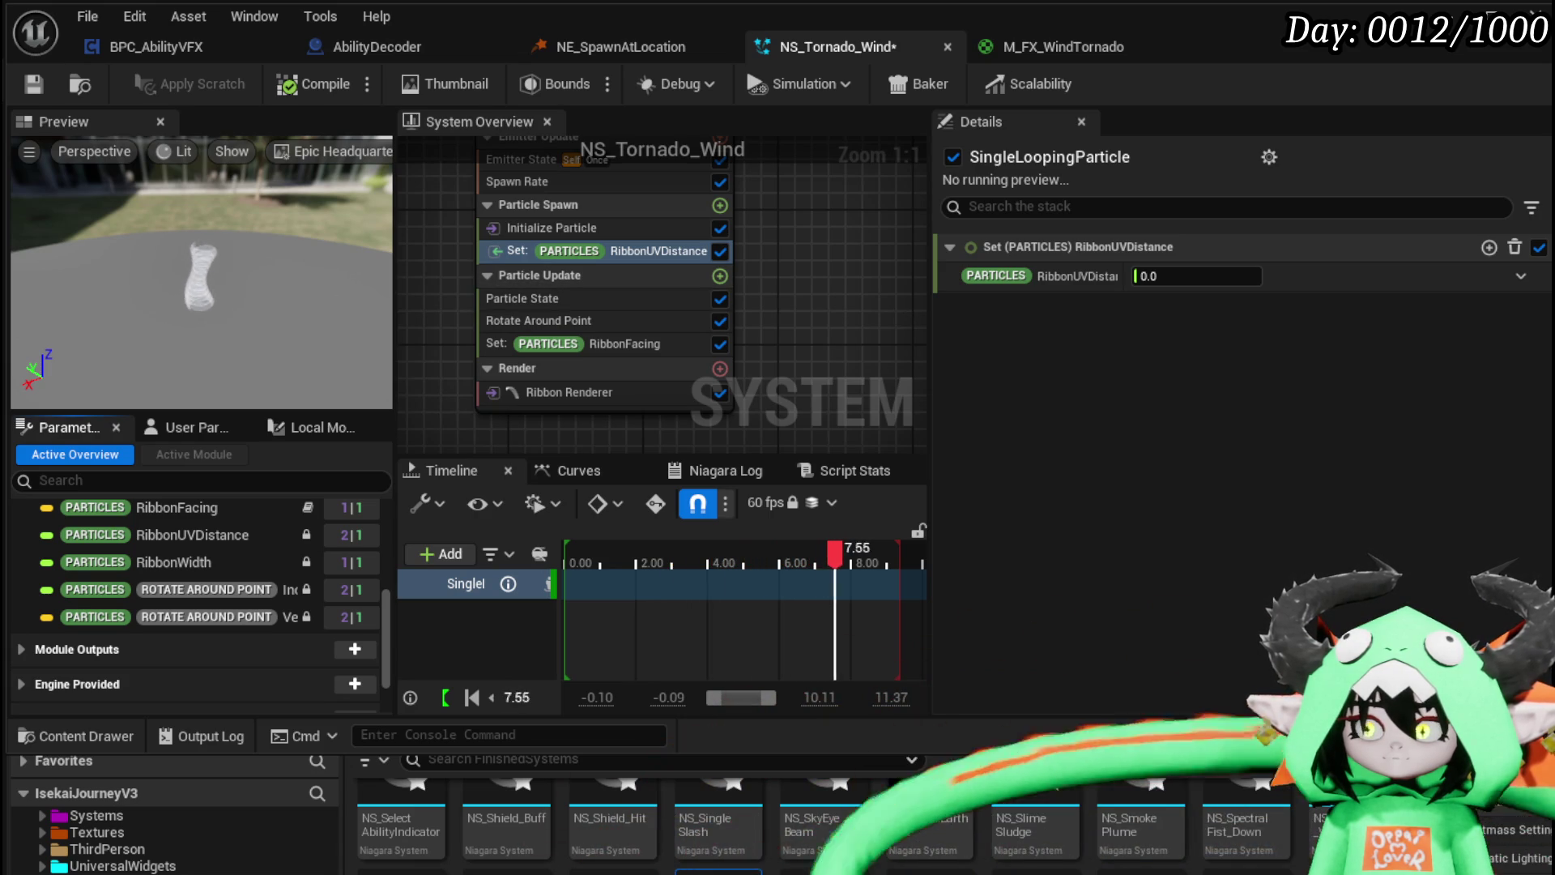
Step: Drive RibbonUVDistance with a Multiply Float whose A input is Engine System Age
left_click(1522, 277)
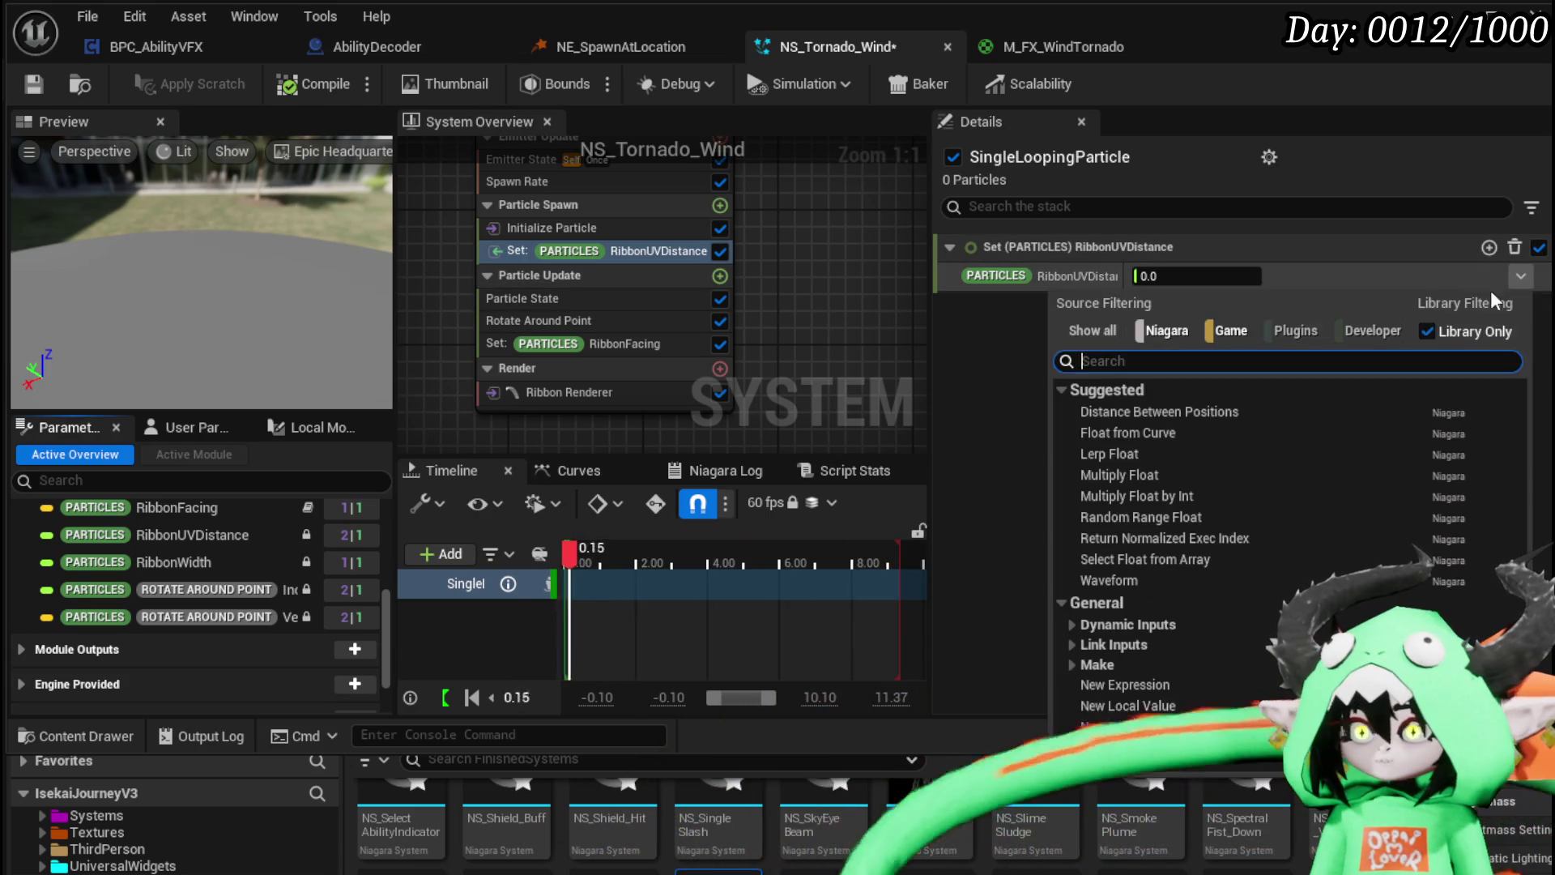
left_click(1144, 480)
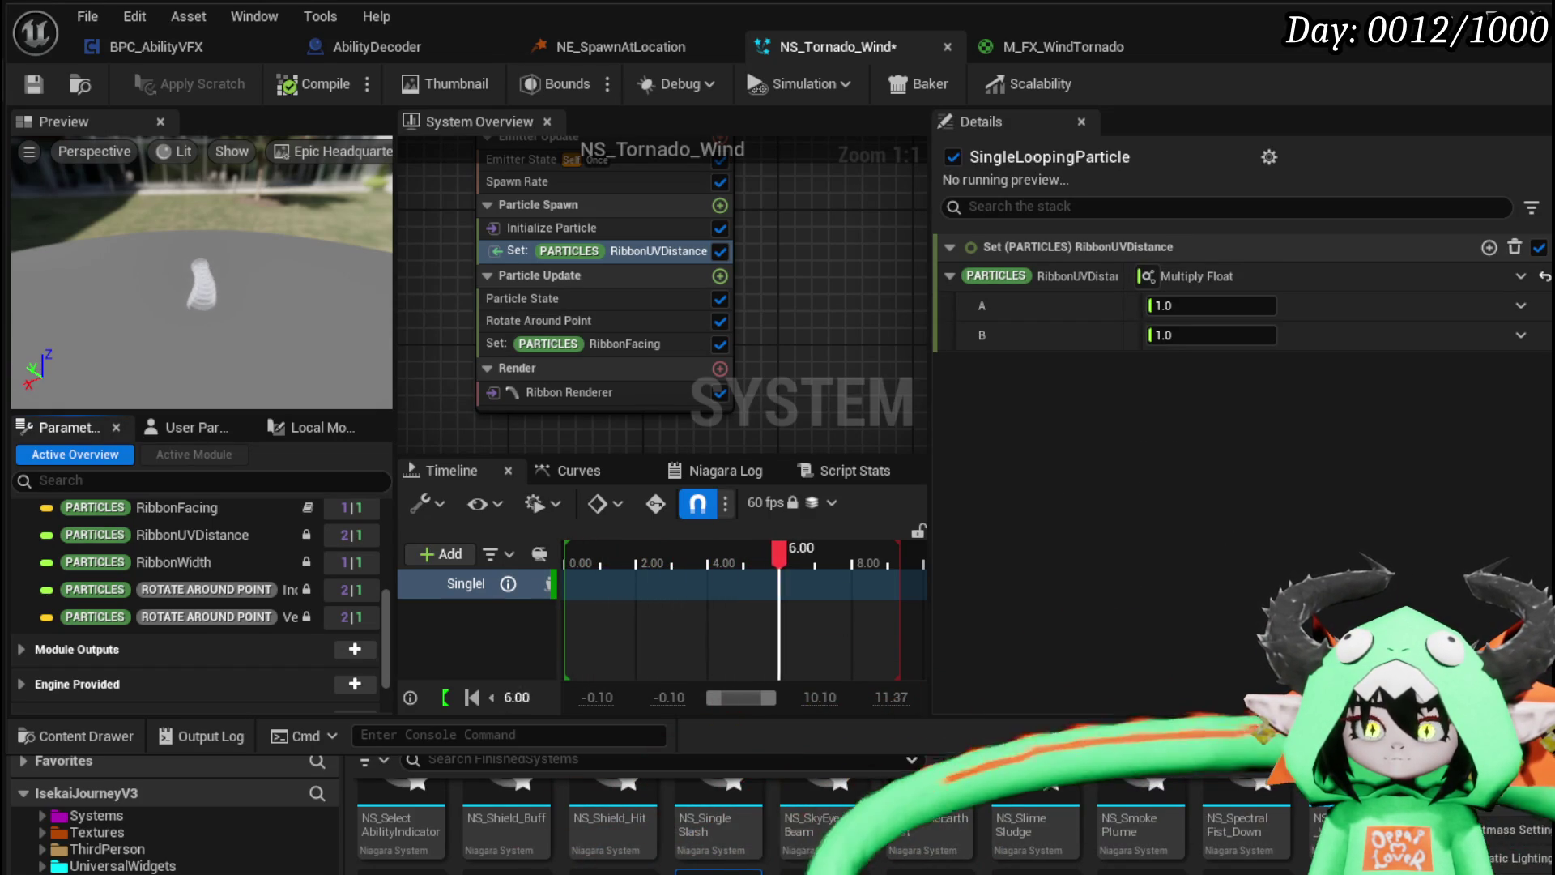
left_click(1530, 309)
type("a")
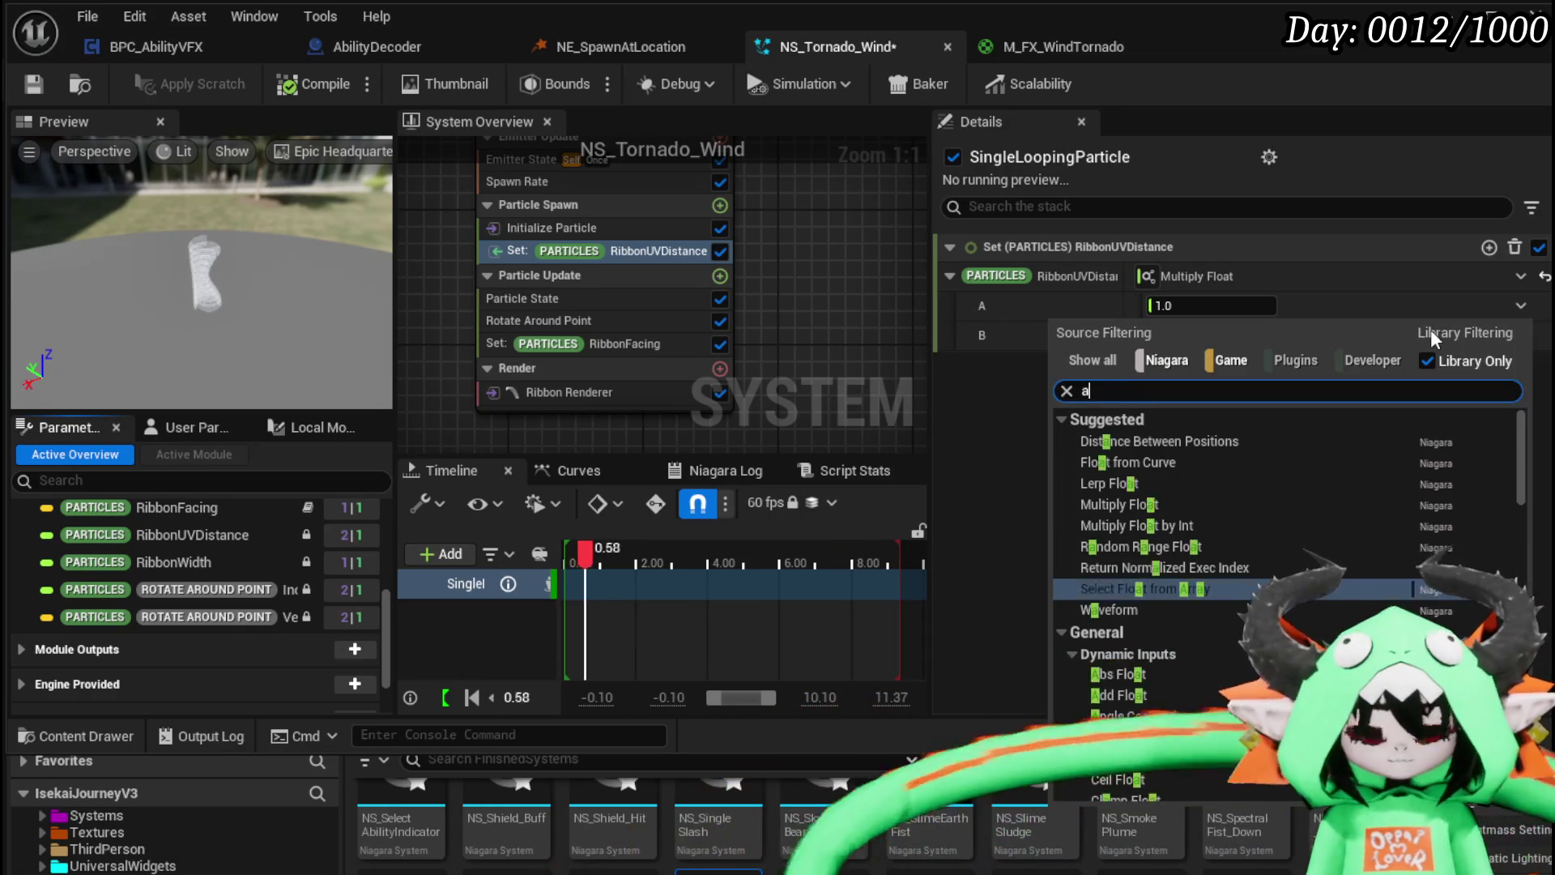
type("ge")
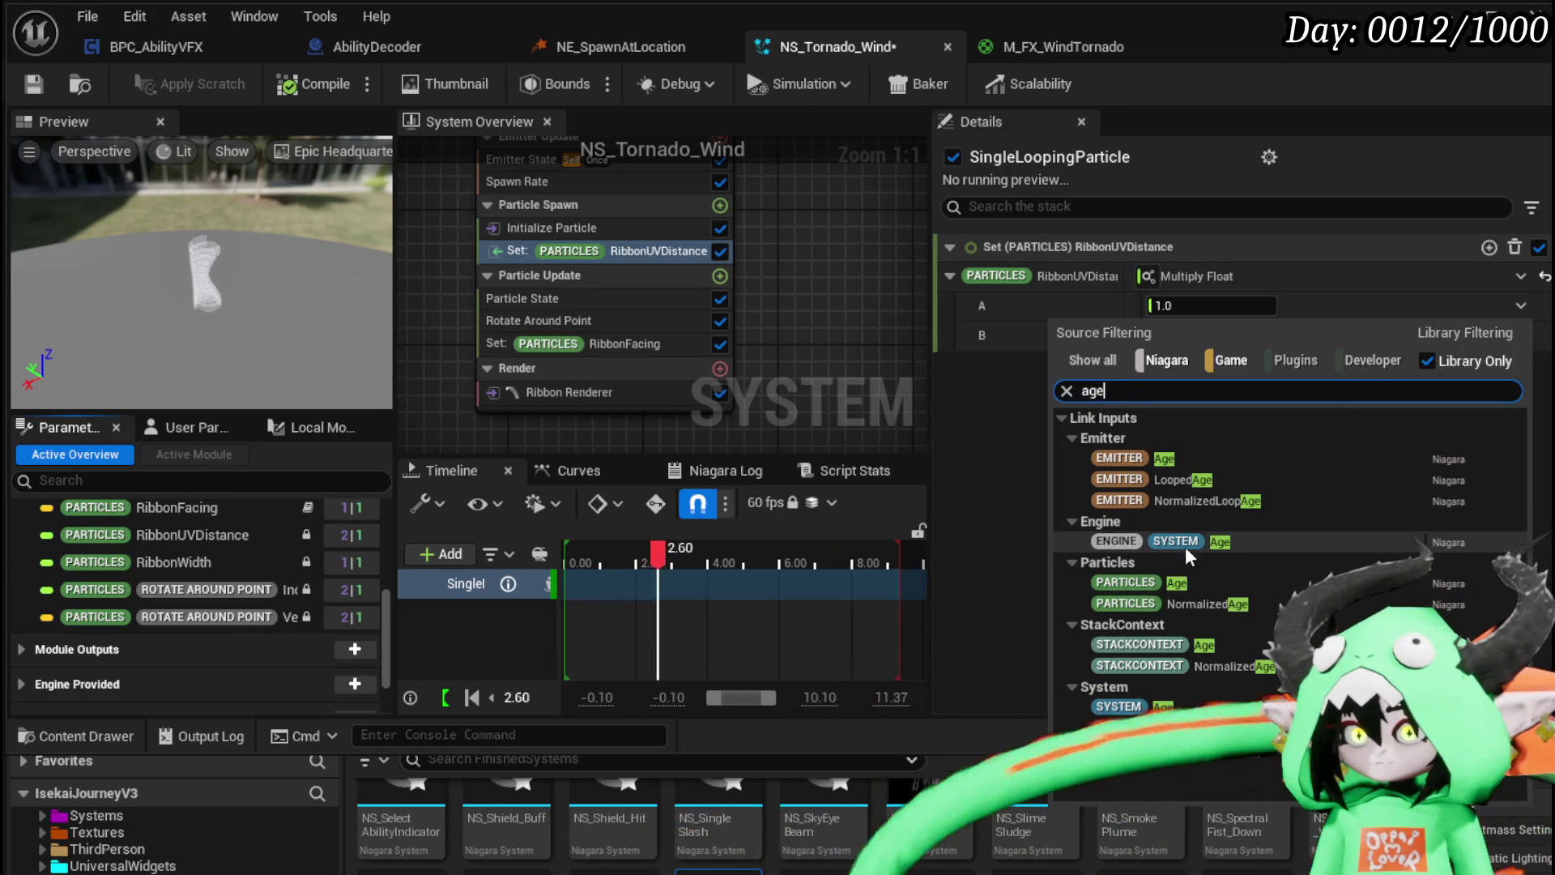
left_click(1187, 542)
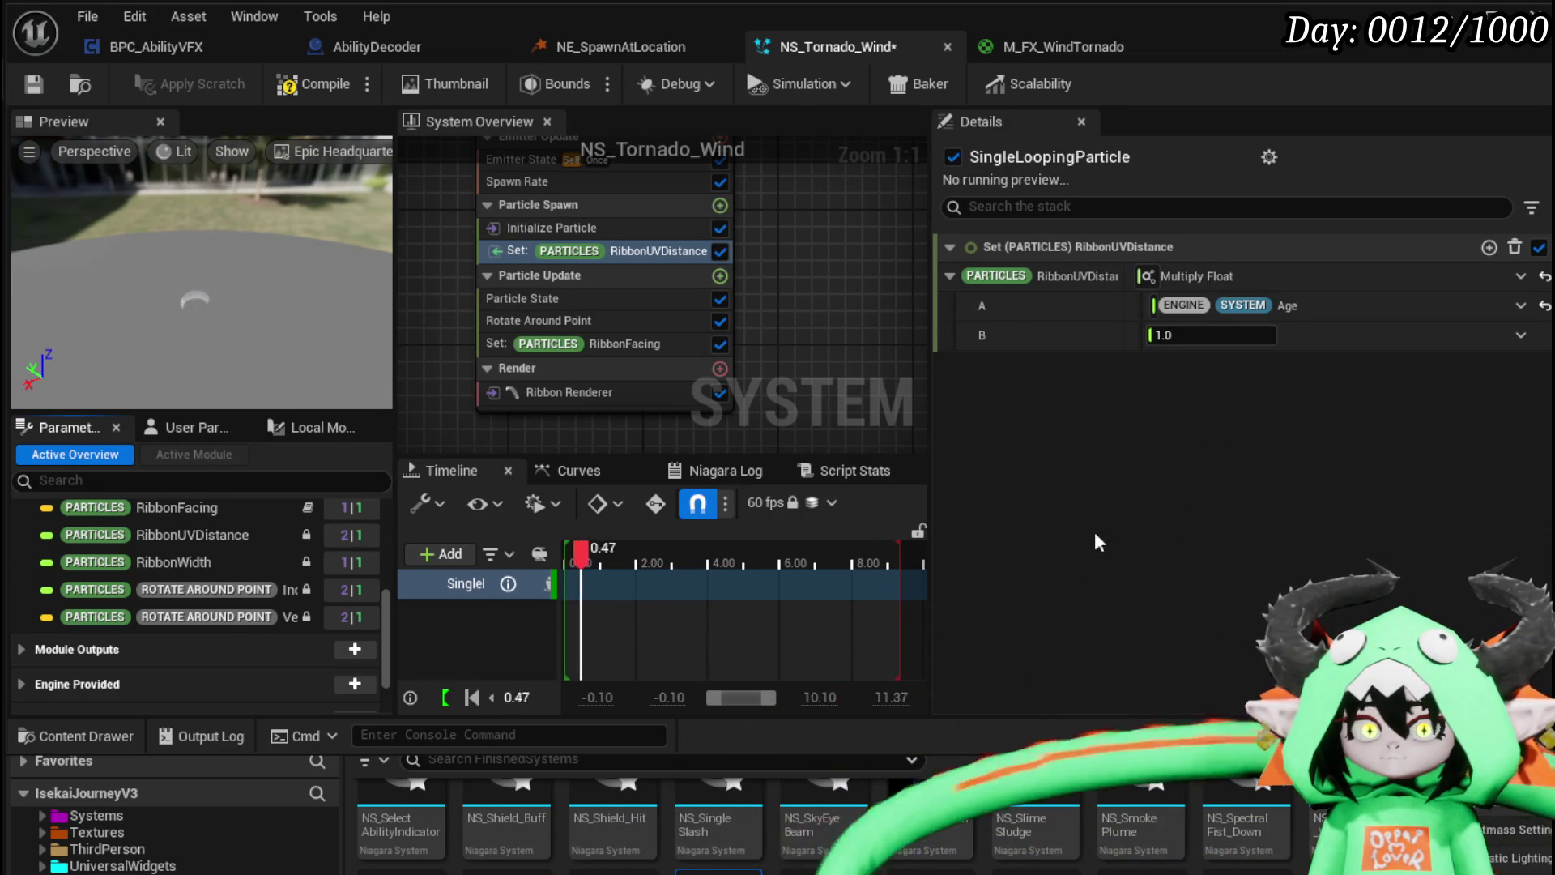
Step: Set the multiplier's B value to 130 and compile NS_Tornado_Wind
left_click(177, 508)
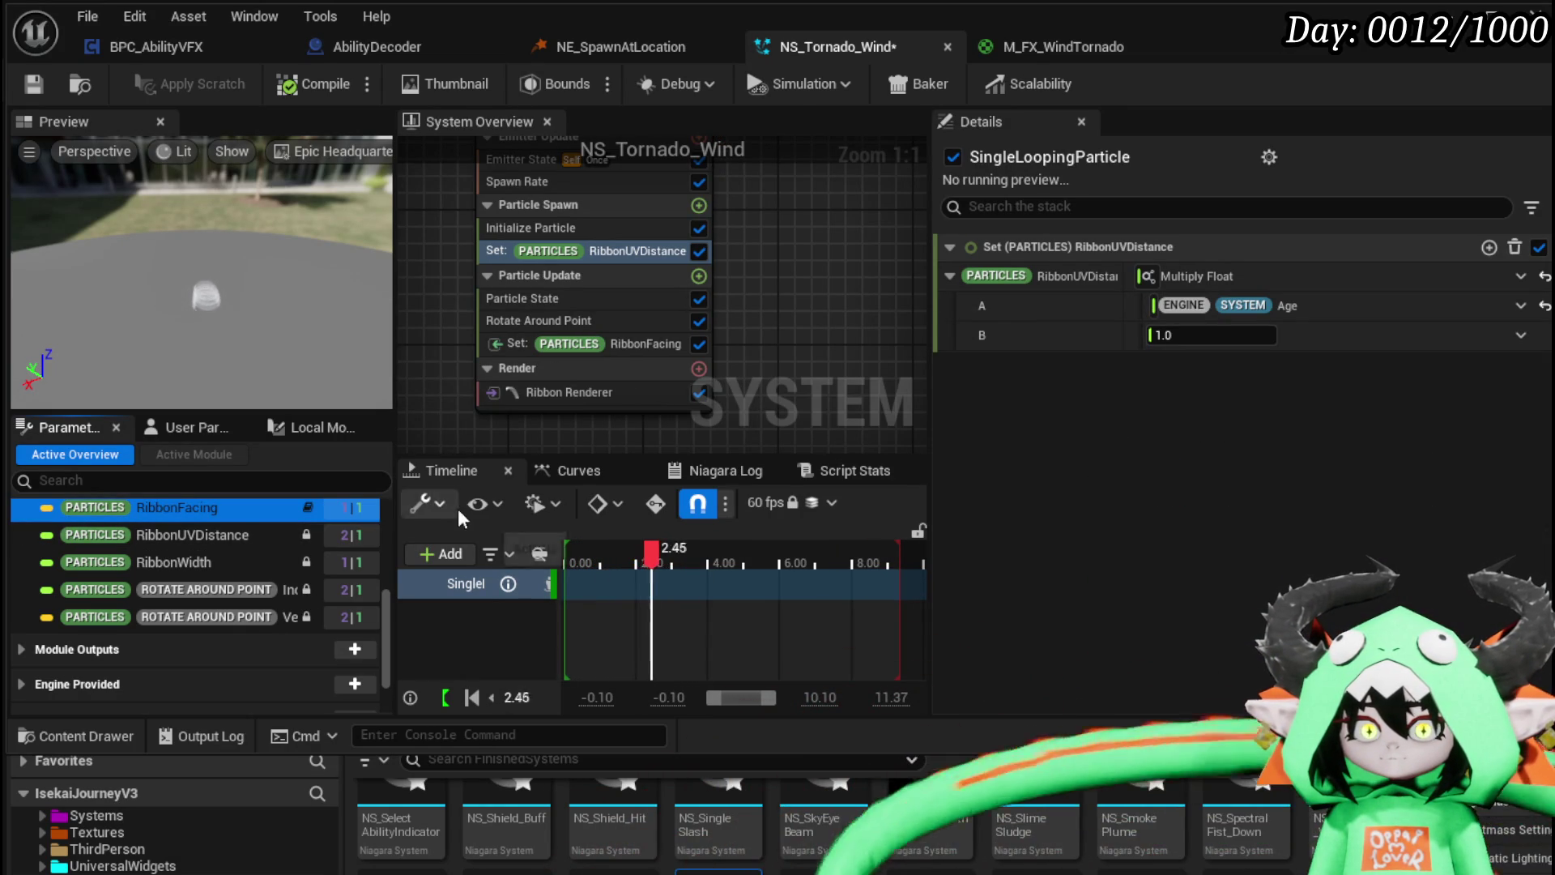
left_click(1175, 334)
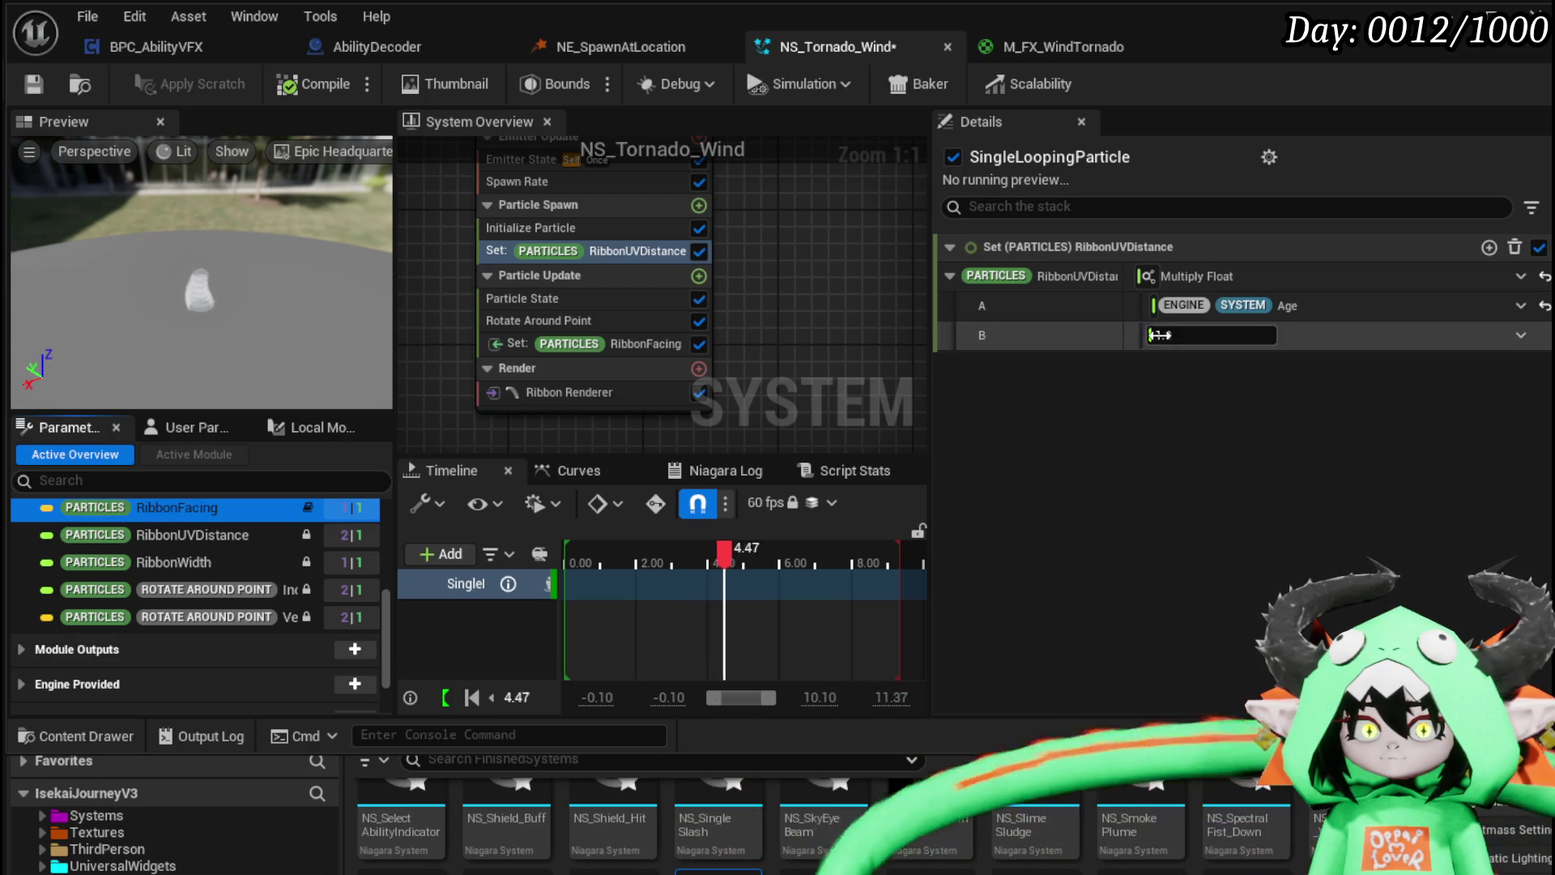
type("10")
key("Return")
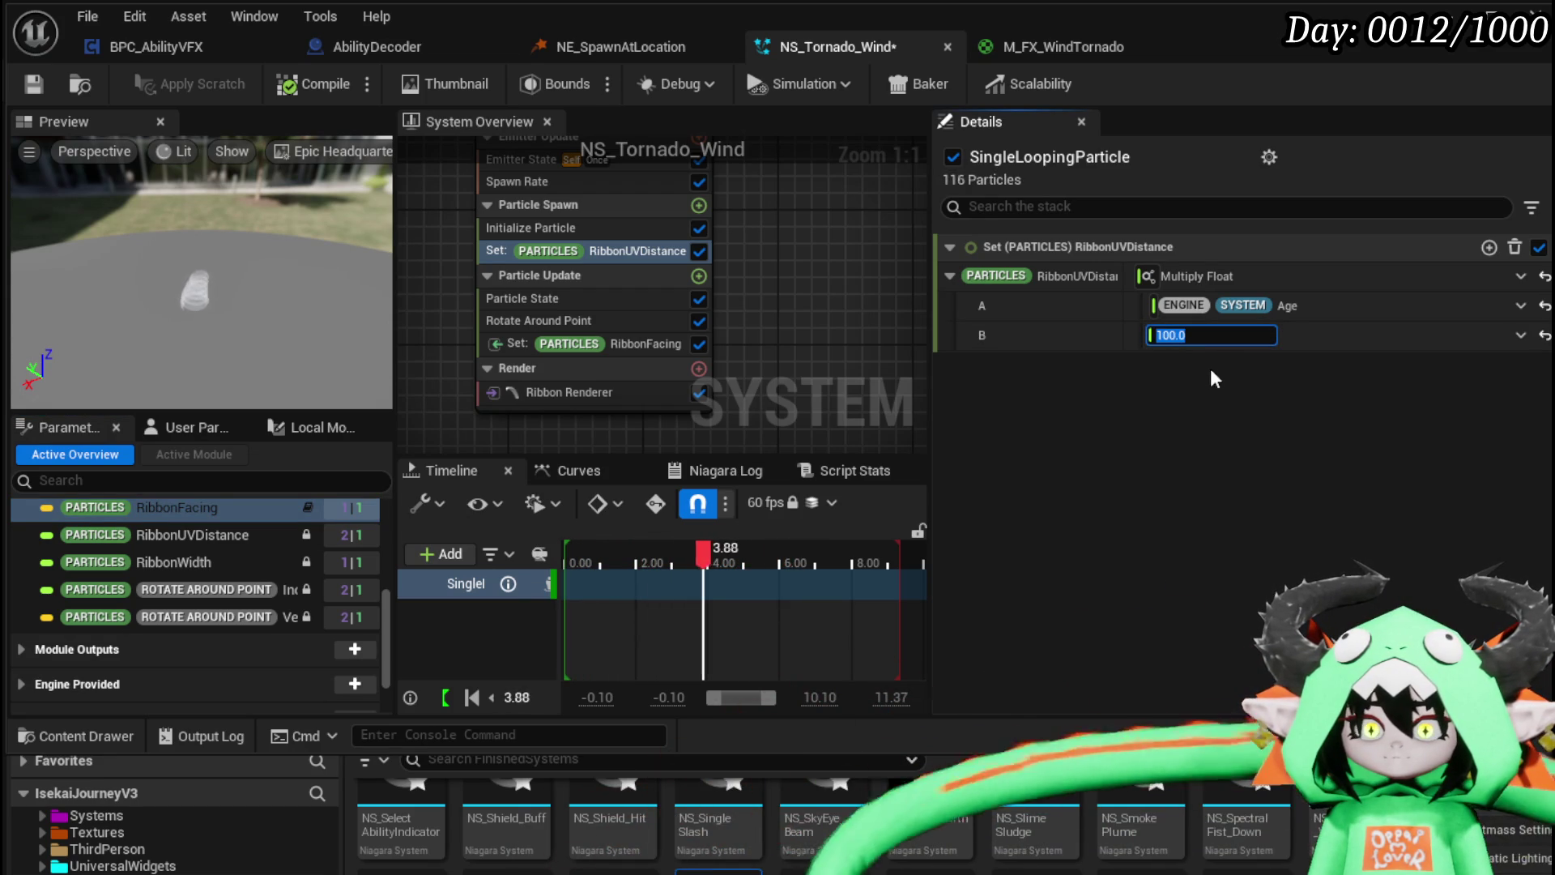
type("130")
key("Return")
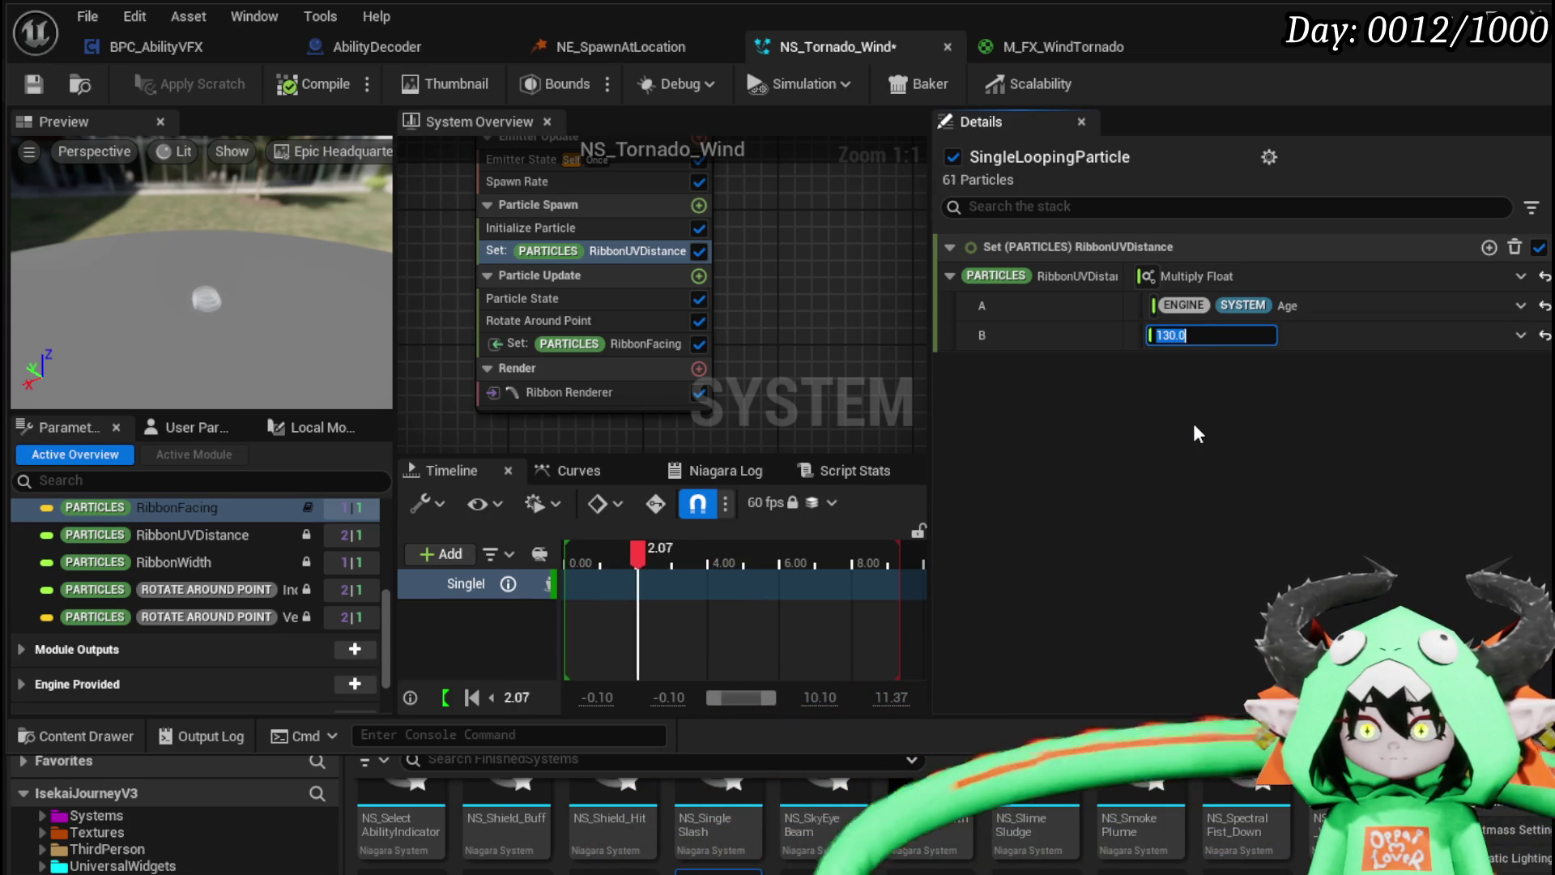
left_click(32, 84)
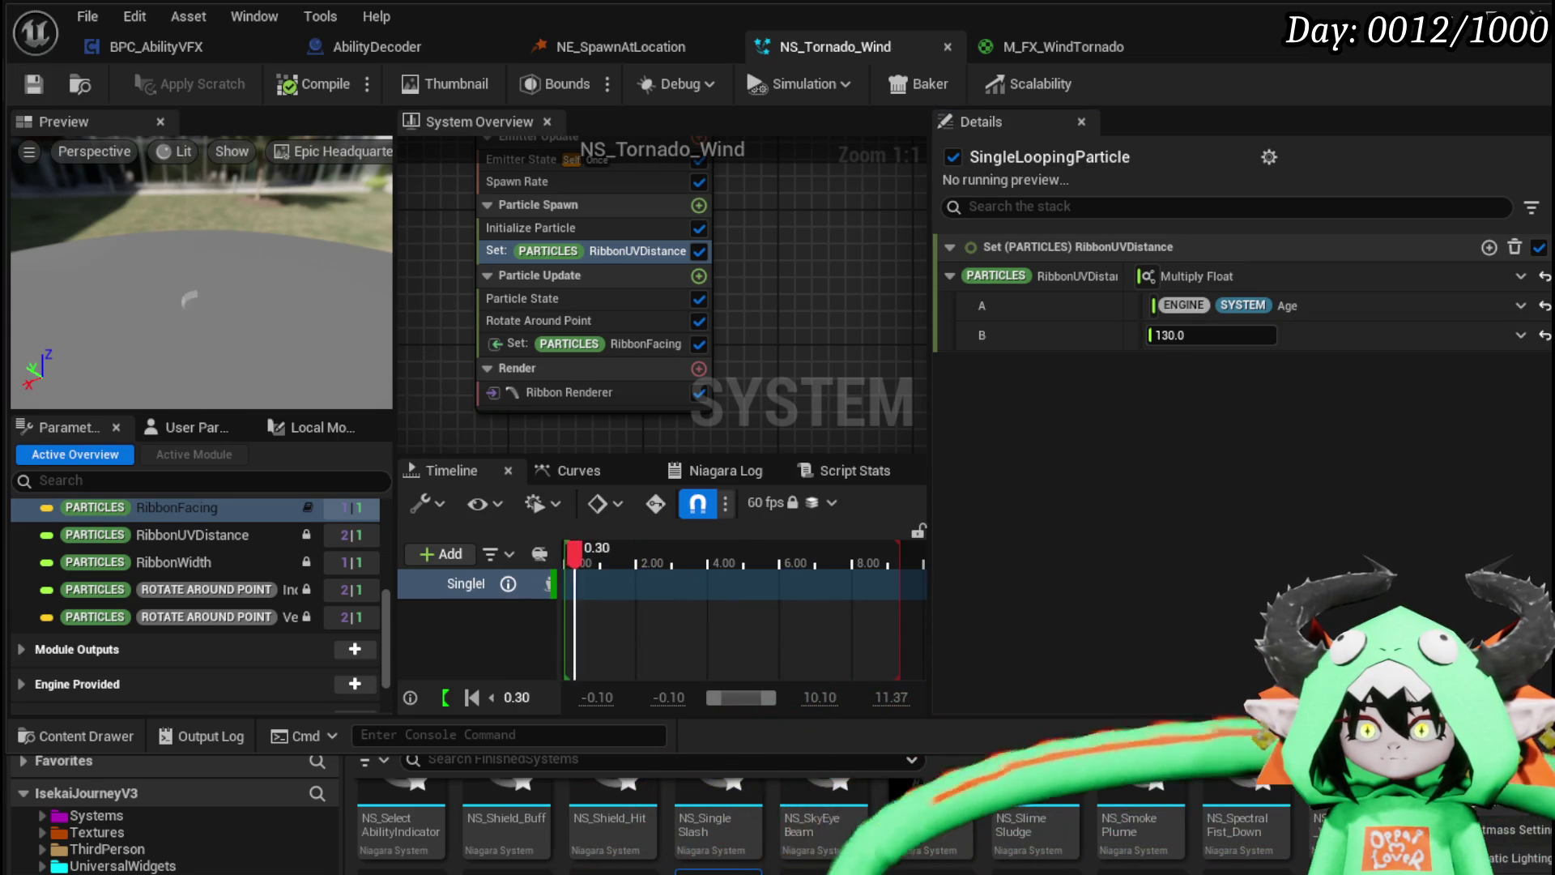
Step: Apply and save the M_FX_WindTornado material, then return to the NS_Tornado_Wind system
left_click(1064, 46)
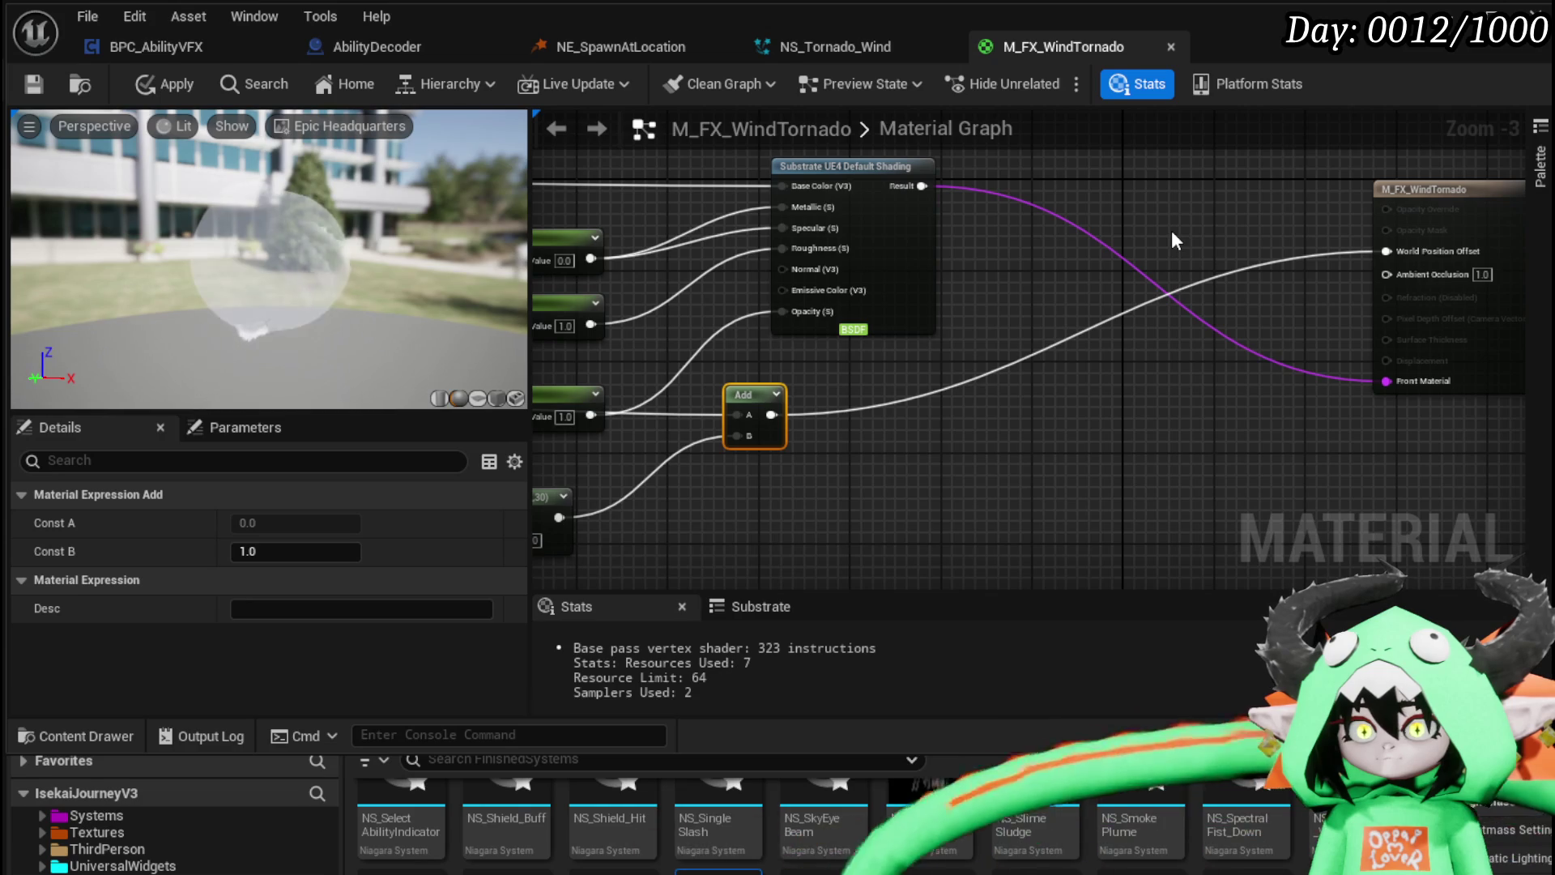
left_click(157, 86)
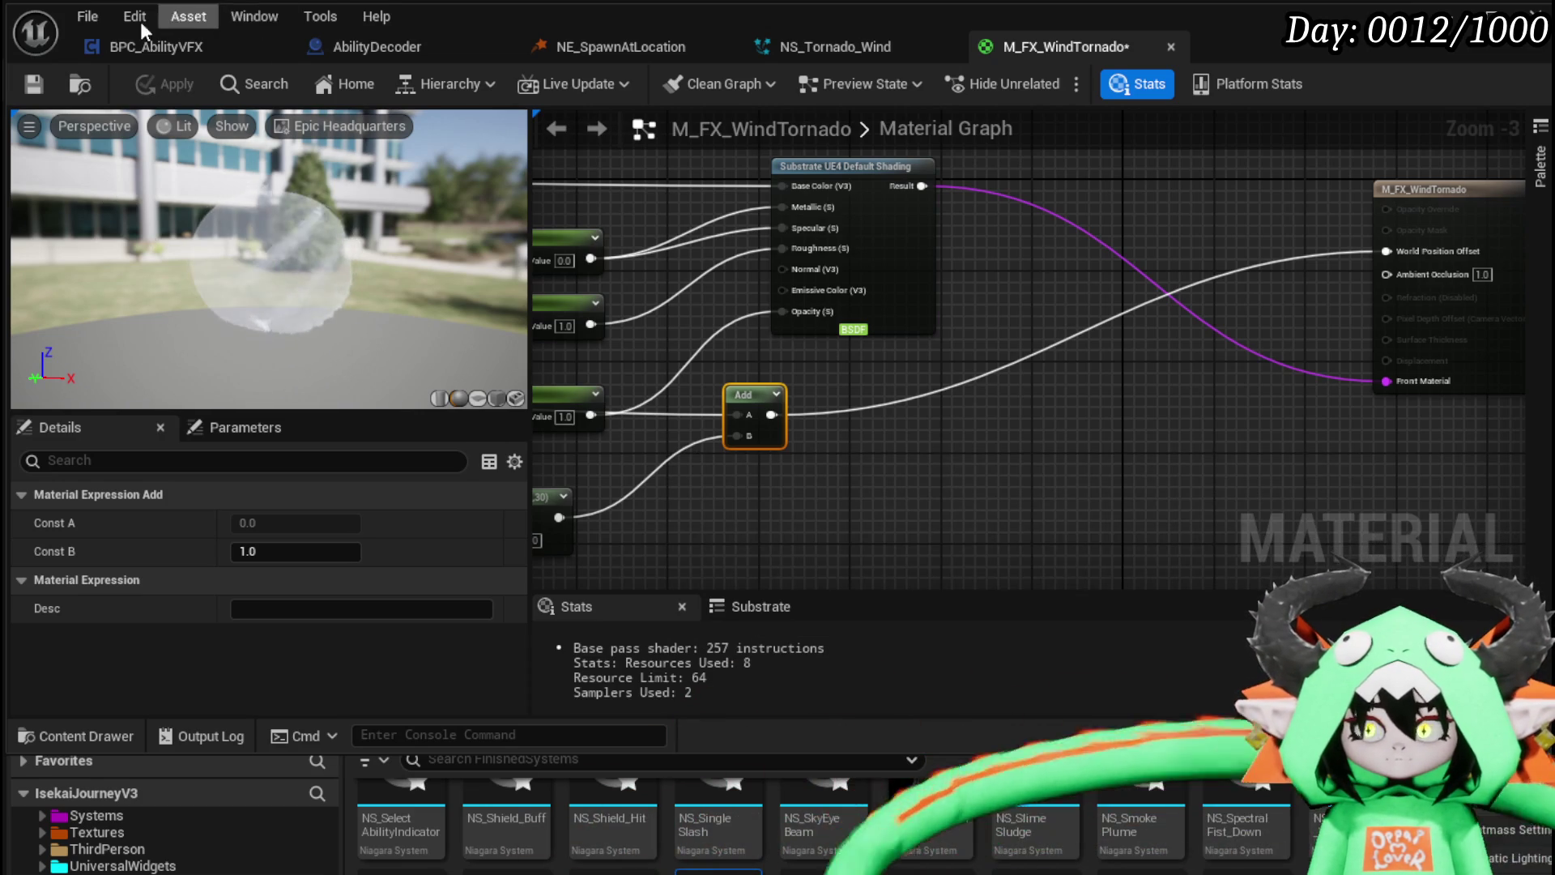
key("ctrl+s")
left_click(866, 52)
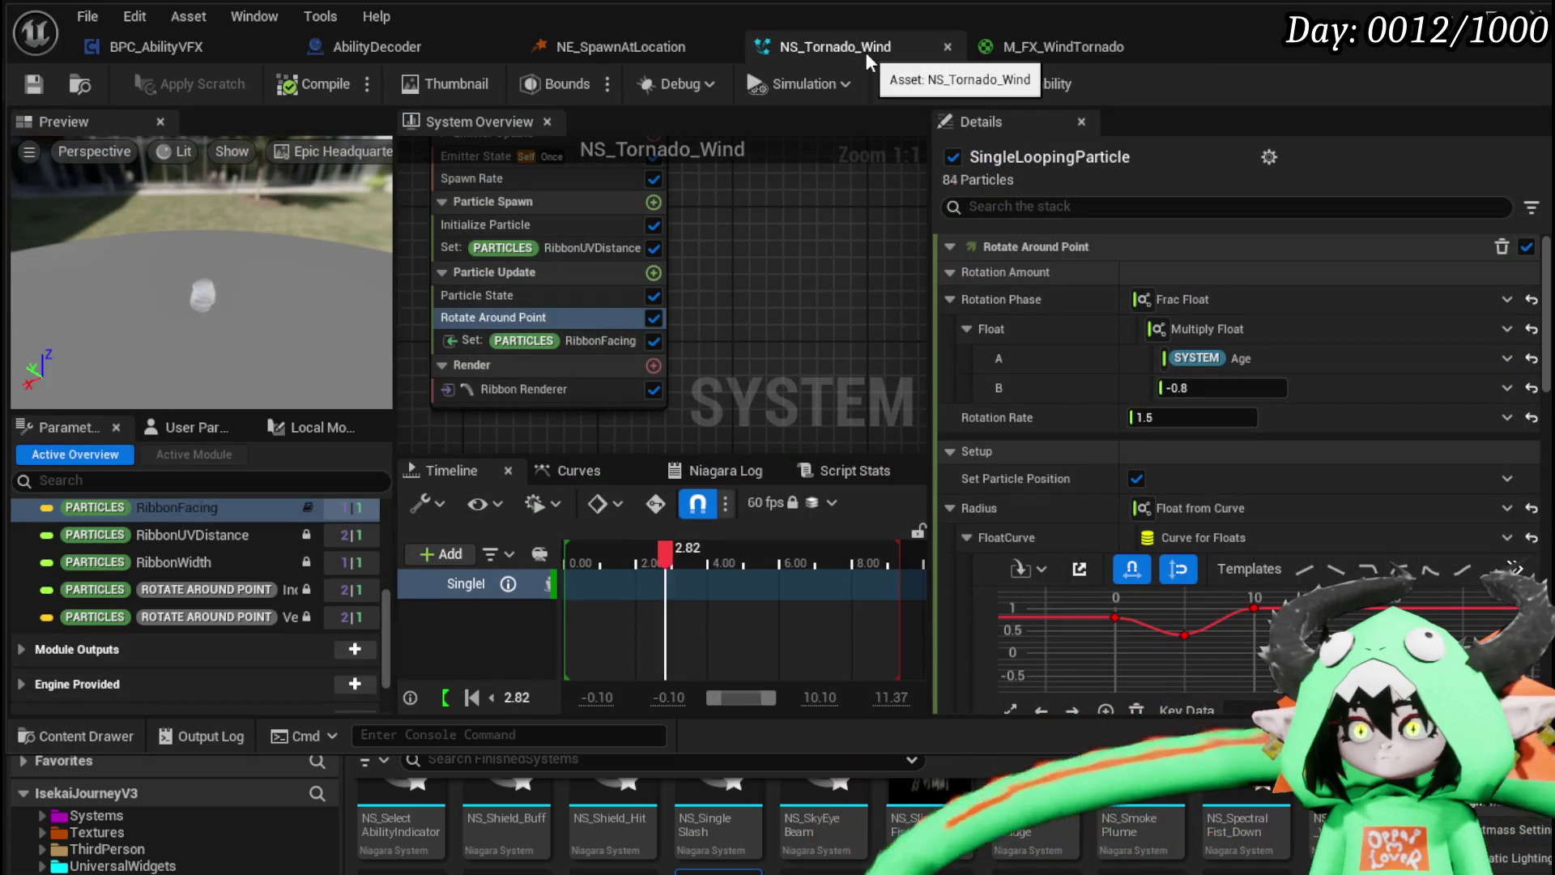
Step: Bring the tornado emitter stack into view and show the Initialize Particle lifetime settings
key("alt+Tab")
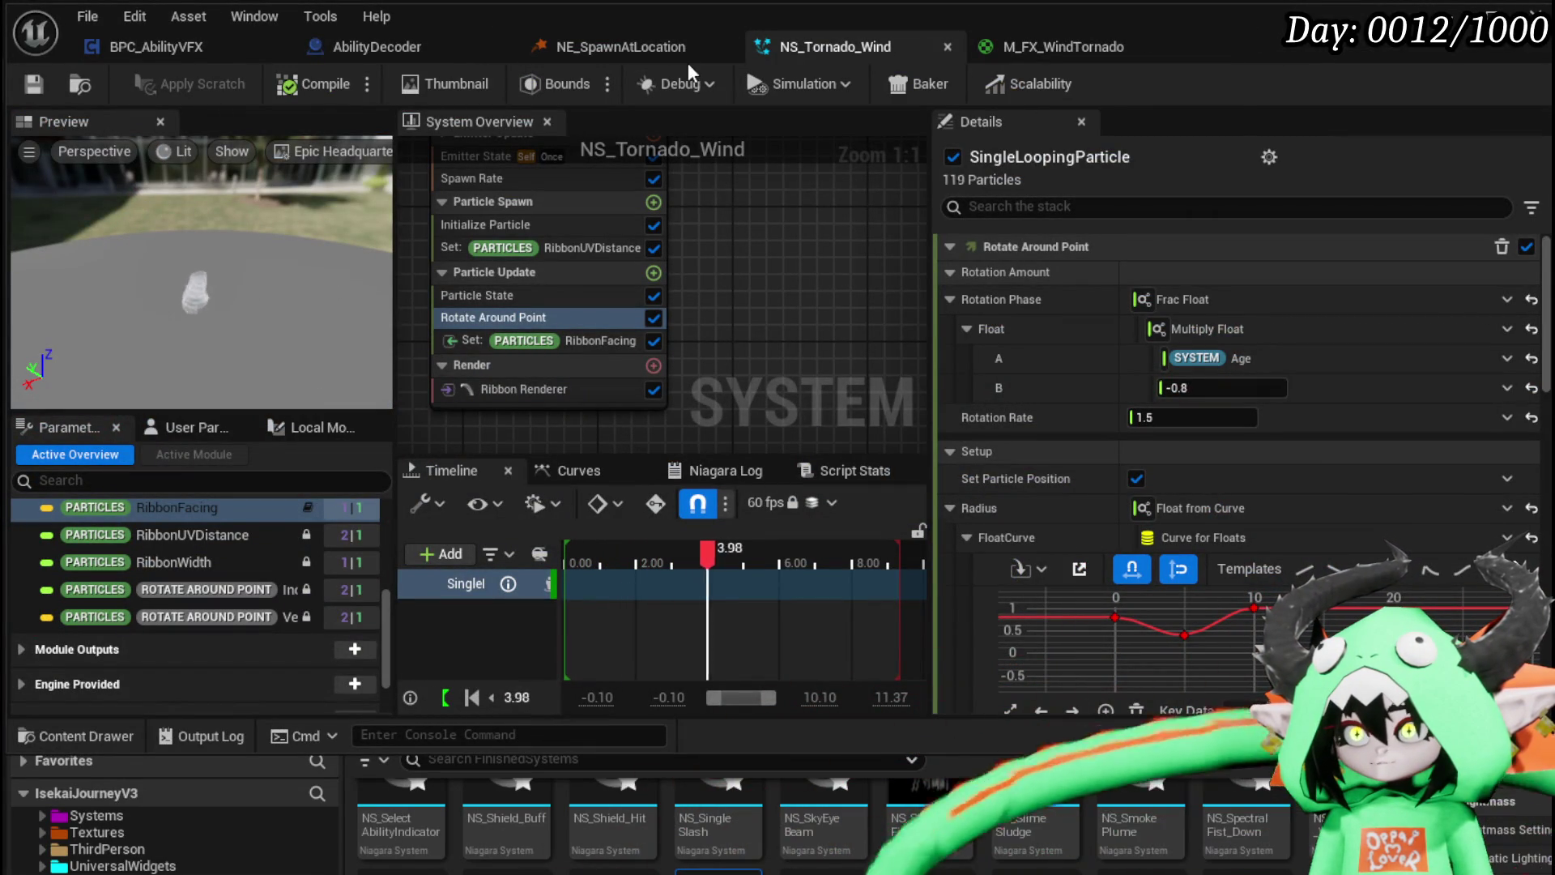
mouse_move(515, 160)
left_mouse_down()
mouse_move(579, 185)
mouse_move(583, 284)
left_mouse_up()
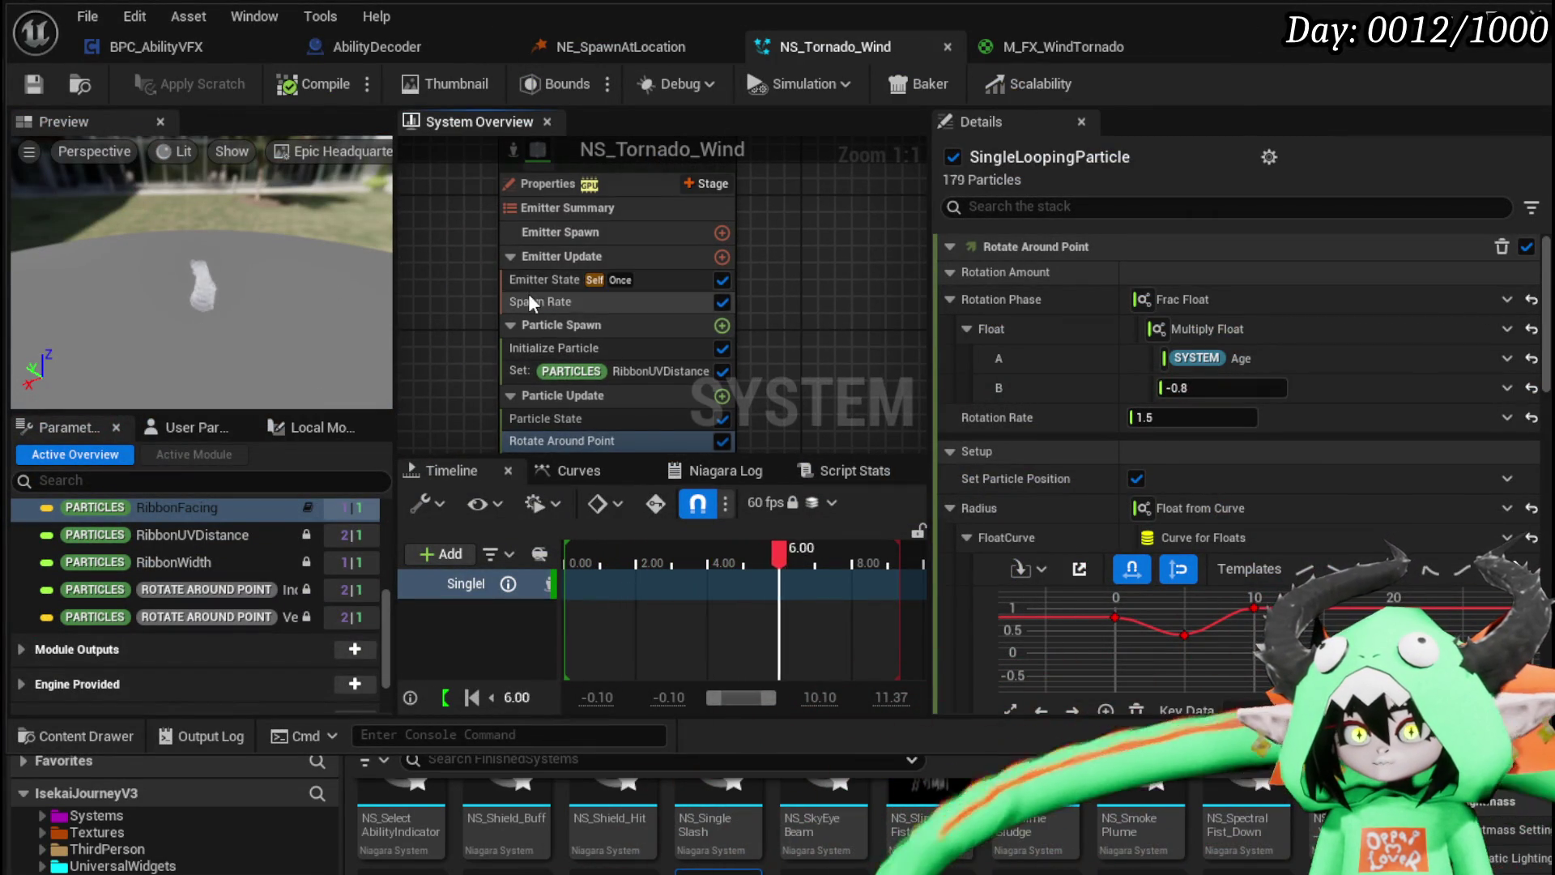
left_click(571, 281)
left_click(572, 301)
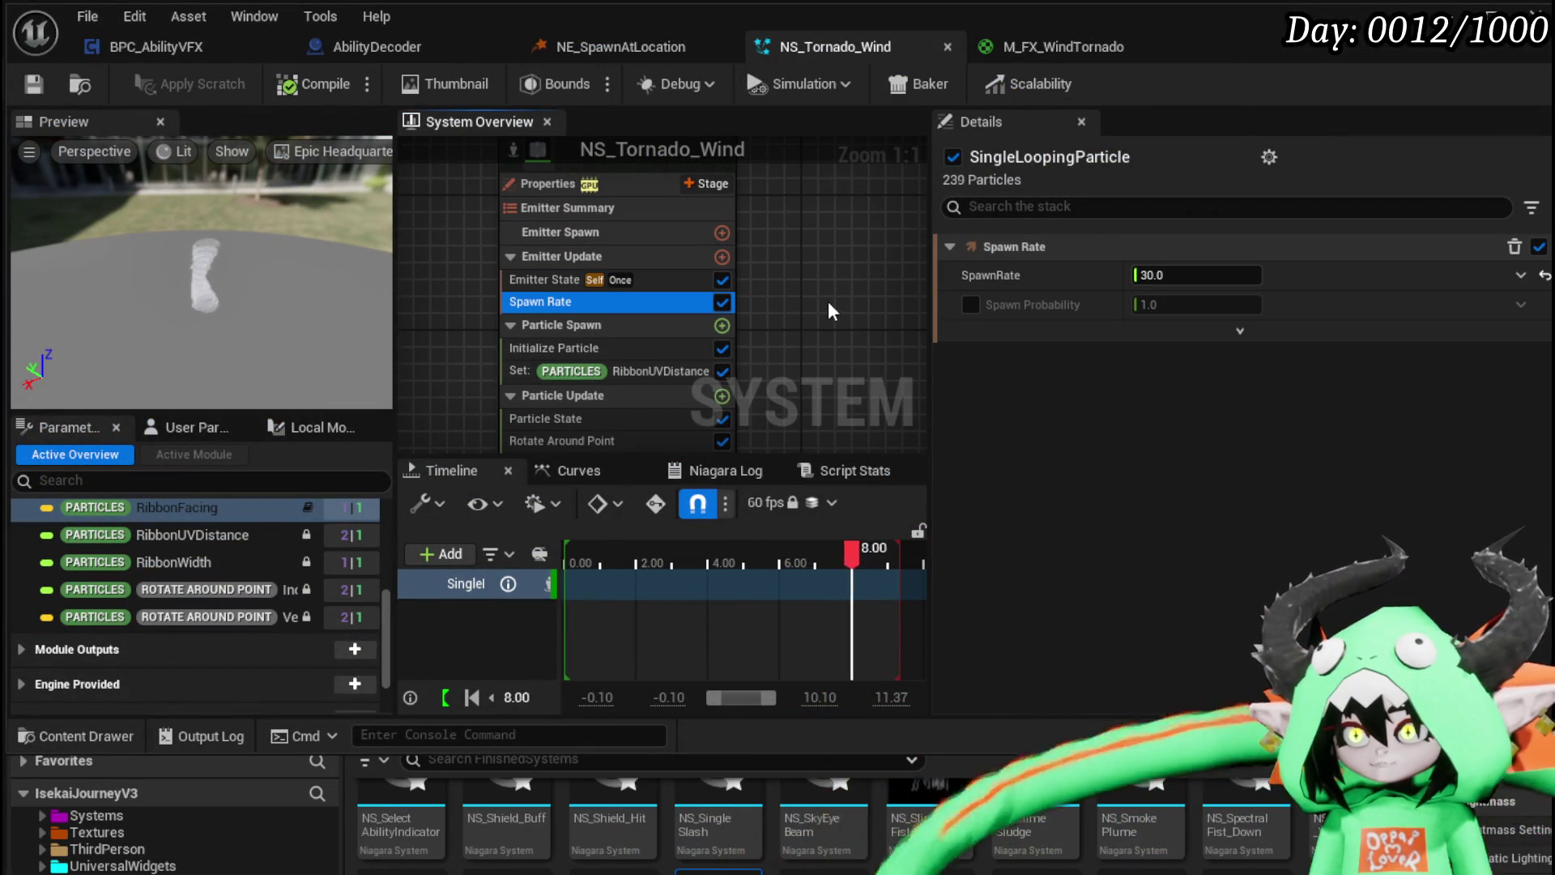
left_click(536, 350)
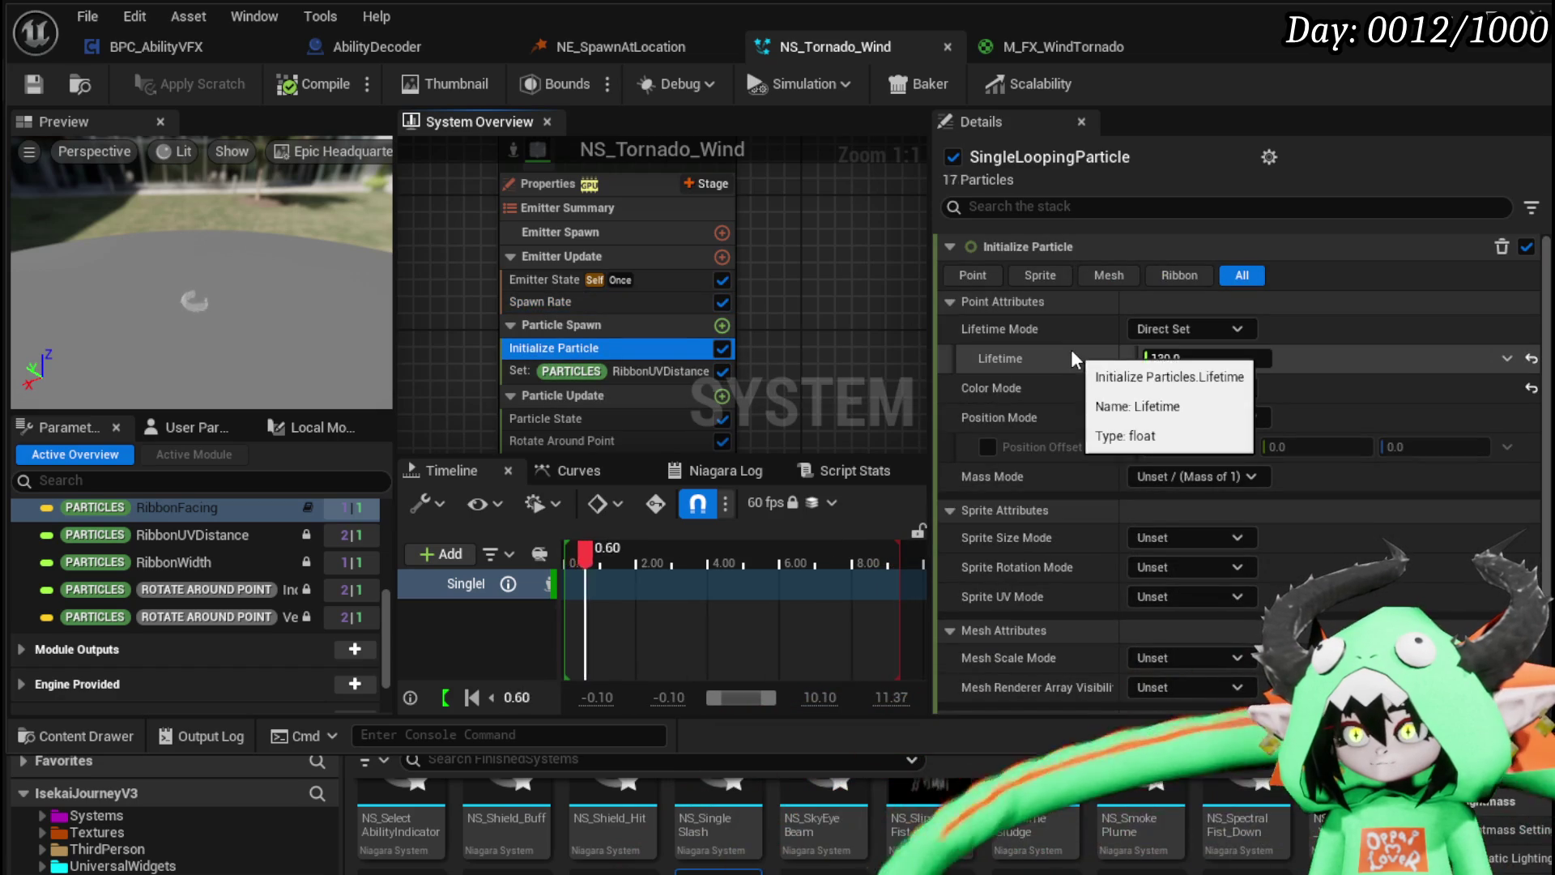
Step: Set the Initialize Particle Lifetime to 13, then go back to the M_FX_WindTornado graph
left_click(1191, 358)
type("13")
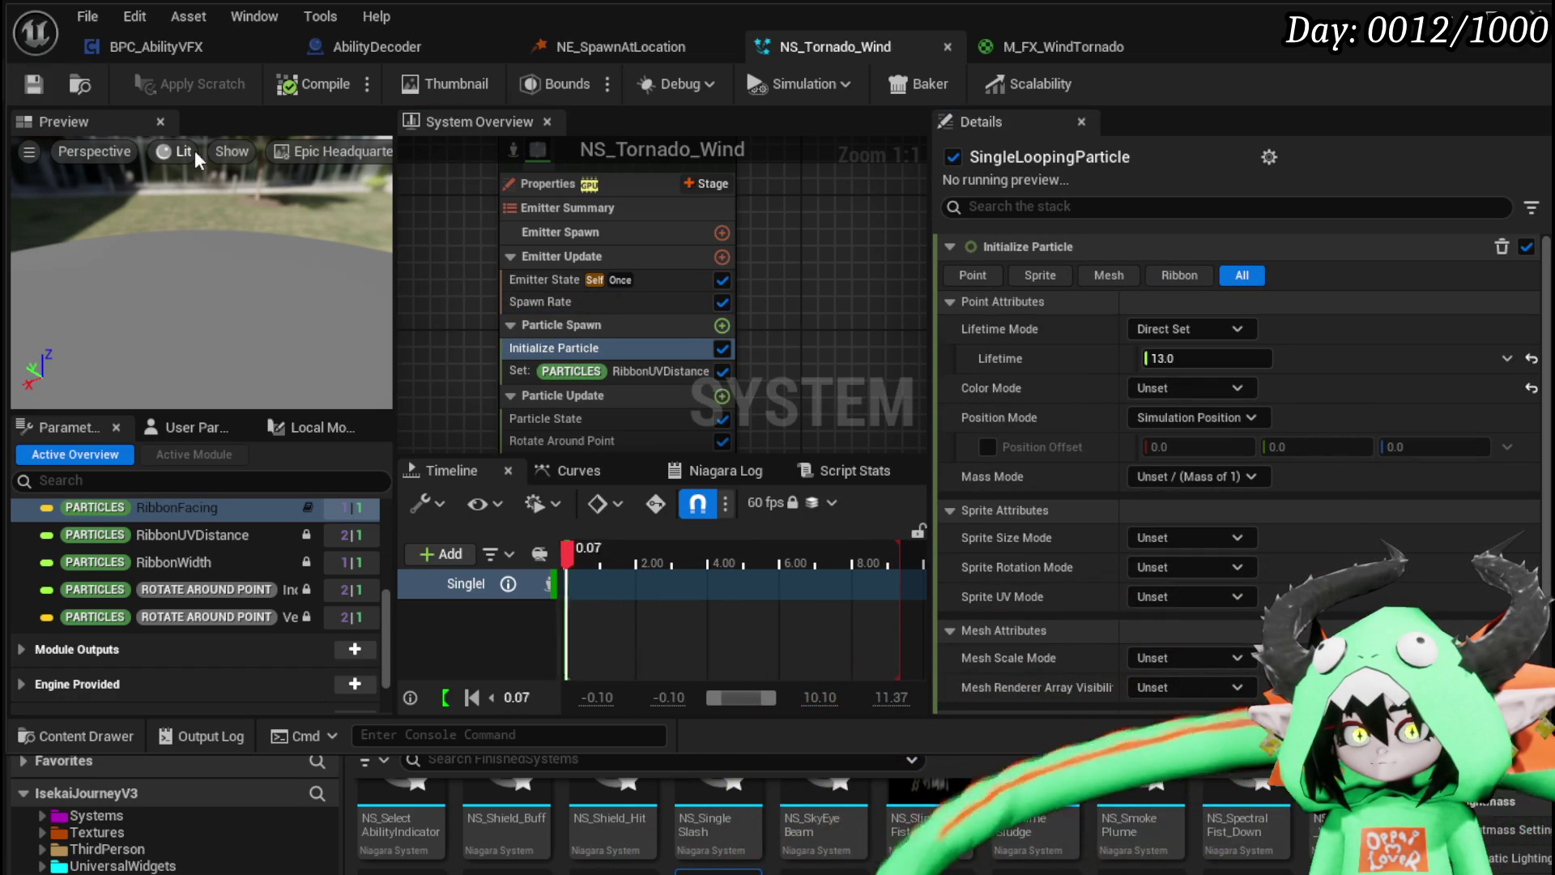
key("alt+Tab")
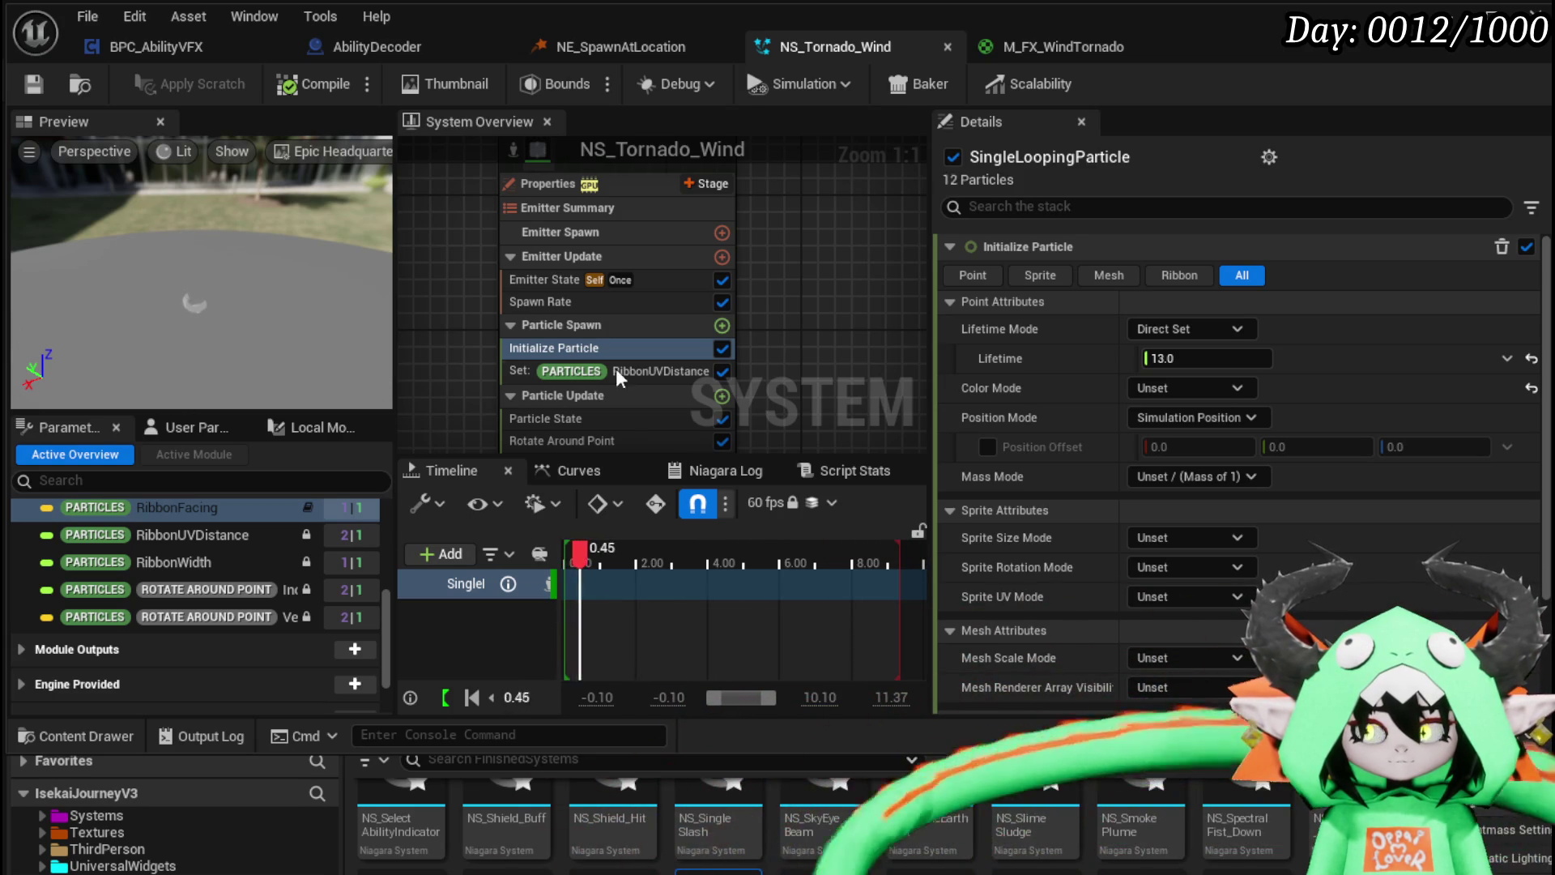
left_click(1063, 50)
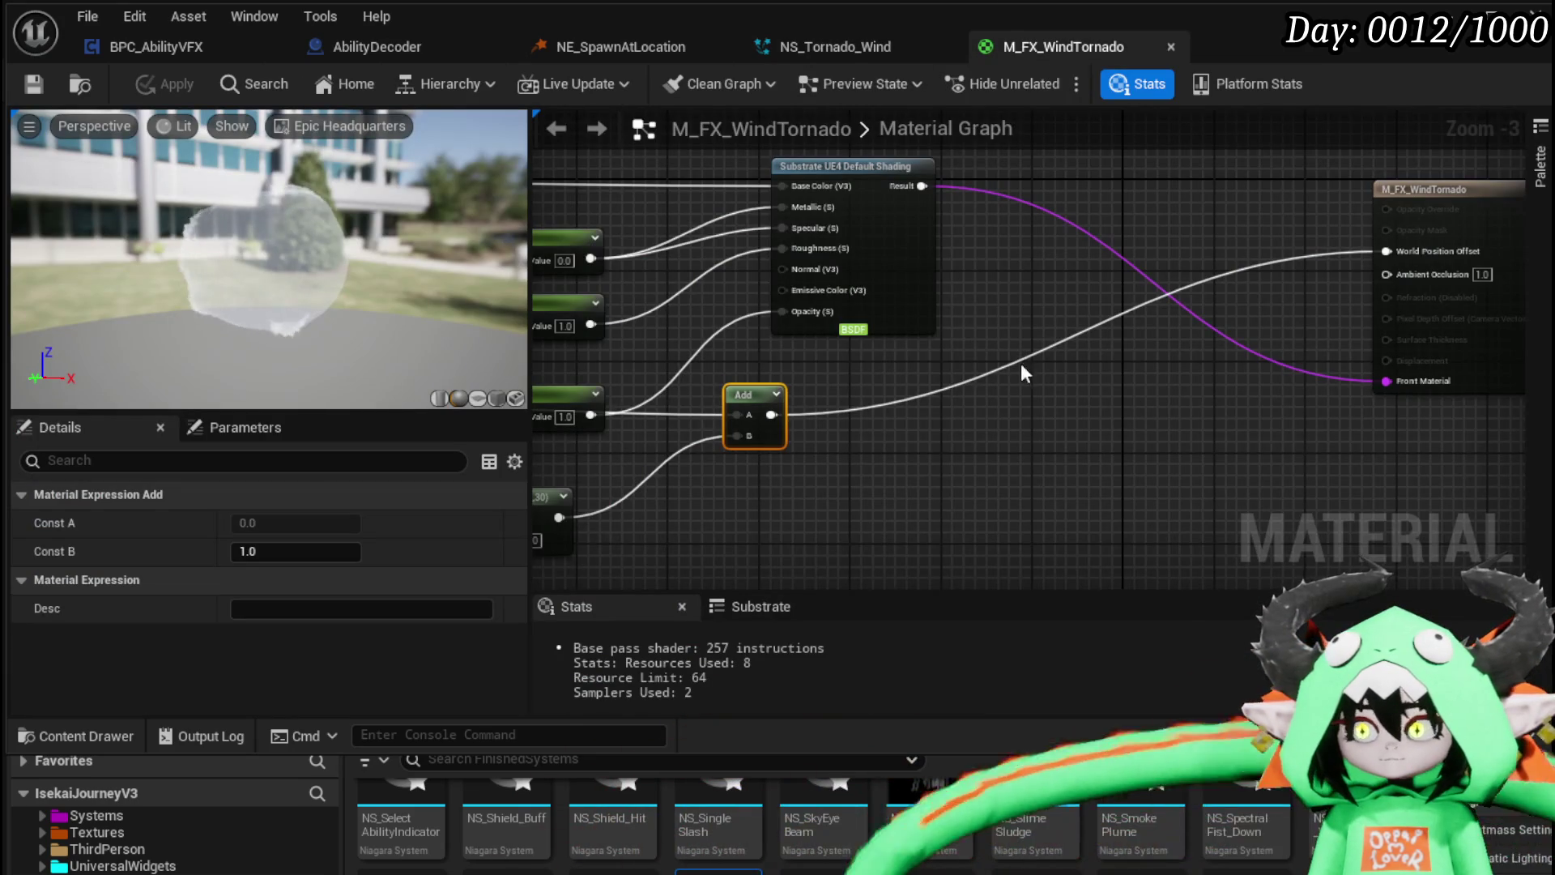
Step: Add a Linear Interpolate (Lerp) node in an empty area of the material graph
left_click_drag(1023, 371, 957, 447)
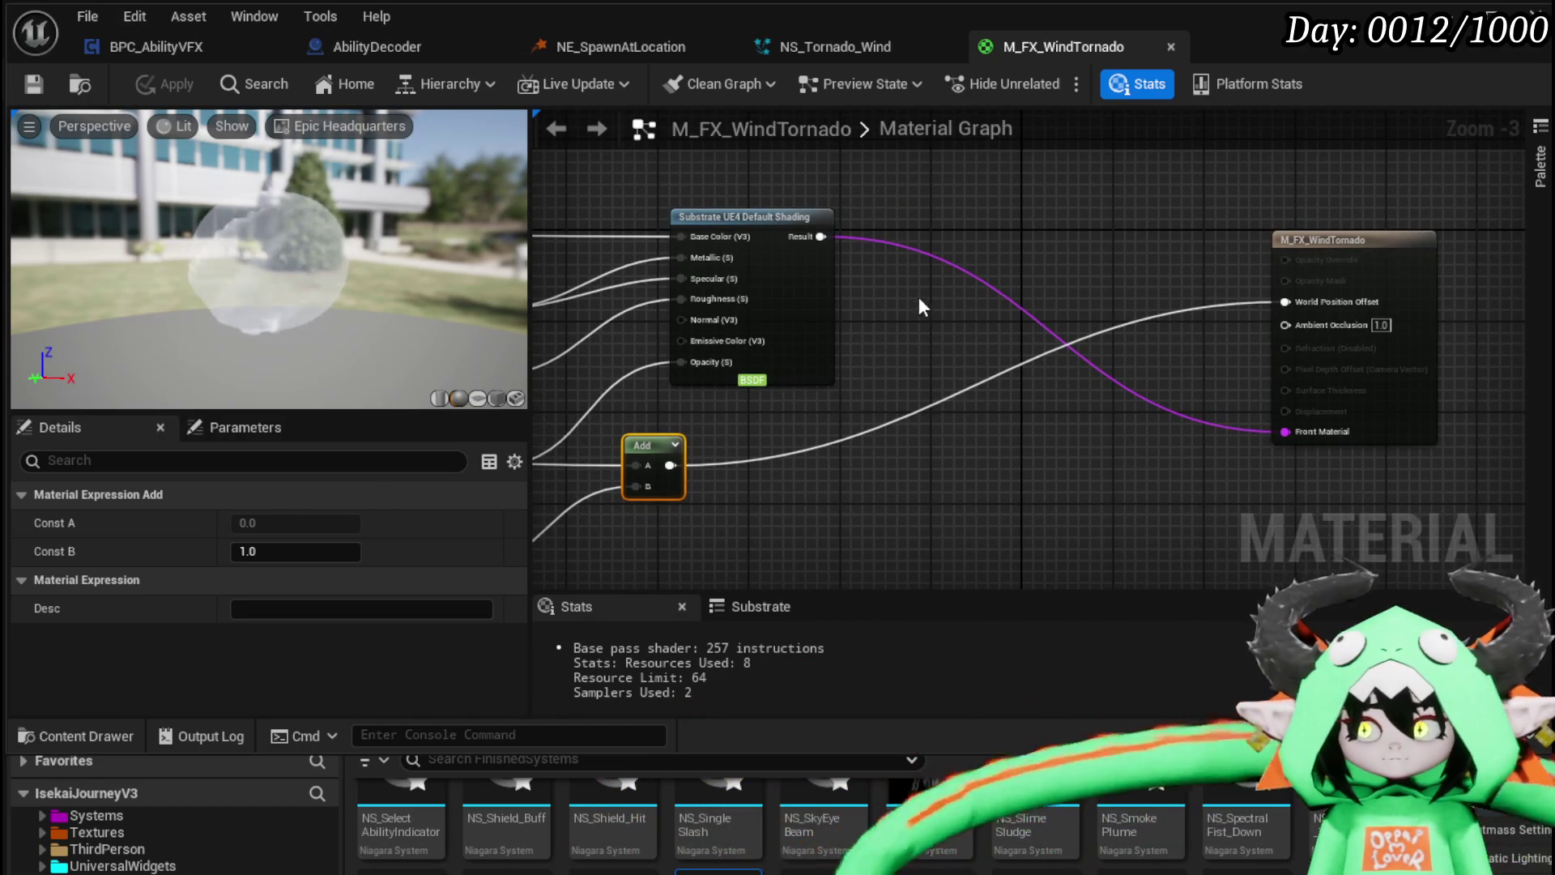
scroll(1062, 416, "down", 2)
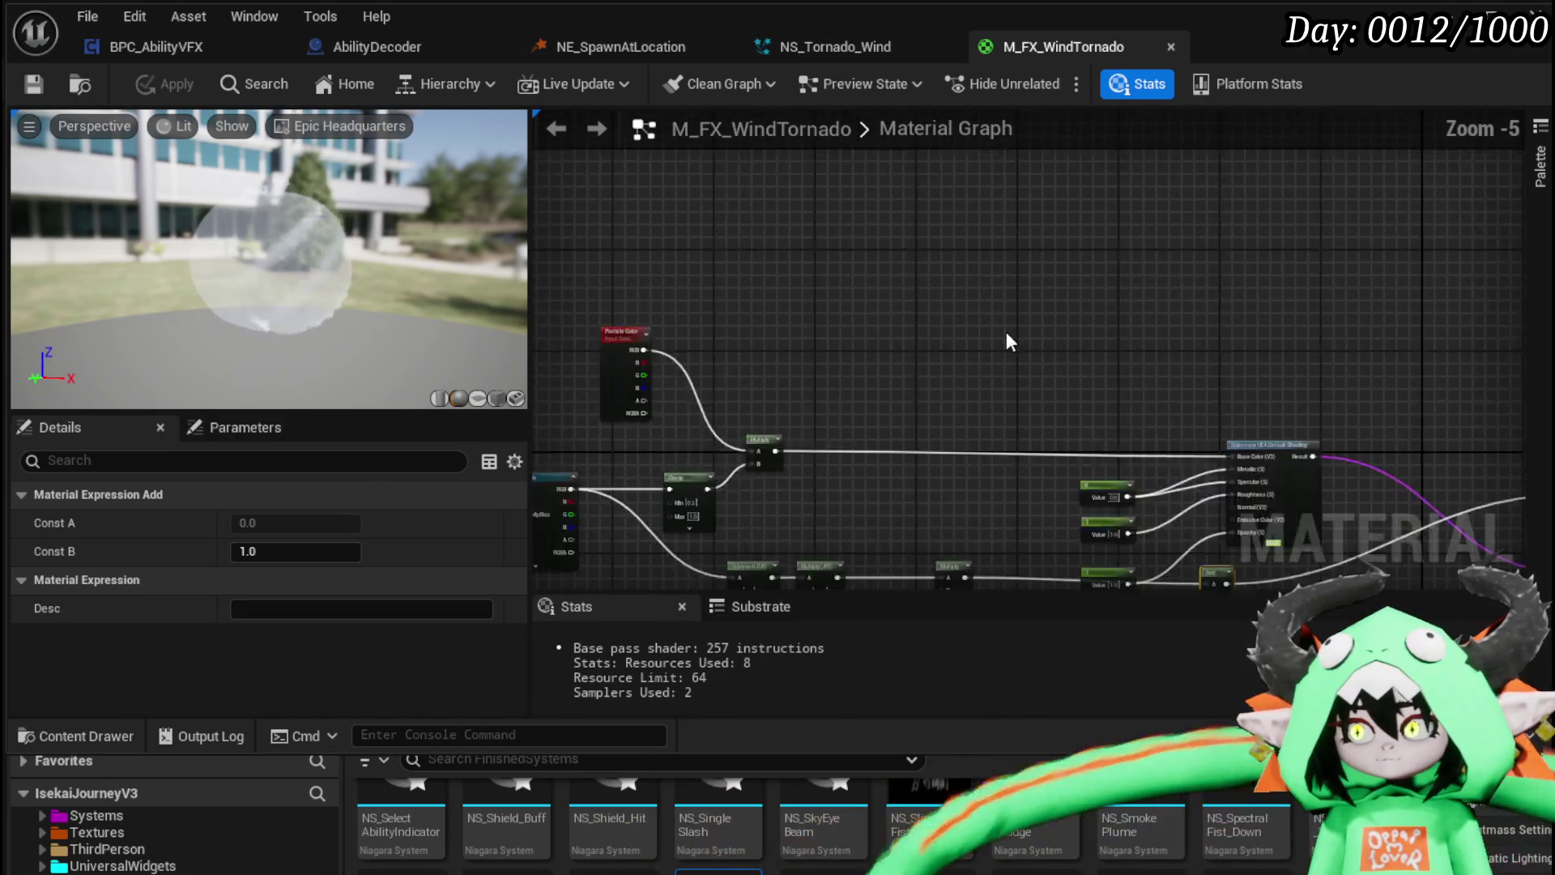
left_click(930, 229)
scroll(926, 236, "up", 2)
left_click_drag(926, 237, 923, 290)
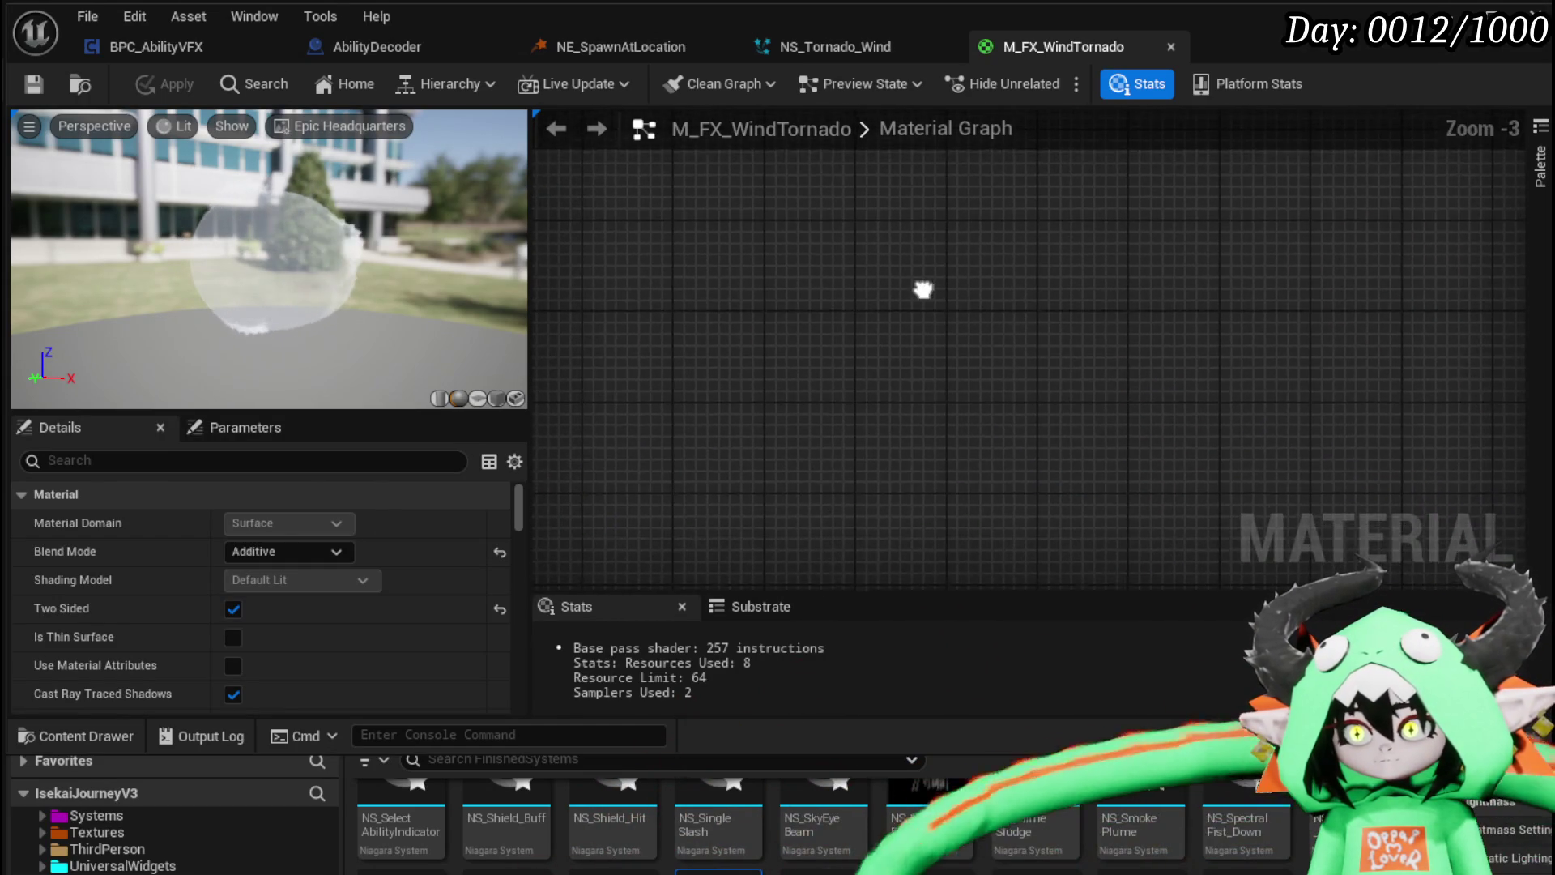
scroll(924, 290, "down", 2)
right_click(941, 312)
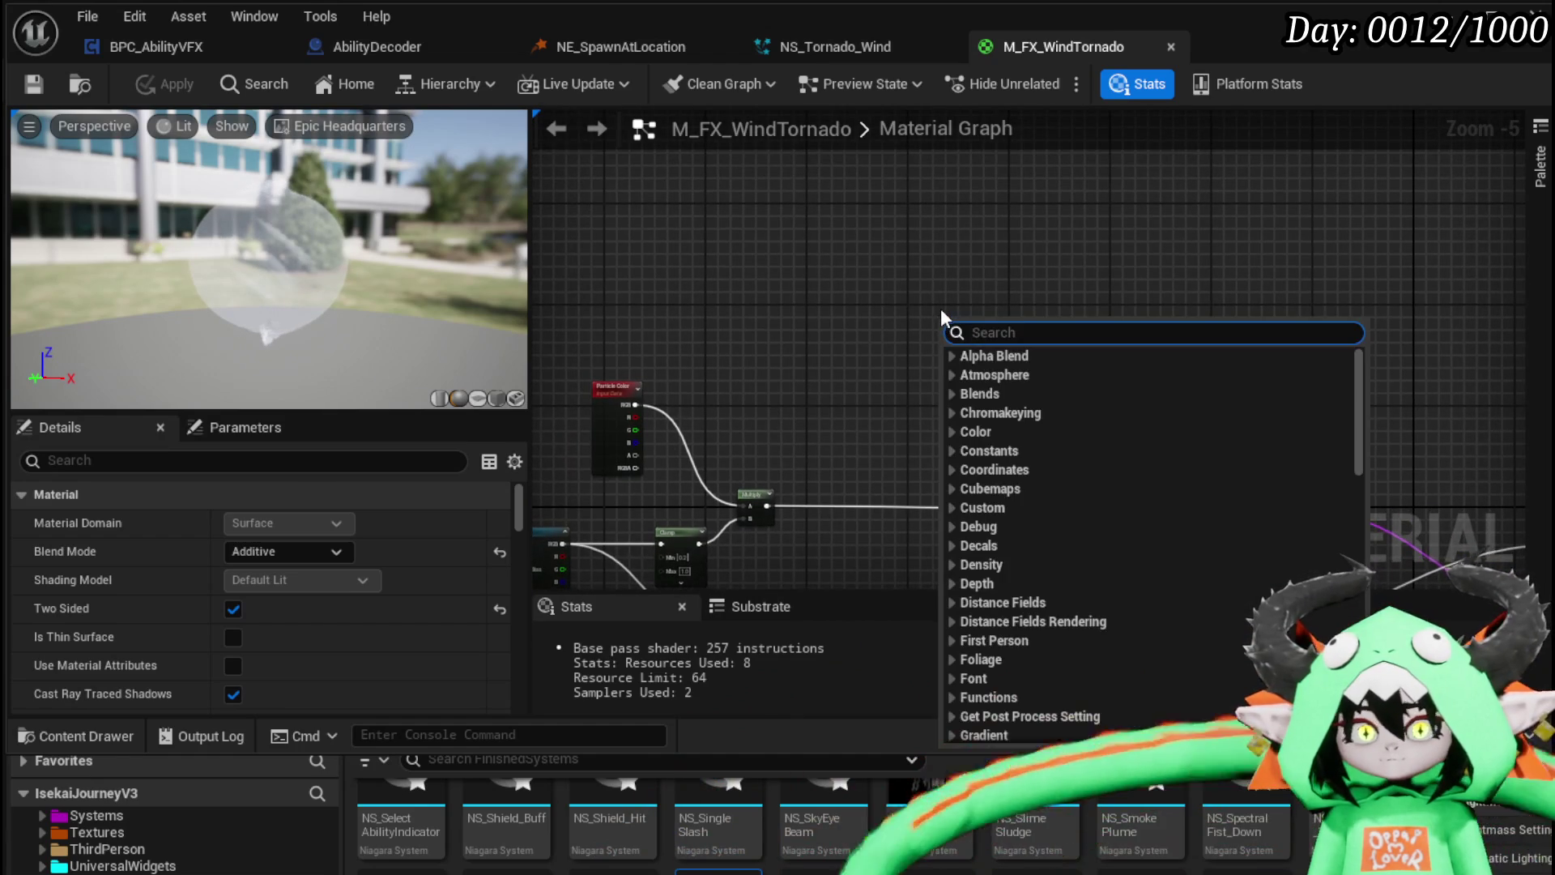
type("Lerü")
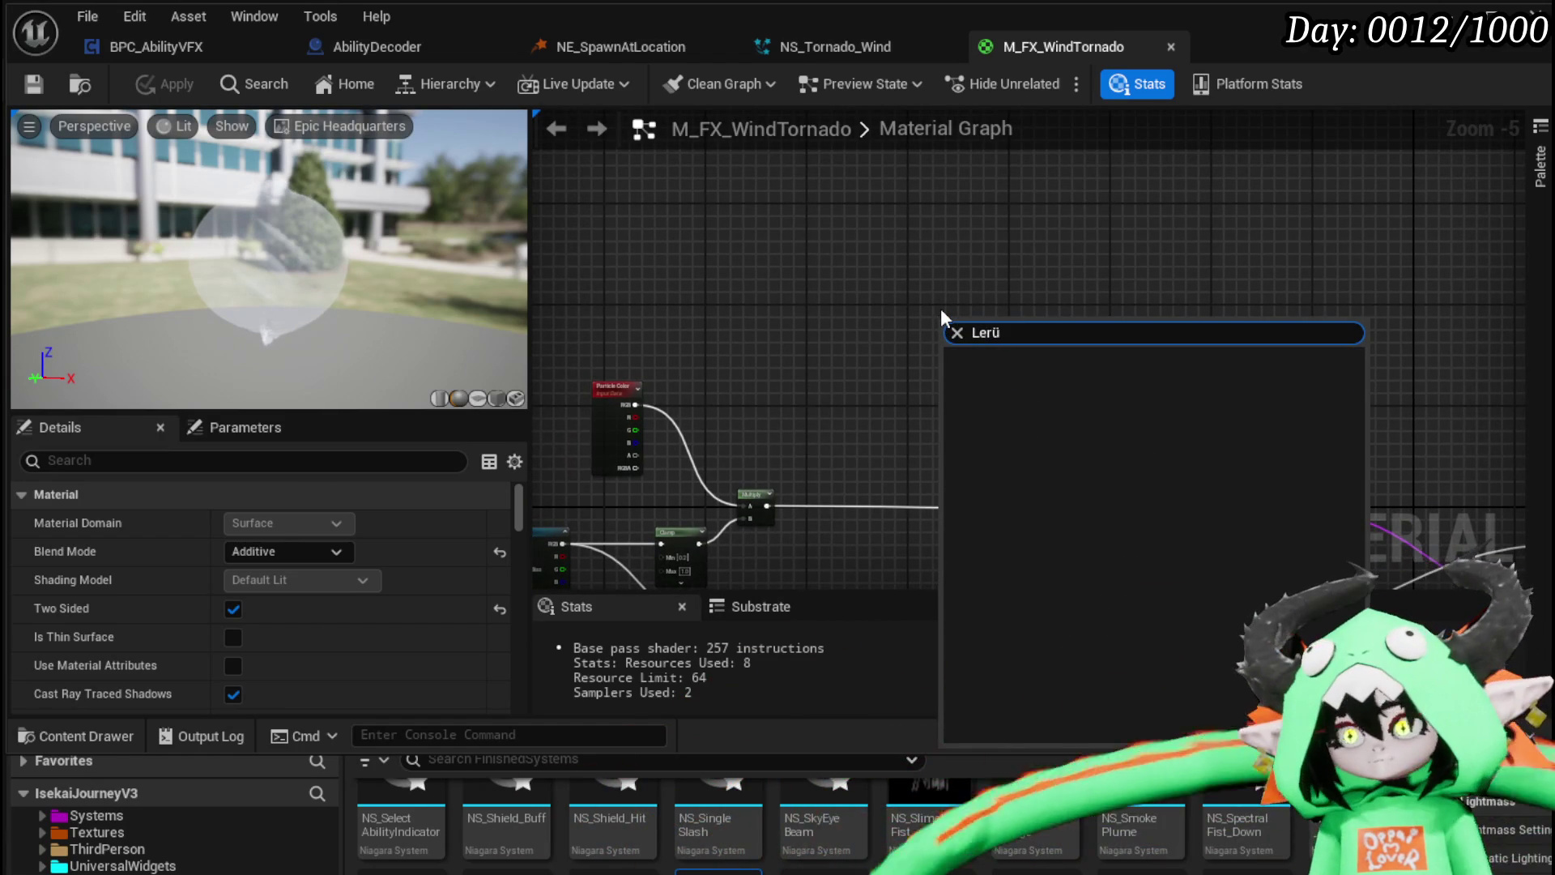
key("BackSpace")
type("p")
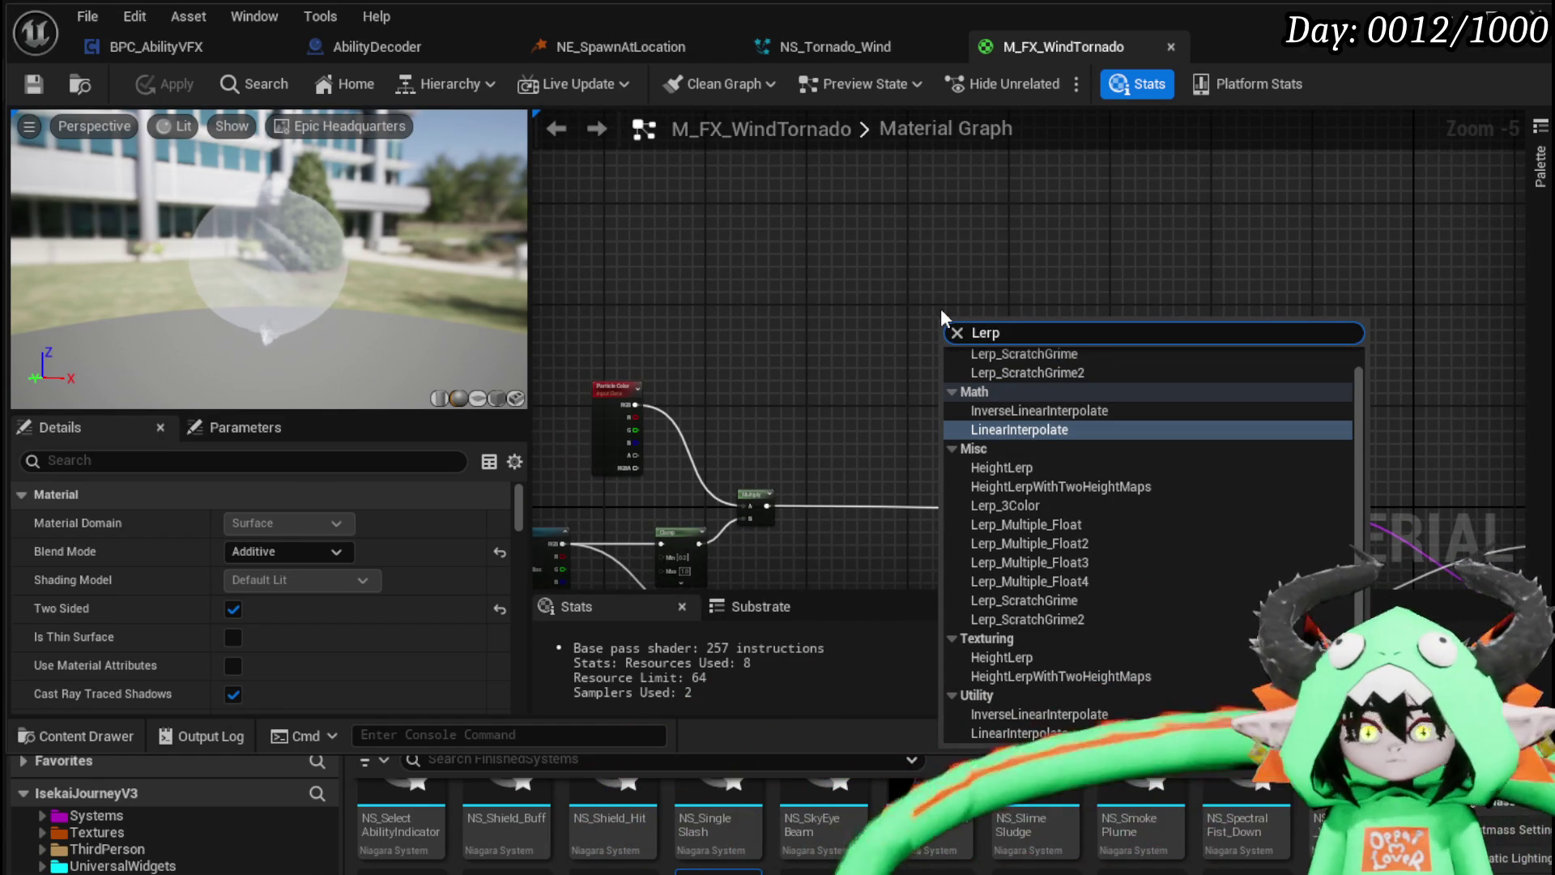
left_click(1027, 429)
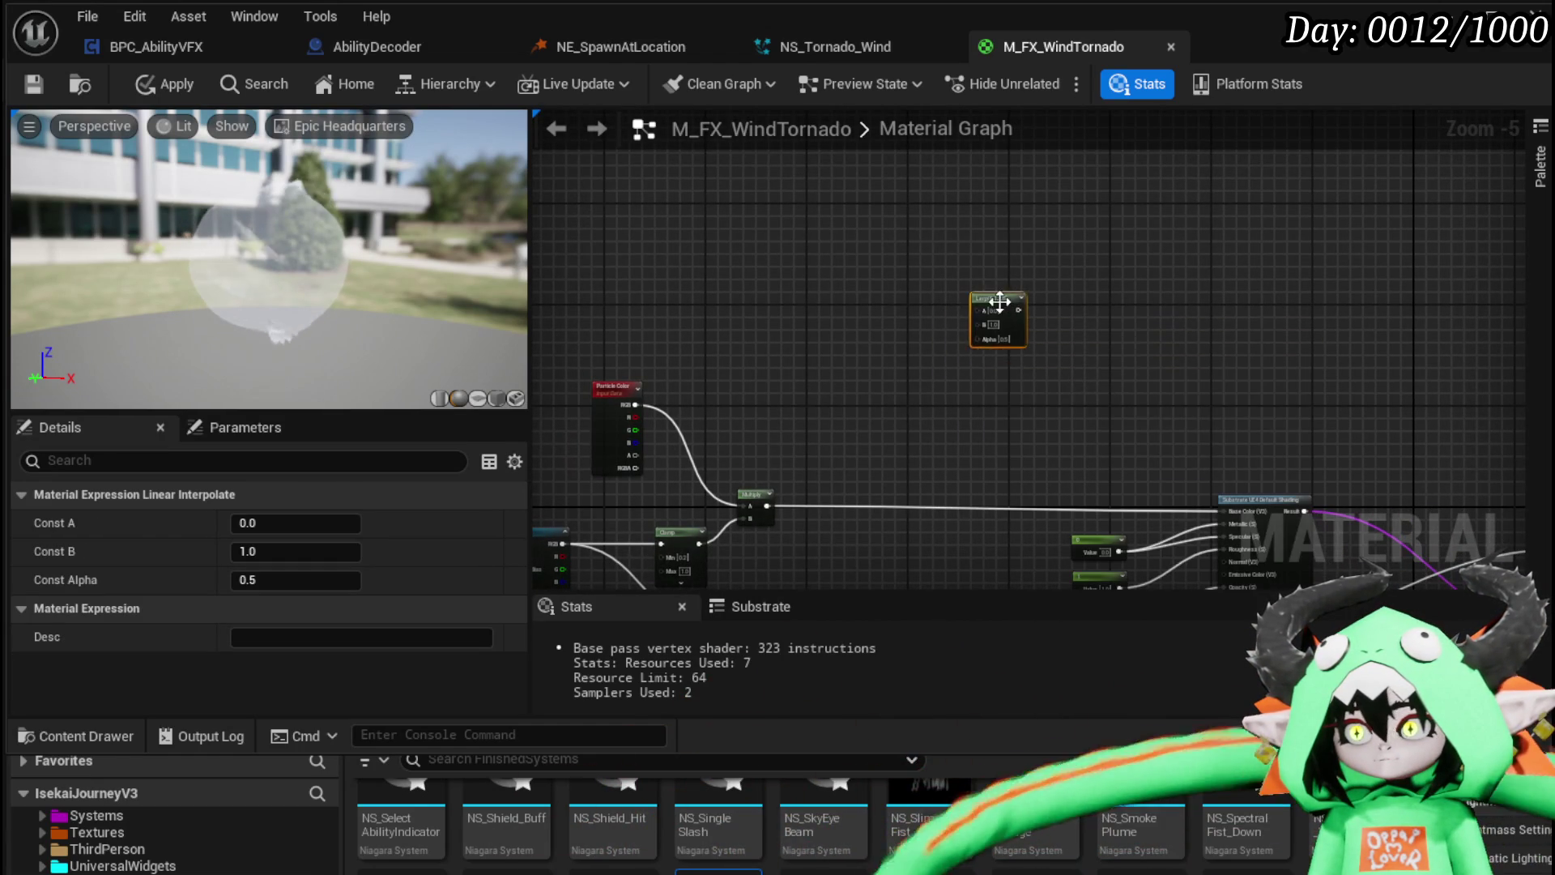
Step: Add a DotProduct node and wire a VertexNormalWS node into its A input
scroll(1000, 301, "up", 5)
right_click(692, 342)
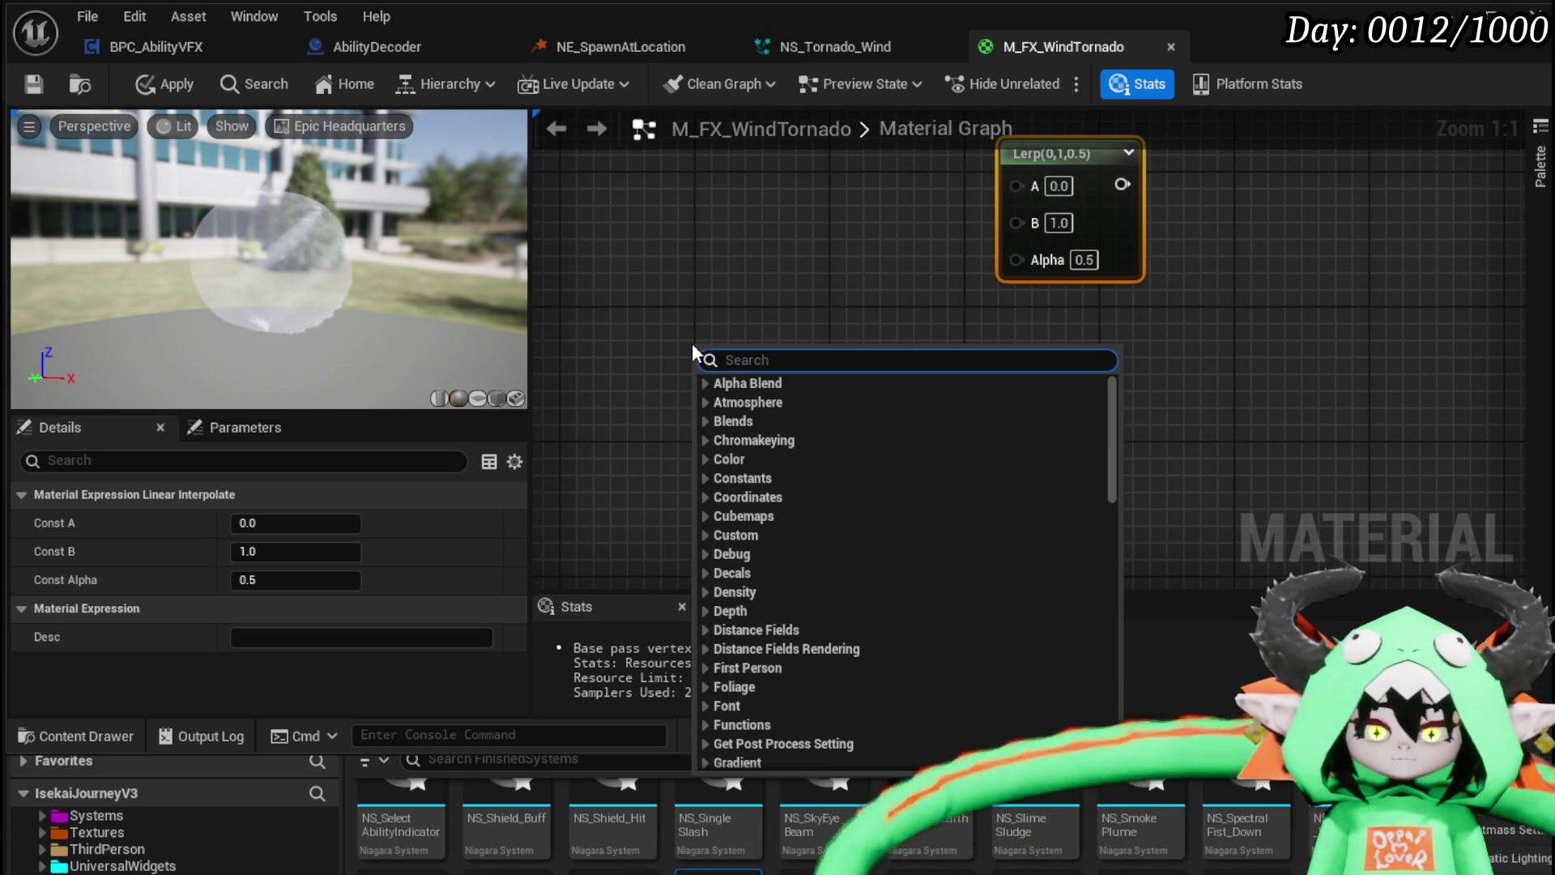
type("do")
key("Return")
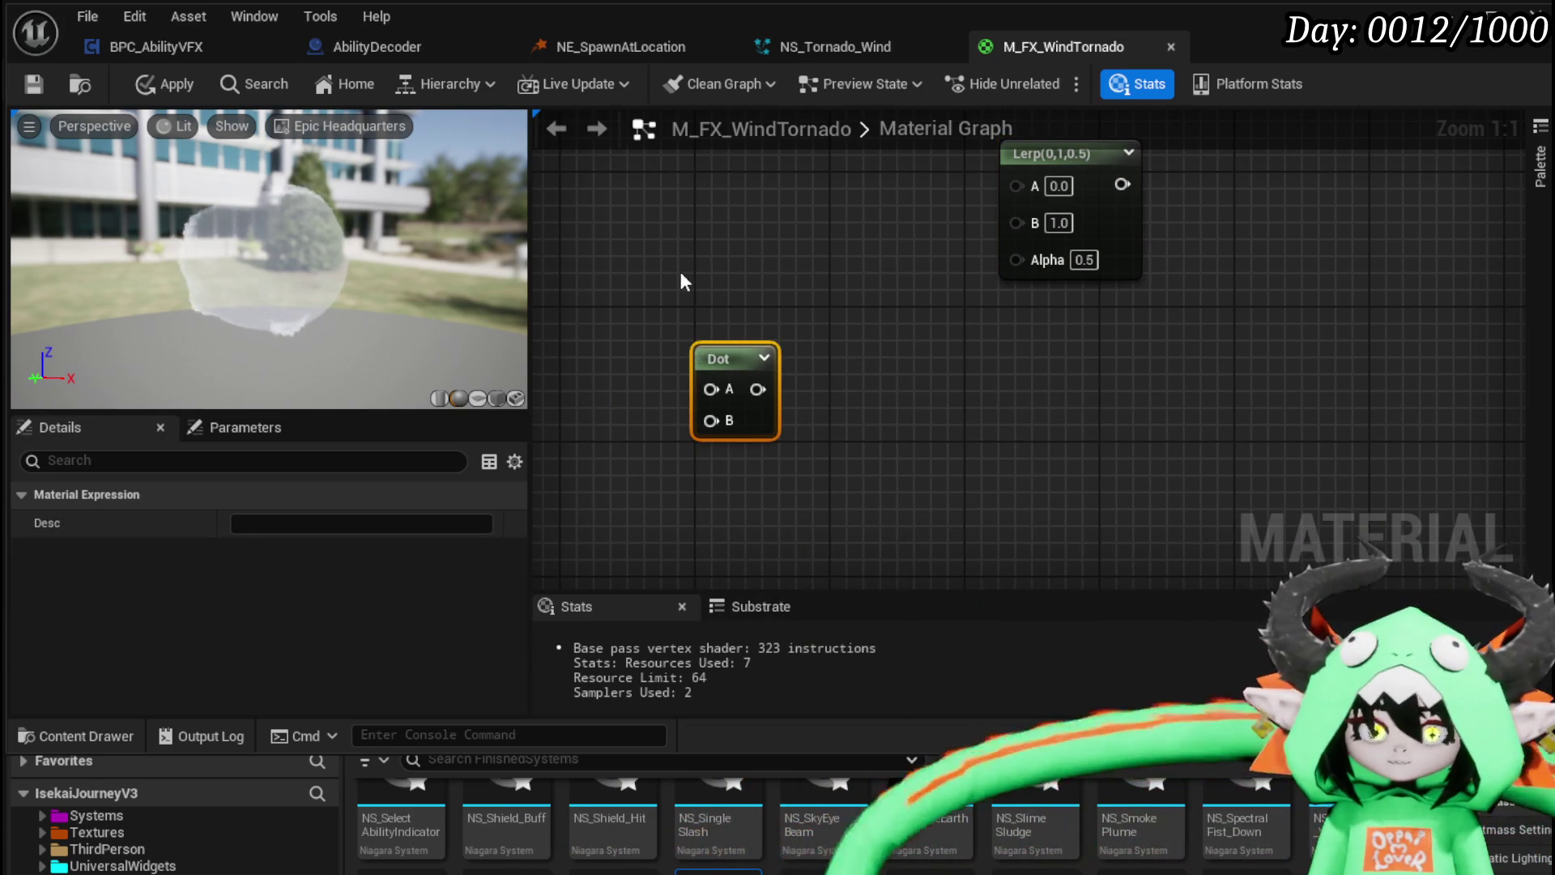
right_click(624, 276)
type("Verte")
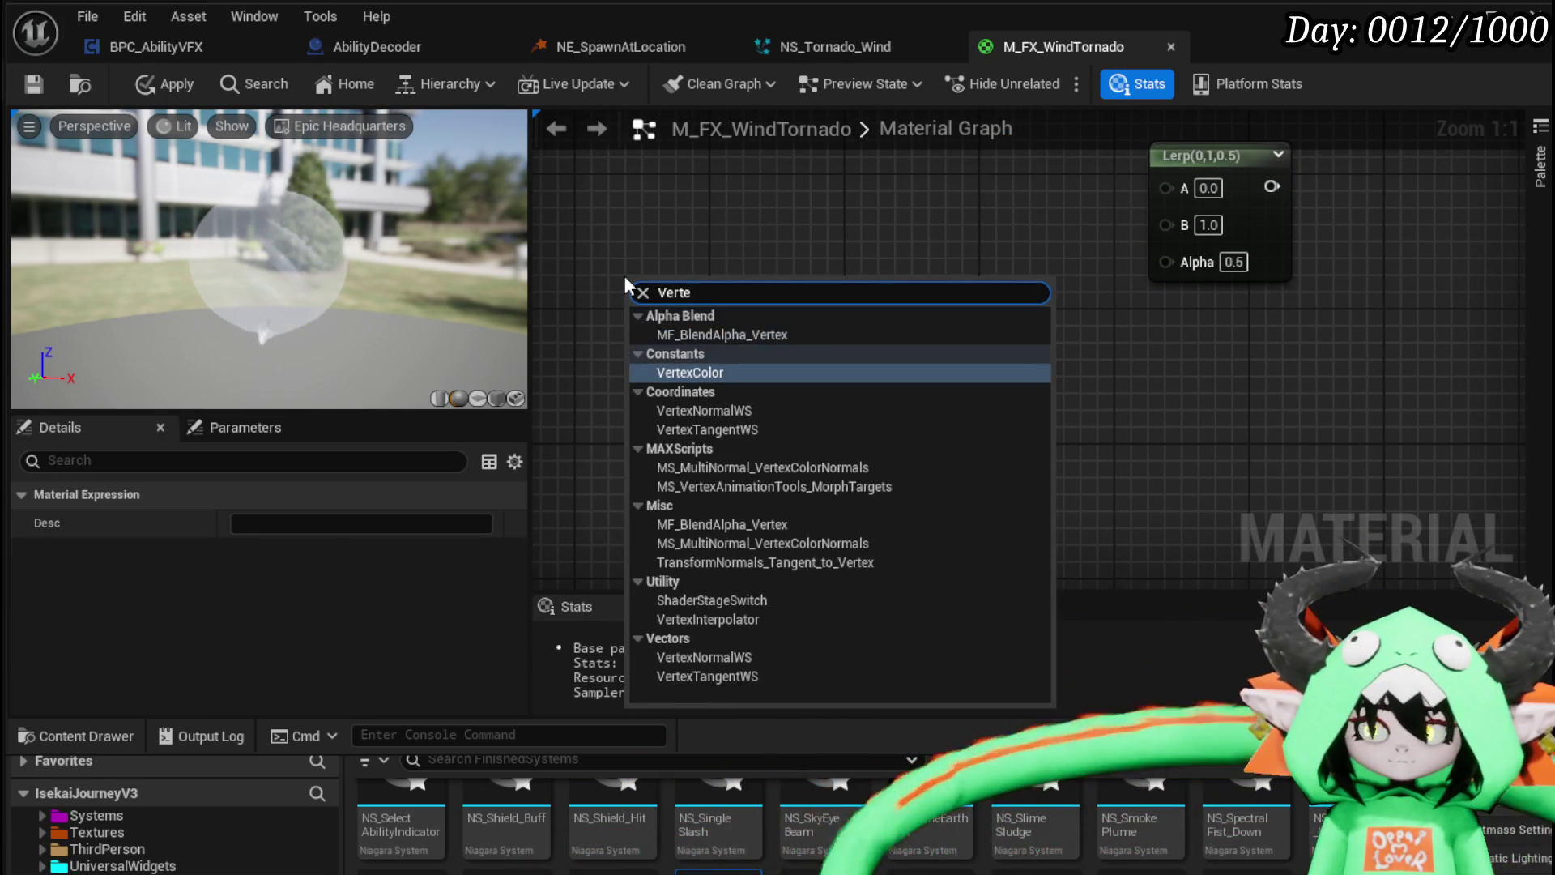
type("x")
left_click(719, 412)
left_click_drag(762, 336, 860, 391)
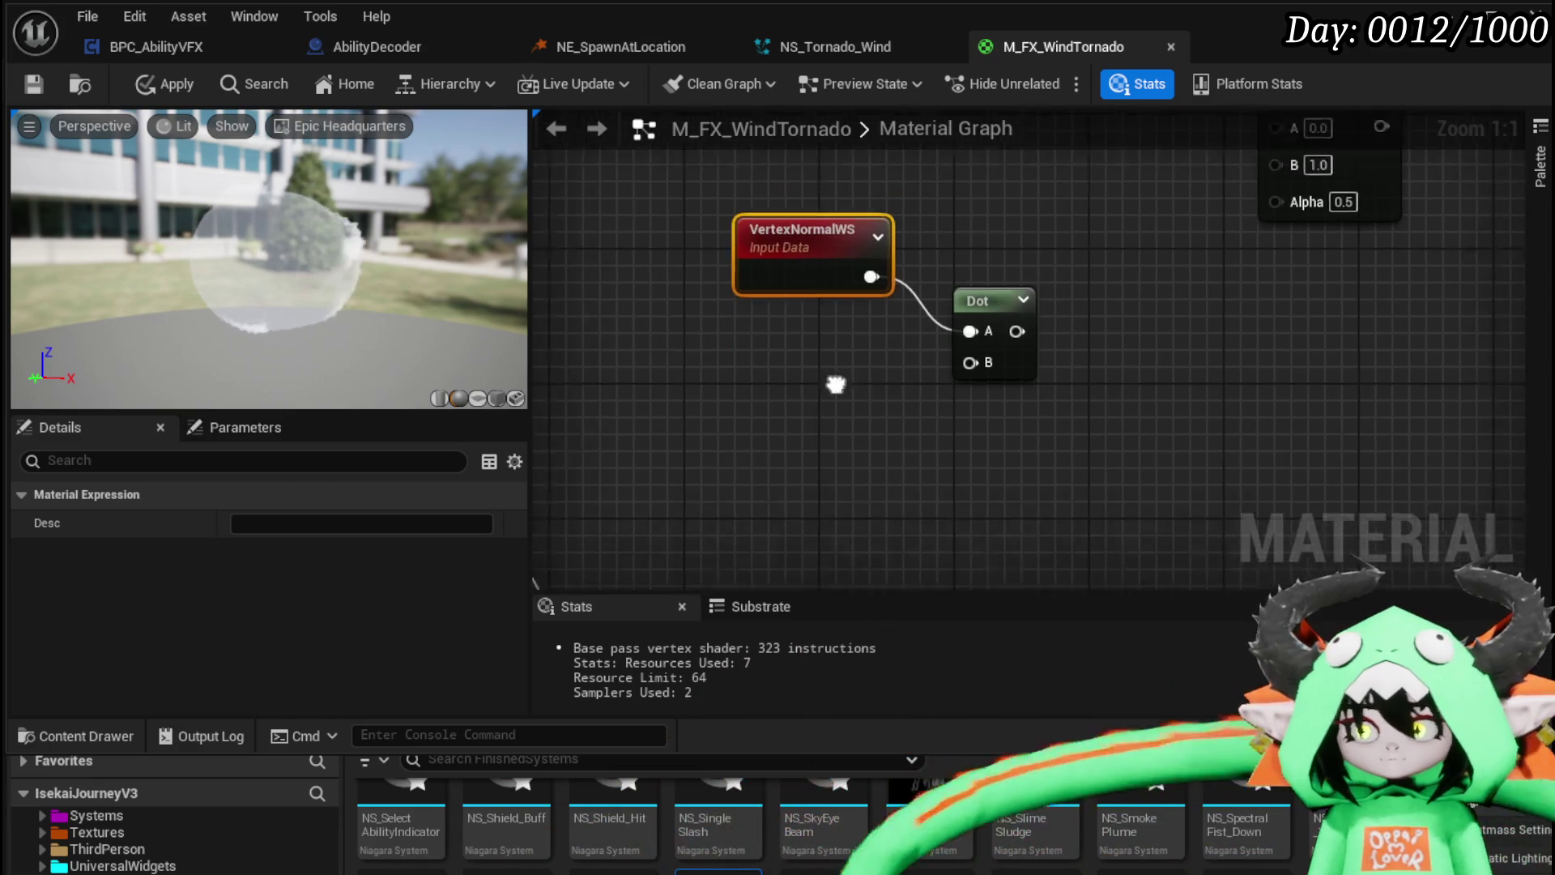
Step: Feed a Camera Vector into the Dot's B input and the Dot result into Lerp Alpha
right_click(728, 370)
type("camera")
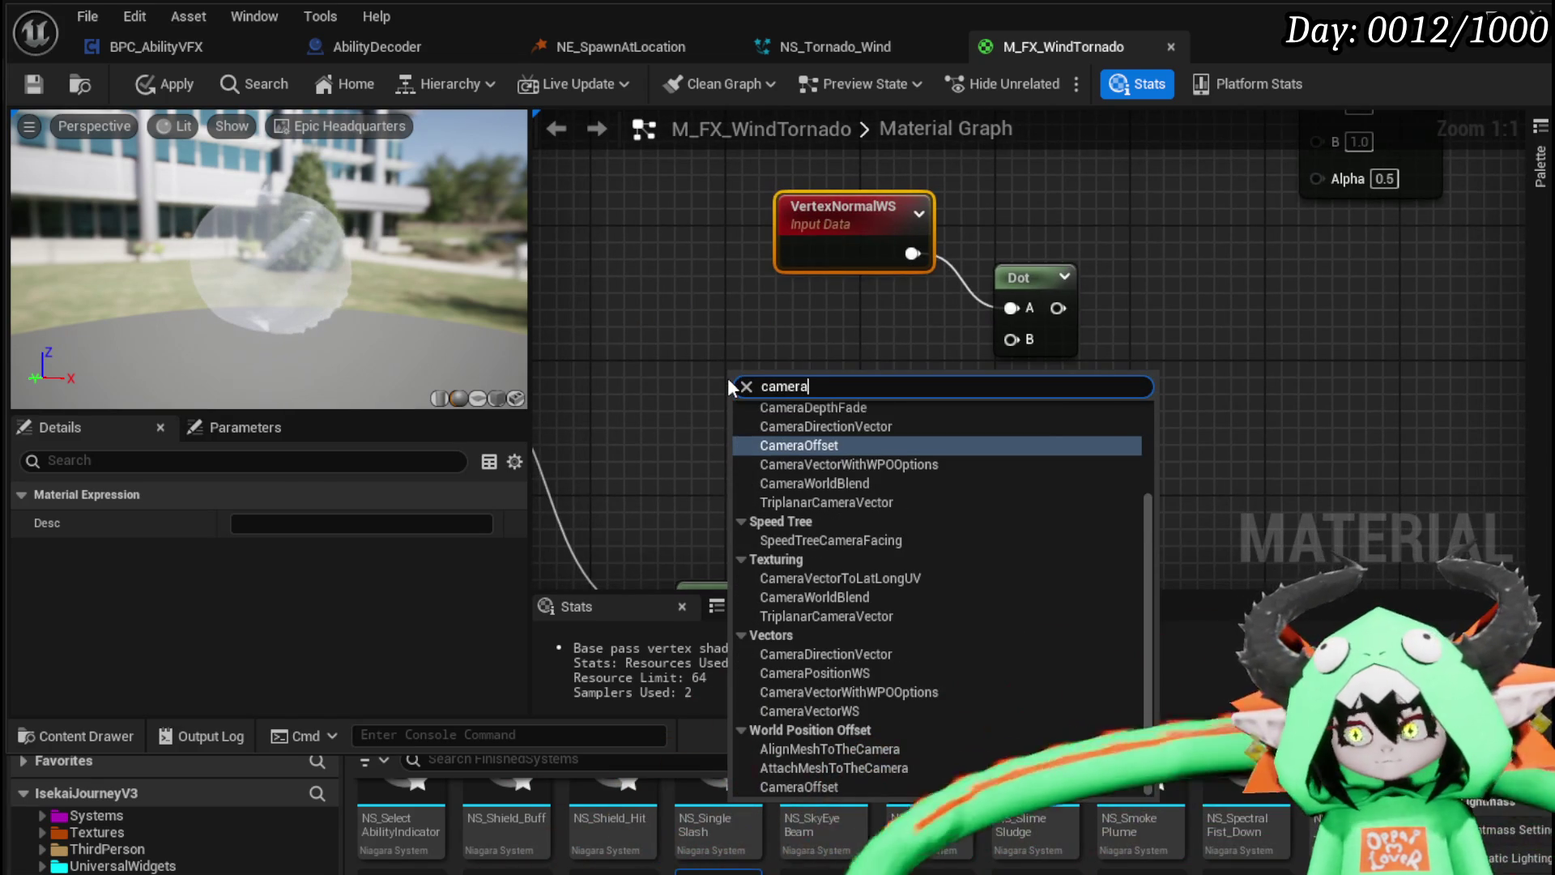
type(" vec")
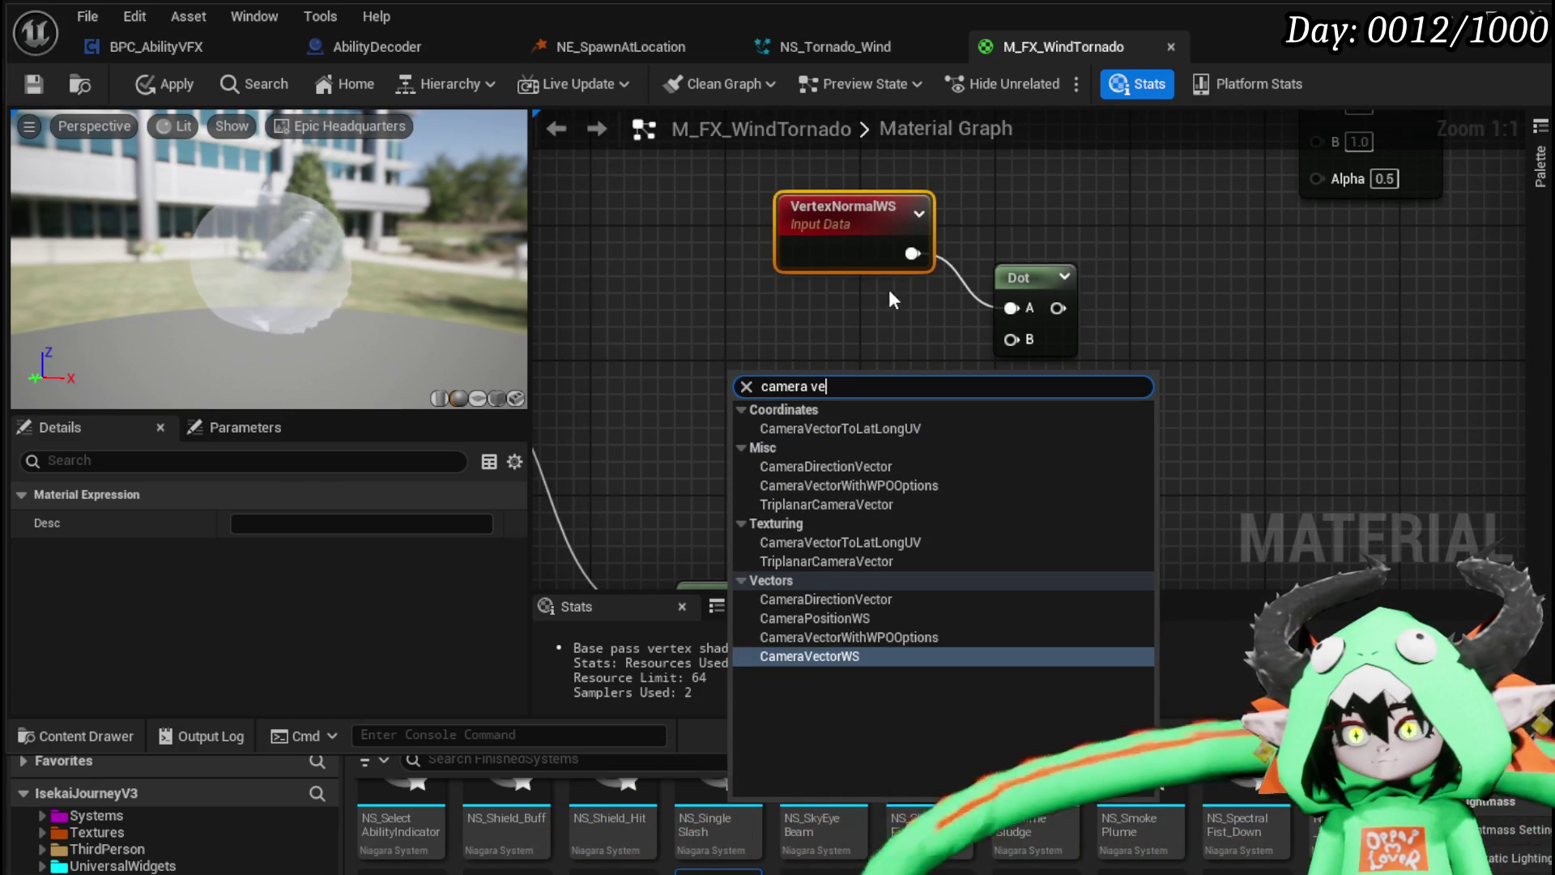
left_click(838, 664)
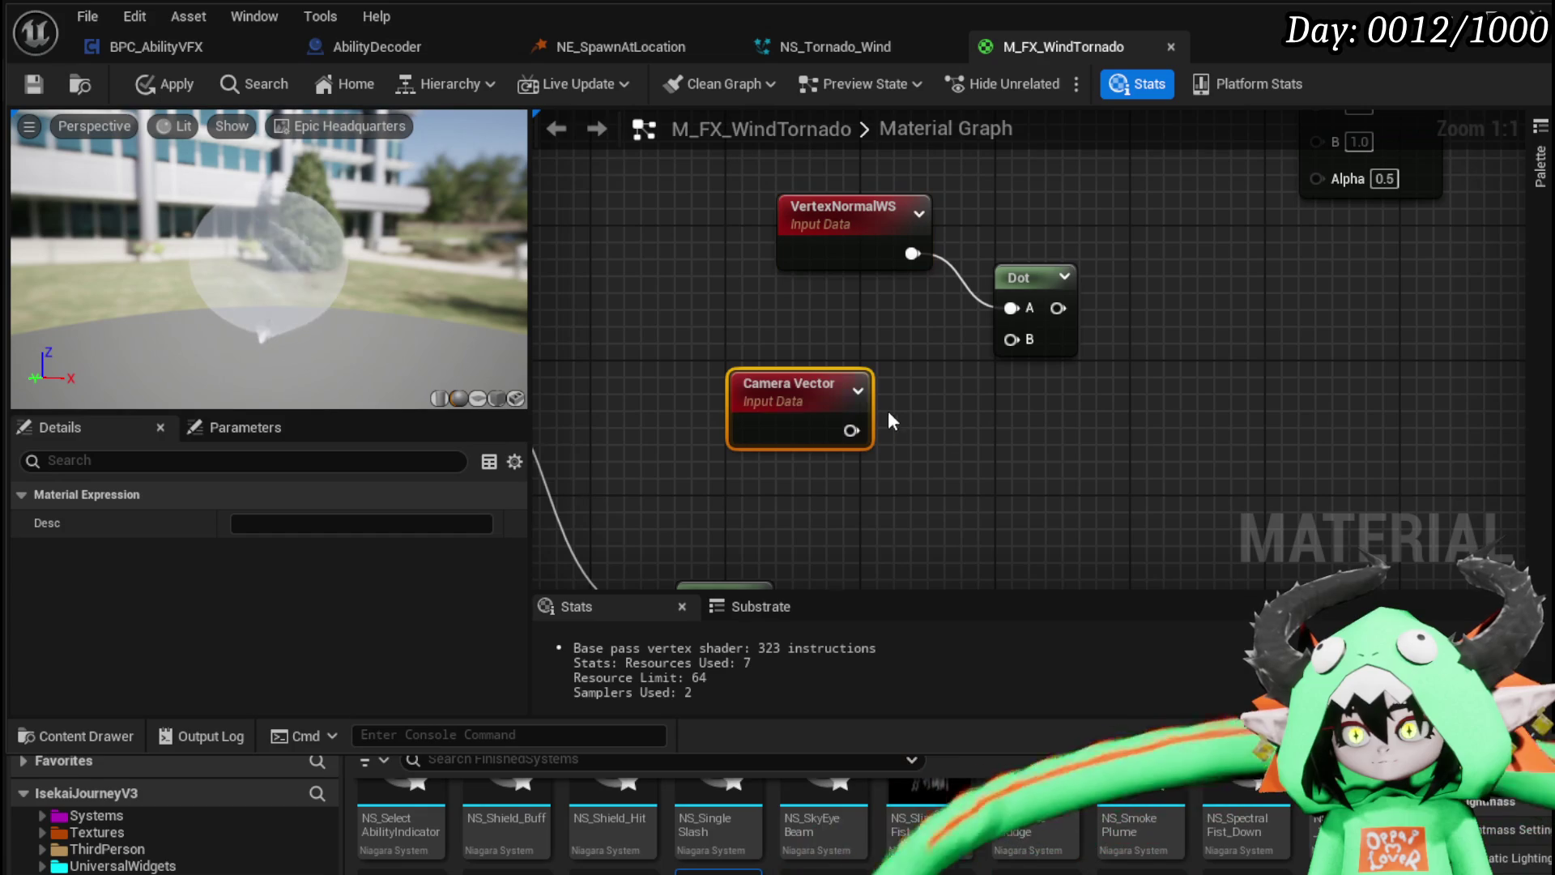
left_click_drag(851, 430, 973, 348)
left_click_drag(1076, 371, 583, 399)
scroll(872, 337, "down", 3)
mouse_move(851, 376)
left_mouse_down()
mouse_move(1042, 295)
mouse_move(1027, 291)
left_mouse_up()
mouse_move(815, 200)
left_mouse_down()
mouse_move(867, 333)
mouse_move(937, 430)
left_mouse_up()
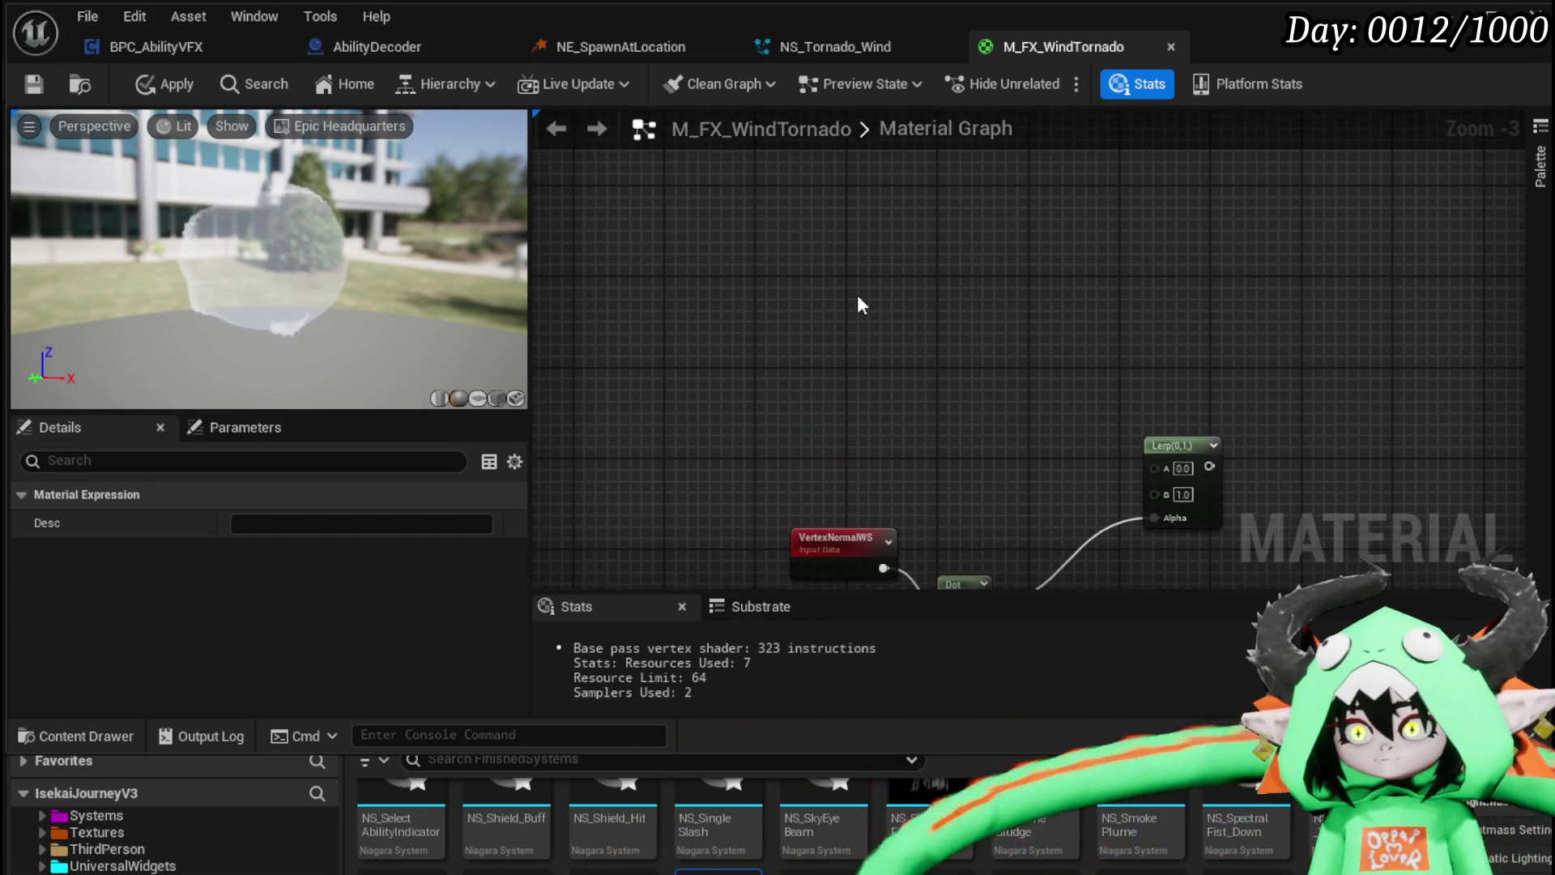
Step: Add two Constant3Vector nodes and wire them into the Lerp's A and B inputs
left_click(776, 227)
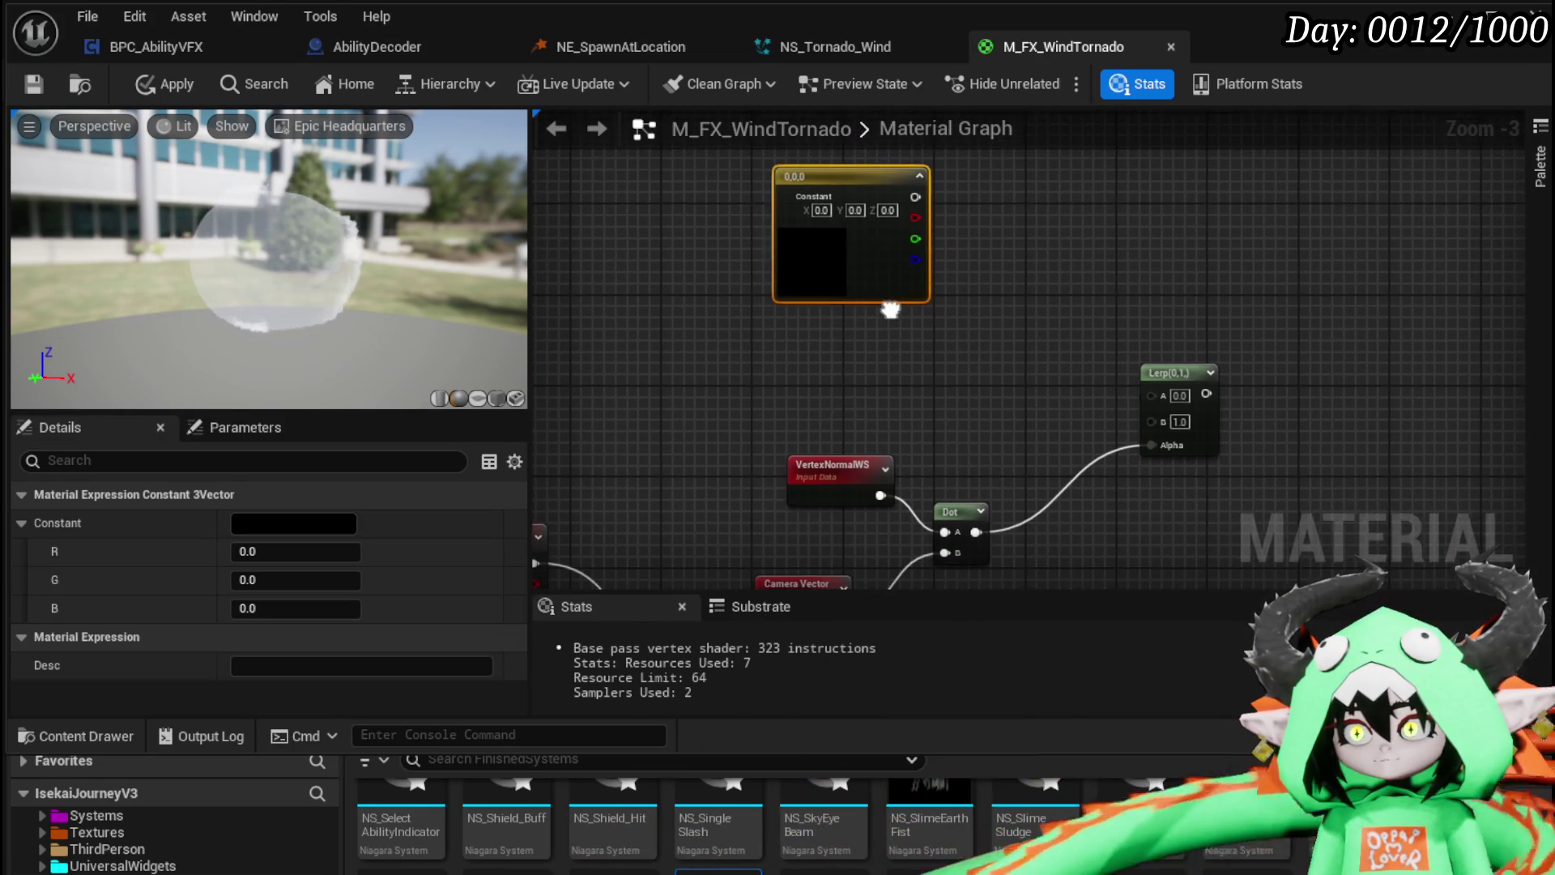
left_click(813, 336)
left_click_drag(1142, 193, 843, 306)
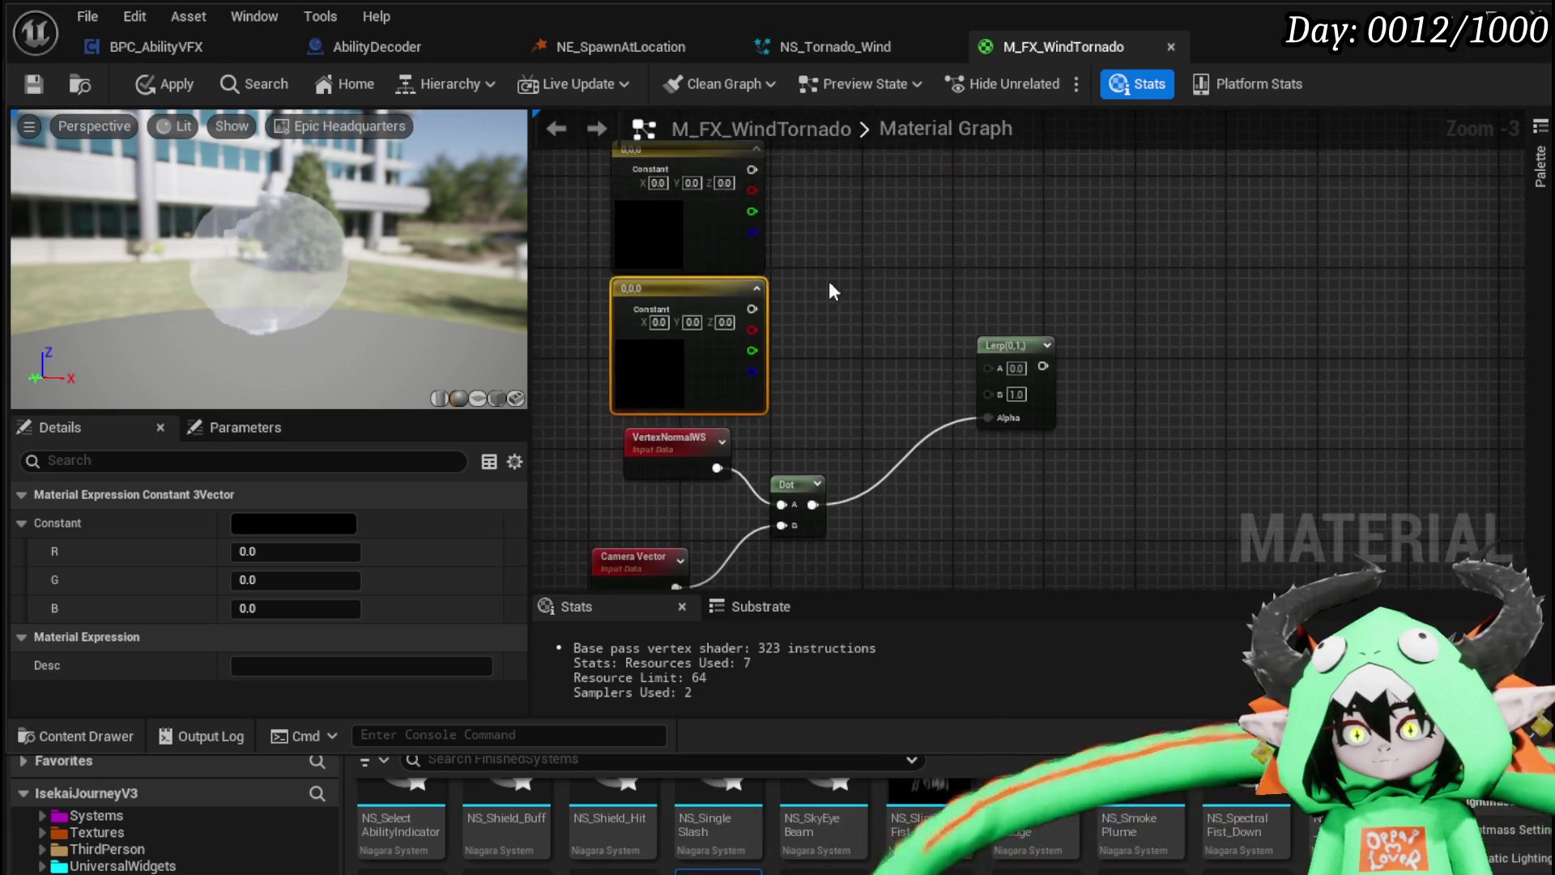
mouse_move(752, 169)
left_mouse_down()
mouse_move(919, 332)
mouse_move(990, 363)
left_mouse_up()
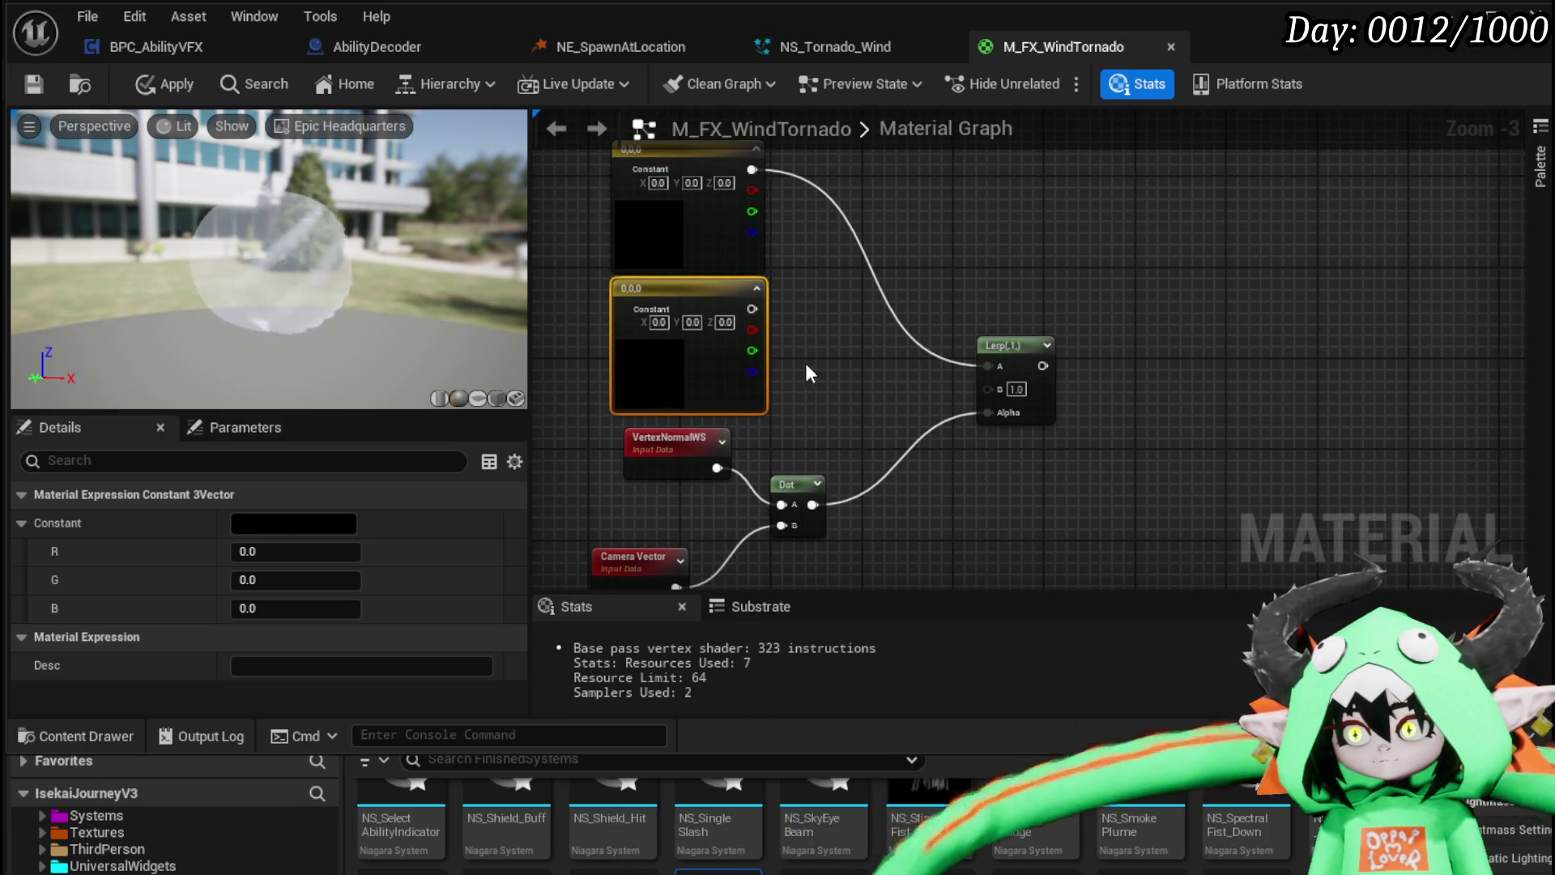
left_click_drag(751, 309, 993, 384)
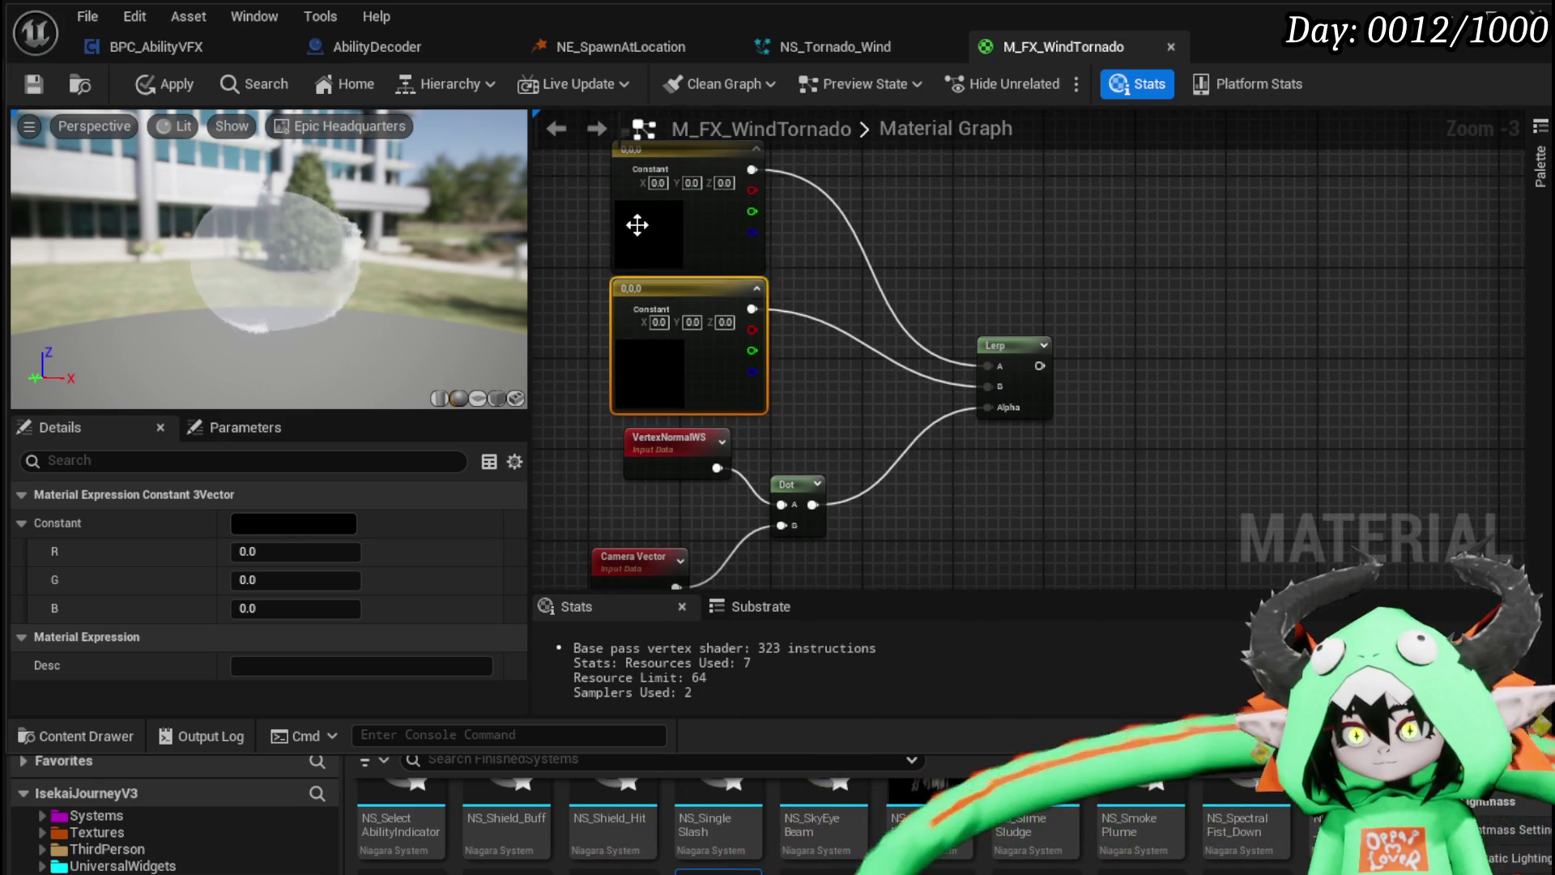
Step: Colour the top constant pale cream and the second constant bright yellow
double_click(648, 231)
left_click_drag(931, 436, 935, 347)
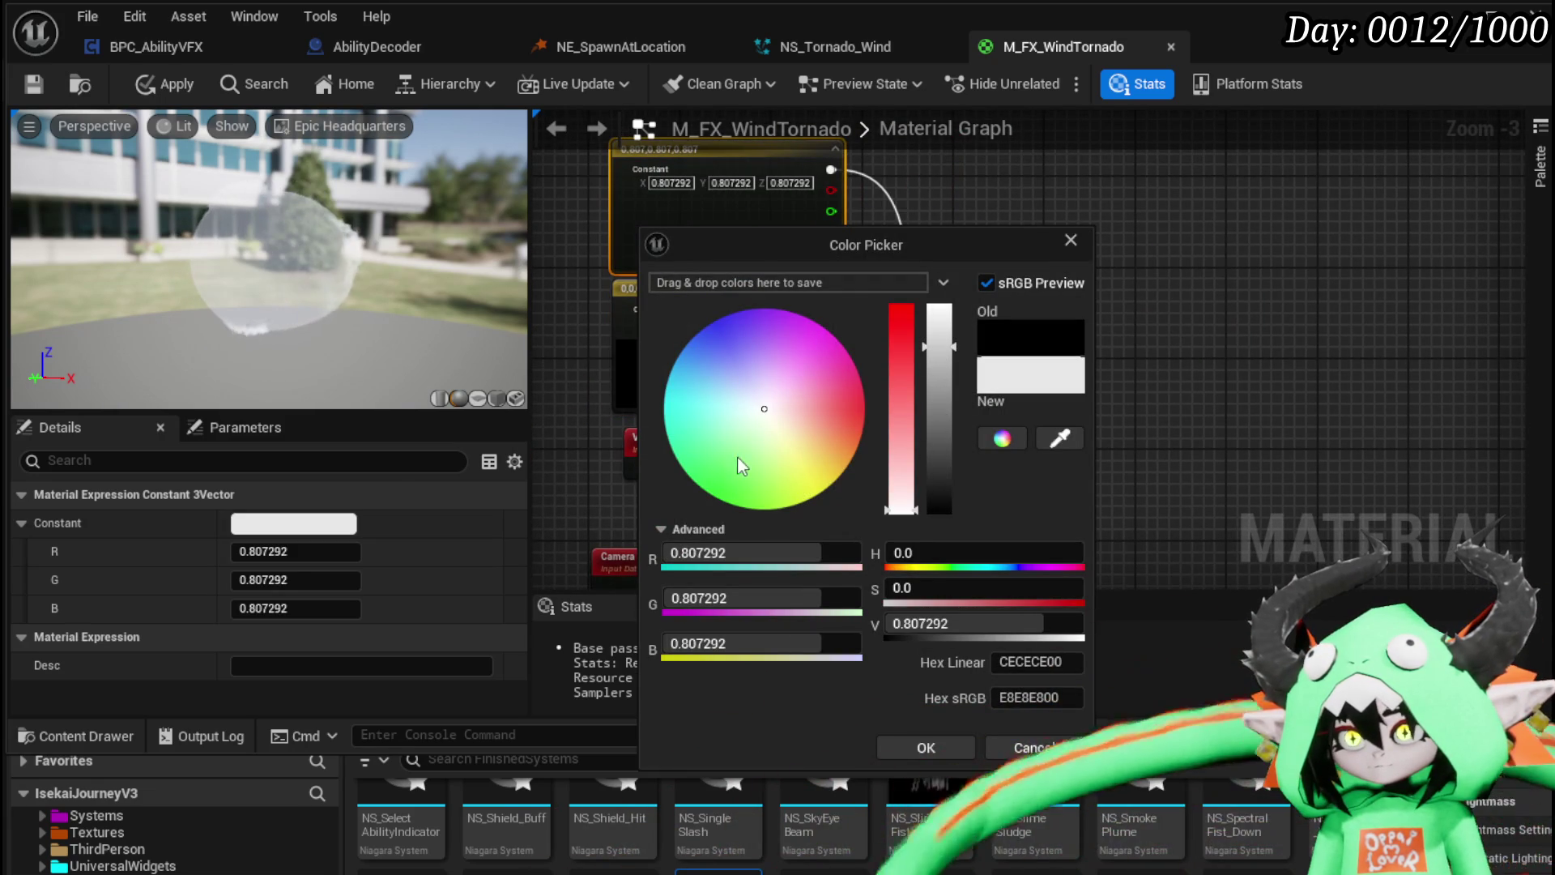
left_click(794, 441)
left_click(629, 318)
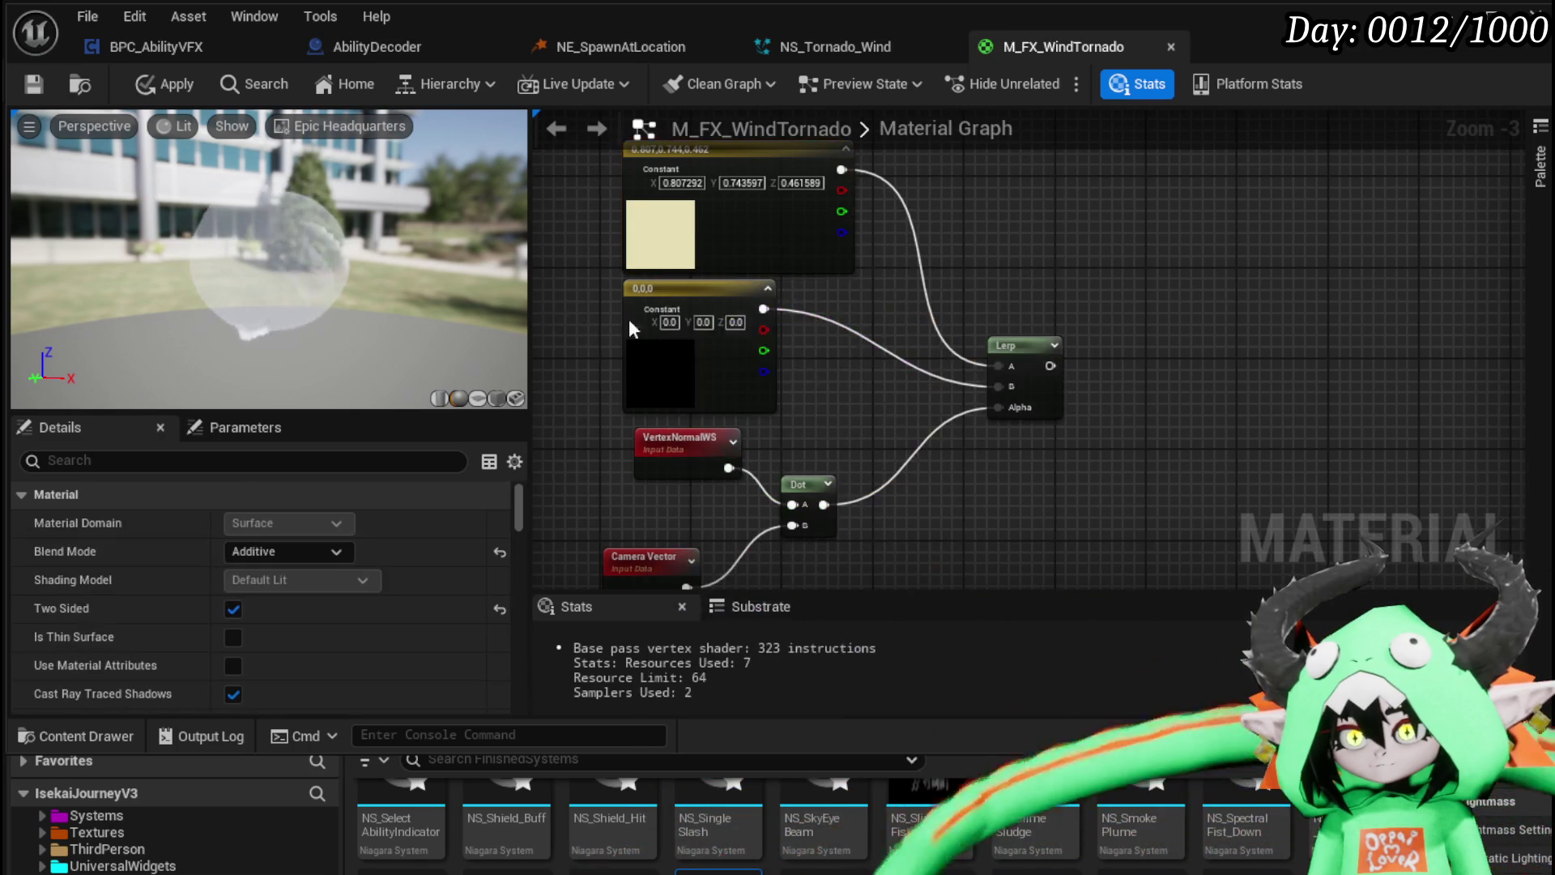
double_click(677, 383)
left_click(853, 654)
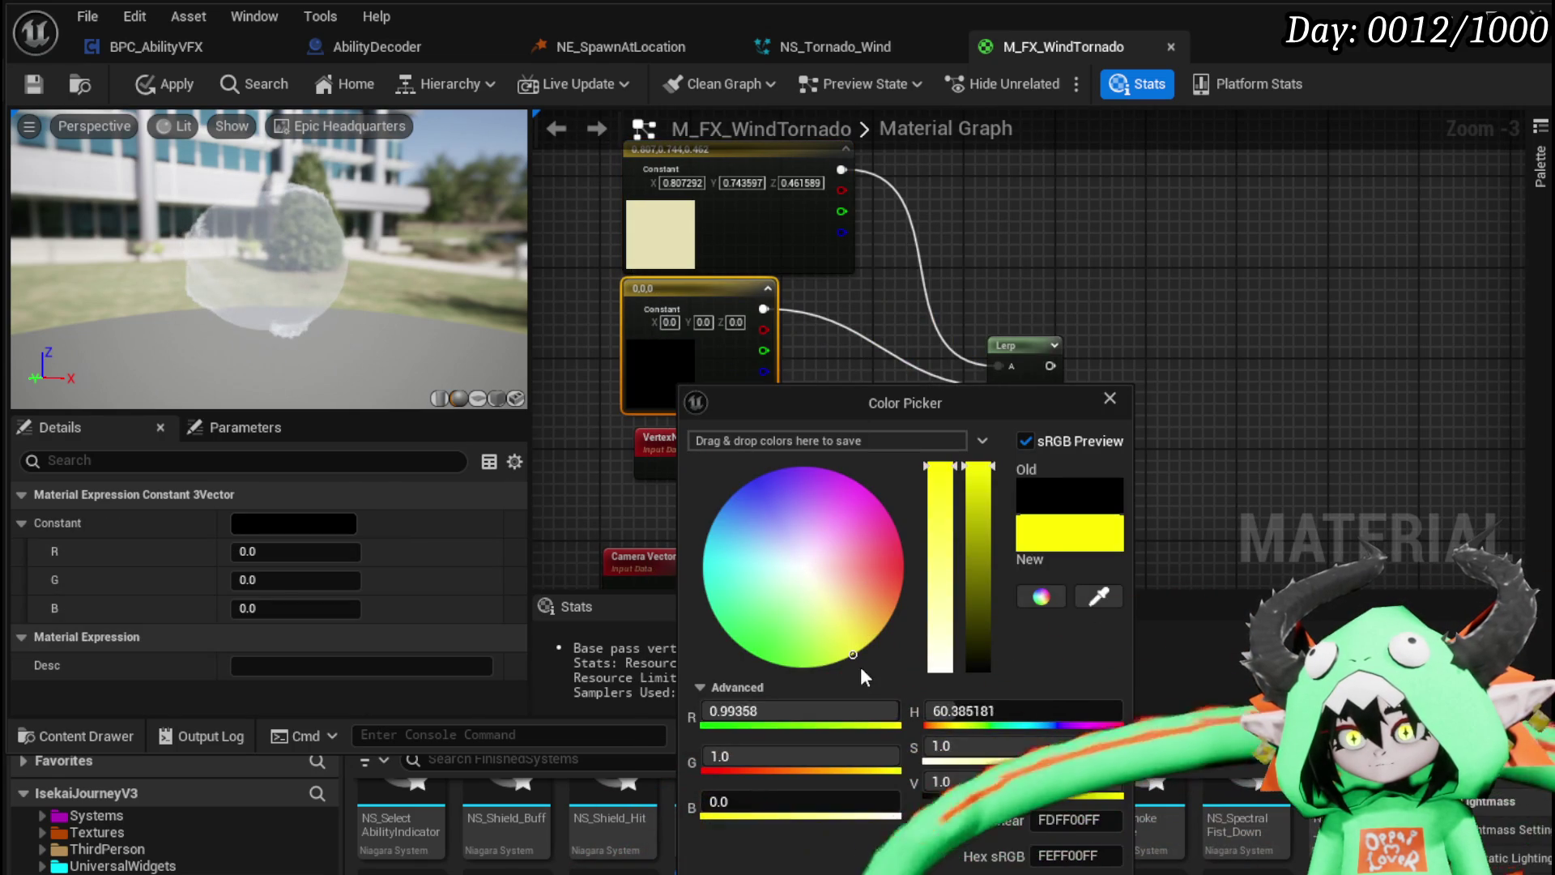
left_click(1110, 398)
Step: Disconnect the Substrate node's Base Color input and apply the material changes
mouse_move(1076, 406)
left_mouse_down()
mouse_move(746, 153)
mouse_move(636, 248)
mouse_move(619, 207)
mouse_move(742, 334)
mouse_move(810, 575)
mouse_move(1013, 498)
mouse_move(726, 647)
mouse_move(972, 138)
mouse_move(928, 445)
mouse_move(961, 608)
mouse_move(962, 270)
mouse_move(980, 241)
mouse_move(1005, 252)
left_mouse_up()
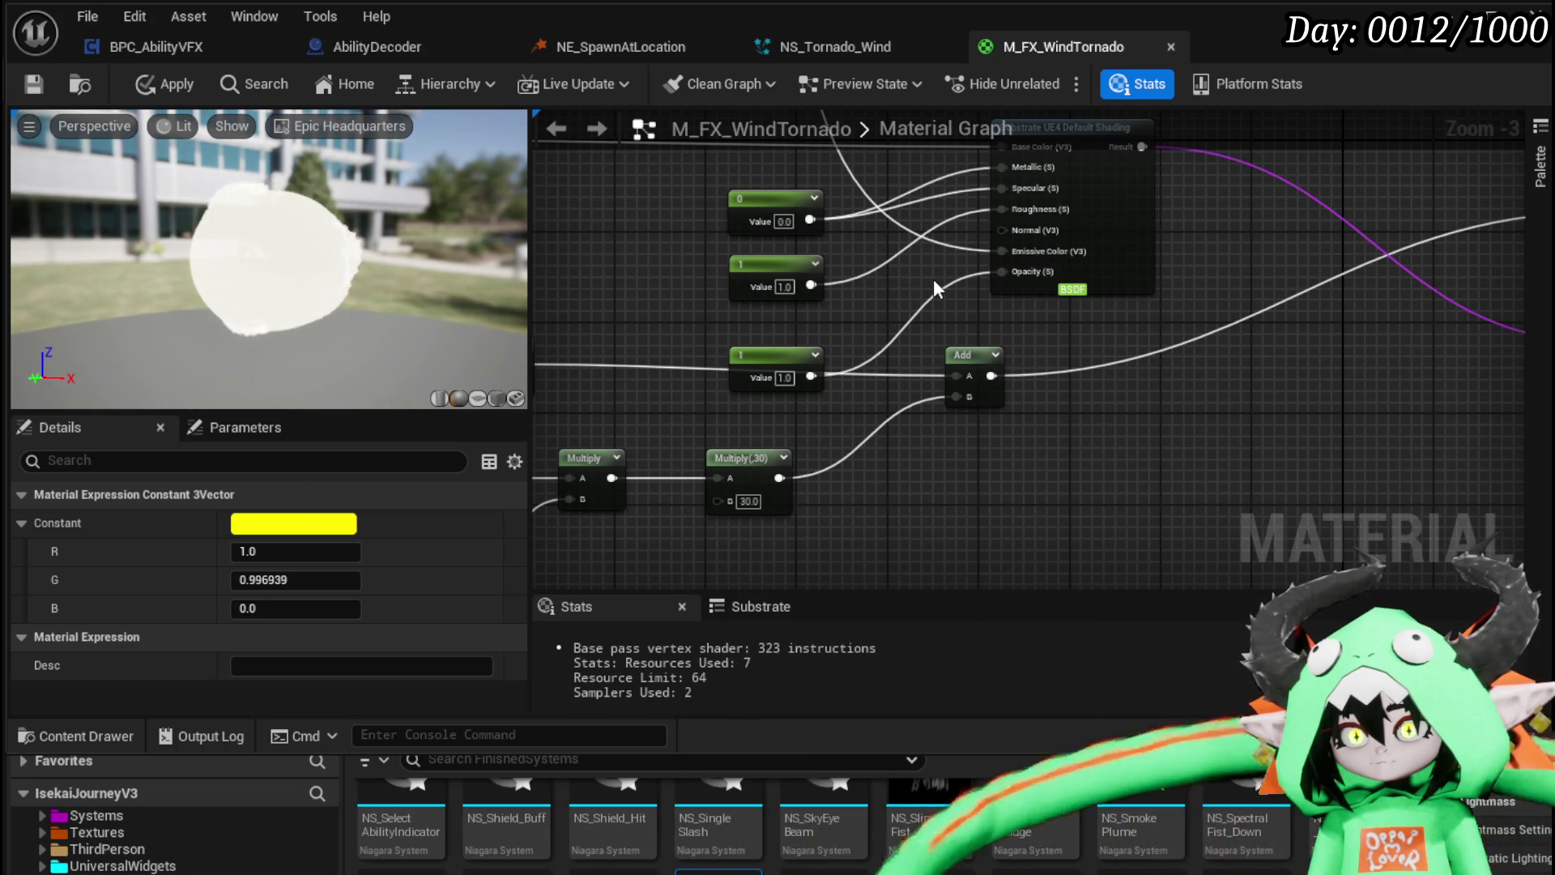
left_click_drag(933, 279, 1018, 451)
mouse_move(711, 236)
left_mouse_down()
mouse_move(735, 270)
mouse_move(691, 247)
left_mouse_up()
left_click(1071, 330, "alt")
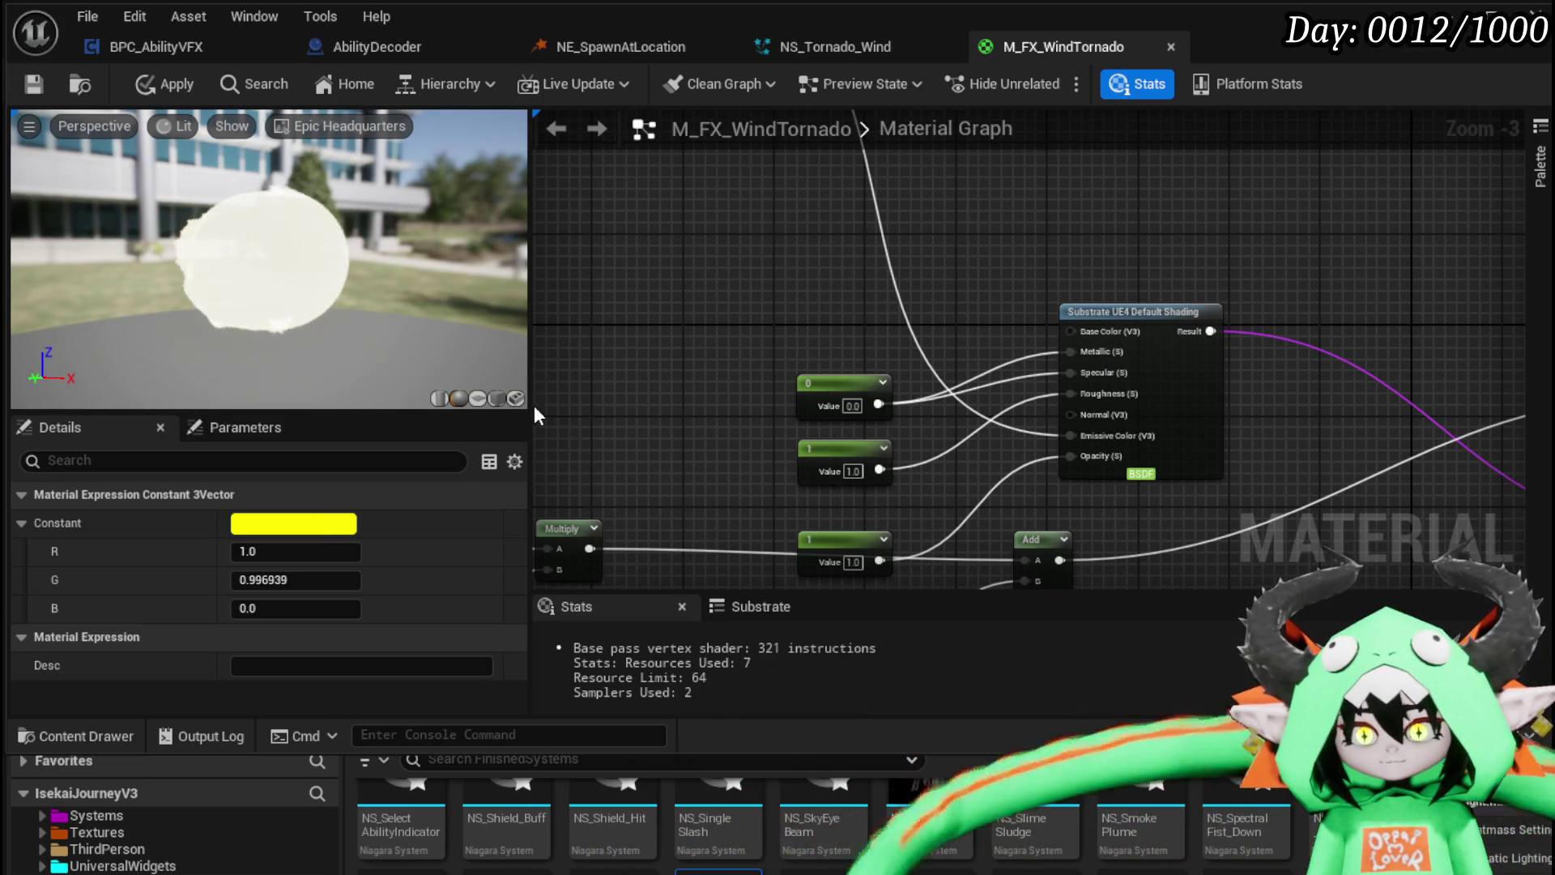
left_click(164, 85)
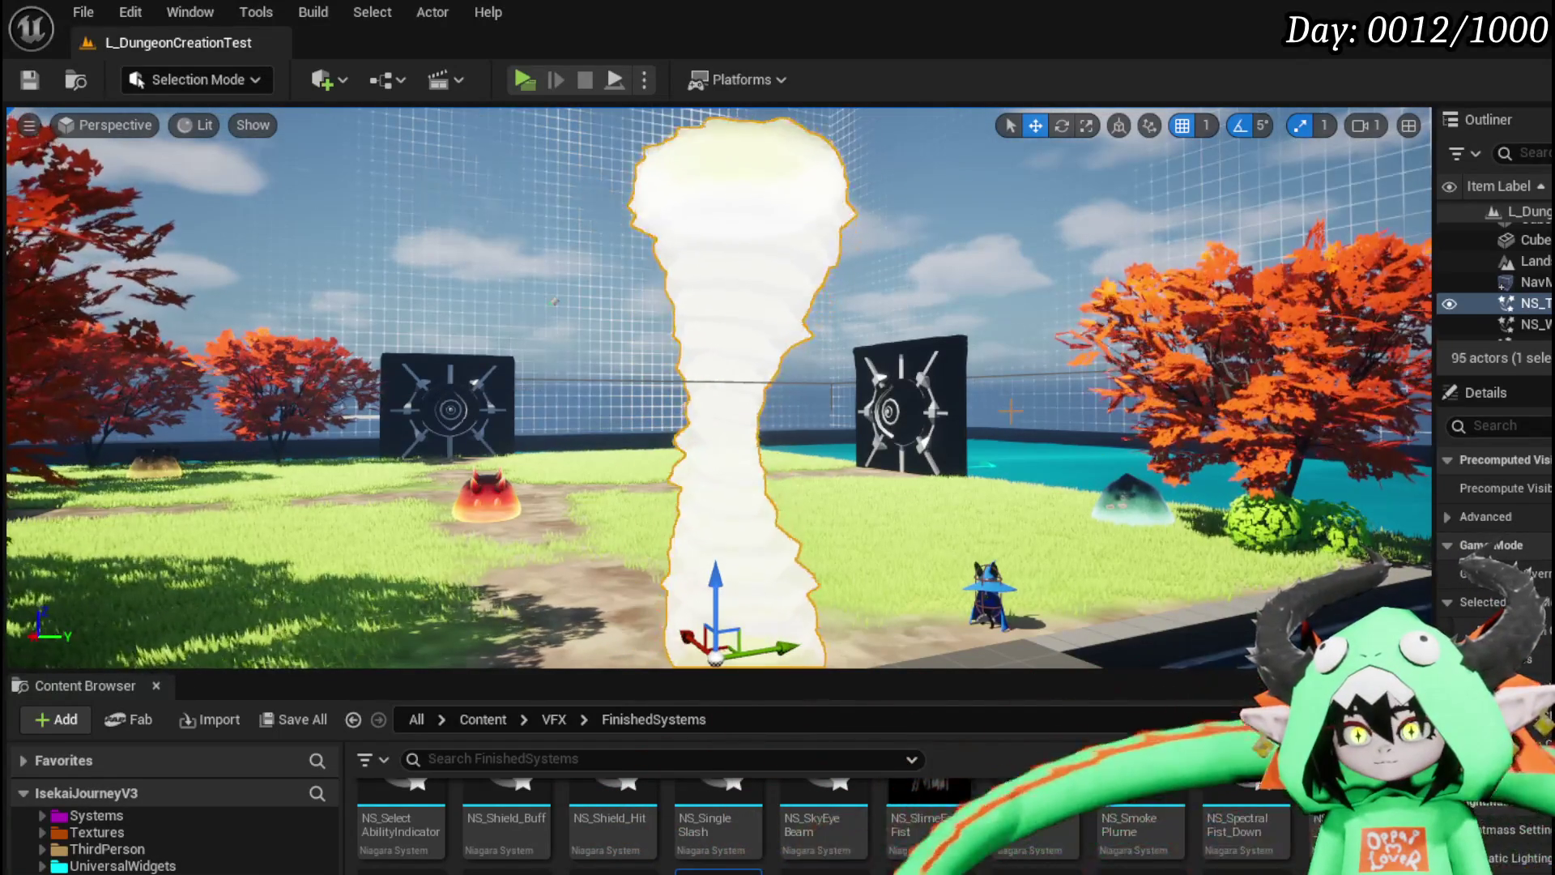
left_click(555, 301)
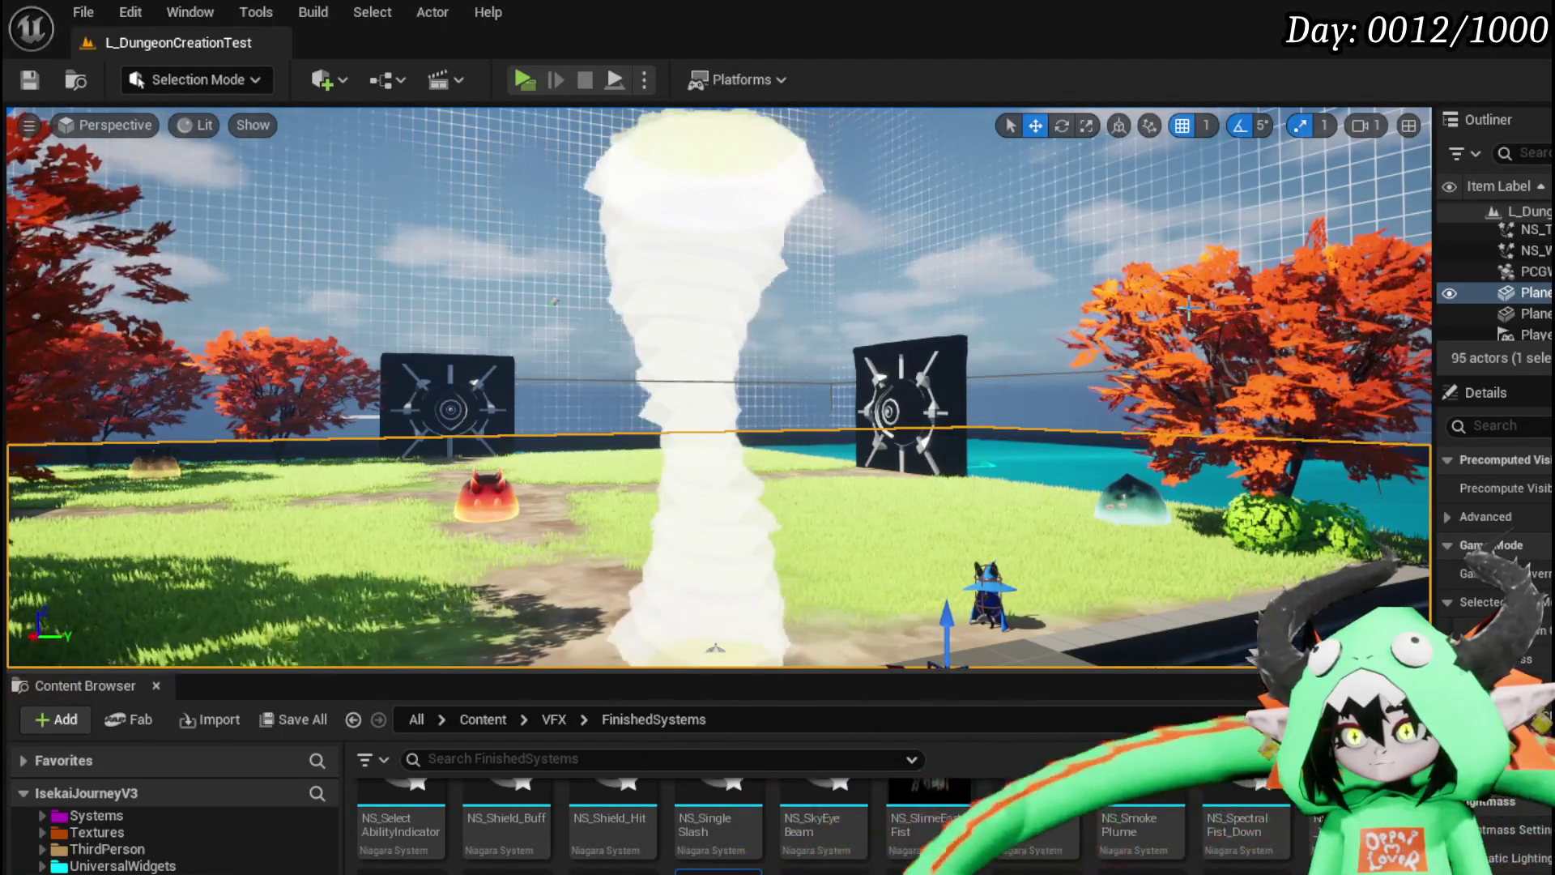
left_click(1143, 652)
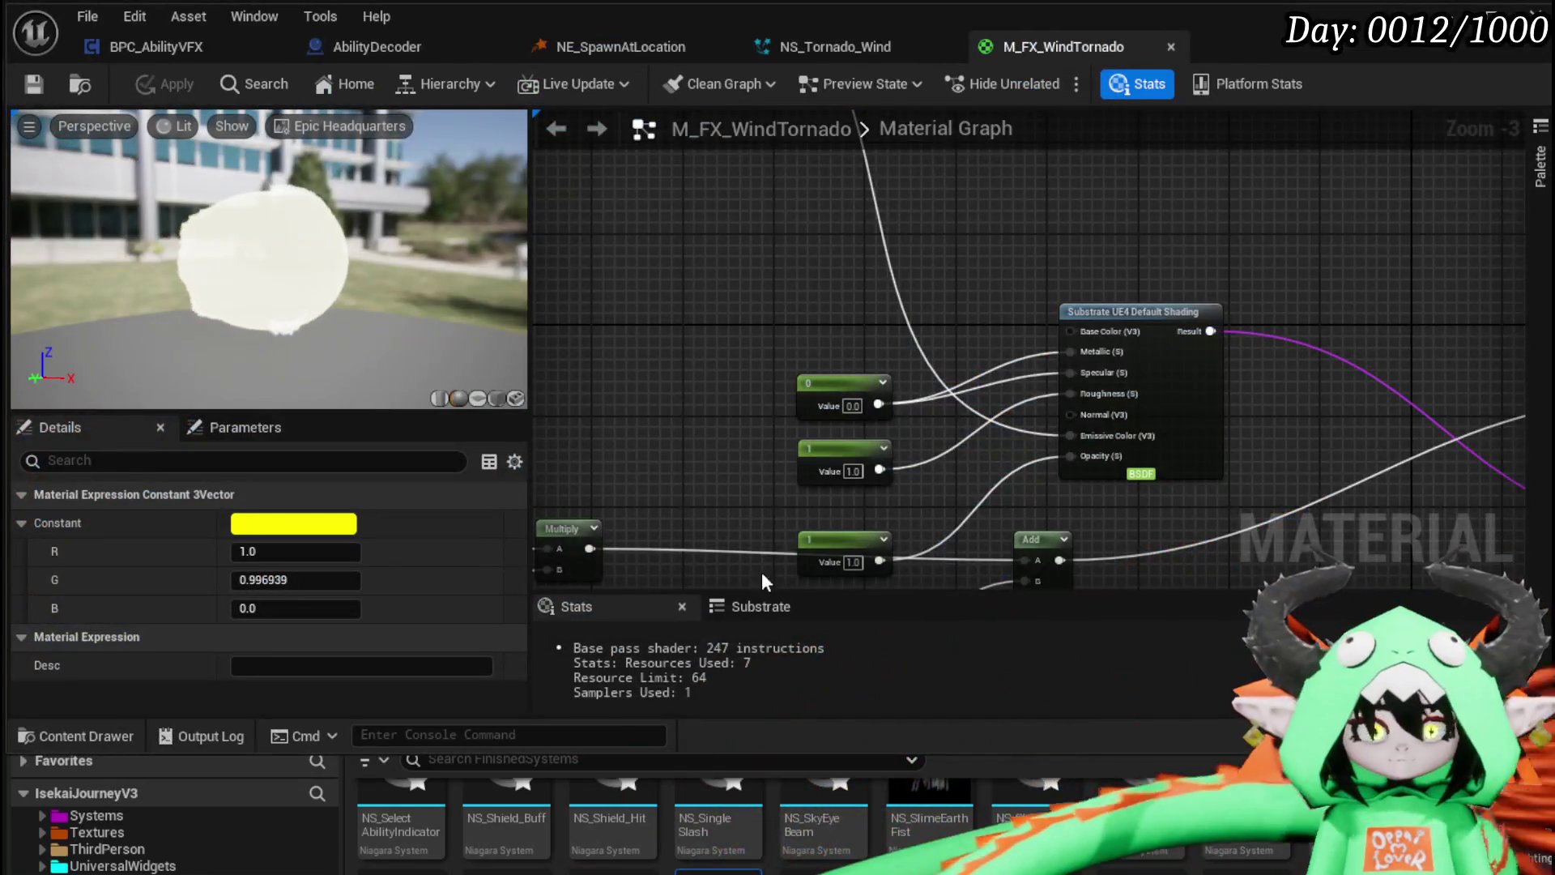
mouse_move(762, 581)
left_mouse_down()
mouse_move(814, 392)
mouse_move(854, 399)
left_mouse_up()
Step: Replace the Add node with an Abs node after the Dot, followed by a Power node
key("ctrl+z")
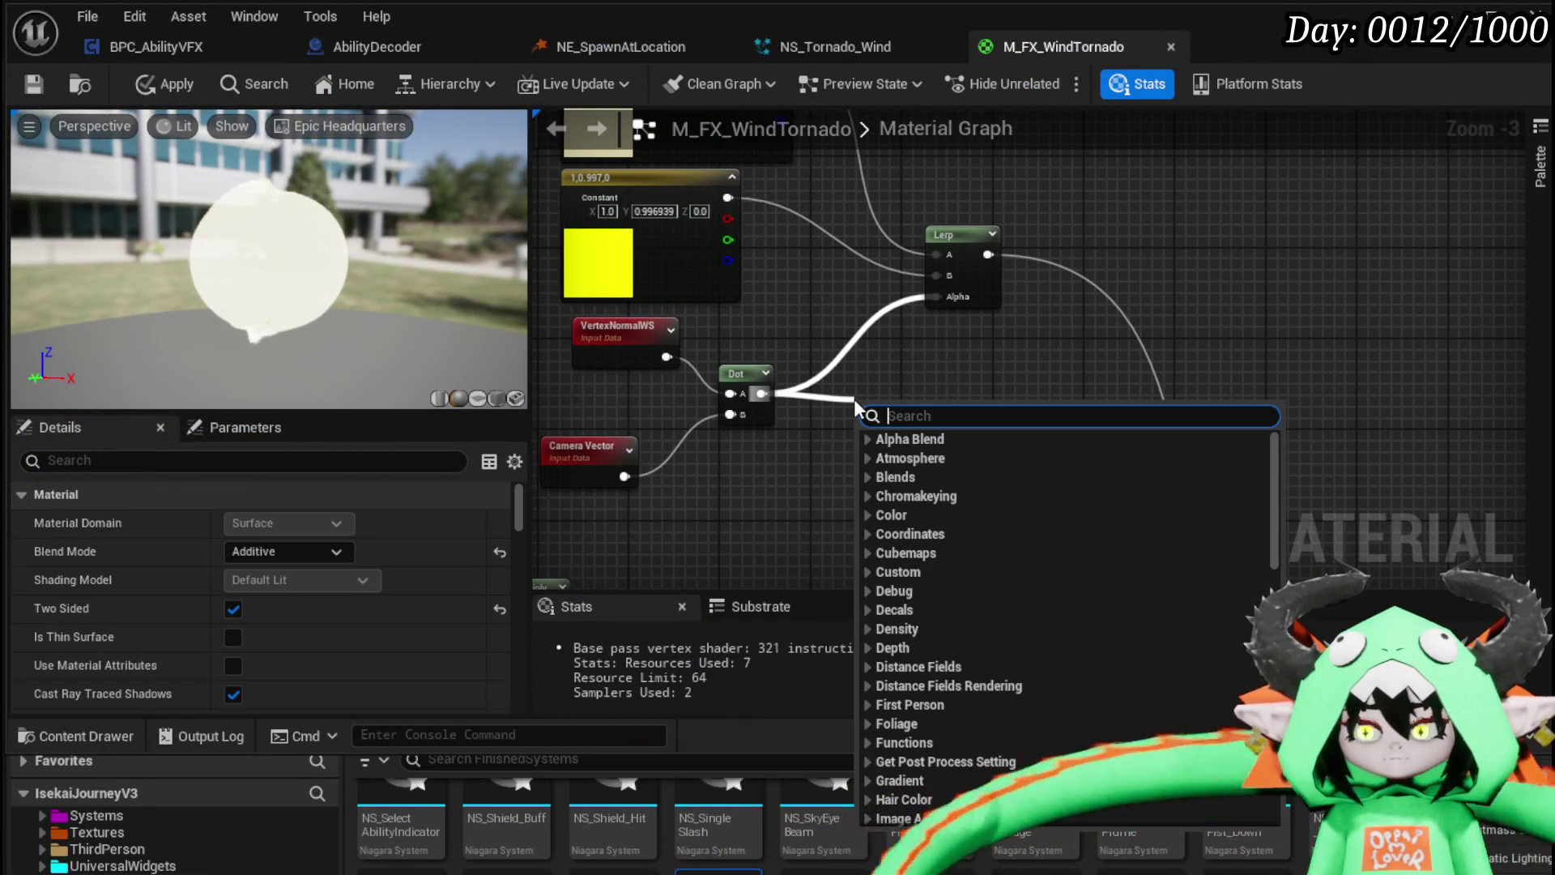
type("abs")
left_click(907, 458)
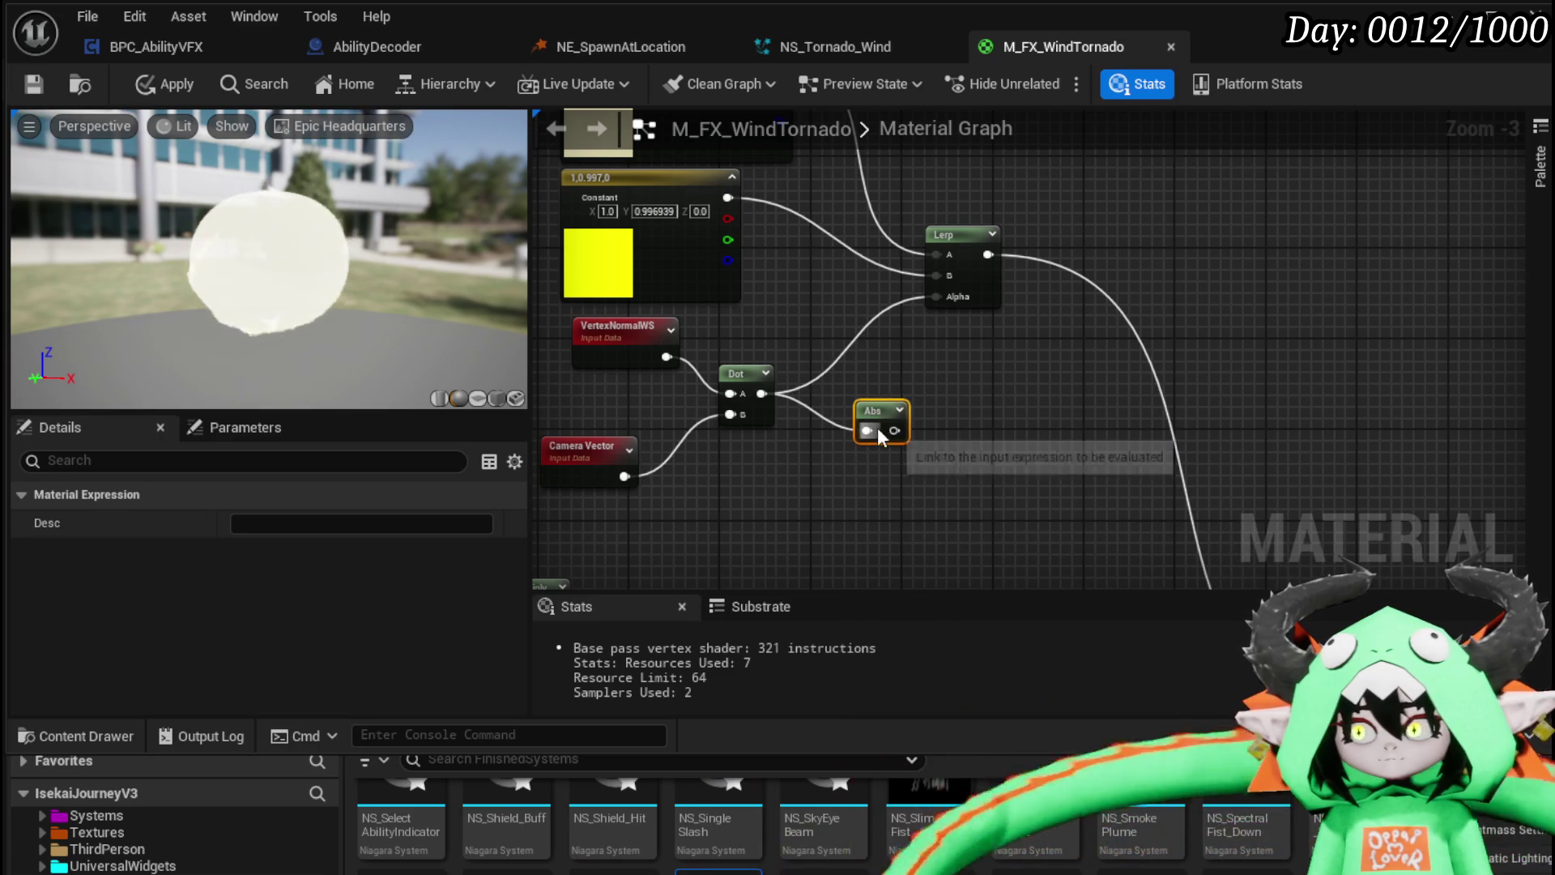
left_click_drag(894, 430, 972, 429)
type("Power")
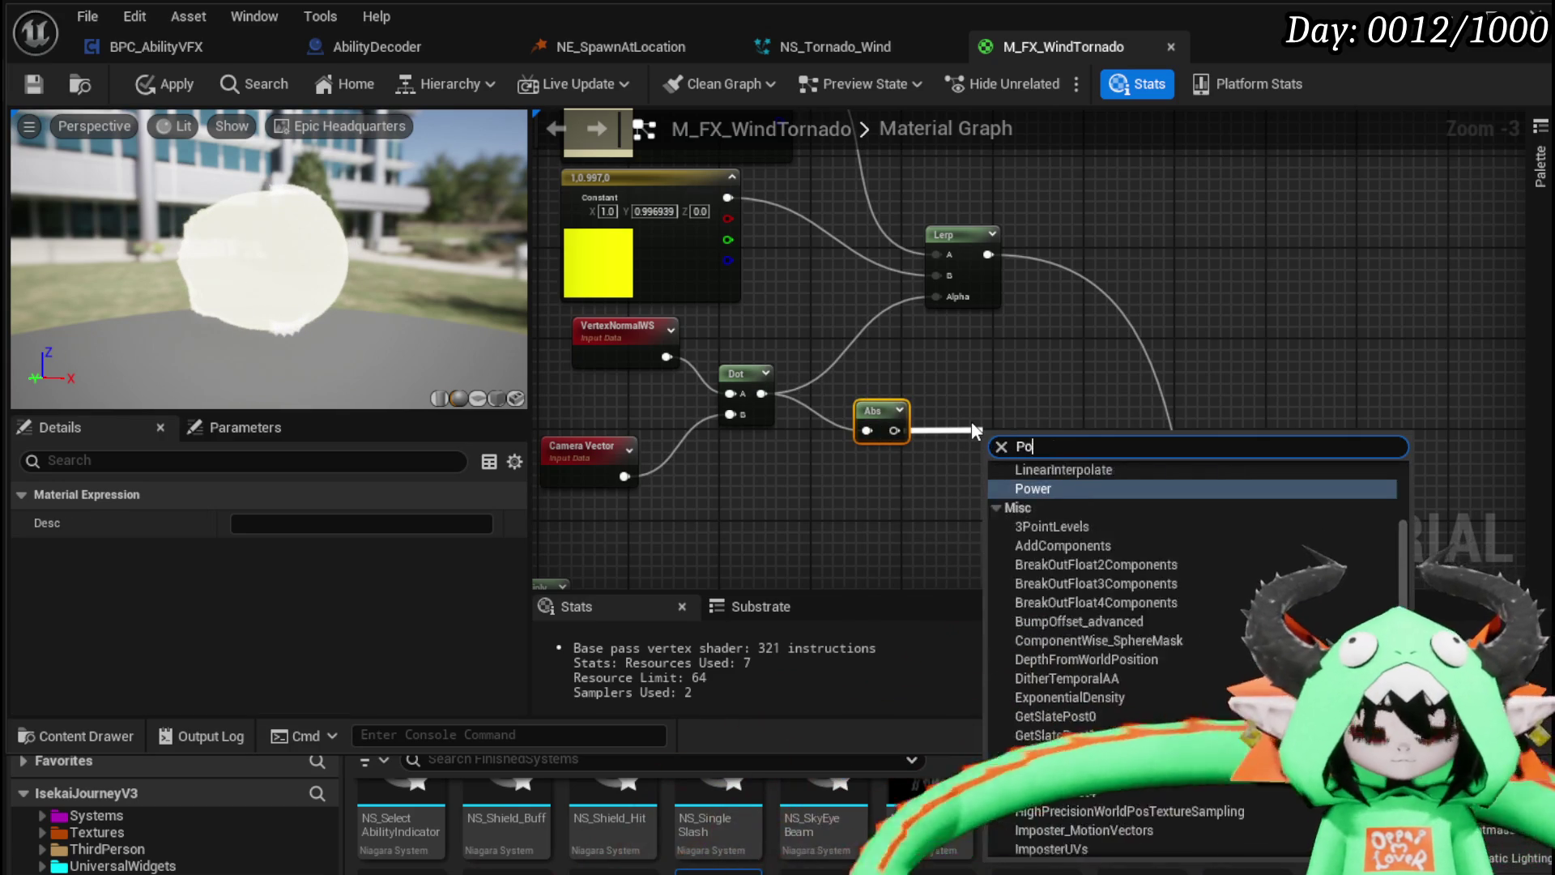
key("Return")
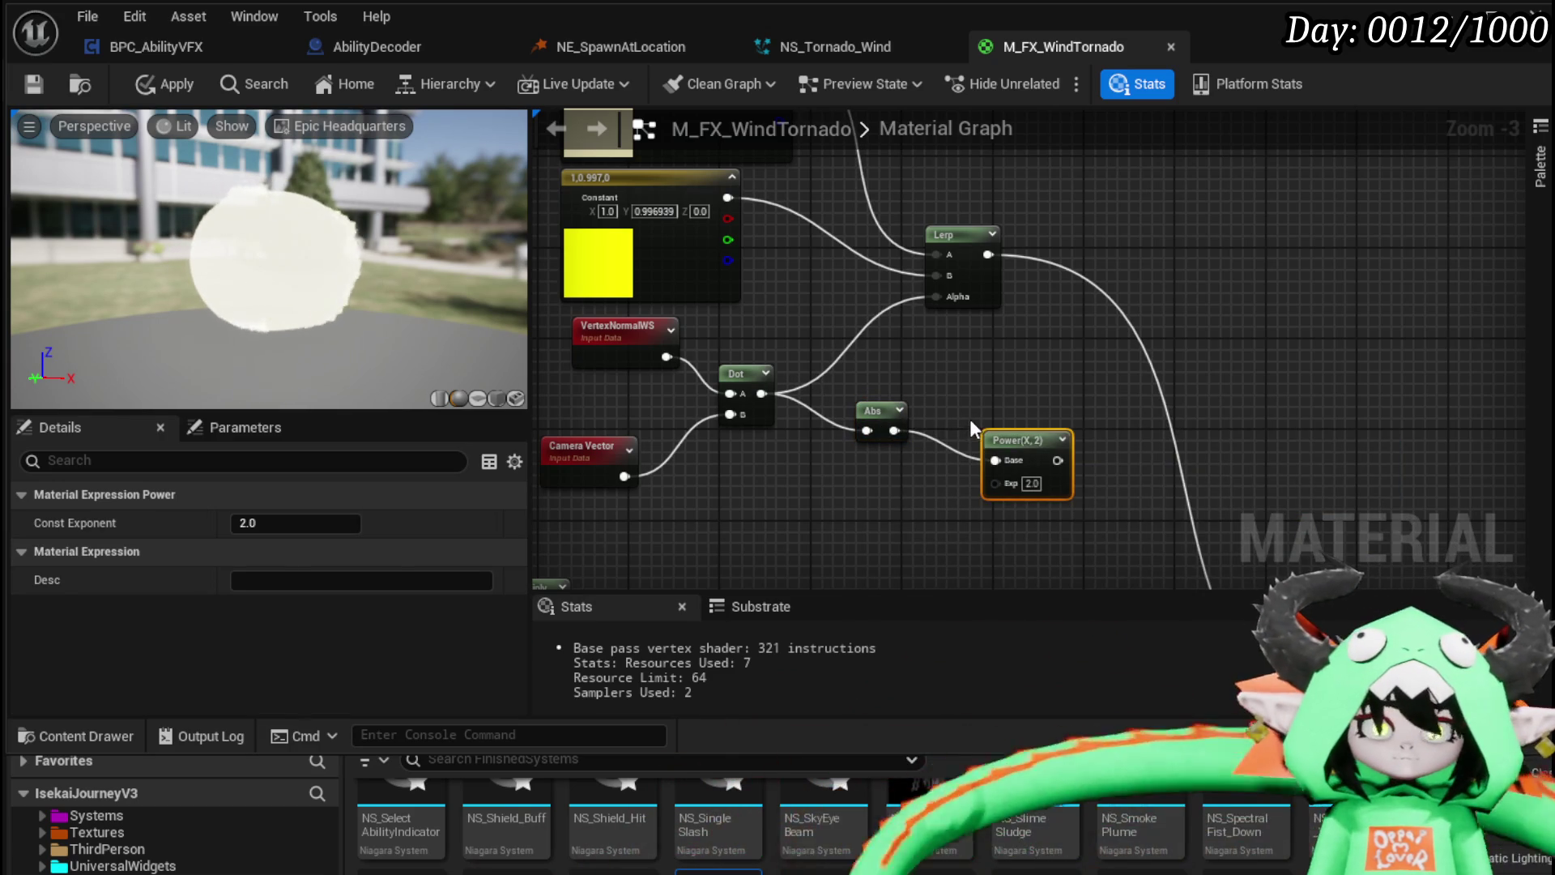
Step: Wire the Power output (exponent 2) into the Lerp's Alpha and tidy the nodes
left_click_drag(1060, 476, 947, 300)
mouse_move(1050, 401)
left_mouse_down()
mouse_move(1204, 369)
mouse_move(1110, 371)
left_mouse_up()
mouse_move(924, 466)
left_mouse_down()
mouse_move(1081, 356)
mouse_move(1087, 370)
mouse_move(1045, 338)
mouse_move(1048, 355)
left_mouse_up()
left_click(1008, 395)
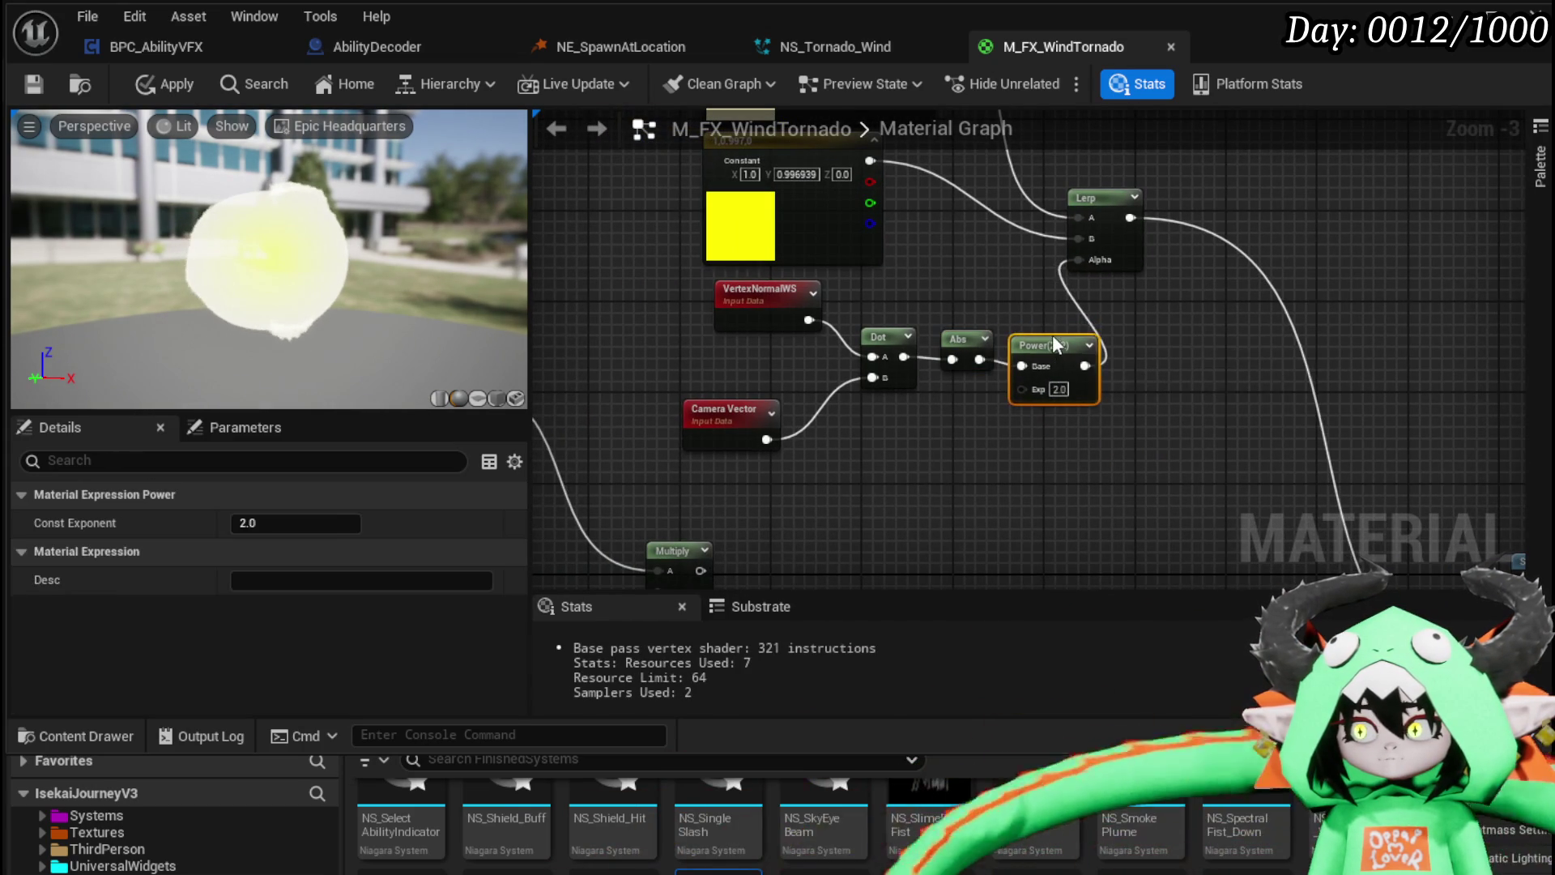
left_click(895, 492)
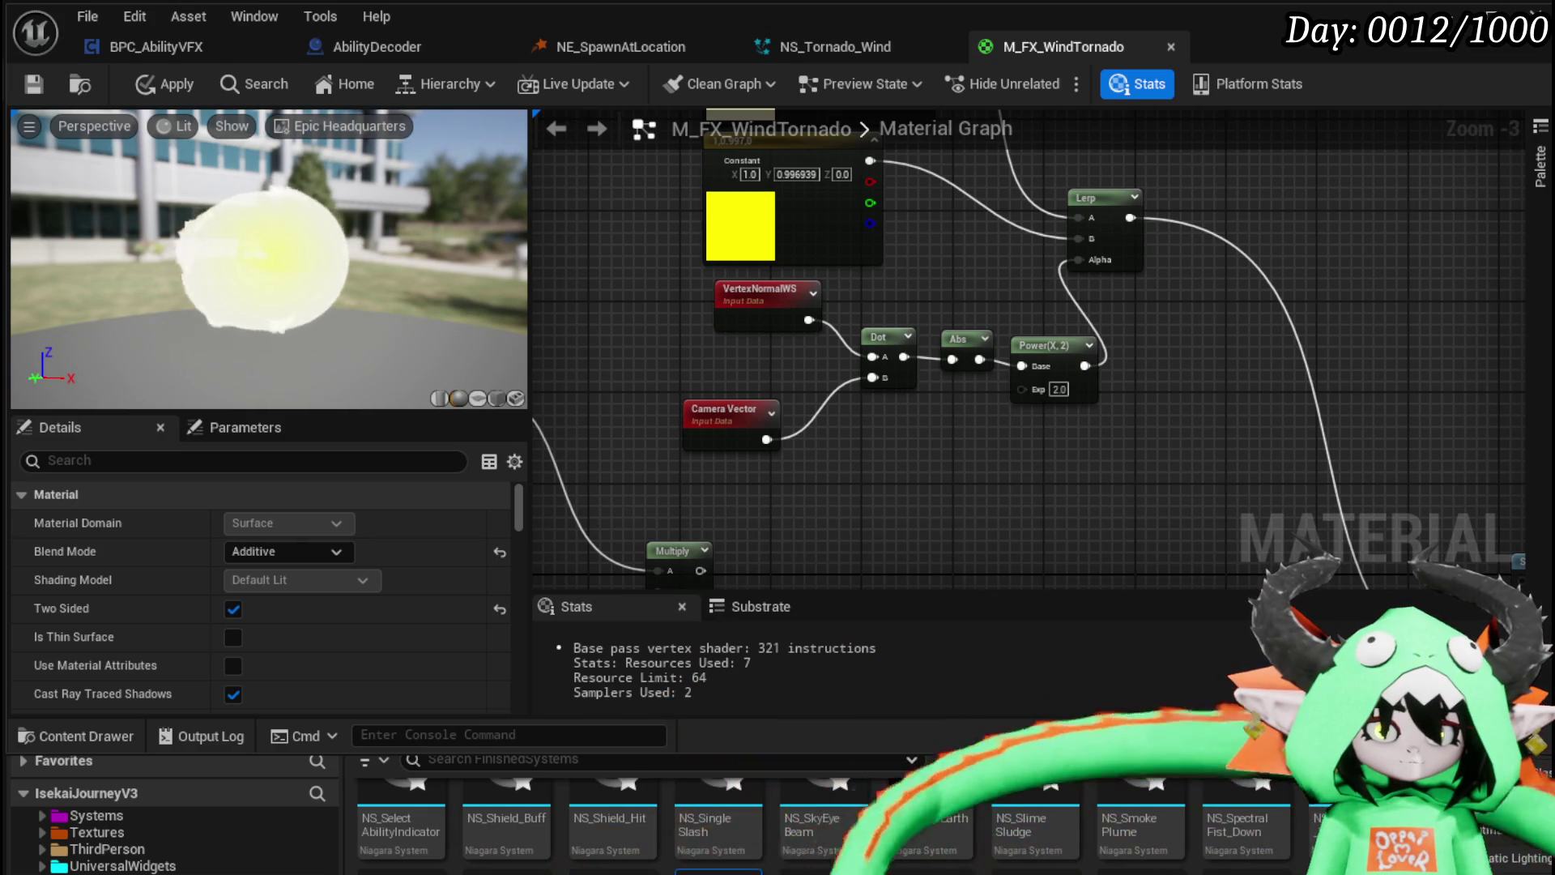
mouse_move(1110, 402)
left_mouse_down()
mouse_move(837, 506)
mouse_move(1098, 452)
mouse_move(1002, 400)
mouse_move(829, 439)
mouse_move(1134, 375)
mouse_move(745, 341)
mouse_move(650, 417)
mouse_move(1274, 379)
mouse_move(1325, 482)
left_mouse_up()
Step: Connect Multiply to the Substrate node's Emissive Color and the Lerp output to its Opacity
scroll(829, 439, "down", 1)
scroll(1320, 474, "up", 2)
left_click_drag(1224, 542, 1223, 541)
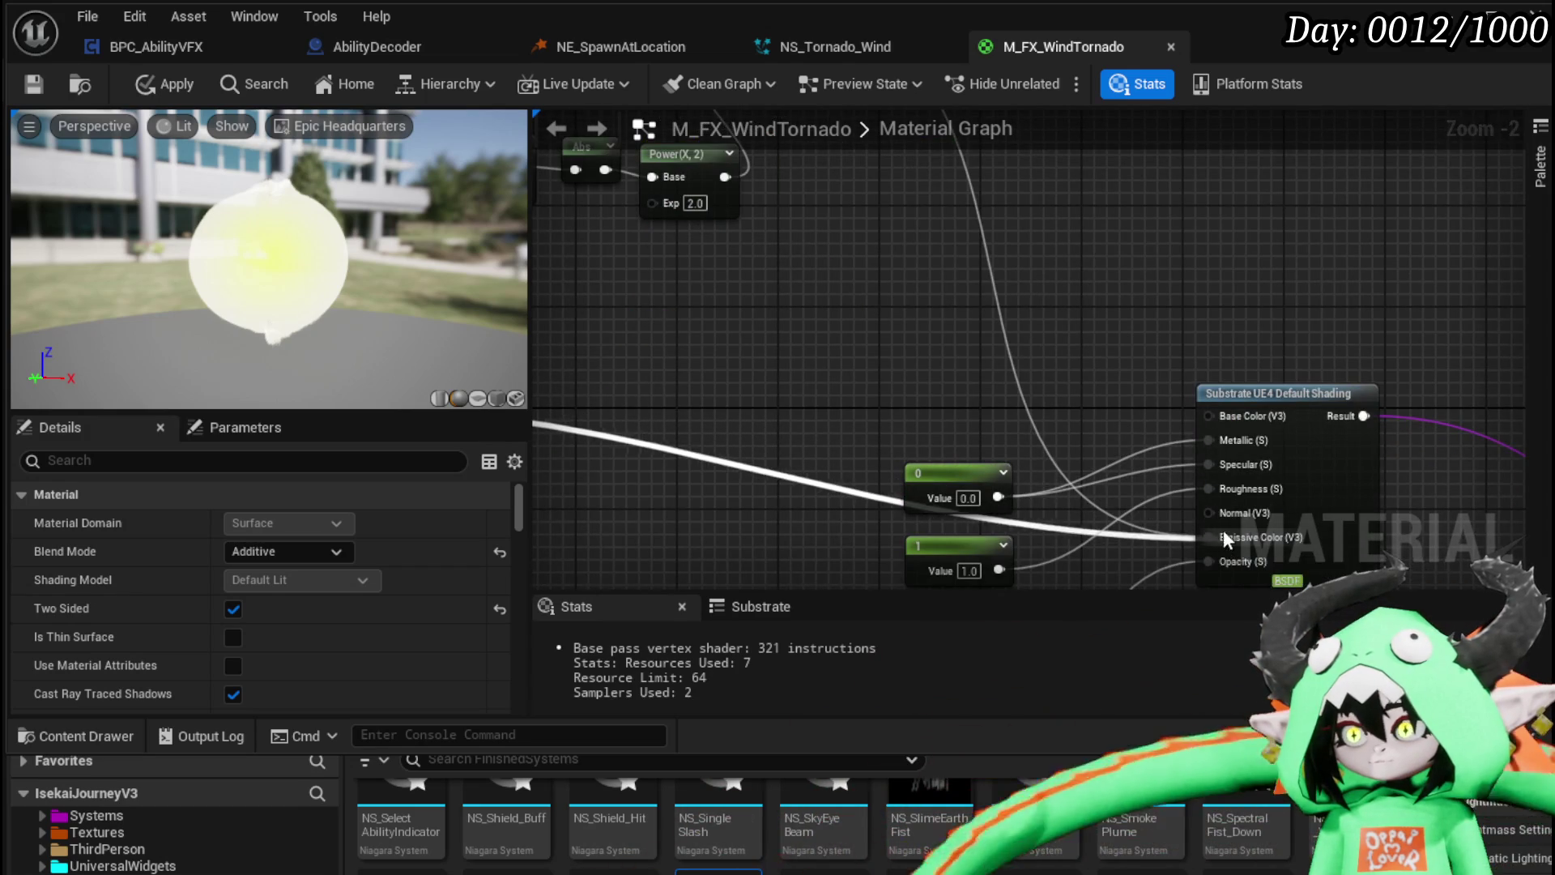
scroll(977, 324, "down", 2)
mouse_move(893, 248)
left_mouse_down()
mouse_move(956, 422)
mouse_move(1178, 638)
mouse_move(1221, 293)
left_mouse_up()
mouse_move(903, 186)
left_mouse_down()
mouse_move(937, 436)
mouse_move(928, 344)
left_mouse_up()
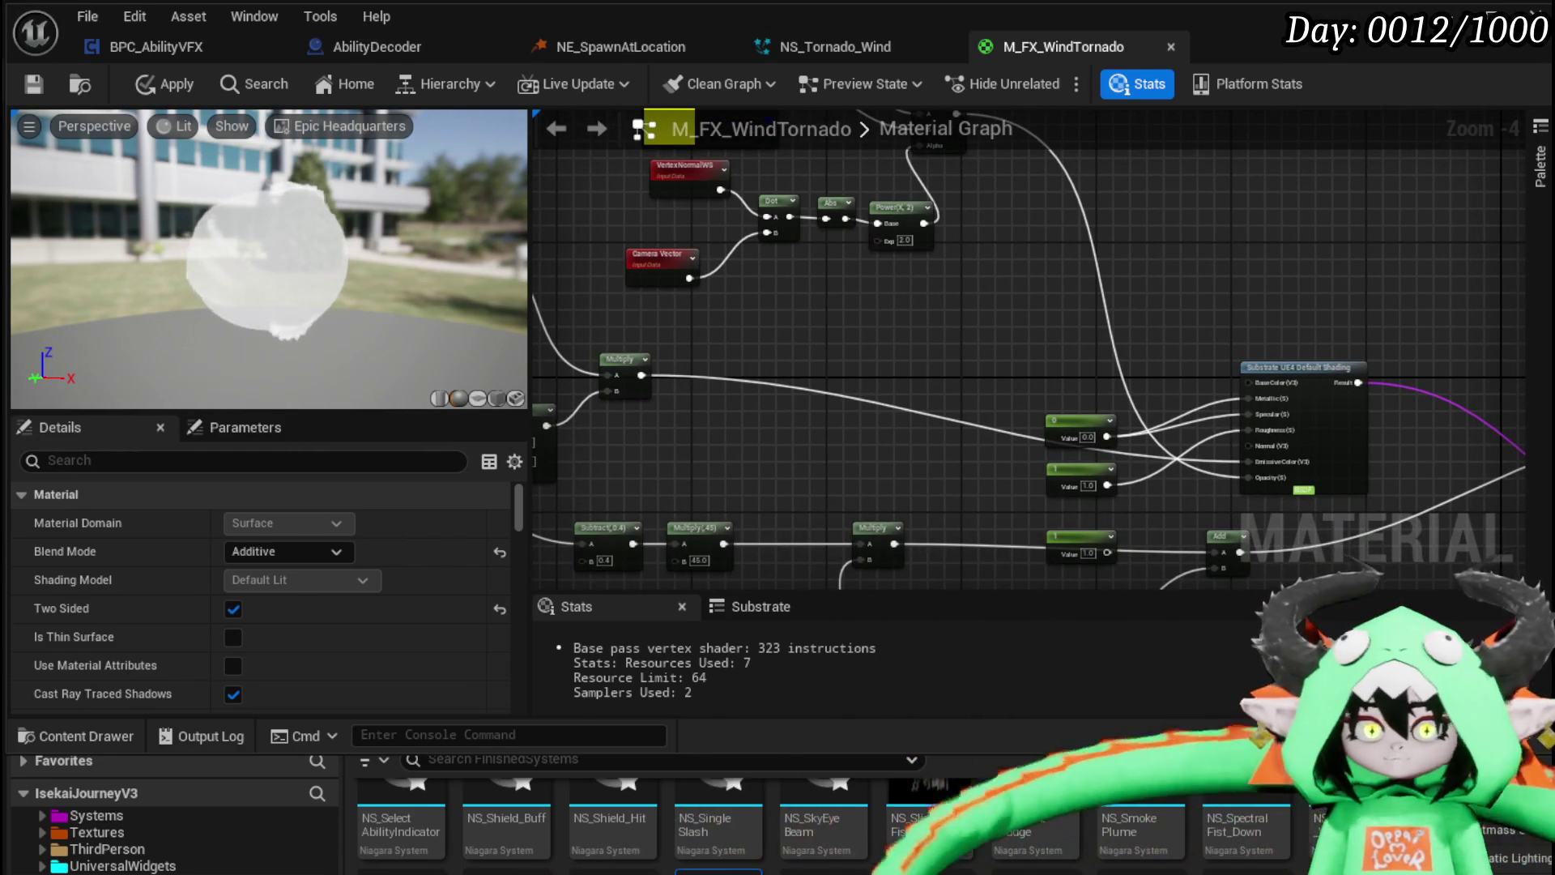